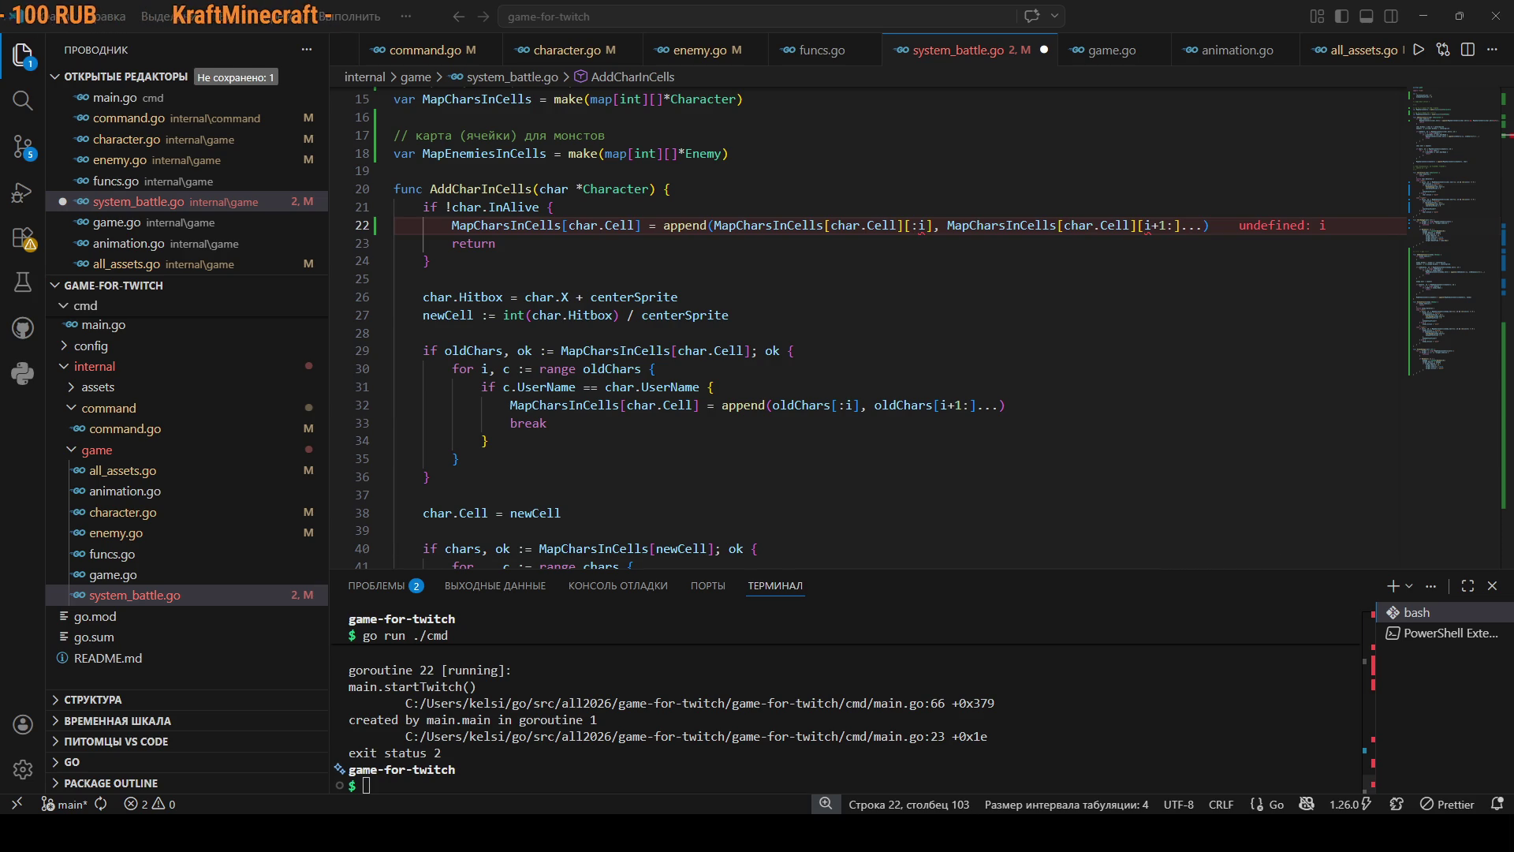
# Open a fresh bash terminal from the terminal panel's + button after the crashed run.
pyautogui.click(558, 773)
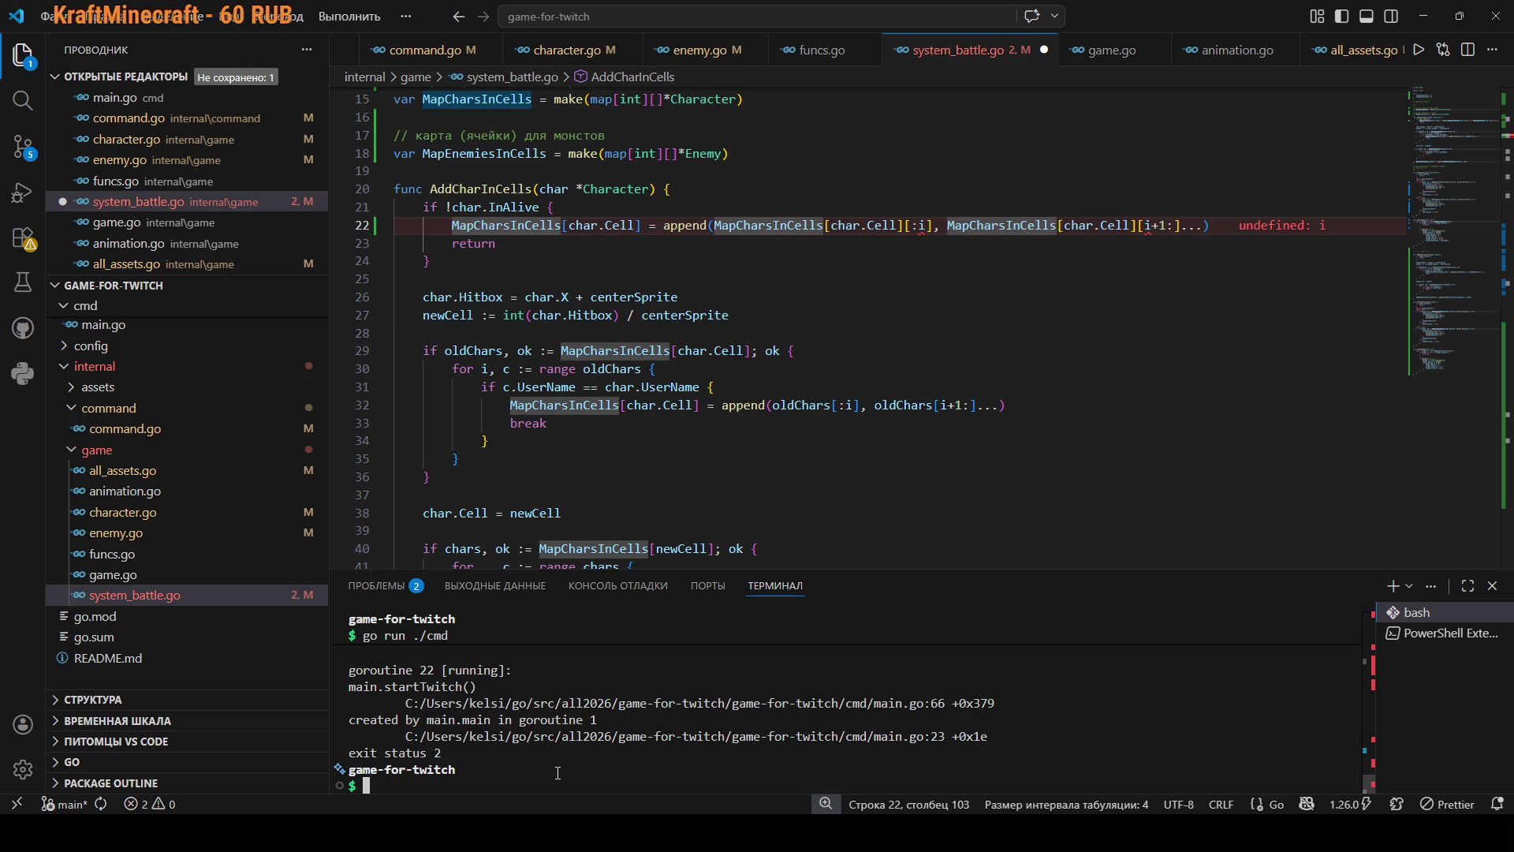
pyautogui.click(1393, 585)
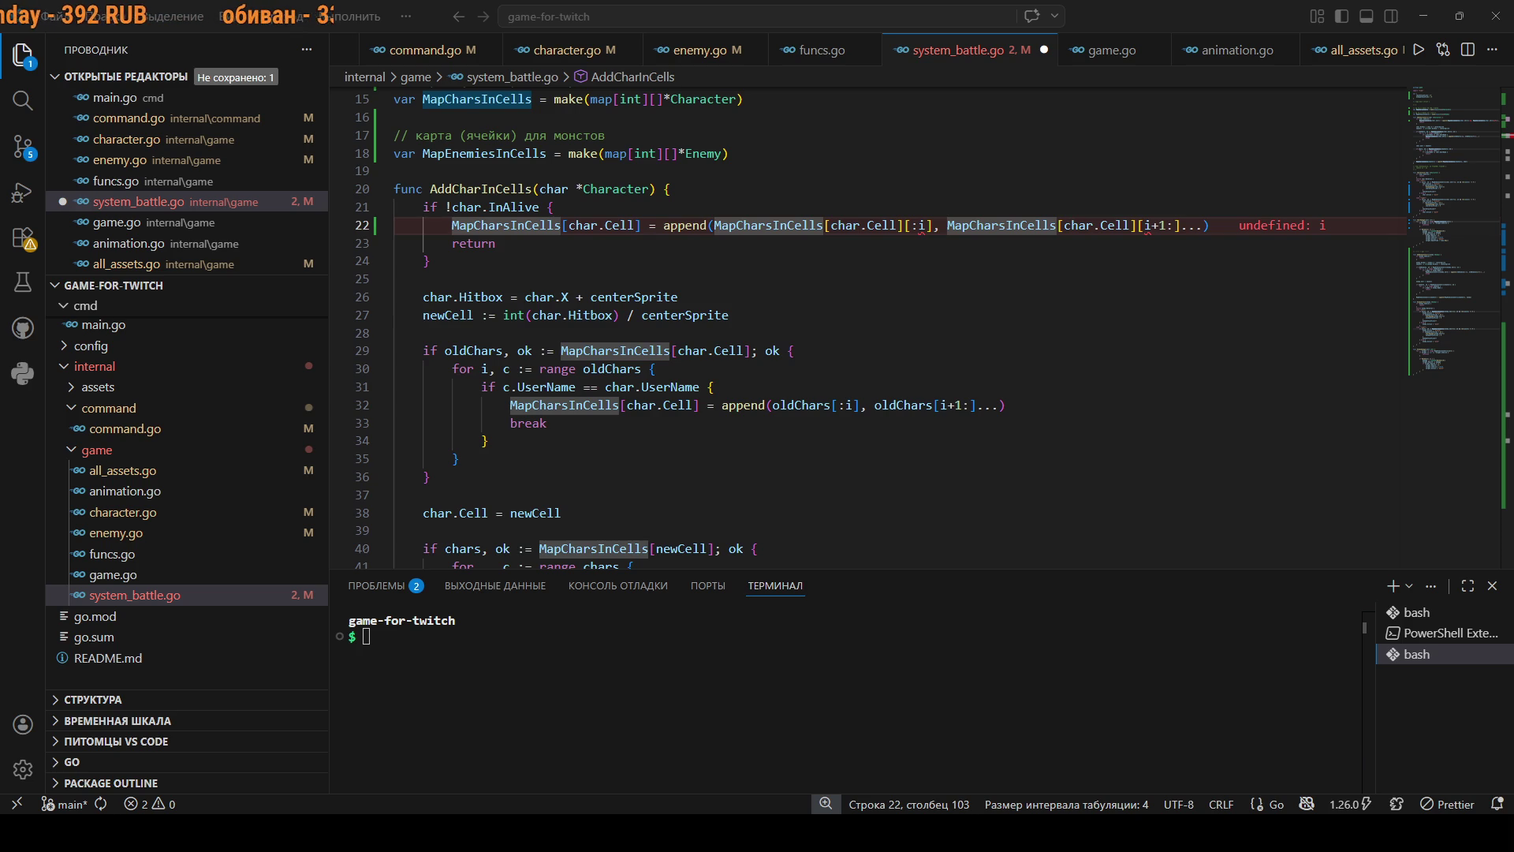
# Enter the go run ./cmd command at the terminal prompt.
pyautogui.click(600, 512)
pyautogui.click(911, 637)
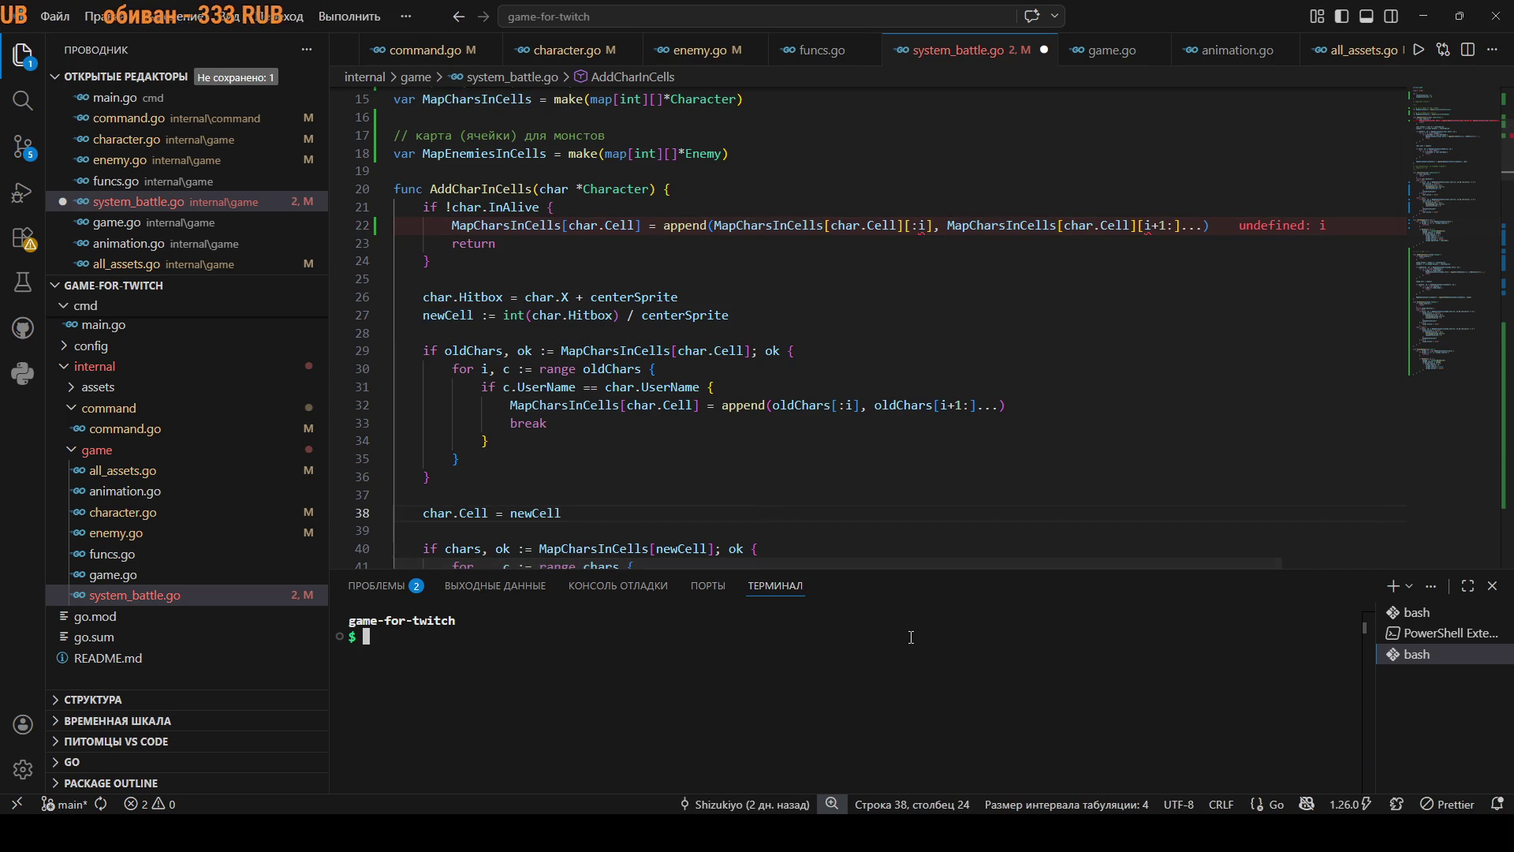
pyautogui.write('пщ кгт')
pyautogui.press('BackSpace')
pyautogui.press('BackSpace')
pyautogui.press('BackSpace')
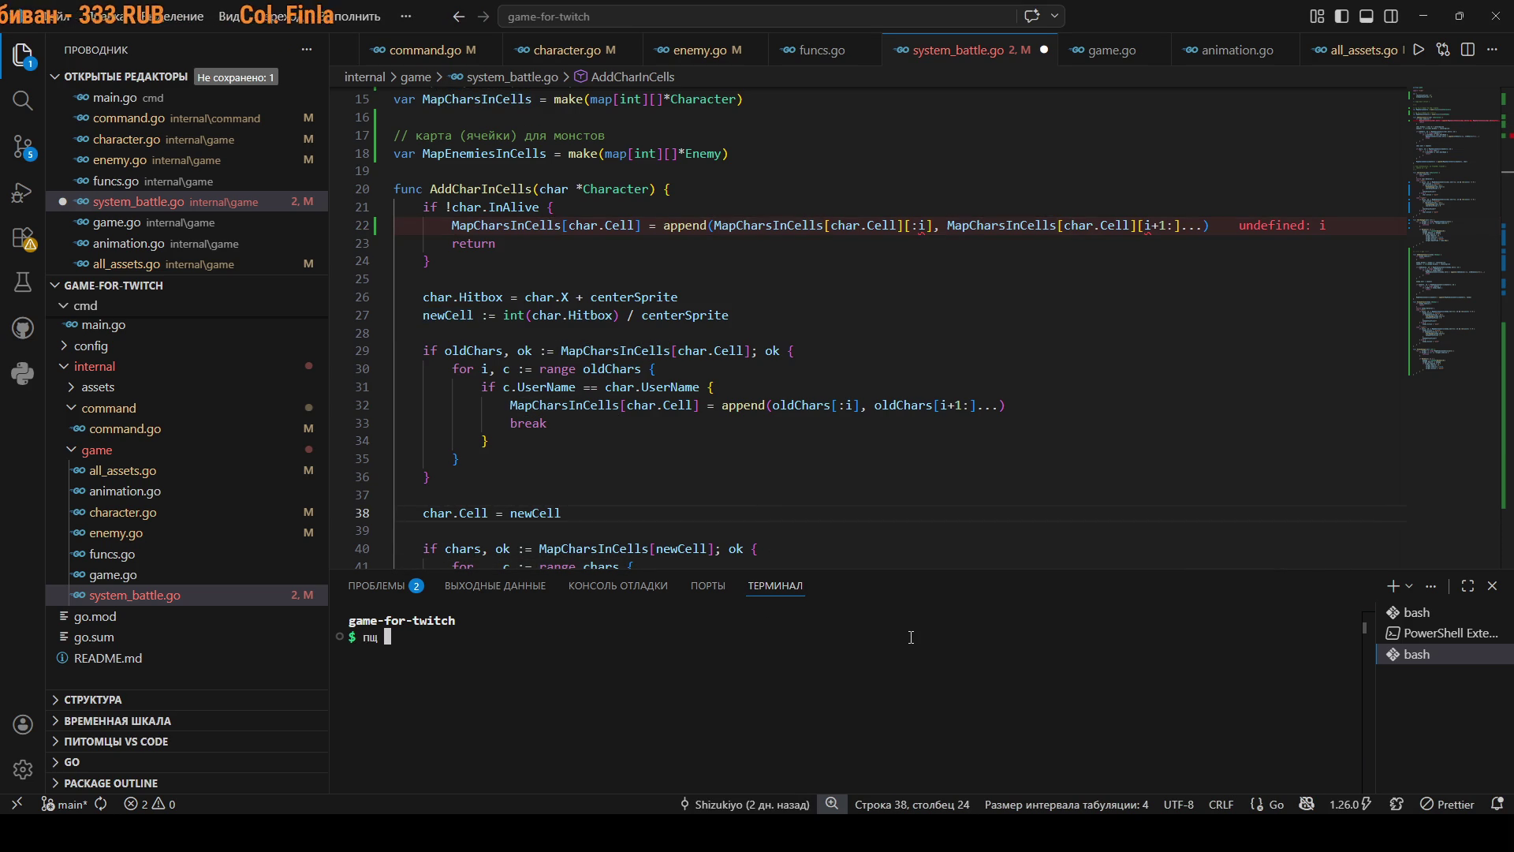
pyautogui.press('BackSpace')
pyautogui.write('go run ')
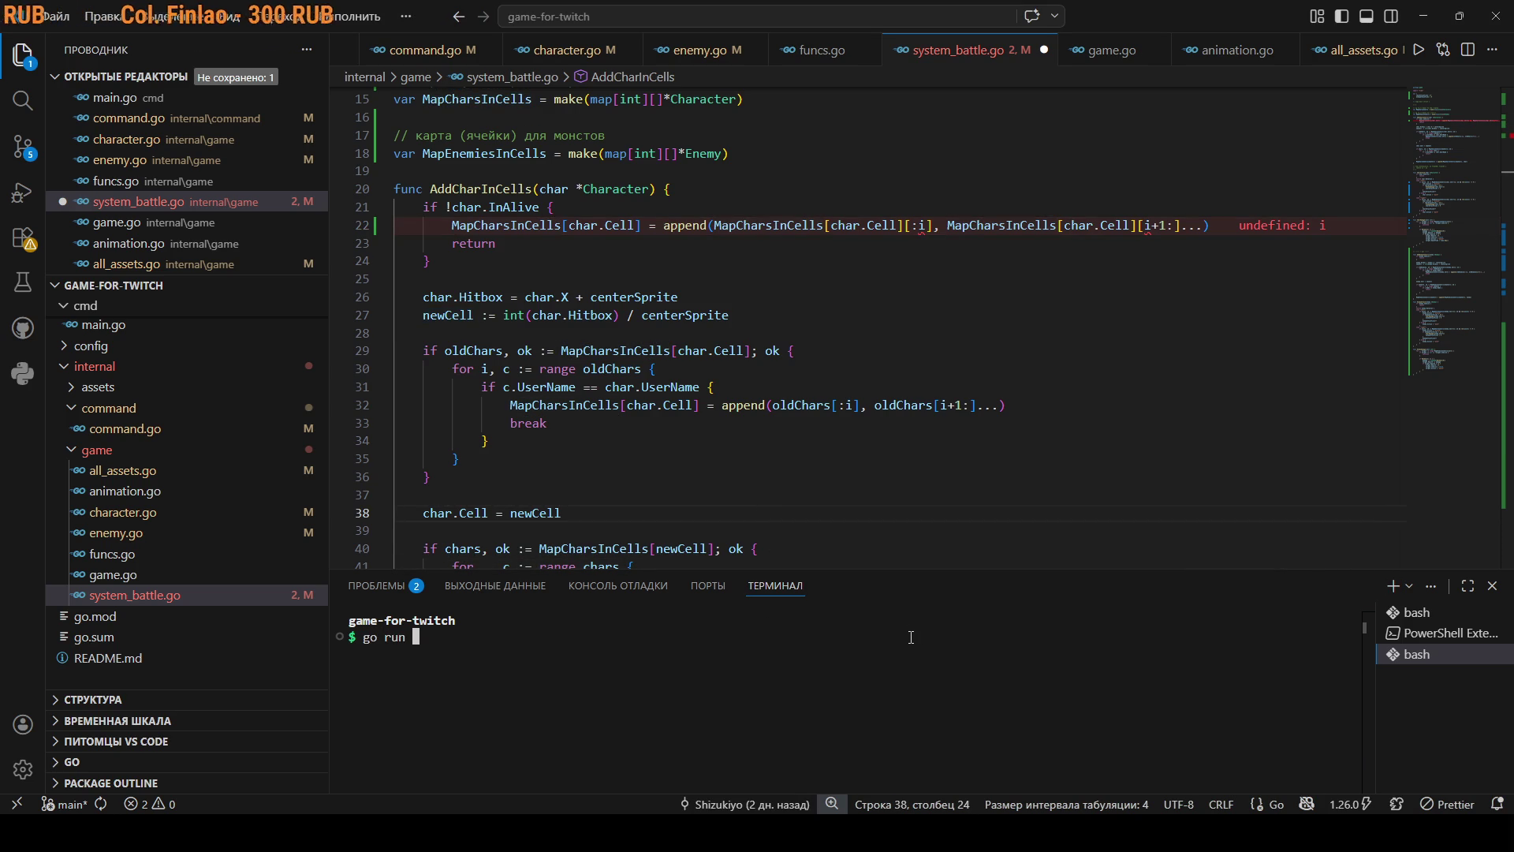
pyautogui.write('/')
pyautogui.write('/c')
pyautogui.write('md')
# Comment out the broken append line 22 and launch the game.
pyautogui.click(1195, 227)
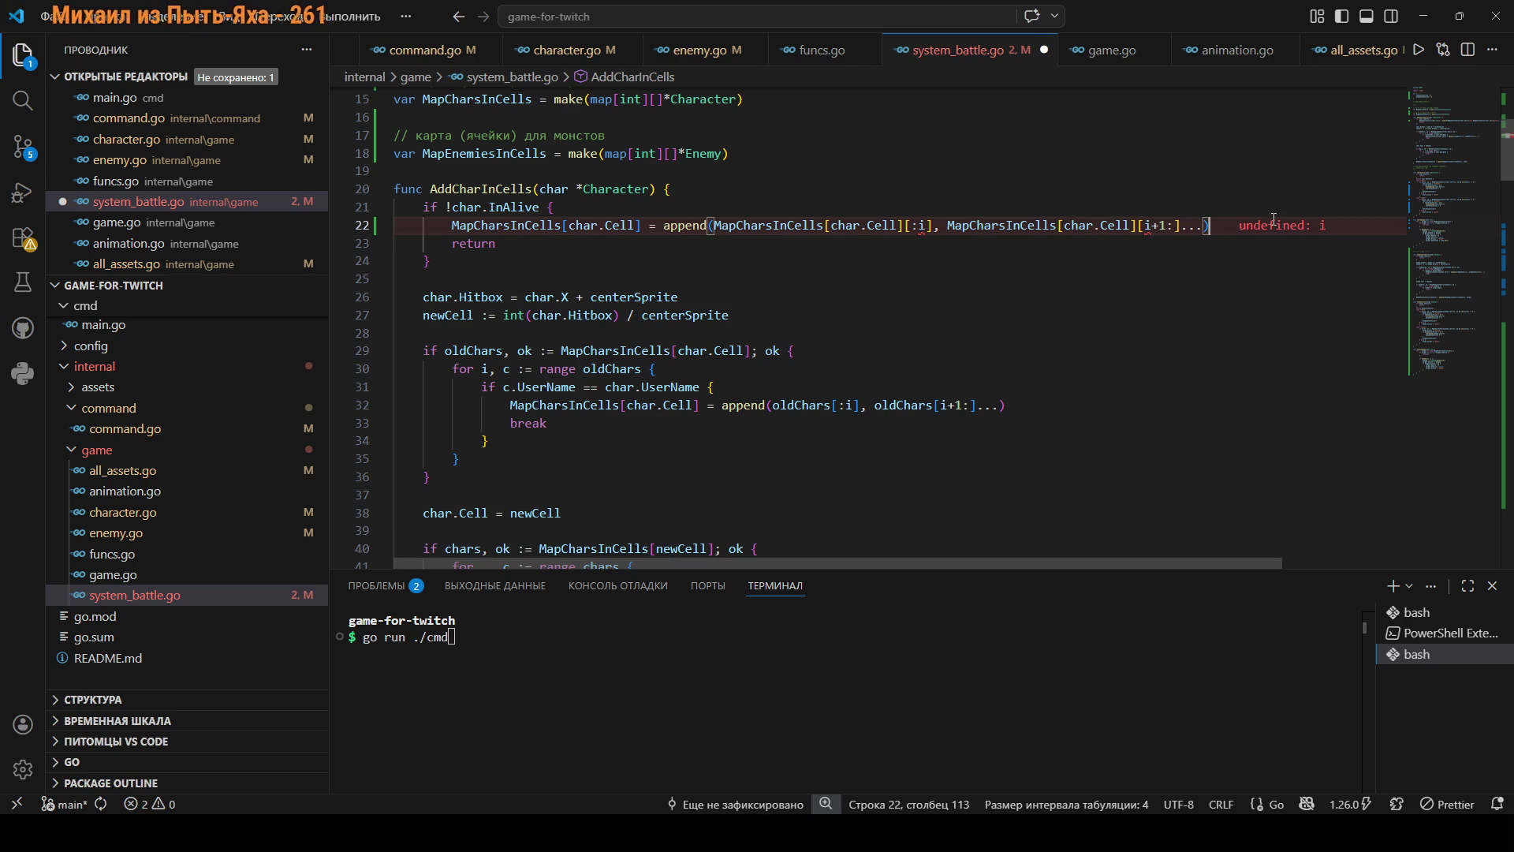
pyautogui.hotkey('ctrl', '/')
pyautogui.press('Return')
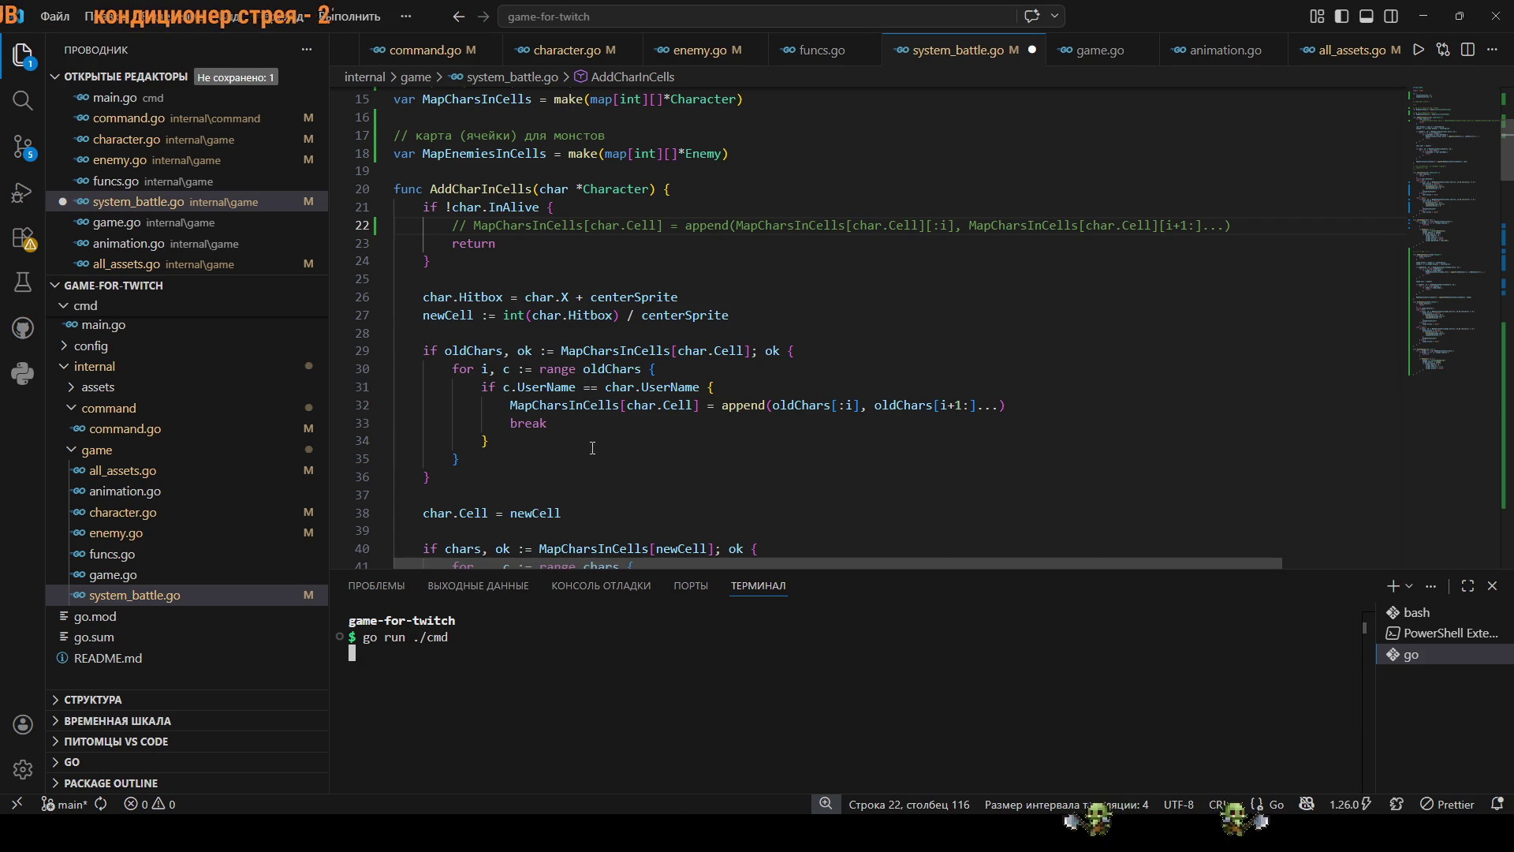
pyautogui.keyDown('shift'); pyautogui.click(460, 227); pyautogui.keyUp('shift')
# Uncomment and delete the broken append line 22.
pyautogui.hotkey('shift', 'Left')
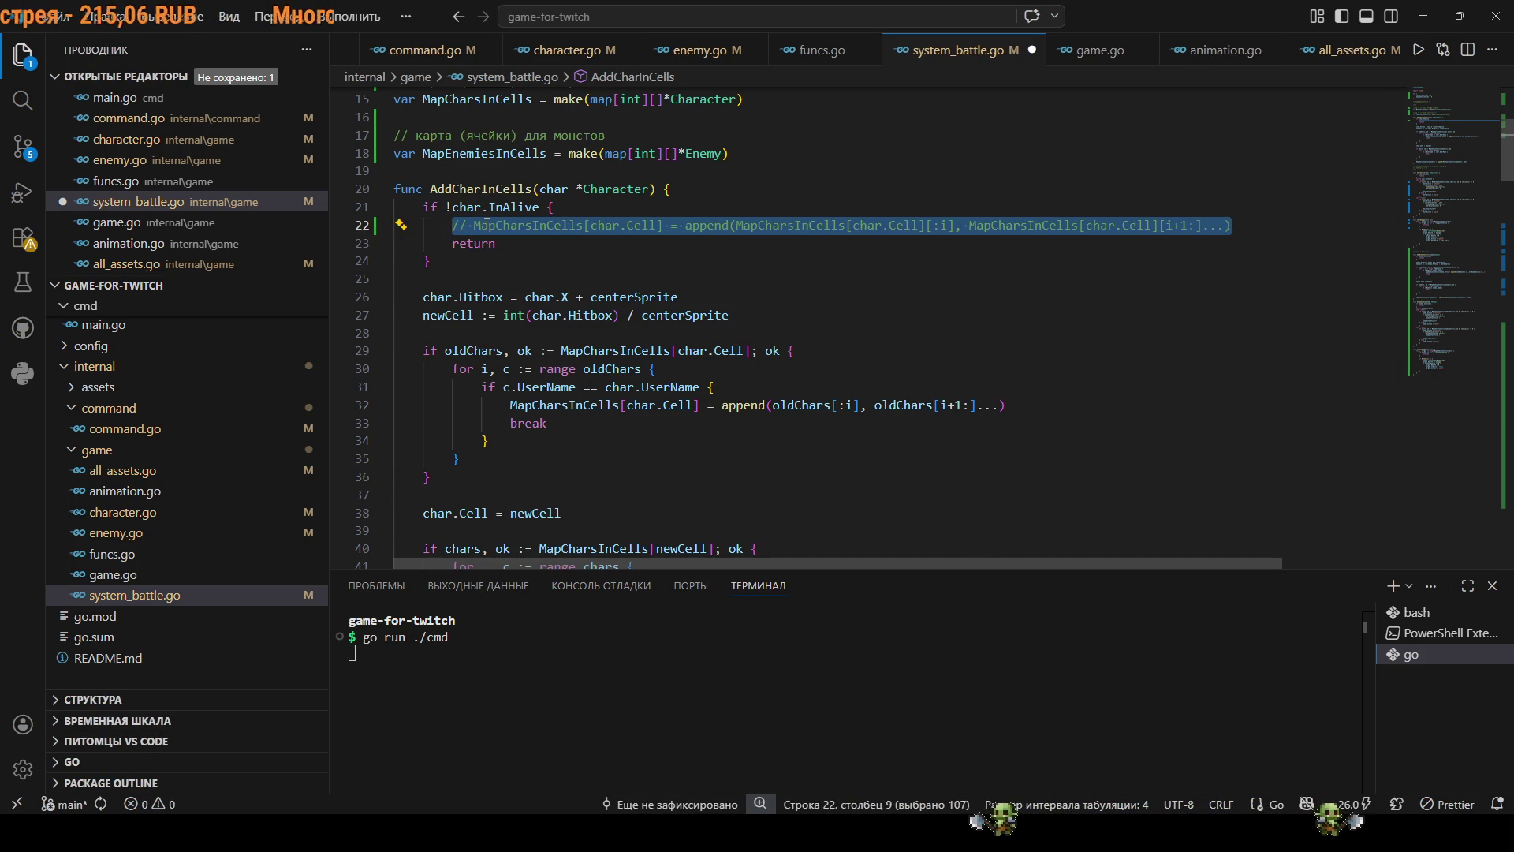
pyautogui.hotkey('ctrl', '/')
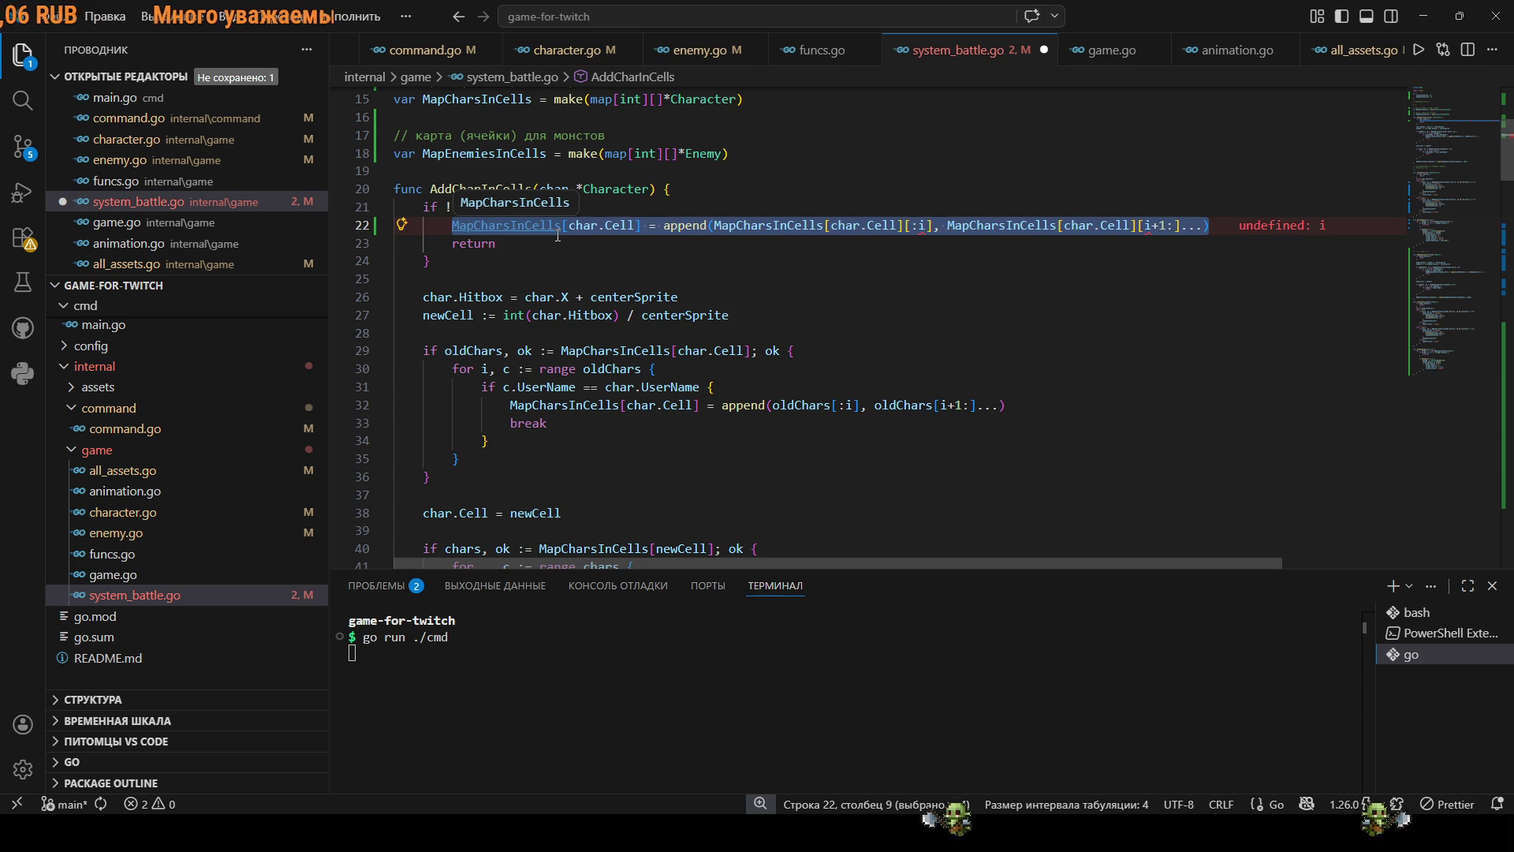
pyautogui.press('BackSpace')
pyautogui.press('BackSpace')
pyautogui.press('BackSpace')
pyautogui.press('Down')
pyautogui.press('Down')
pyautogui.press('Down')
# Append || !char.InAlive to the removal condition on line 30.
pyautogui.click(704, 369)
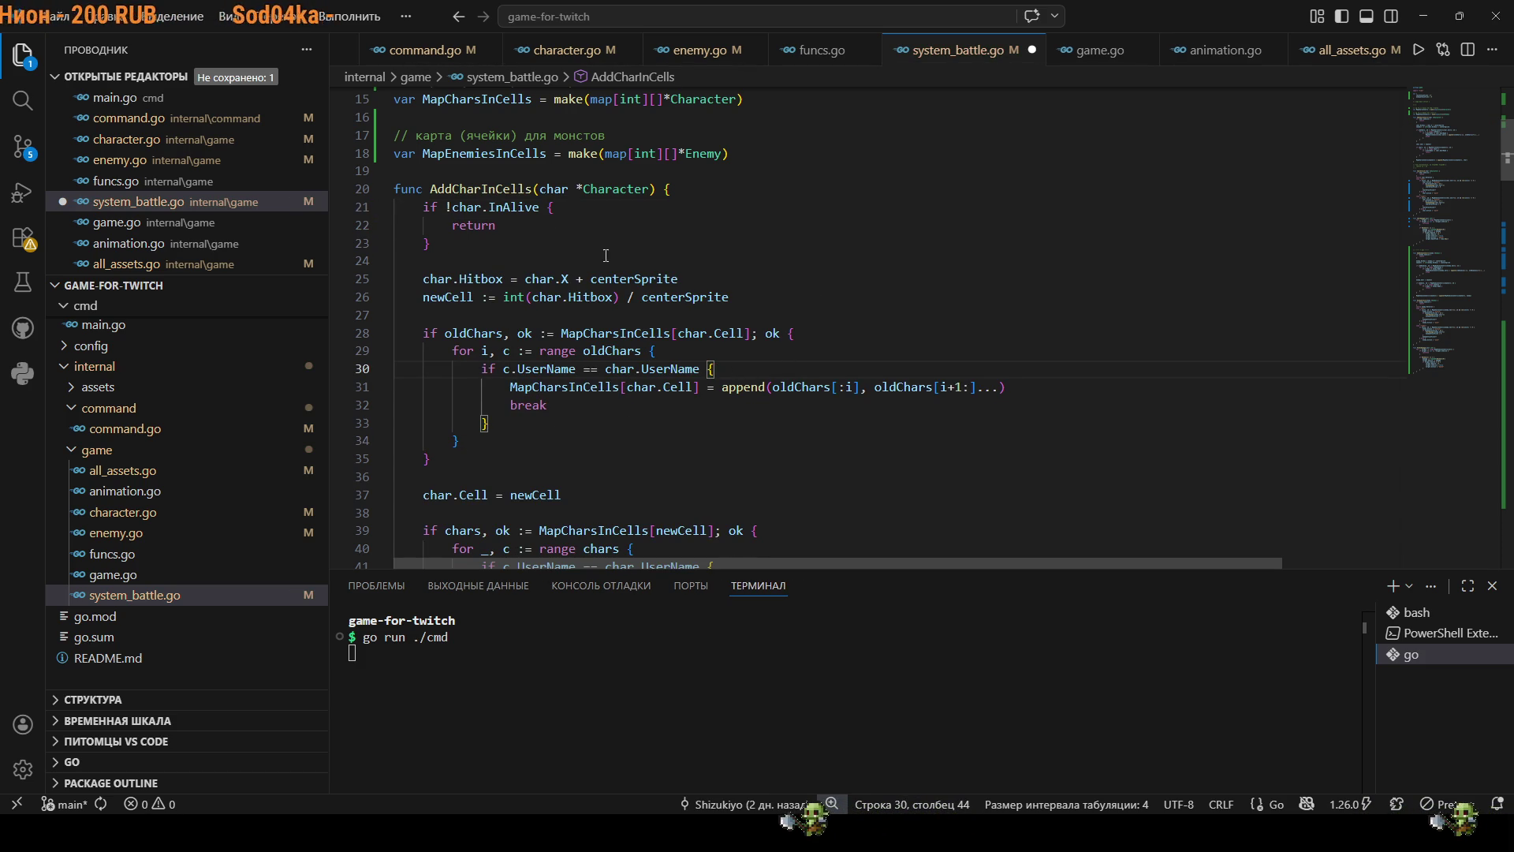
pyautogui.moveTo(540, 208); pyautogui.dragTo(445, 209)
pyautogui.hotkey('ctrl', 'c')
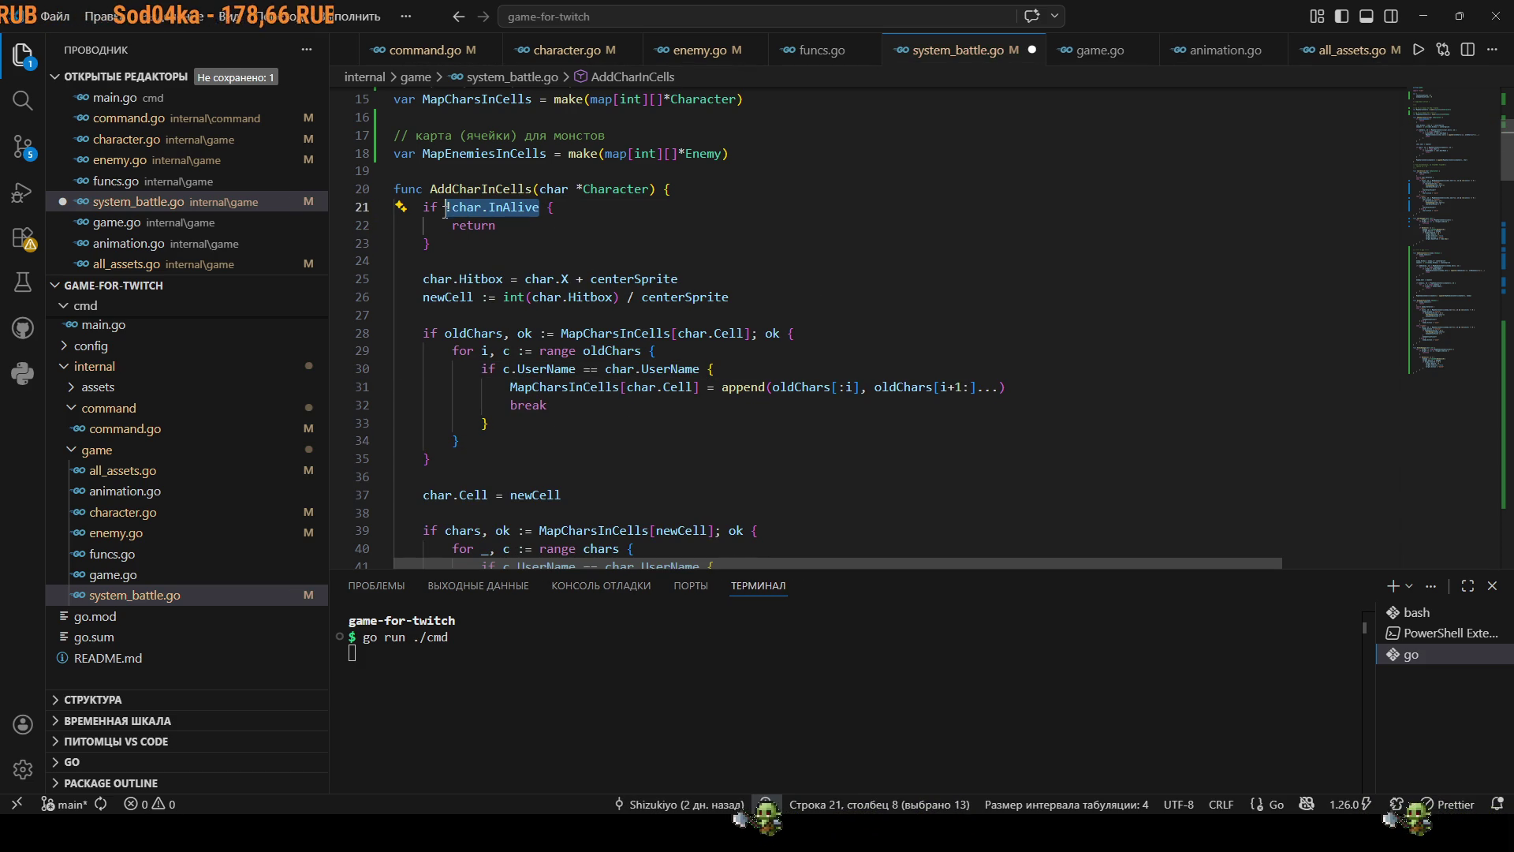
pyautogui.click(704, 368)
pyautogui.write('||')
pyautogui.hotkey('ctrl', 'v')
pyautogui.click(726, 368)
pyautogui.press('BackSpace')
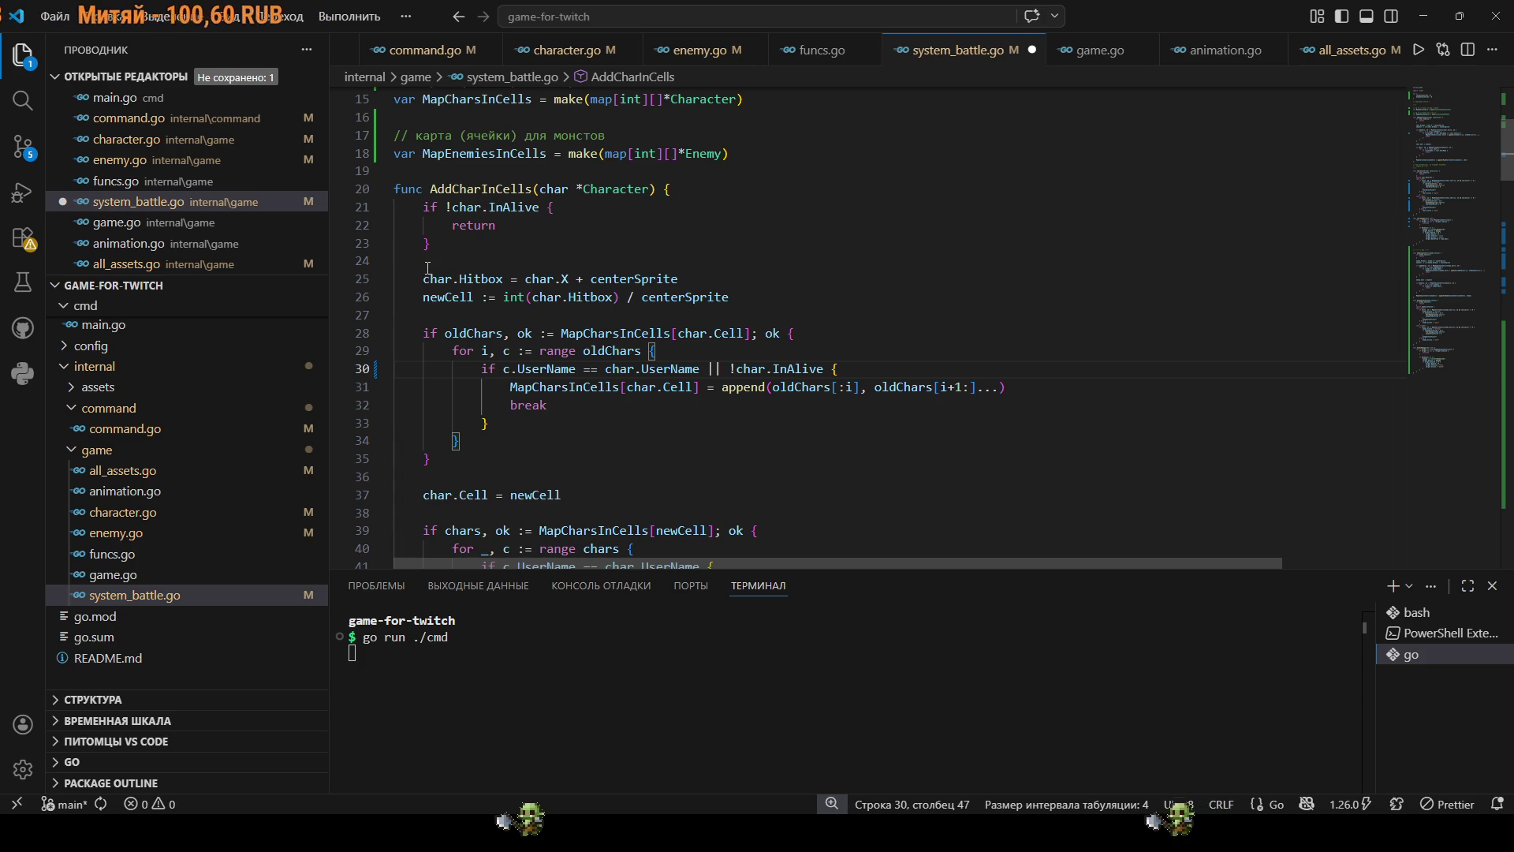
# Comment out the early alive-check return block and save system_battle.go.
pyautogui.moveTo(428, 268); pyautogui.dragTo(388, 207)
pyautogui.press('BackSpace')
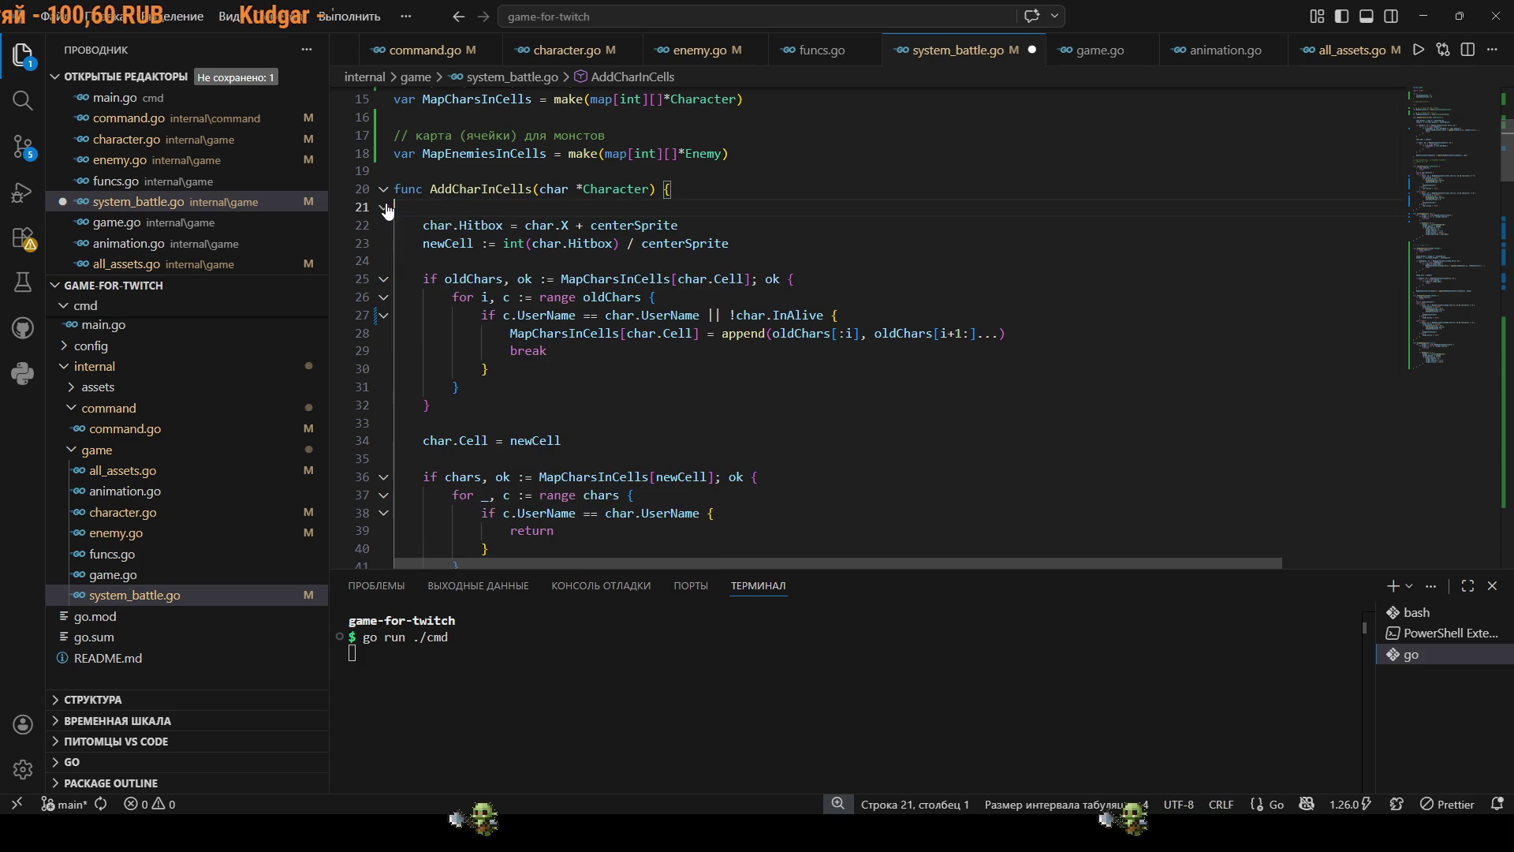
pyautogui.press('BackSpace')
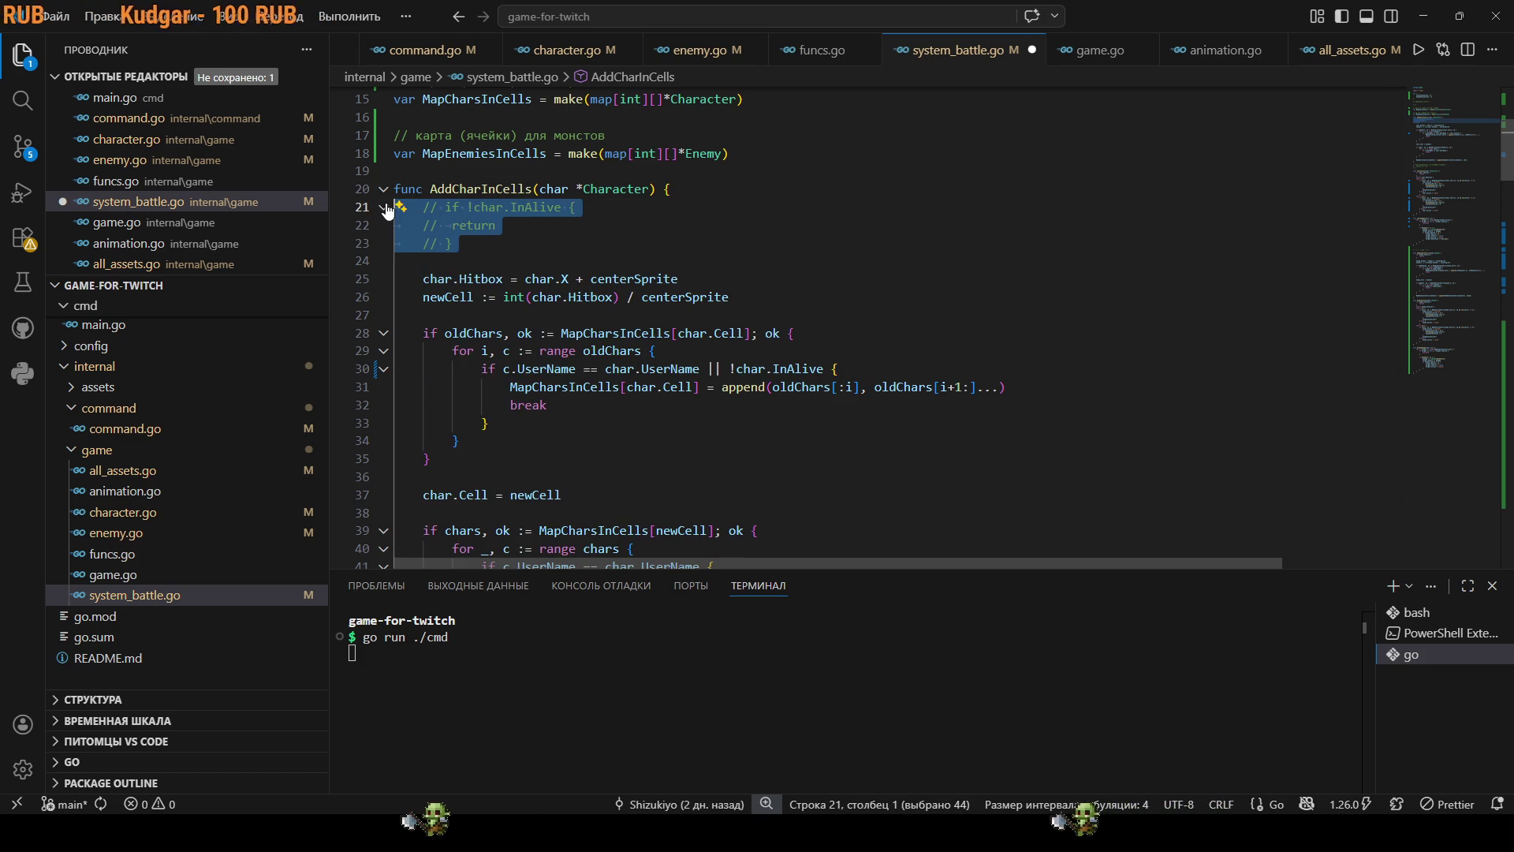
pyautogui.hotkey('ctrl', '/')
pyautogui.click(834, 279)
pyautogui.hotkey('ctrl', 's')
pyautogui.scroll(-5, 833, 356)
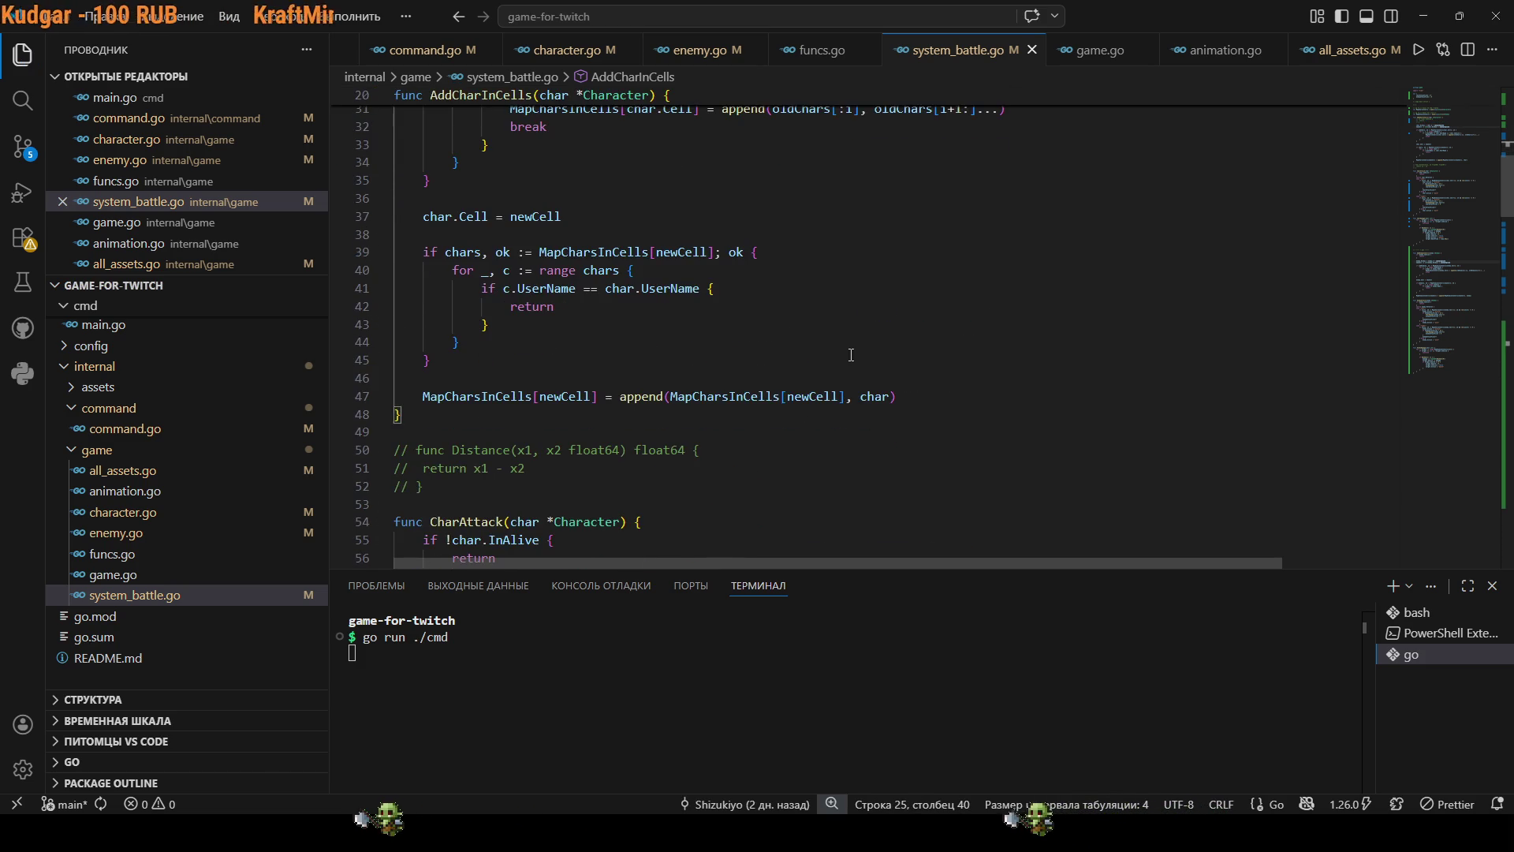
# Comment out the early alive check in AddEnemyInCells.
pyautogui.scroll(-6, 833, 355)
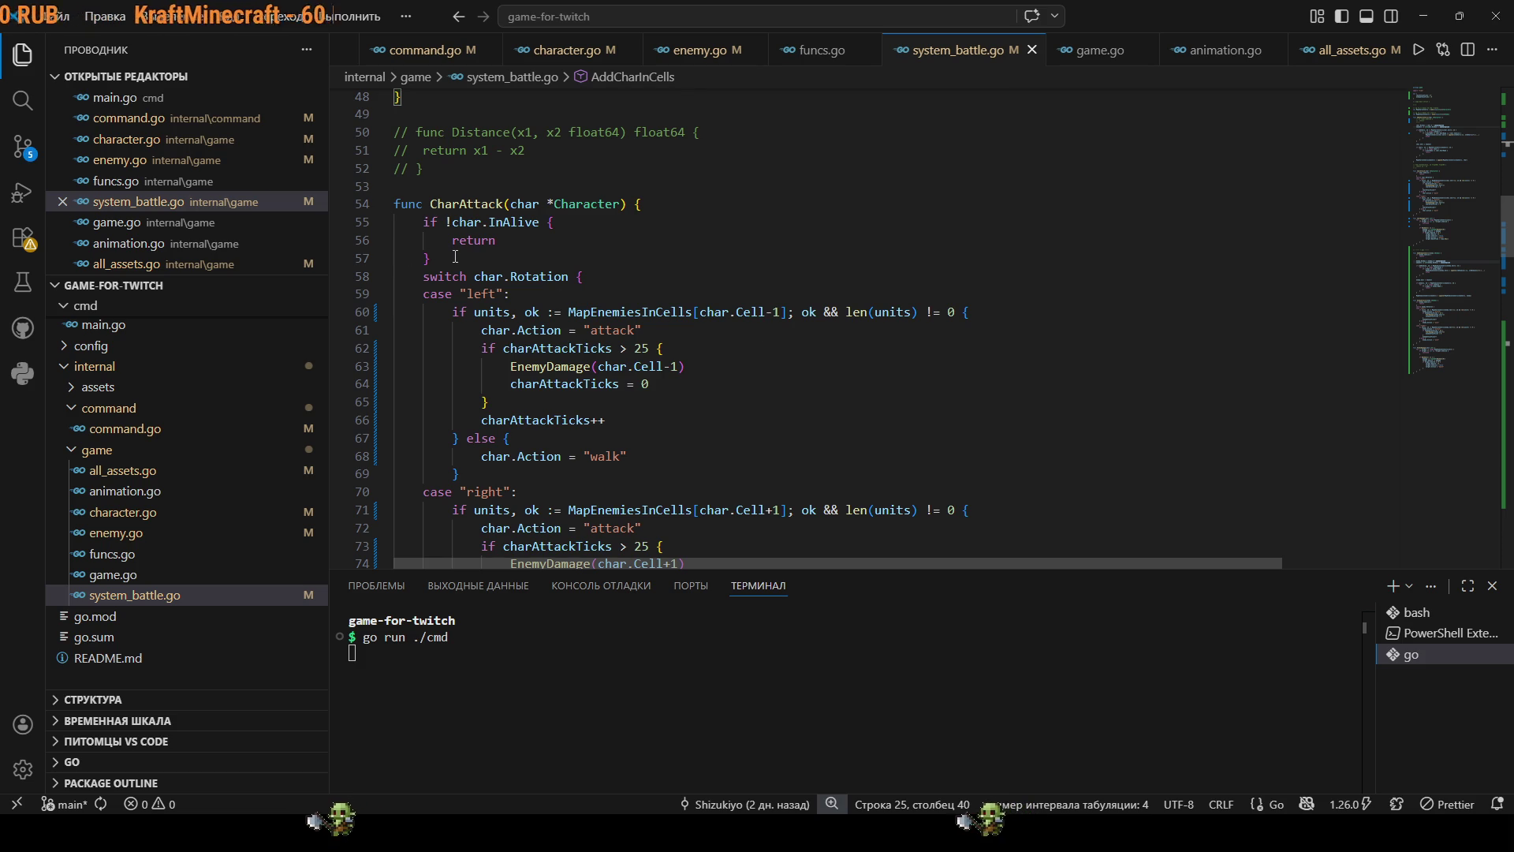
pyautogui.moveTo(455, 256); pyautogui.dragTo(422, 220)
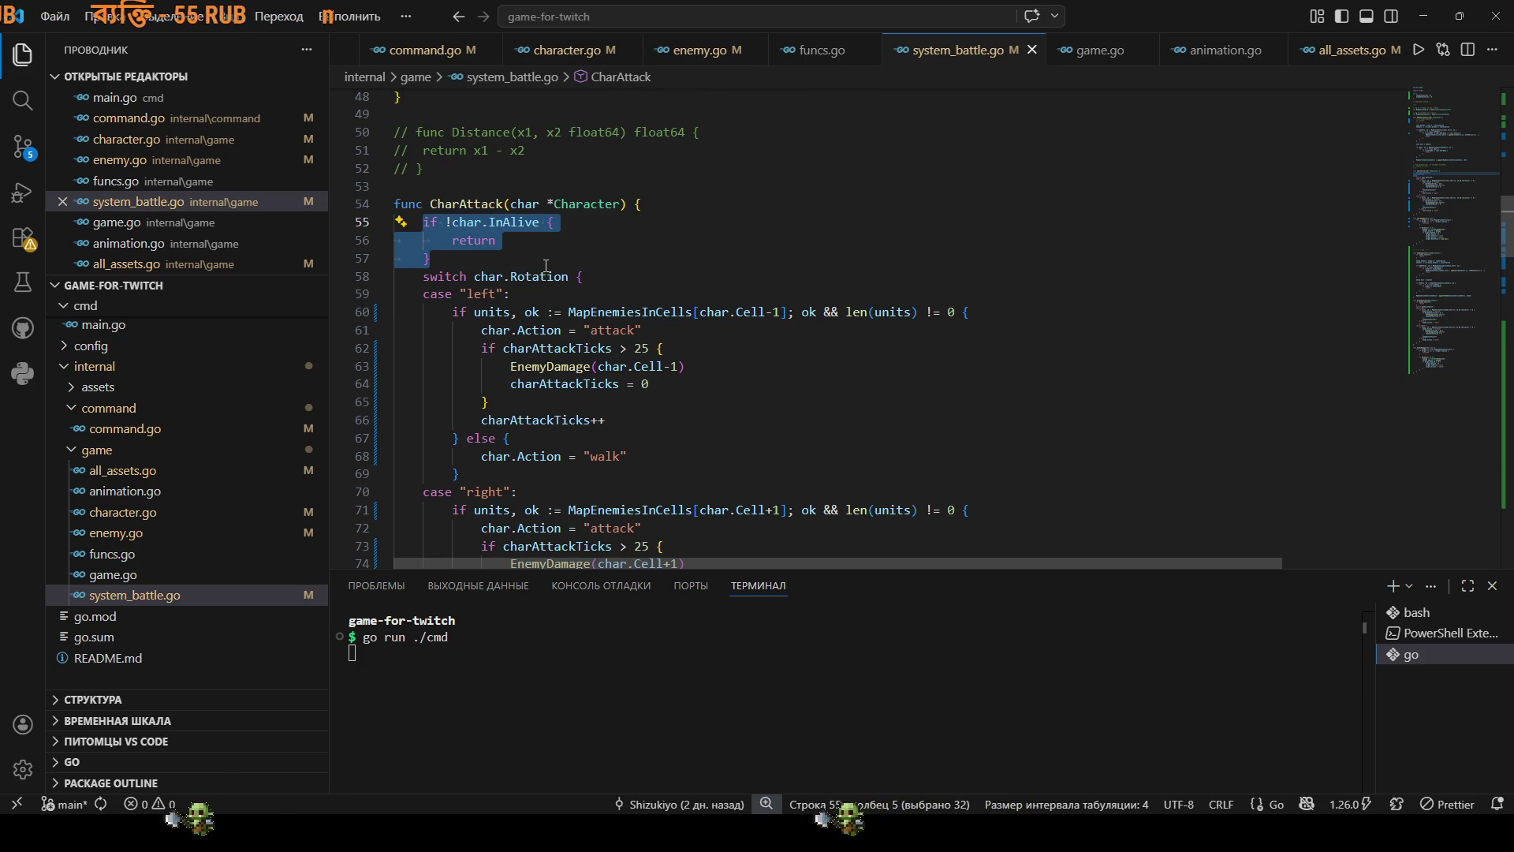
pyautogui.click(866, 311)
pyautogui.scroll(-15, 884, 347)
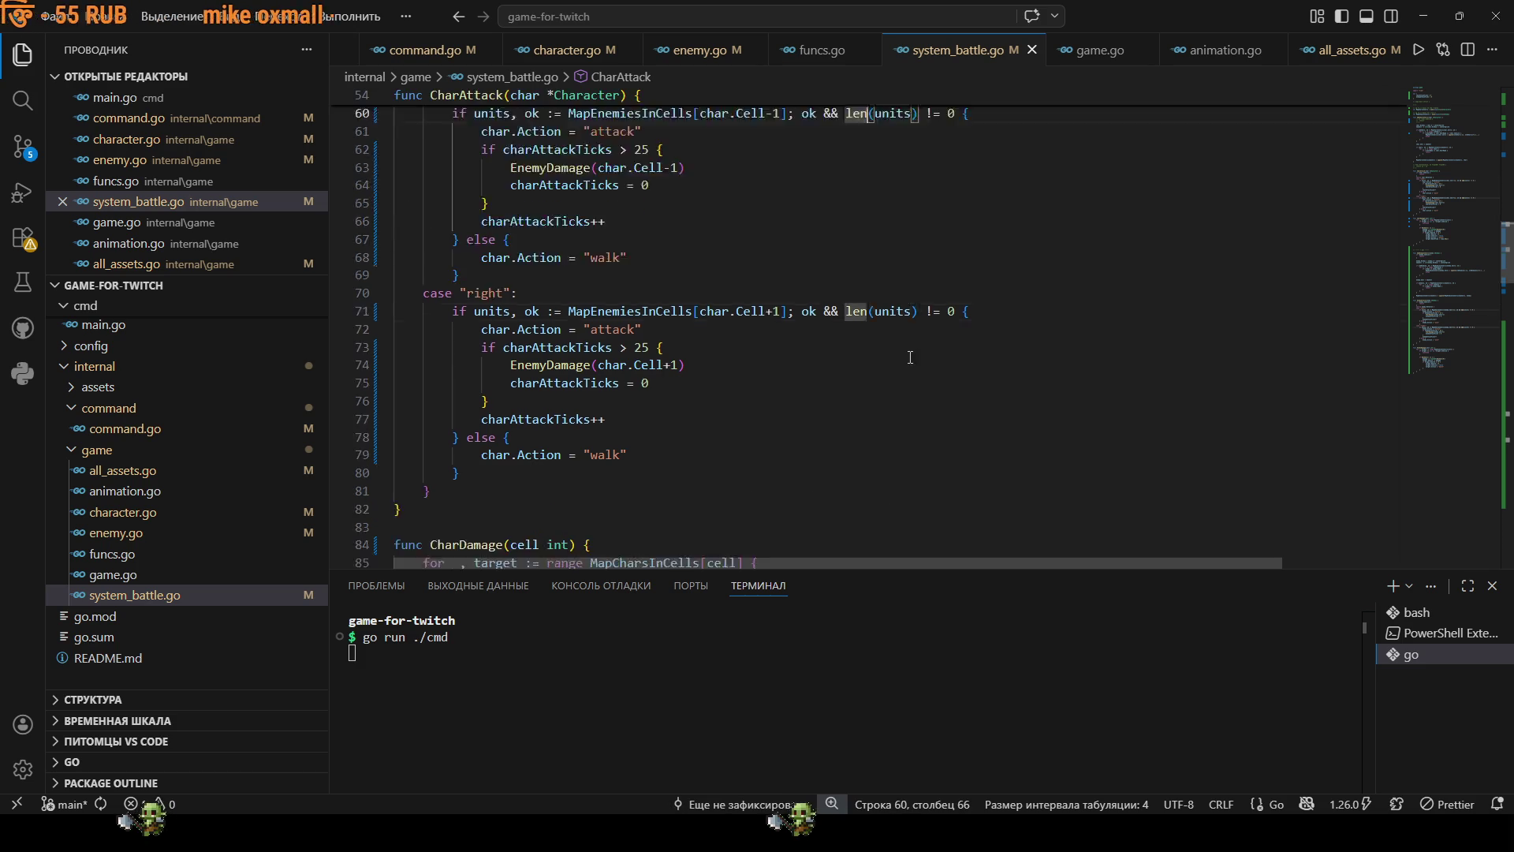
pyautogui.scroll(-5, 884, 348)
pyautogui.scroll(5, 884, 348)
pyautogui.moveTo(432, 239); pyautogui.dragTo(450, 226)
pyautogui.moveTo(547, 203); pyautogui.dragTo(437, 205)
pyautogui.hotkey('ctrl', '/')
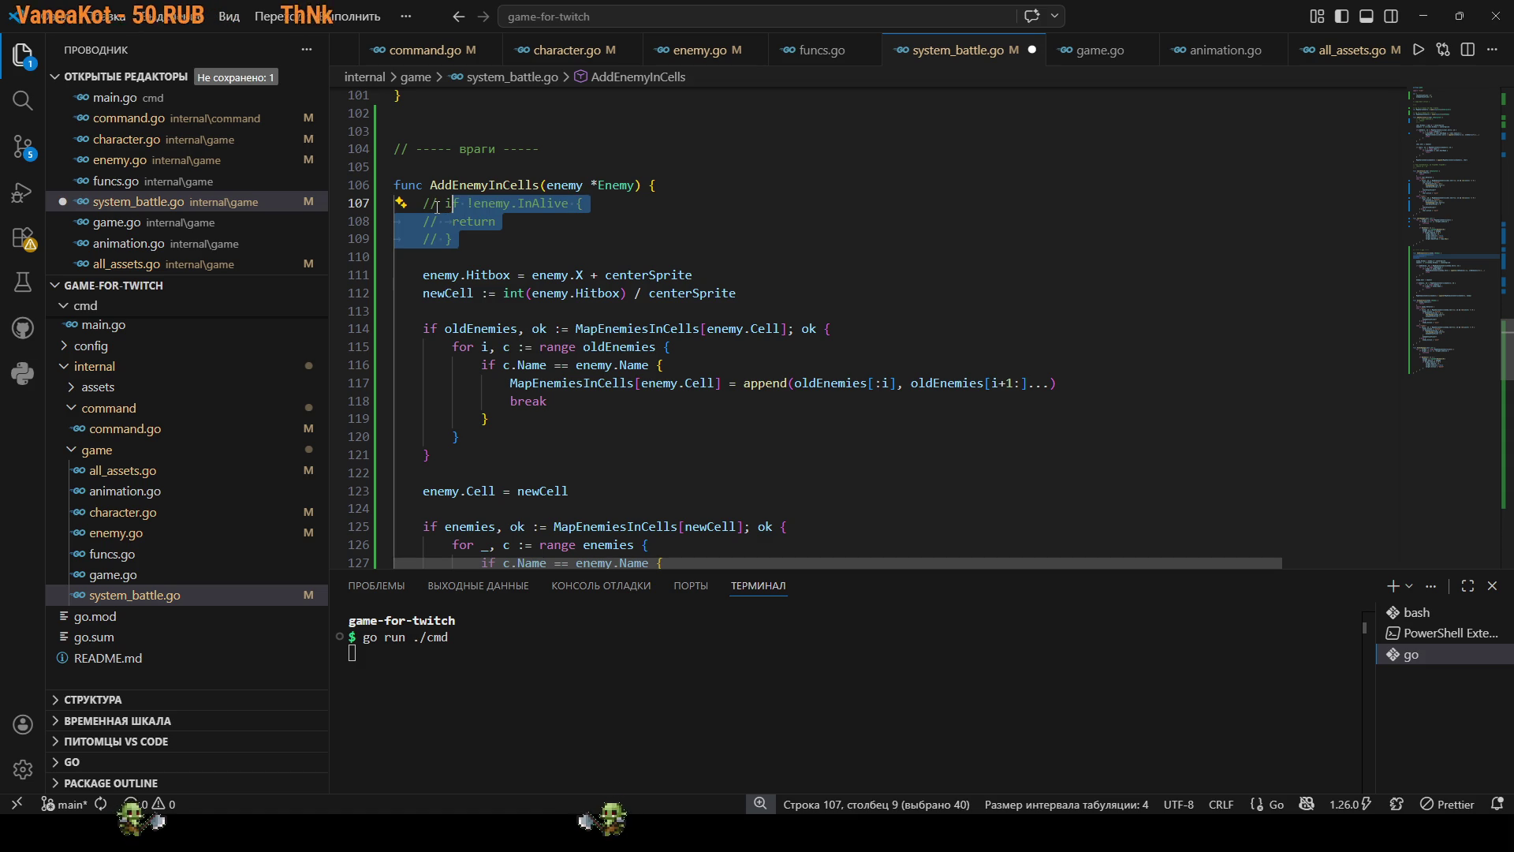
# Add || !enemy.InAlive to line 116's name-match condition and save.
pyautogui.click(653, 365)
pyautogui.write('"')
pyautogui.press('BackSpace')
pyautogui.write('|| !enemy.InAlive')
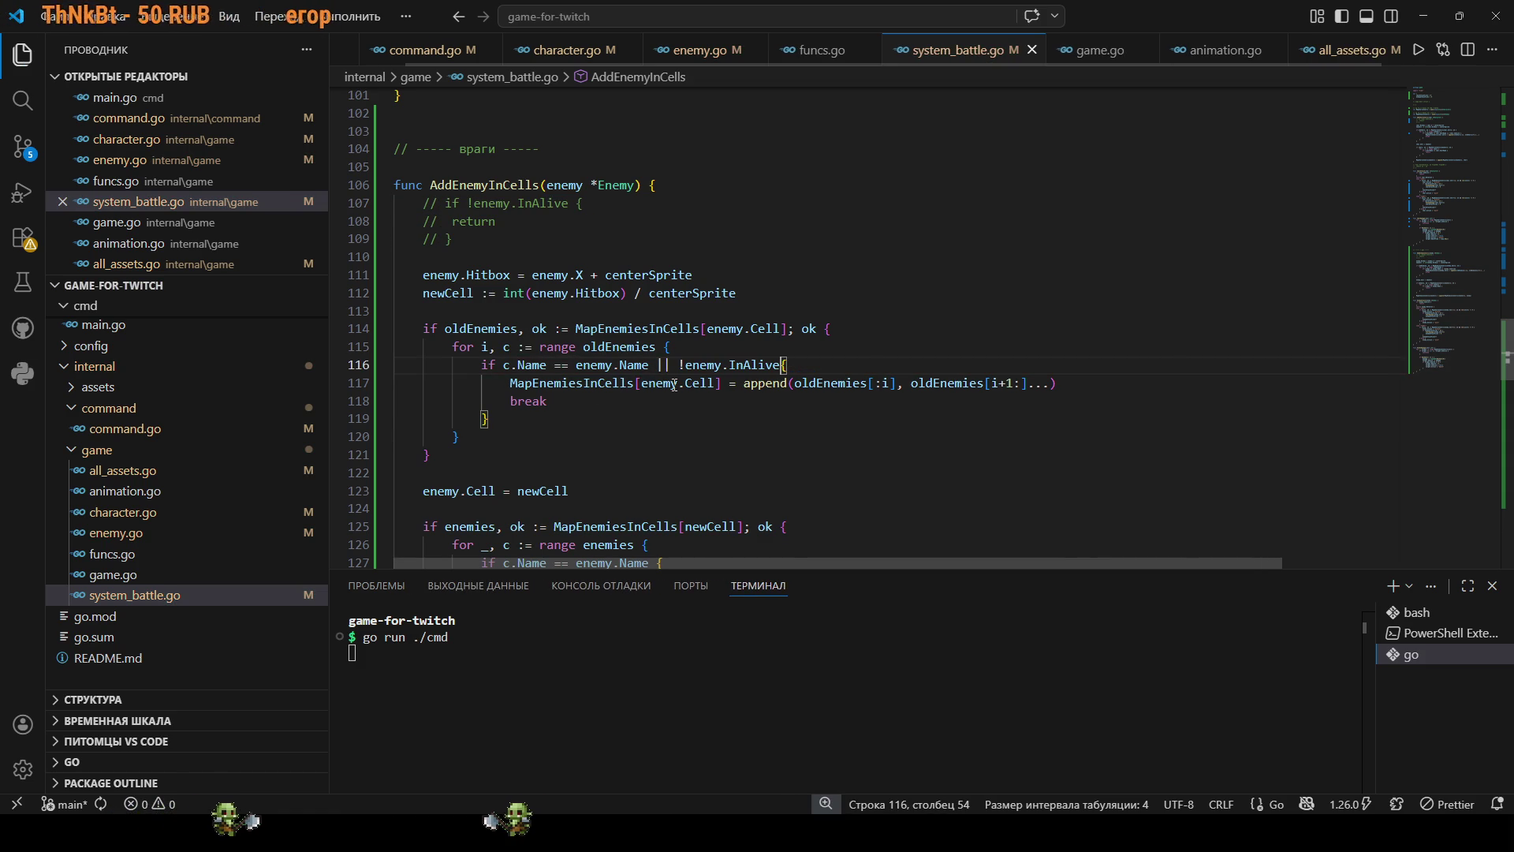
pyautogui.hotkey('ctrl', 's')
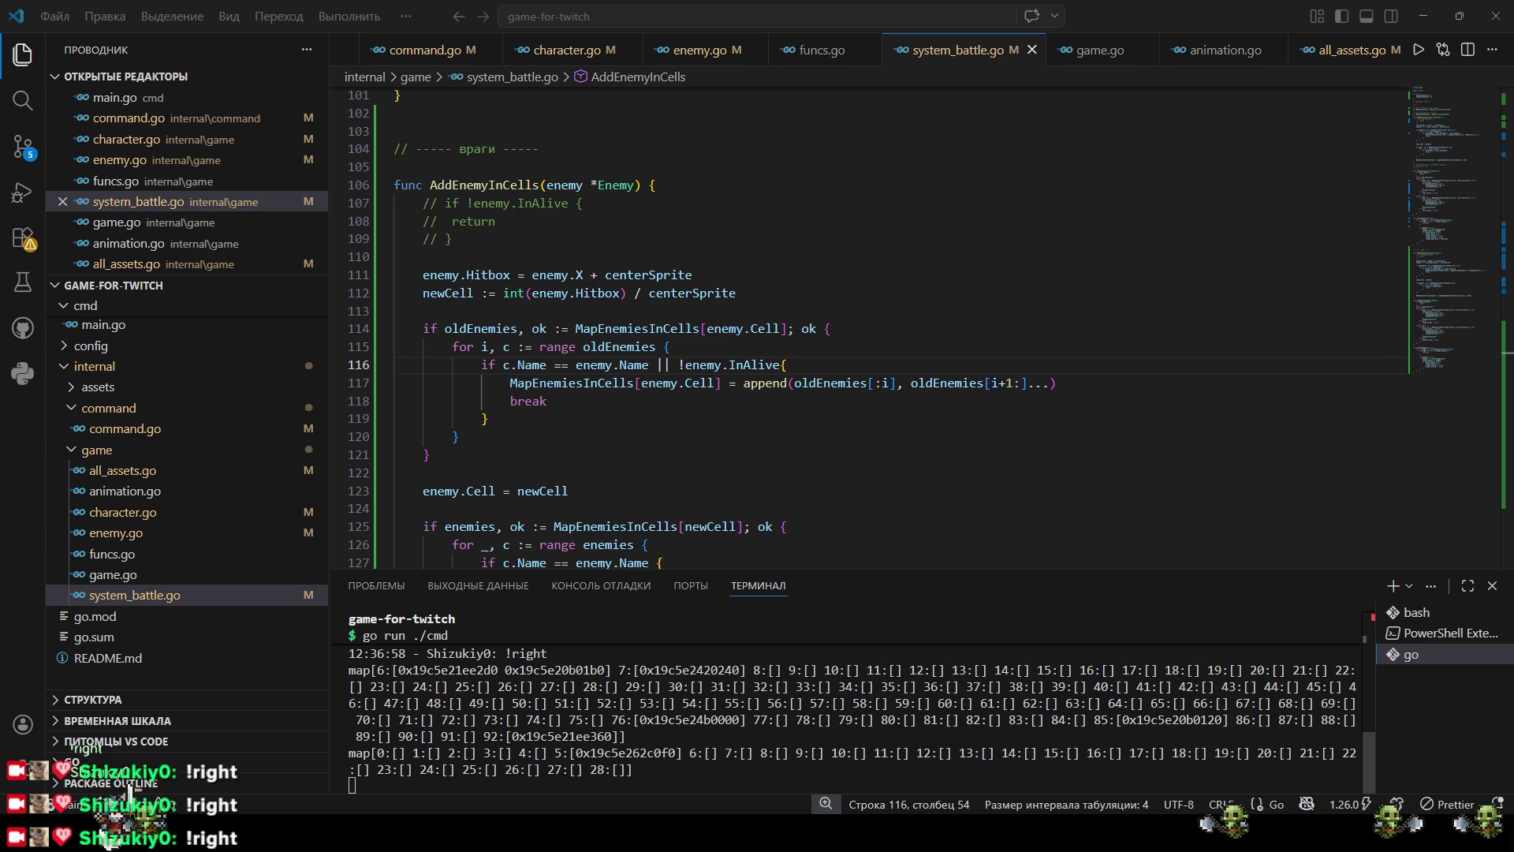
pyautogui.moveTo(555, 752); pyautogui.dragTo(674, 752)
pyautogui.hotkey('alt', 'Tab')
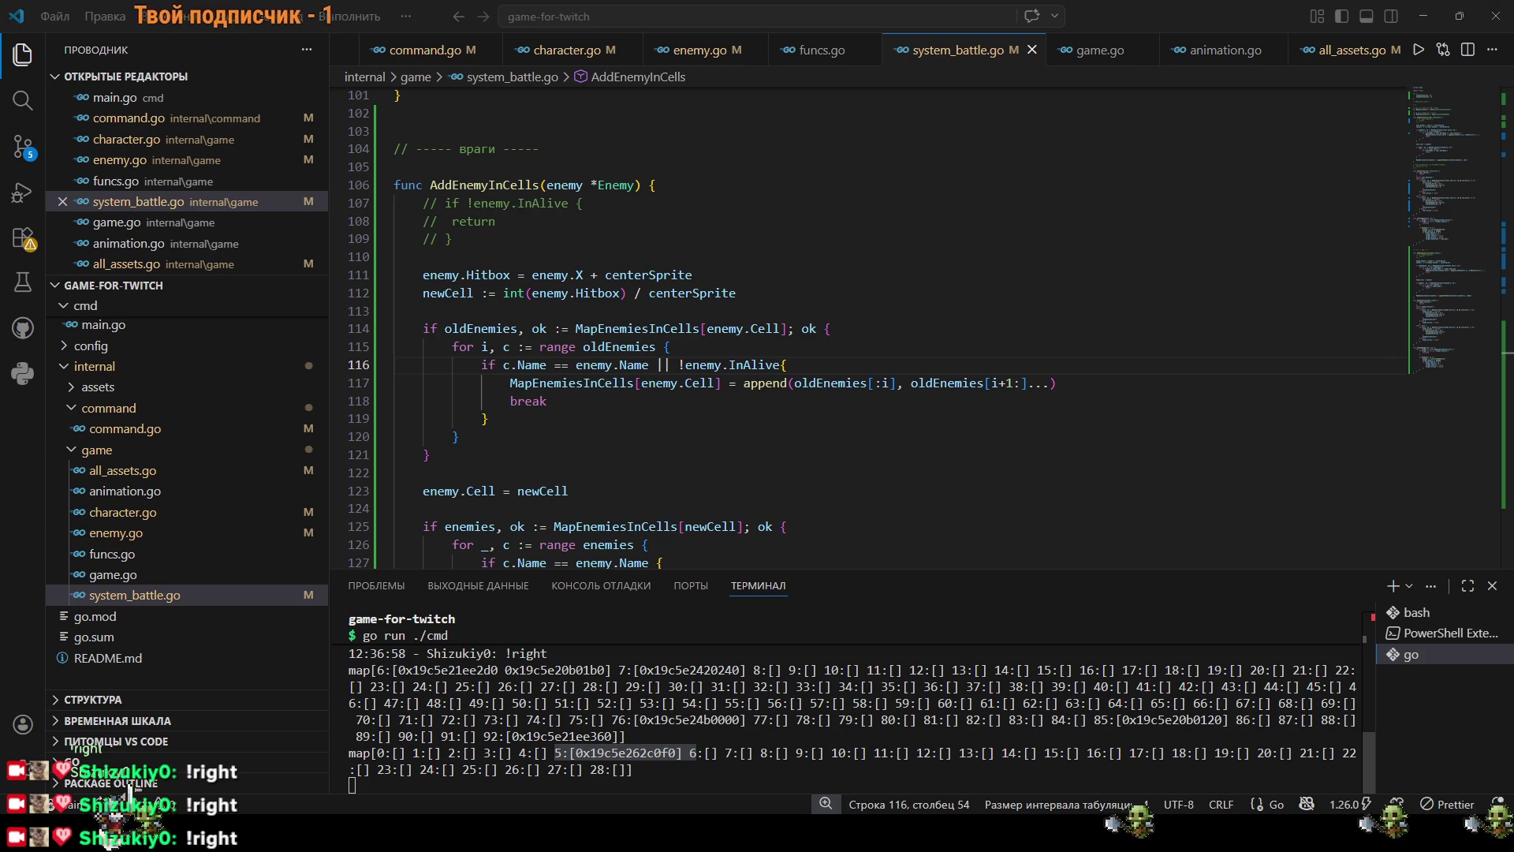
pyautogui.hotkey('alt', 'Tab')
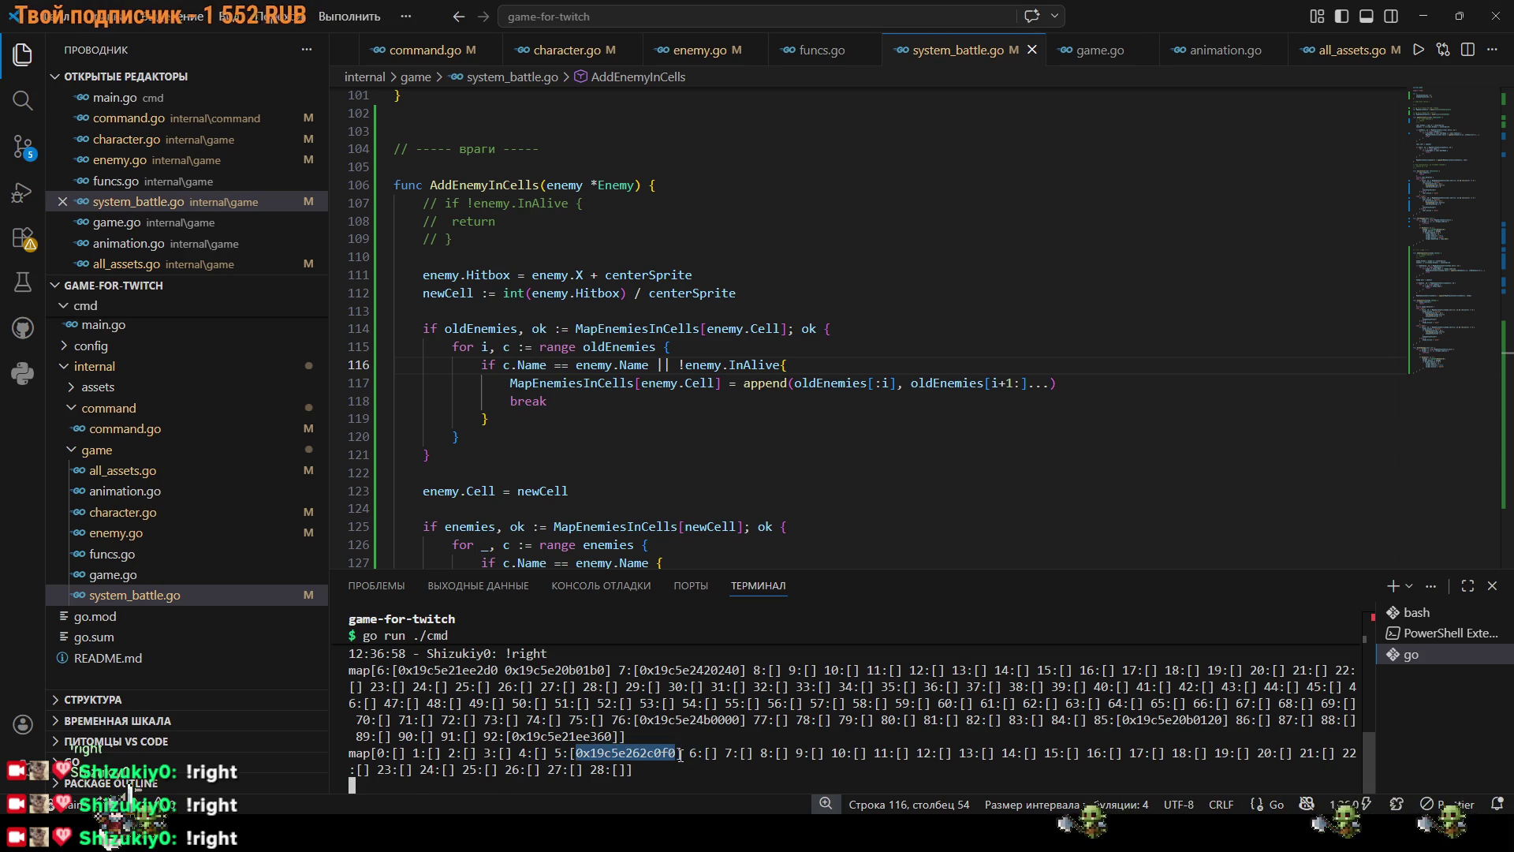
pyautogui.hotkey('alt', 'Tab')
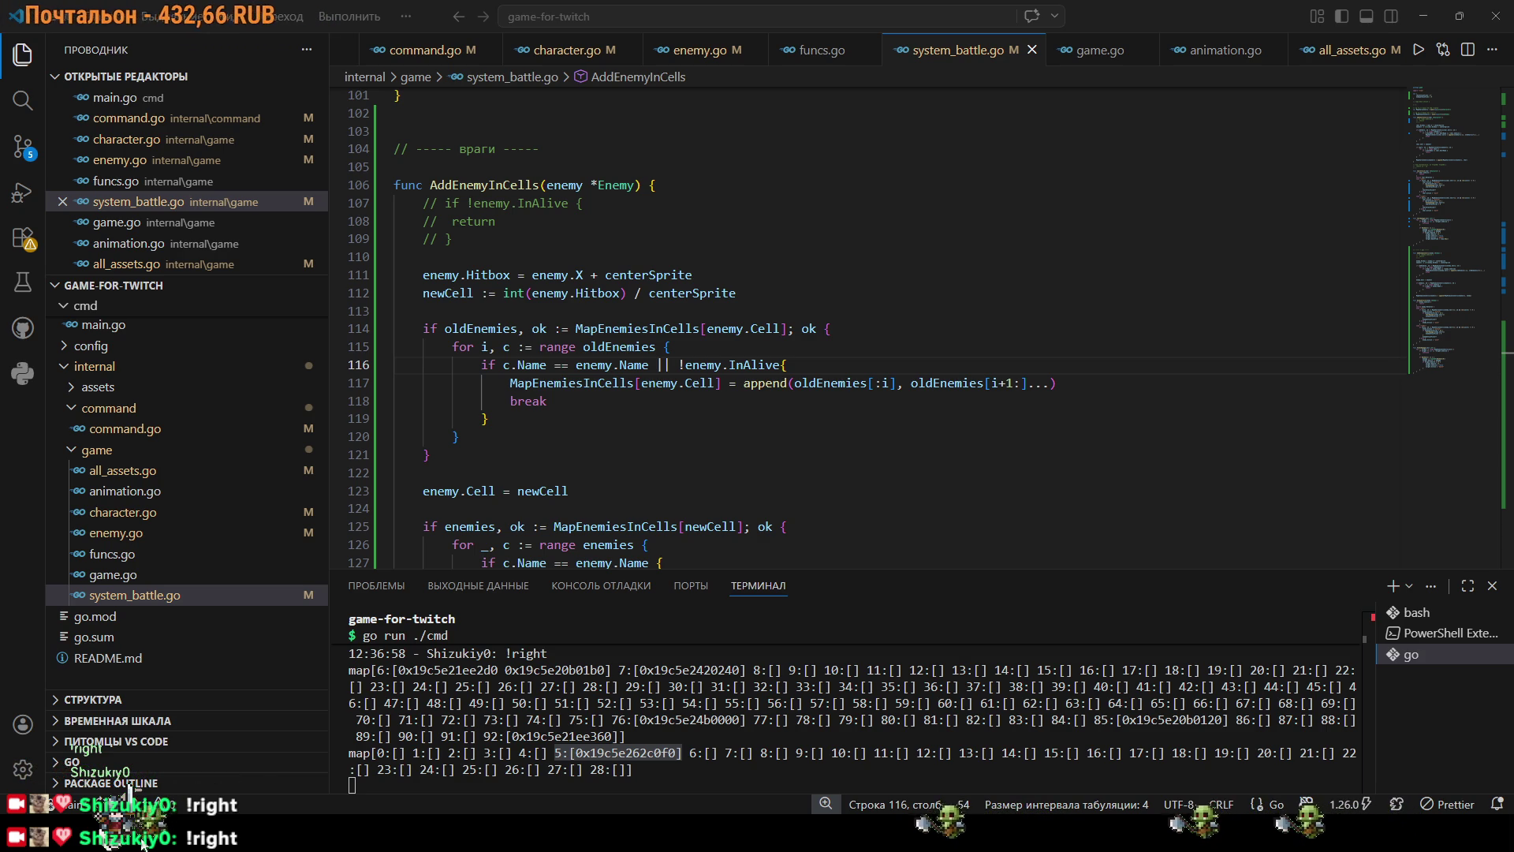
pyautogui.click(597, 762)
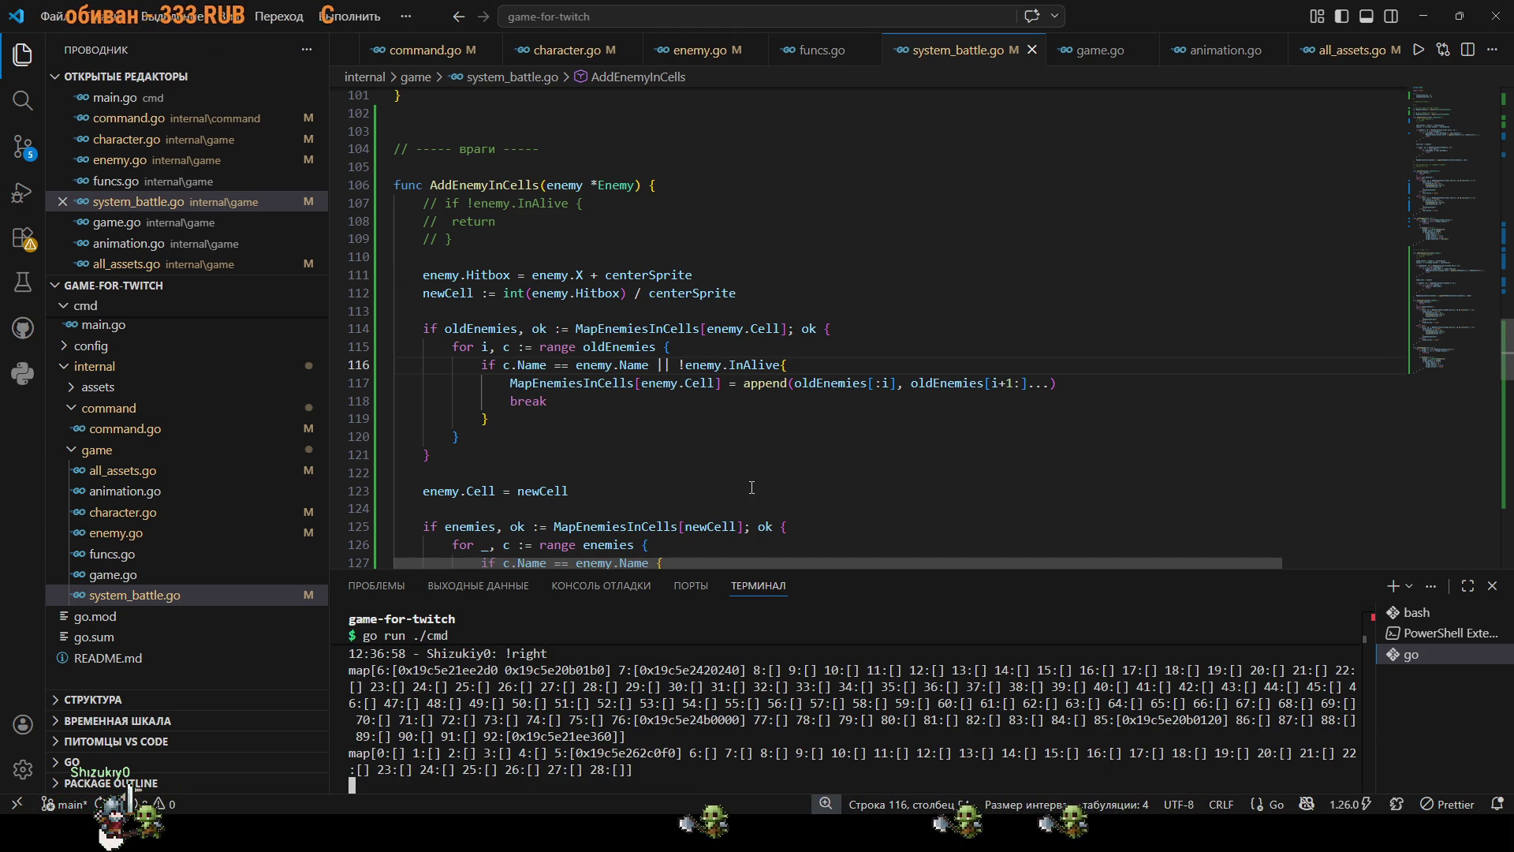
pyautogui.scroll(-6, 759, 492)
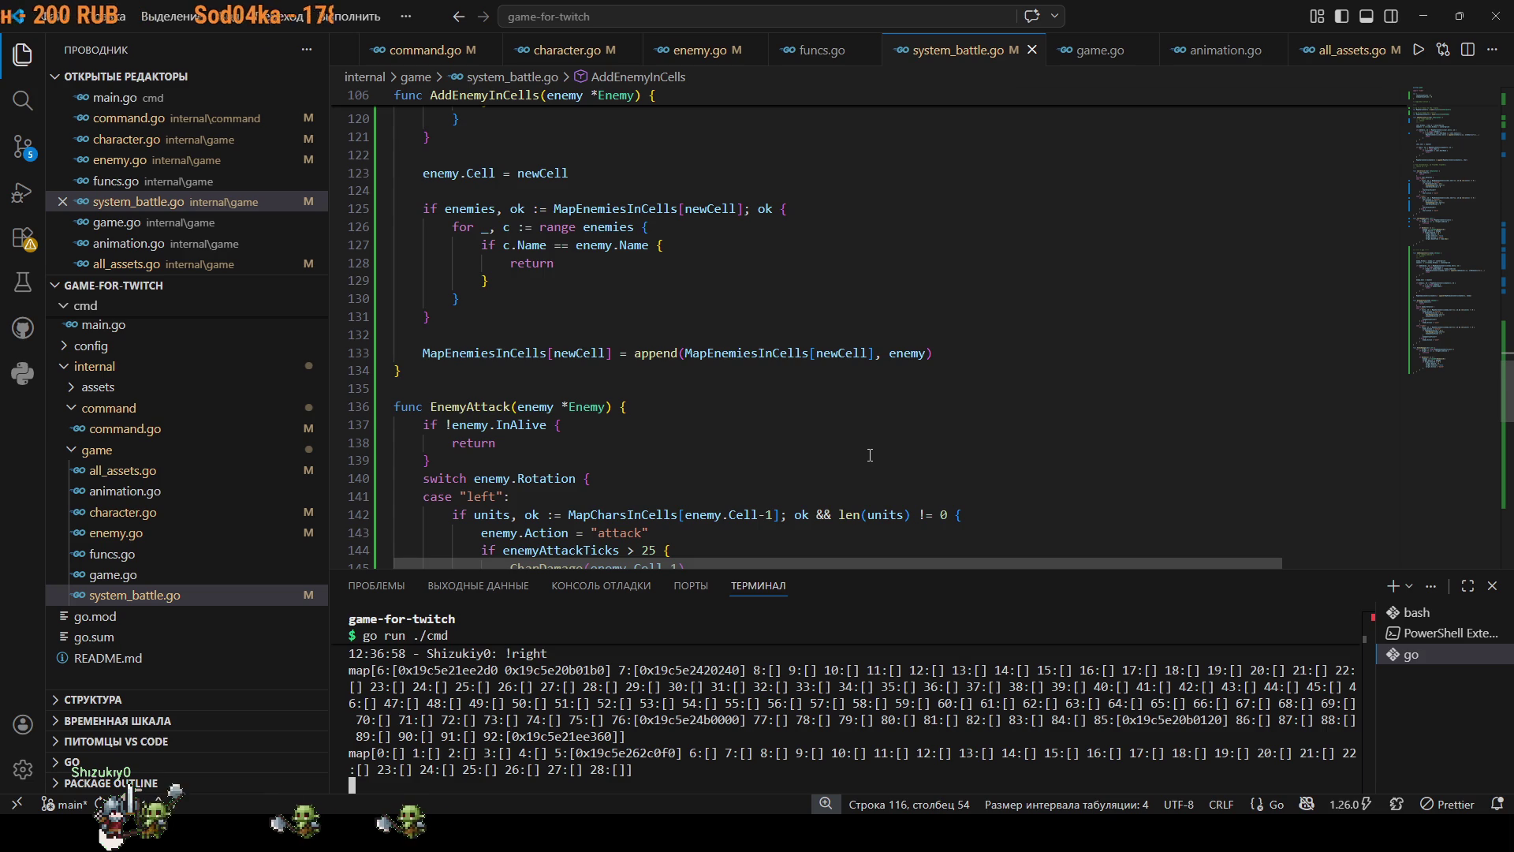
pyautogui.scroll(2, 870, 455)
pyautogui.scroll(-4, 870, 455)
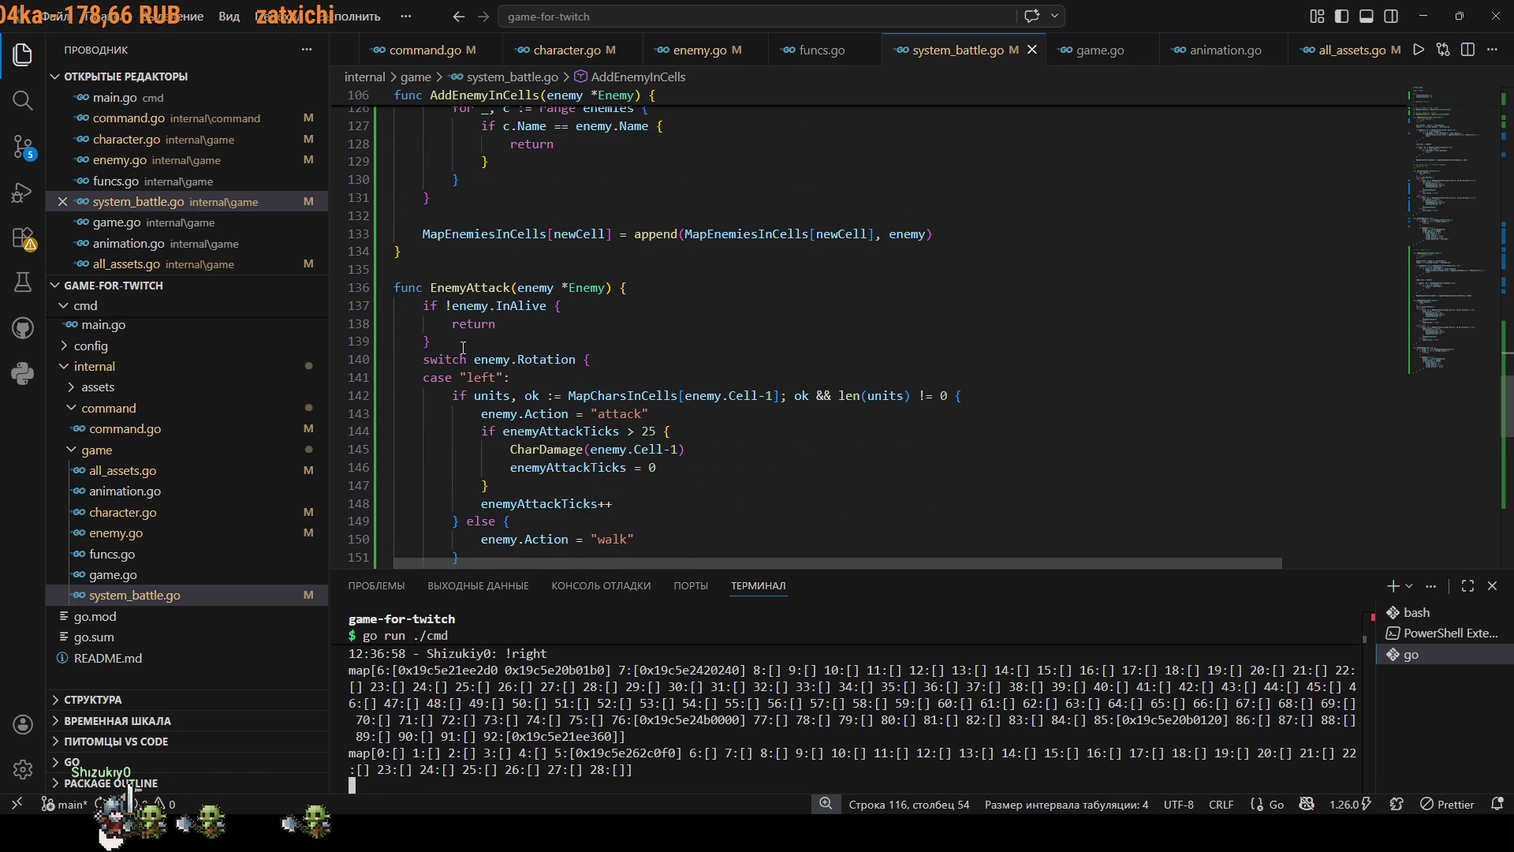
pyautogui.scroll(8, 548, 400)
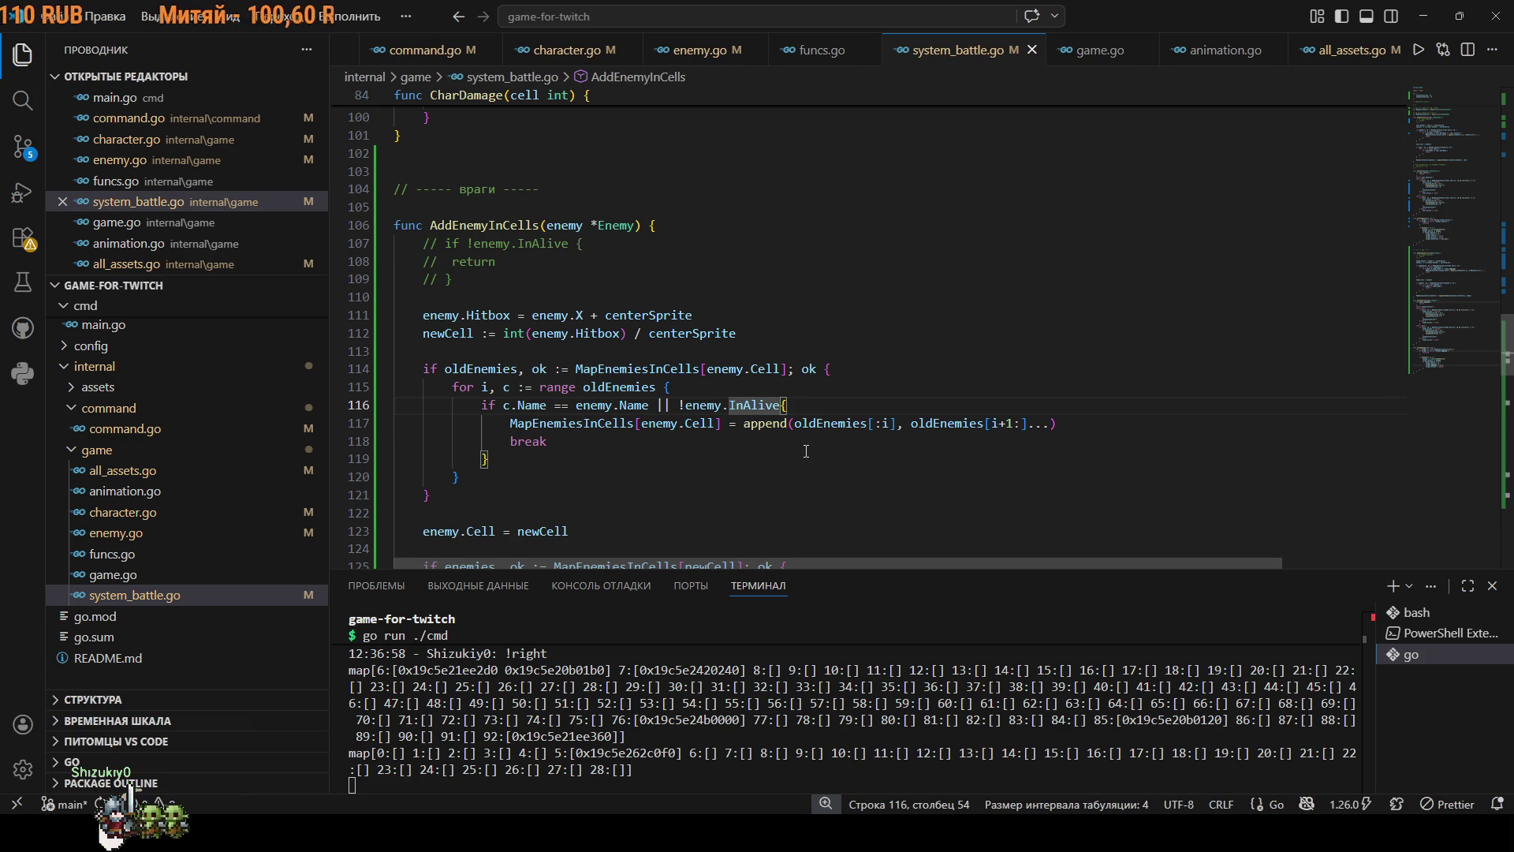
pyautogui.moveTo(1430, 370); pyautogui.dragTo(1443, 175)
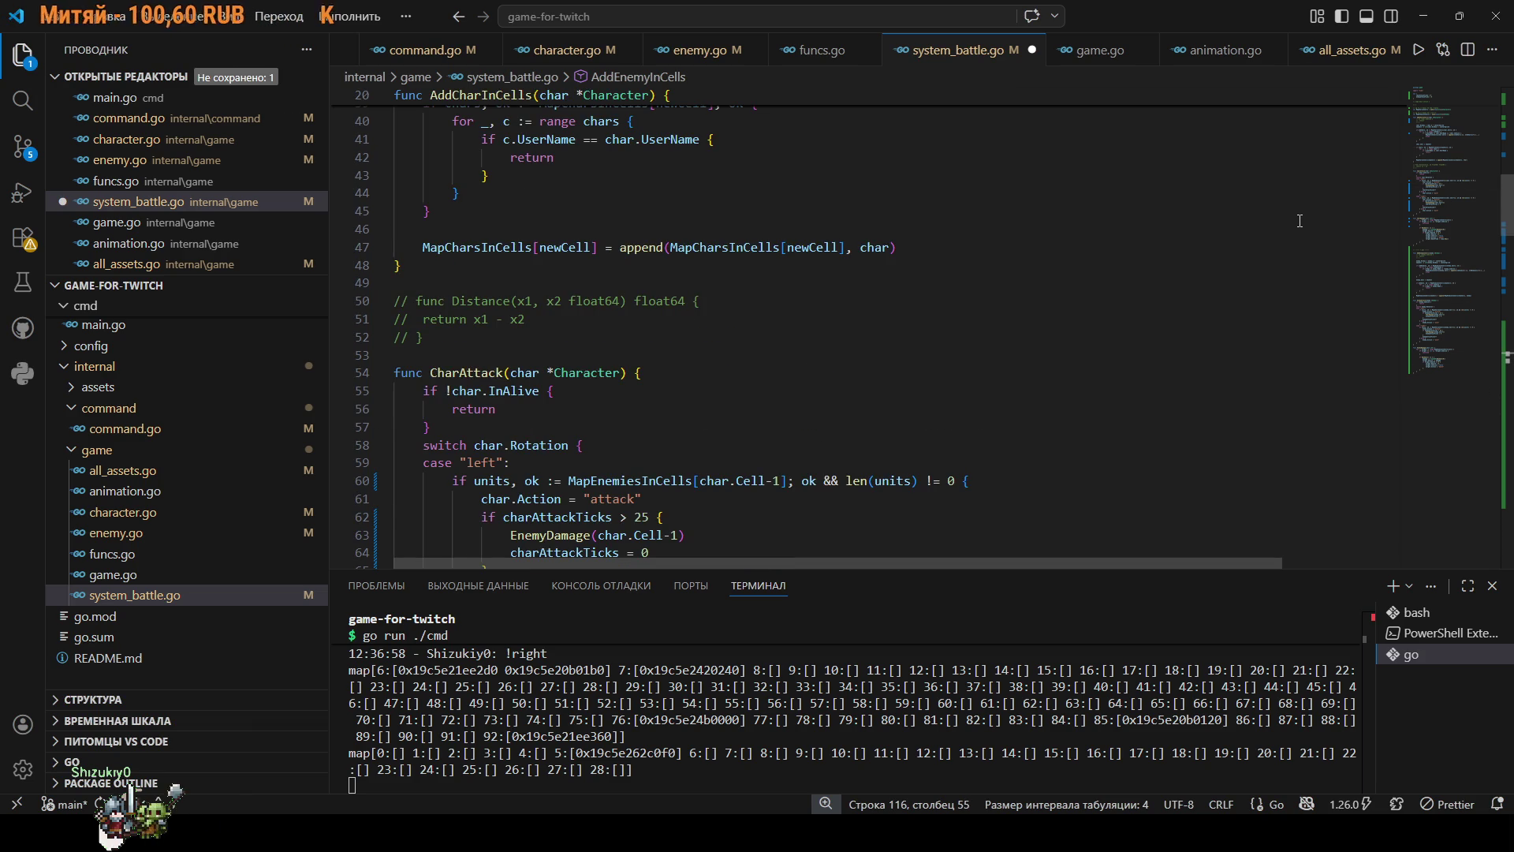
pyautogui.scroll(8, 1220, 269)
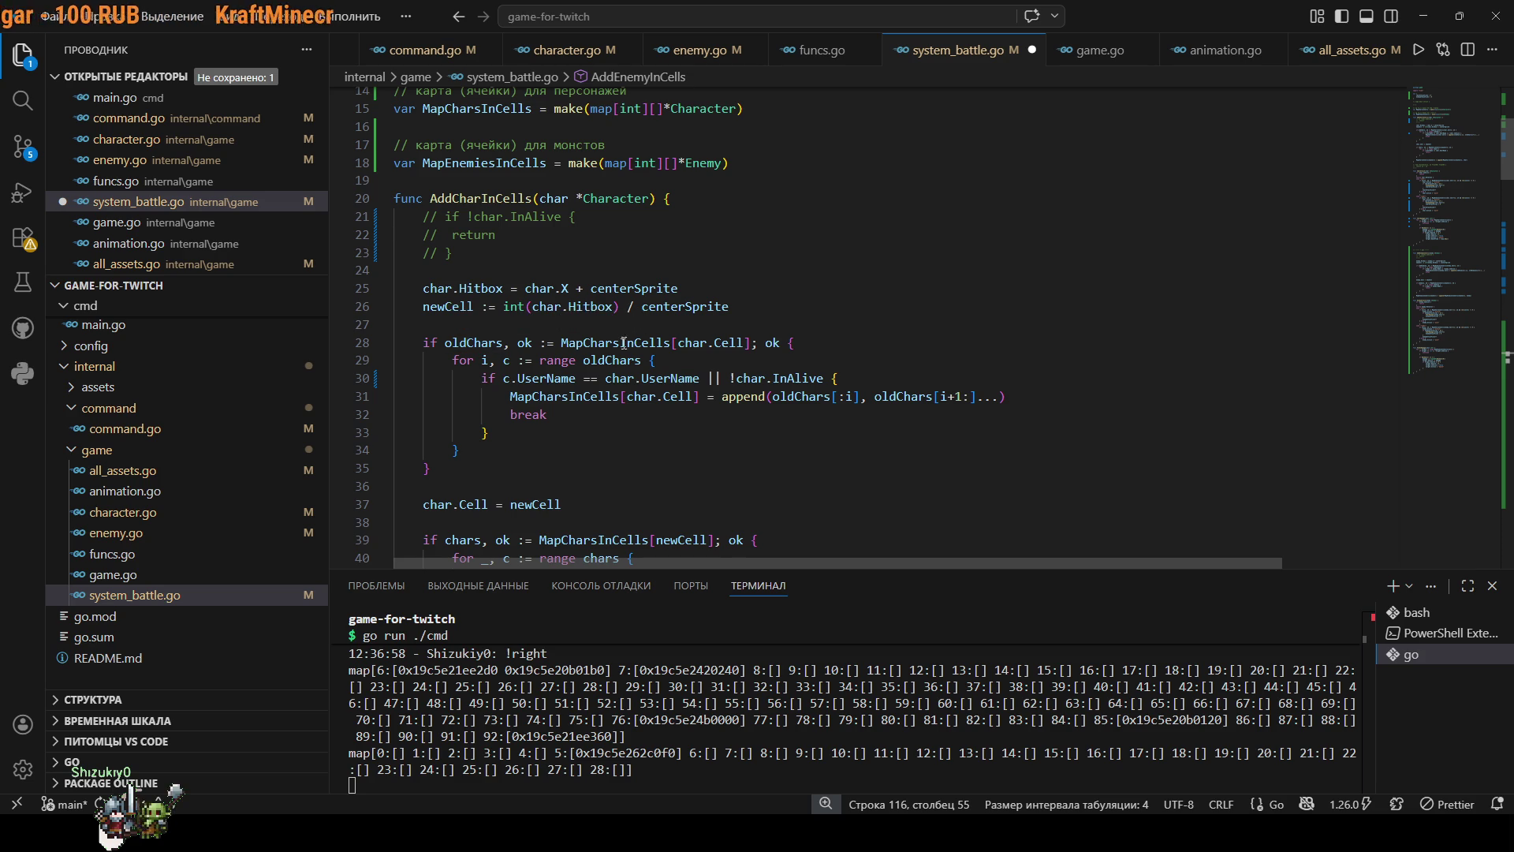
pyautogui.moveTo(624, 342)
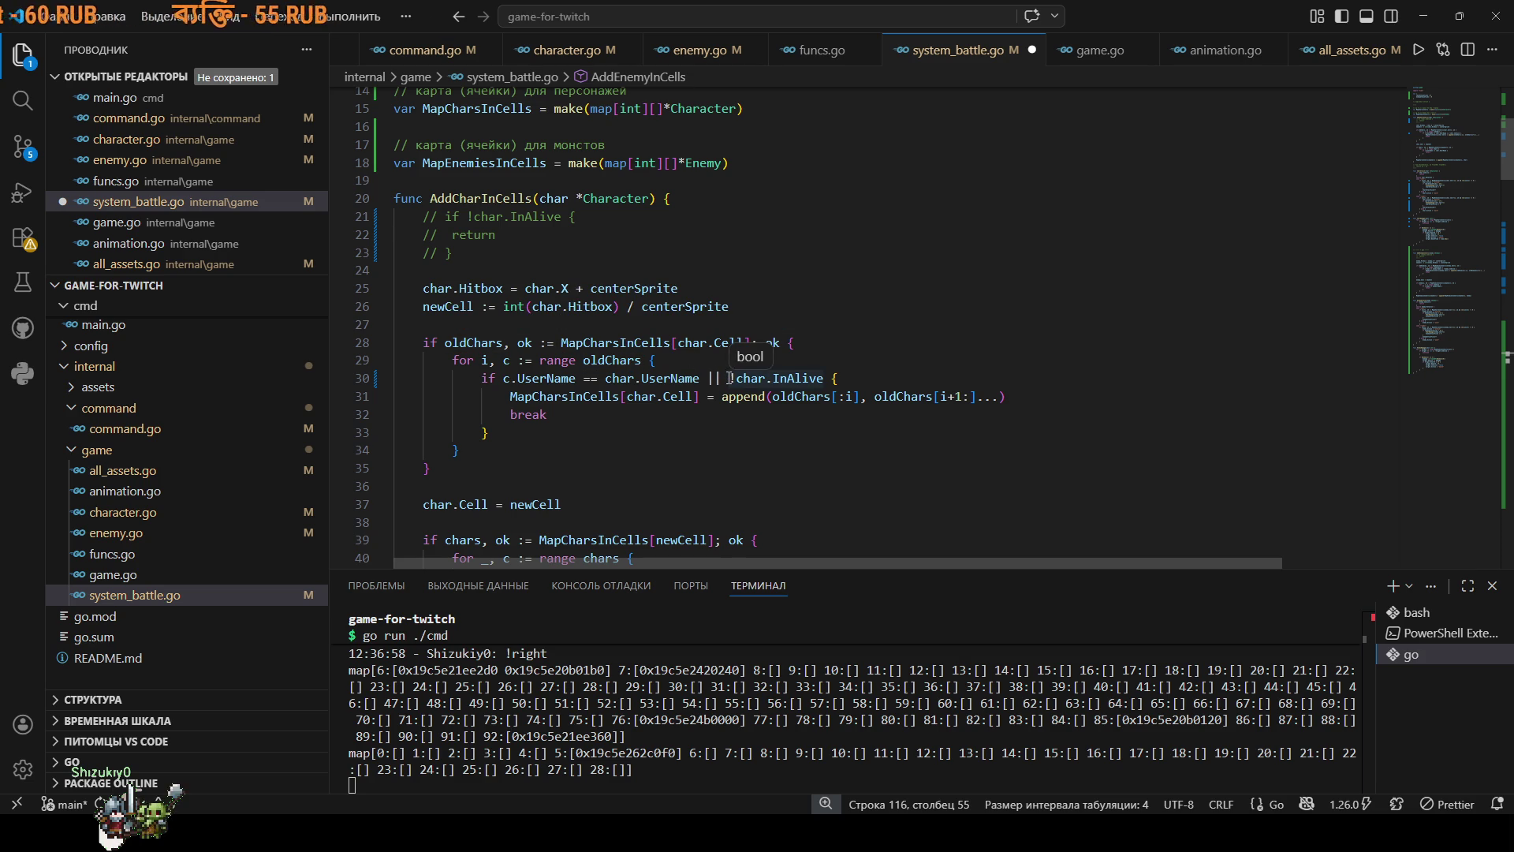
pyautogui.scroll(-2, 729, 376)
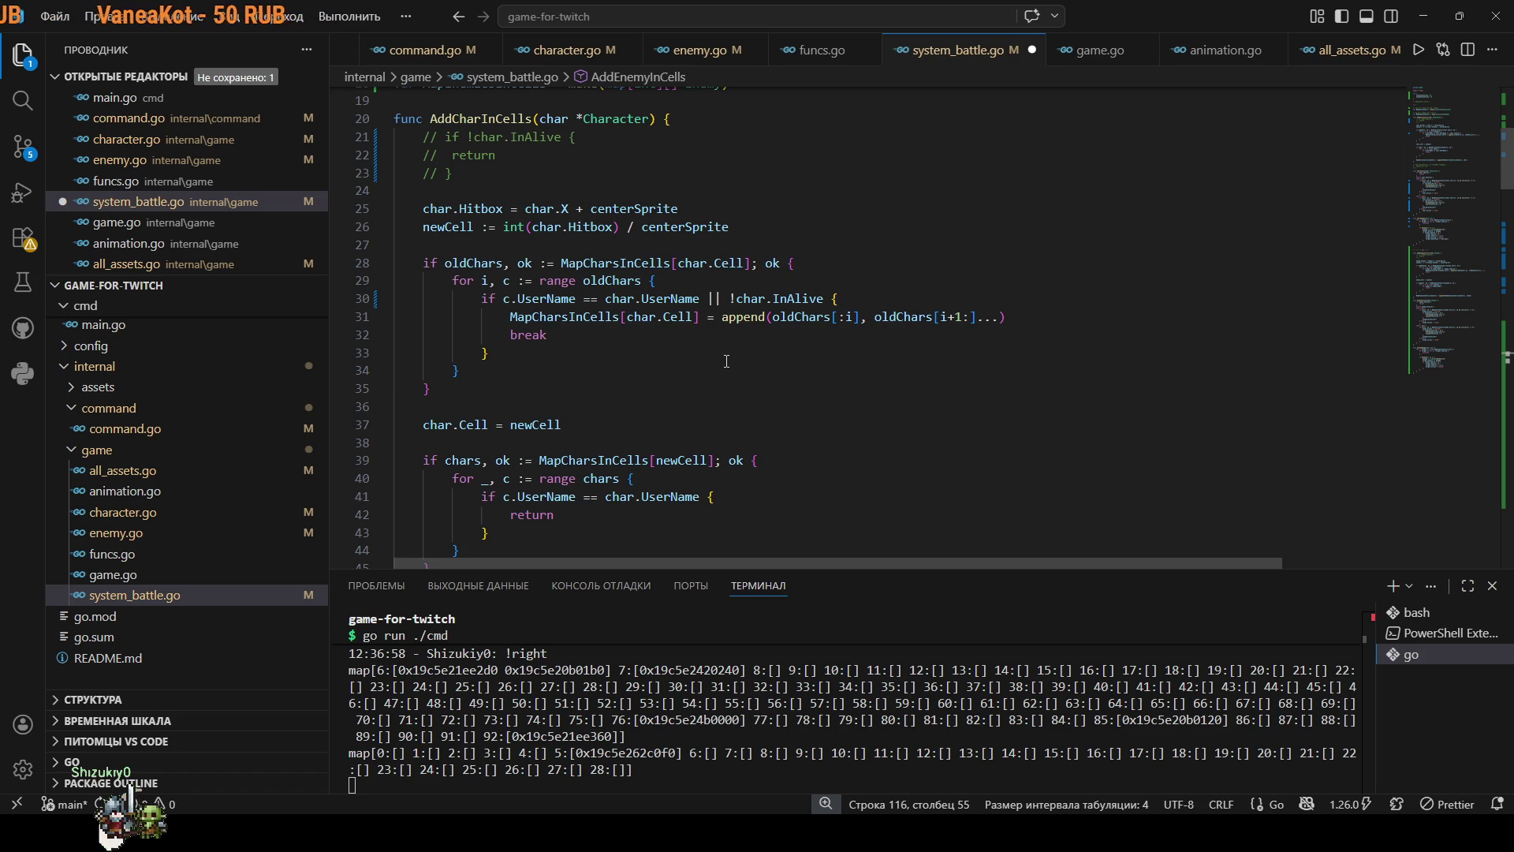
pyautogui.click(759, 298)
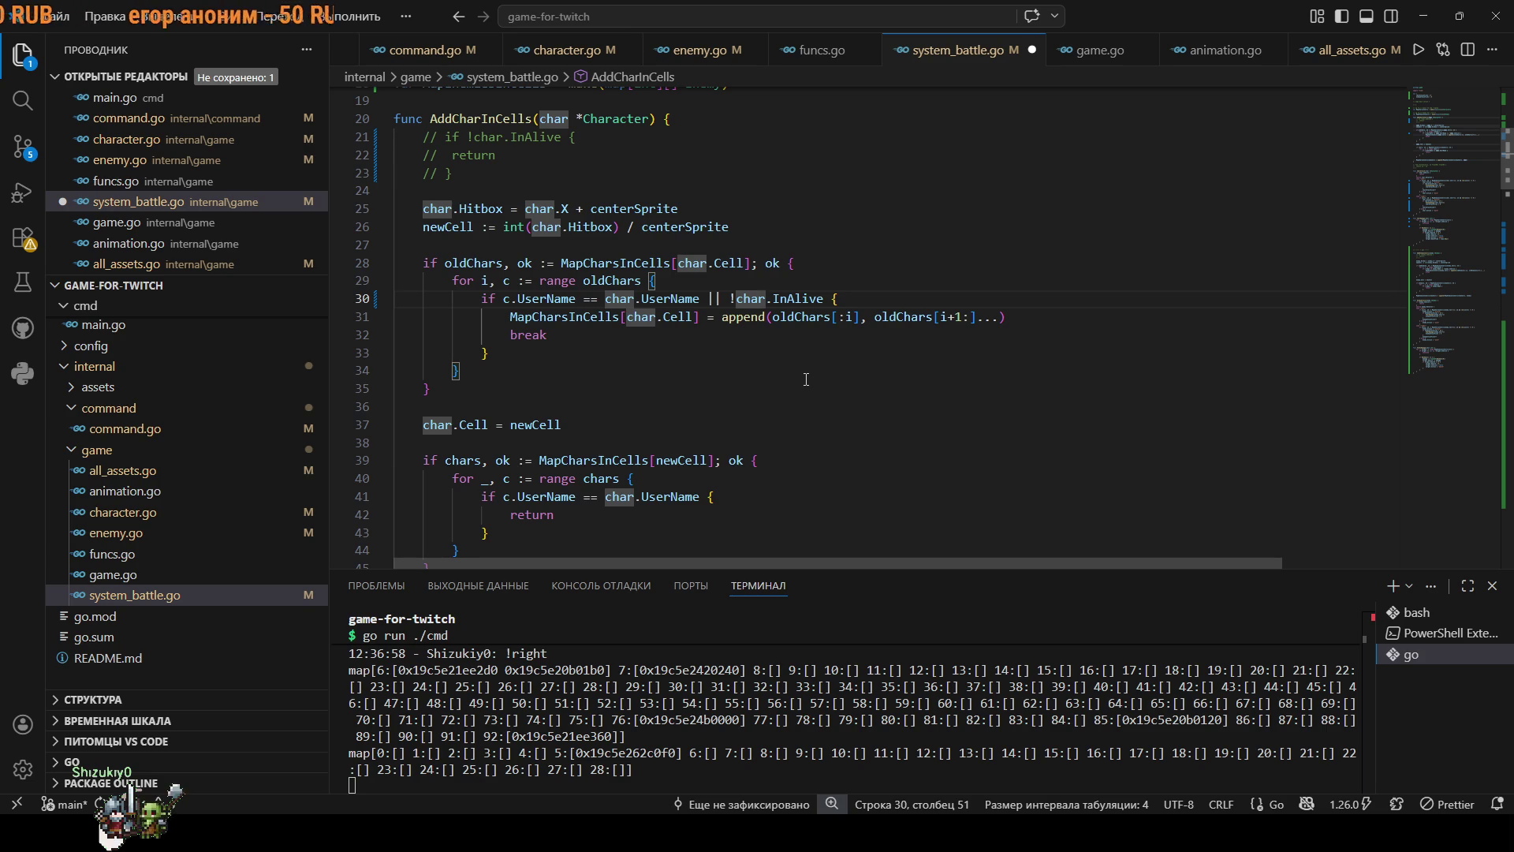
pyautogui.click(806, 378)
pyautogui.scroll(-1, 803, 379)
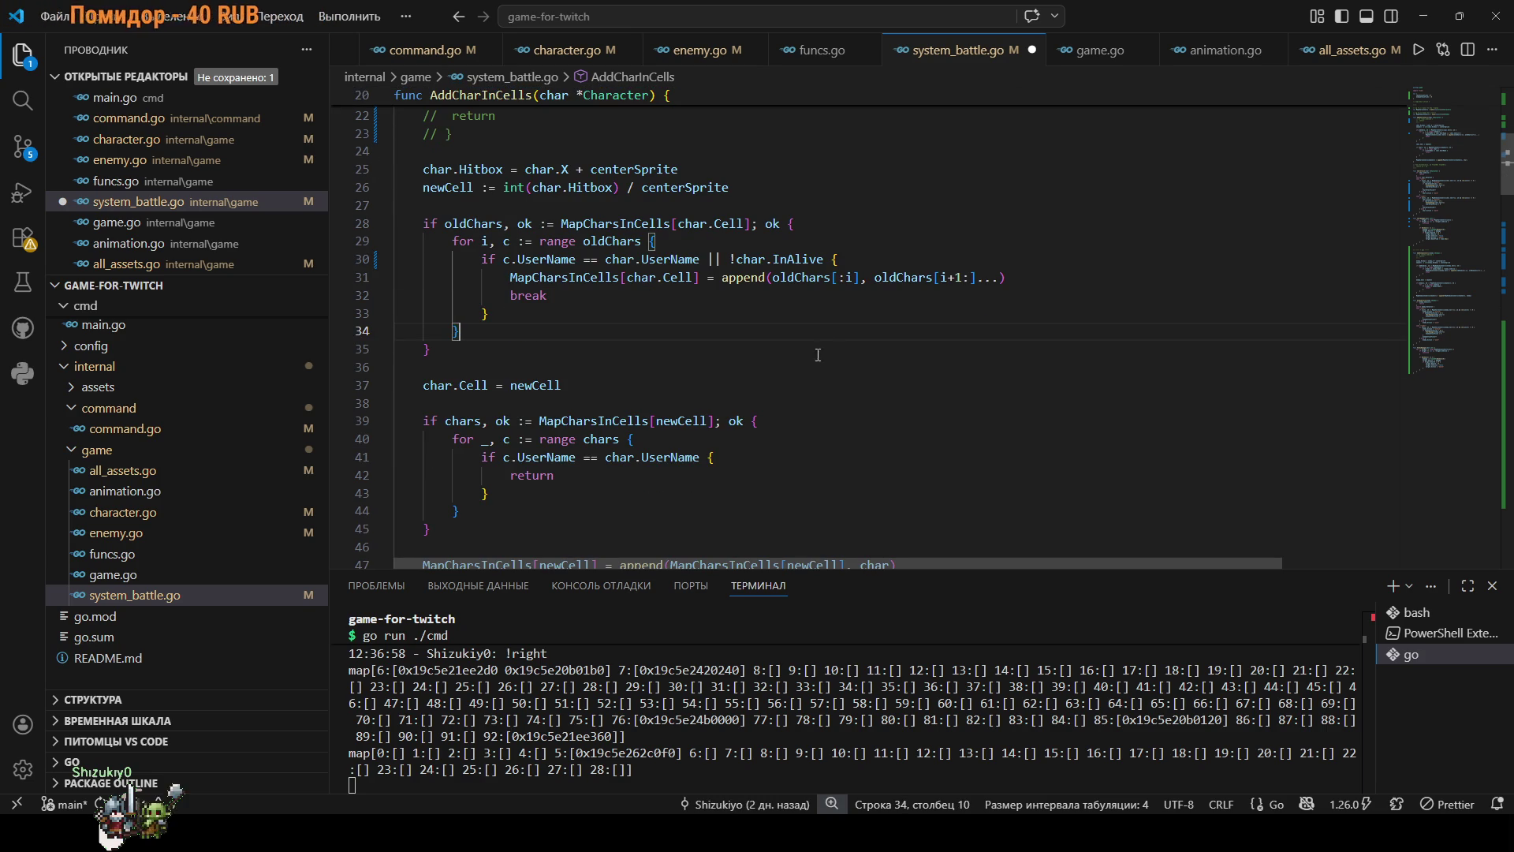
# Drop the InAlive check from line 41's condition and name the loop index i.
pyautogui.moveTo(827, 258); pyautogui.dragTo(720, 260)
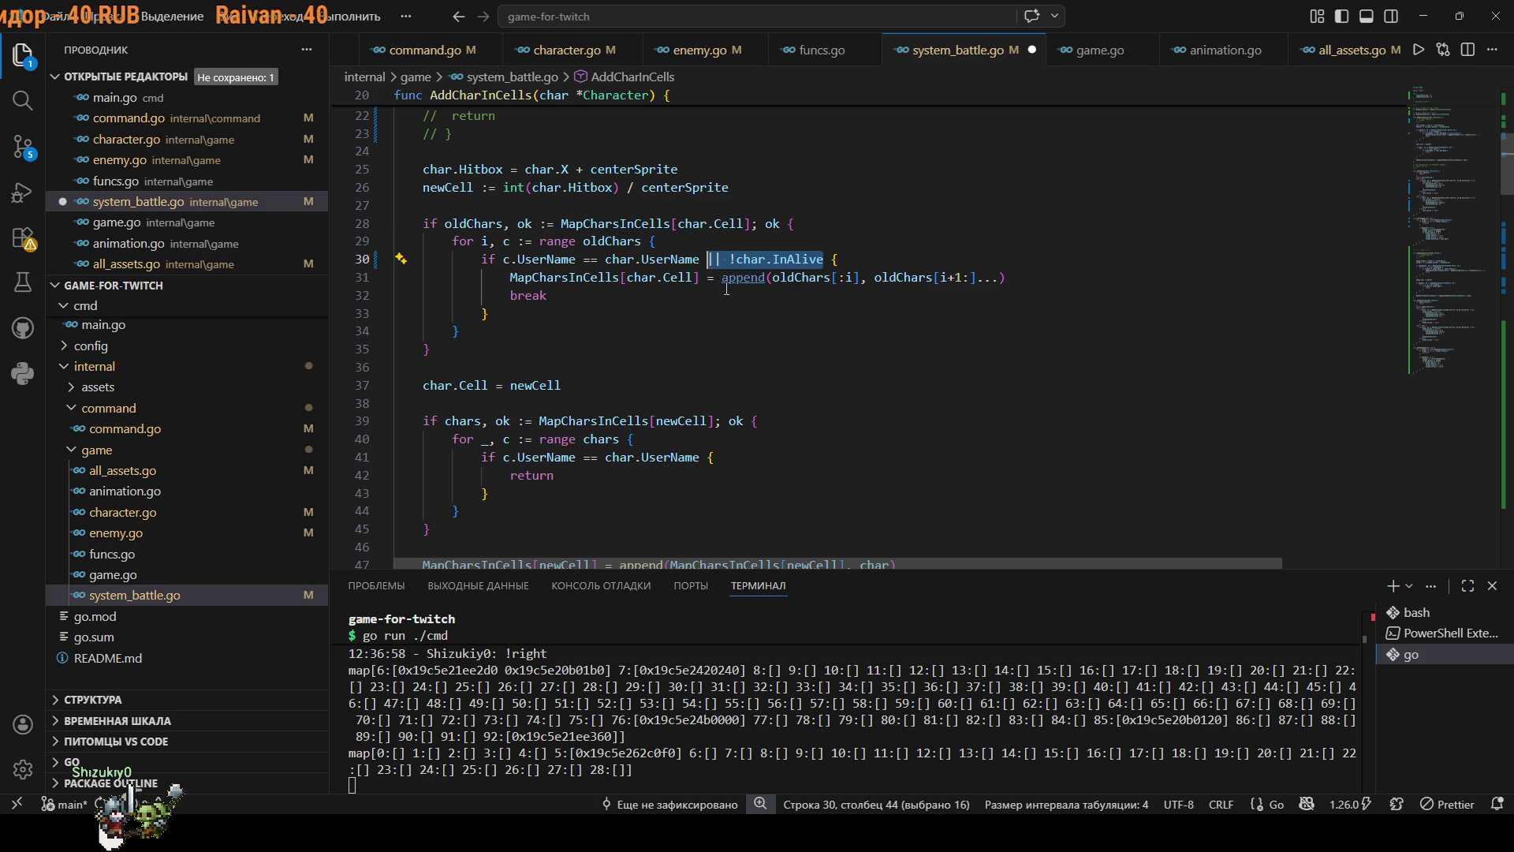
pyautogui.click(707, 456)
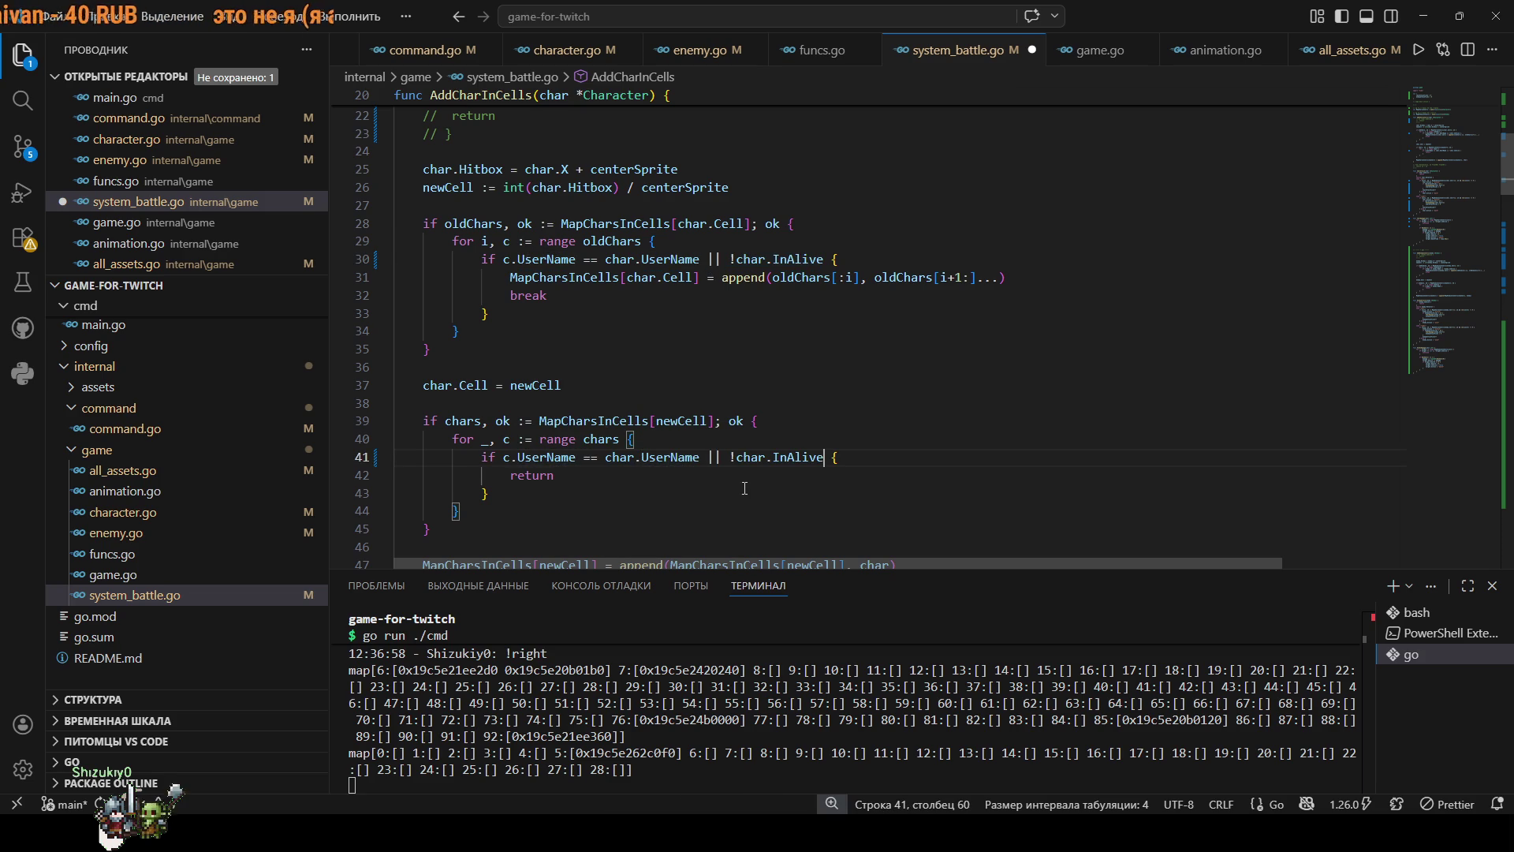
pyautogui.press('BackSpace')
pyautogui.press('BackSpace')
pyautogui.press('BackSpace')
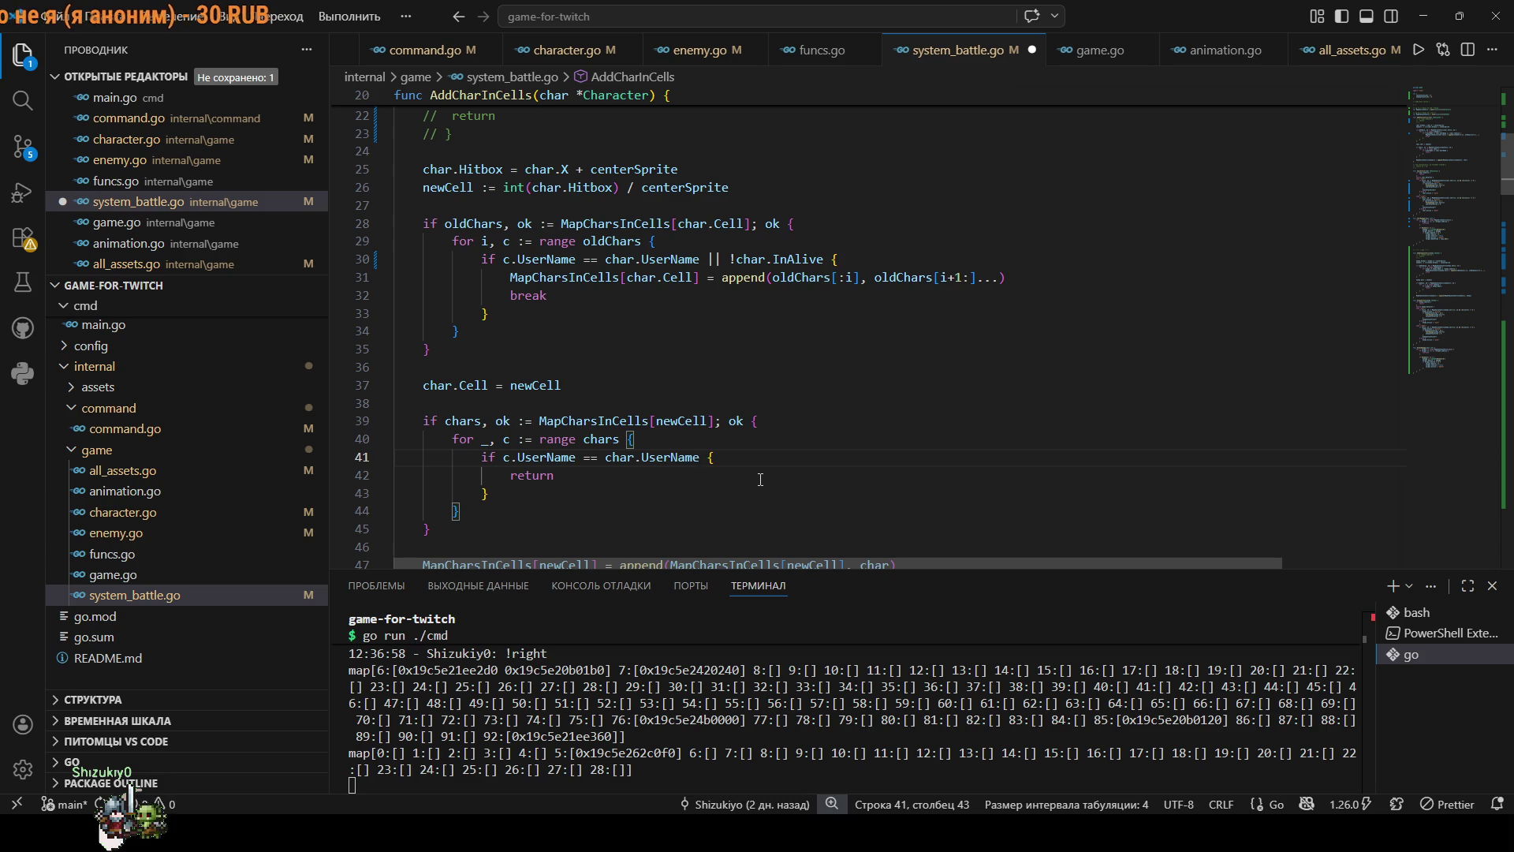
pyautogui.moveTo(491, 444); pyautogui.dragTo(482, 443)
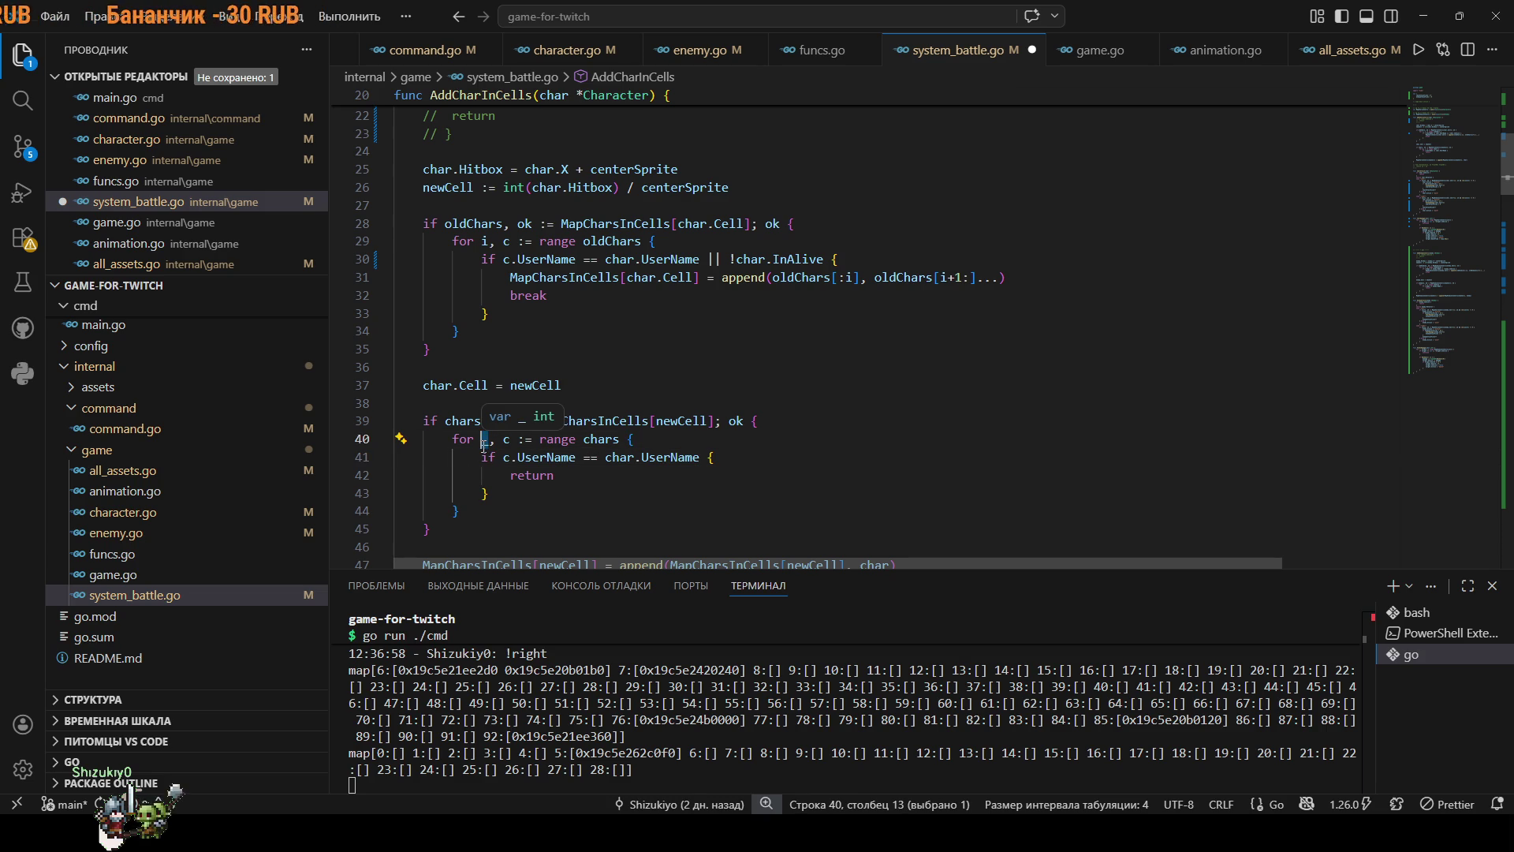
pyautogui.write('i')
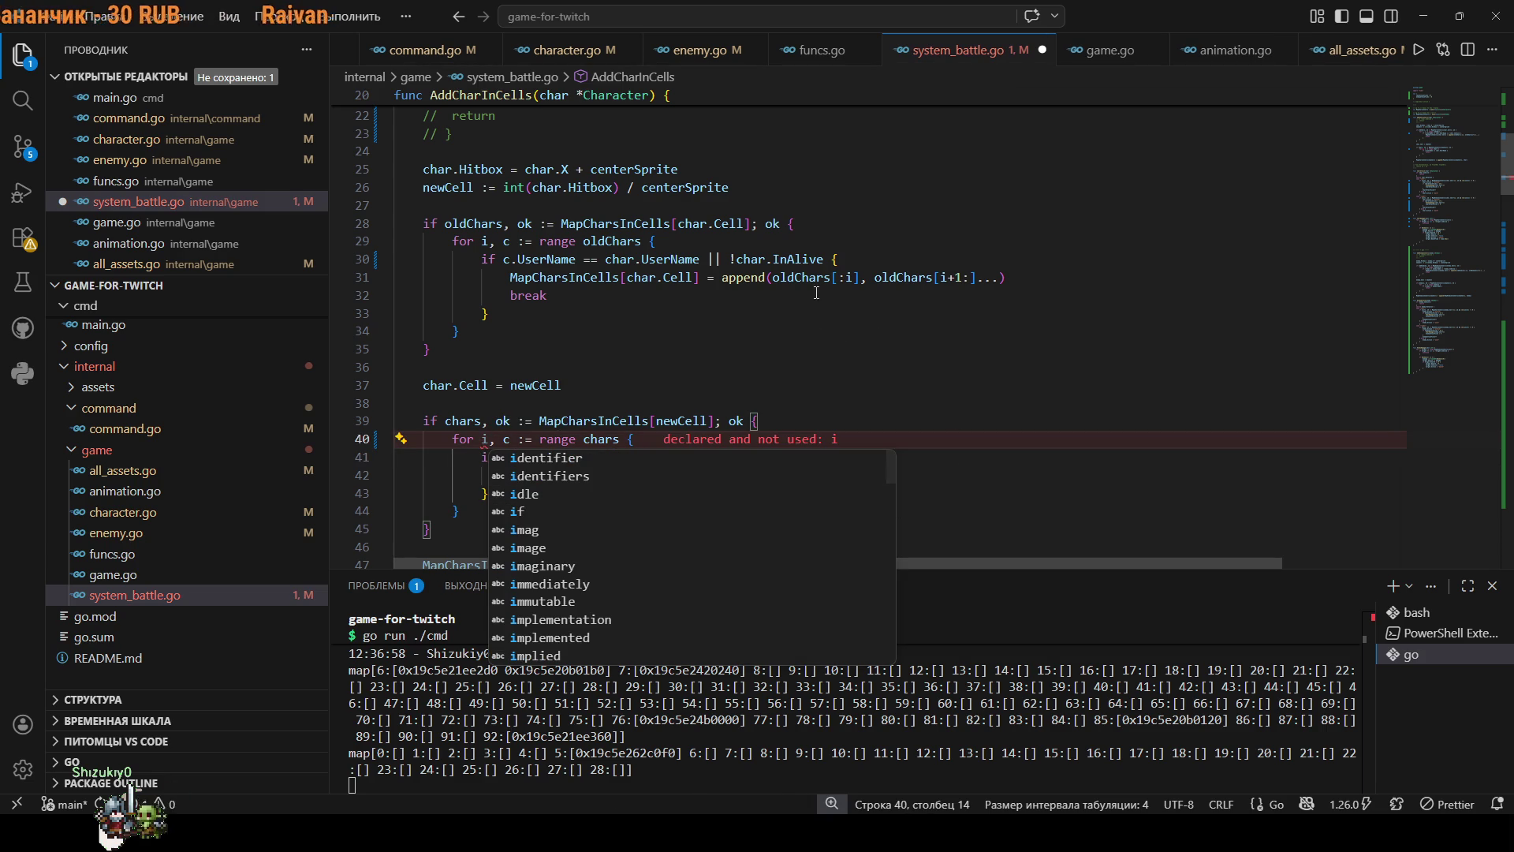
# Add an if !char.InAlive block containing the append-based removal statement.
pyautogui.moveTo(825, 261); pyautogui.dragTo(735, 260)
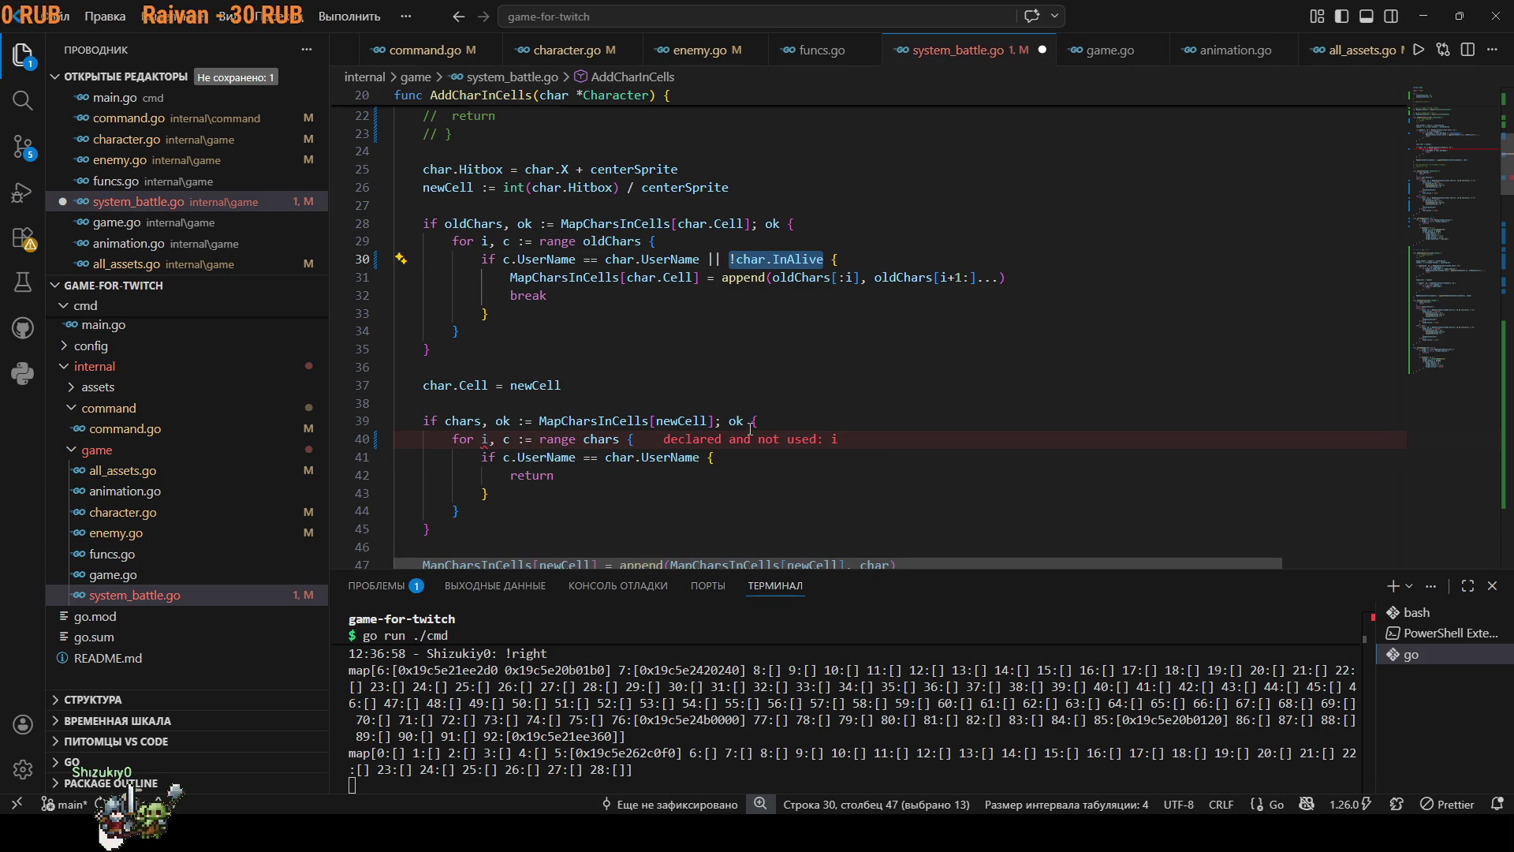
pyautogui.click(538, 497)
pyautogui.press('Return')
pyautogui.scroll(-1, 536, 498)
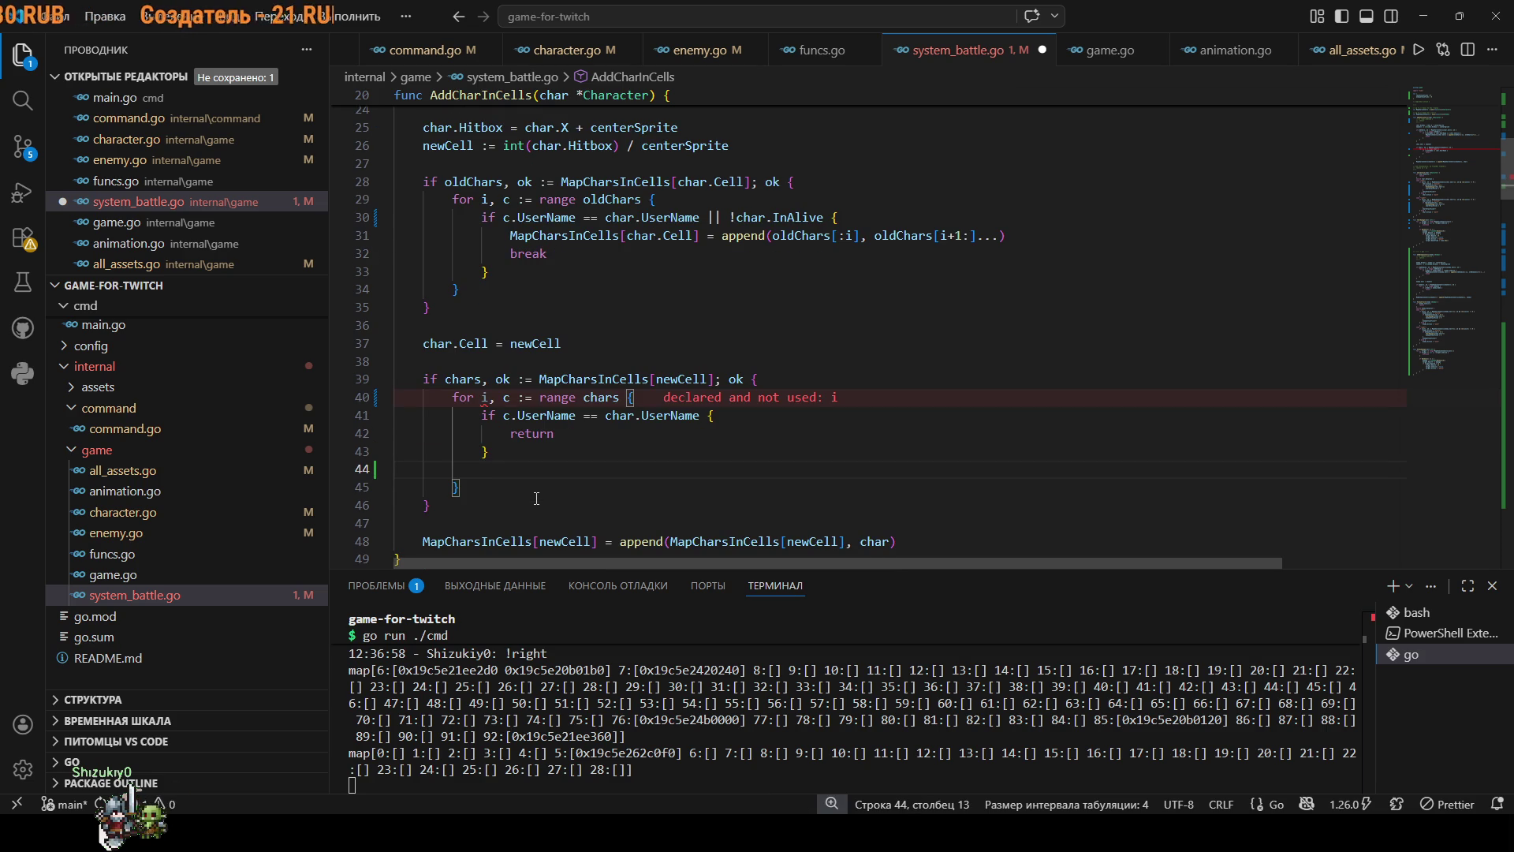
pyautogui.press('BackSpace')
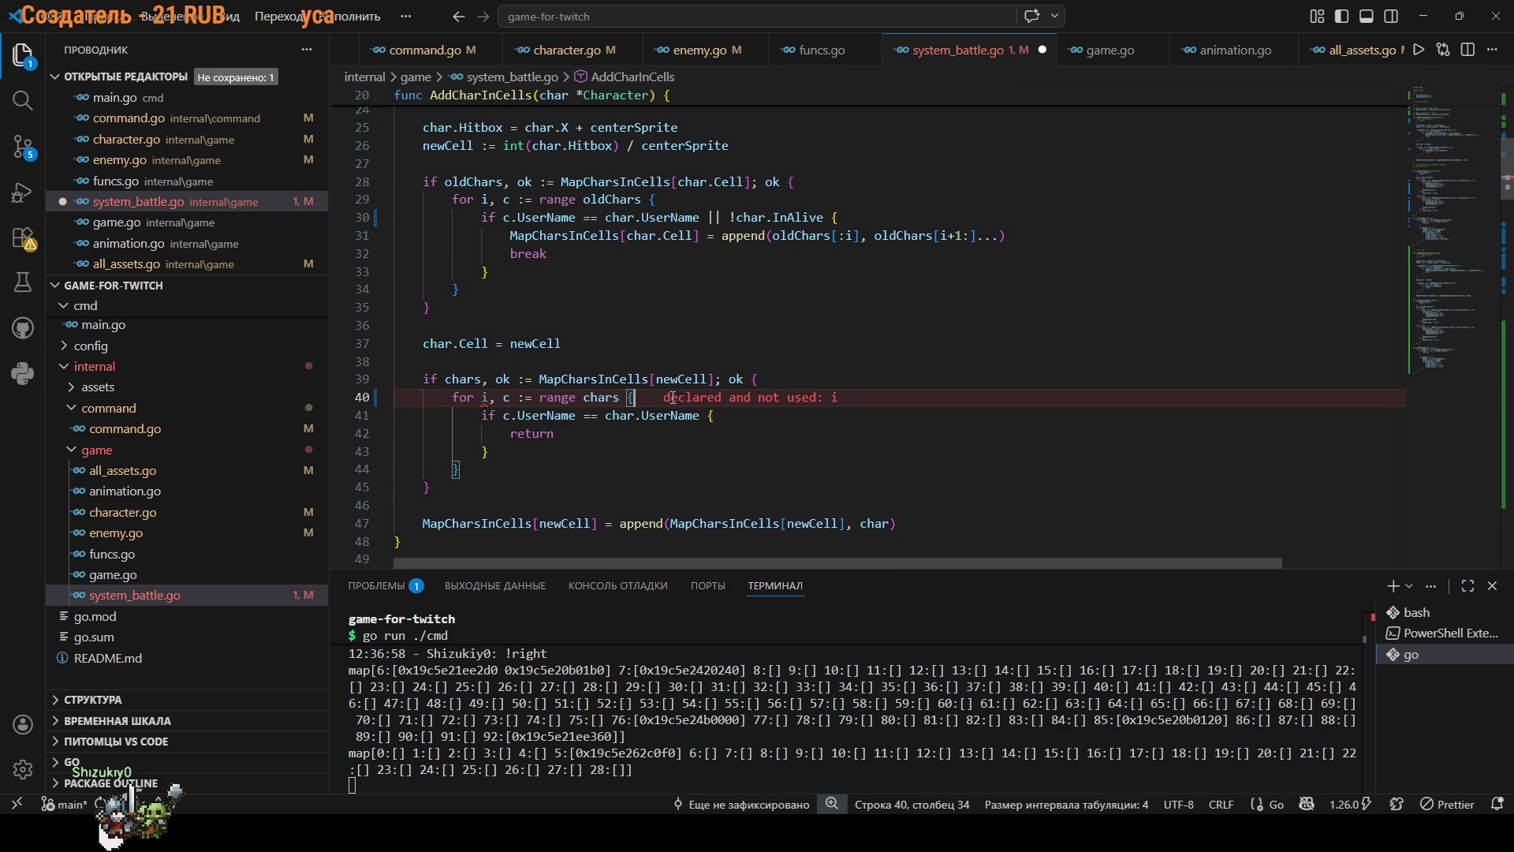
pyautogui.press('Return')
pyautogui.write('if ')
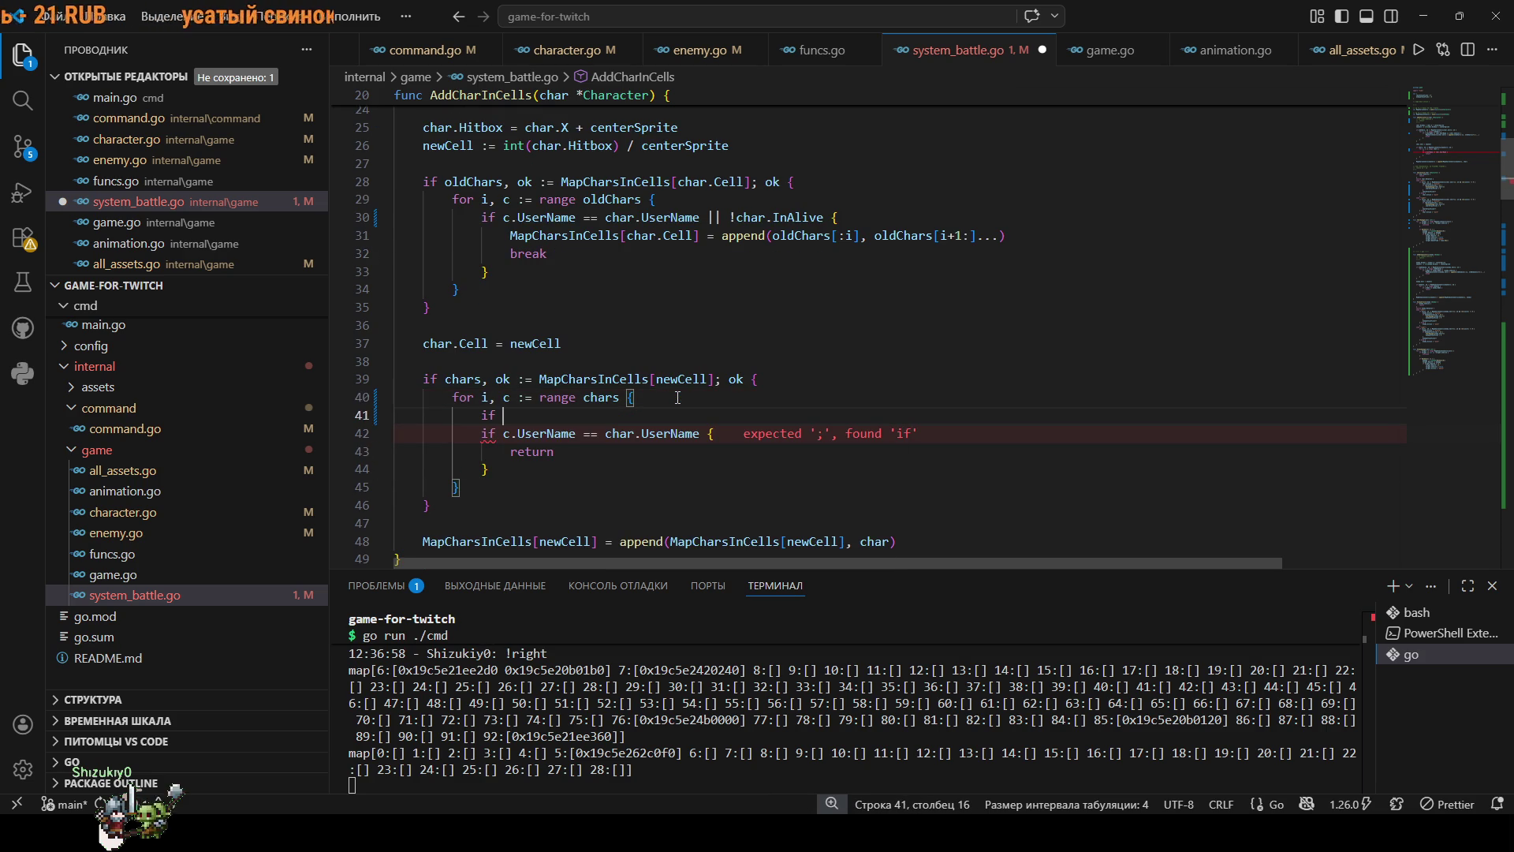
pyautogui.write(' {')
pyautogui.press('Return')
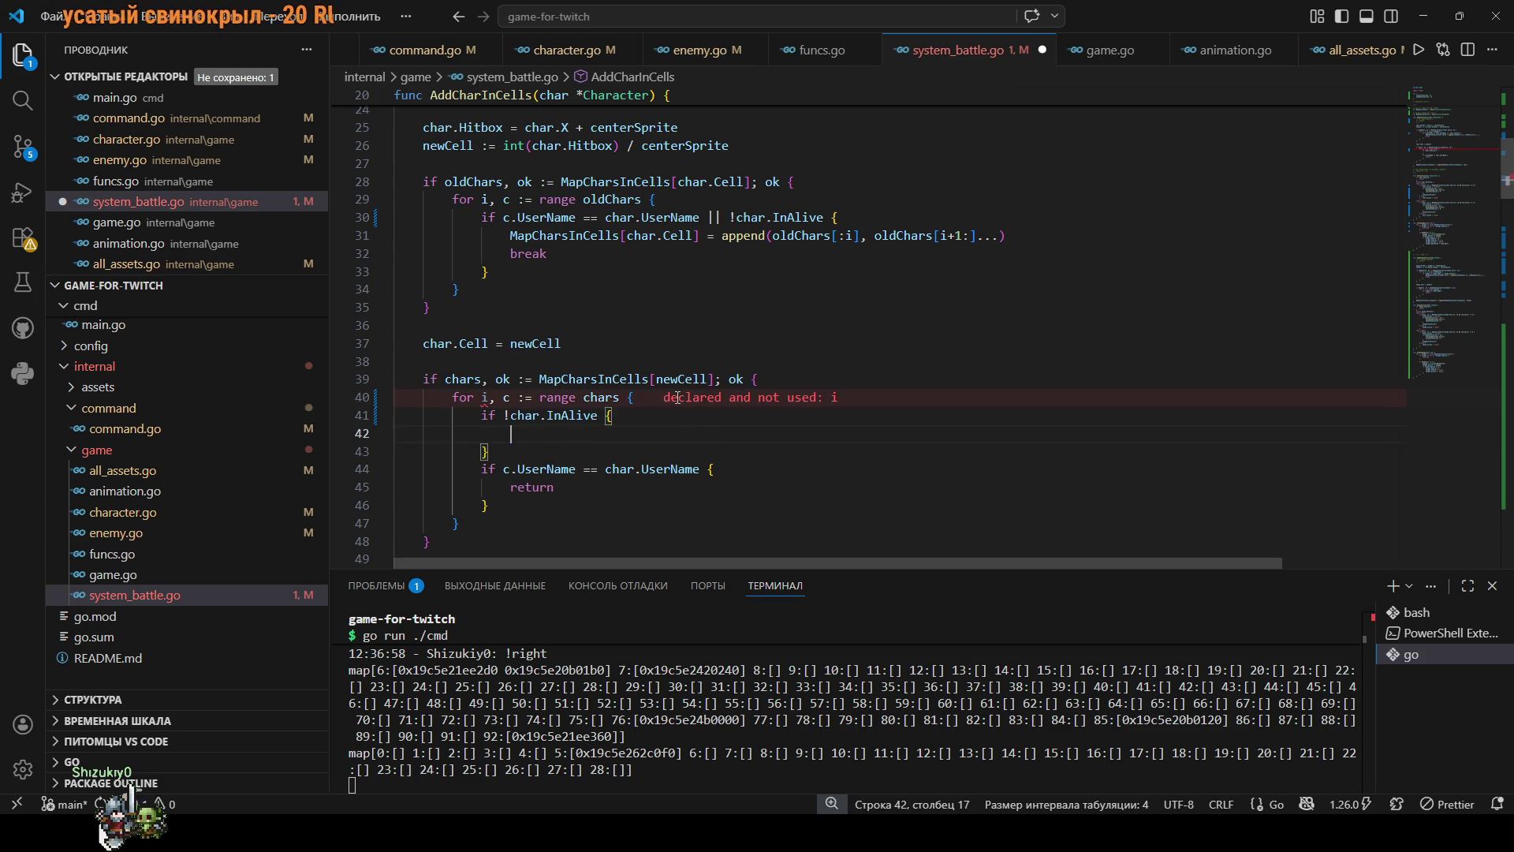
pyautogui.moveTo(1015, 236); pyautogui.dragTo(647, 243)
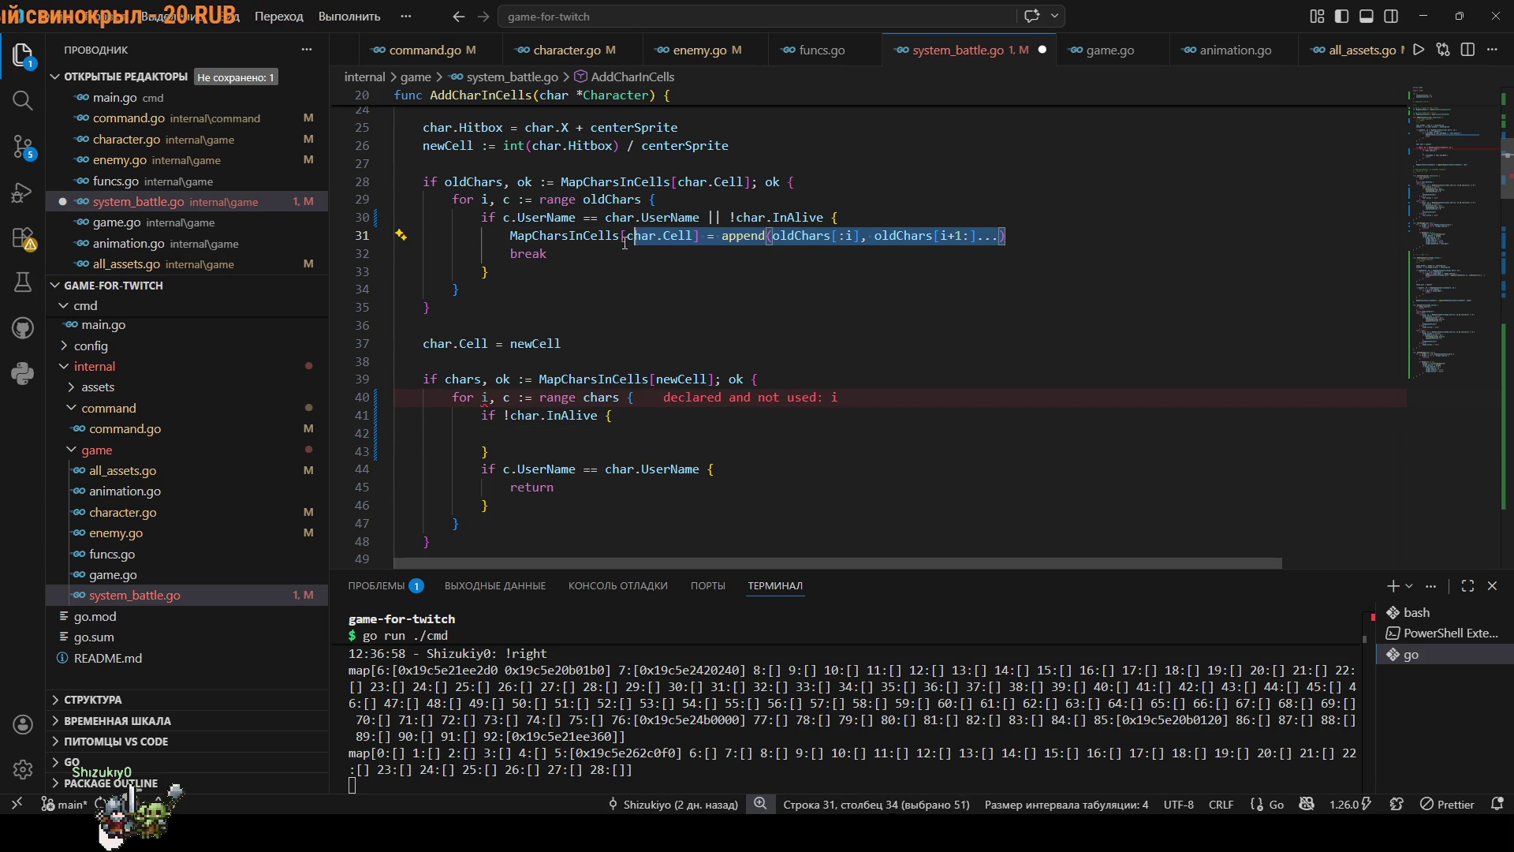
pyautogui.write('MapCharsInCells[char.Cell] = append(oldChars[:i], oldChars[i+1:]...)')
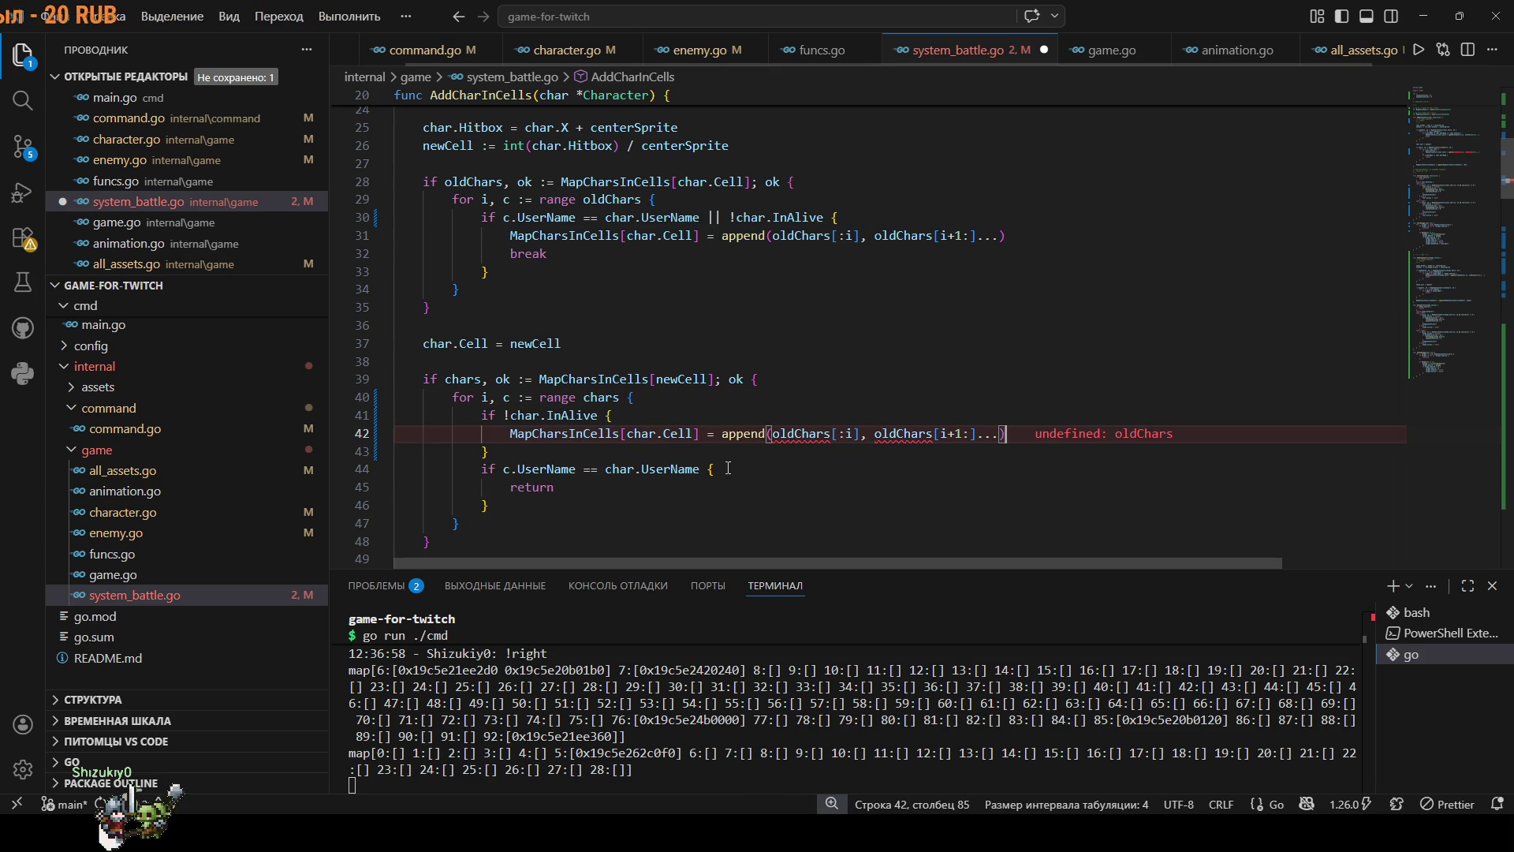
# Replace both oldChars references on line 42 with chars and save.
pyautogui.click(828, 435)
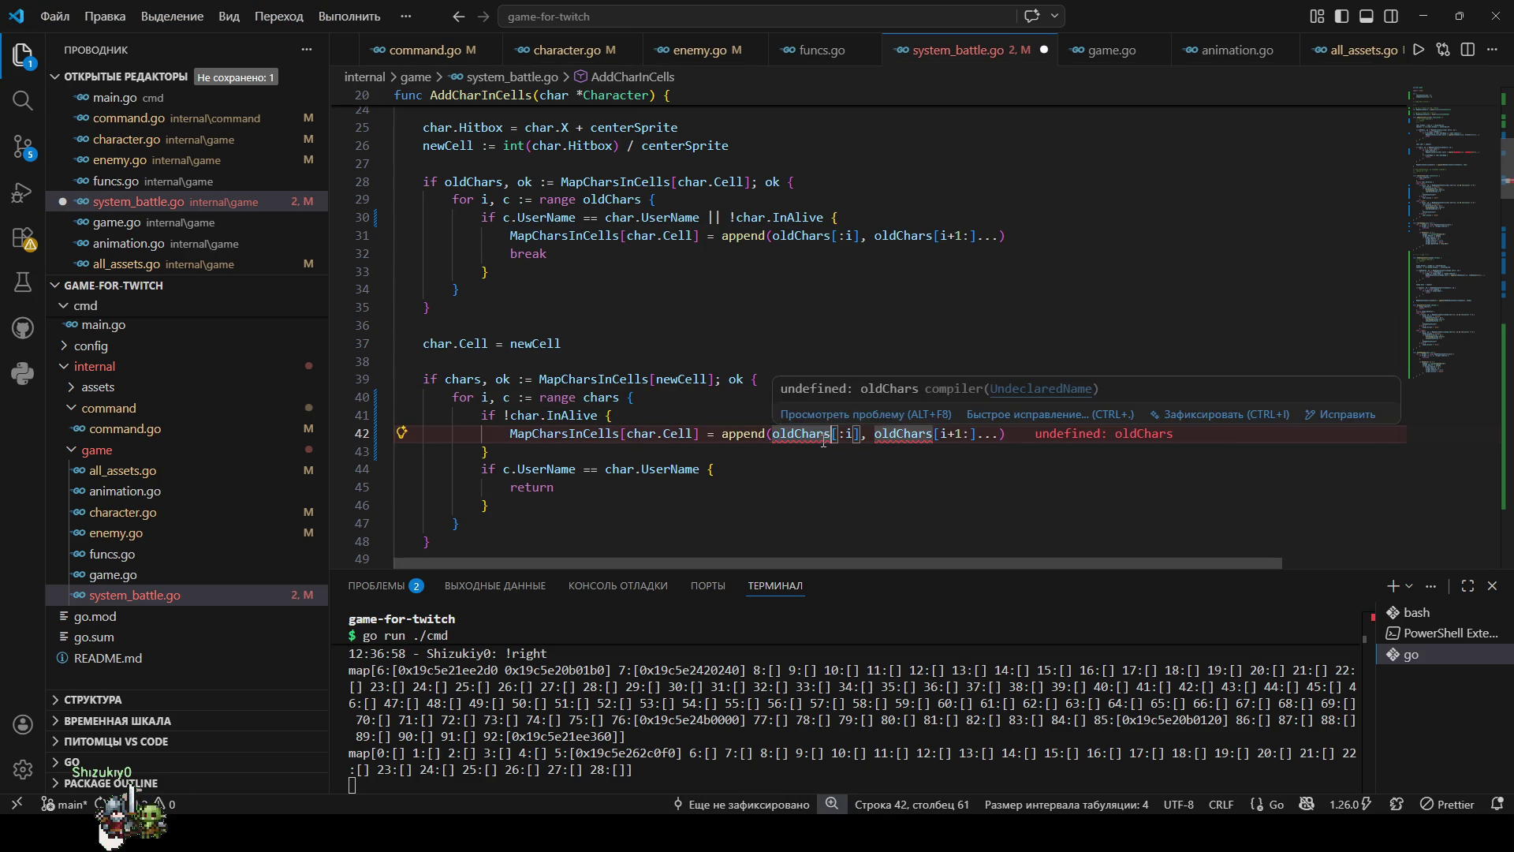
pyautogui.click(797, 237)
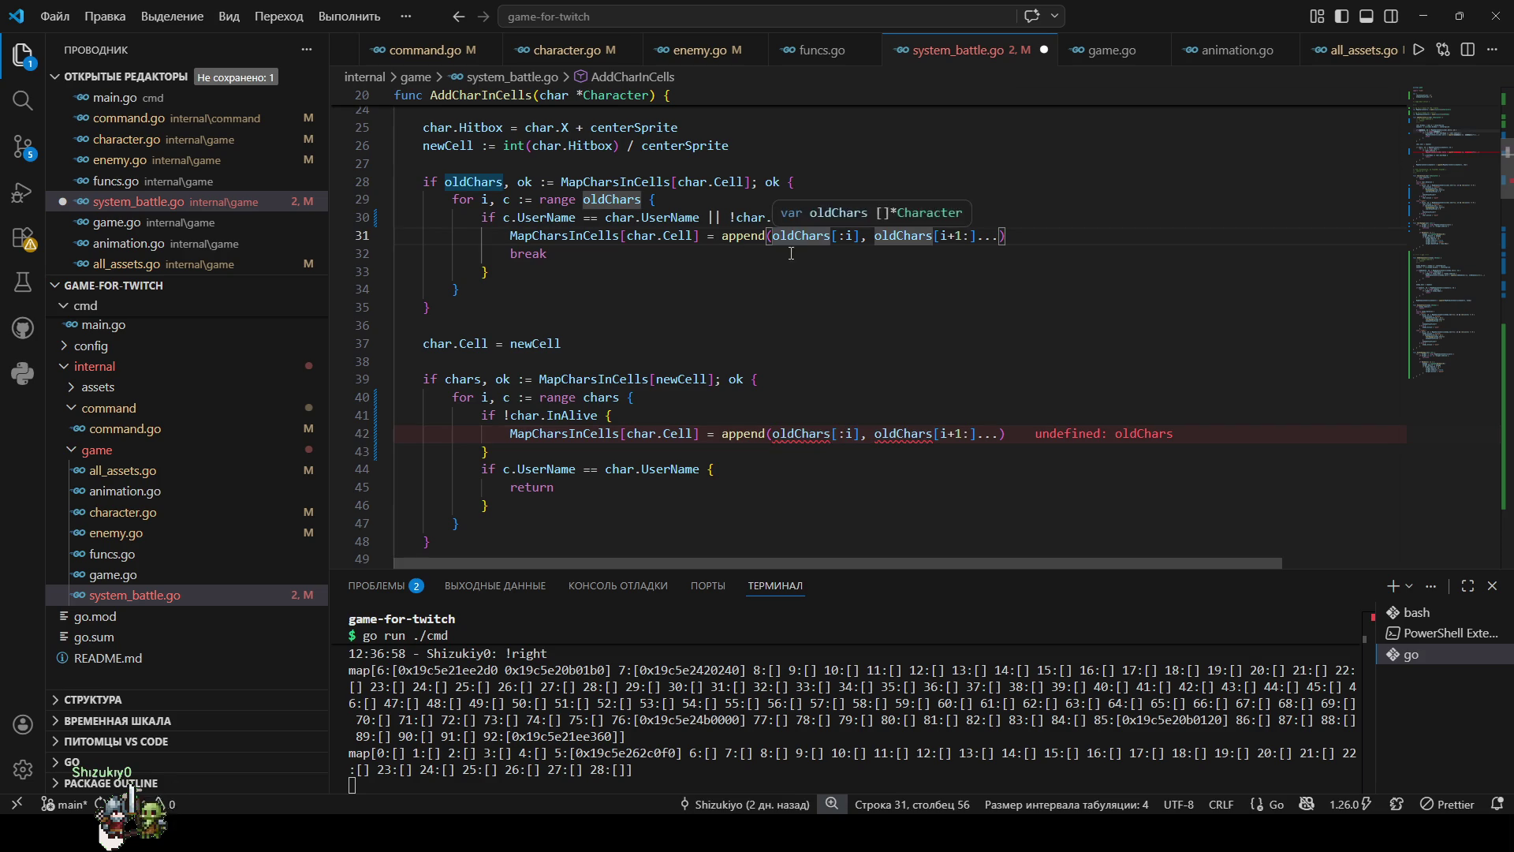
pyautogui.click(604, 398)
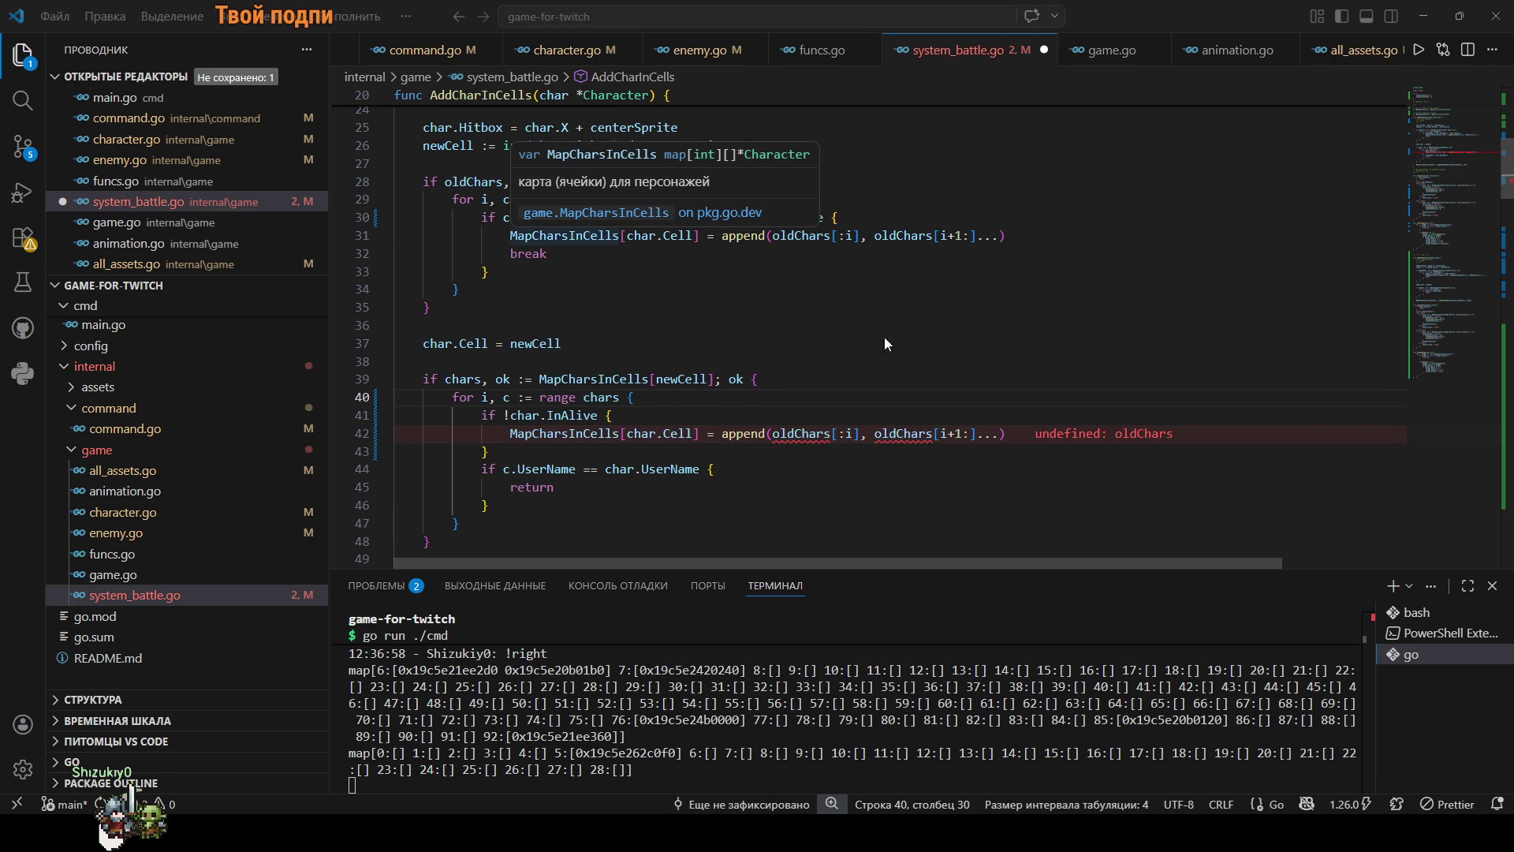
pyautogui.click(715, 298)
pyautogui.click(615, 199)
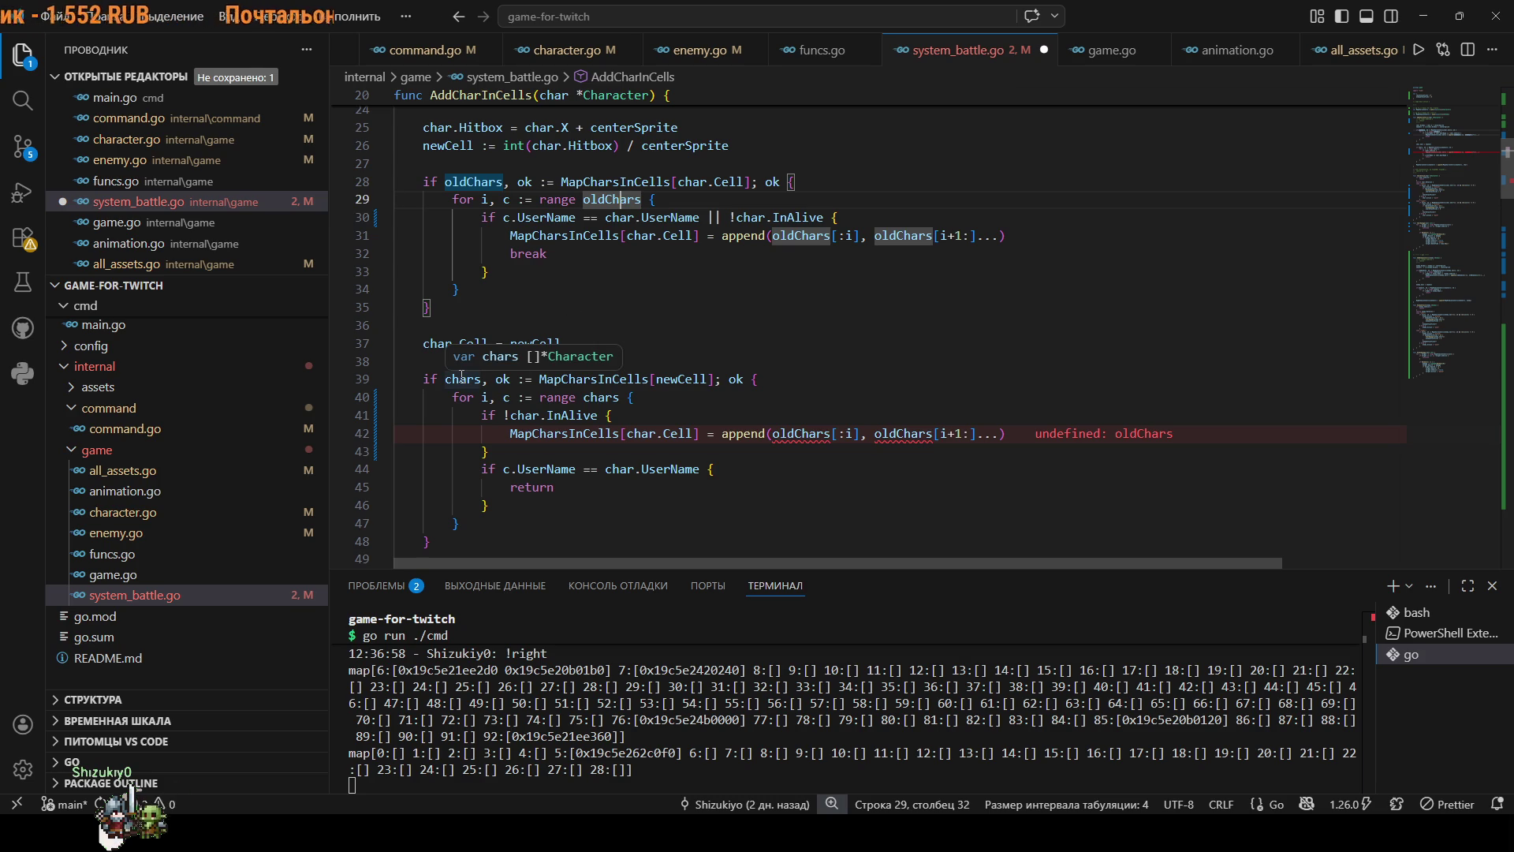
pyautogui.click(462, 377)
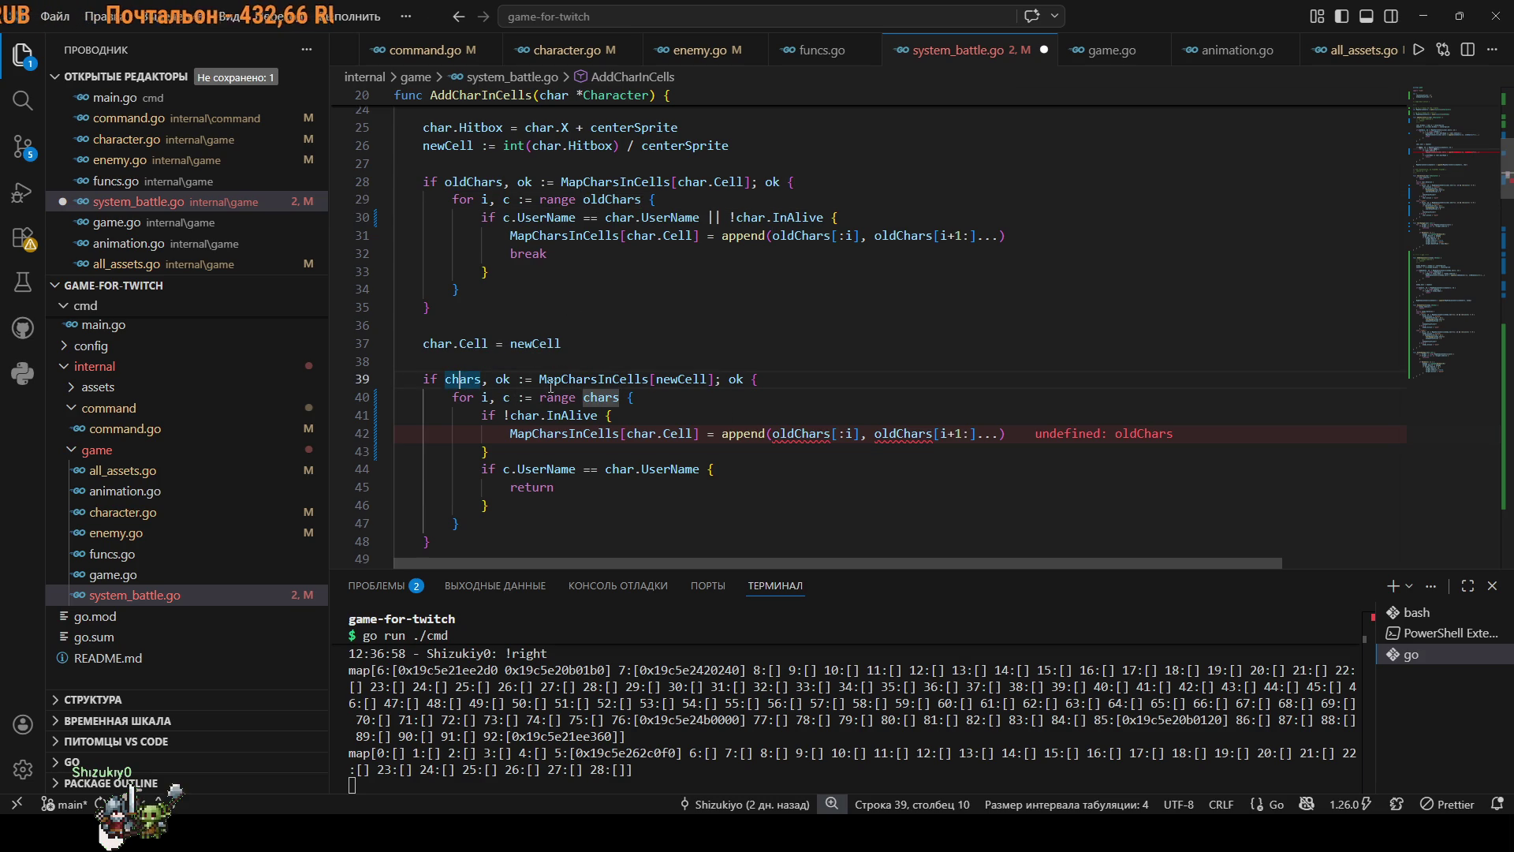
pyautogui.doubleClick(800, 433)
pyautogui.write('chars')
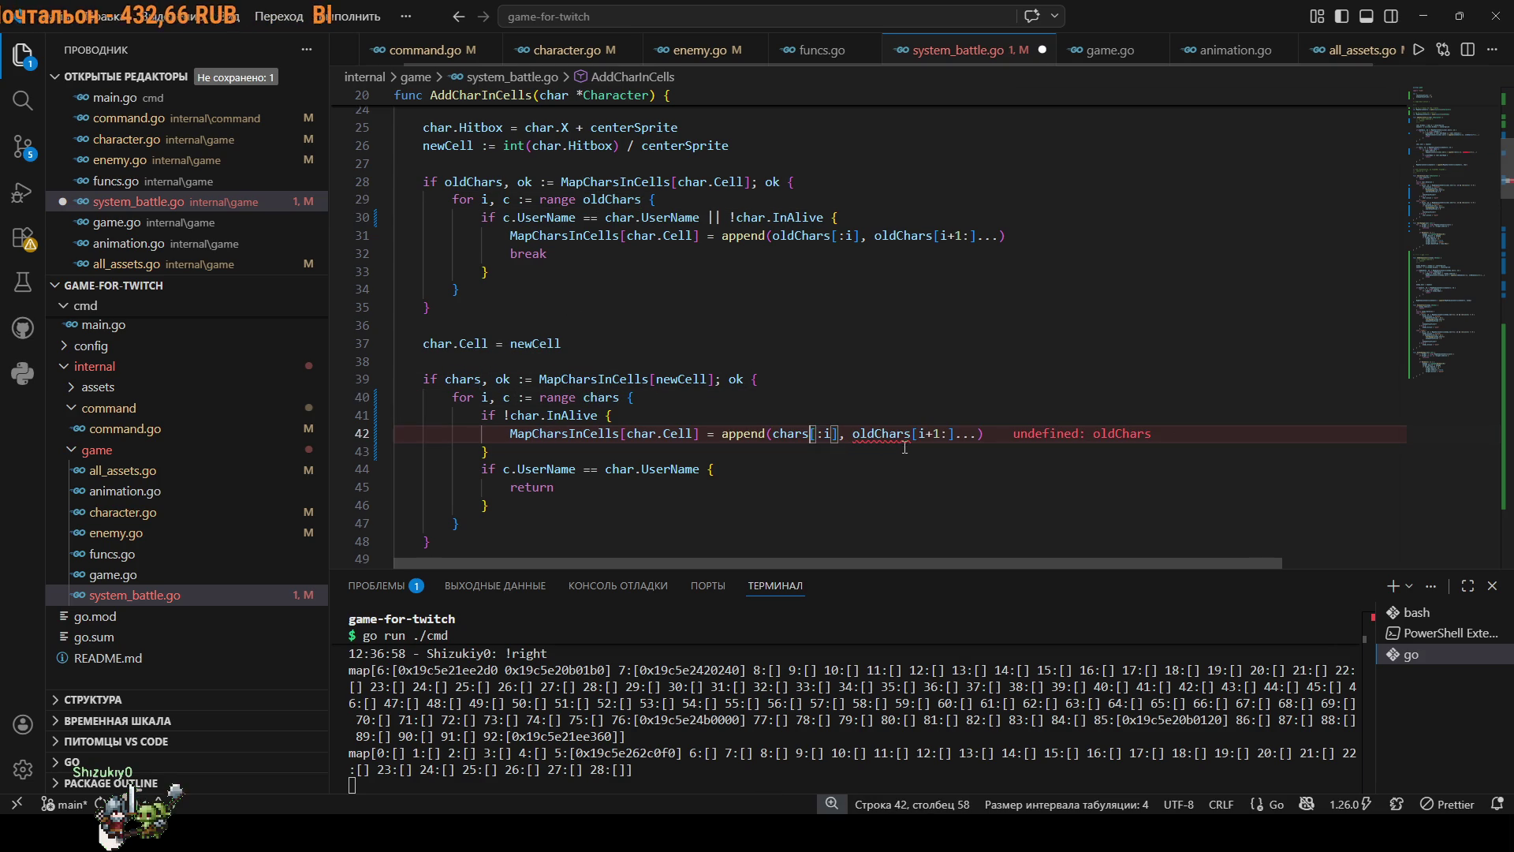
pyautogui.doubleClick(881, 433)
pyautogui.write('chars')
pyautogui.hotkey('ctrl', 's')
# Restart the game with go run ./cmd in the terminal.
pyautogui.click(739, 784)
pyautogui.hotkey('ctrl', 'c')
pyautogui.press('Up')
pyautogui.press('Return')
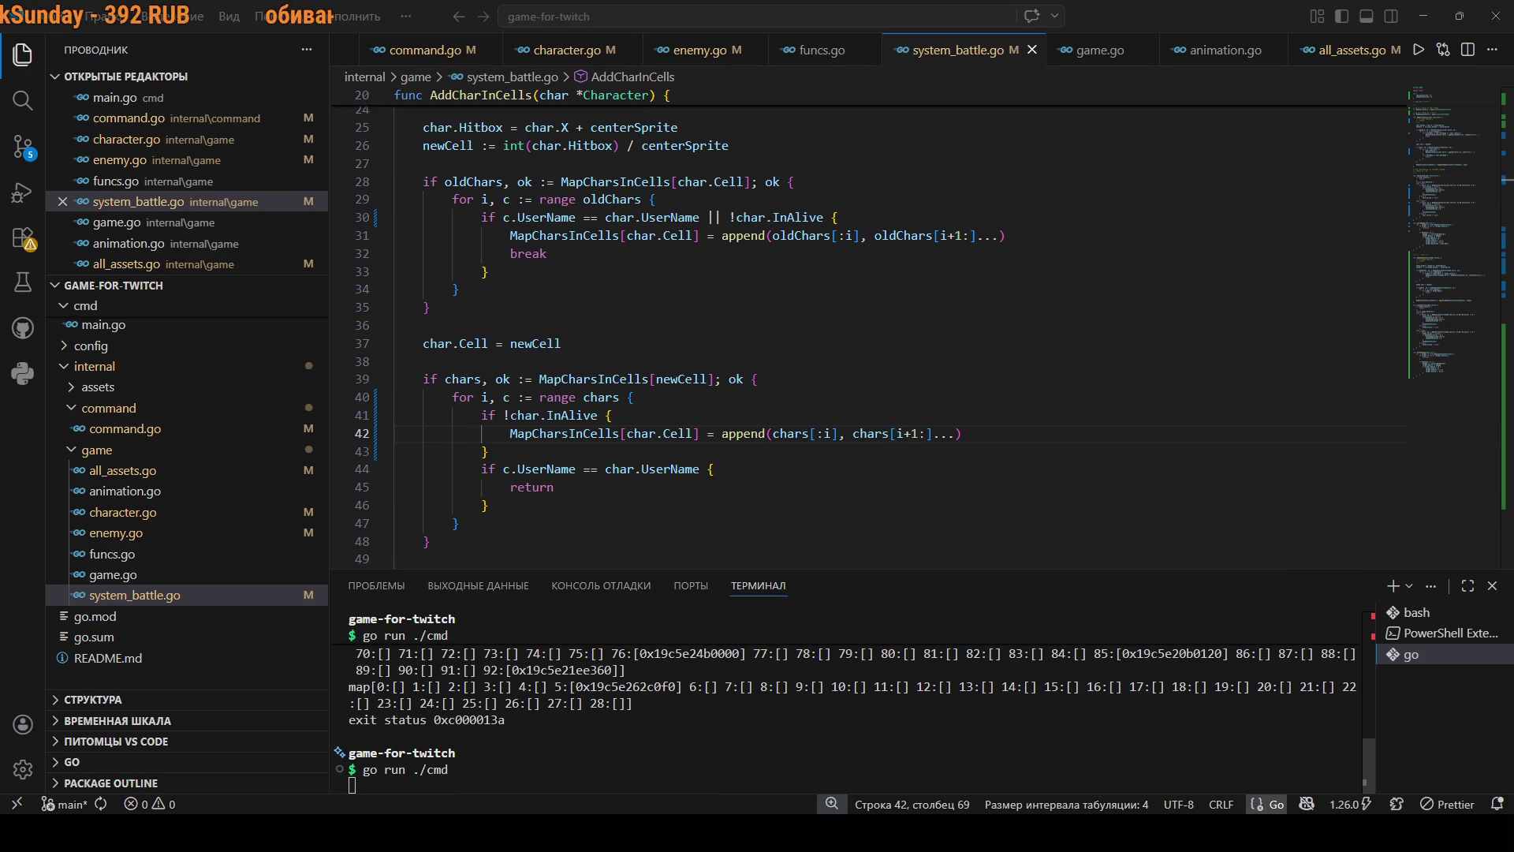
pyautogui.moveTo(816, 752); pyautogui.dragTo(810, 769)
# Remove the InAlive check from line 30's condition and rerun the game.
pyautogui.moveTo(824, 218); pyautogui.dragTo(717, 224)
pyautogui.press('BackSpace')
pyautogui.press('BackSpace')
pyautogui.press('BackSpace')
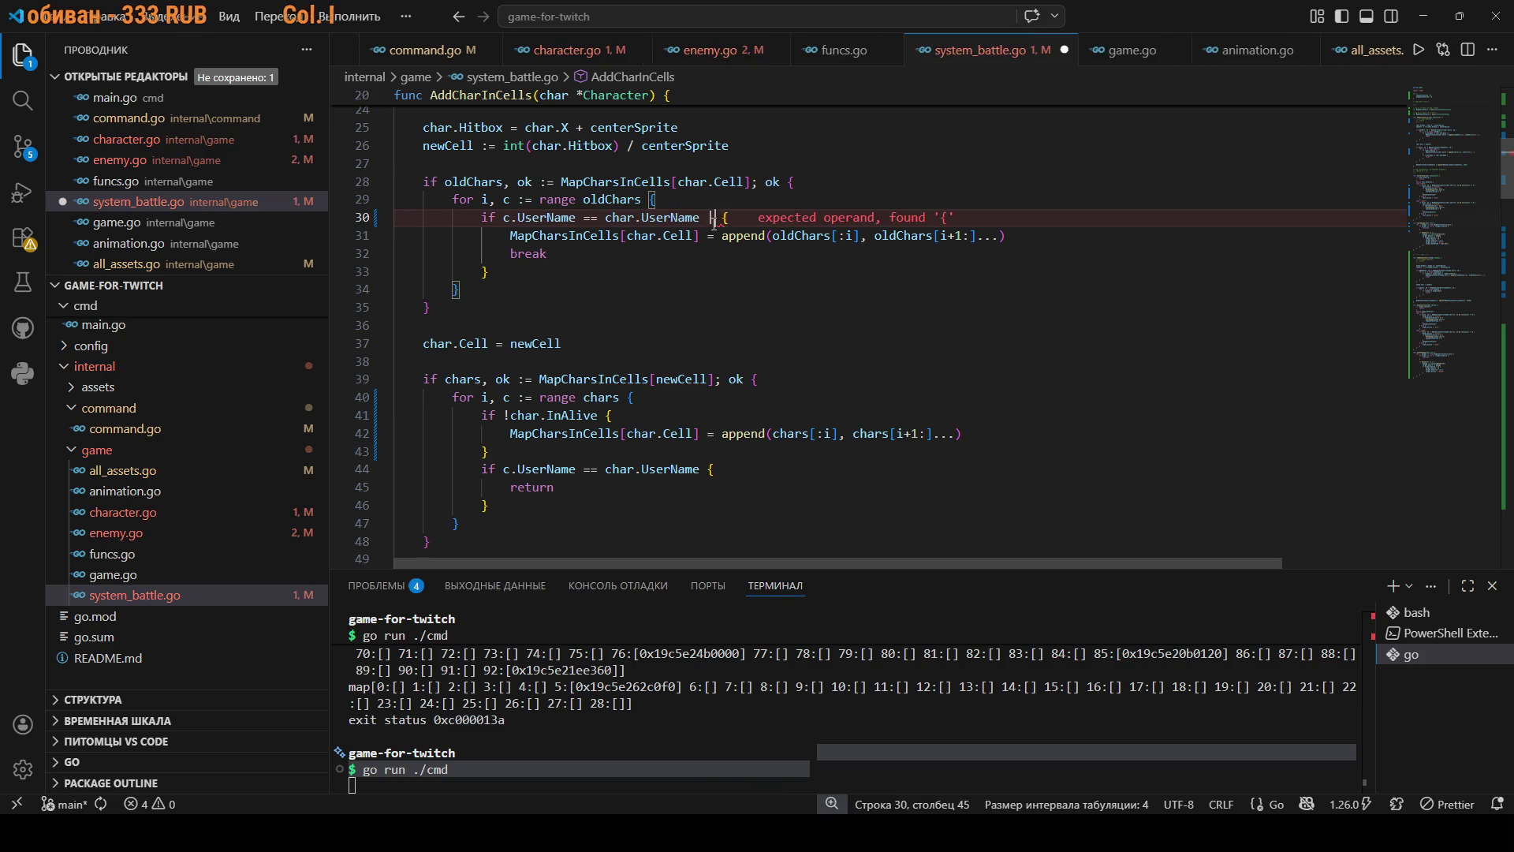
pyautogui.click(670, 727)
pyautogui.hotkey('ctrl', 'c')
pyautogui.press('Up')
pyautogui.press('Return')
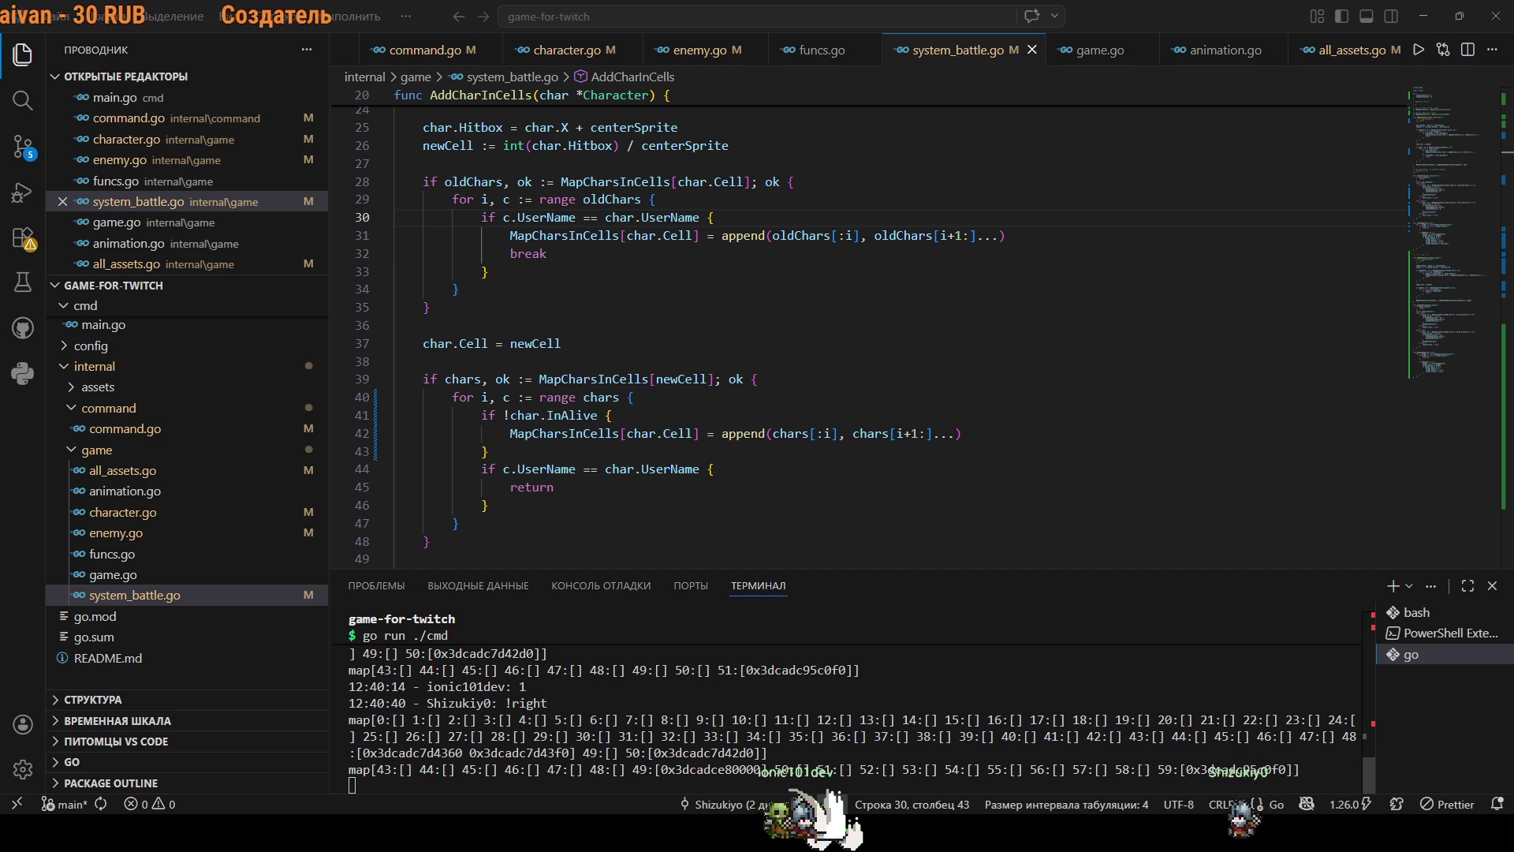
pyautogui.scroll(5, 677, 446)
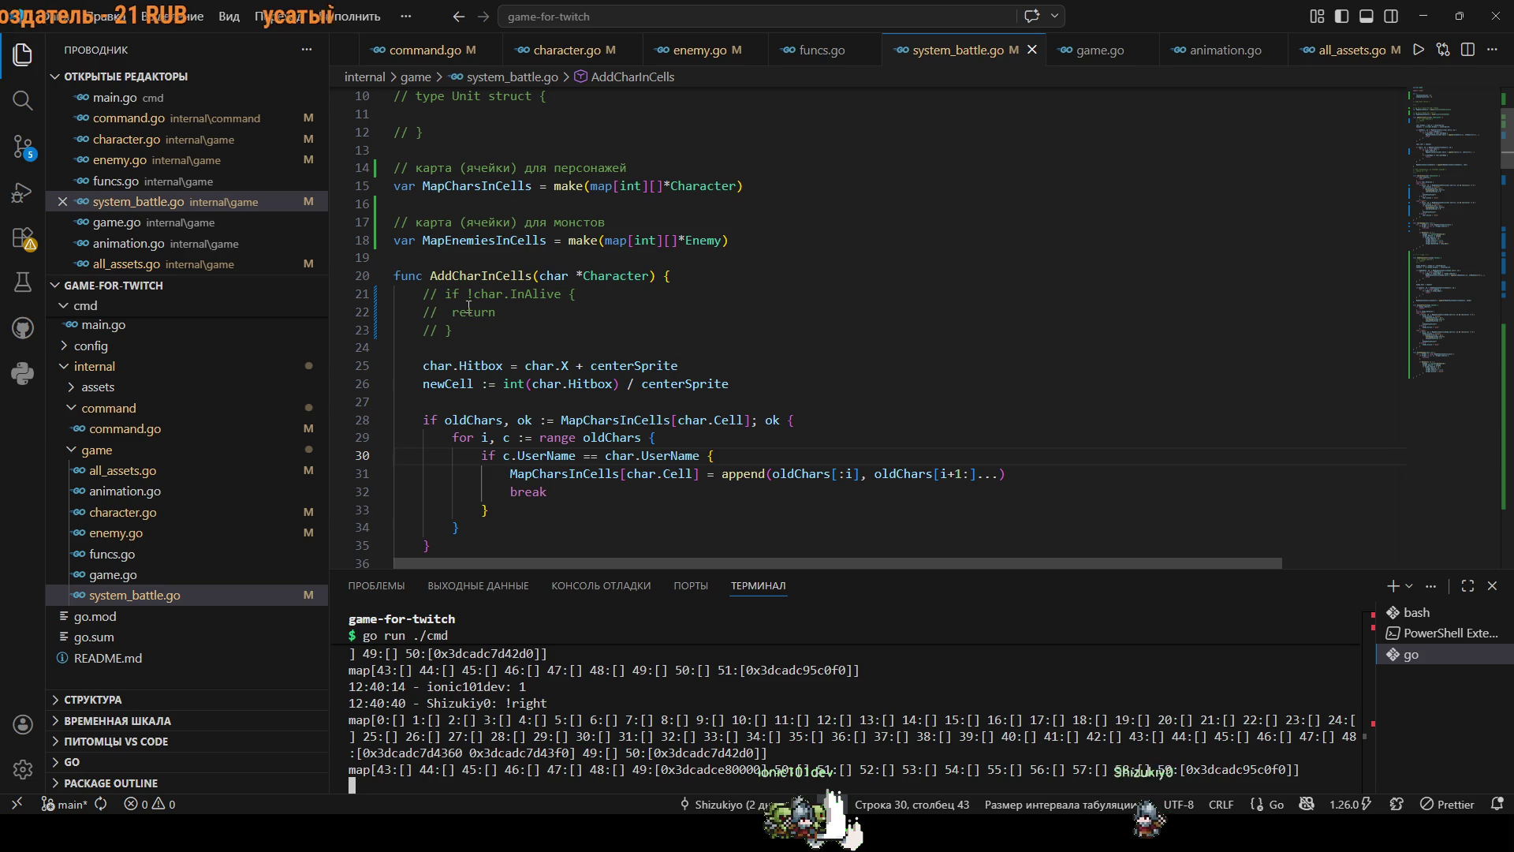
pyautogui.click(460, 279)
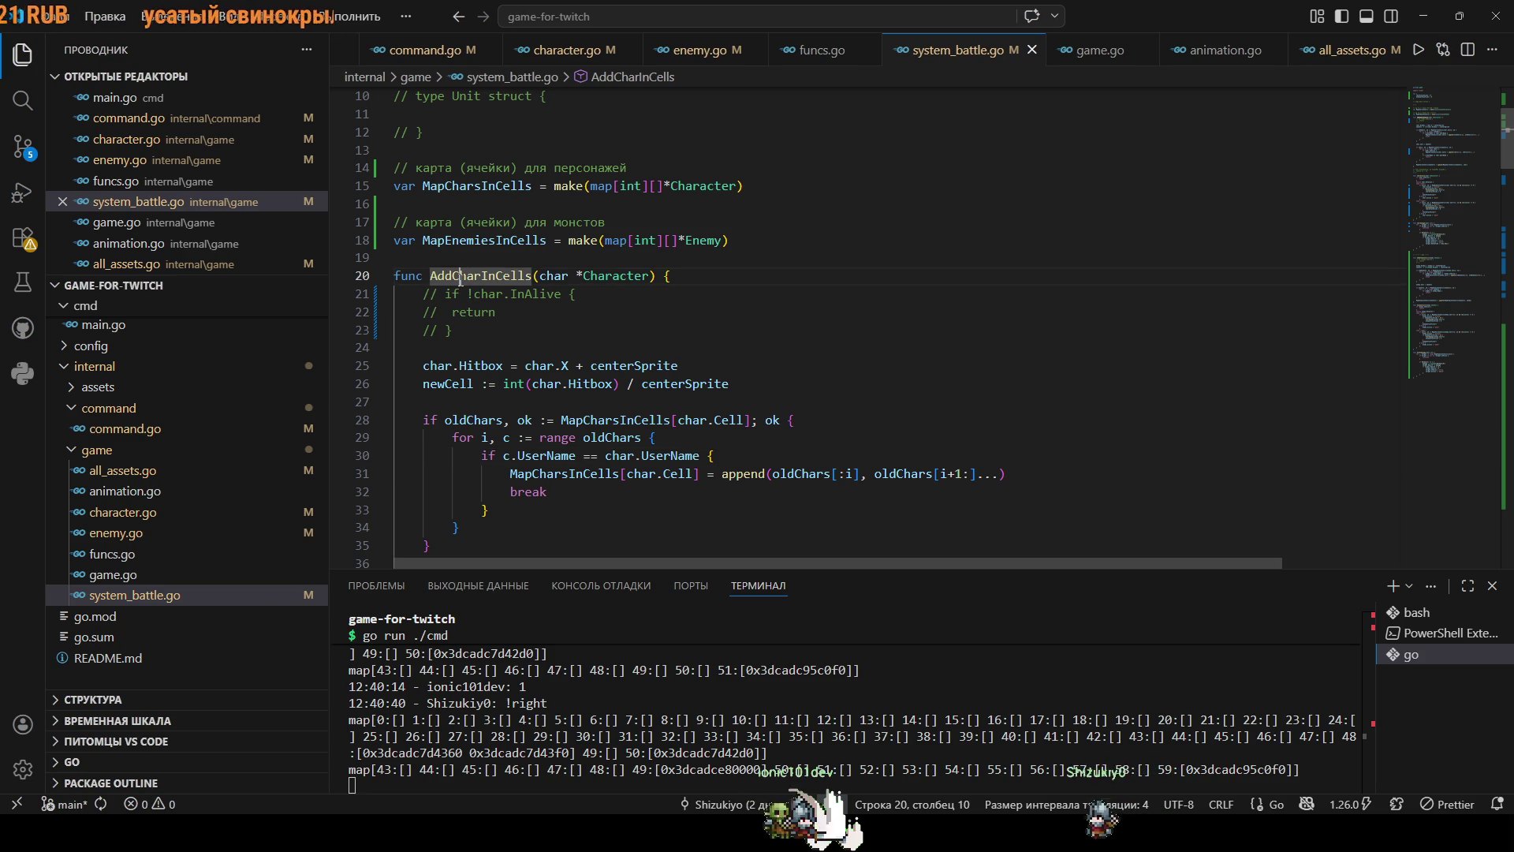
pyautogui.moveTo(461, 289)
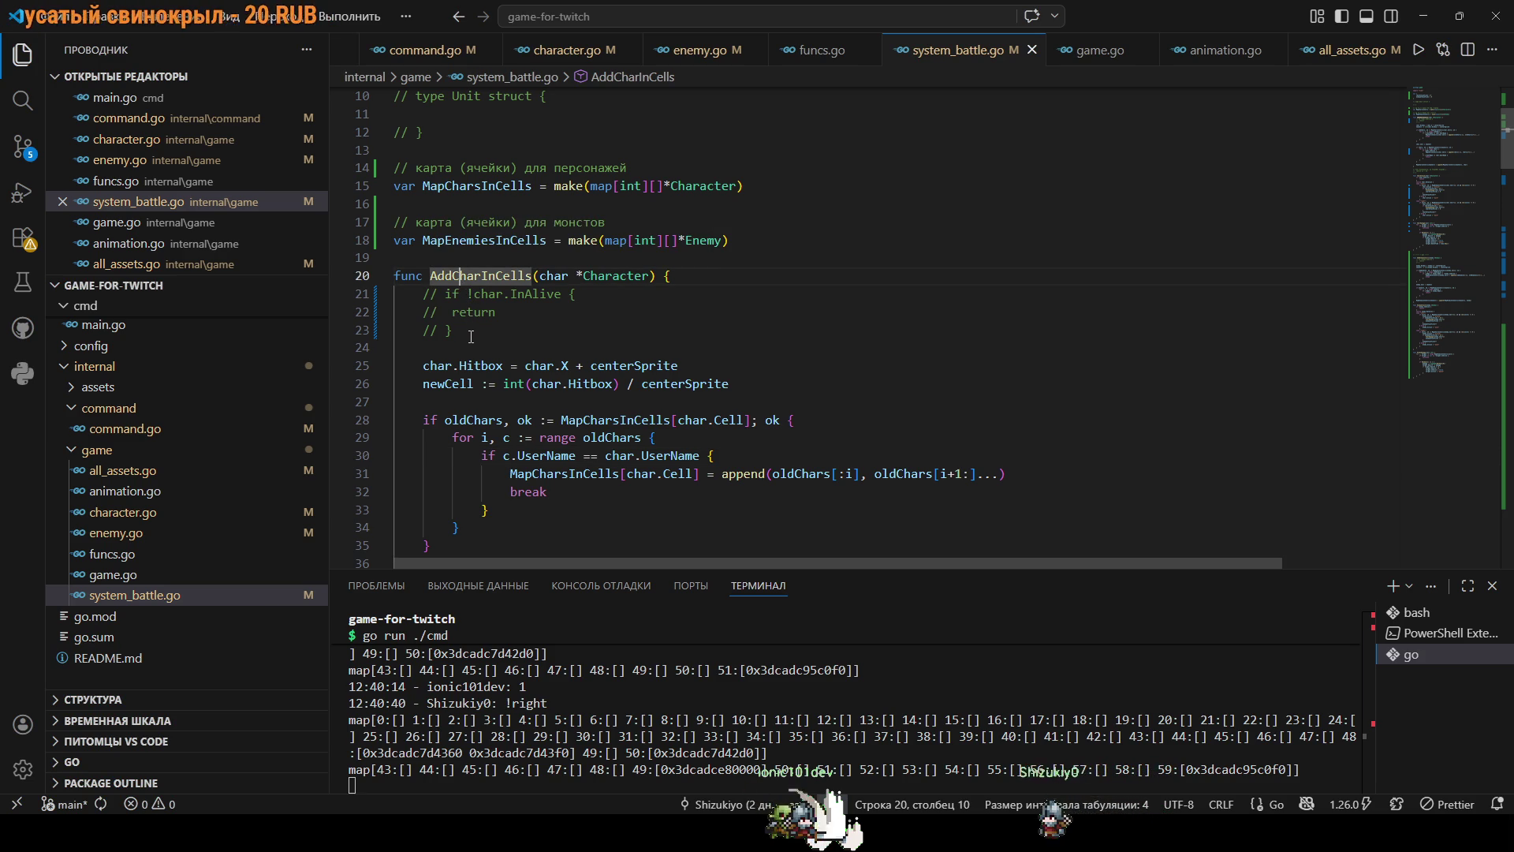
pyautogui.scroll(-7, 534, 341)
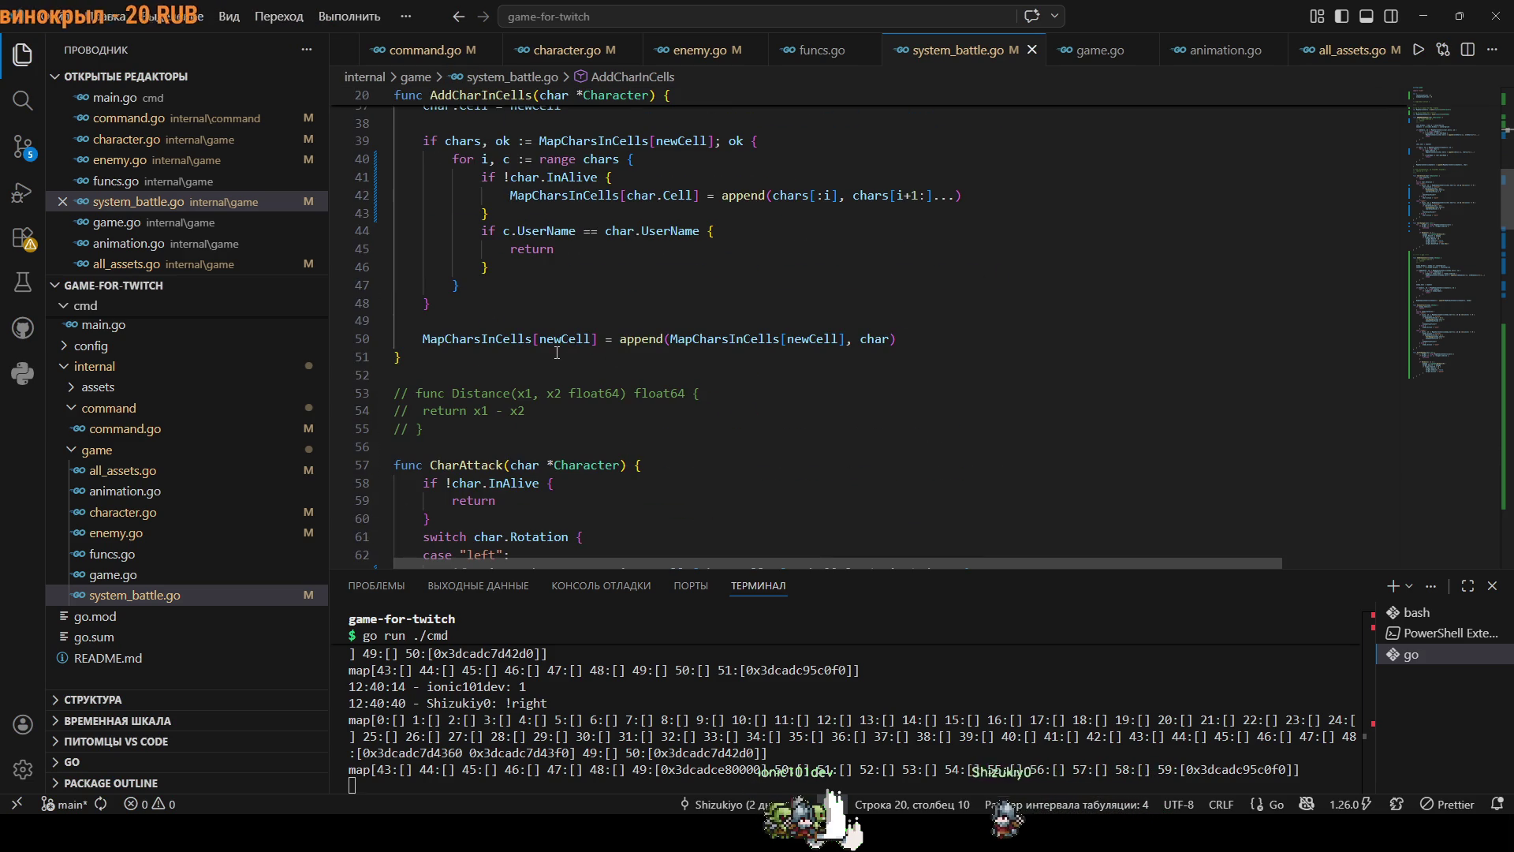
pyautogui.scroll(-6, 557, 353)
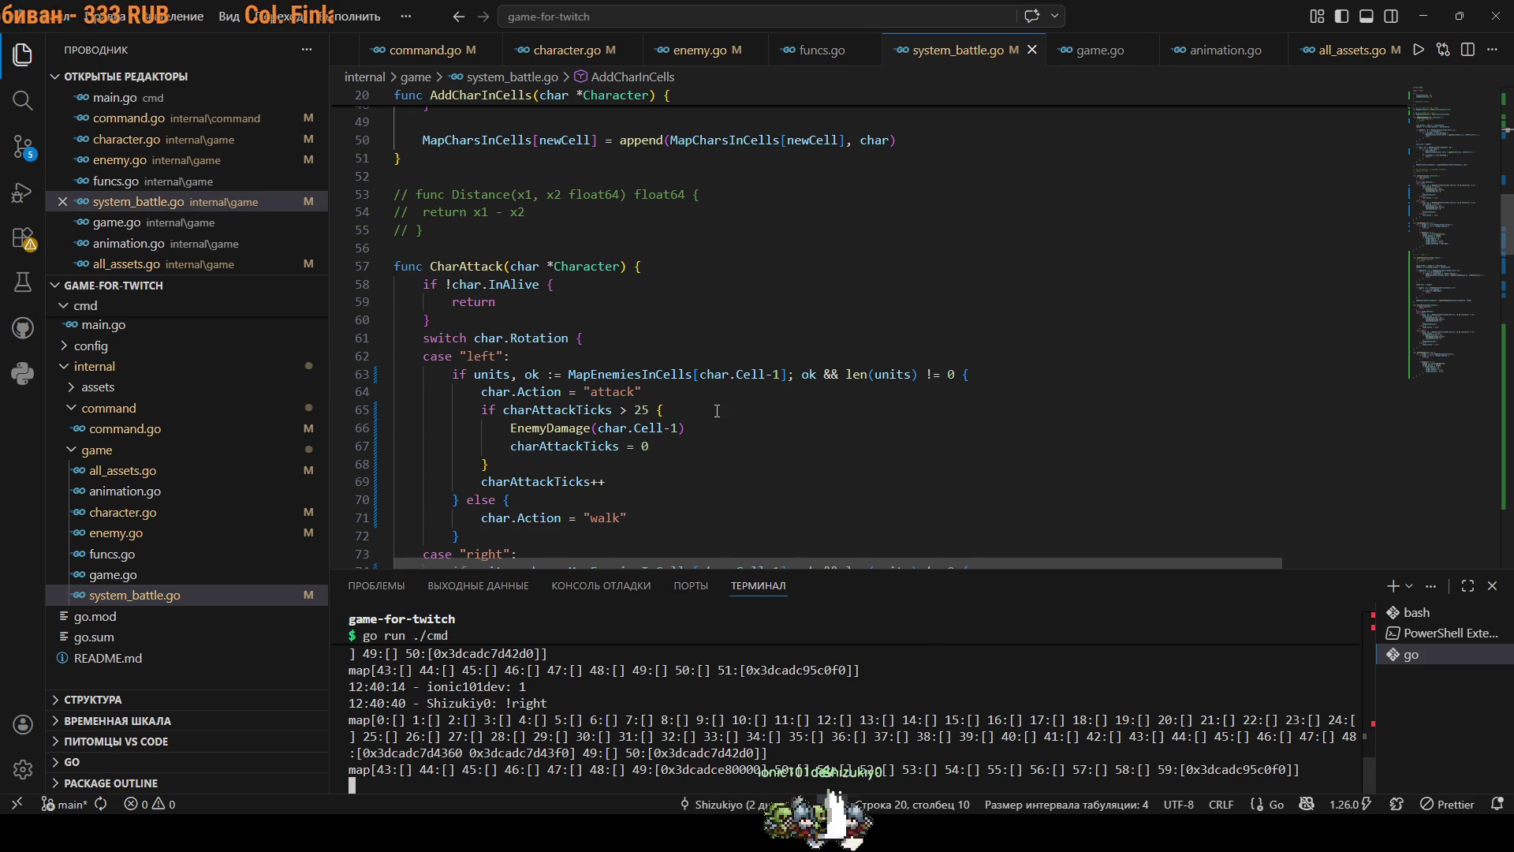
pyautogui.scroll(8, 637, 414)
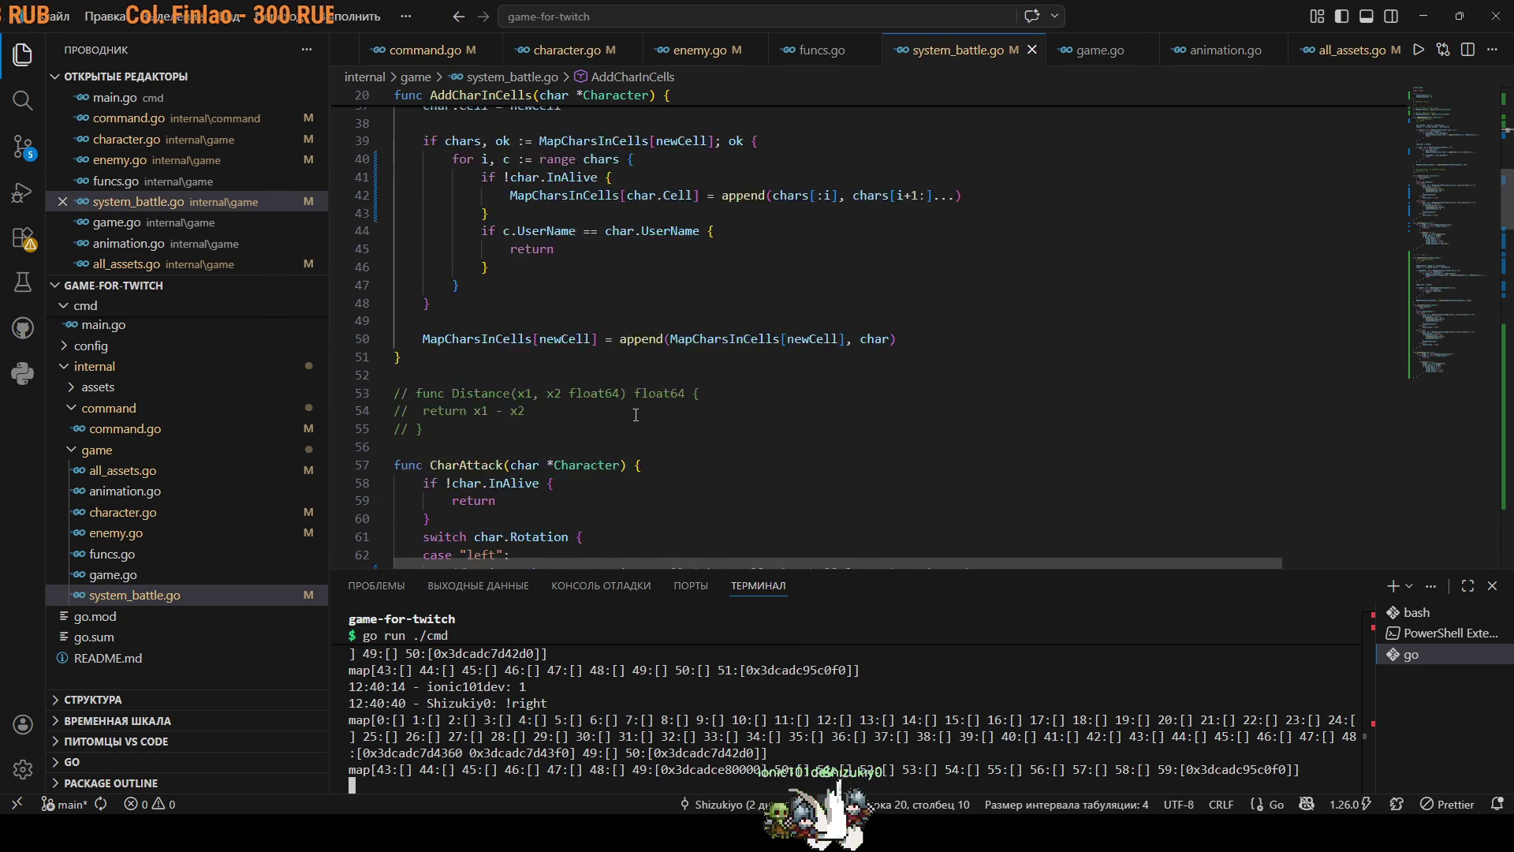
pyautogui.scroll(5, 581, 386)
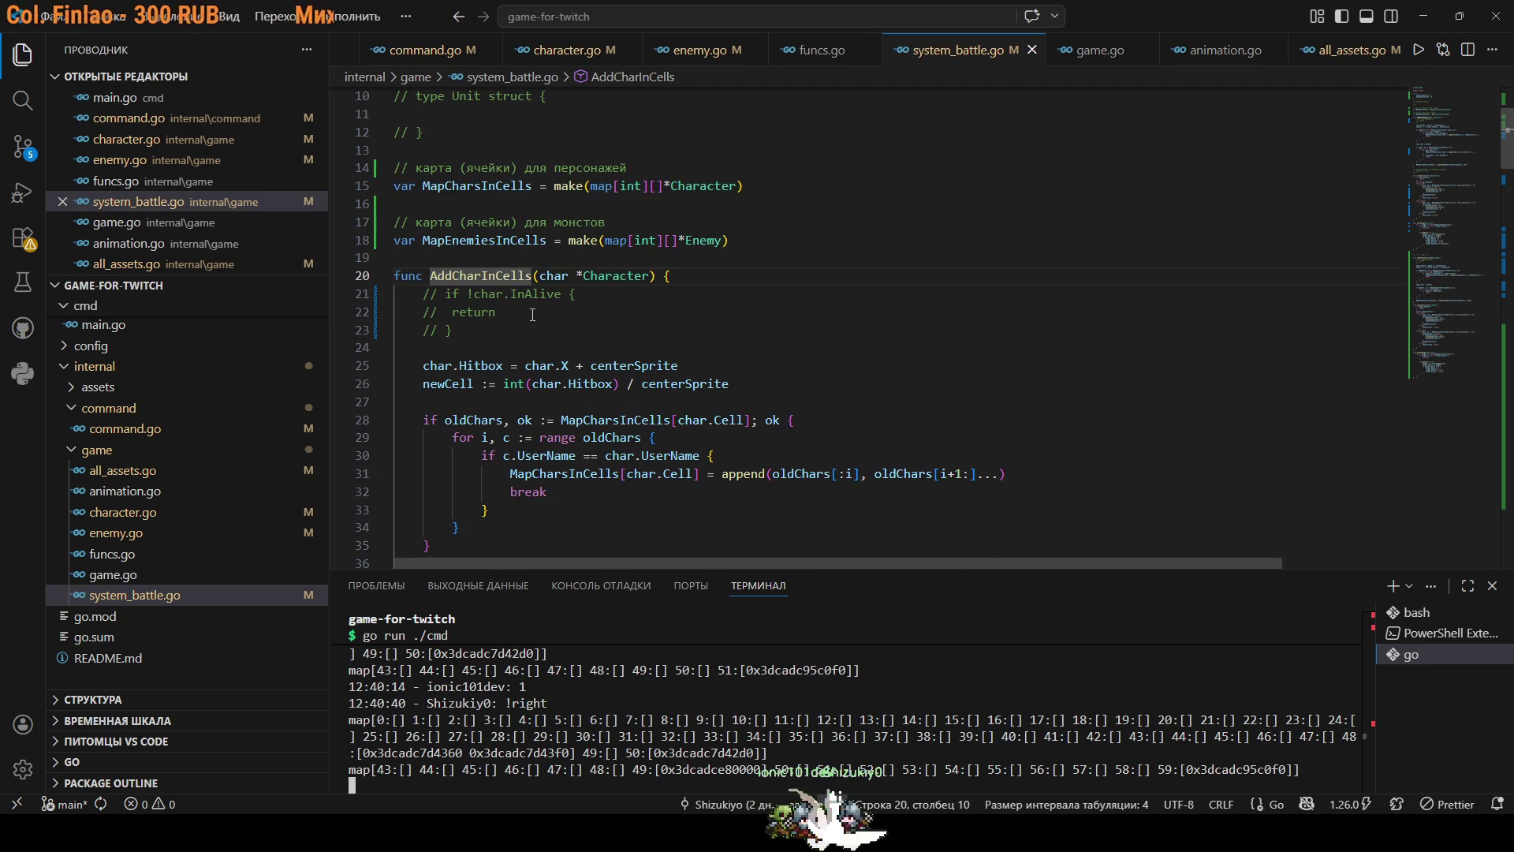
pyautogui.doubleClick(520, 276)
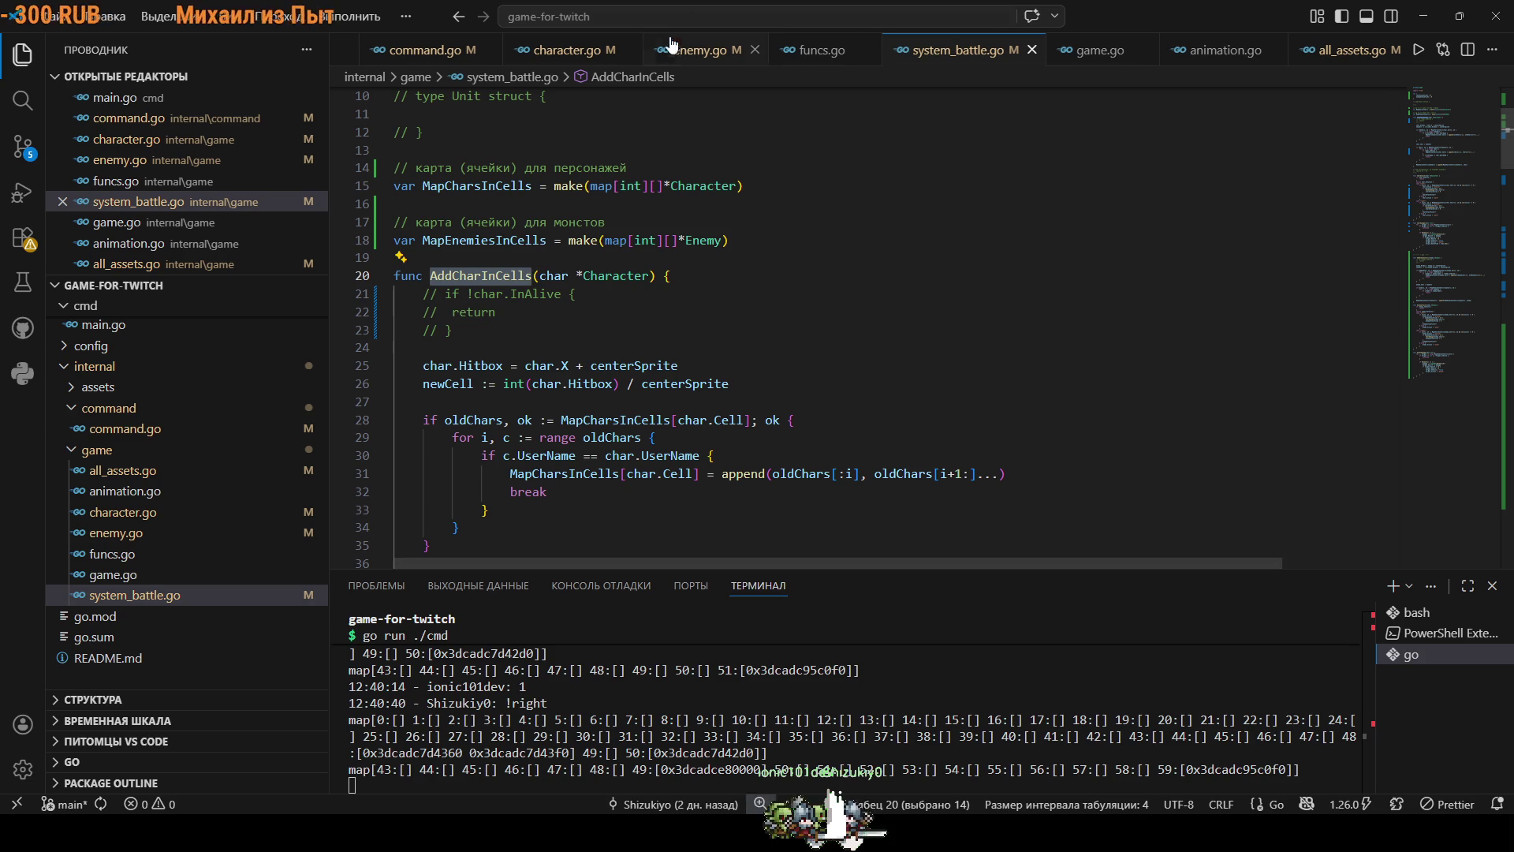
pyautogui.click(567, 50)
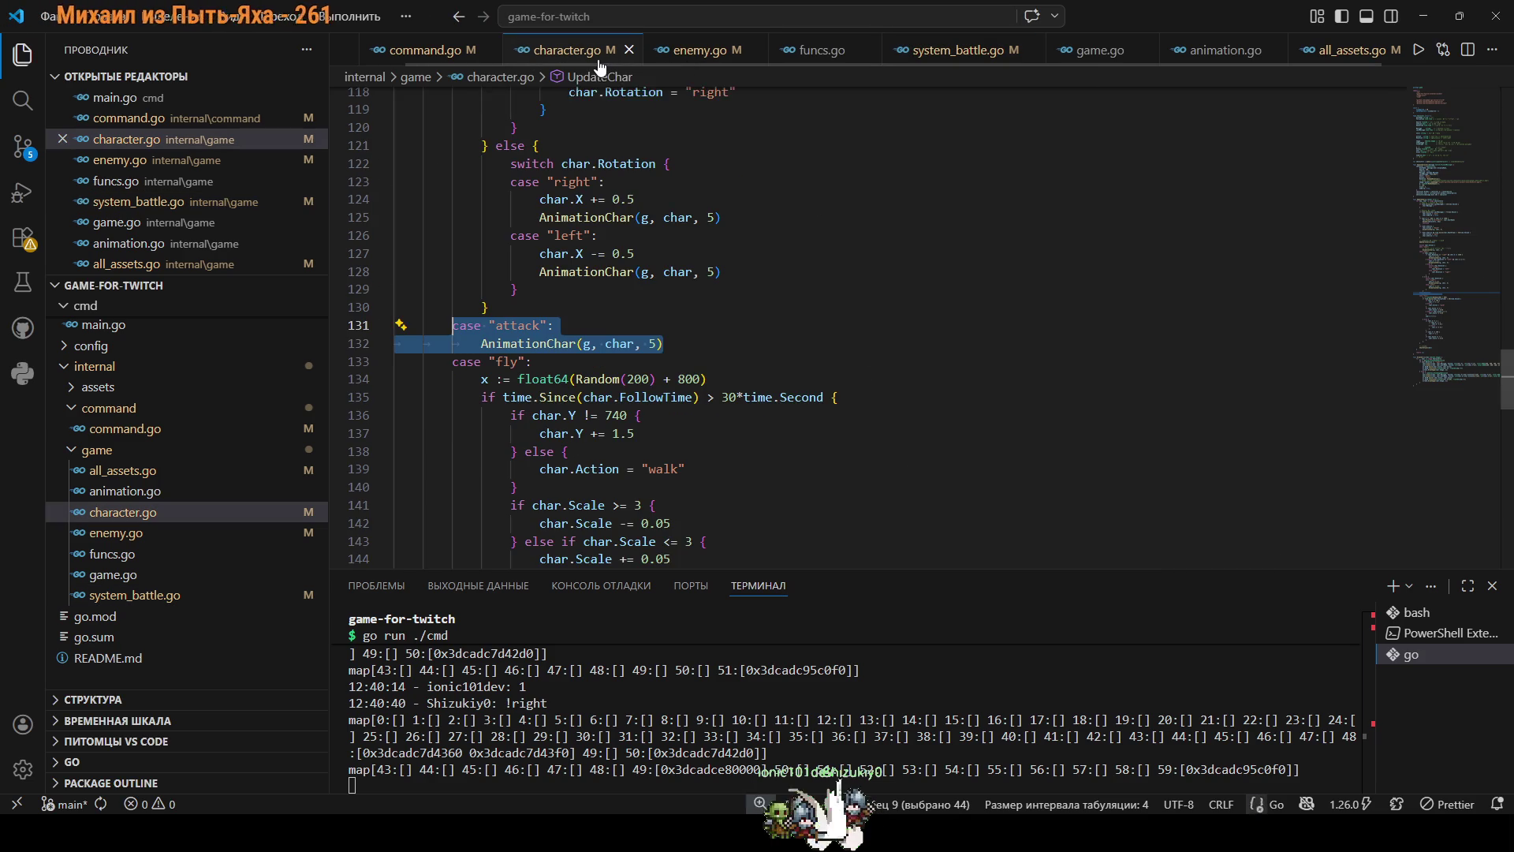
# Find the AddCharInCells call at line 99 of character.go and jump to its definition.
pyautogui.hotkey('ctrl', 'f')
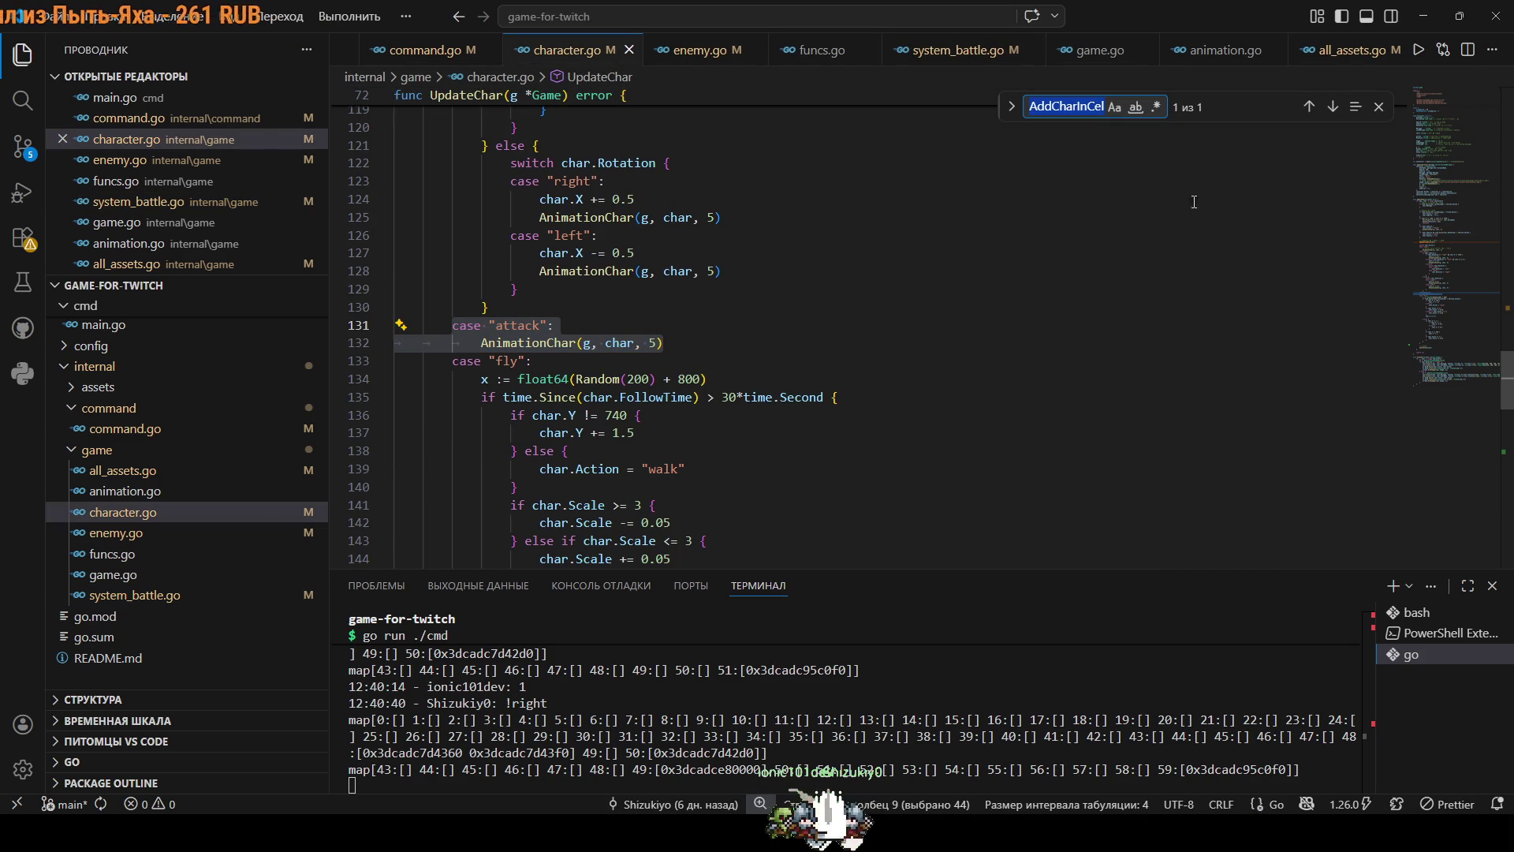
pyautogui.click(1309, 107)
pyautogui.click(646, 345)
pyautogui.press('Escape')
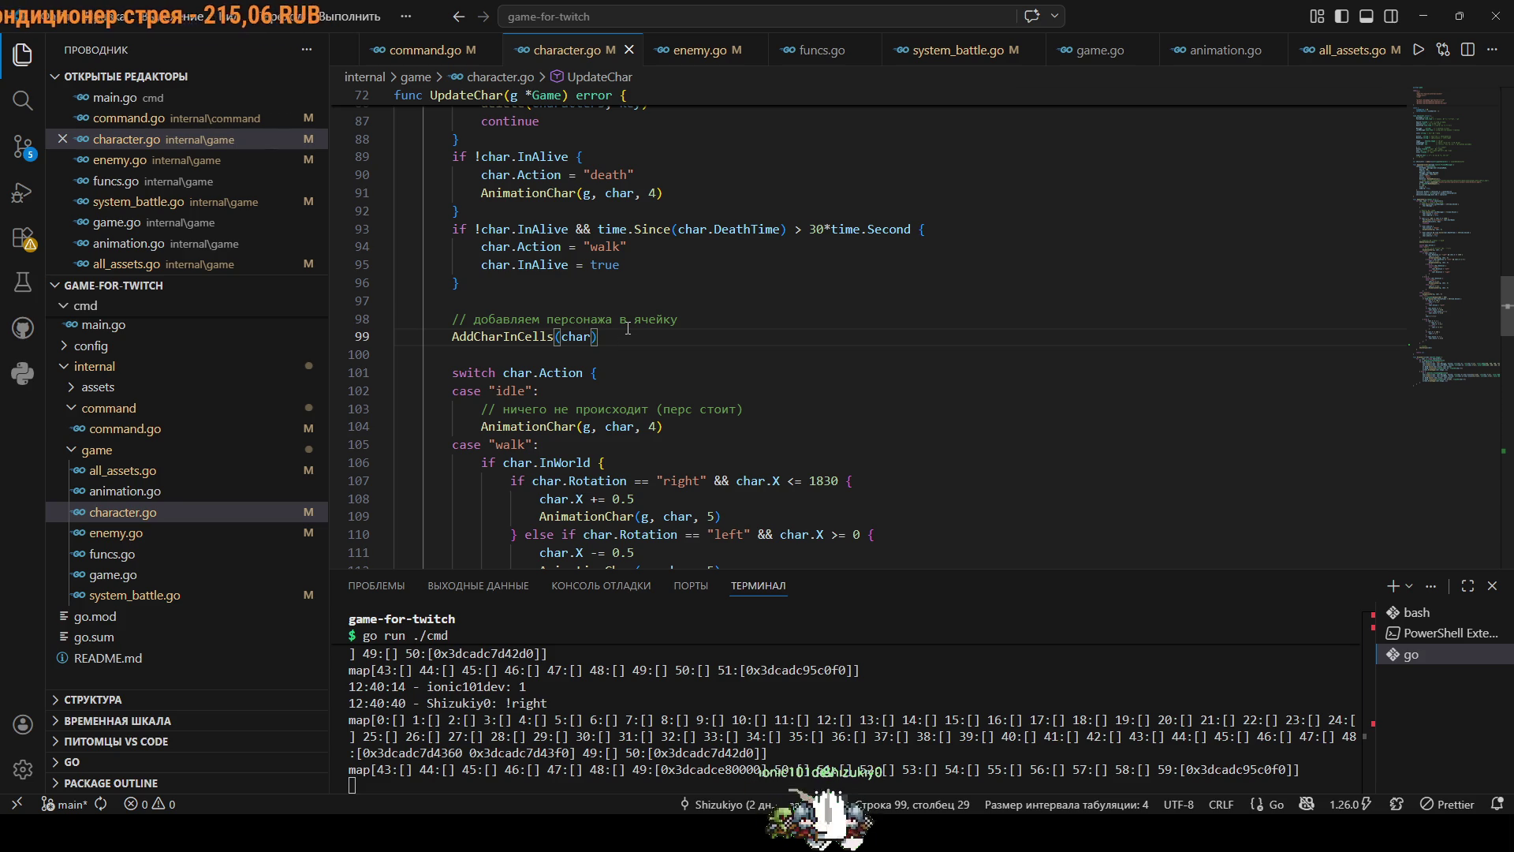
pyautogui.click(929, 54)
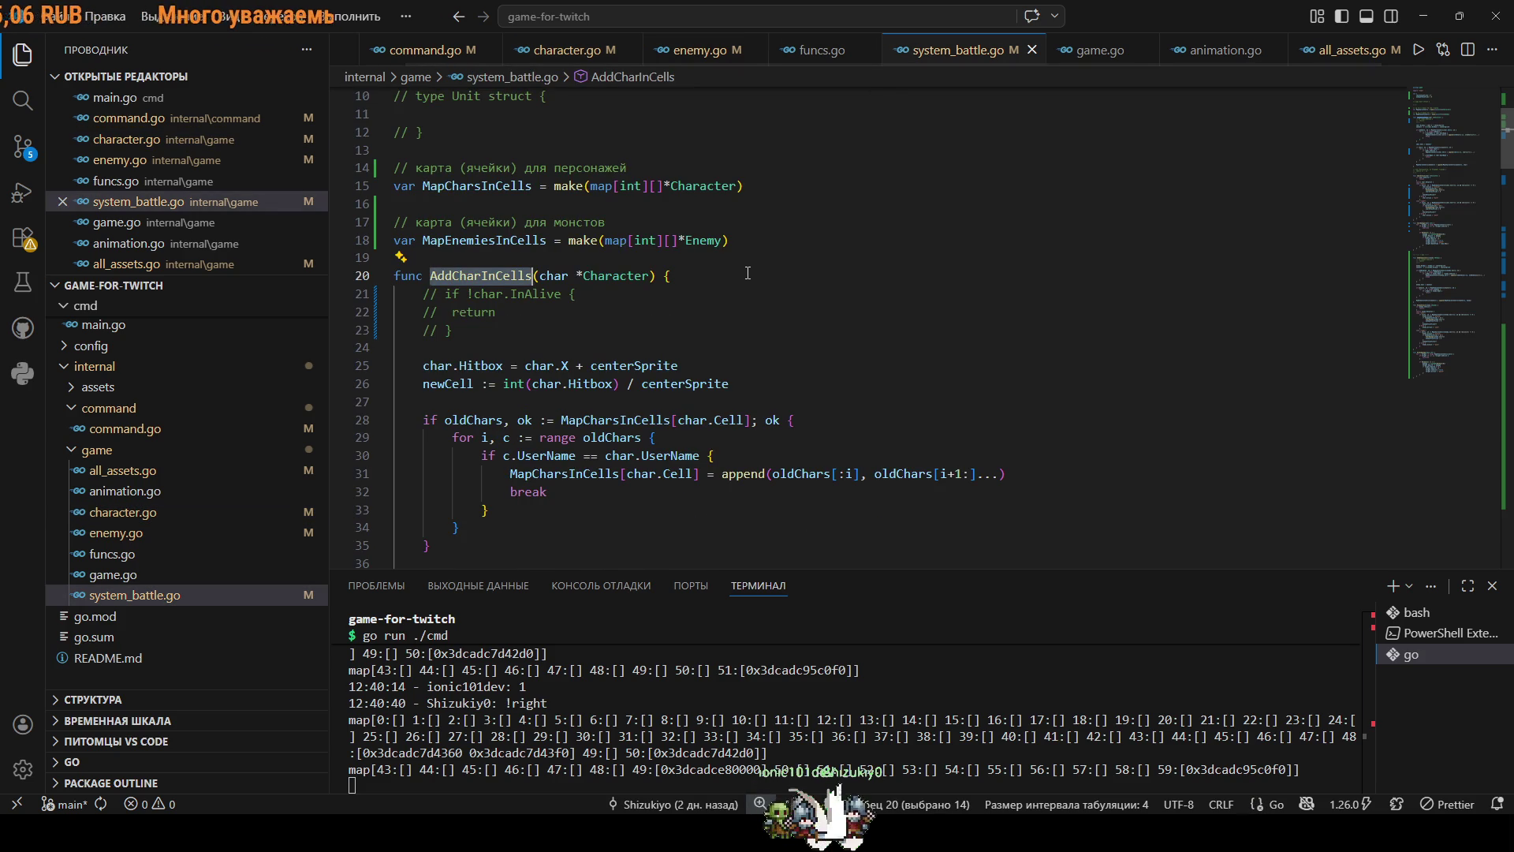
pyautogui.click(747, 273)
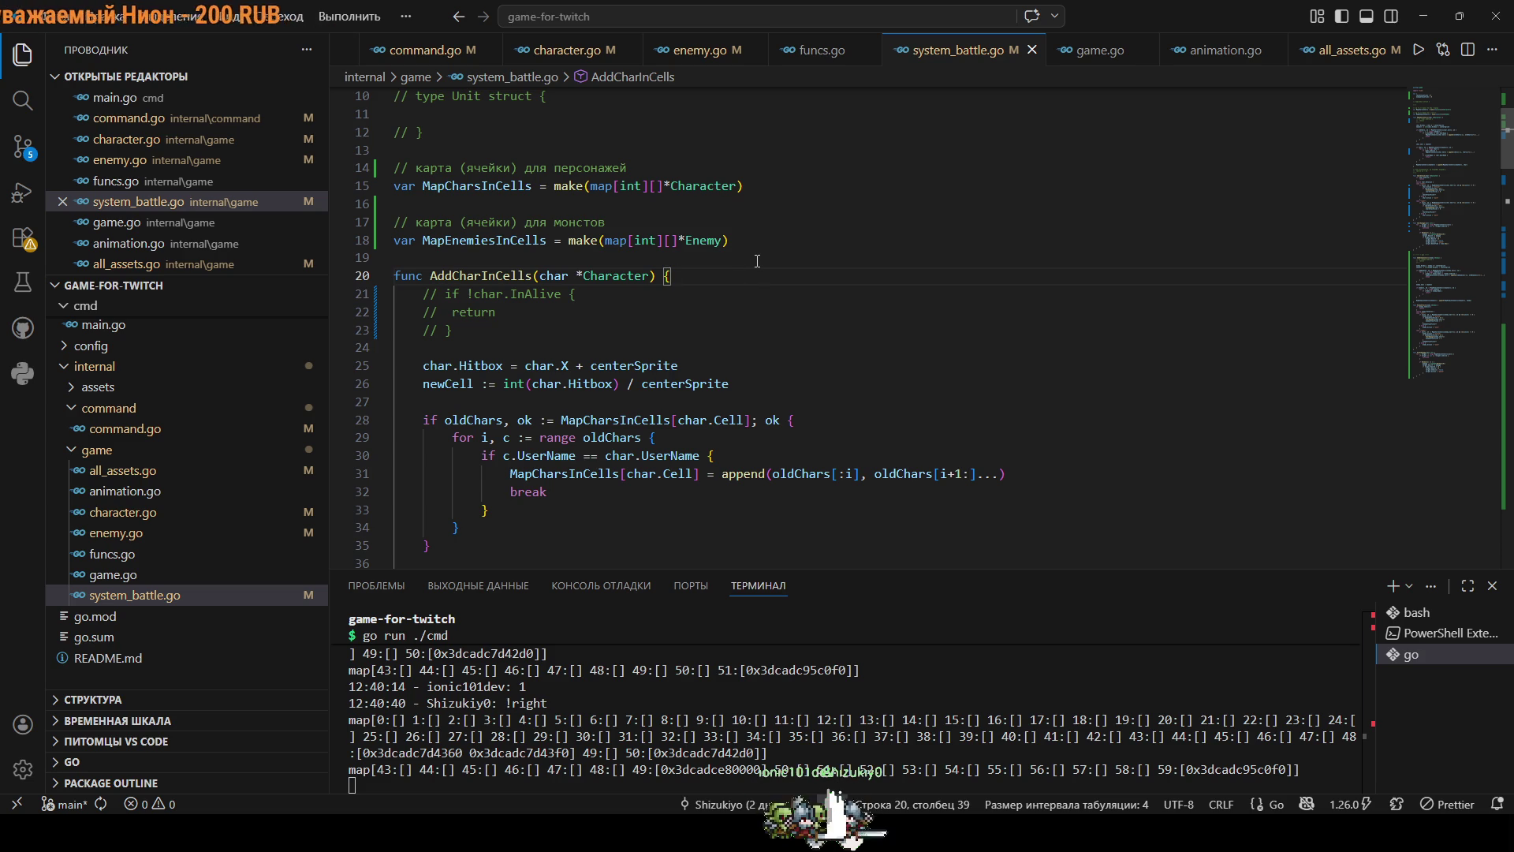
pyautogui.scroll(-1, 793, 280)
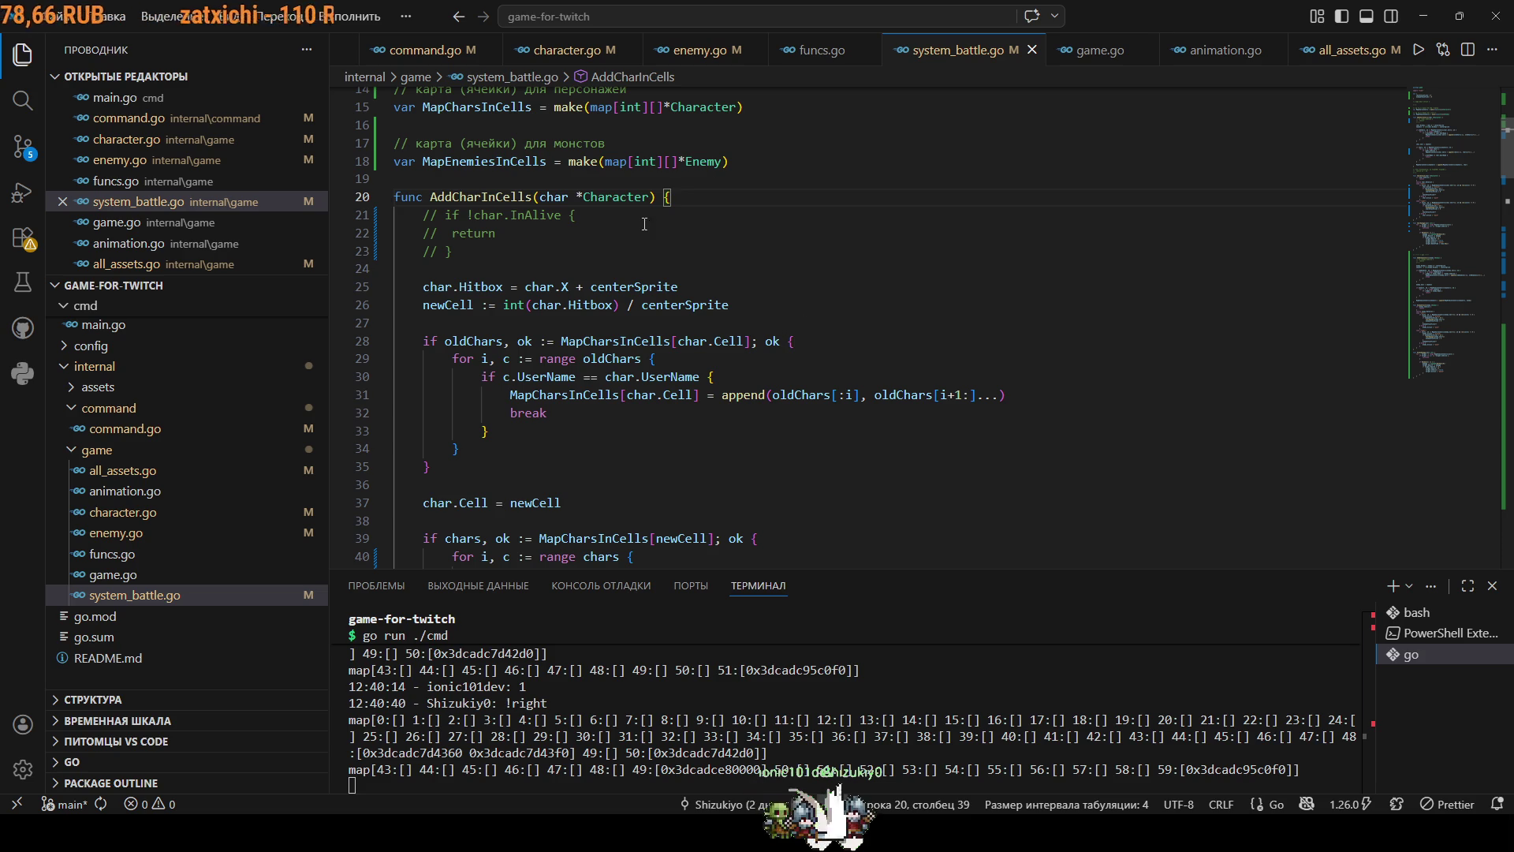
pyautogui.moveTo(455, 246); pyautogui.dragTo(344, 222)
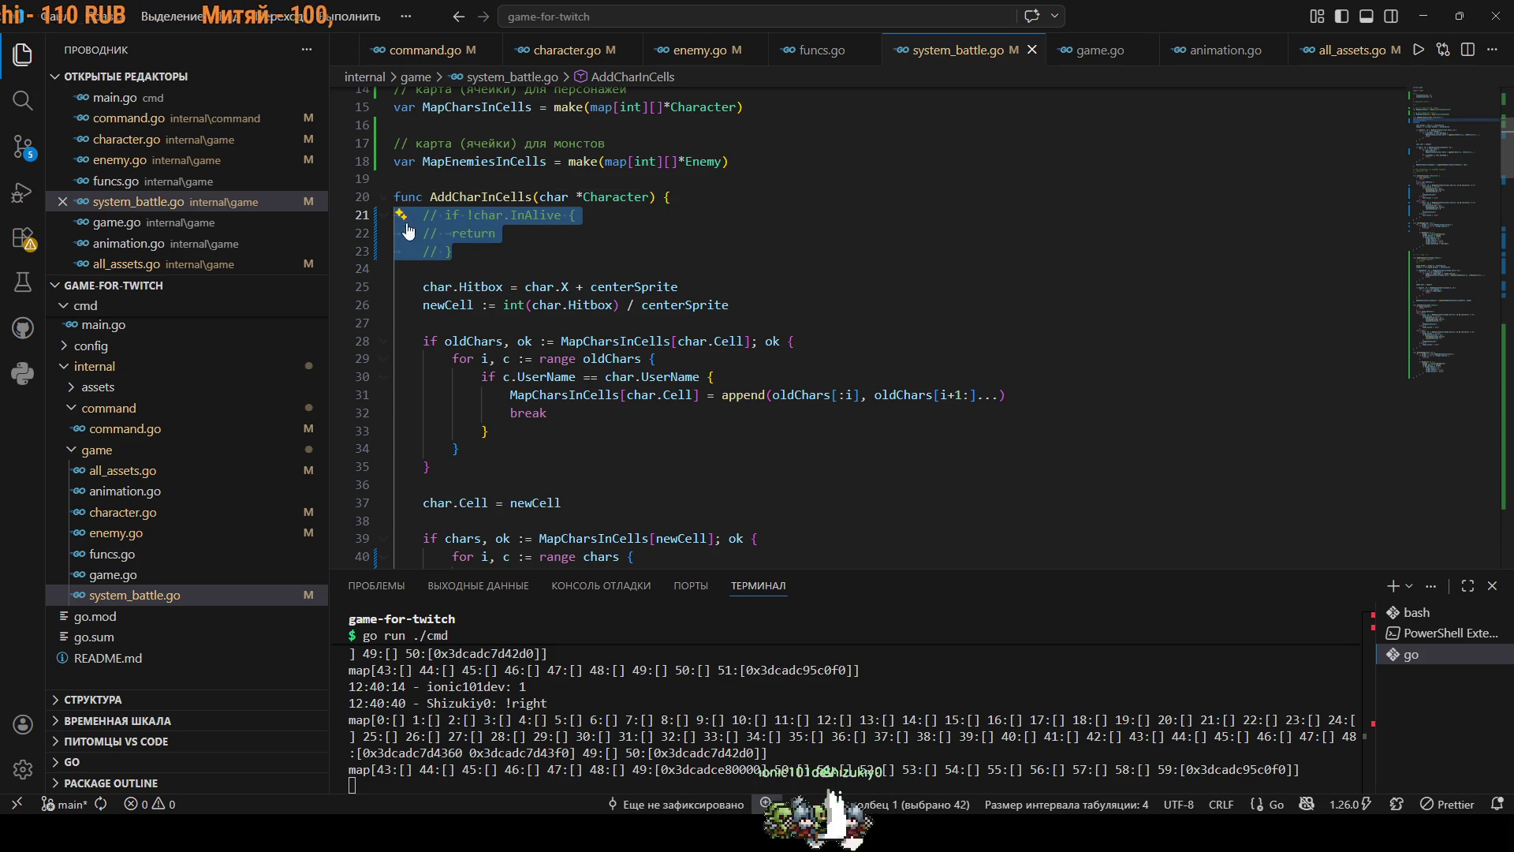
pyautogui.click(623, 262)
pyautogui.scroll(-10, 701, 287)
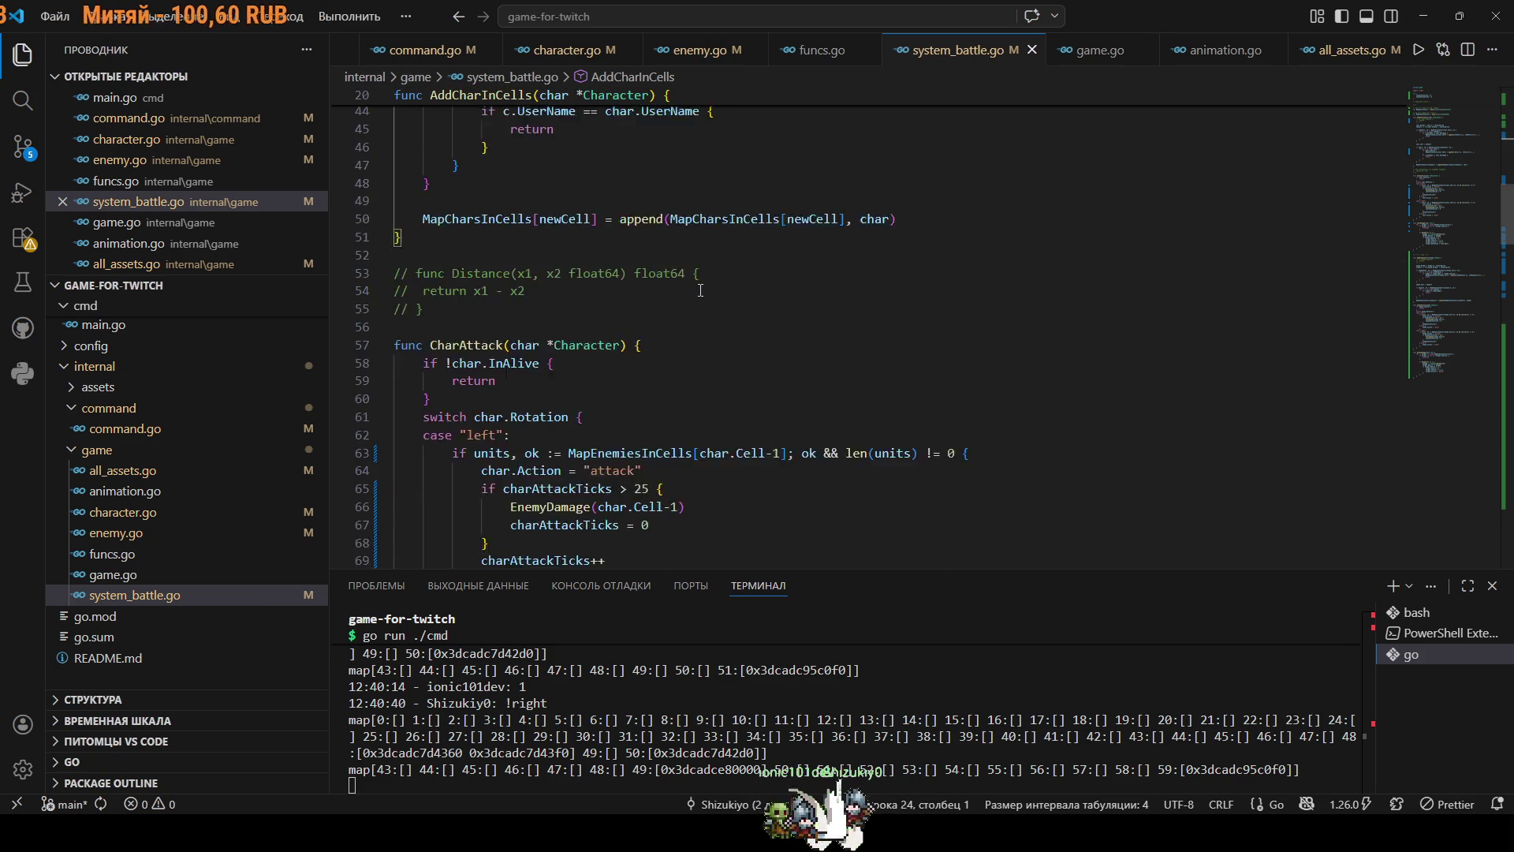
pyautogui.scroll(-10, 701, 287)
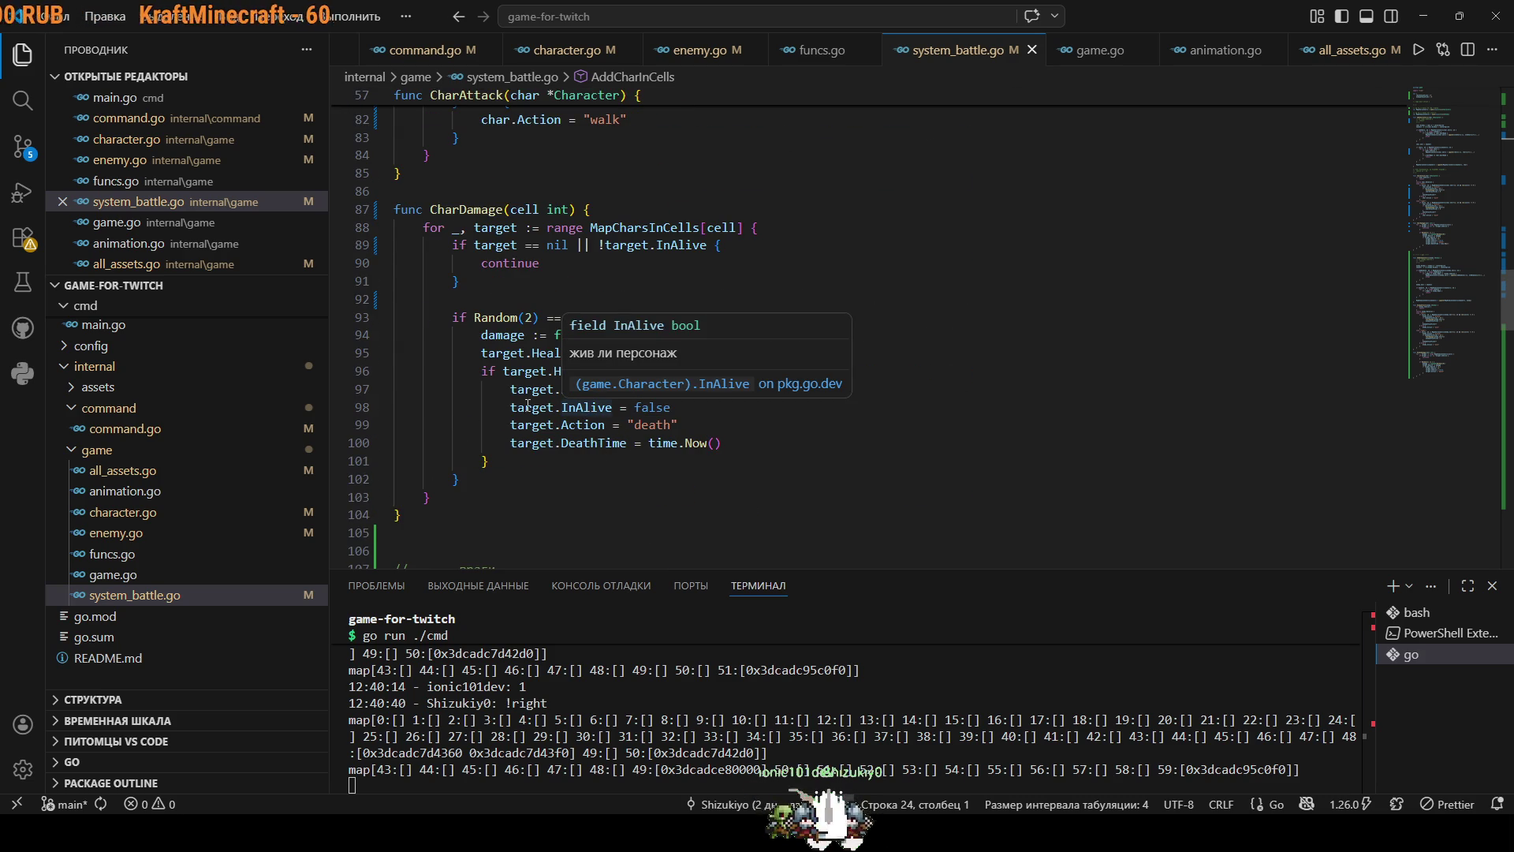
pyautogui.moveTo(510, 407); pyautogui.dragTo(650, 407)
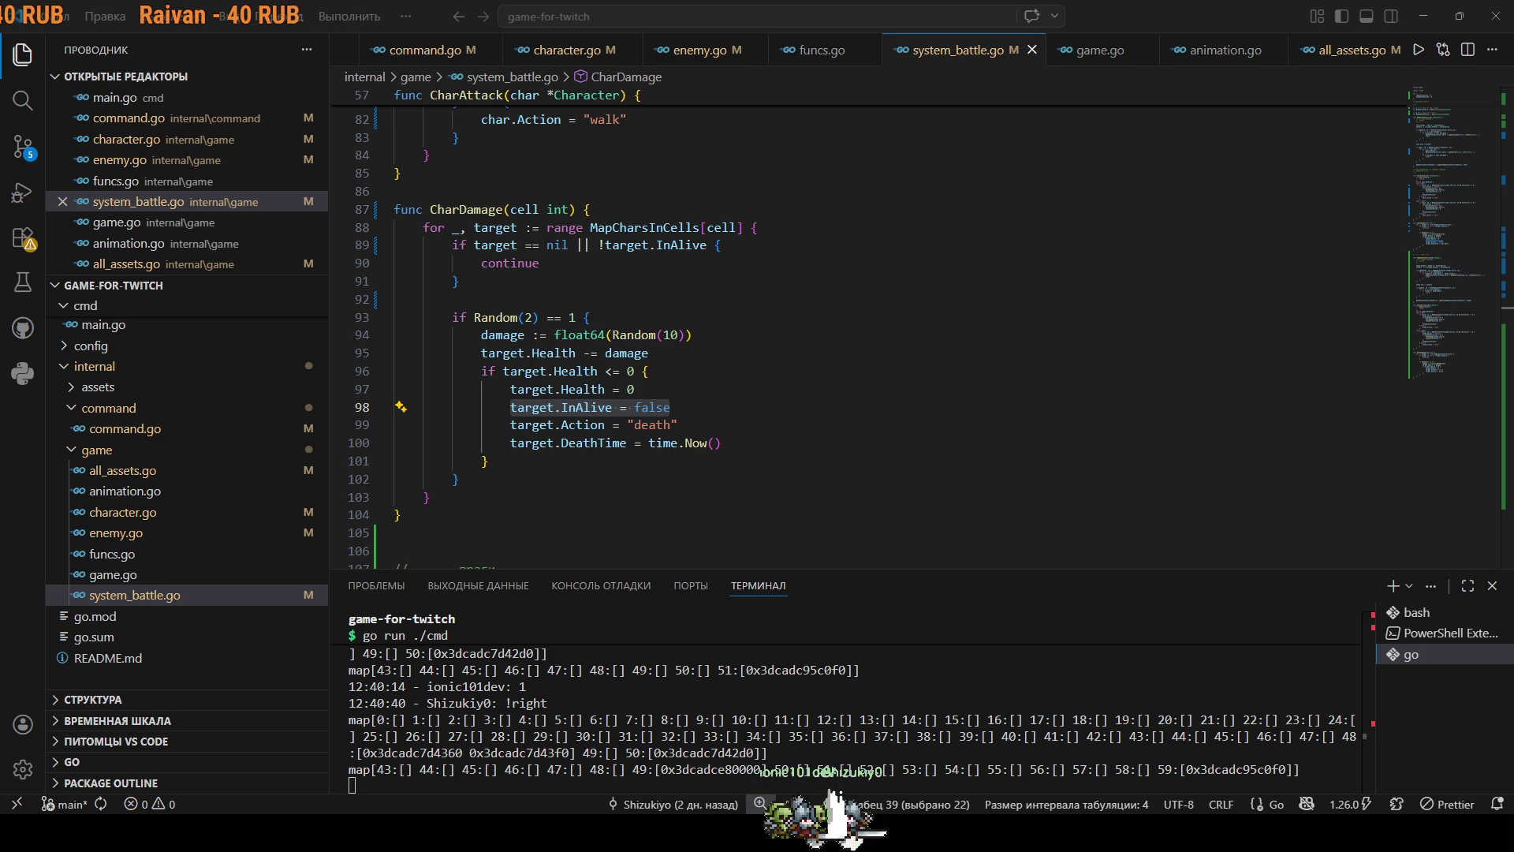
pyautogui.scroll(9, 868, 331)
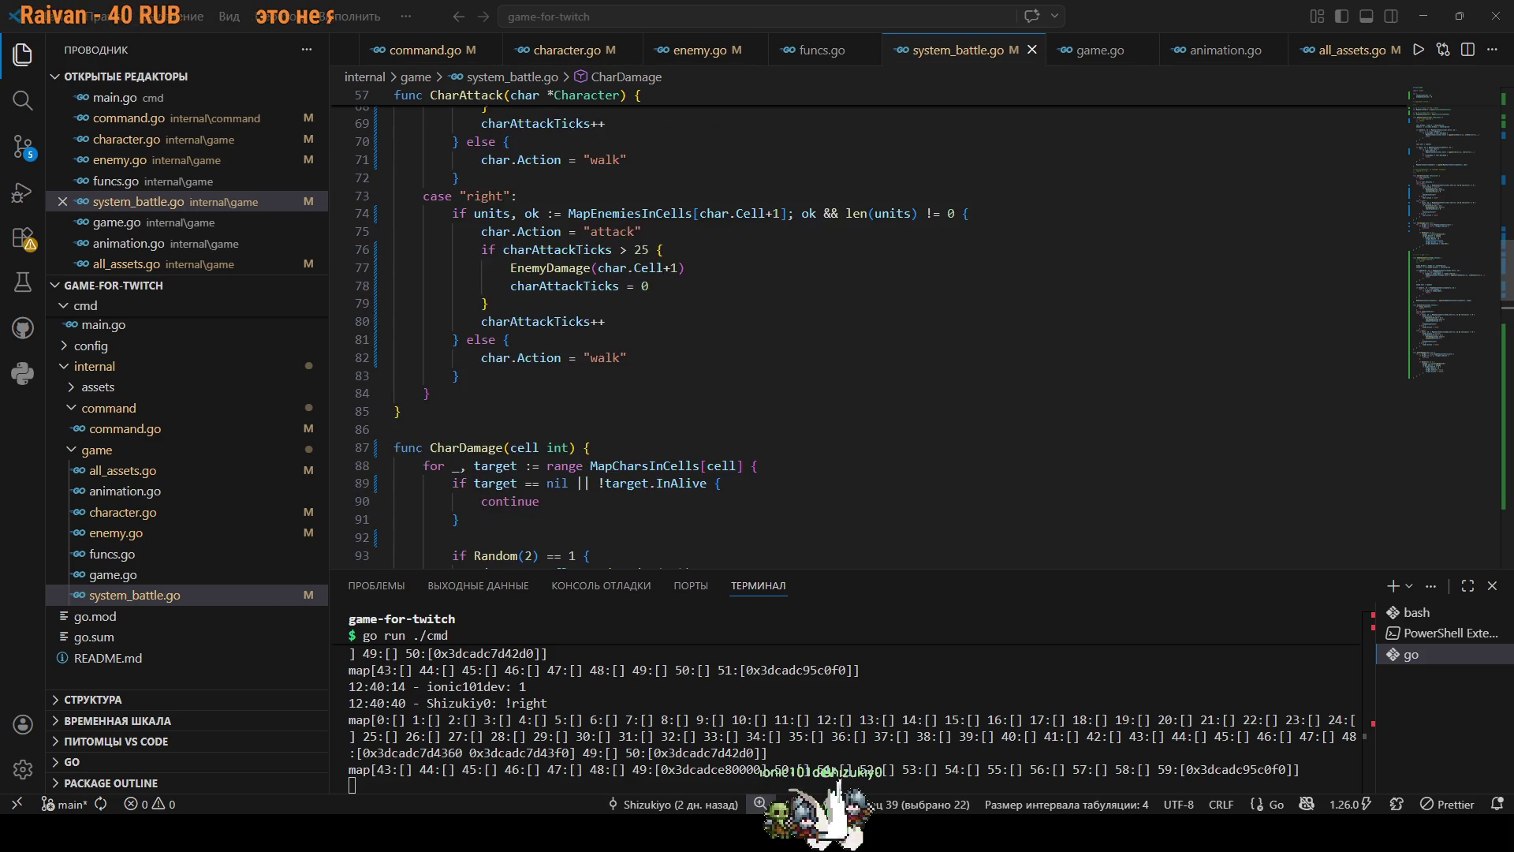
pyautogui.scroll(7, 733, 417)
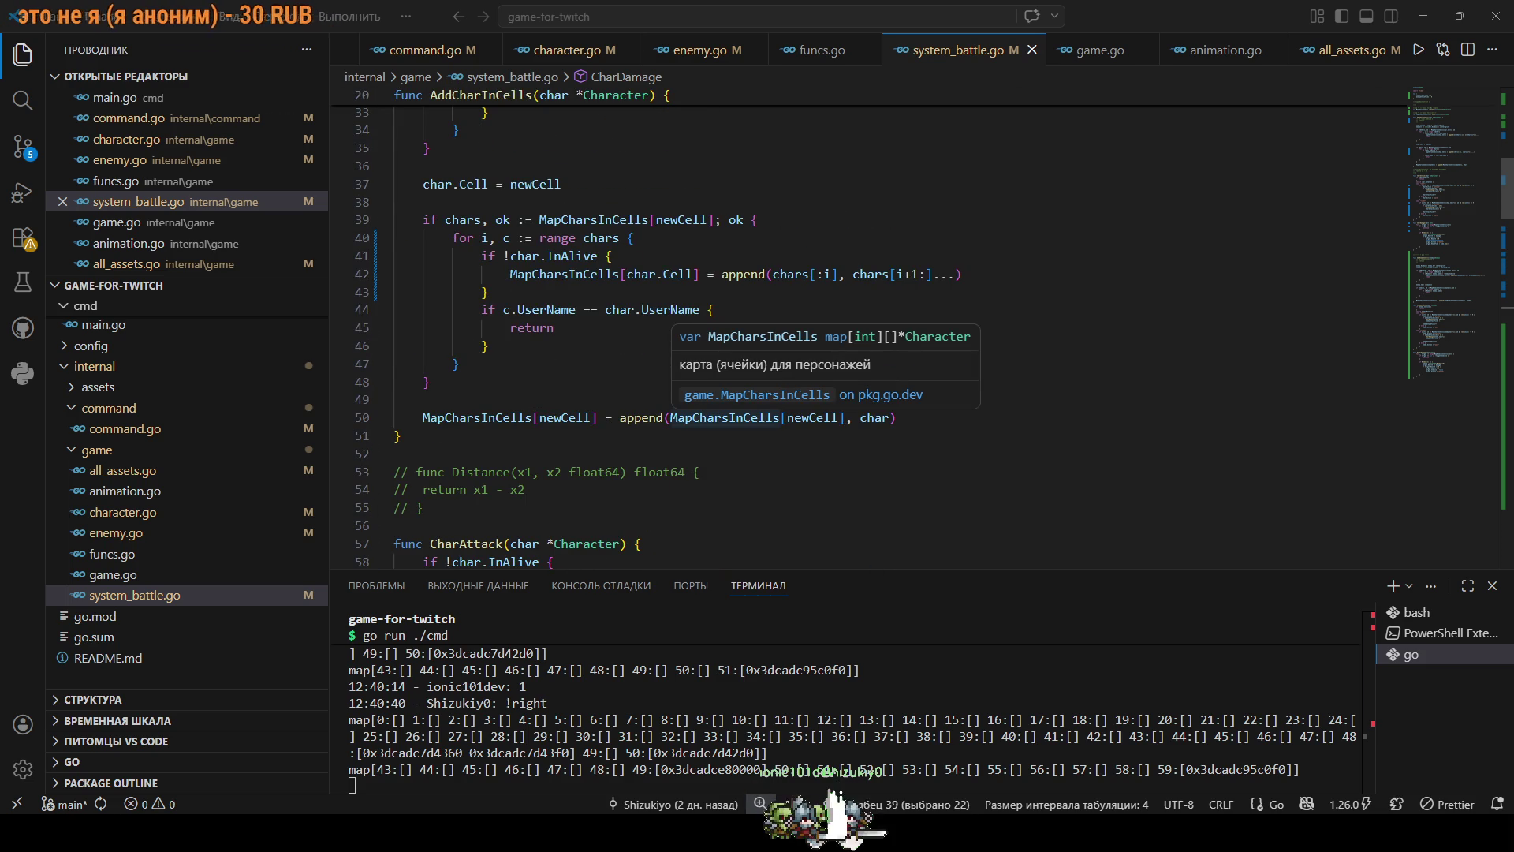
pyautogui.scroll(5, 733, 417)
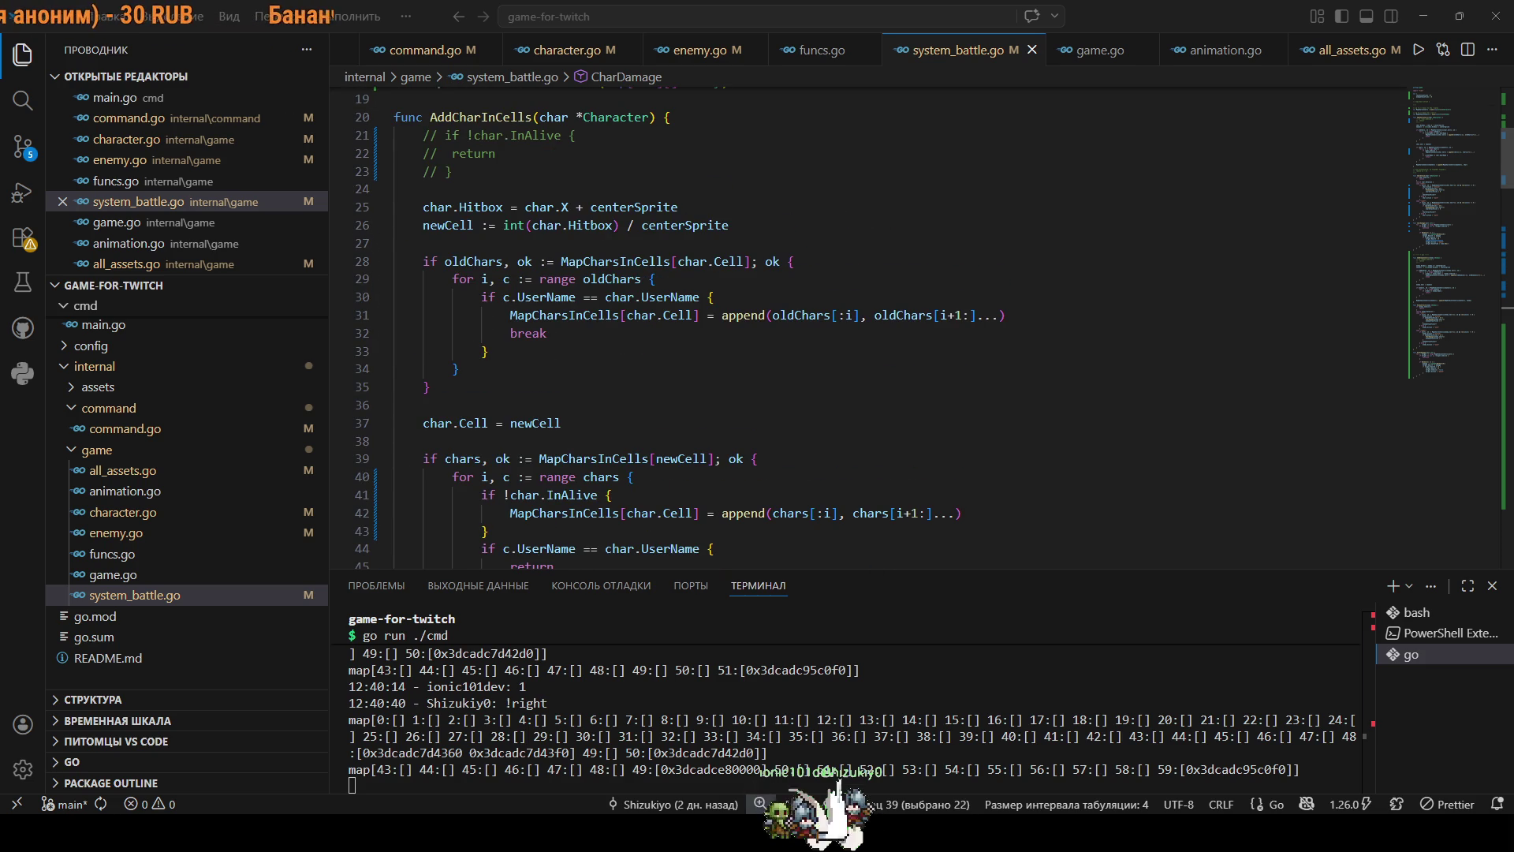
pyautogui.scroll(-3, 915, 315)
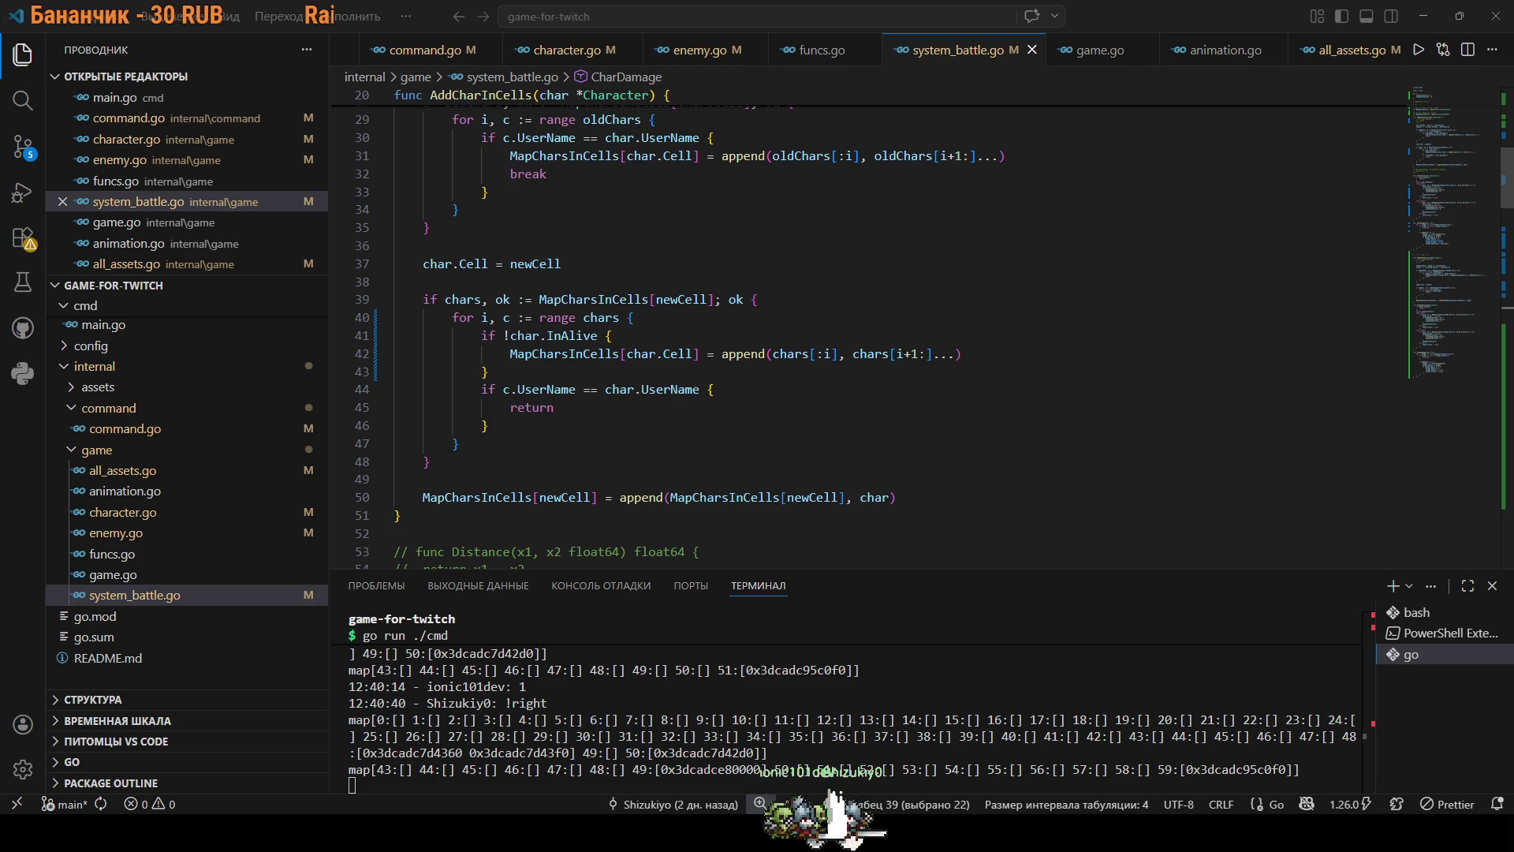
pyautogui.moveTo(962, 353); pyautogui.dragTo(526, 353)
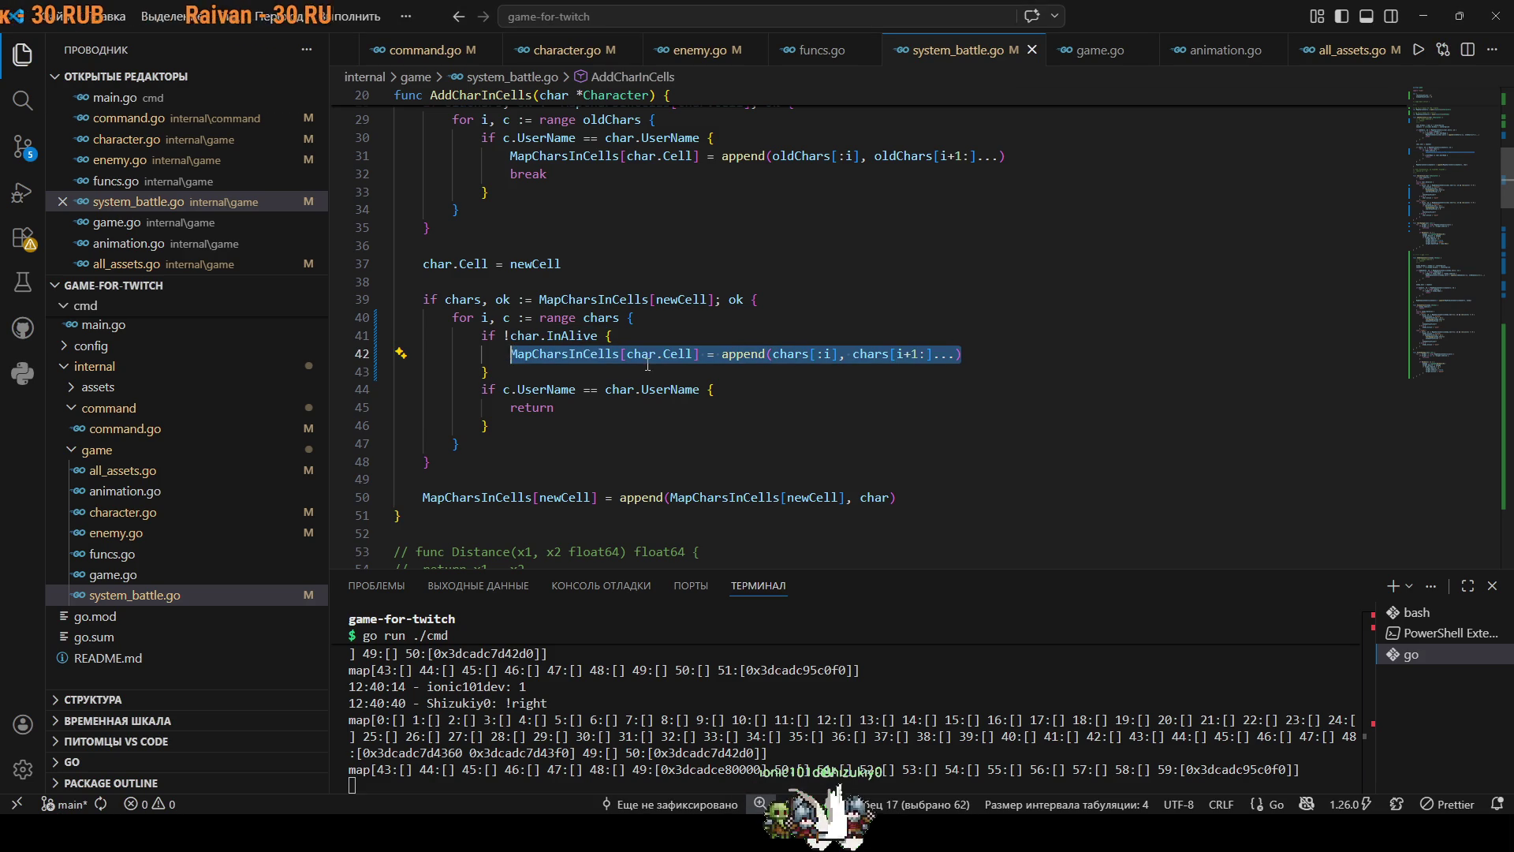
pyautogui.hotkey('alt', 'Tab')
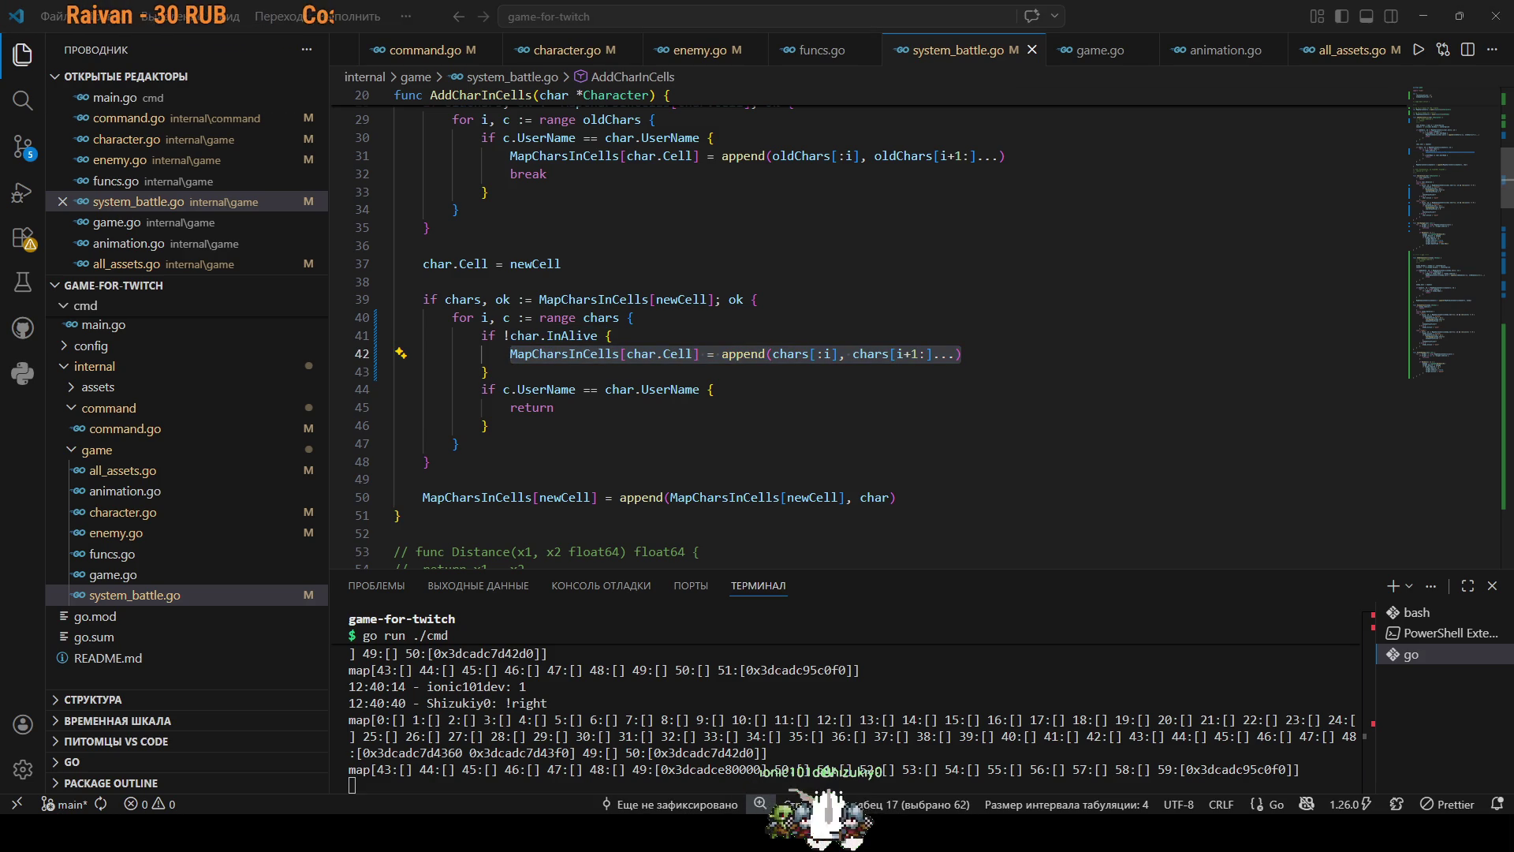
pyautogui.click(845, 497)
pyautogui.scroll(-15, 846, 425)
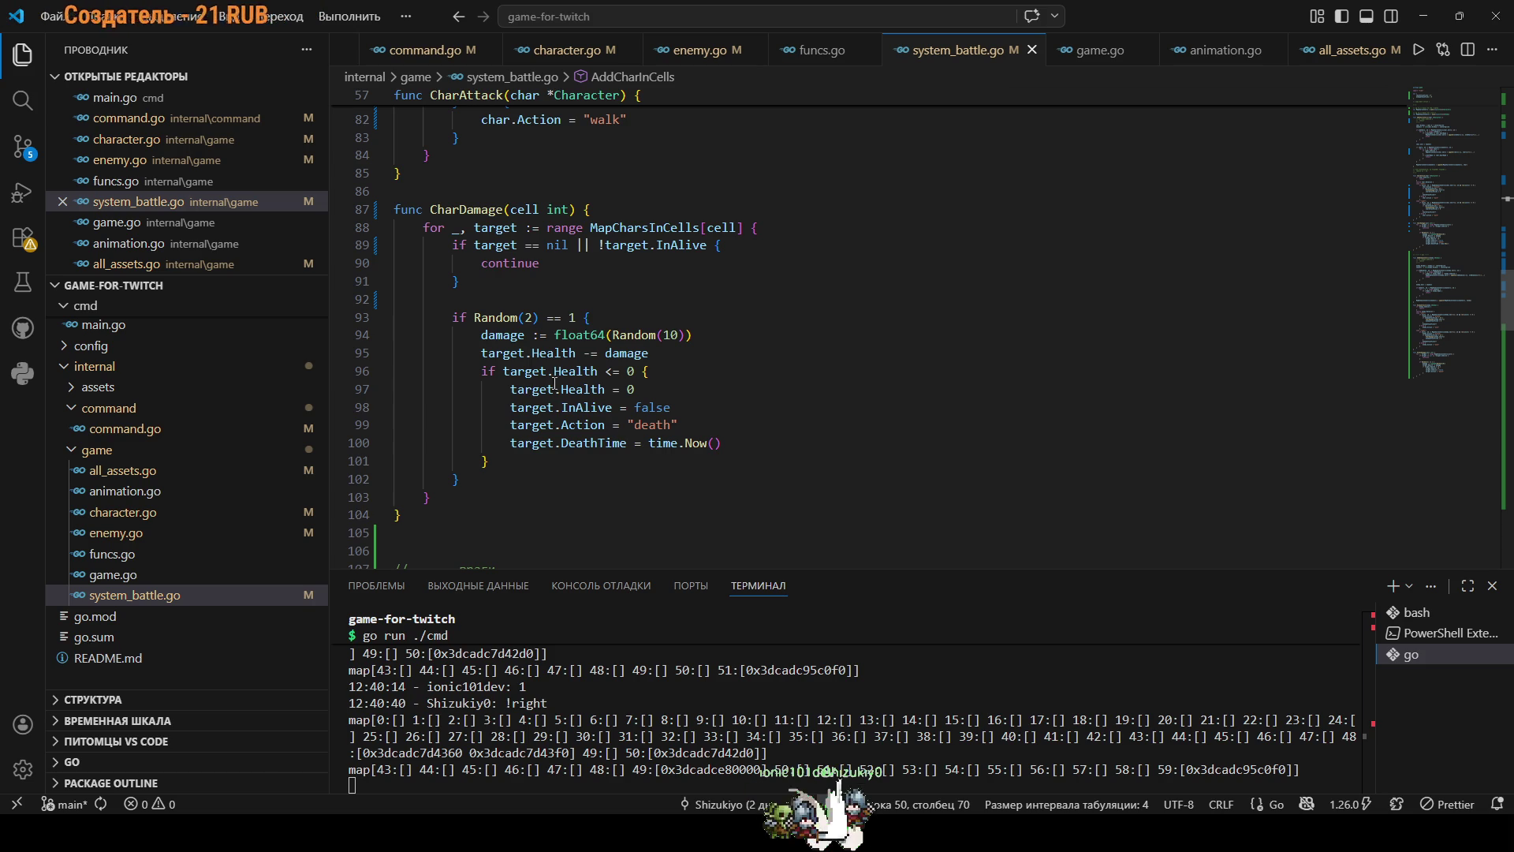
# Paste the removal statement on a new line after InAlive = false.
pyautogui.click(705, 407)
pyautogui.press('Return')
pyautogui.write('MapCharsInCells[char.Cell] = append(chars[:i], chars[i+1:]...)')
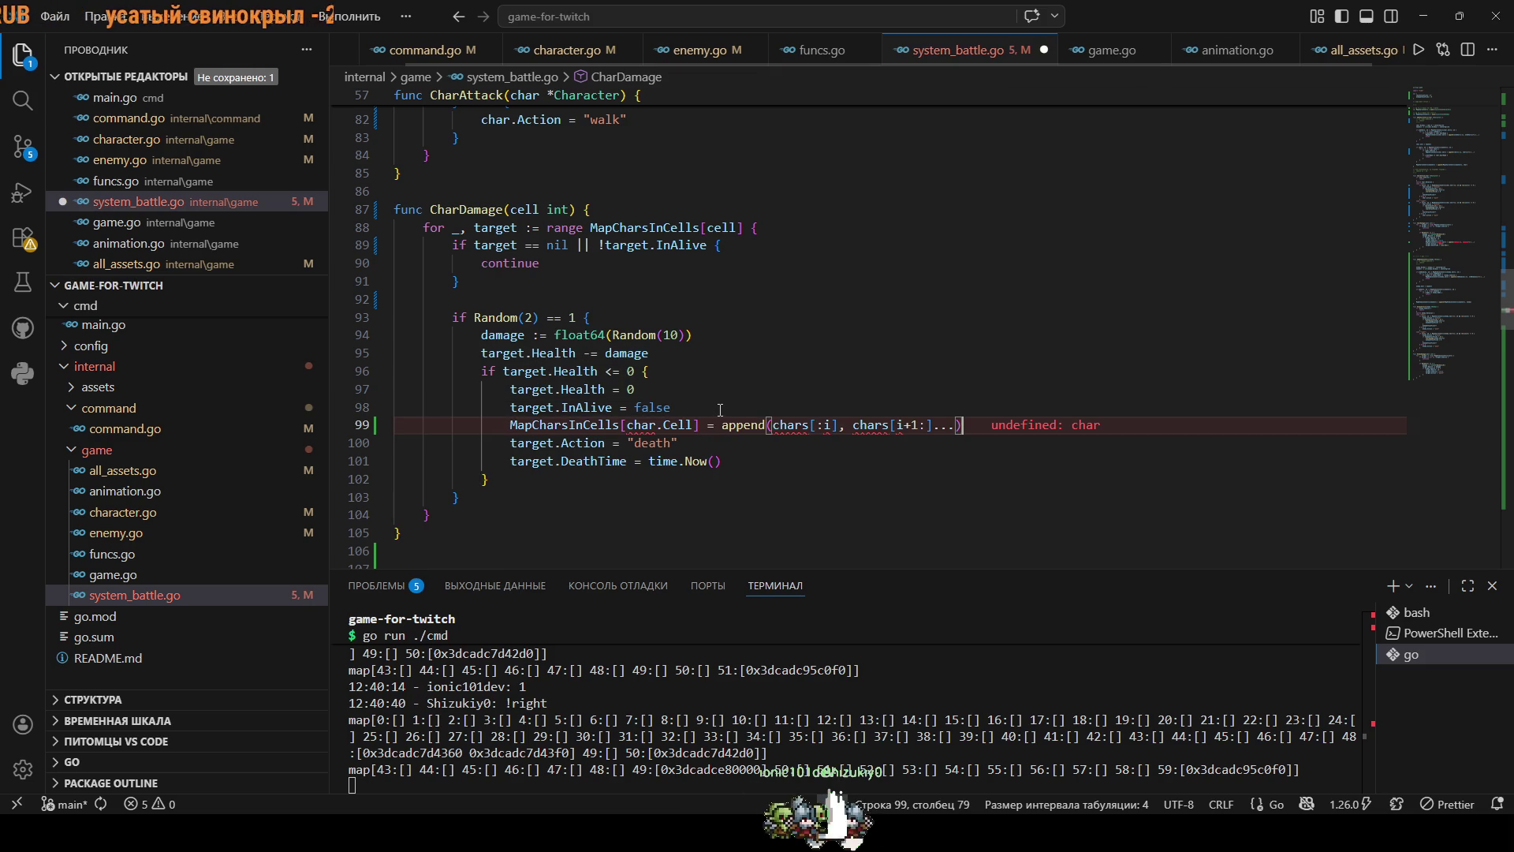
pyautogui.click(641, 427)
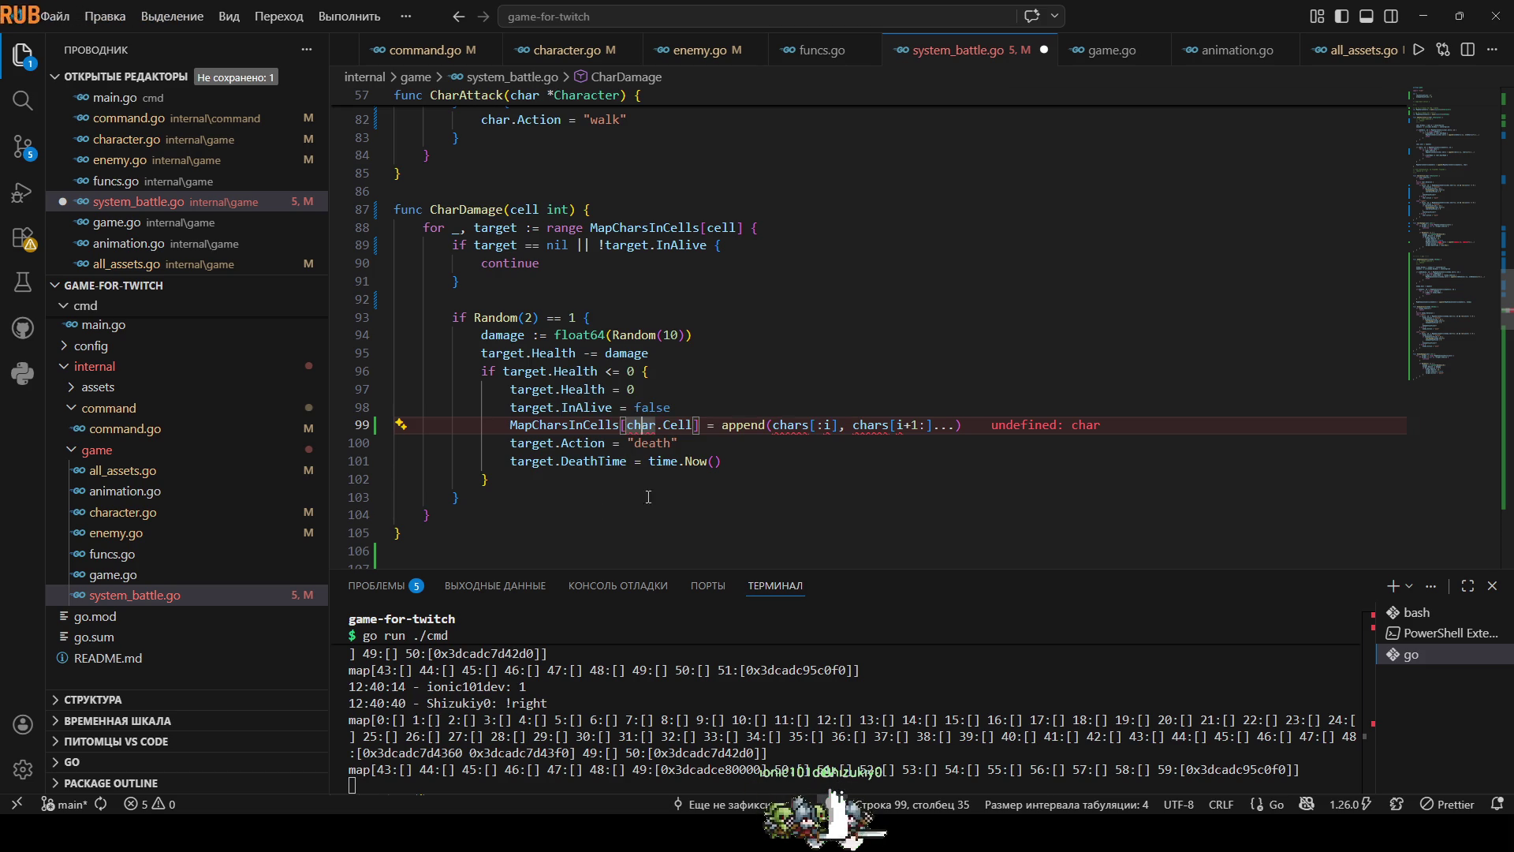
# Rename the loop variable target to char throughout CharDamage.
pyautogui.doubleClick(544, 408)
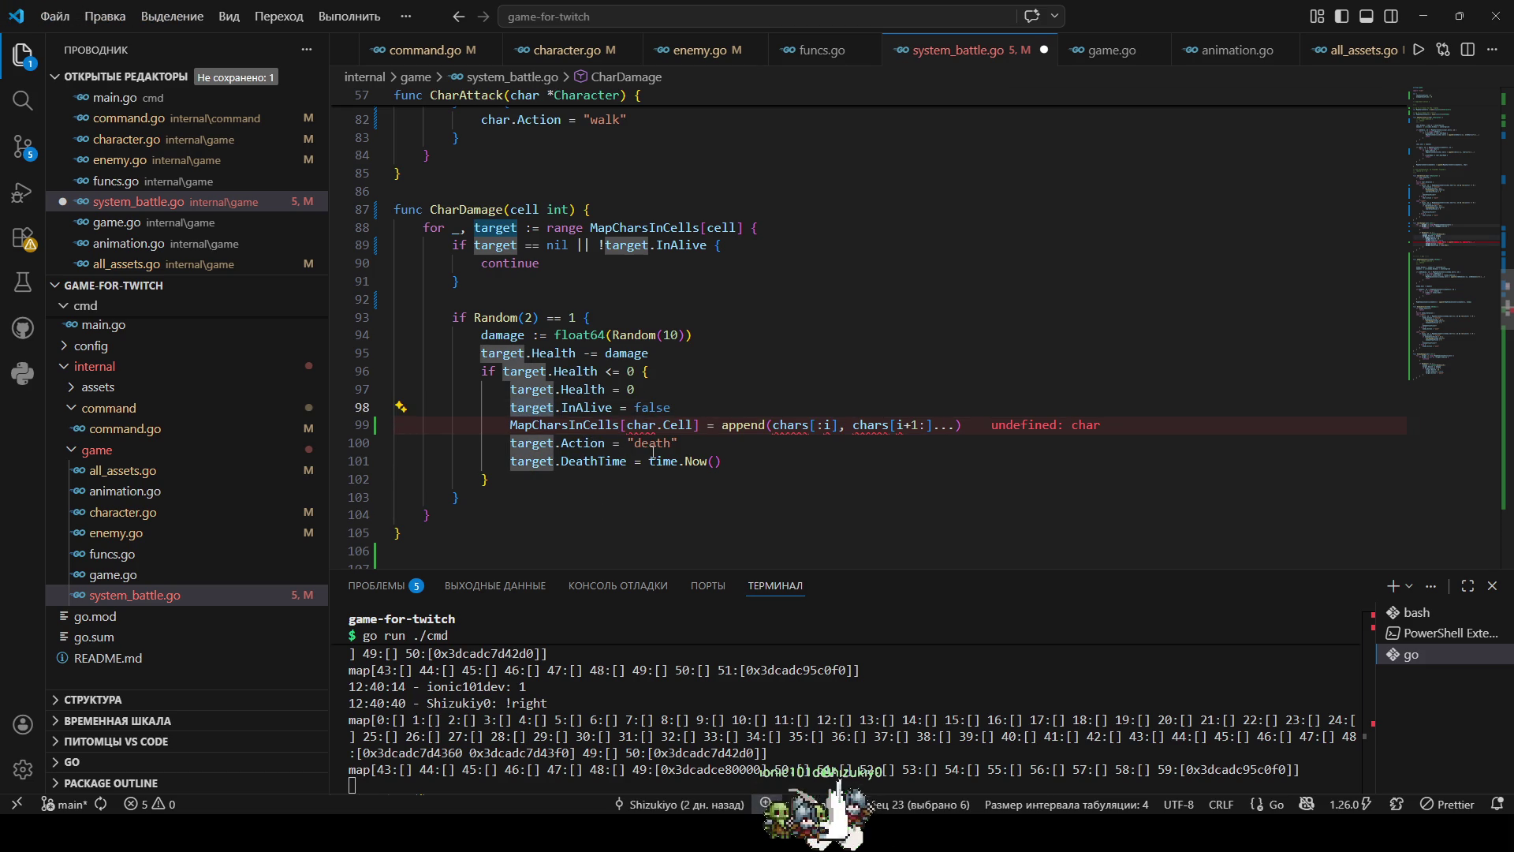
pyautogui.click(510, 228)
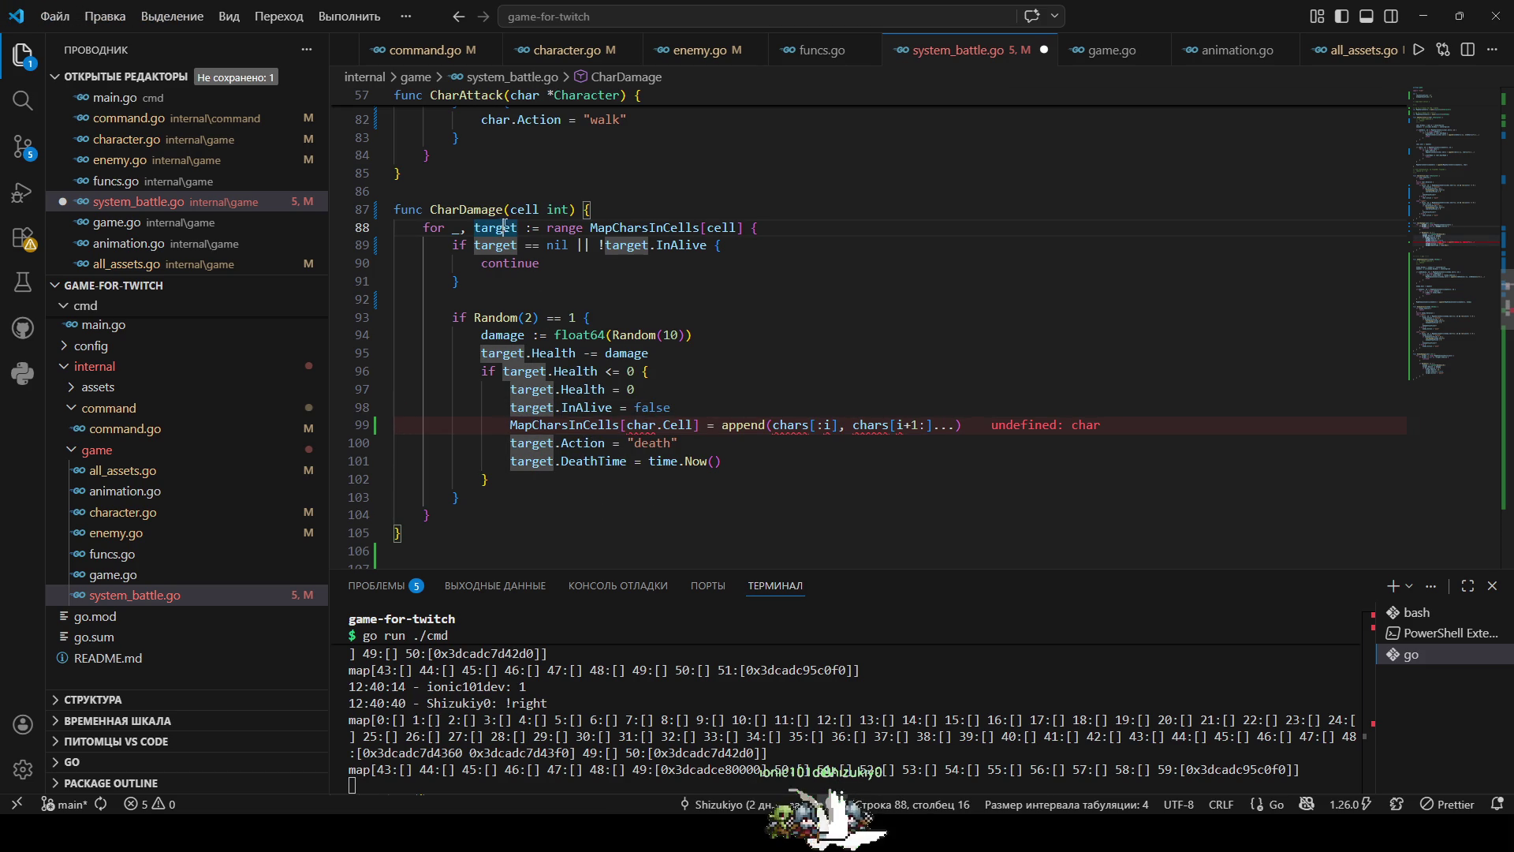
pyautogui.press('F2')
pyautogui.write('срф')
pyautogui.press('BackSpace')
pyautogui.press('BackSpace')
pyautogui.press('BackSpace')
pyautogui.write('char')
pyautogui.press('Return')
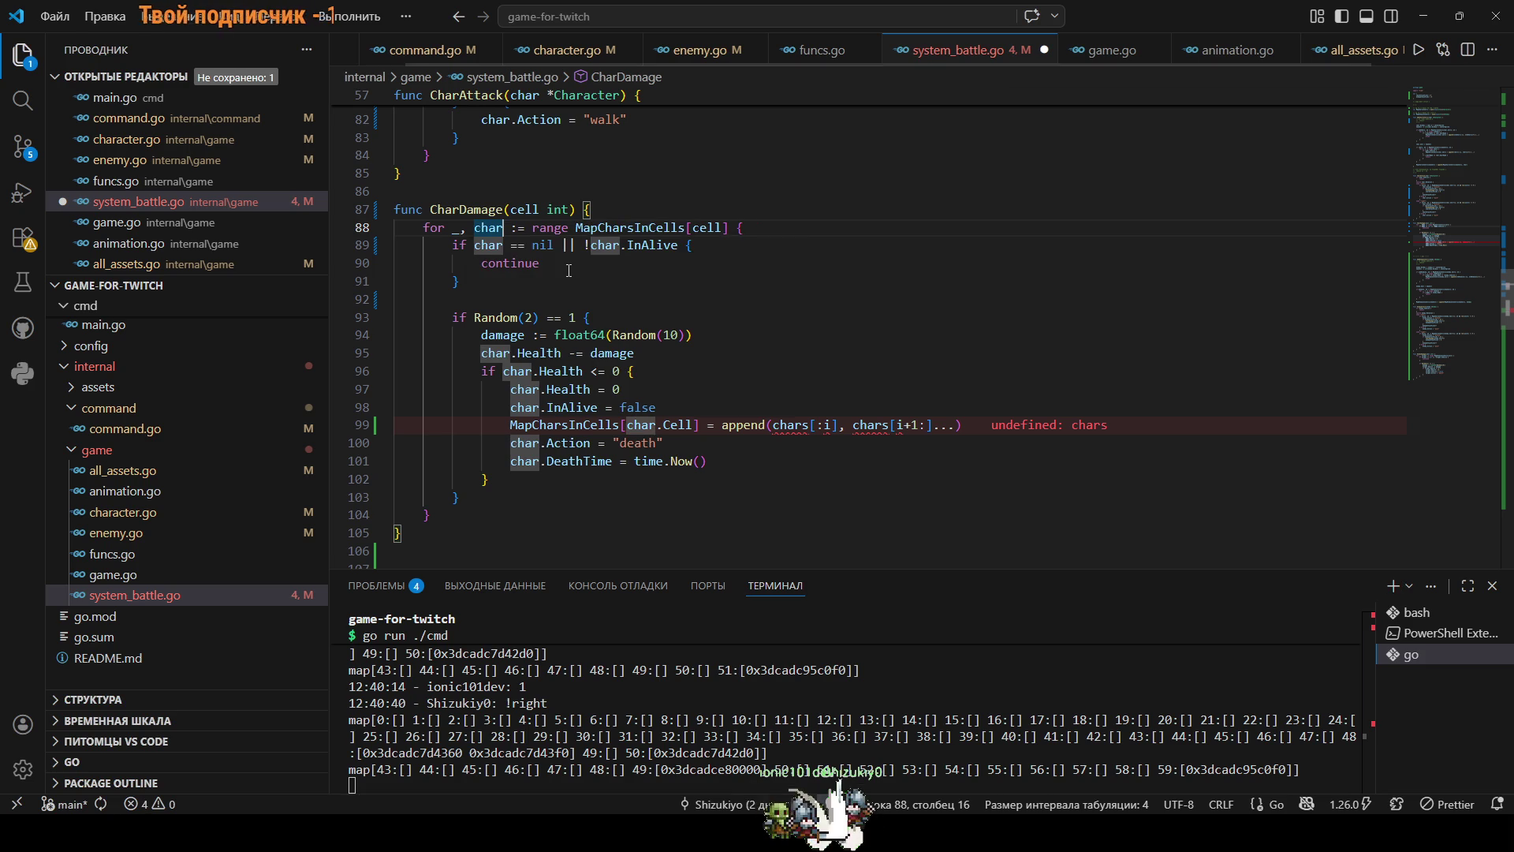
pyautogui.click(767, 367)
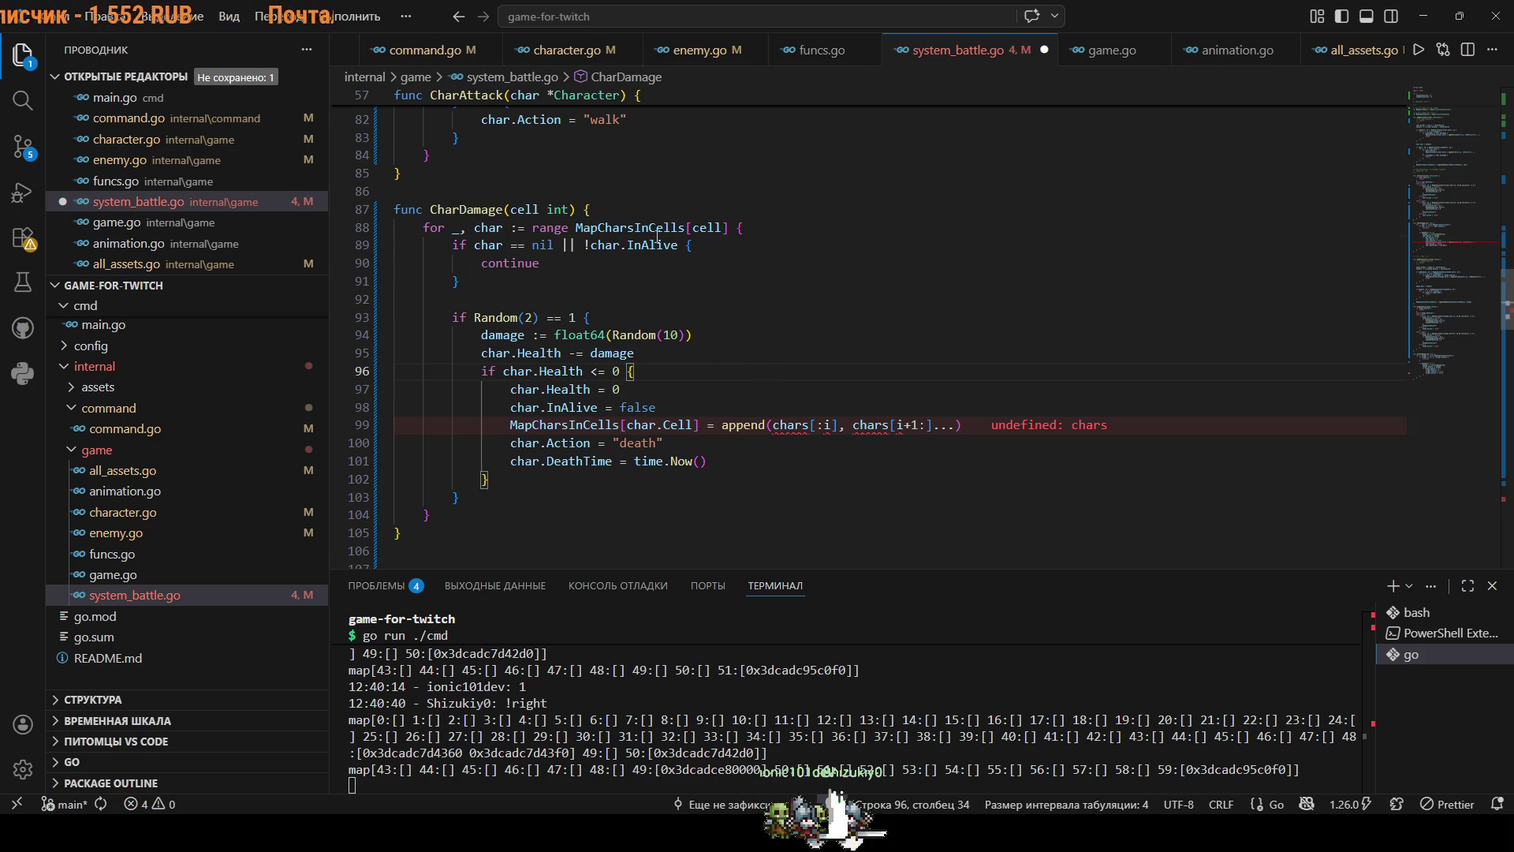
# Replace both chars slices on line 99 with MapCharsInCells[cell] and name the loop index i.
pyautogui.moveTo(731, 229); pyautogui.dragTo(599, 228)
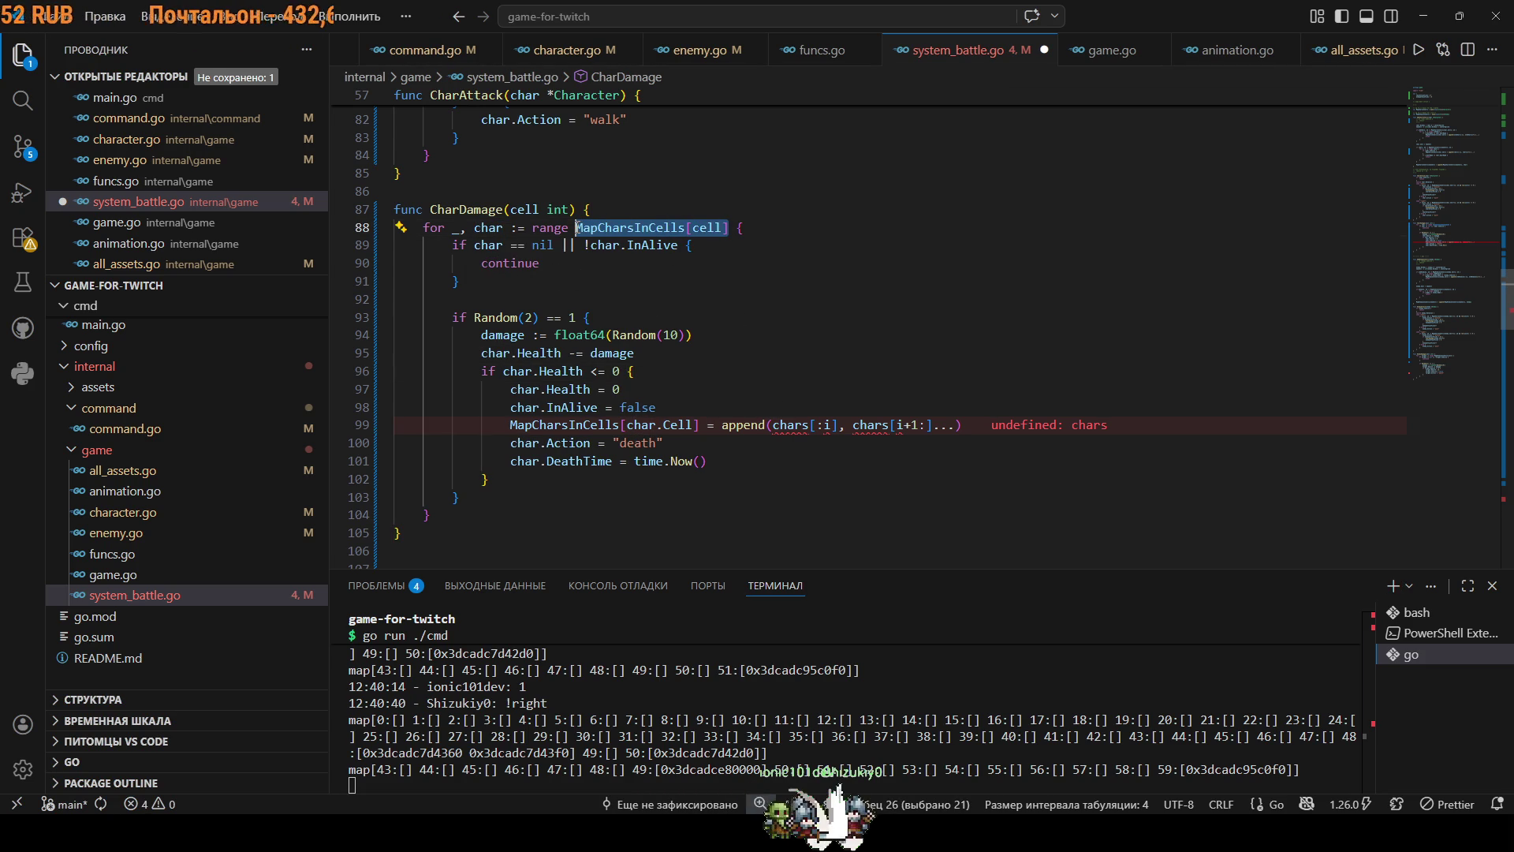
pyautogui.hotkey('ctrl', 'c')
pyautogui.doubleClick(799, 427)
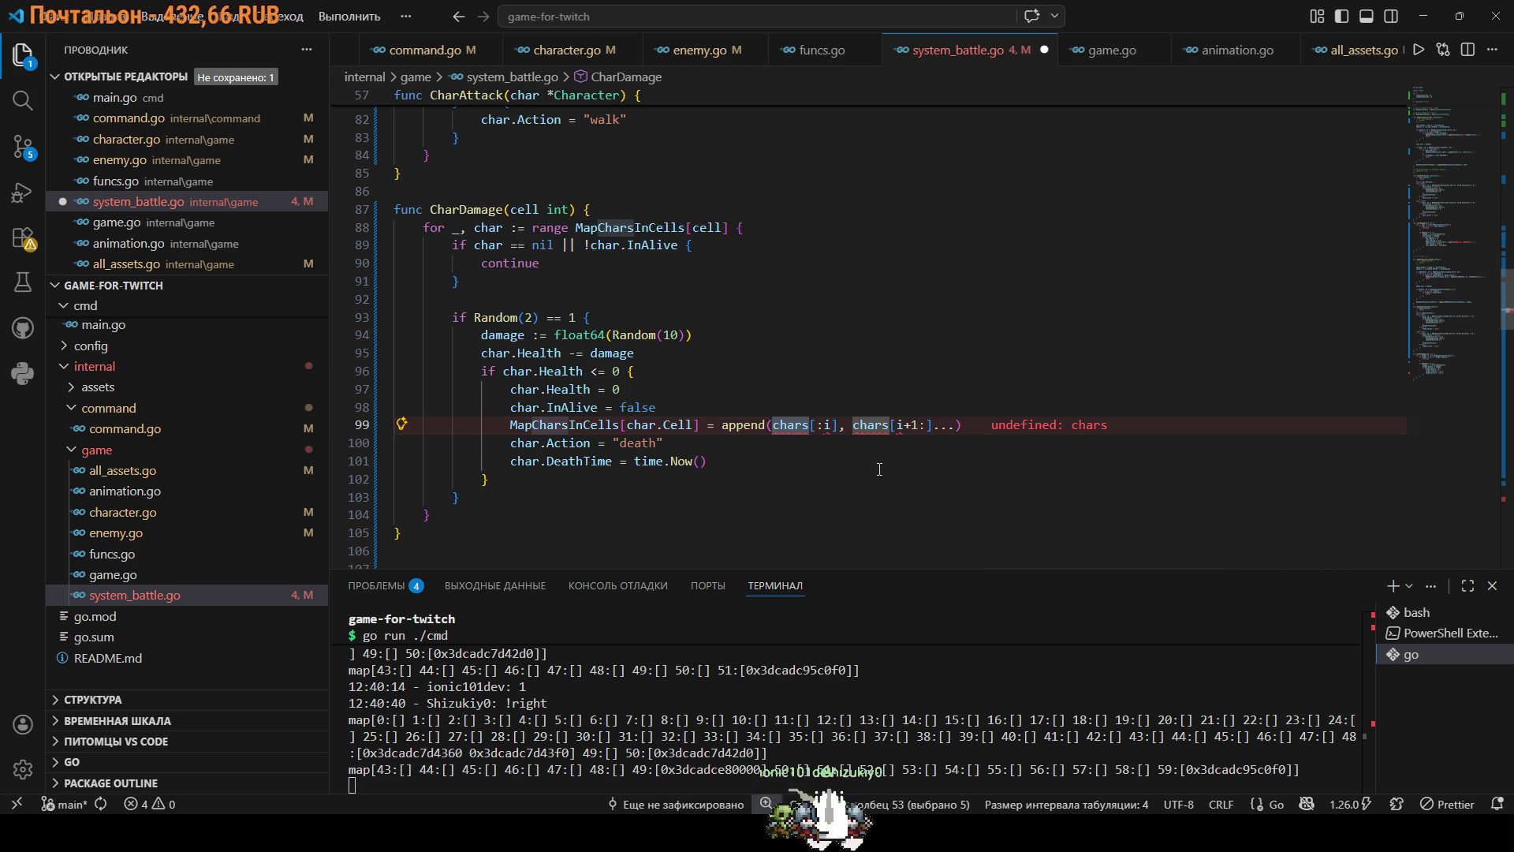
pyautogui.hotkey('ctrl', 'v')
pyautogui.moveTo(1006, 427); pyautogui.dragTo(983, 432)
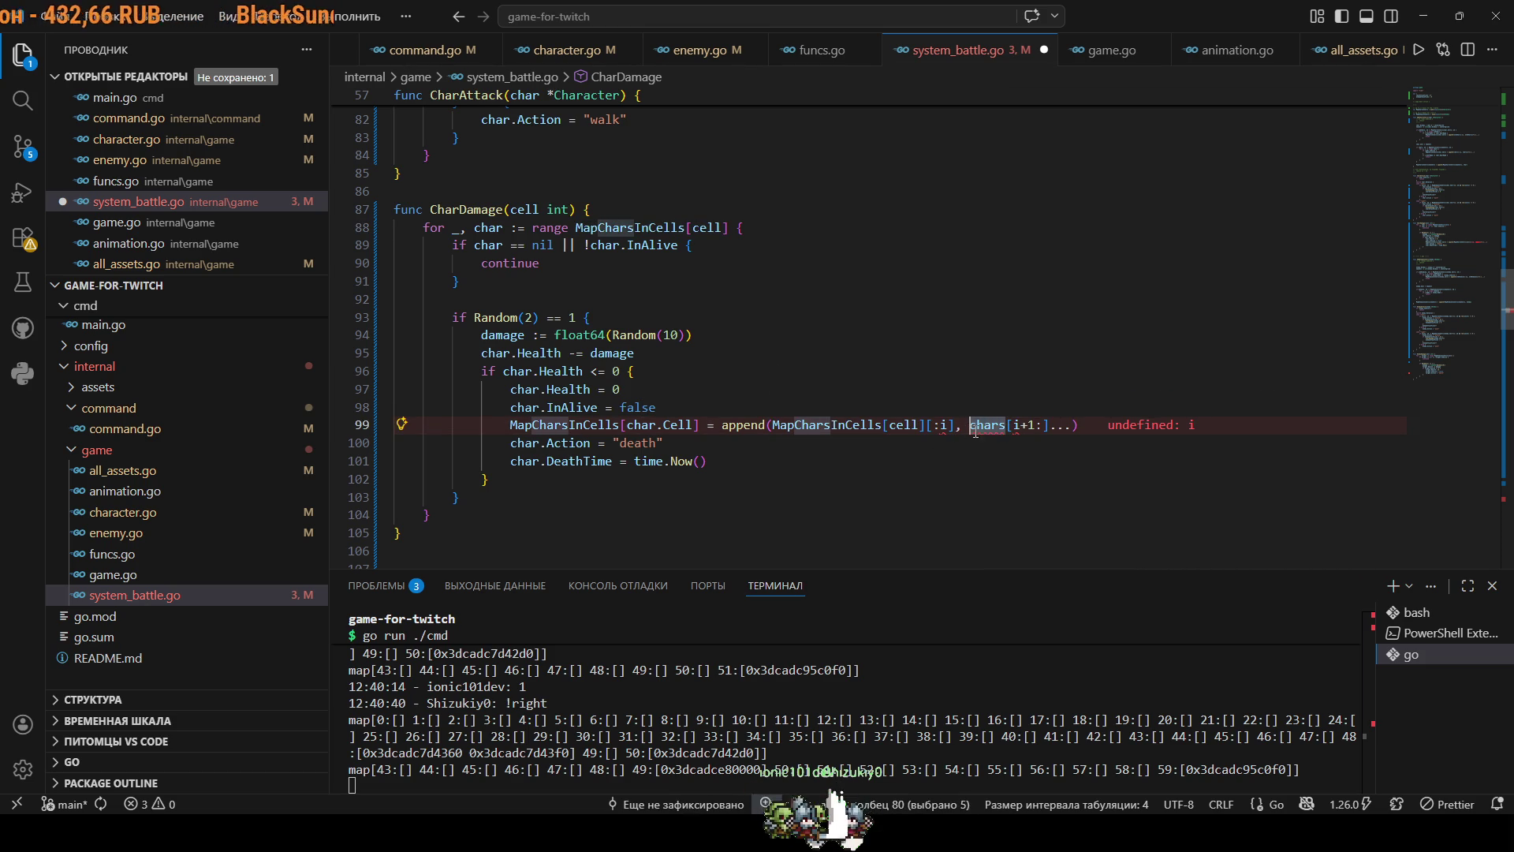
pyautogui.hotkey('ctrl', 'v')
pyautogui.doubleClick(456, 228)
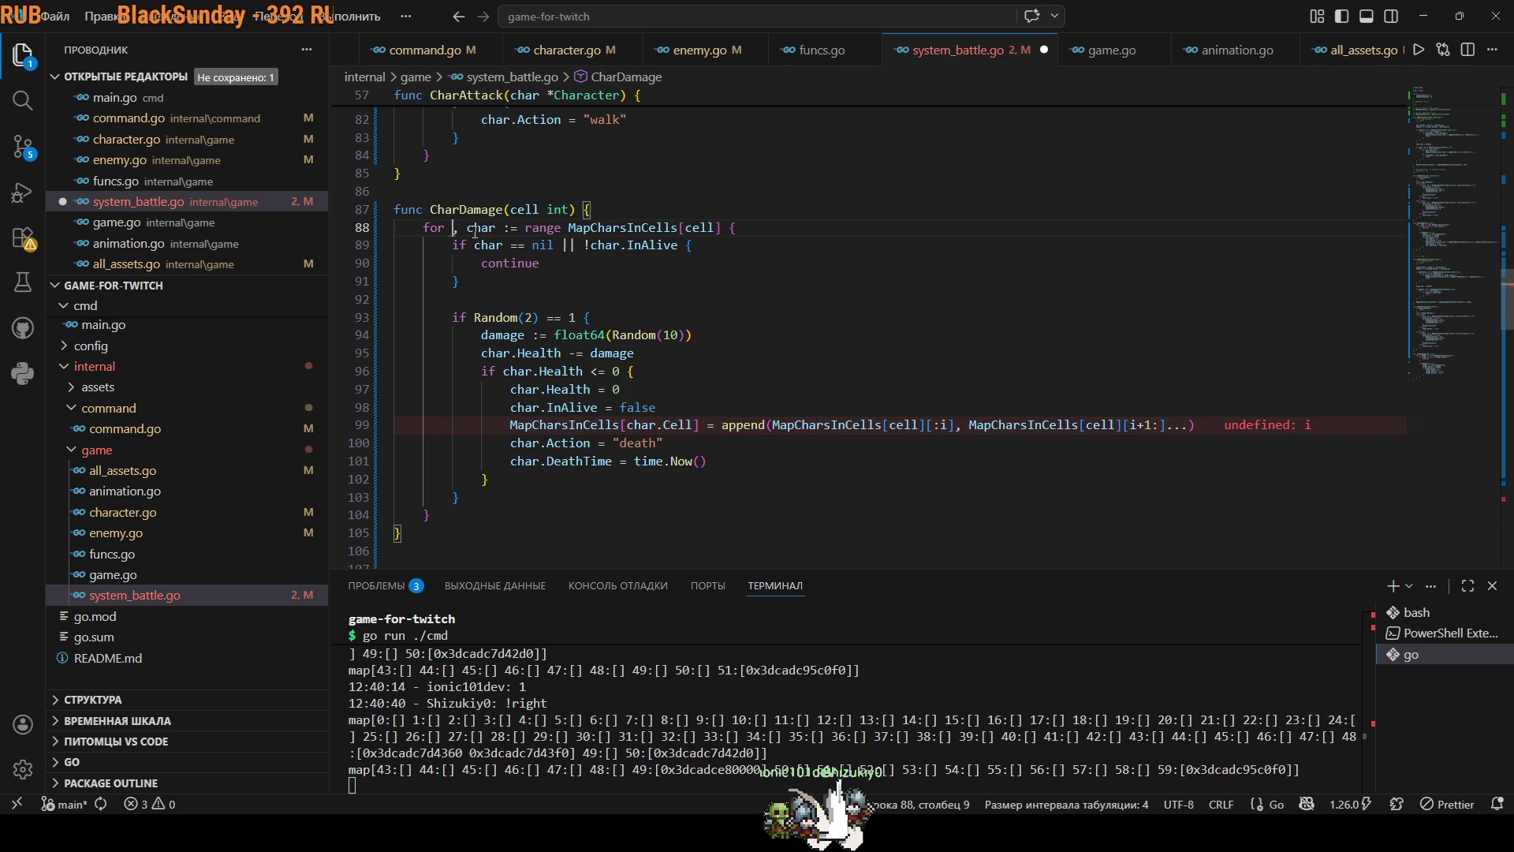
pyautogui.write('i')
# Save system_battle.go and rerun go run ./cmd.
pyautogui.hotkey('ctrl', 's')
pyautogui.click(995, 377)
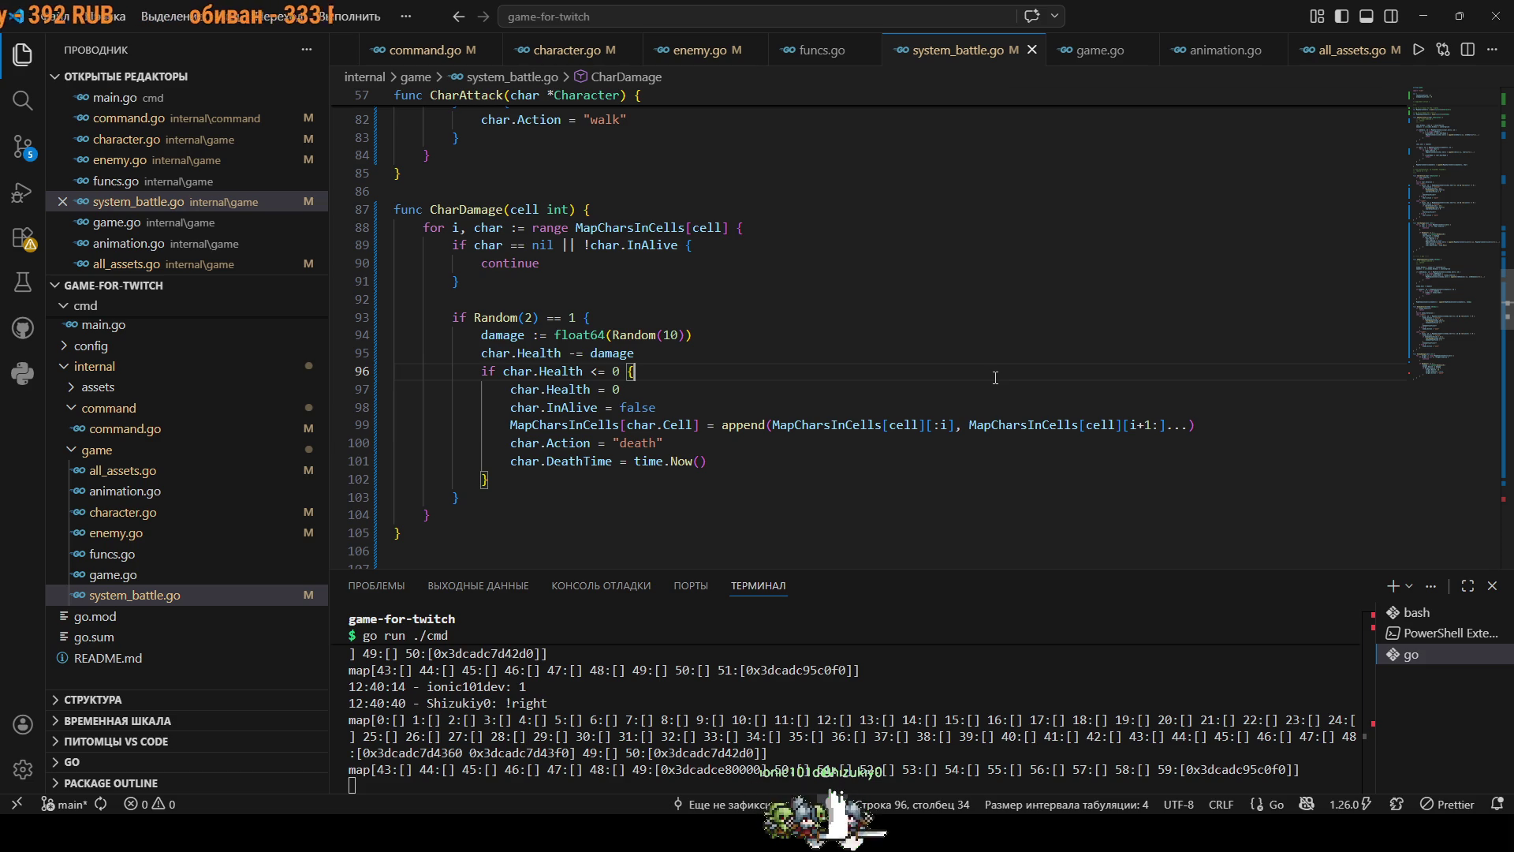
pyautogui.click(888, 751)
pyautogui.hotkey('ctrl', 'c')
pyautogui.press('Up')
pyautogui.press('Return')
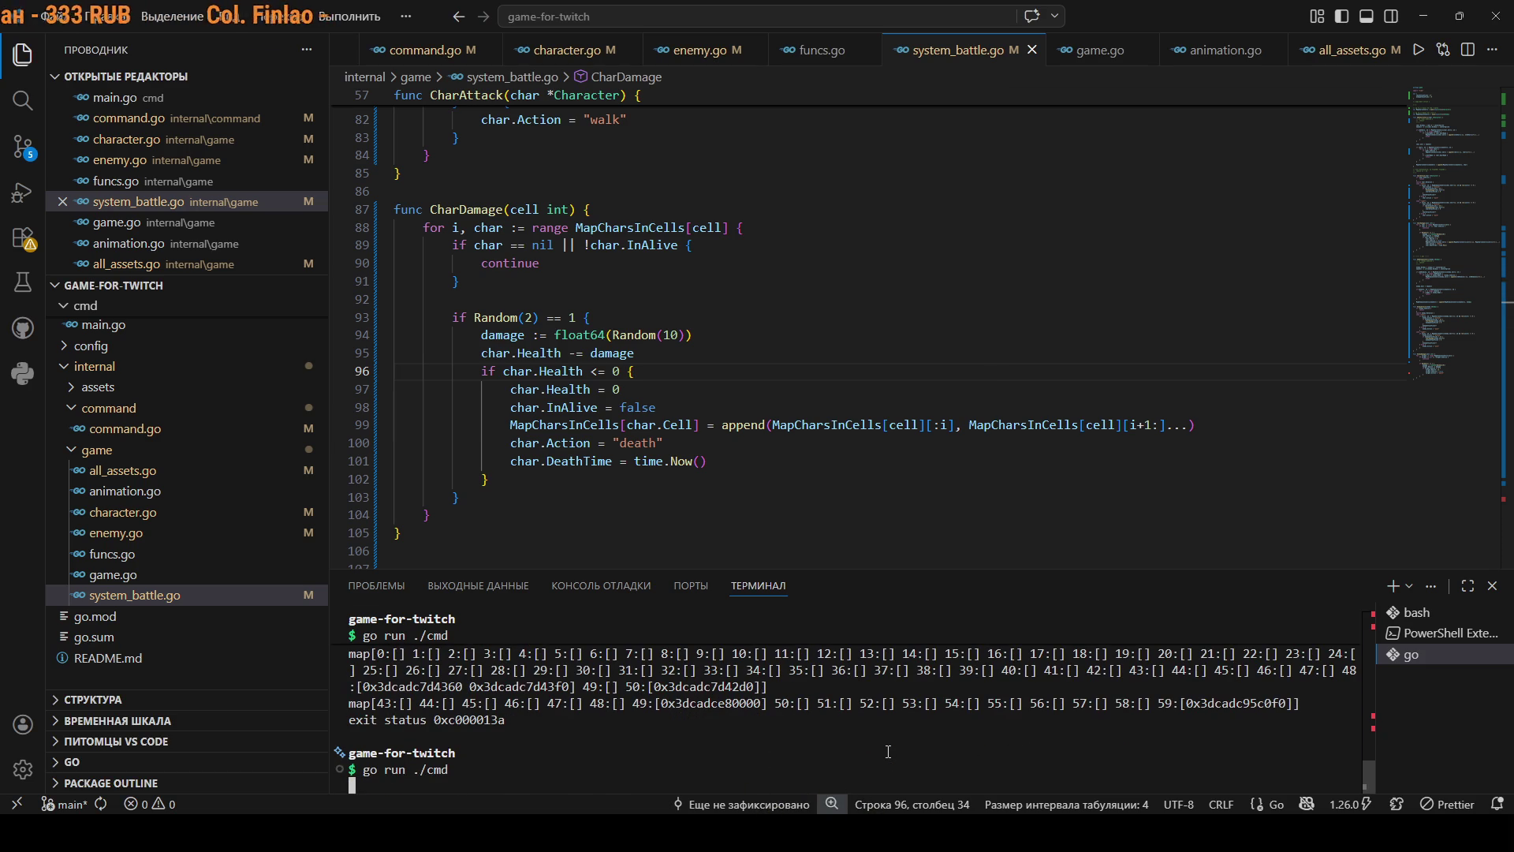
pyautogui.scroll(6, 788, 332)
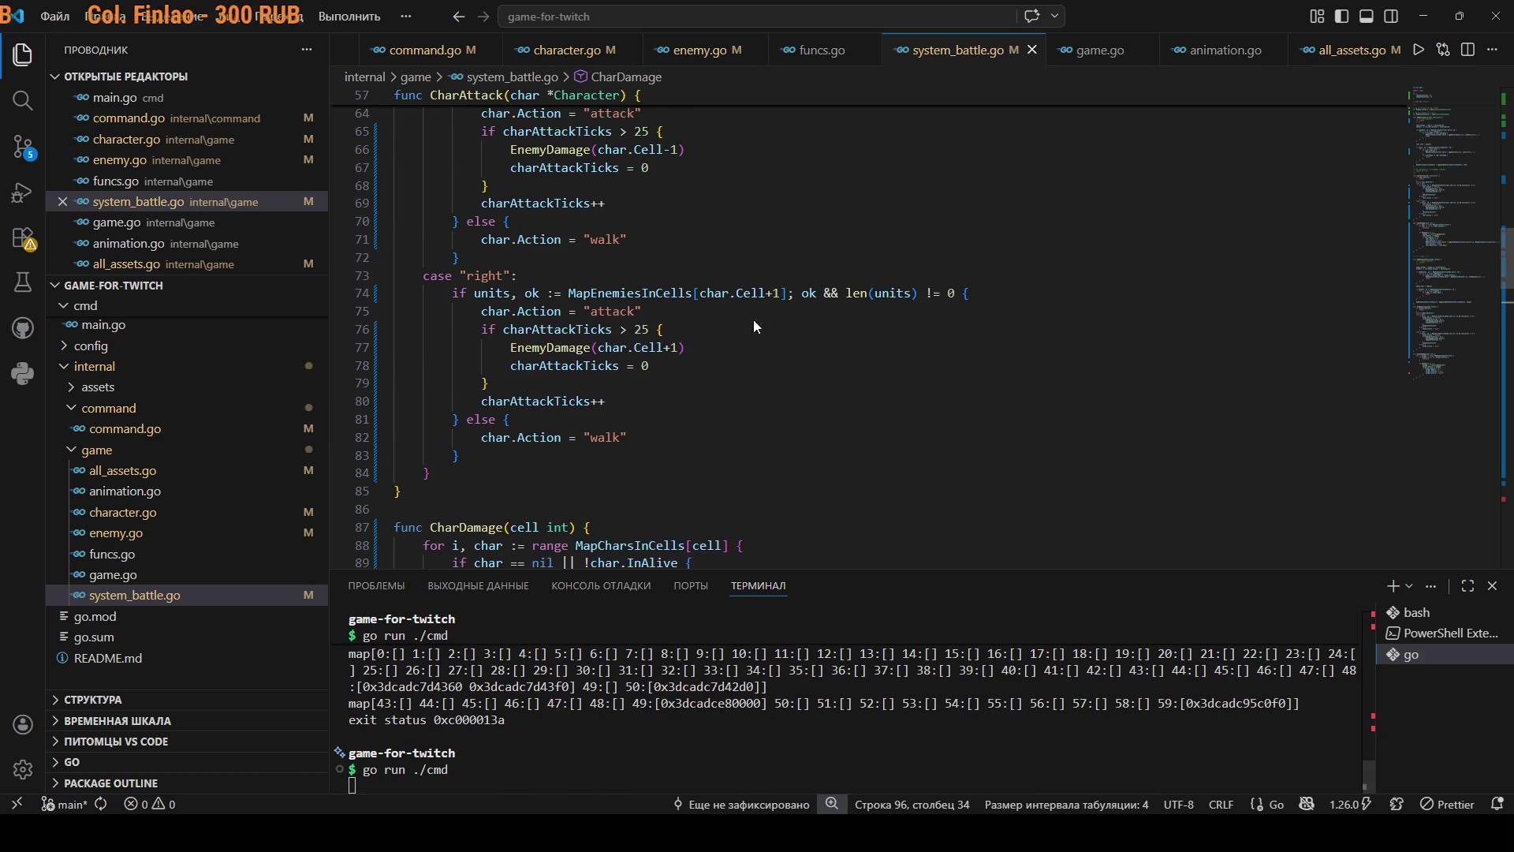
# Uncomment the early InAlive check and delete the if !char.InAlive block in the new-cell loop.
pyautogui.scroll(15, 485, 302)
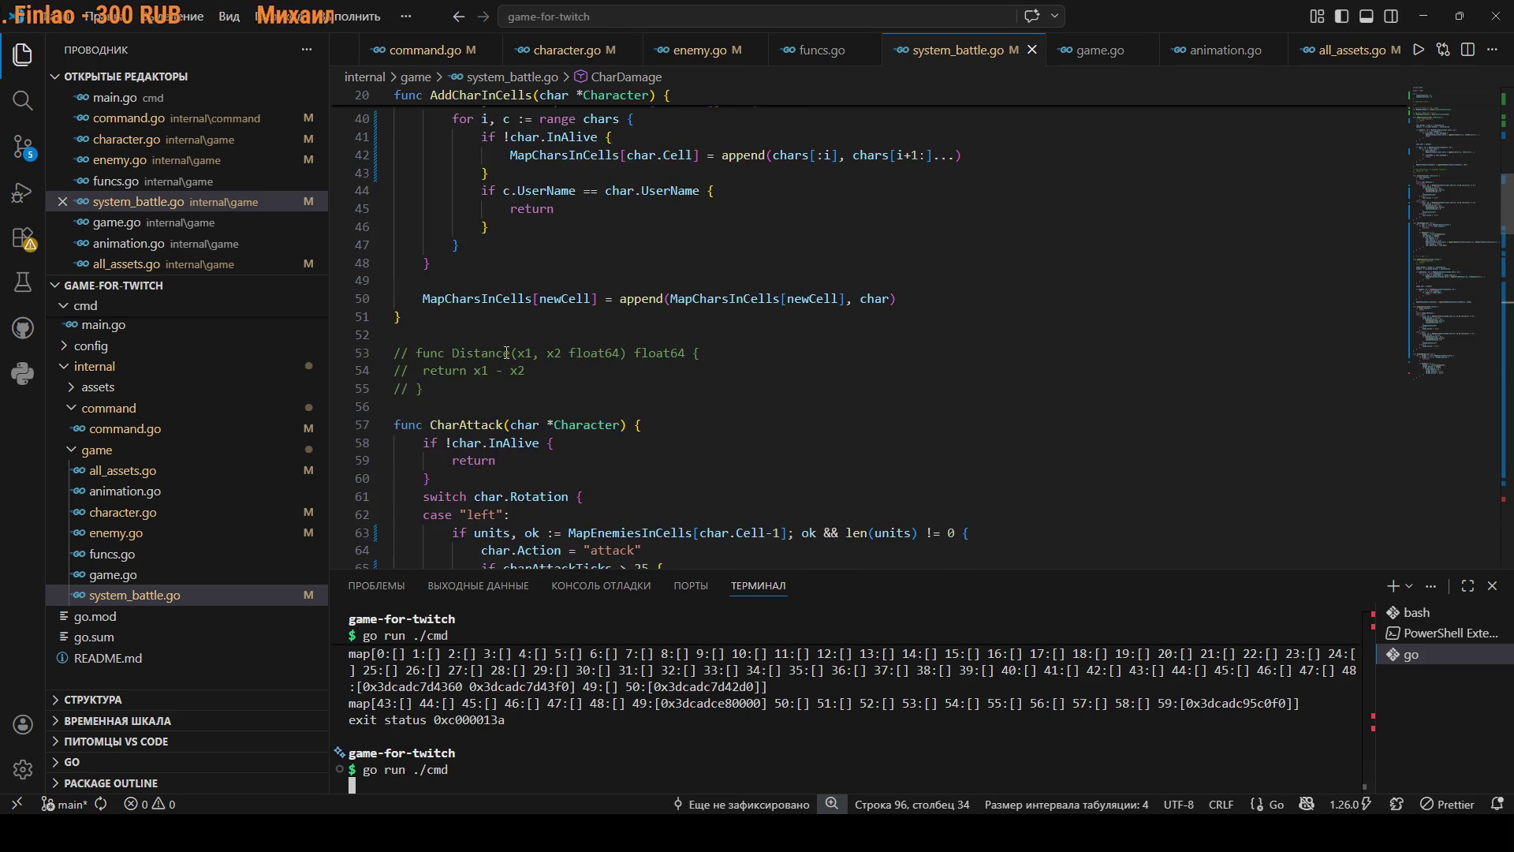
pyautogui.moveTo(475, 249); pyautogui.dragTo(381, 217)
pyautogui.hotkey('ctrl', '/')
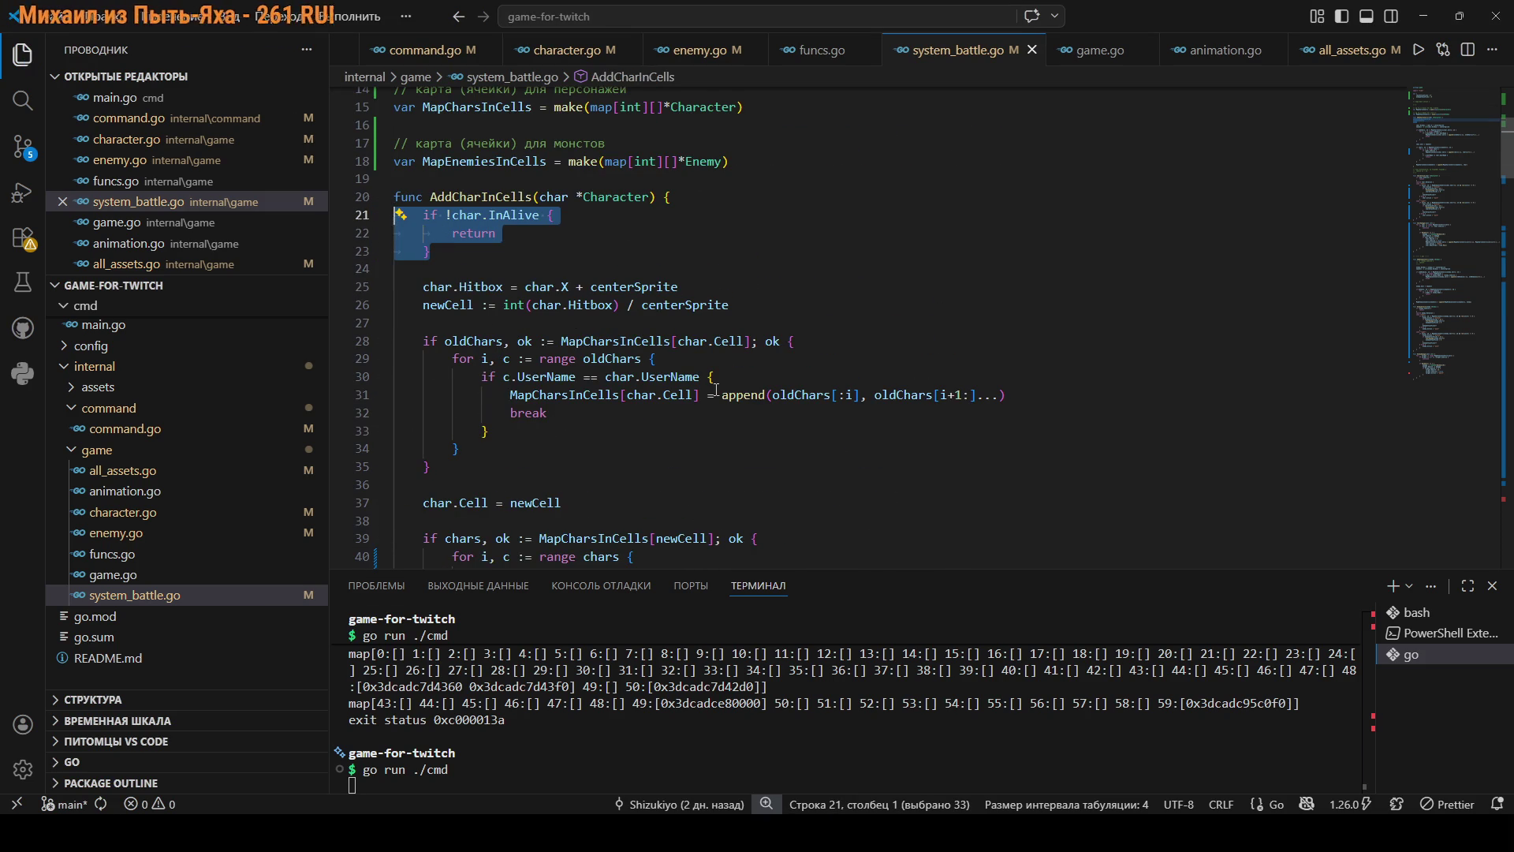
pyautogui.scroll(-3, 717, 389)
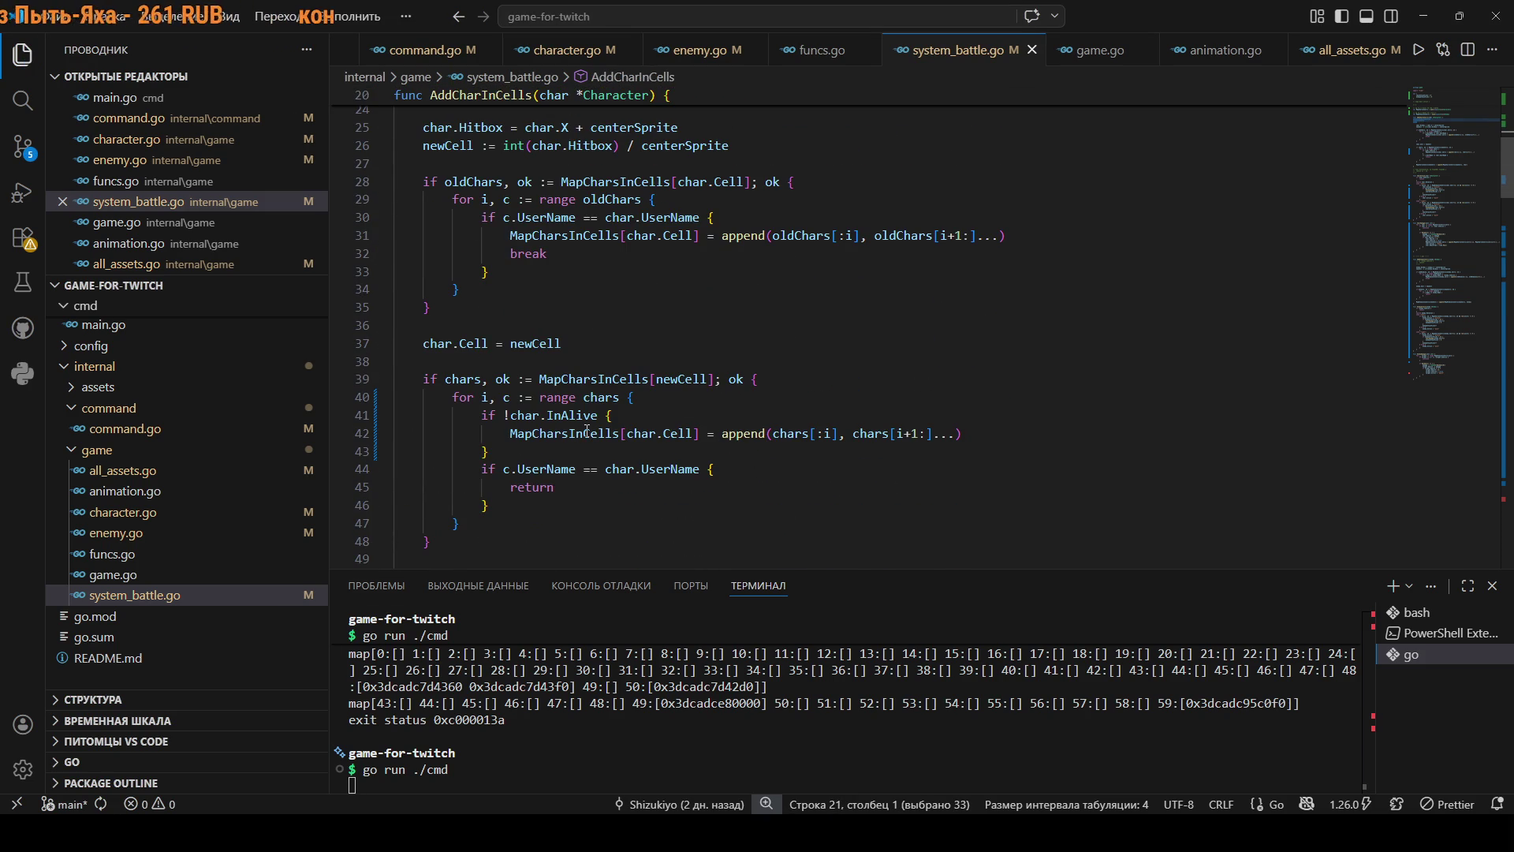
pyautogui.moveTo(490, 451); pyautogui.dragTo(395, 415)
pyautogui.press('BackSpace')
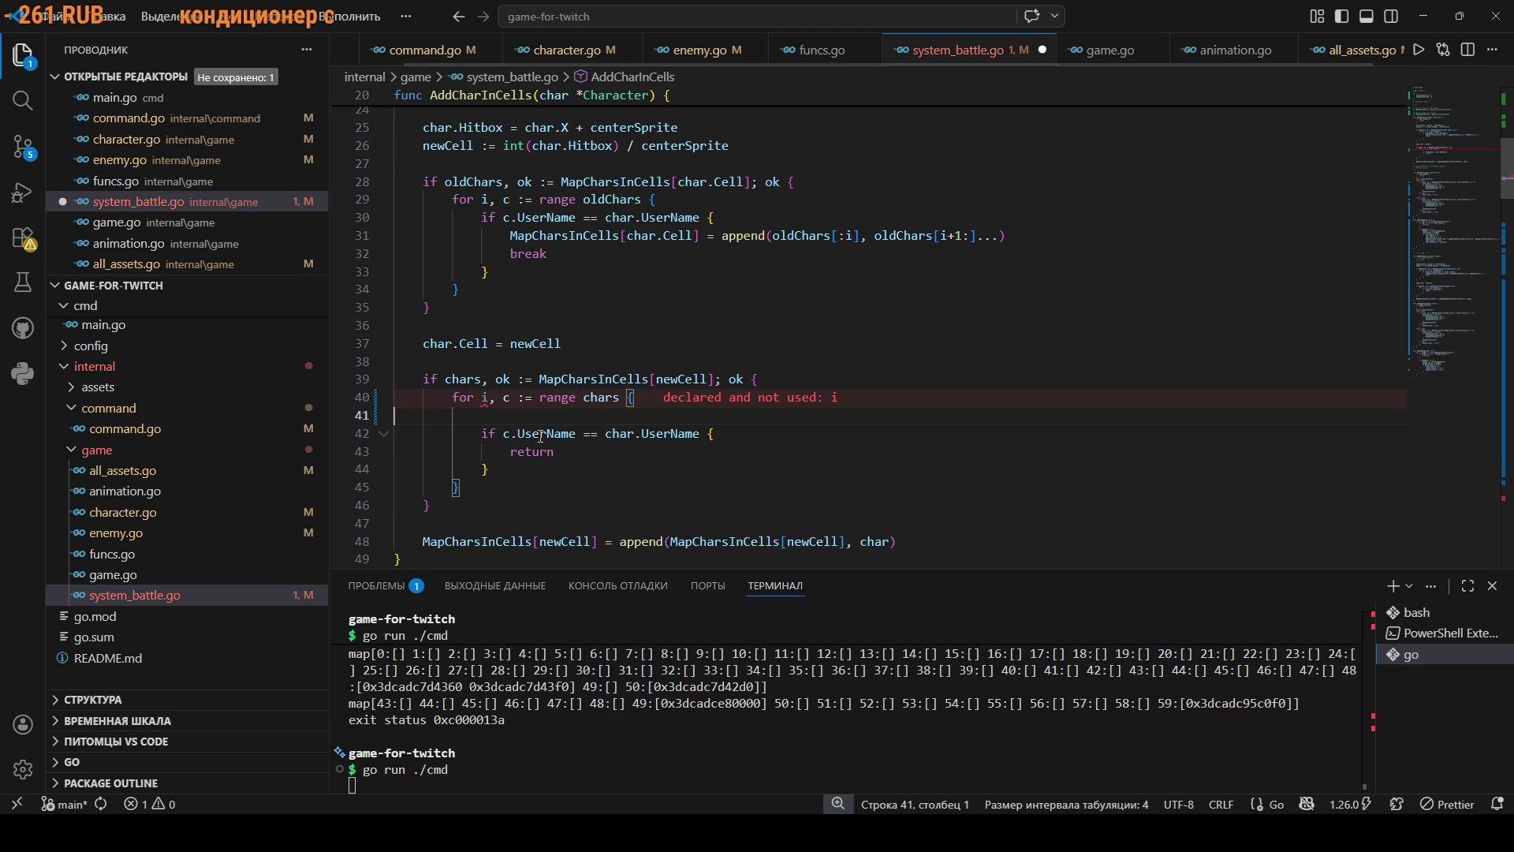
# Rename the unused loop index i to _ and save system_battle.go.
pyautogui.doubleClick(486, 397)
pyautogui.write('_')
pyautogui.hotkey('ctrl', 's')
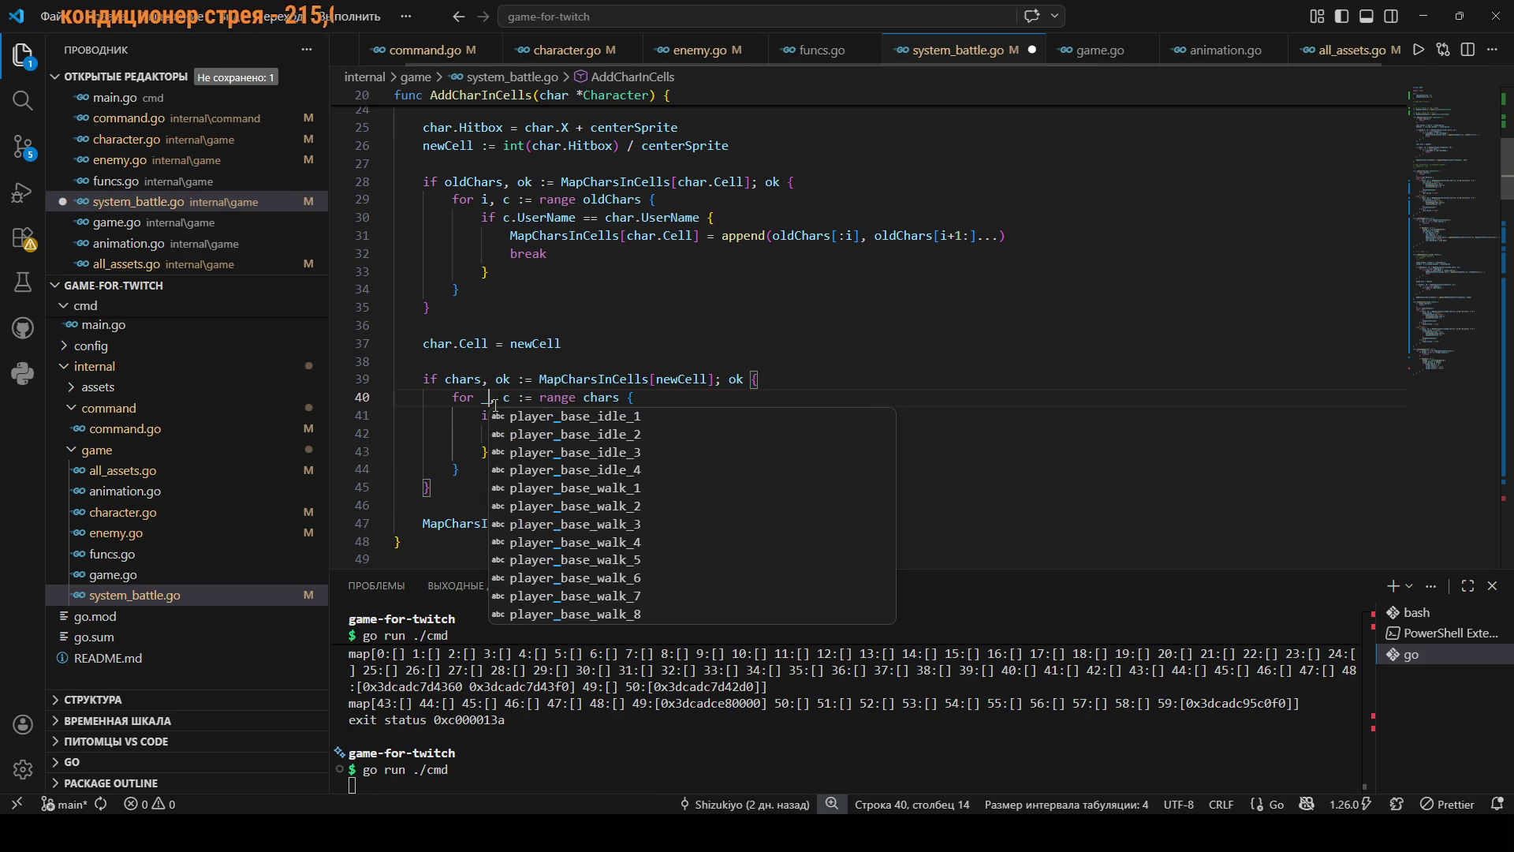
pyautogui.click(840, 430)
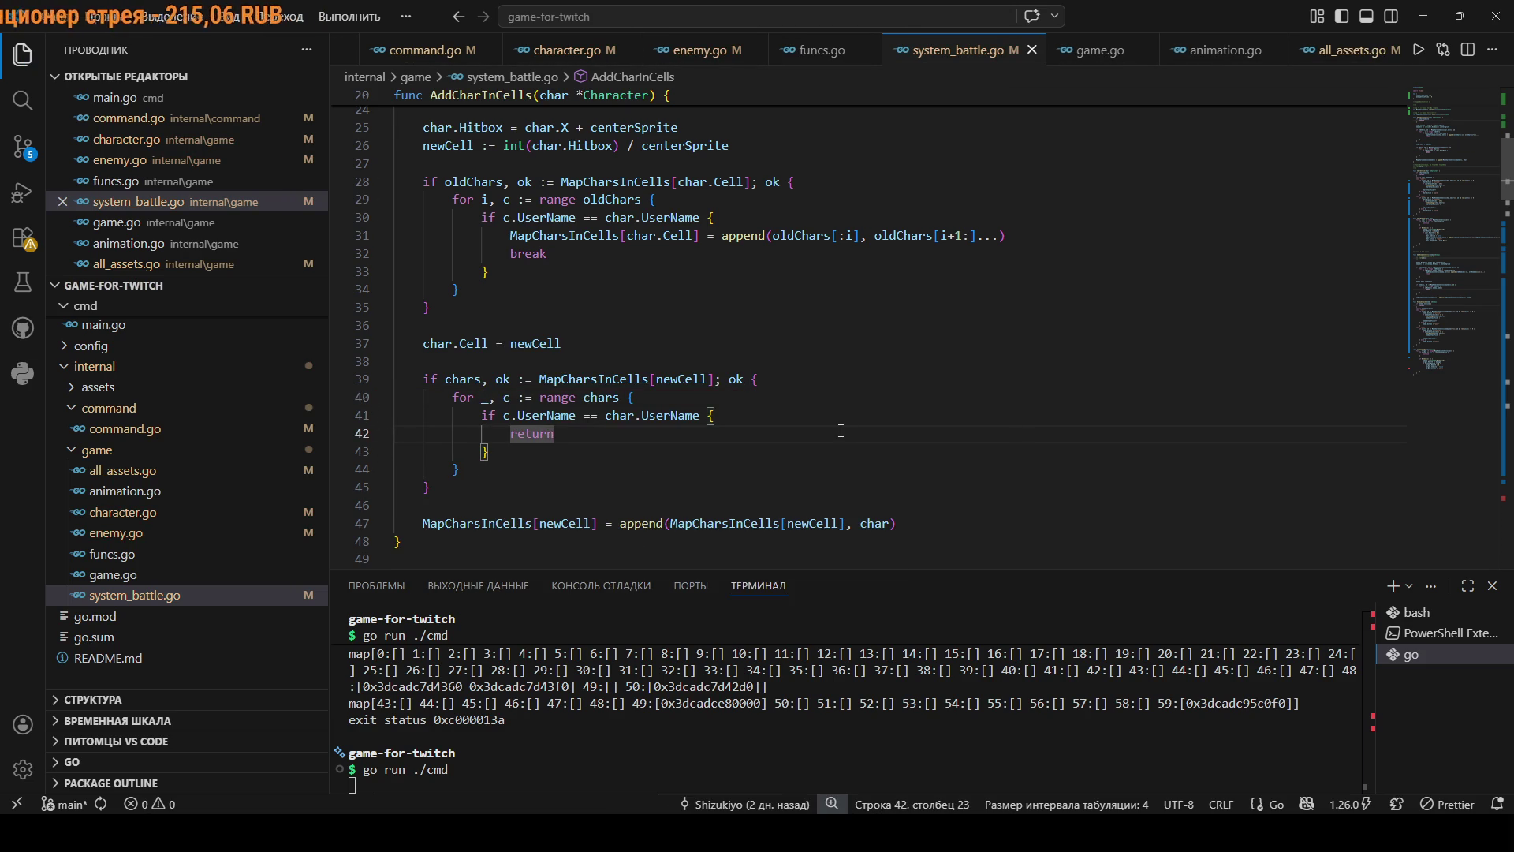
pyautogui.scroll(5, 841, 430)
pyautogui.scroll(3, 840, 431)
pyautogui.scroll(-6, 844, 428)
pyautogui.scroll(2, 852, 425)
pyautogui.scroll(-1, 858, 421)
pyautogui.scroll(-8, 859, 420)
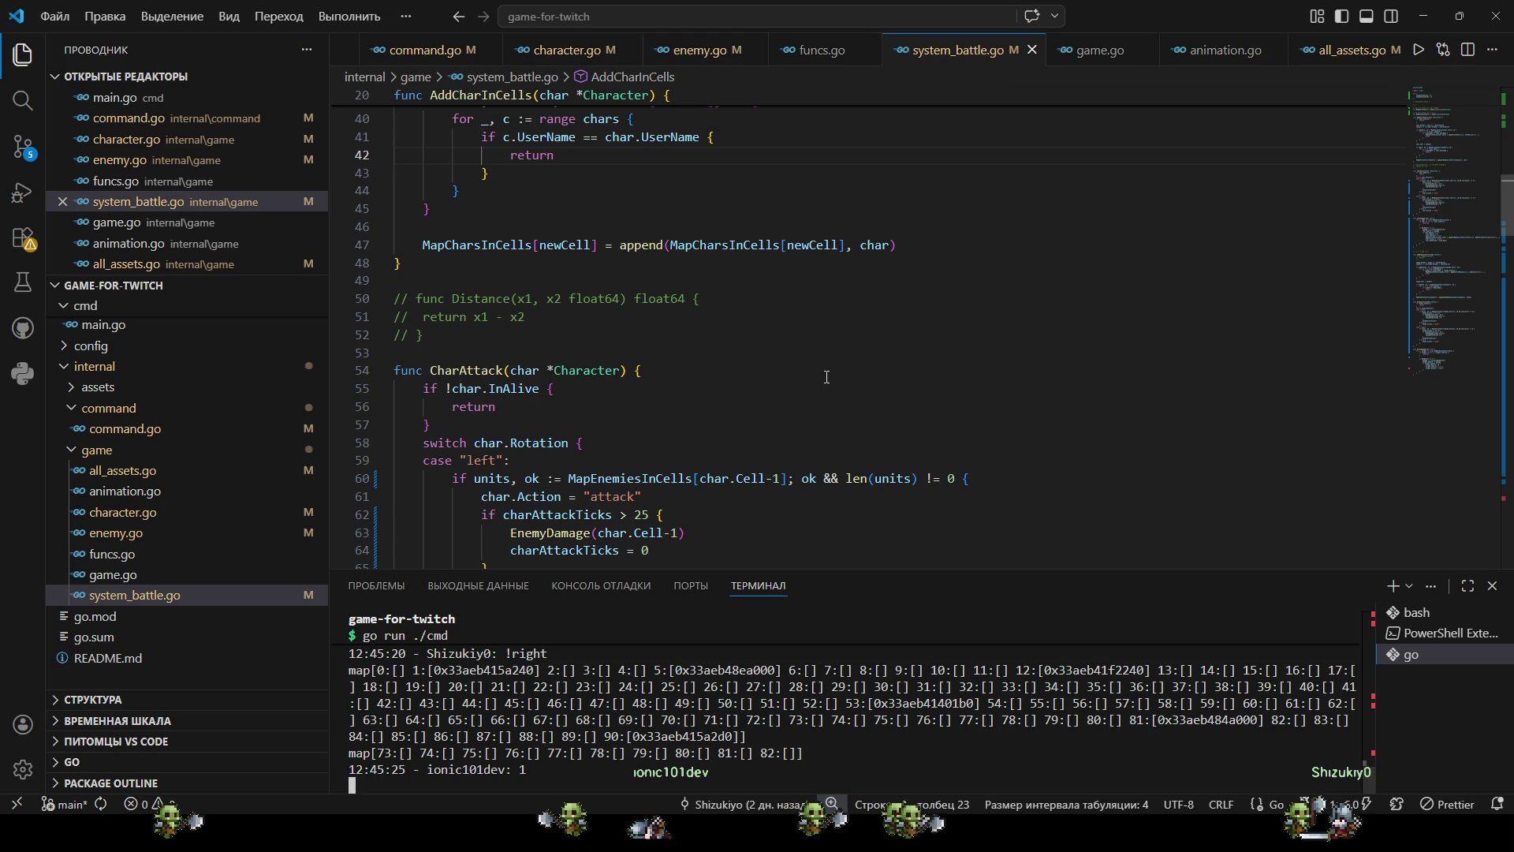
# Review CharAttack and CharDamage and select CharDamage's line that removes a character from its cell.
pyautogui.scroll(-5, 813, 378)
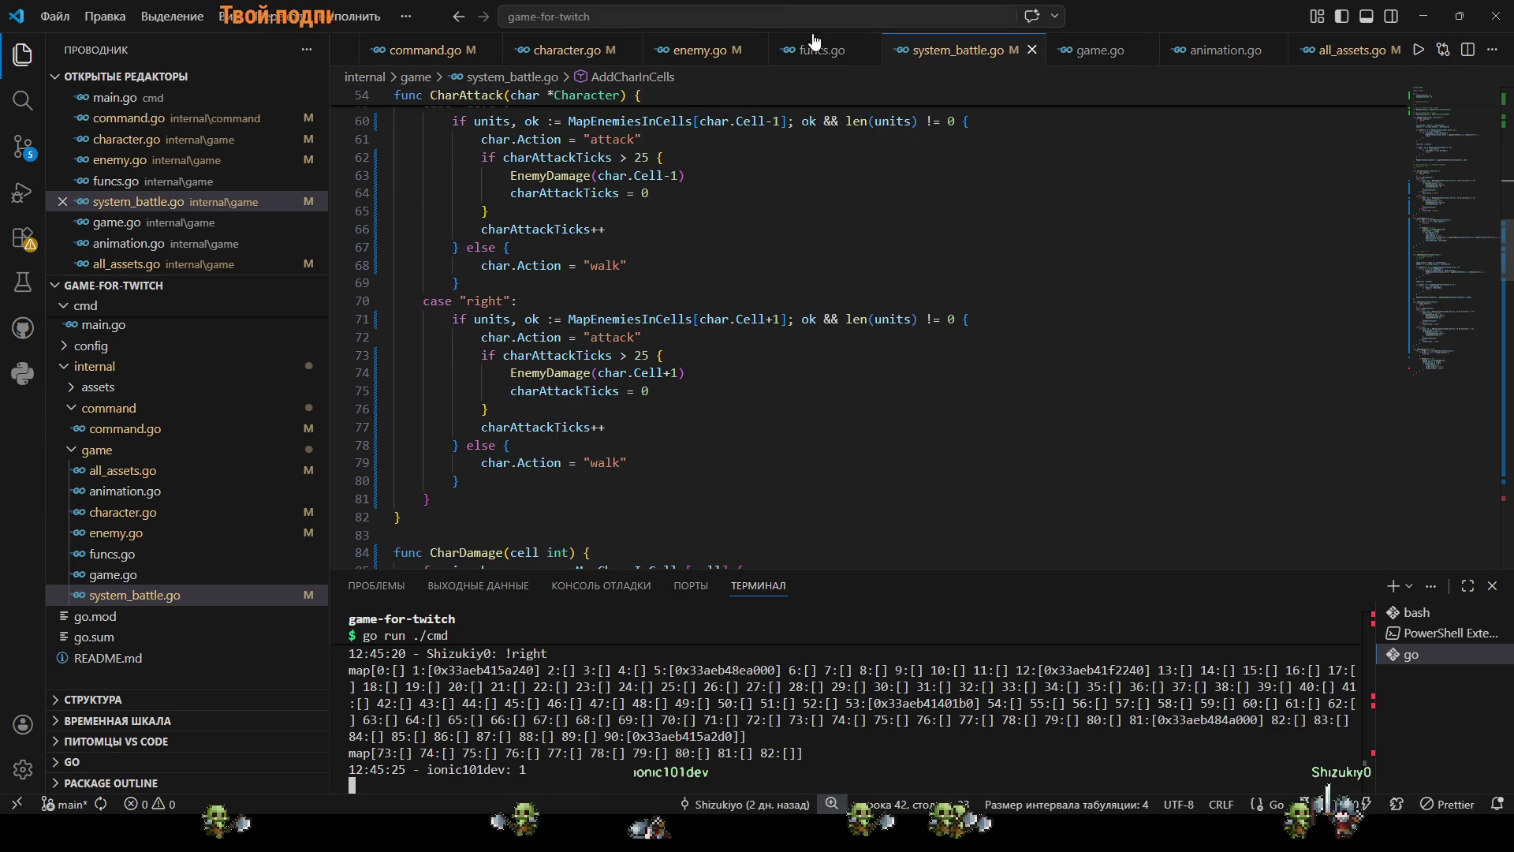
pyautogui.scroll(-6, 686, 407)
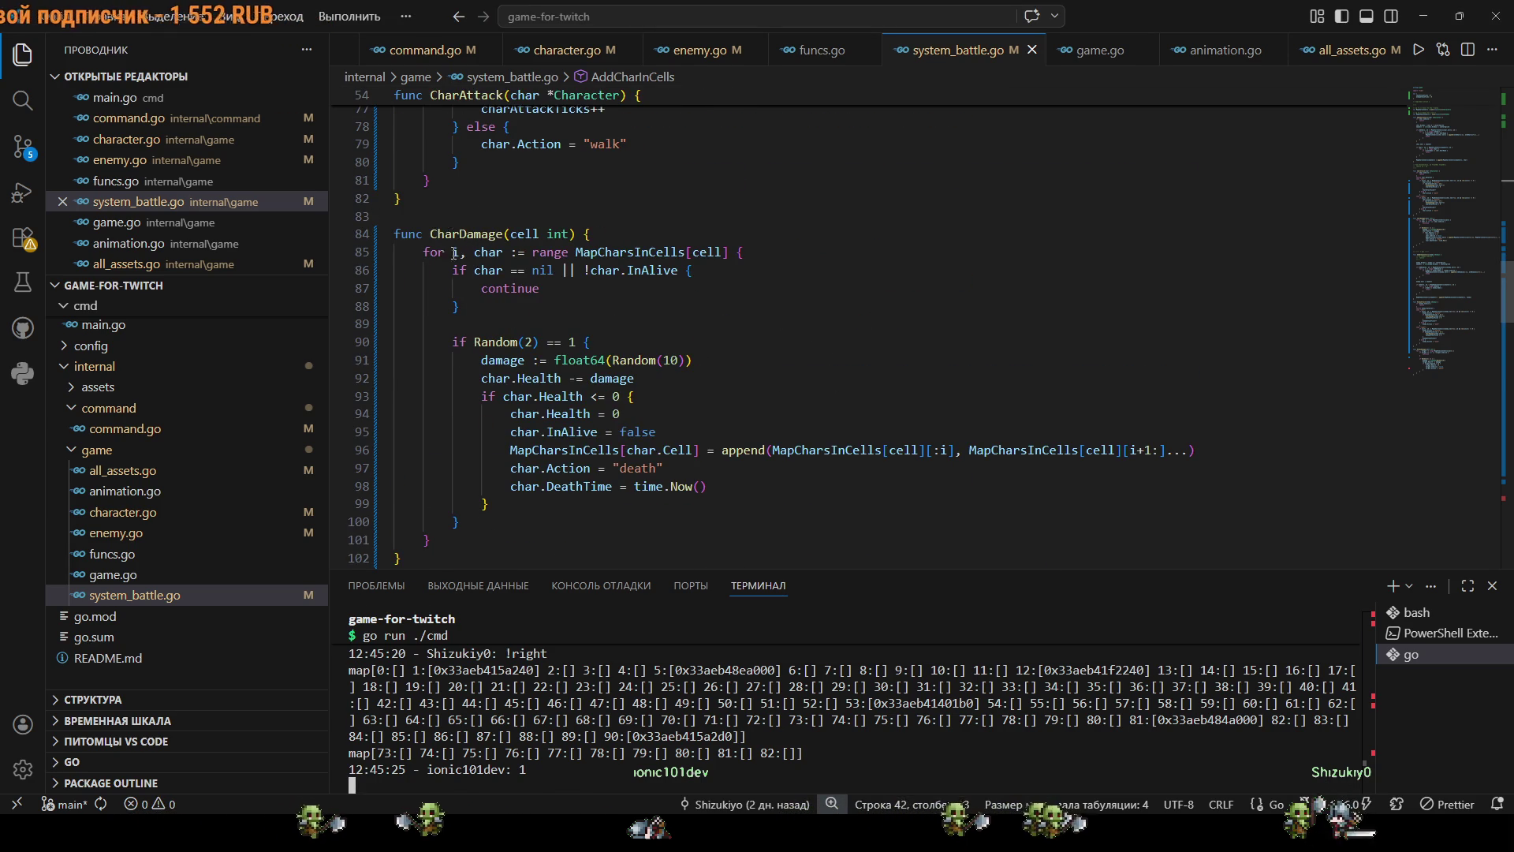
pyautogui.scroll(-8, 462, 359)
pyautogui.scroll(6, 461, 359)
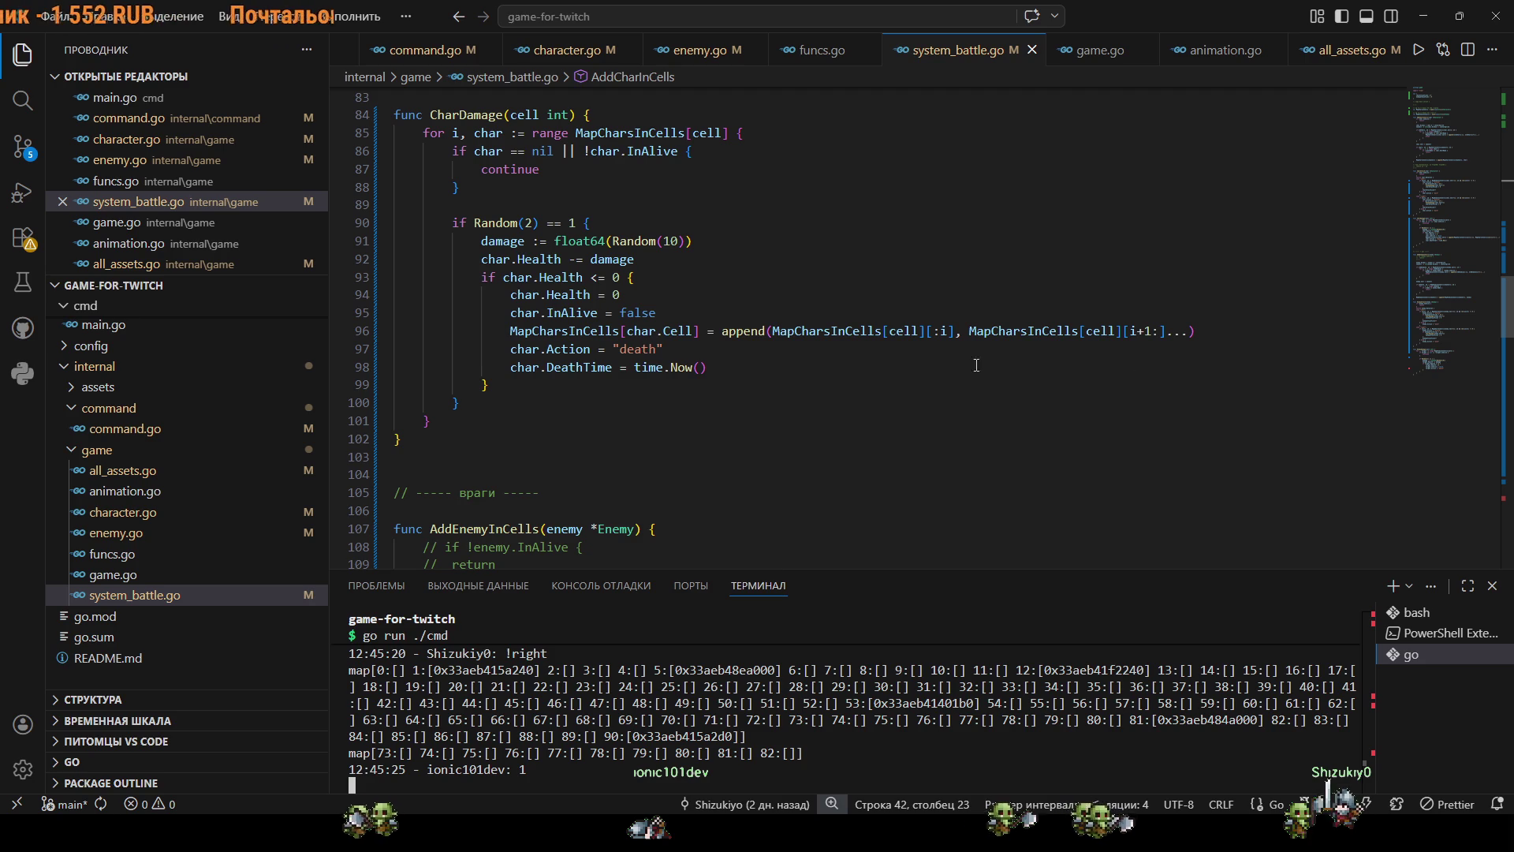
pyautogui.scroll(-9, 1186, 344)
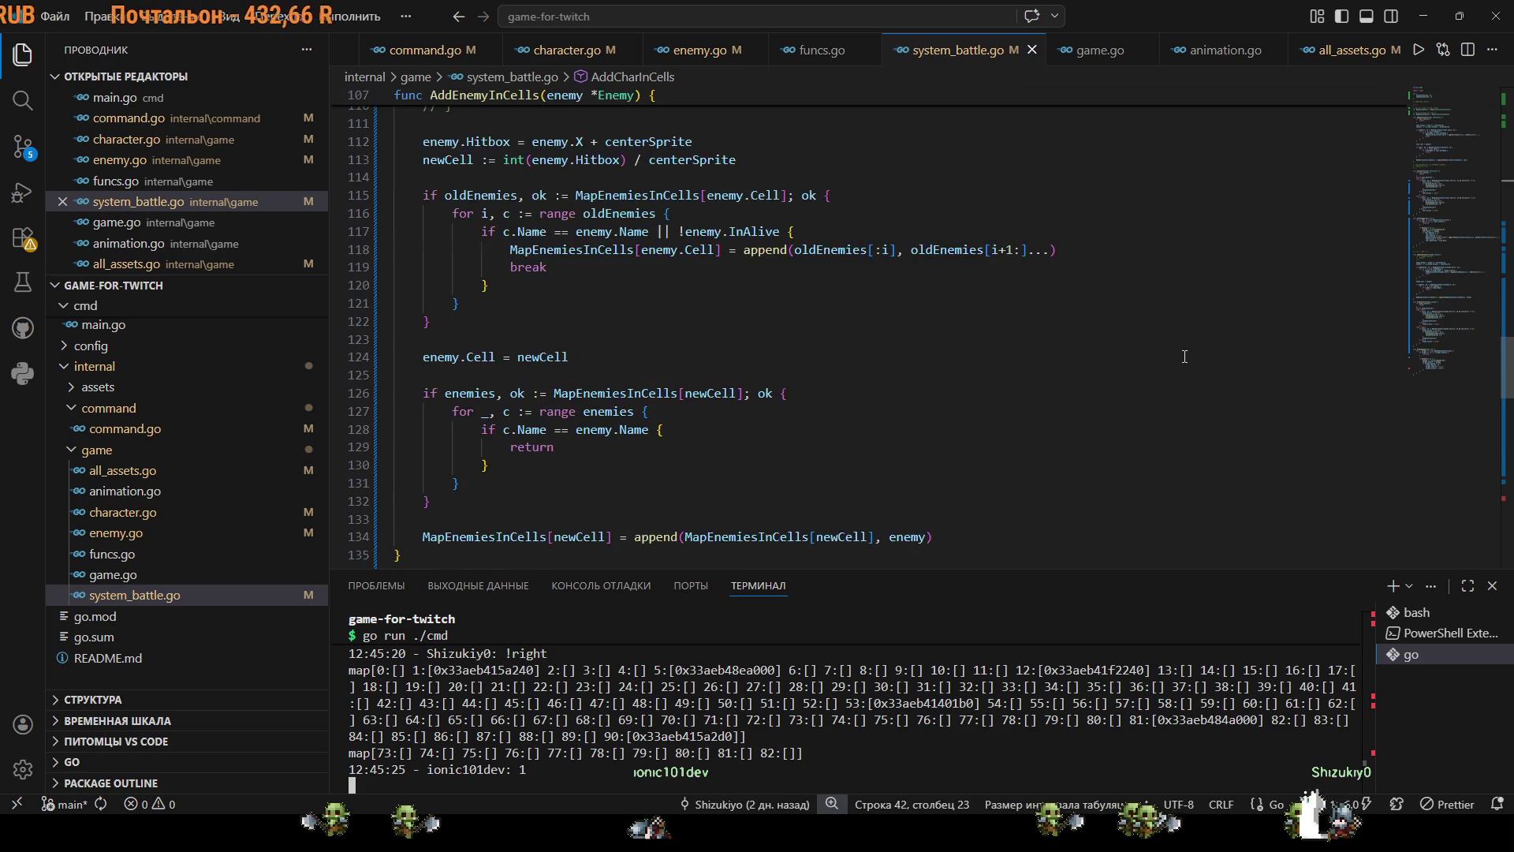
pyautogui.scroll(10, 1187, 347)
pyautogui.moveTo(1195, 371)
pyautogui.mouseDown()
pyautogui.moveTo(552, 403)
pyautogui.moveTo(544, 383)
pyautogui.mouseUp()
pyautogui.hotkey('ctrl', 'c')
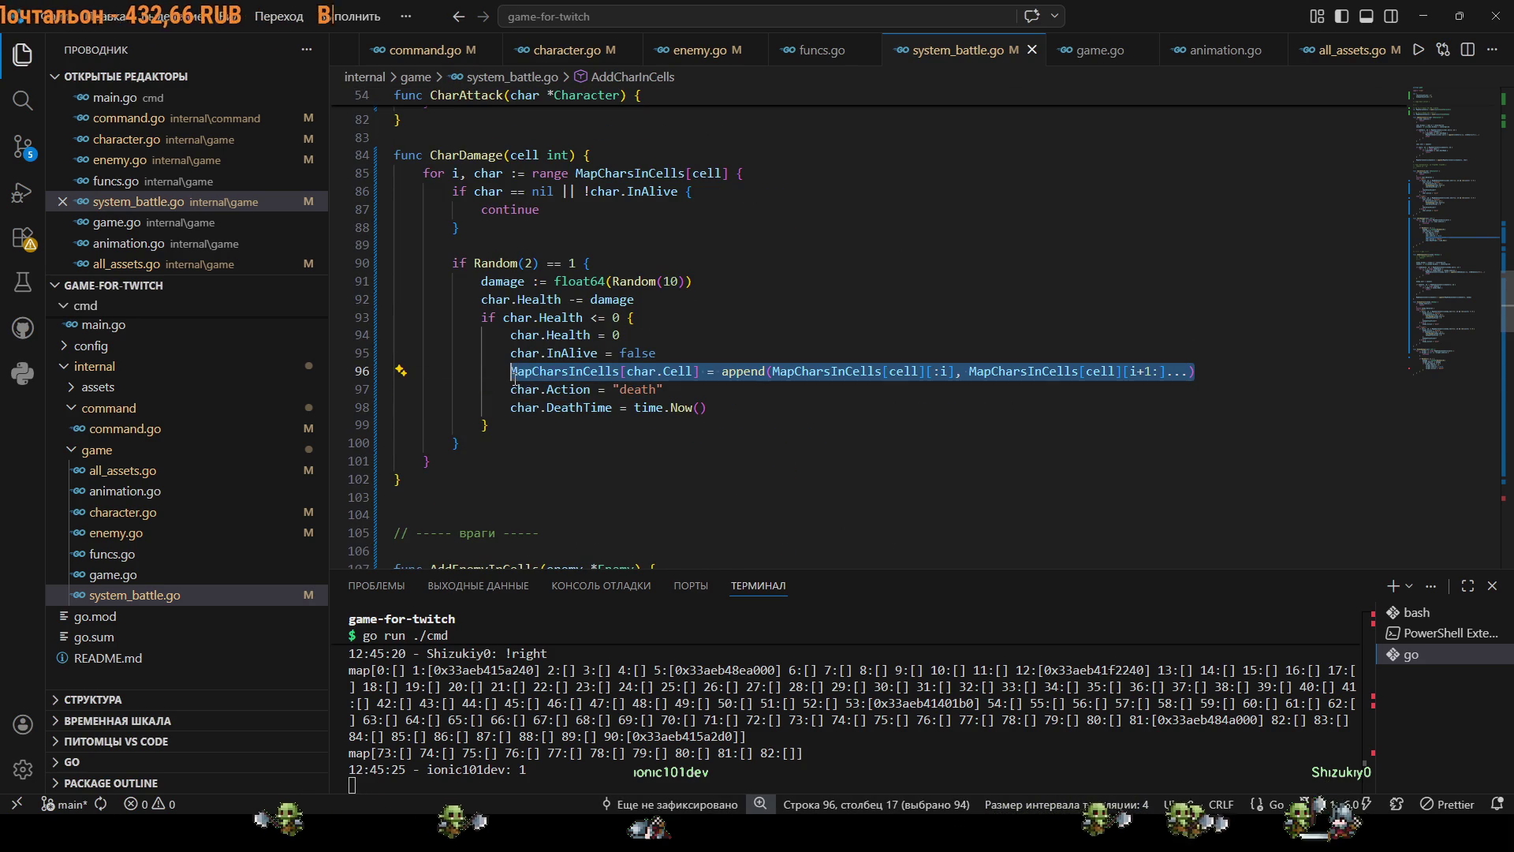
pyautogui.click(782, 443)
# Scroll down to the EnemyDamage function and place the caret on its name.
pyautogui.scroll(-13, 781, 439)
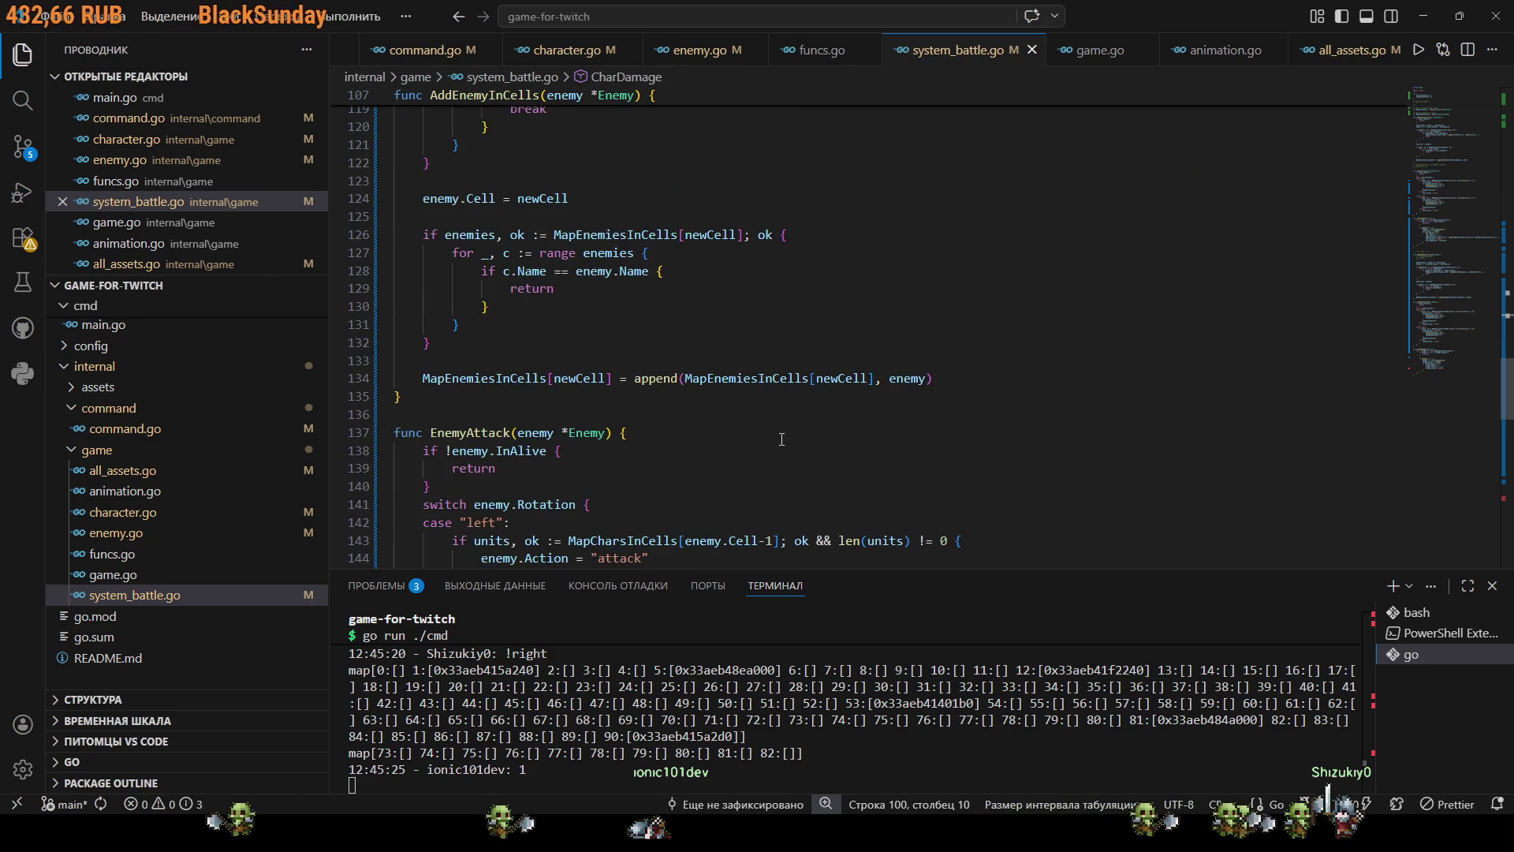
pyautogui.scroll(-3, 644, 380)
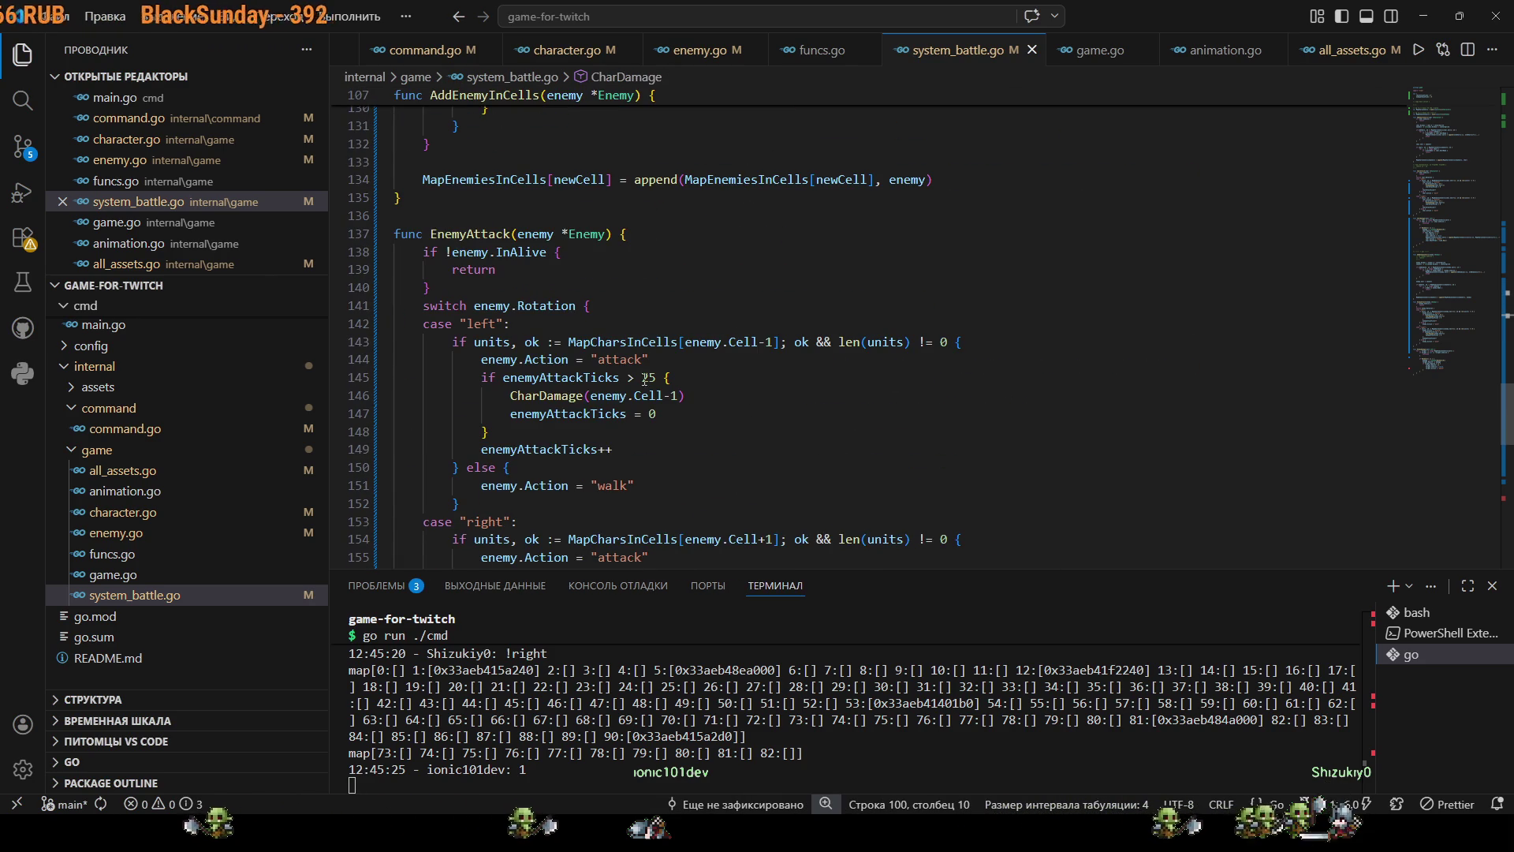
pyautogui.scroll(-9, 492, 269)
pyautogui.click(490, 297)
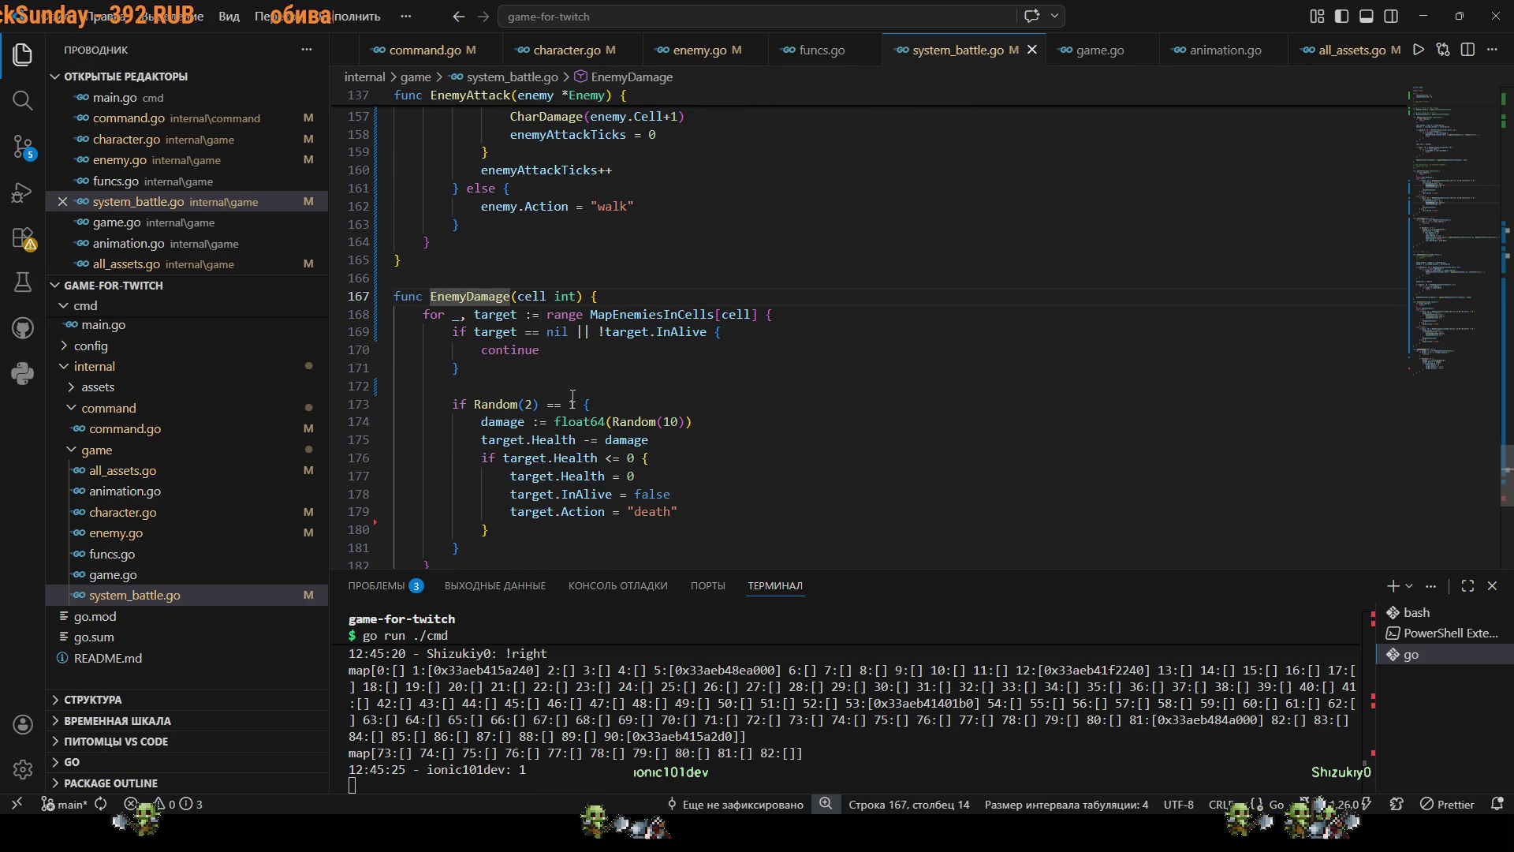
# Rename EnemyDamage's target variable to enemy everywhere with F2.
pyautogui.click(495, 314)
pyautogui.press('F2')
pyautogui.write('enemy')
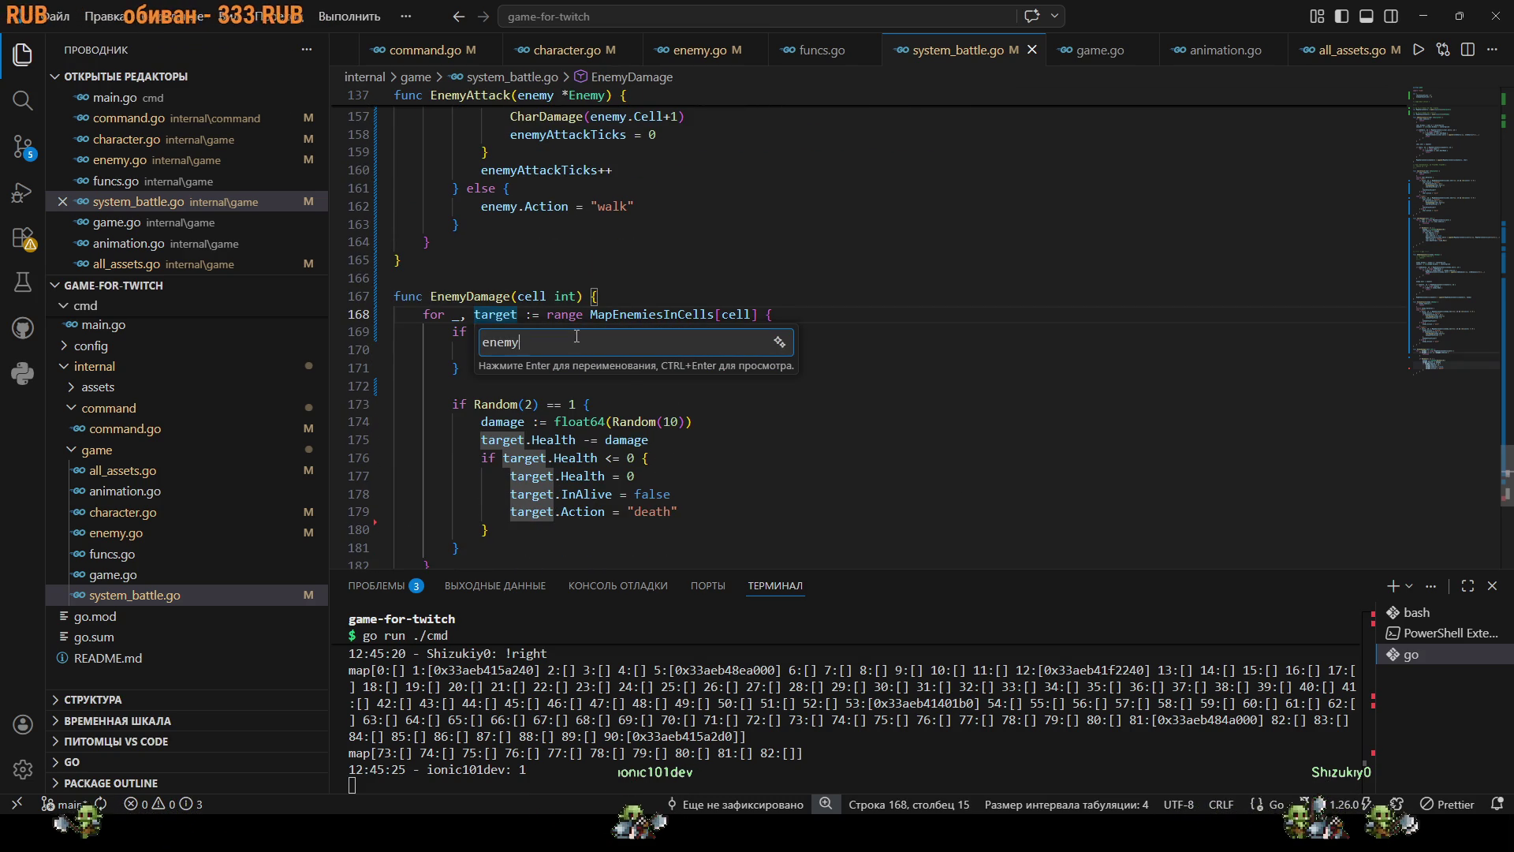
pyautogui.press('Return')
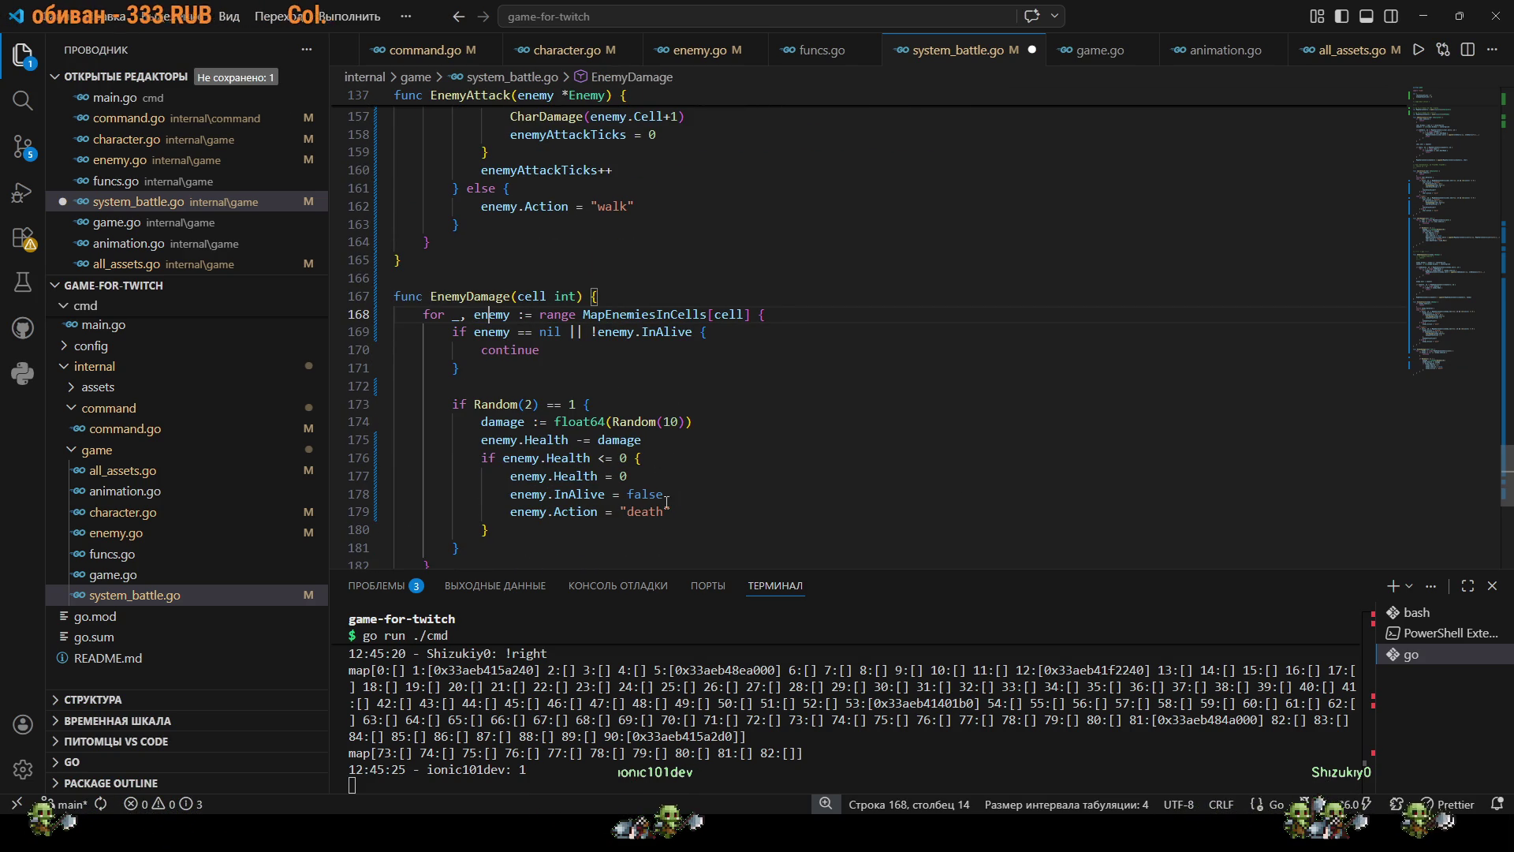
# Paste the cell-removal line after enemy.InAlive = false, changing it to MapEnemiesInCells and enemy.
pyautogui.click(664, 497)
pyautogui.press('Return')
pyautogui.hotkey('ctrl', 'v')
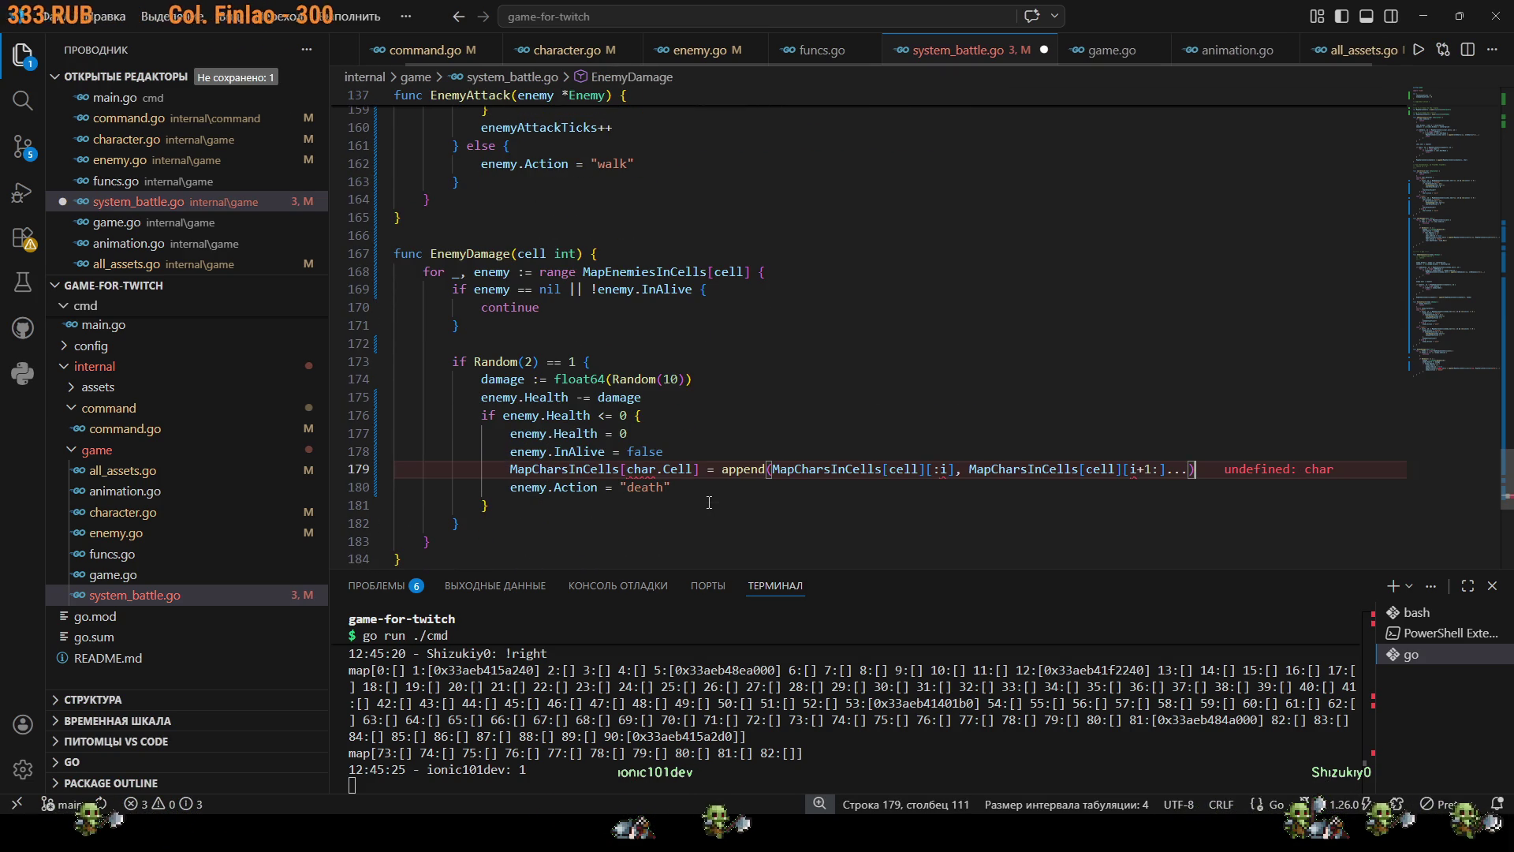
pyautogui.click(567, 470)
pyautogui.press('BackSpace')
pyautogui.press('BackSpace')
pyautogui.press('BackSpace')
pyautogui.press('BackSpace')
pyautogui.write('Enem')
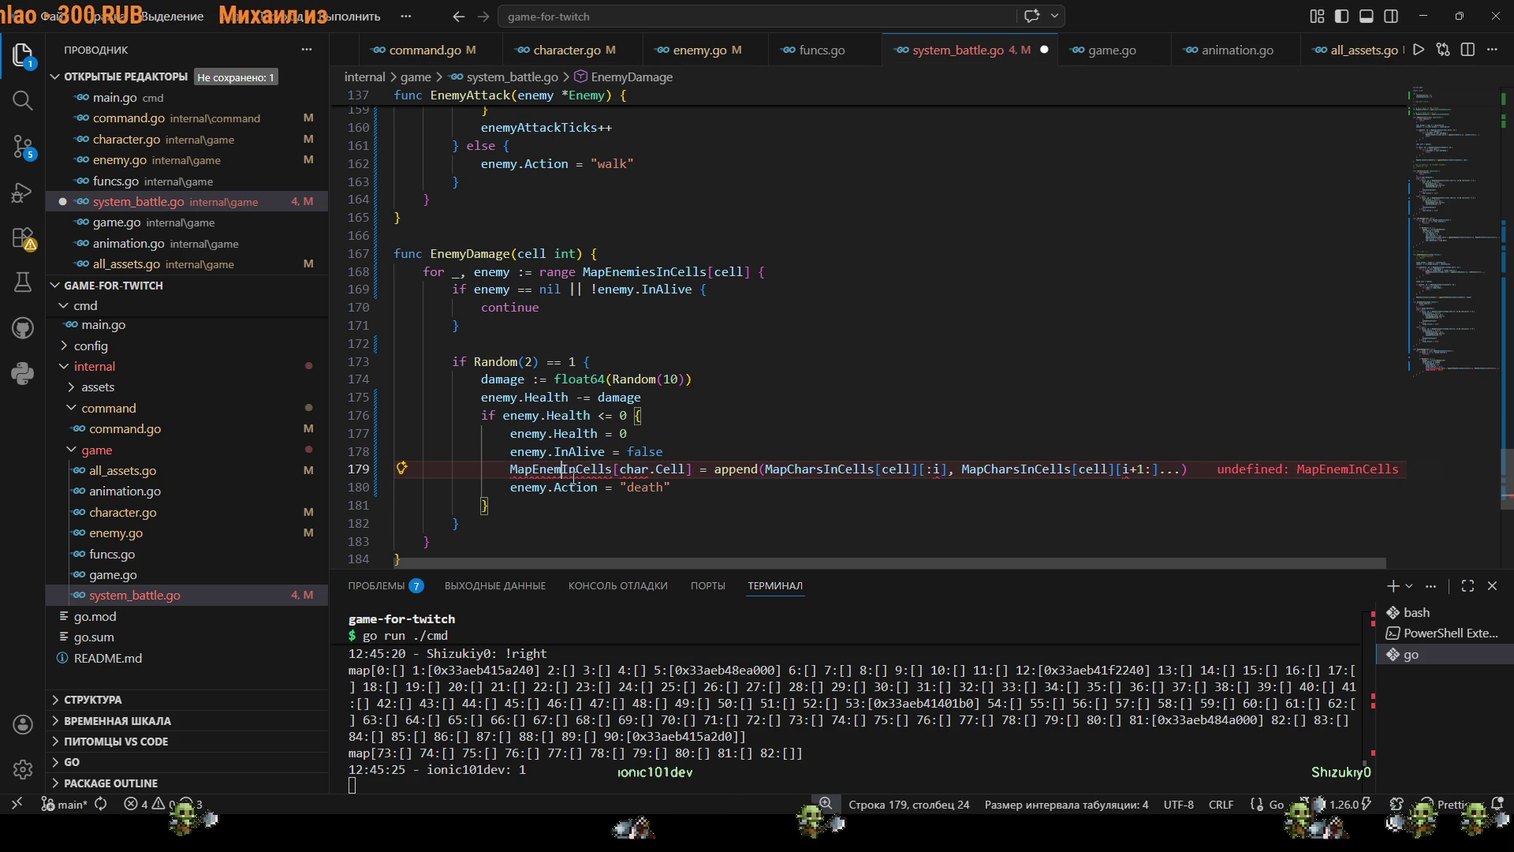
pyautogui.write('ies')
pyautogui.click(666, 470)
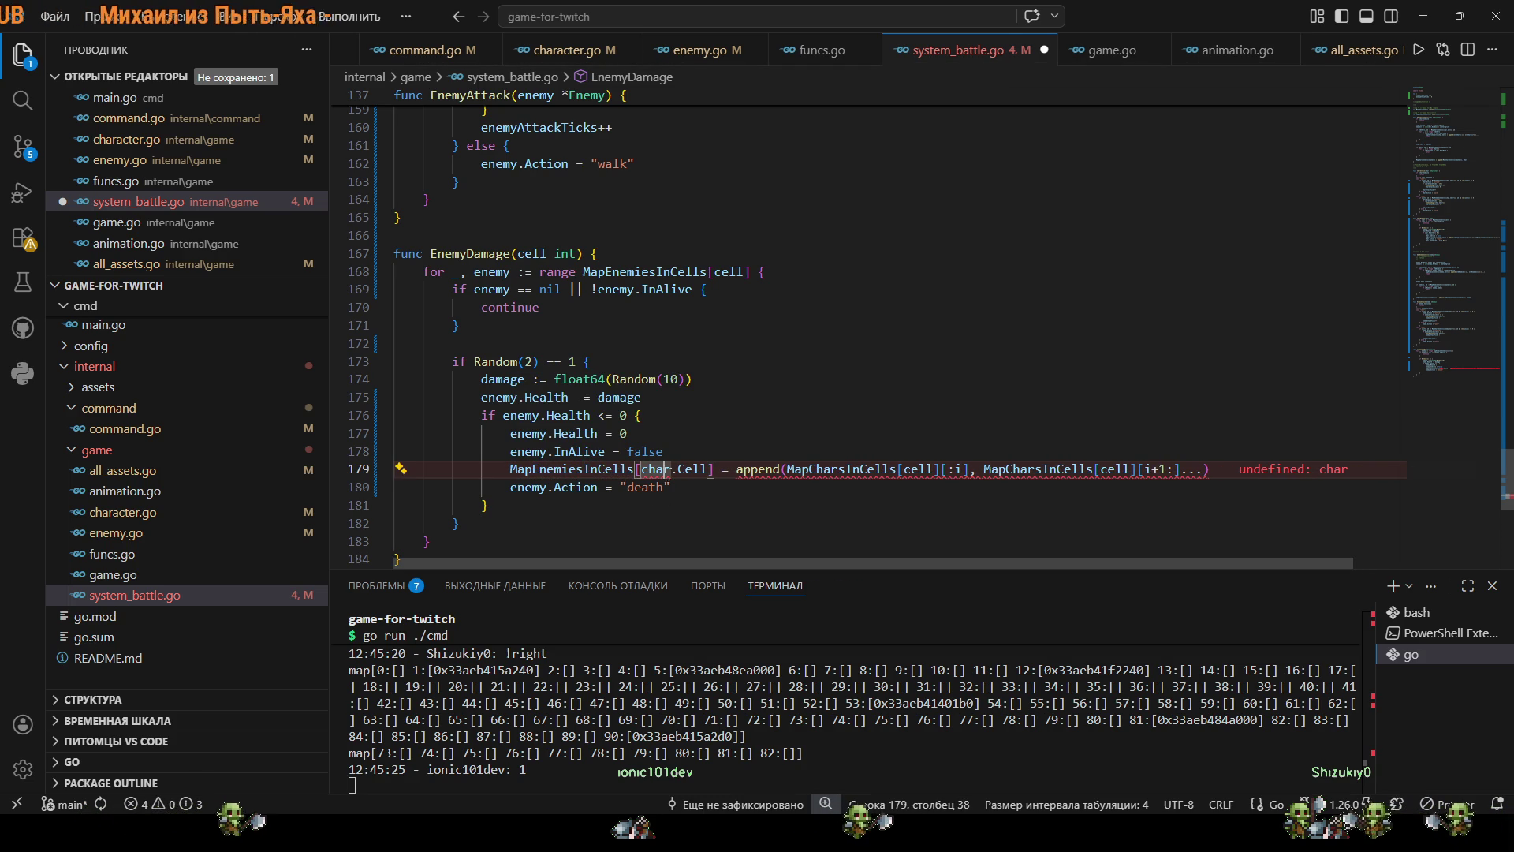
pyautogui.press('BackSpace')
pyautogui.press('BackSpace')
pyautogui.press('BackSpace')
pyautogui.write('enemy')
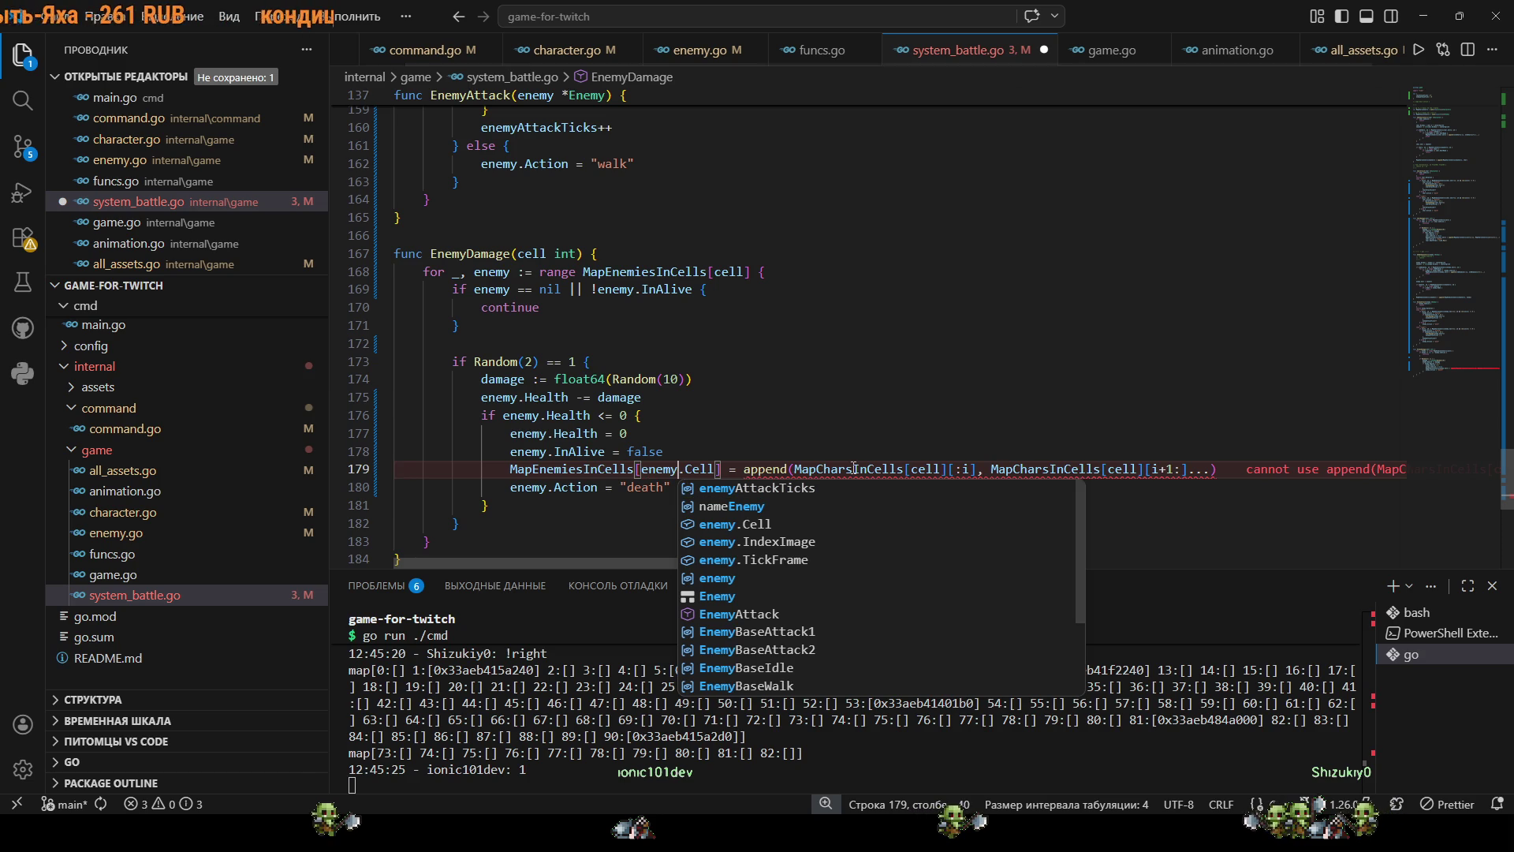
# Replace both MapCharsInCells references inside the append with MapEnemiesInCells.
pyautogui.doubleClick(564, 469)
pyautogui.hotkey('ctrl', 'c')
pyautogui.doubleClick(849, 469)
pyautogui.hotkey('ctrl', 'v')
pyautogui.doubleClick(1058, 469)
pyautogui.hotkey('ctrl', 'v')
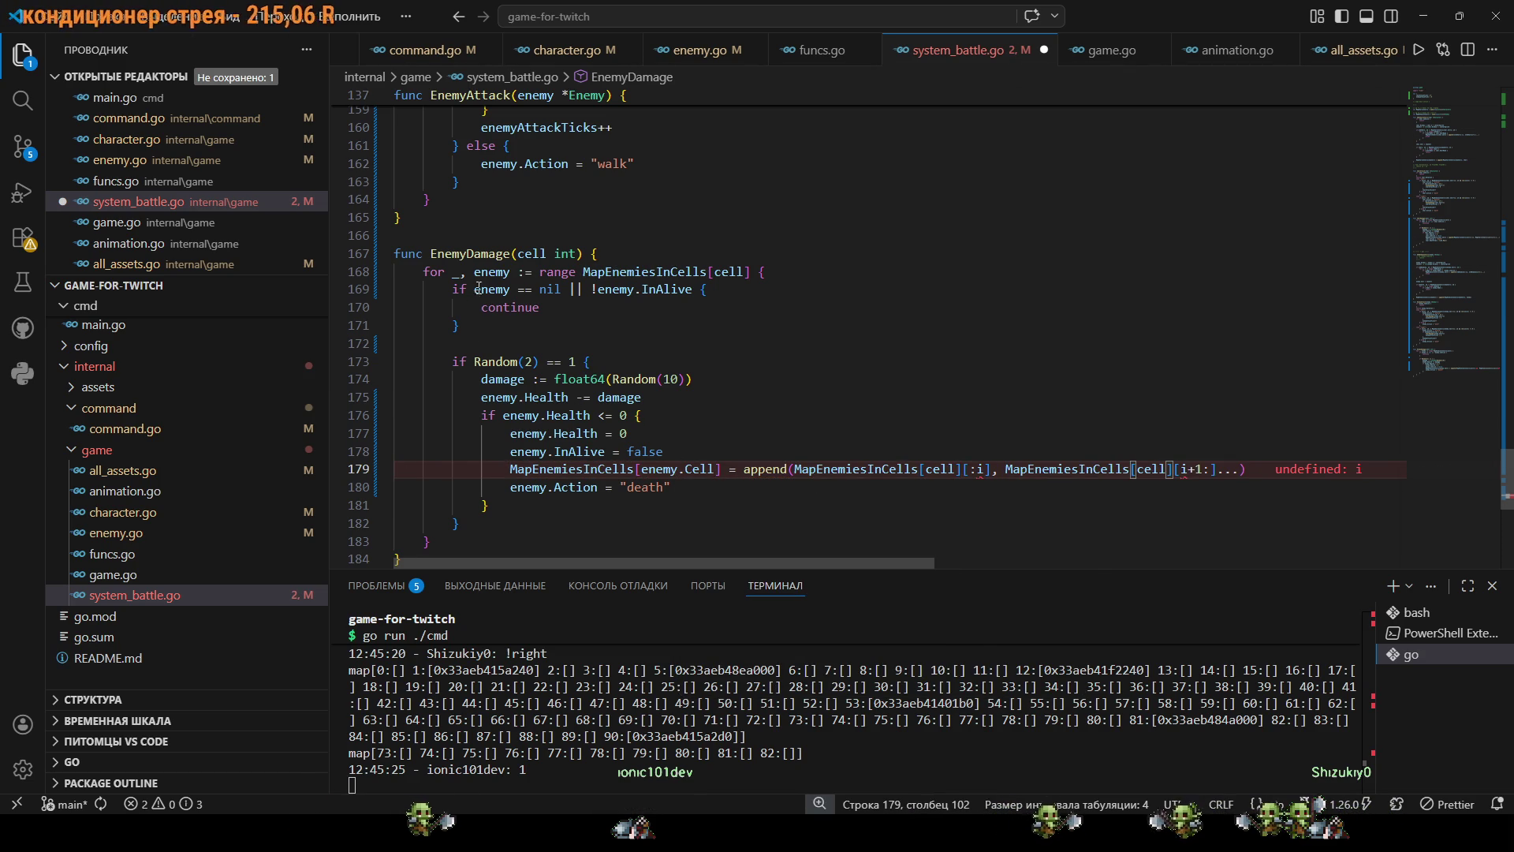
# Change the loop index from _ to i and save system_battle.go.
pyautogui.click(461, 272)
pyautogui.press('BackSpace')
pyautogui.write('i')
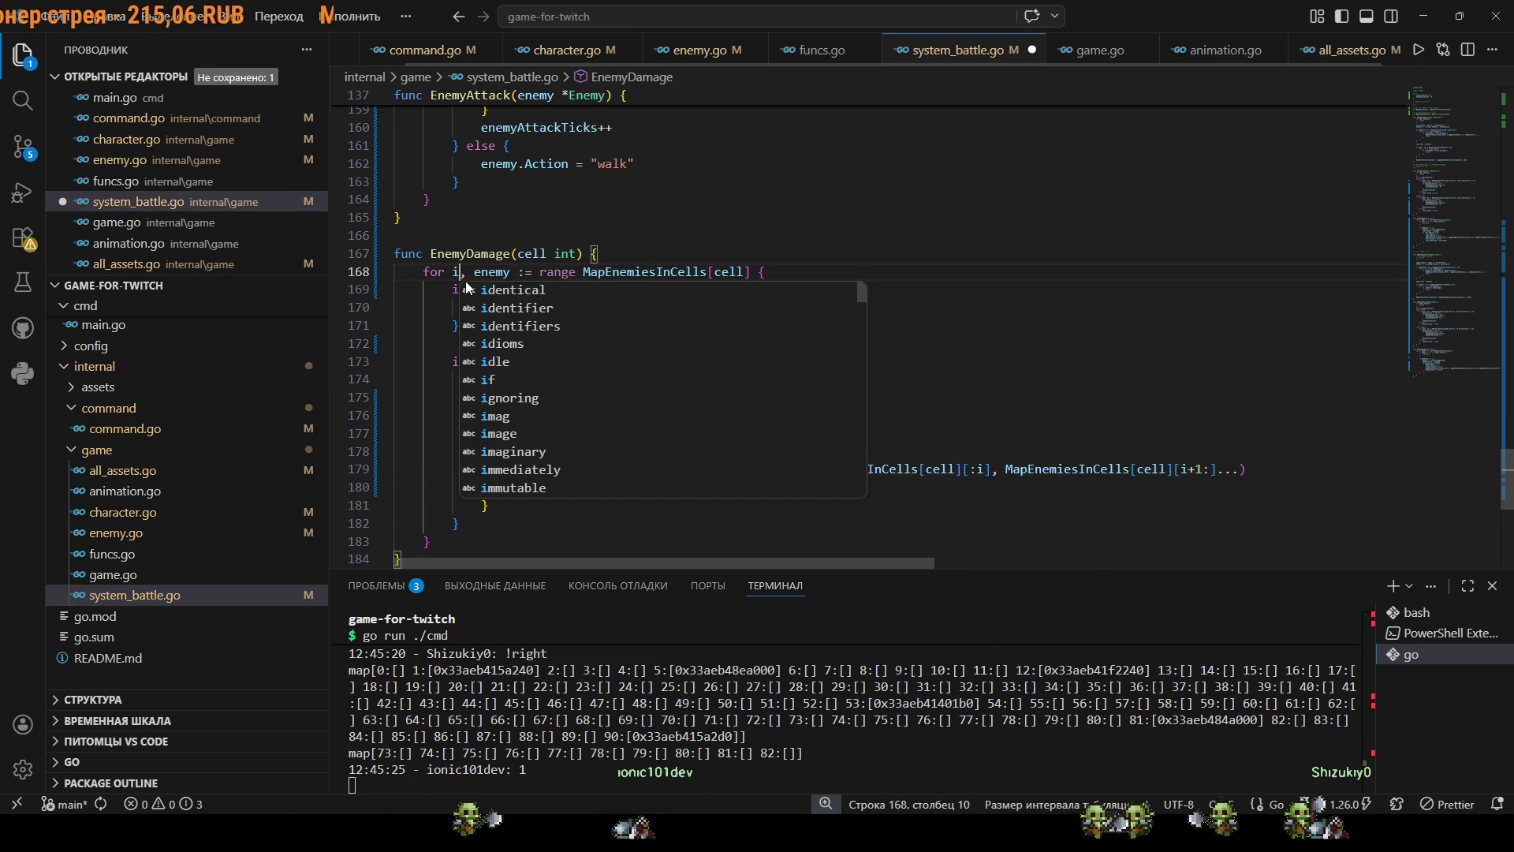
pyautogui.click(1024, 387)
pyautogui.hotkey('ctrl', 's')
# Stop the running game in the terminal and rerun go run ./cmd.
pyautogui.moveTo(721, 469)
pyautogui.mouseDown()
pyautogui.moveTo(510, 469)
pyautogui.moveTo(669, 451)
pyautogui.mouseUp()
pyautogui.click(922, 777)
pyautogui.hotkey('ctrl', 'c')
pyautogui.press('Up')
pyautogui.press('Return')
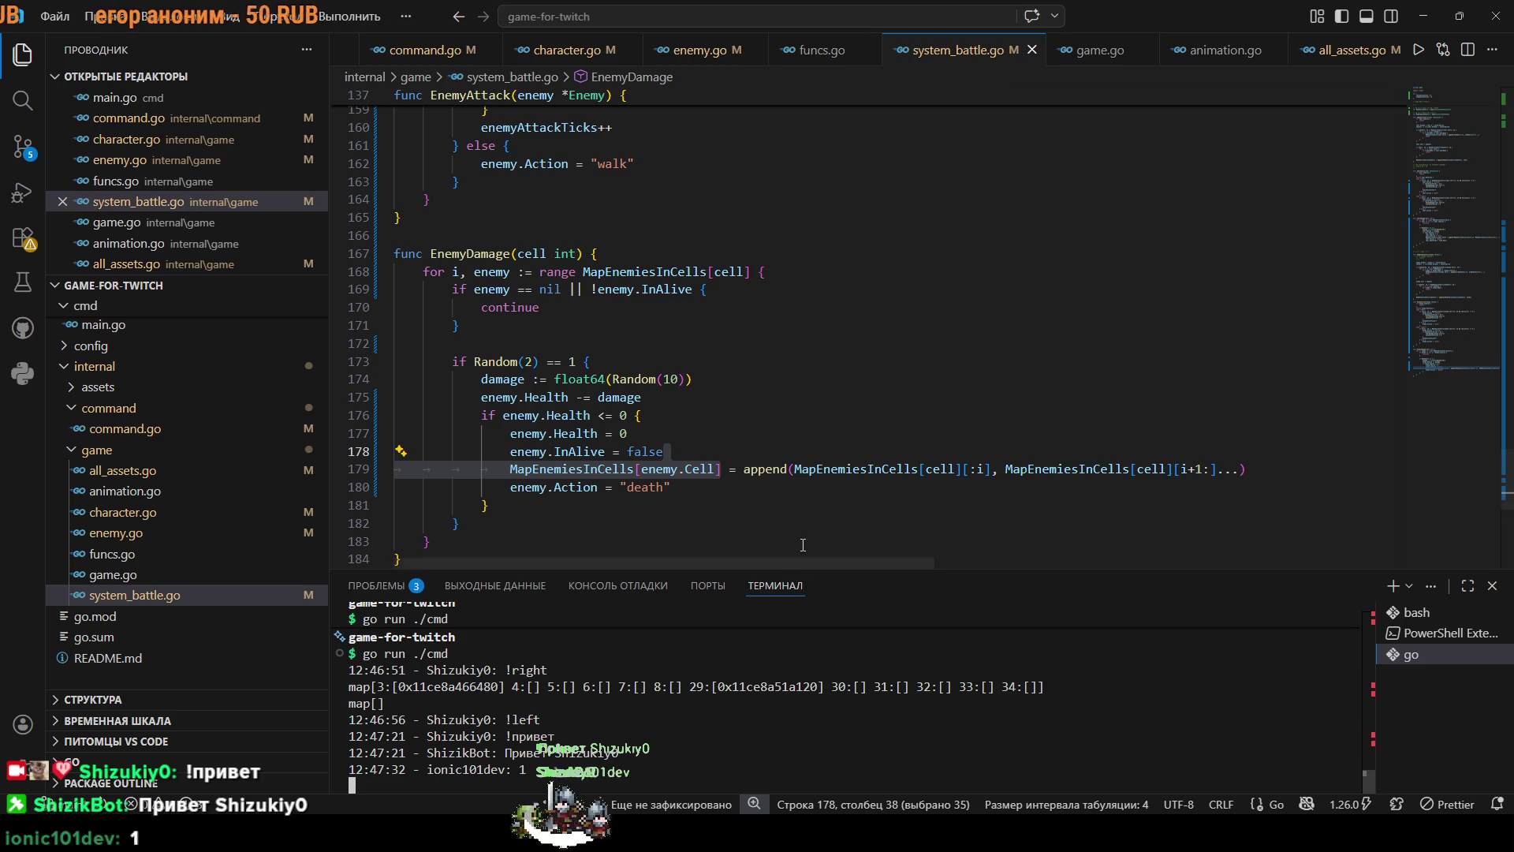
pyautogui.click(811, 511)
pyautogui.moveTo(1084, 474)
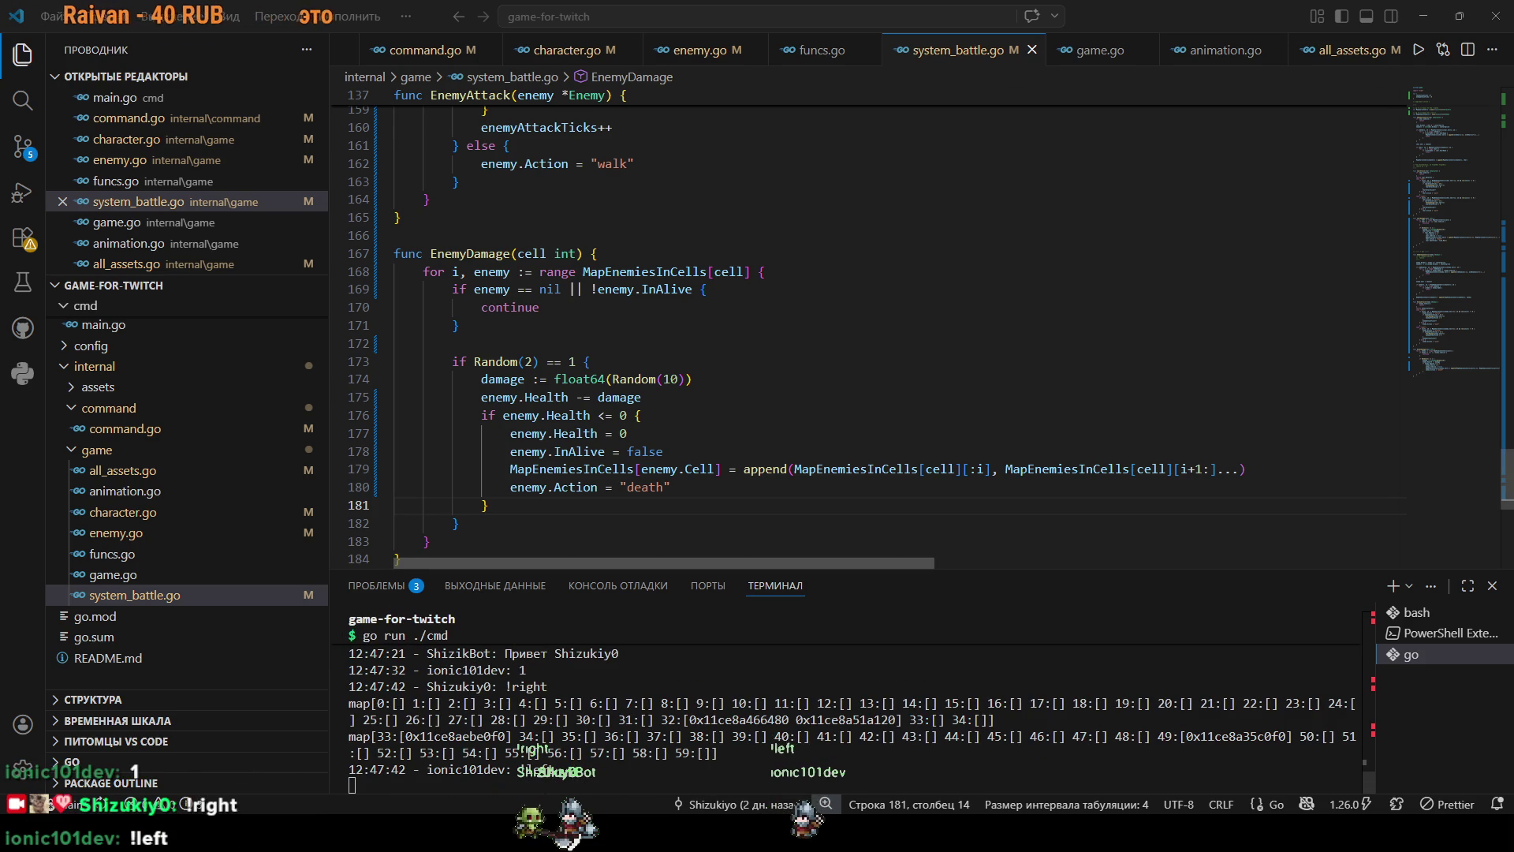
pyautogui.moveTo(684, 719); pyautogui.dragTo(859, 719)
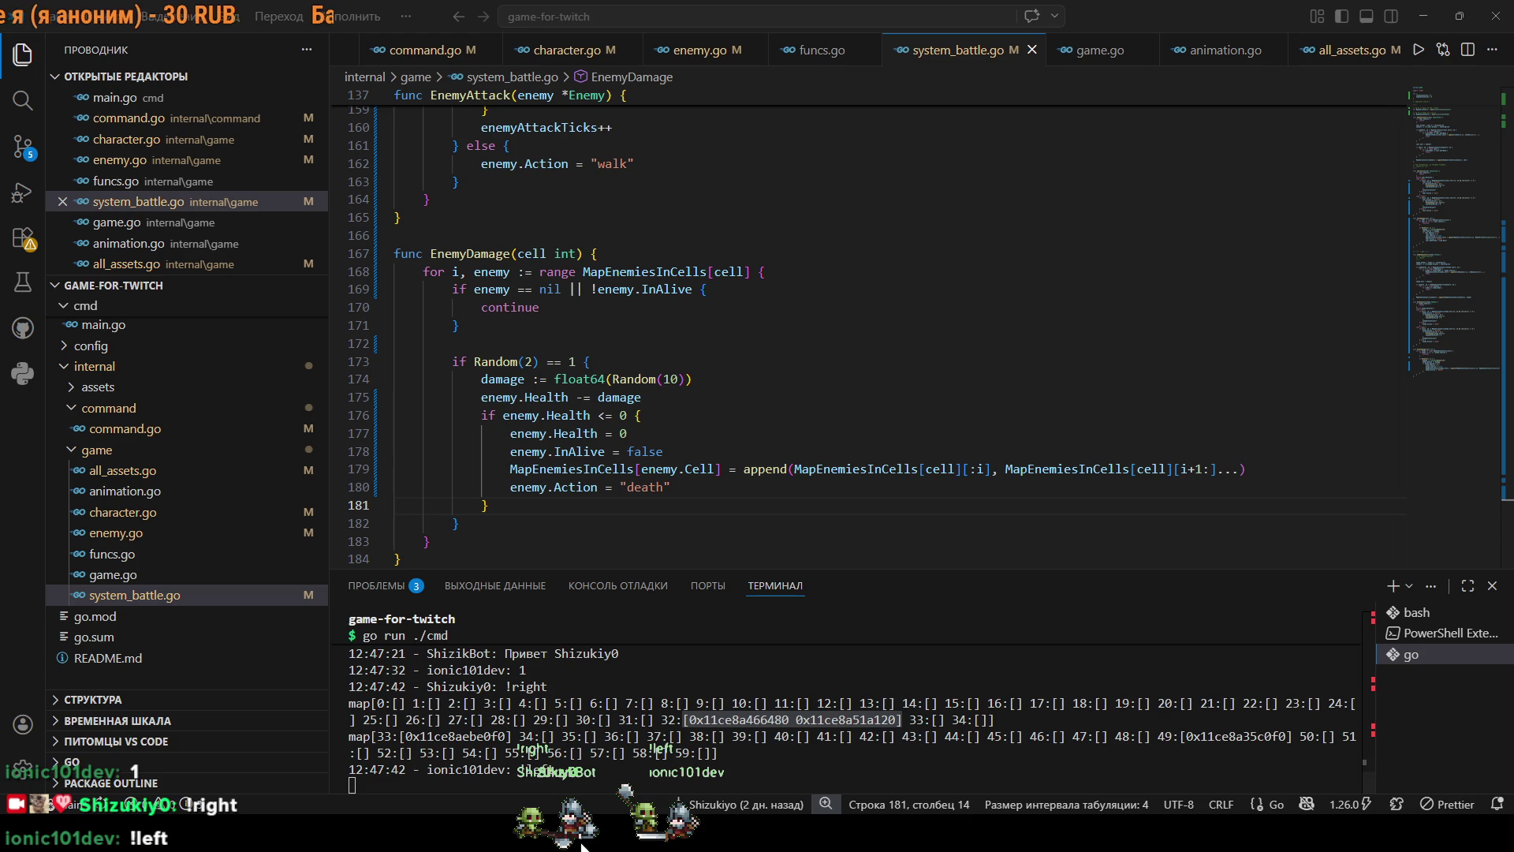
pyautogui.hotkey('ctrl', 'c')
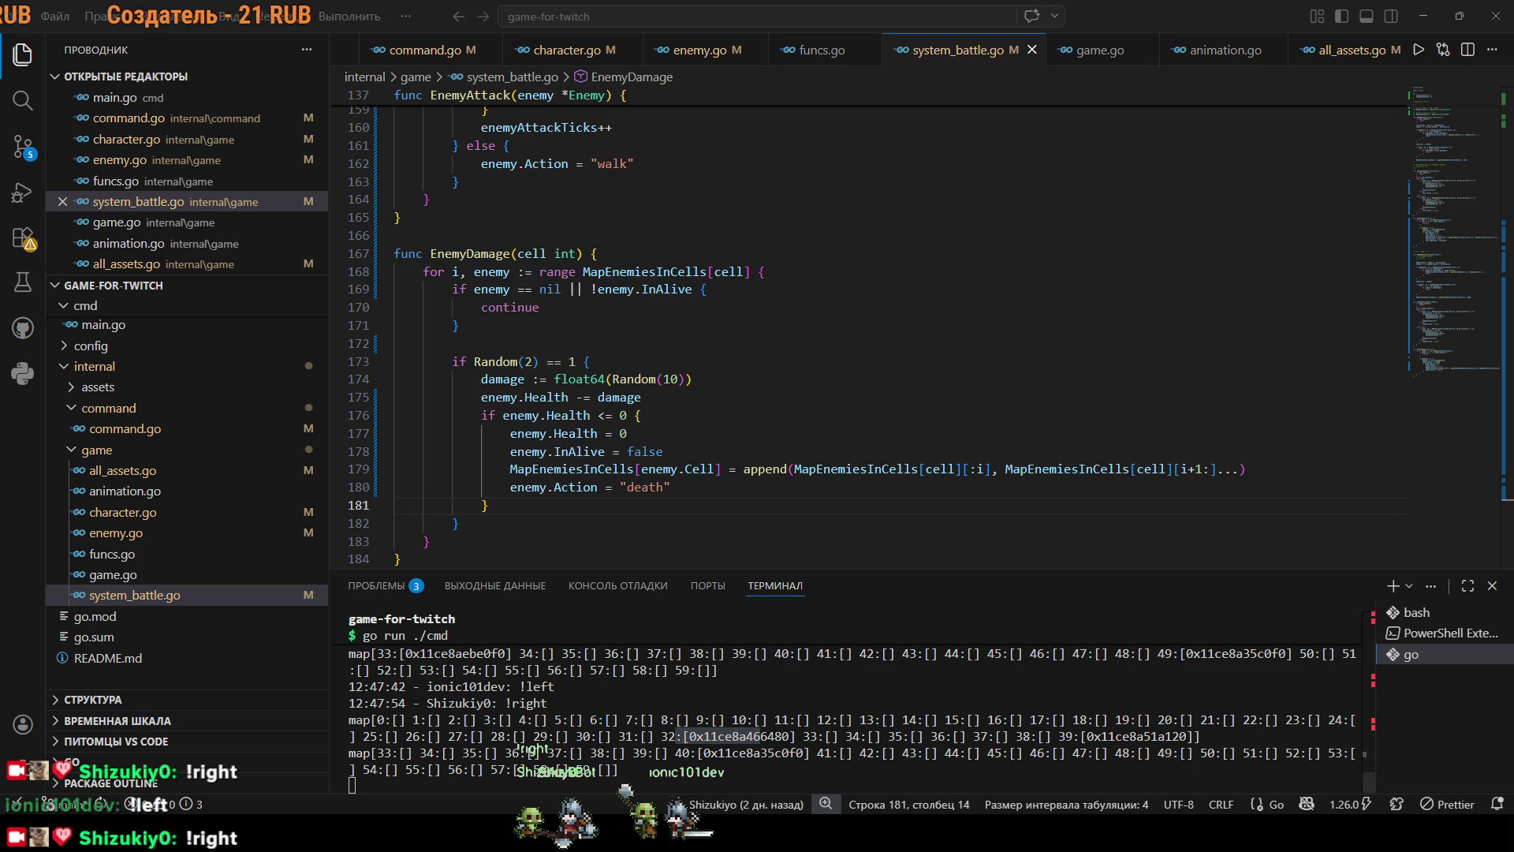
pyautogui.click(787, 468)
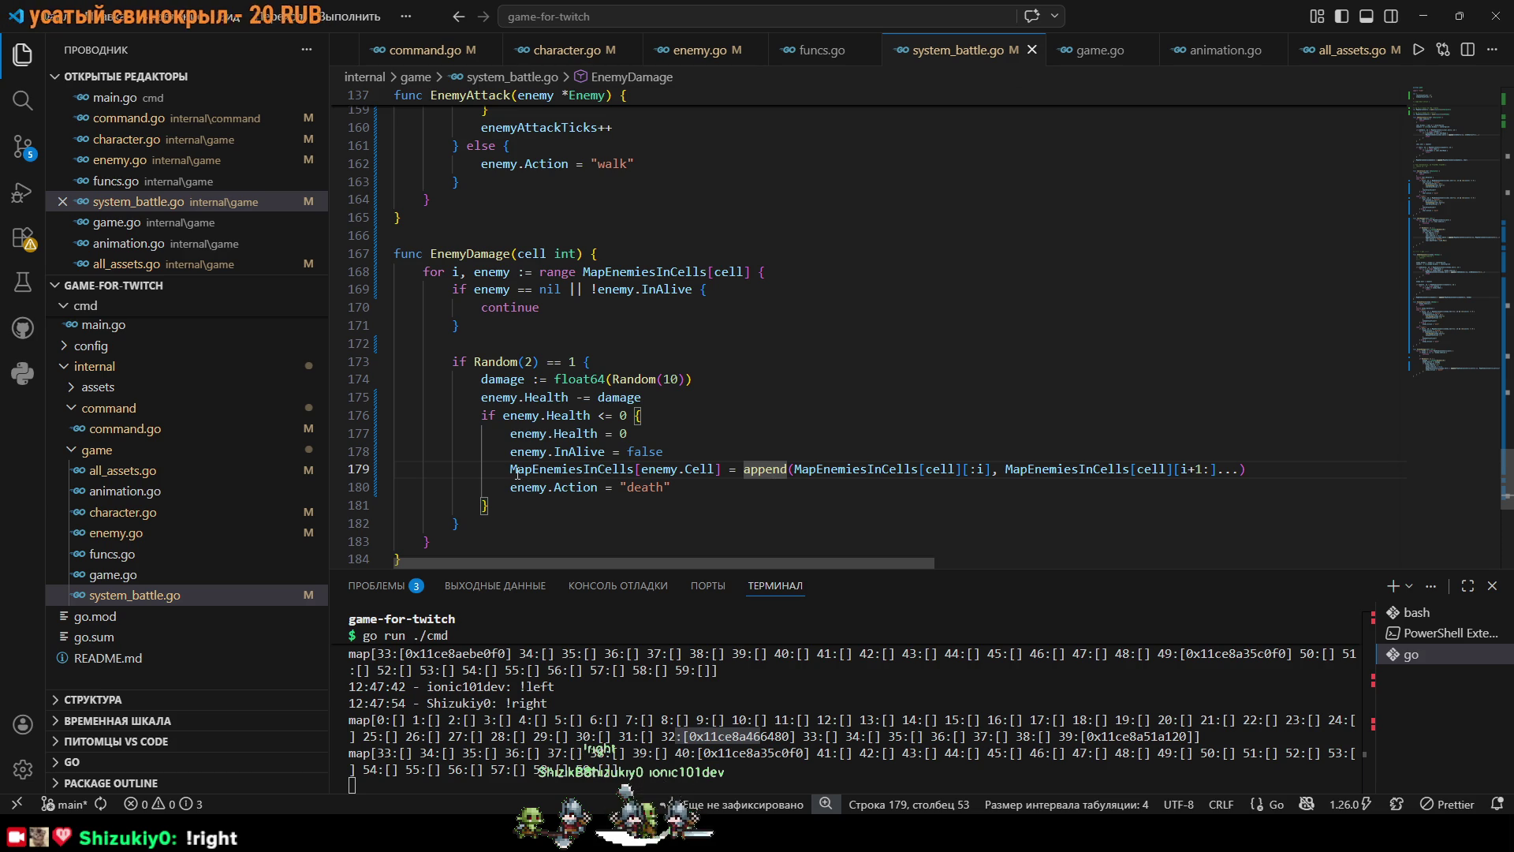
pyautogui.moveTo(511, 470); pyautogui.dragTo(659, 471)
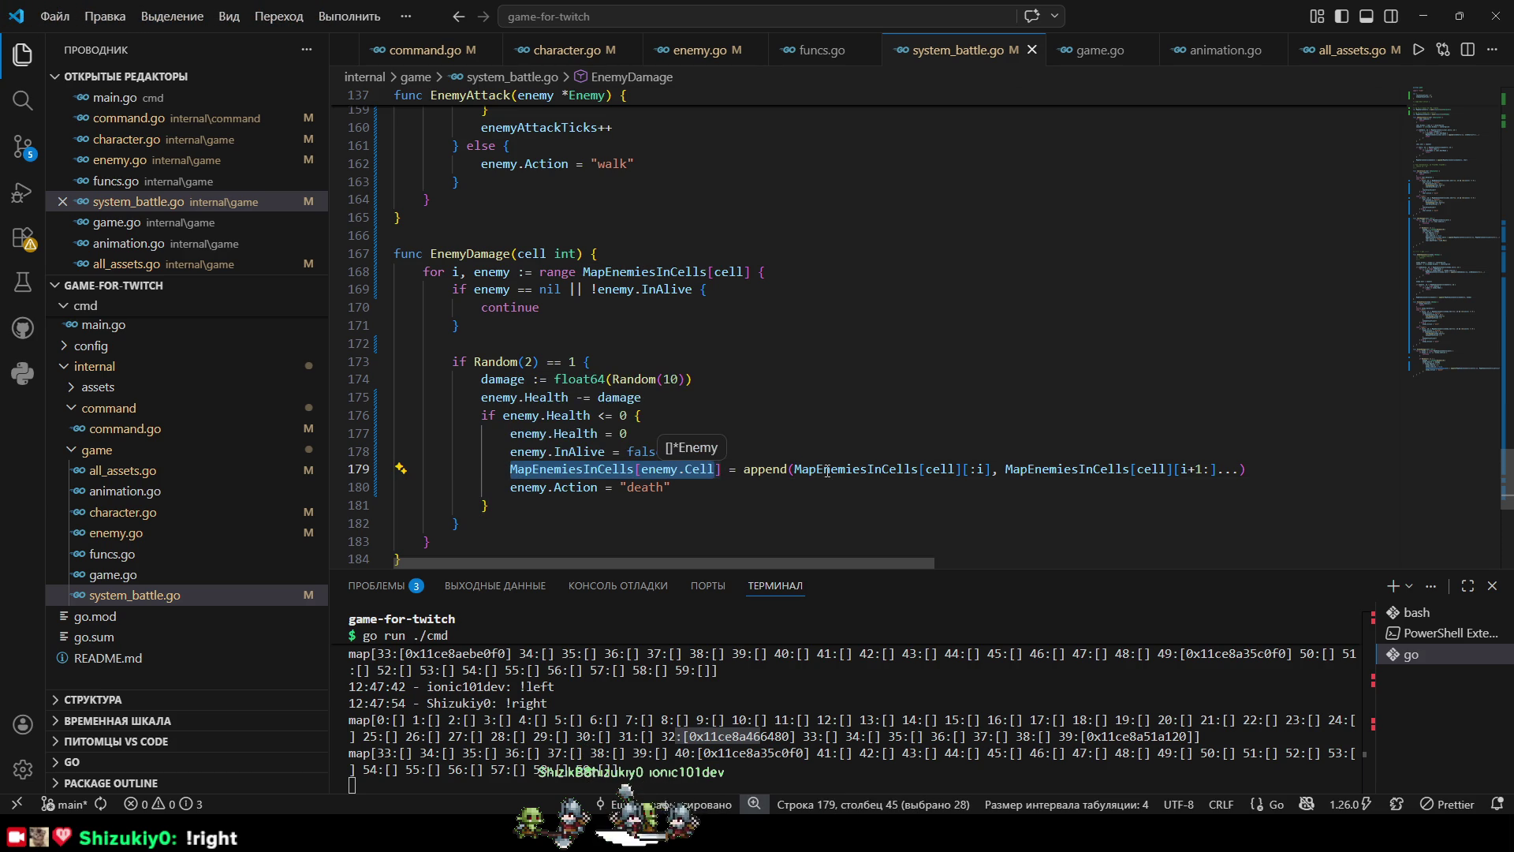
pyautogui.moveTo(846, 469); pyautogui.dragTo(1065, 469)
pyautogui.click(1267, 469)
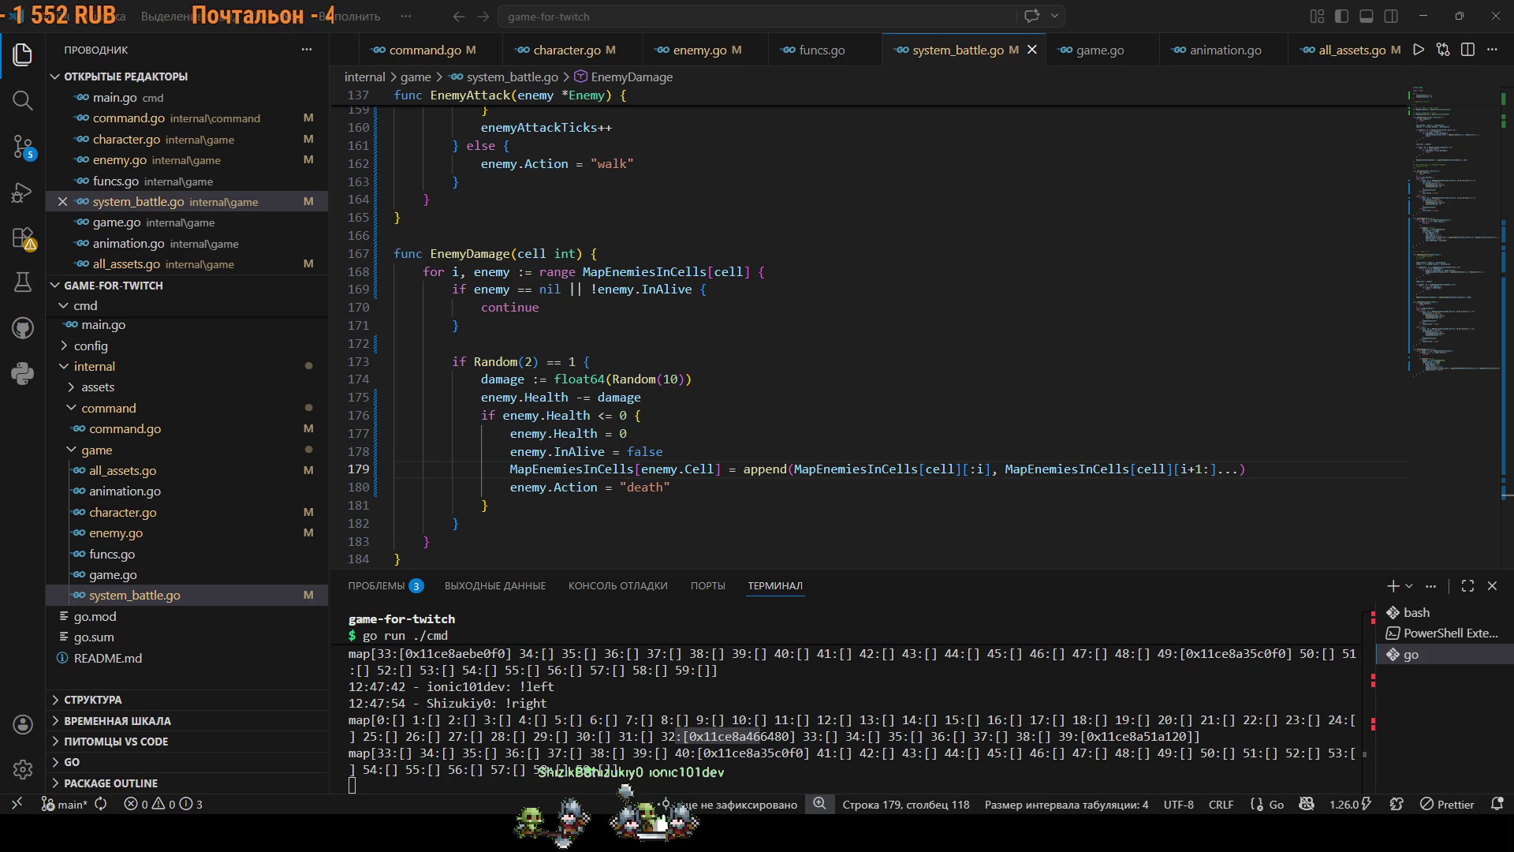
# Uncomment the InAlive early-return check at the top of AddEnemyInCells.
pyautogui.scroll(10, 666, 455)
pyautogui.scroll(8, 667, 455)
pyautogui.moveTo(479, 269); pyautogui.dragTo(384, 234)
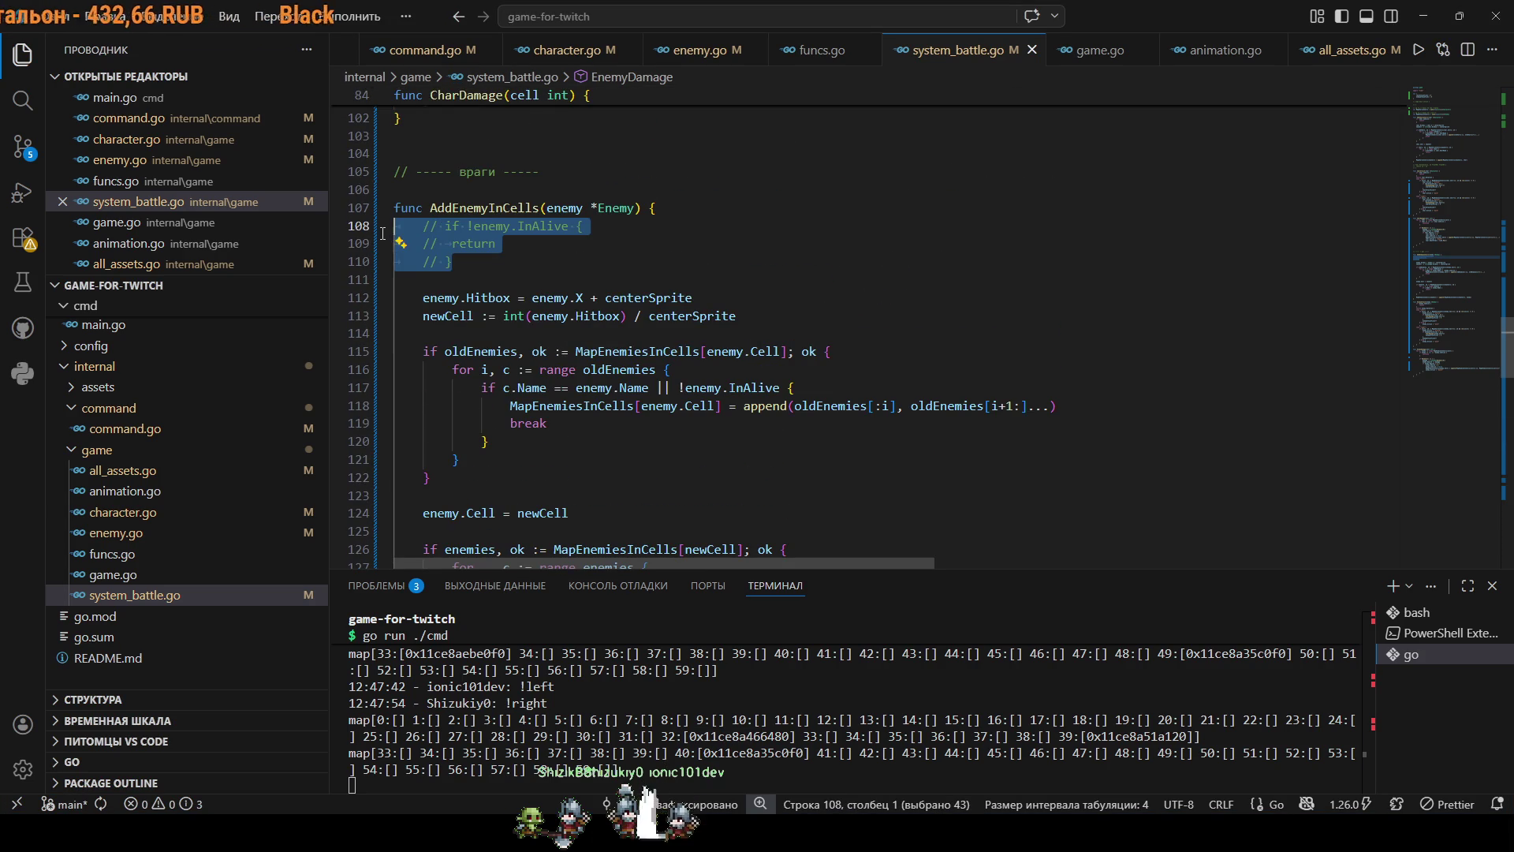
pyautogui.hotkey('ctrl', '/')
# Stop the running game in the terminal and rerun go run ./cmd.
pyautogui.click(698, 779)
pyautogui.hotkey('ctrl', 'c')
pyautogui.press('Up')
pyautogui.press('Return')
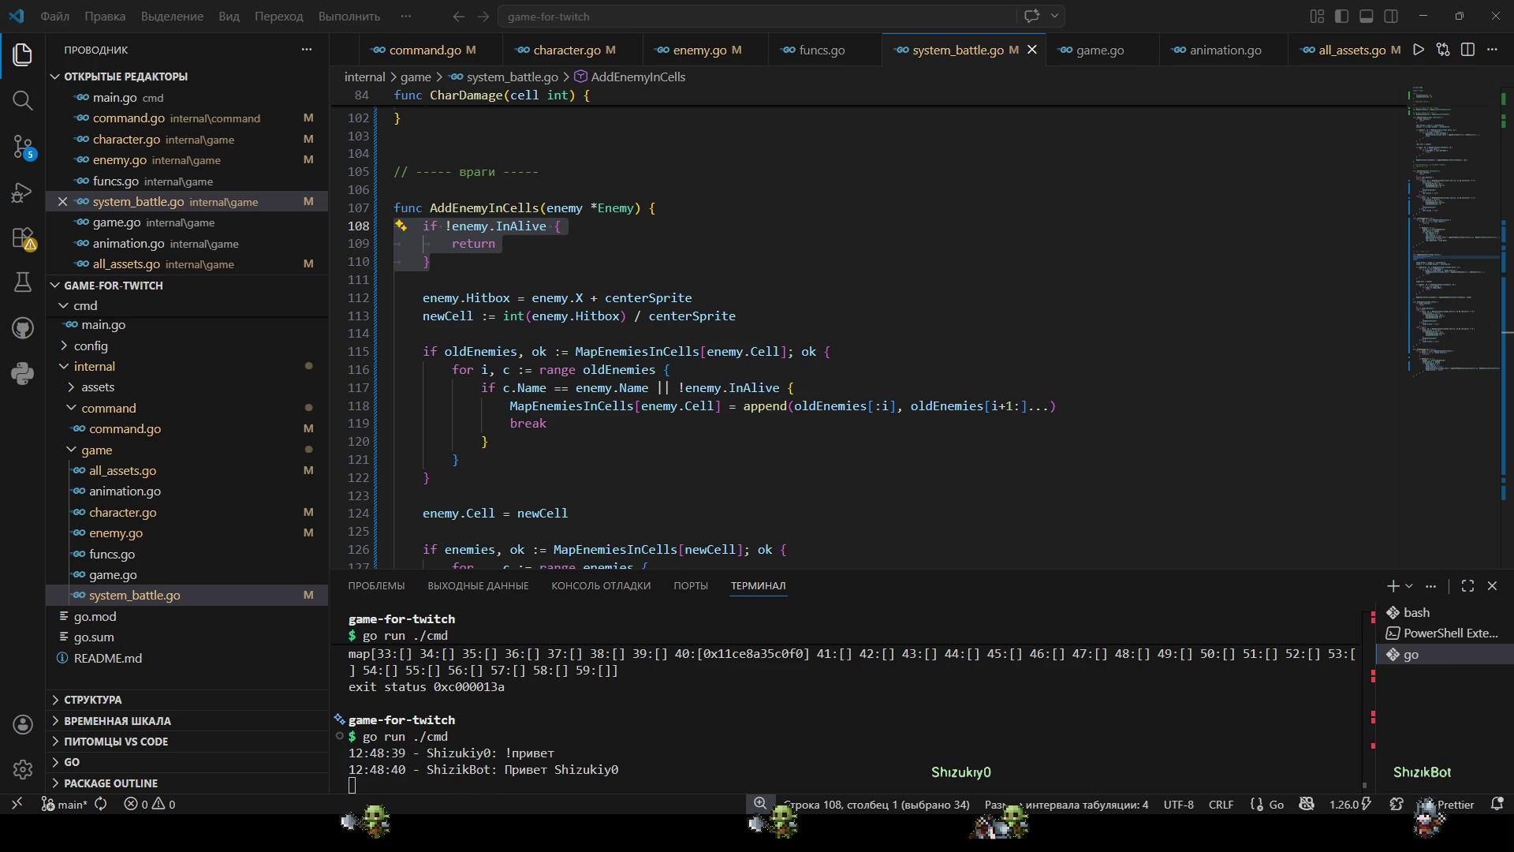
pyautogui.click(878, 565)
pyautogui.scroll(-12, 878, 455)
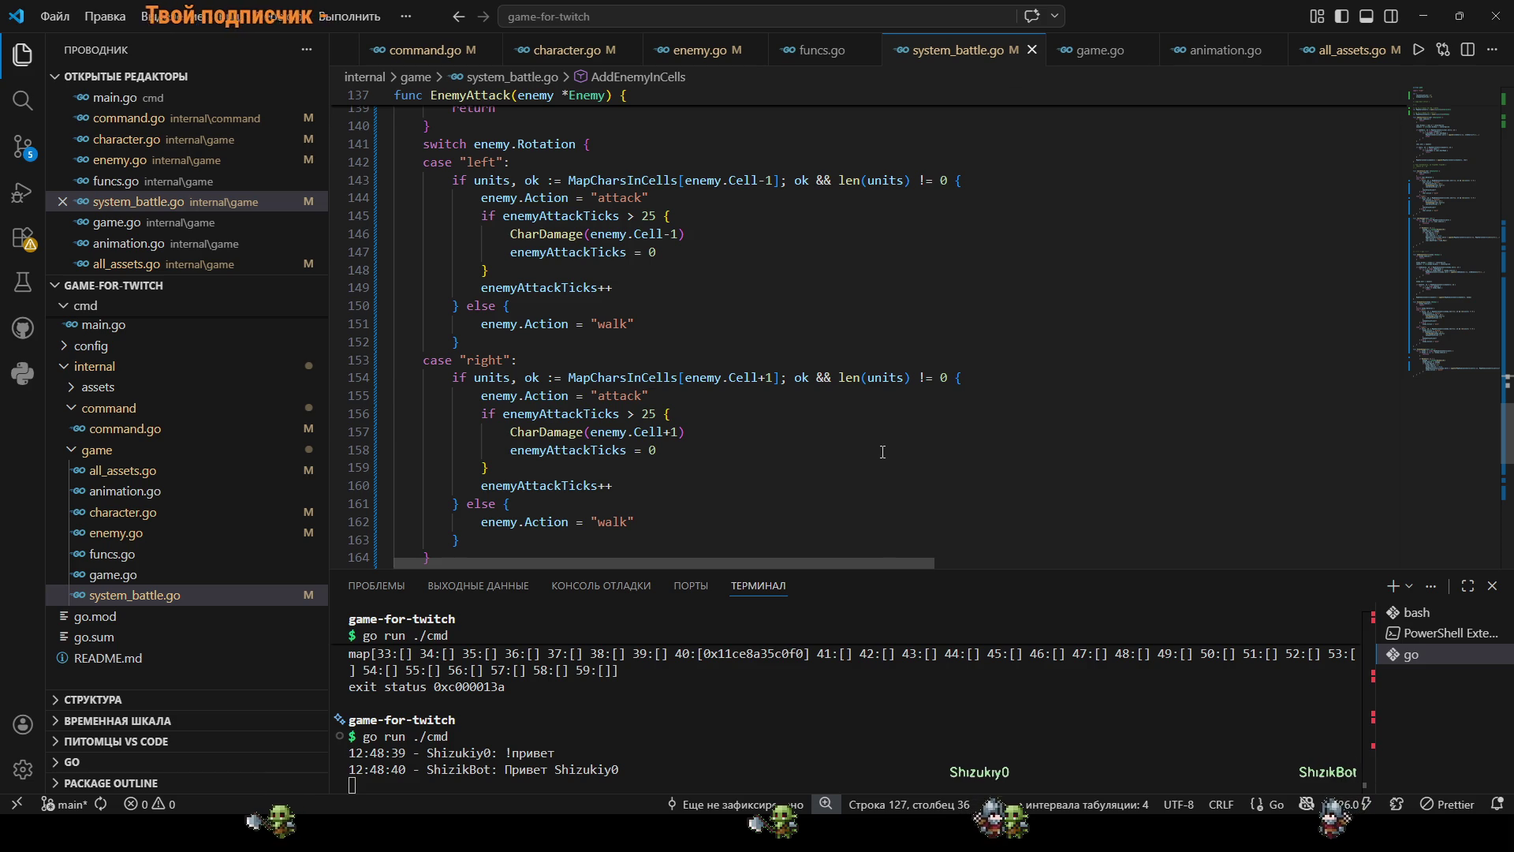
pyautogui.scroll(2, 694, 447)
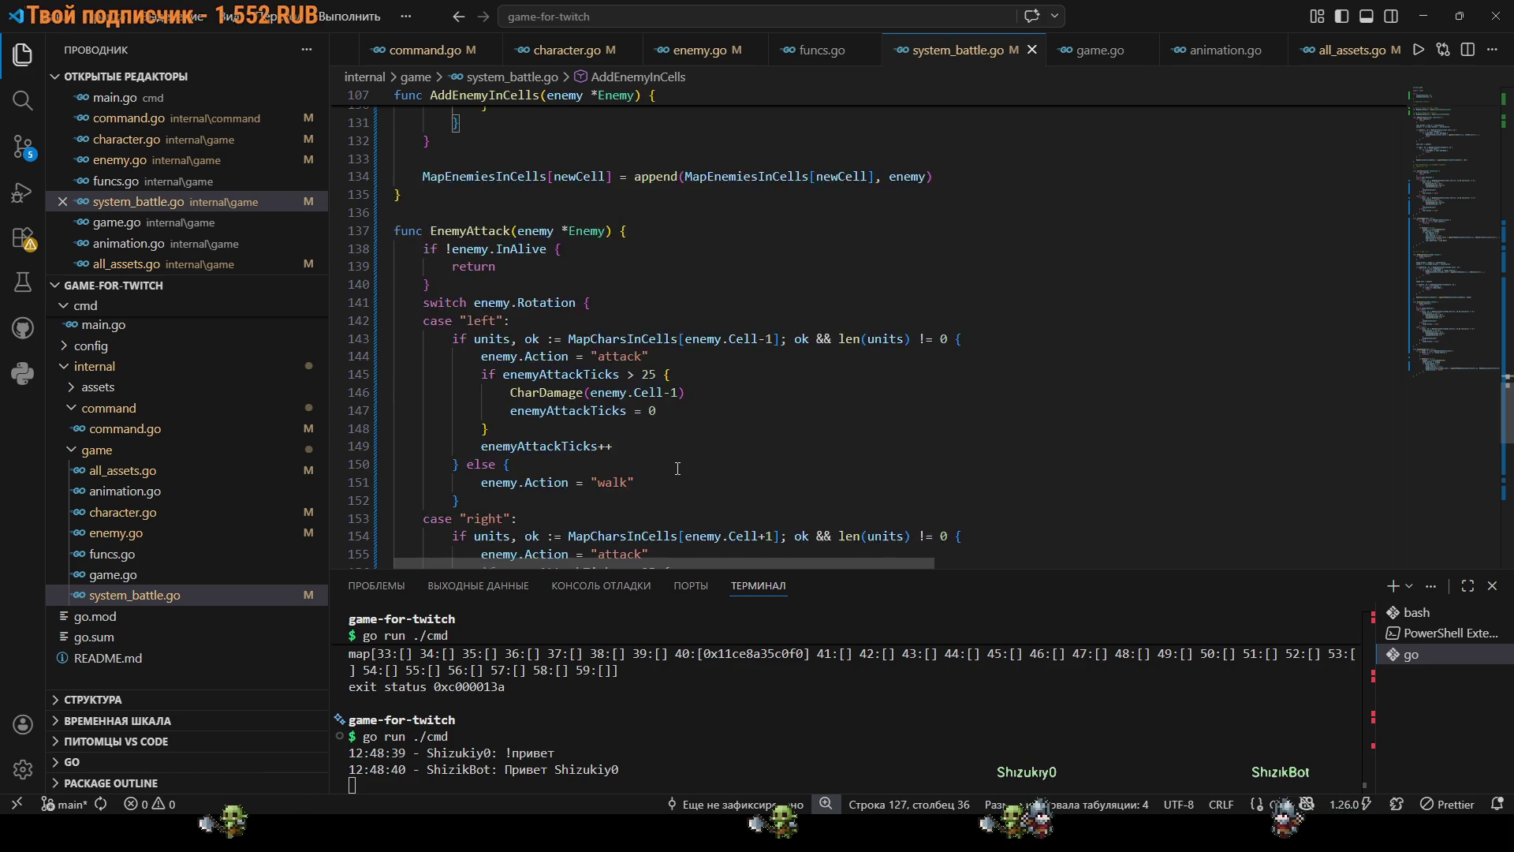
pyautogui.scroll(-2, 634, 349)
pyautogui.click(671, 253)
pyautogui.press('Down')
pyautogui.click(733, 450)
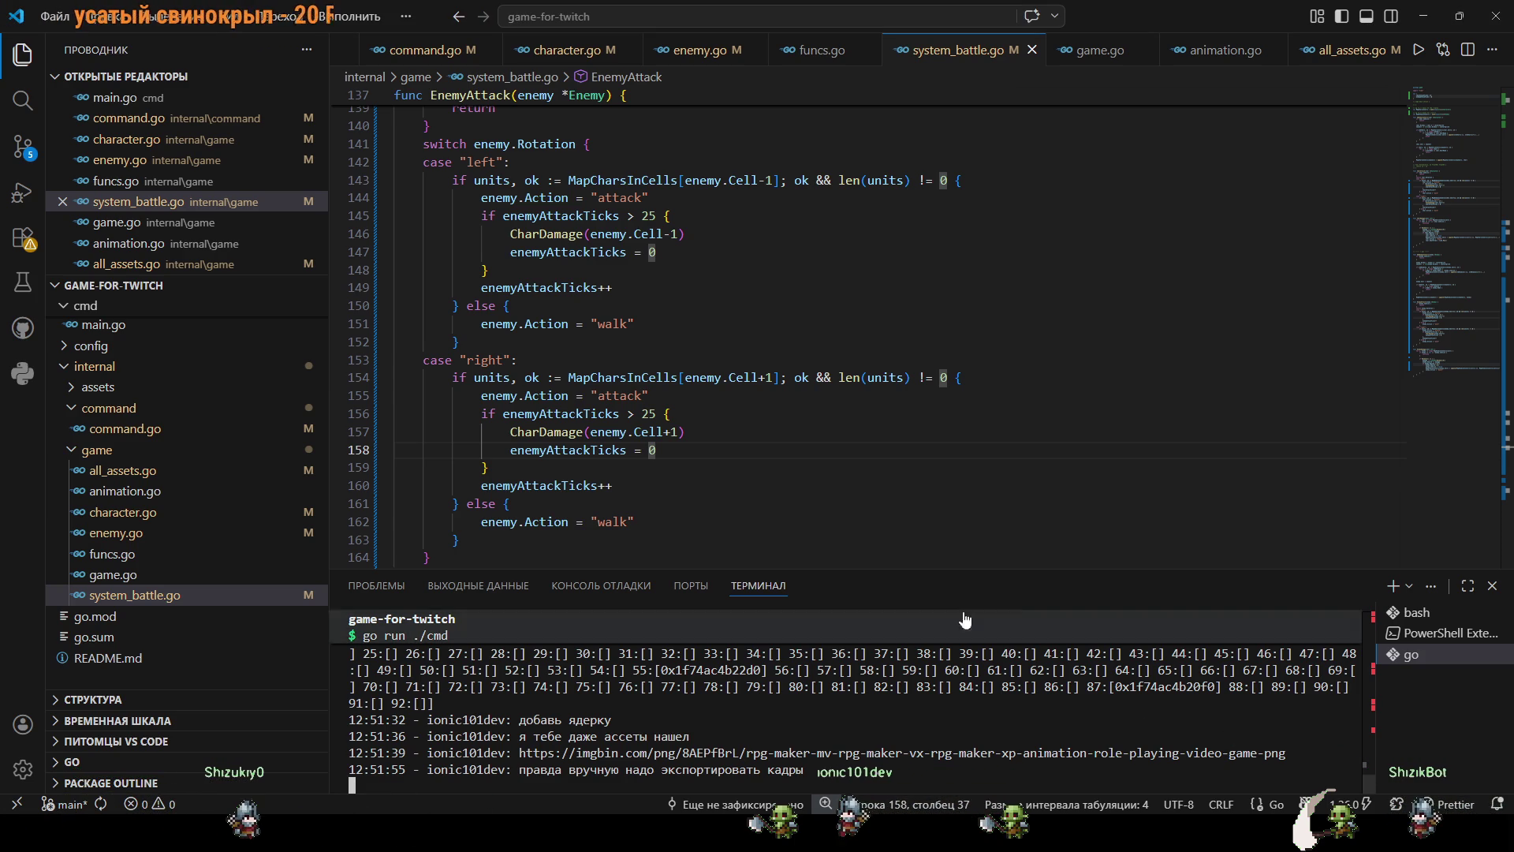
pyautogui.scroll(10, 725, 485)
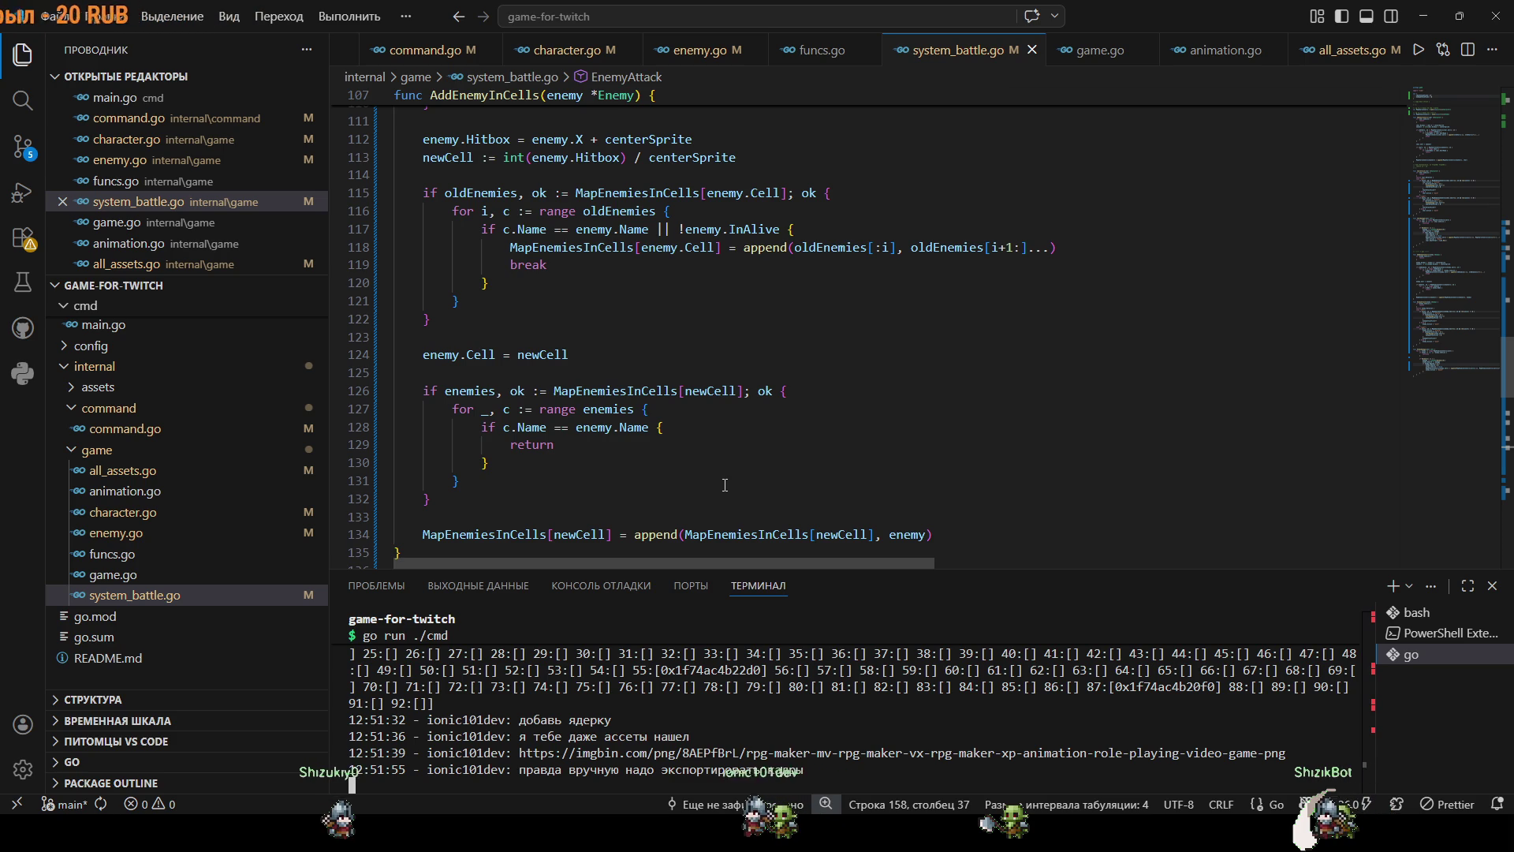
pyautogui.scroll(2, 777, 696)
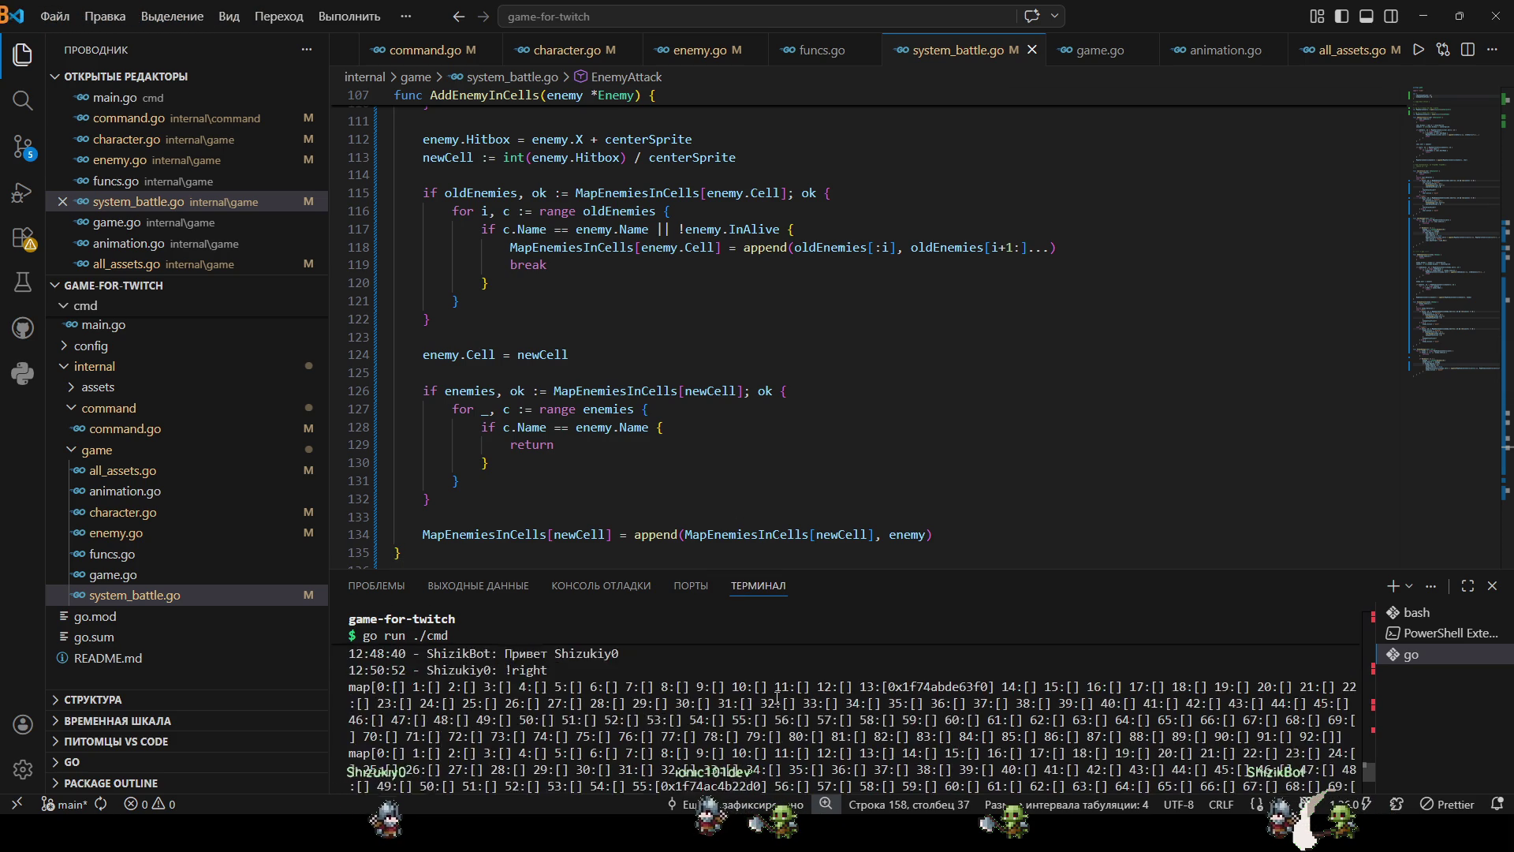
pyautogui.scroll(-3, 818, 427)
pyautogui.scroll(-8, 818, 426)
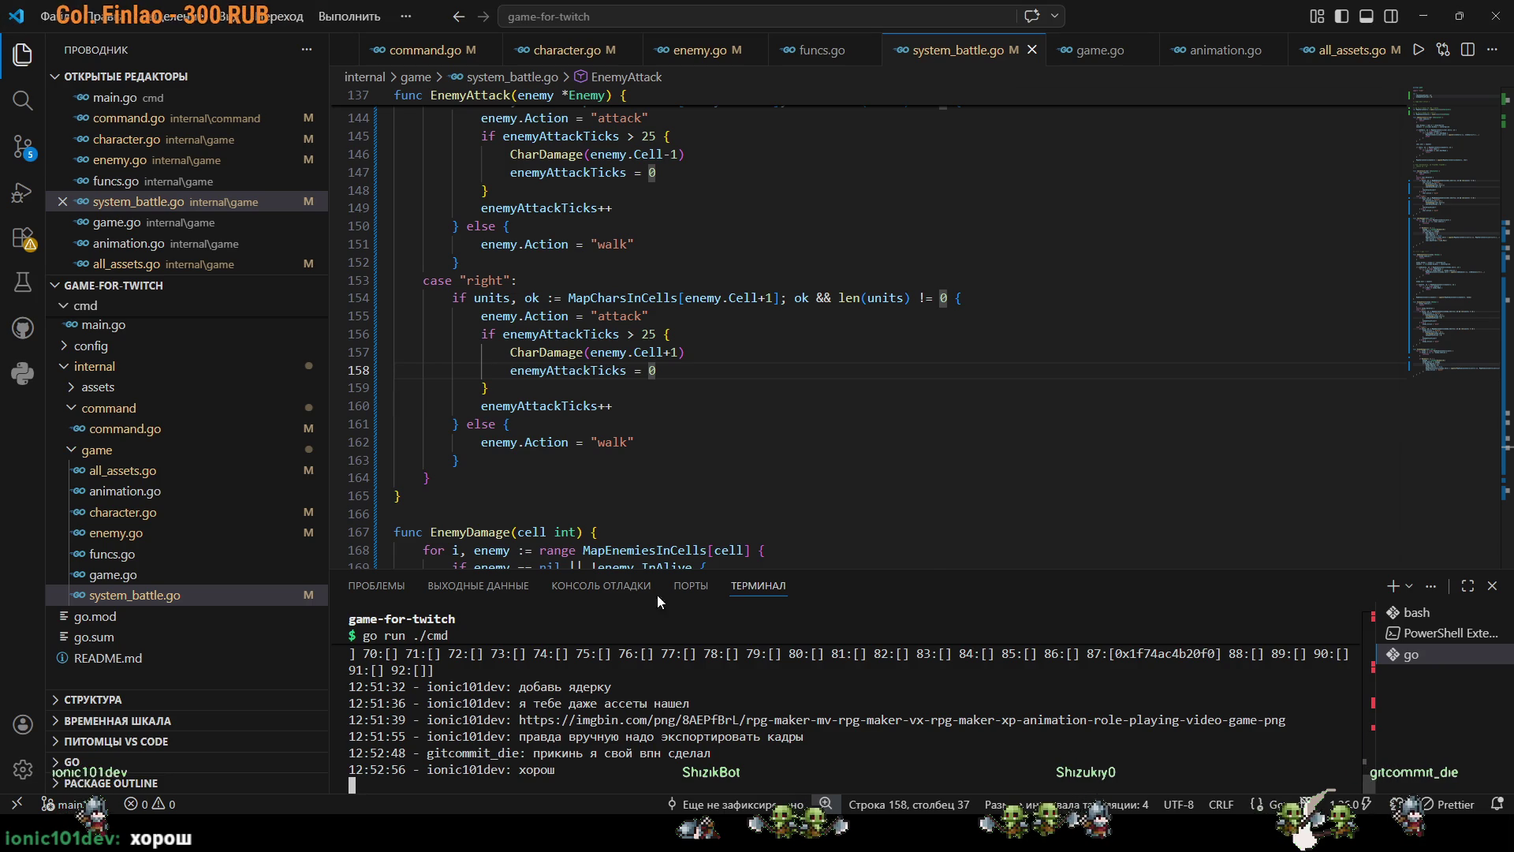
pyautogui.scroll(-5, 647, 394)
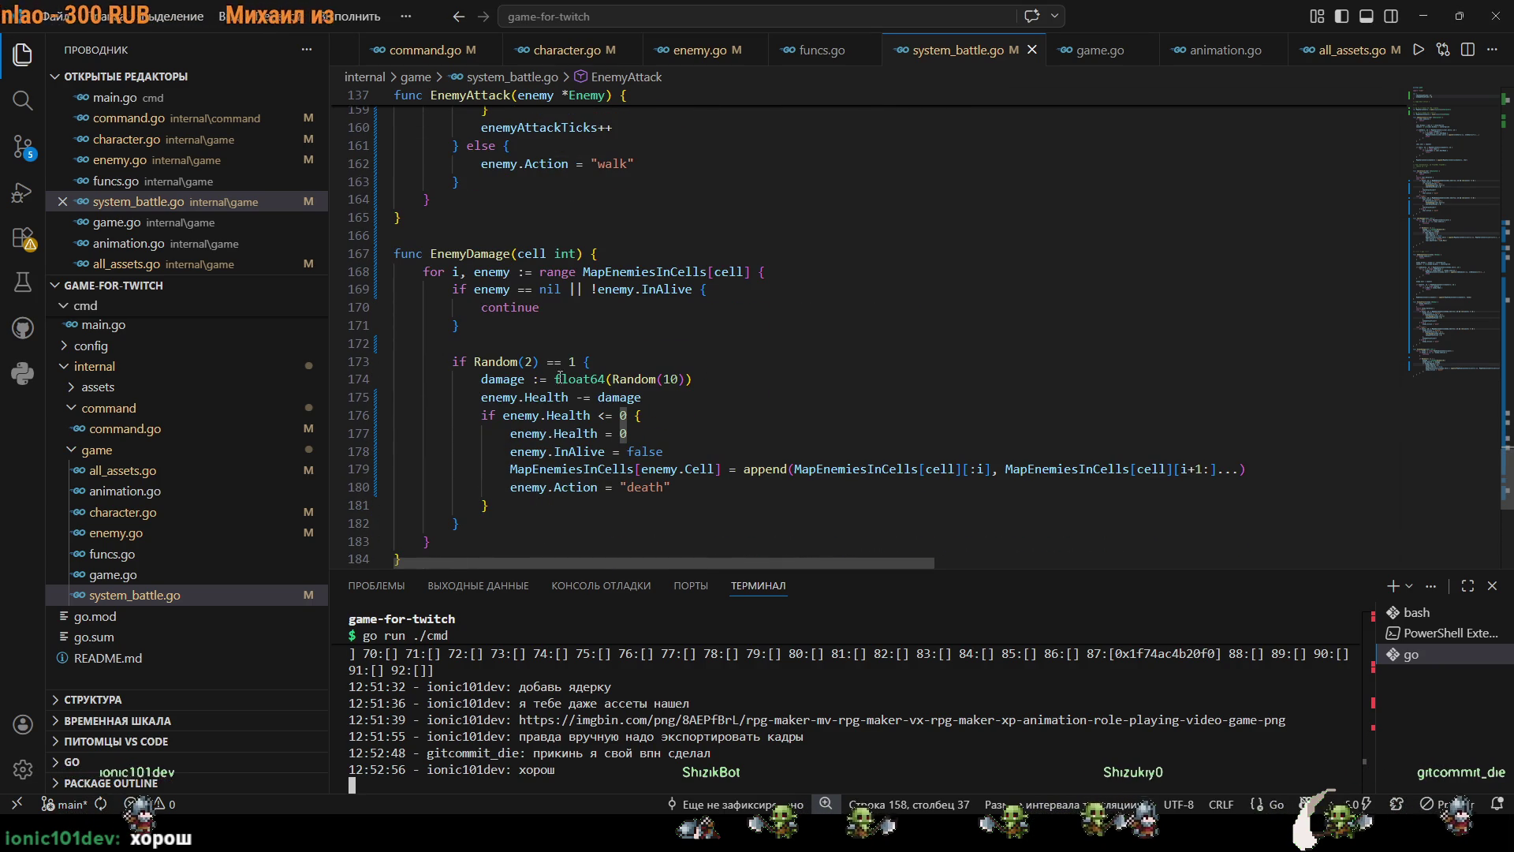
pyautogui.doubleClick(670, 380)
pyautogui.moveTo(670, 387); pyautogui.dragTo(679, 387)
pyautogui.click(681, 400)
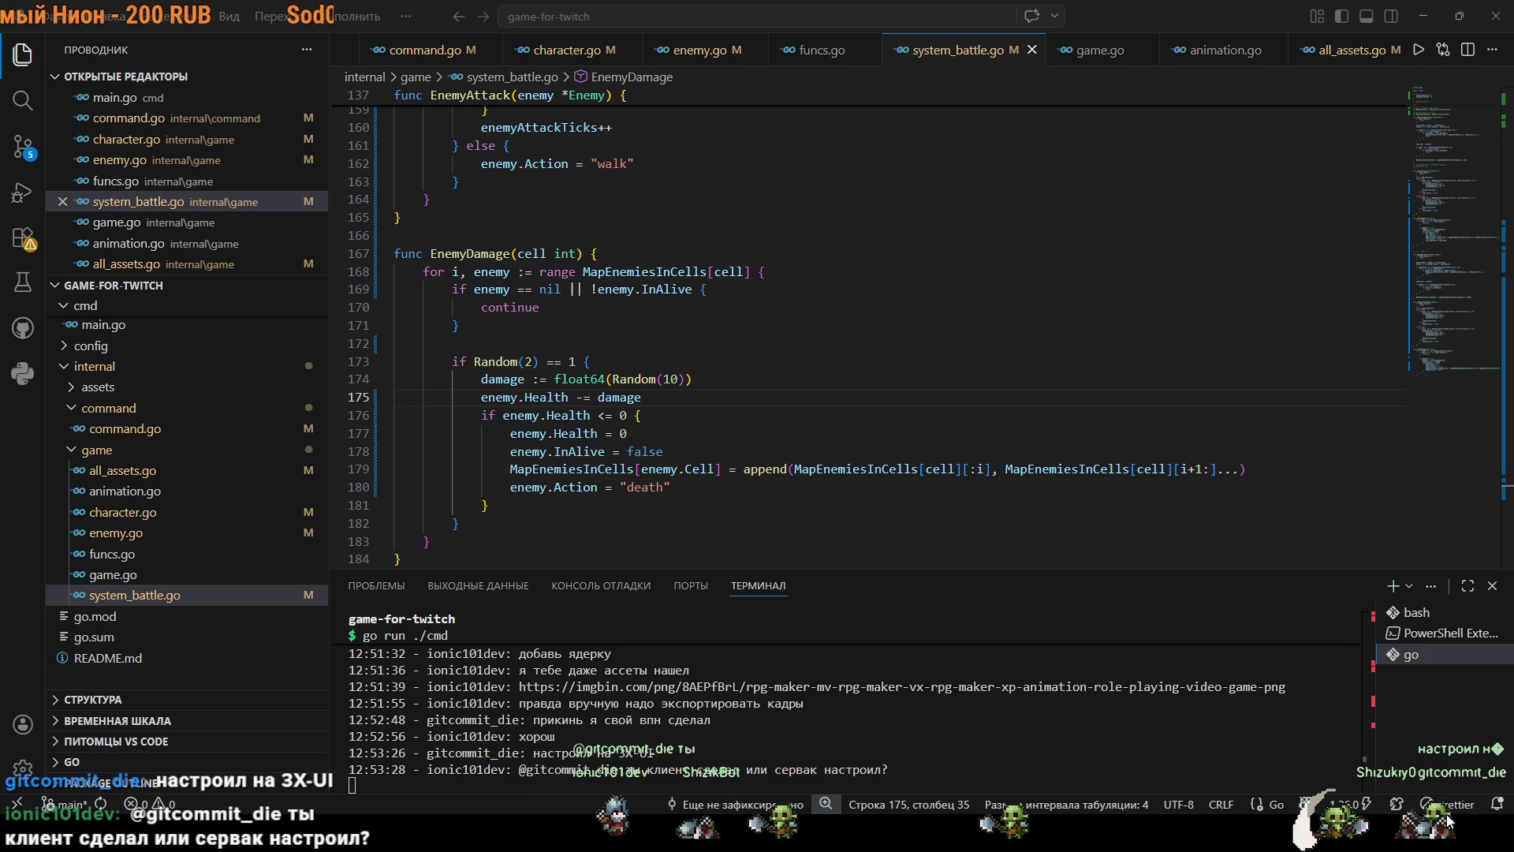
pyautogui.scroll(15, 802, 518)
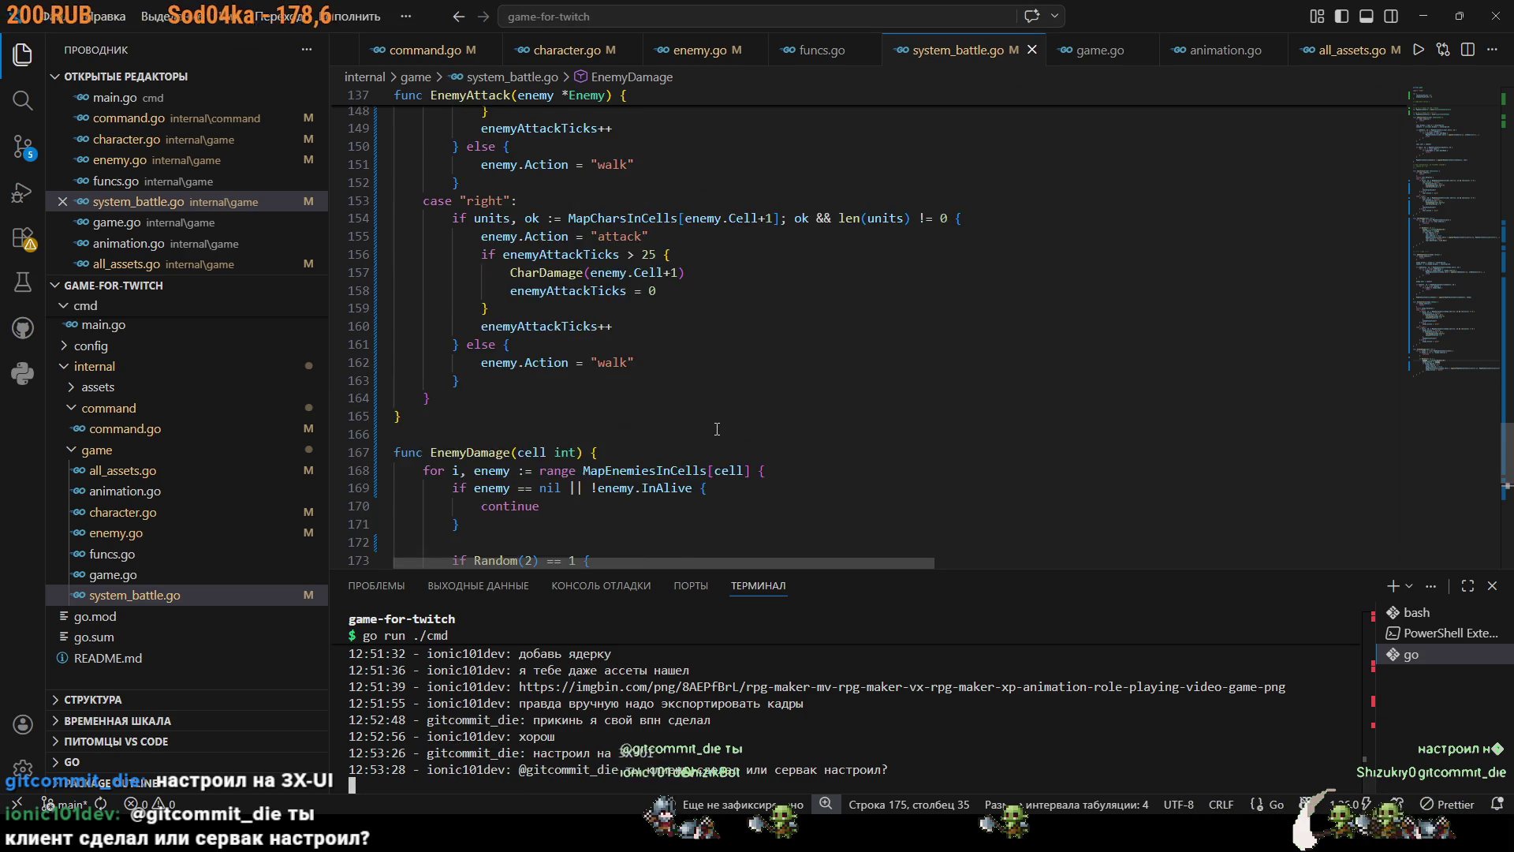
pyautogui.scroll(8, 698, 408)
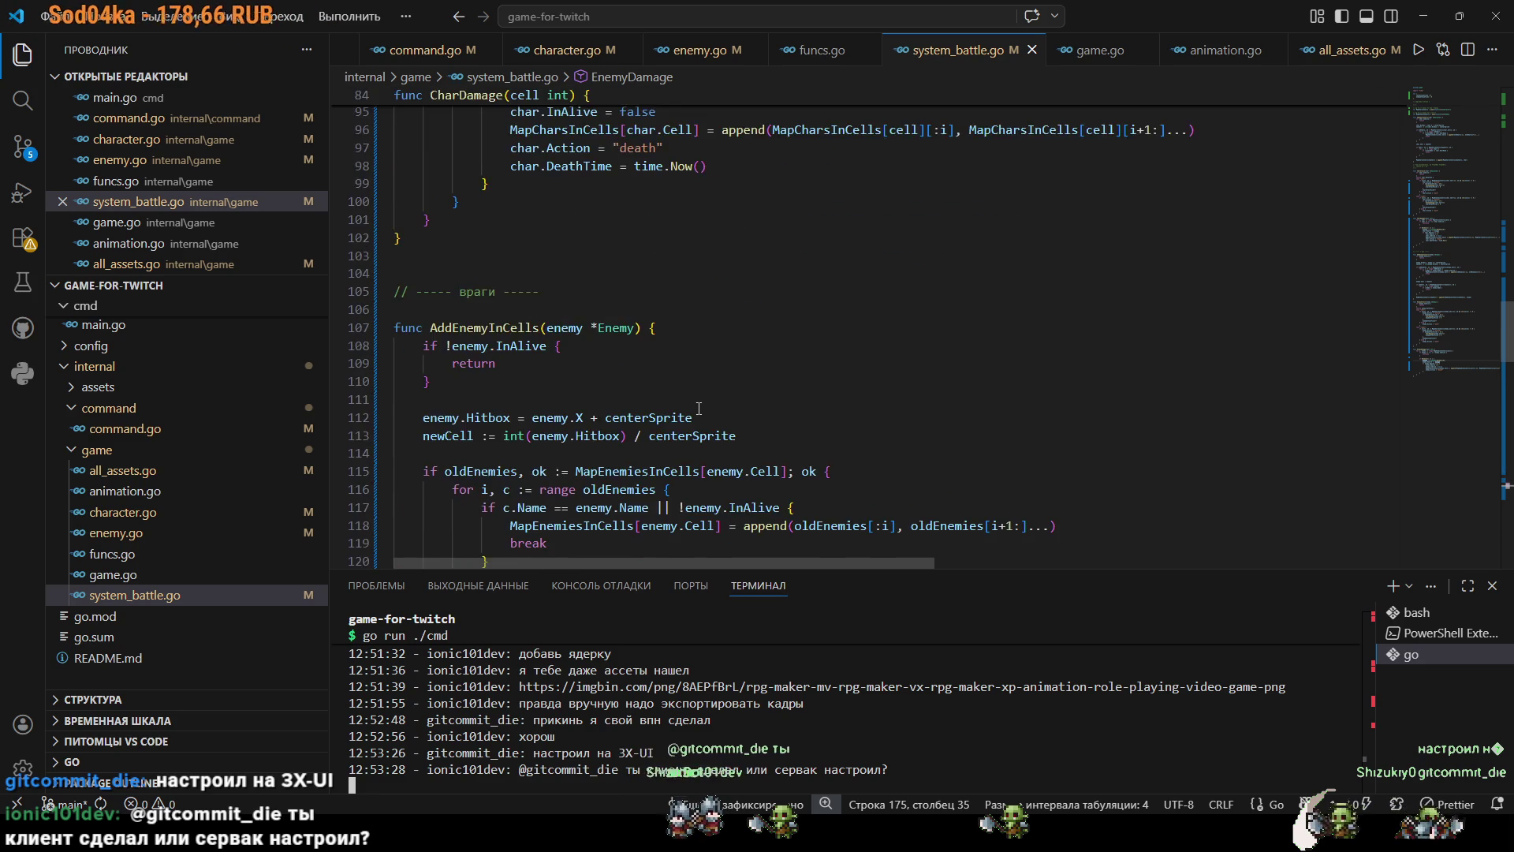
pyautogui.scroll(-14, 694, 404)
pyautogui.scroll(-12, 692, 402)
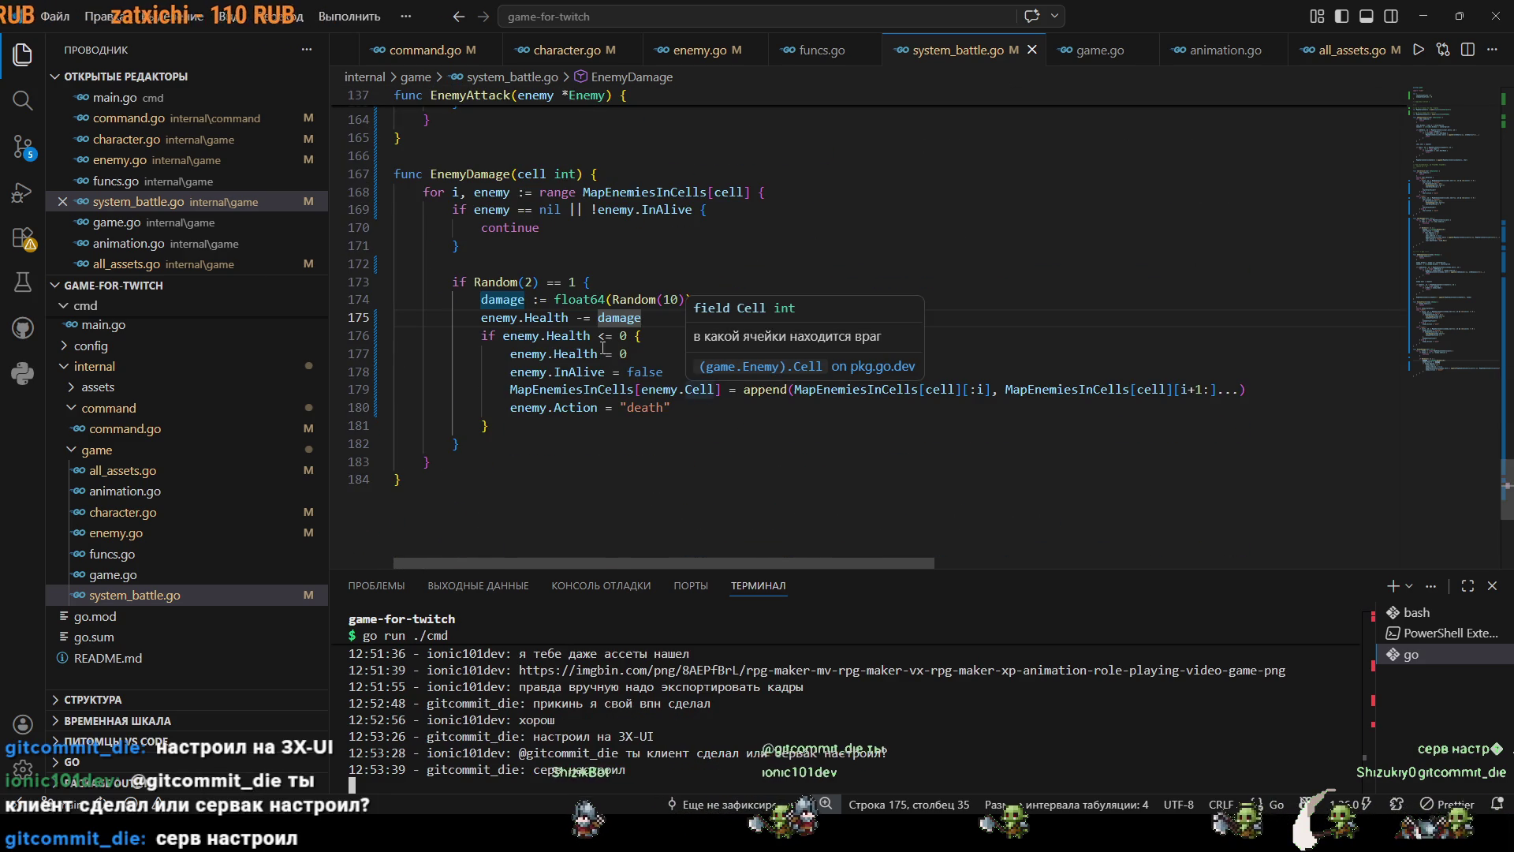
pyautogui.moveTo(598, 336); pyautogui.dragTo(637, 336)
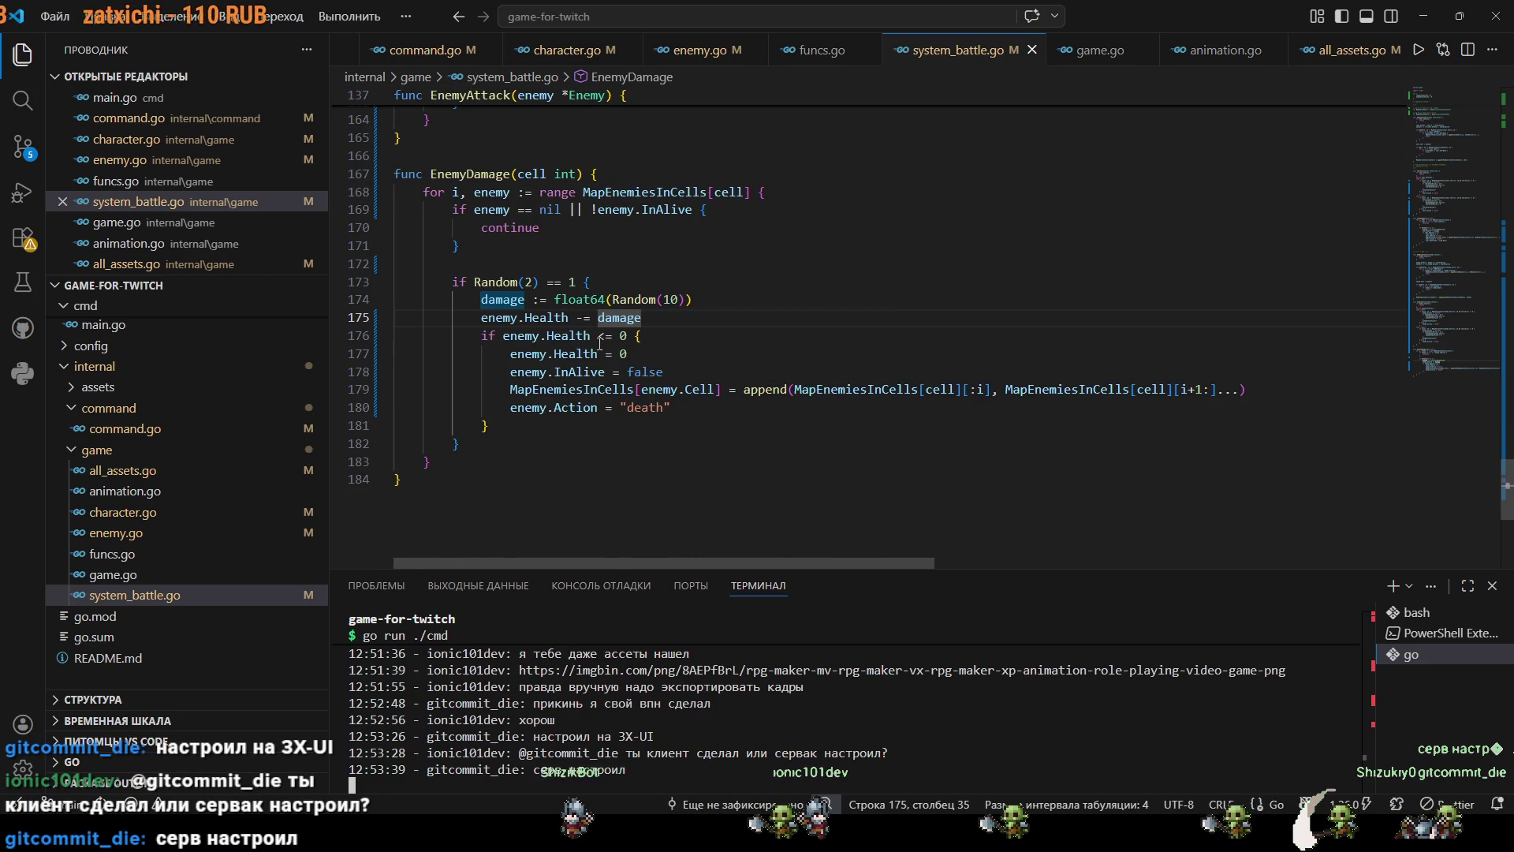
pyautogui.click(662, 440)
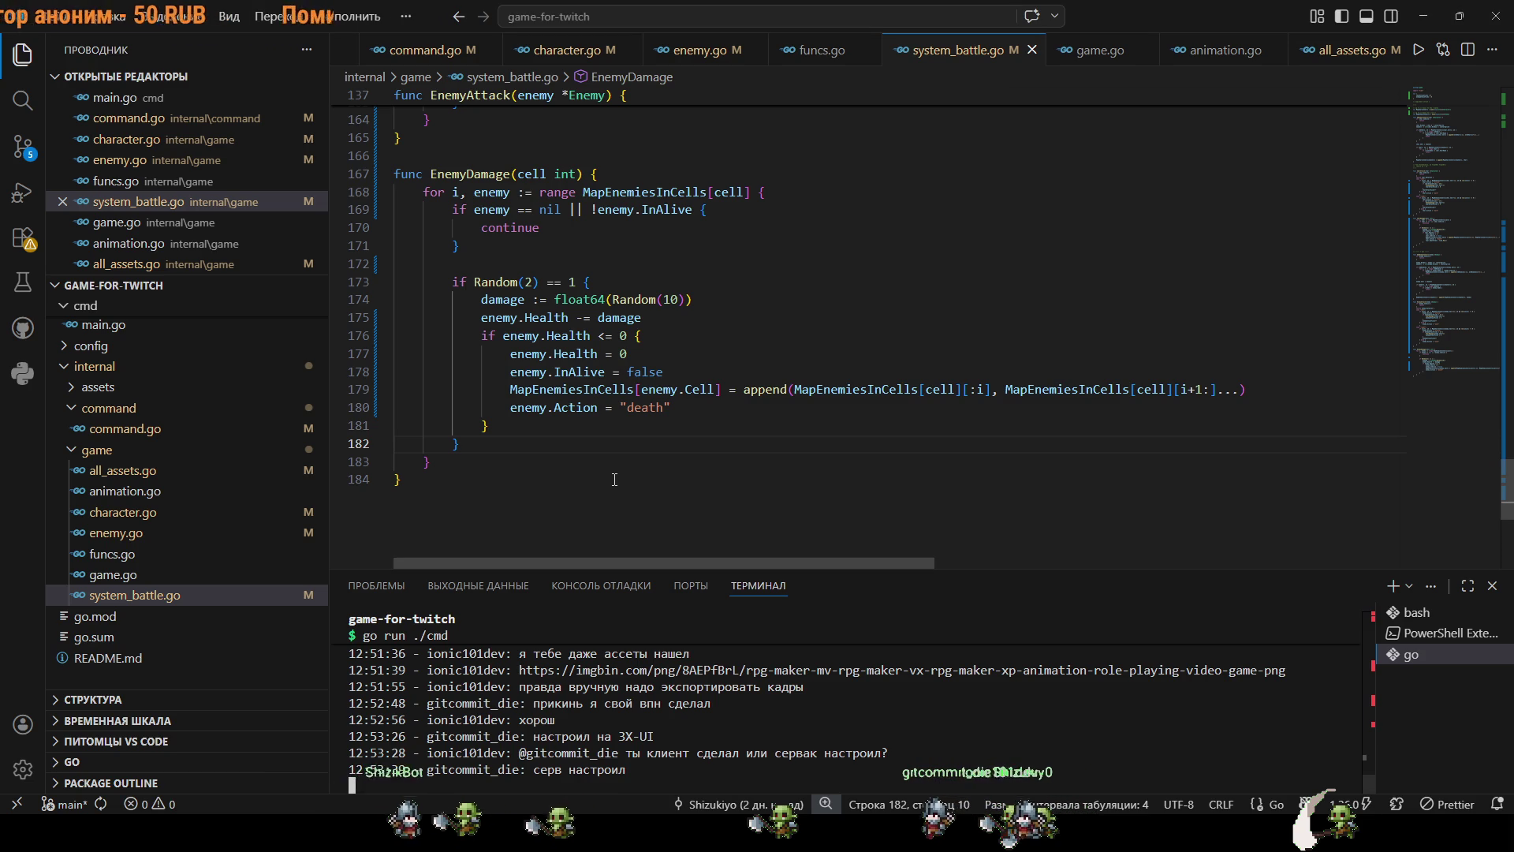
pyautogui.scroll(4, 687, 425)
pyautogui.scroll(15, 679, 418)
pyautogui.scroll(4, 662, 414)
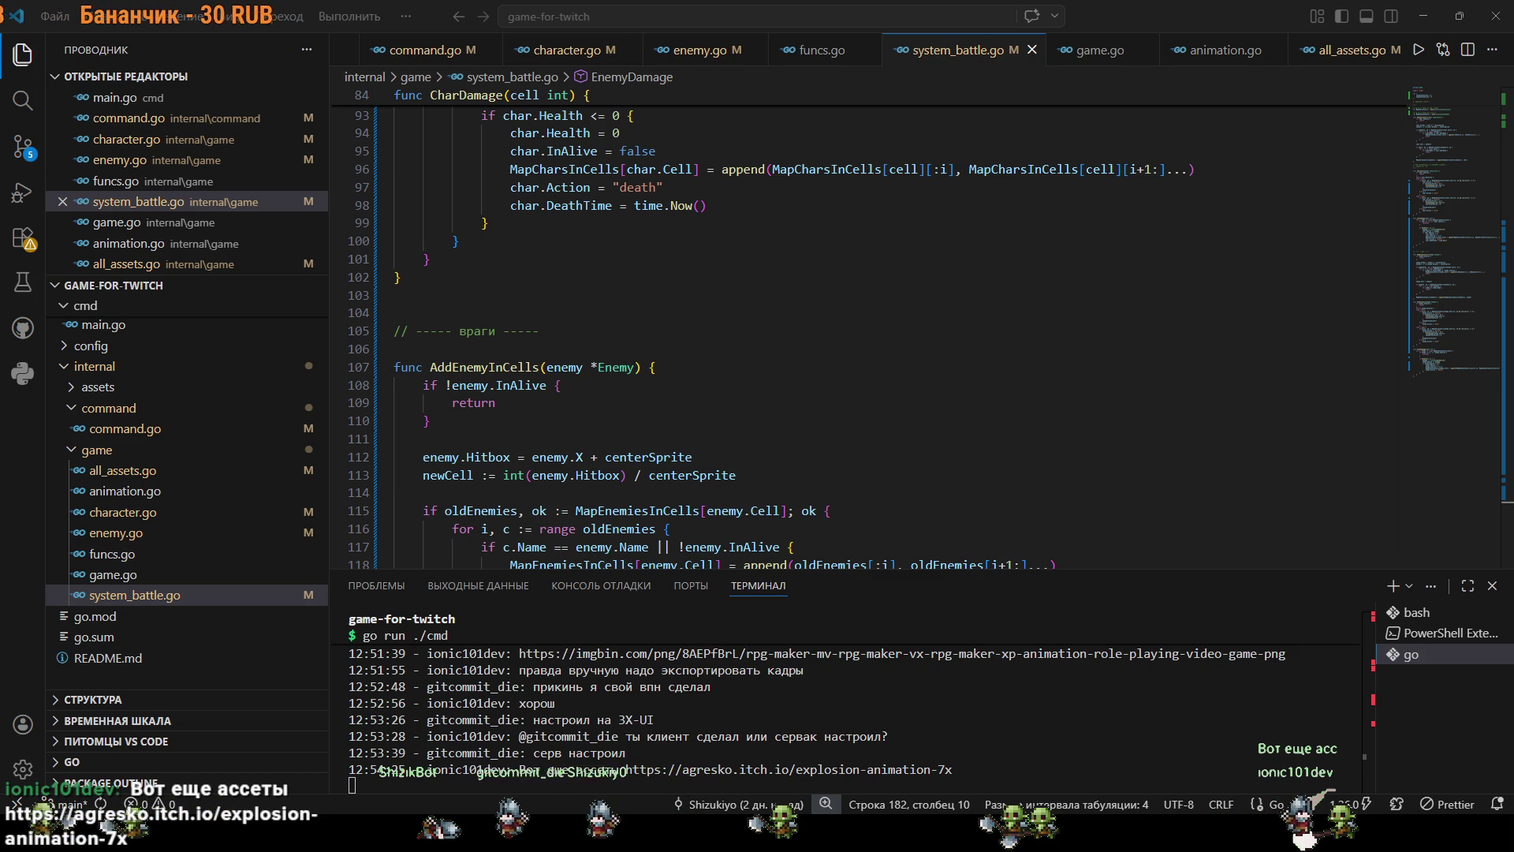
# Delete the empty line 104 in system_battle.go.
pyautogui.scroll(3, 438, 488)
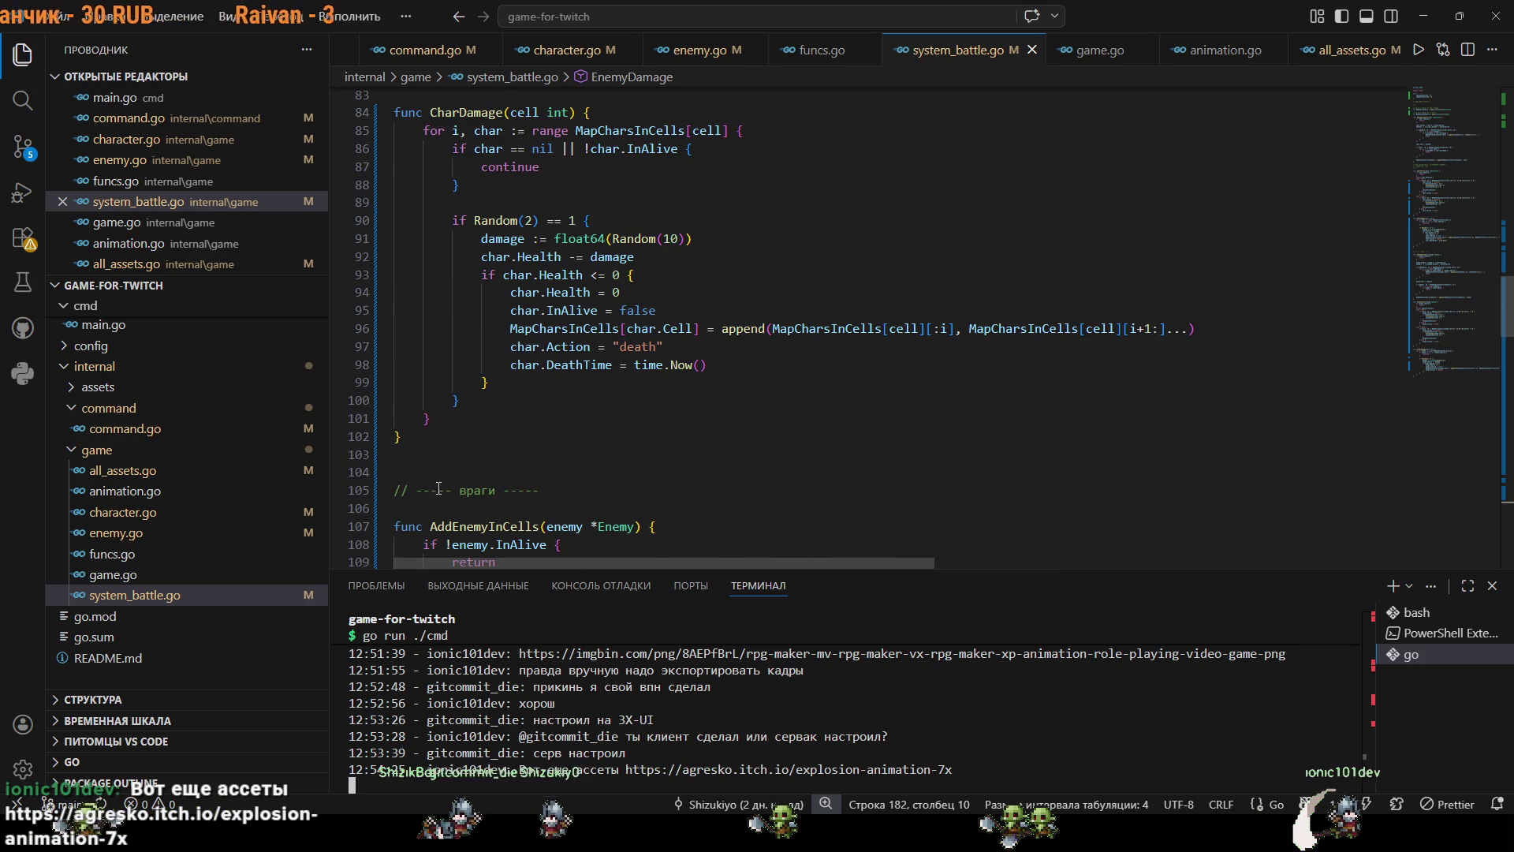
pyautogui.click(436, 473)
pyautogui.press('BackSpace')
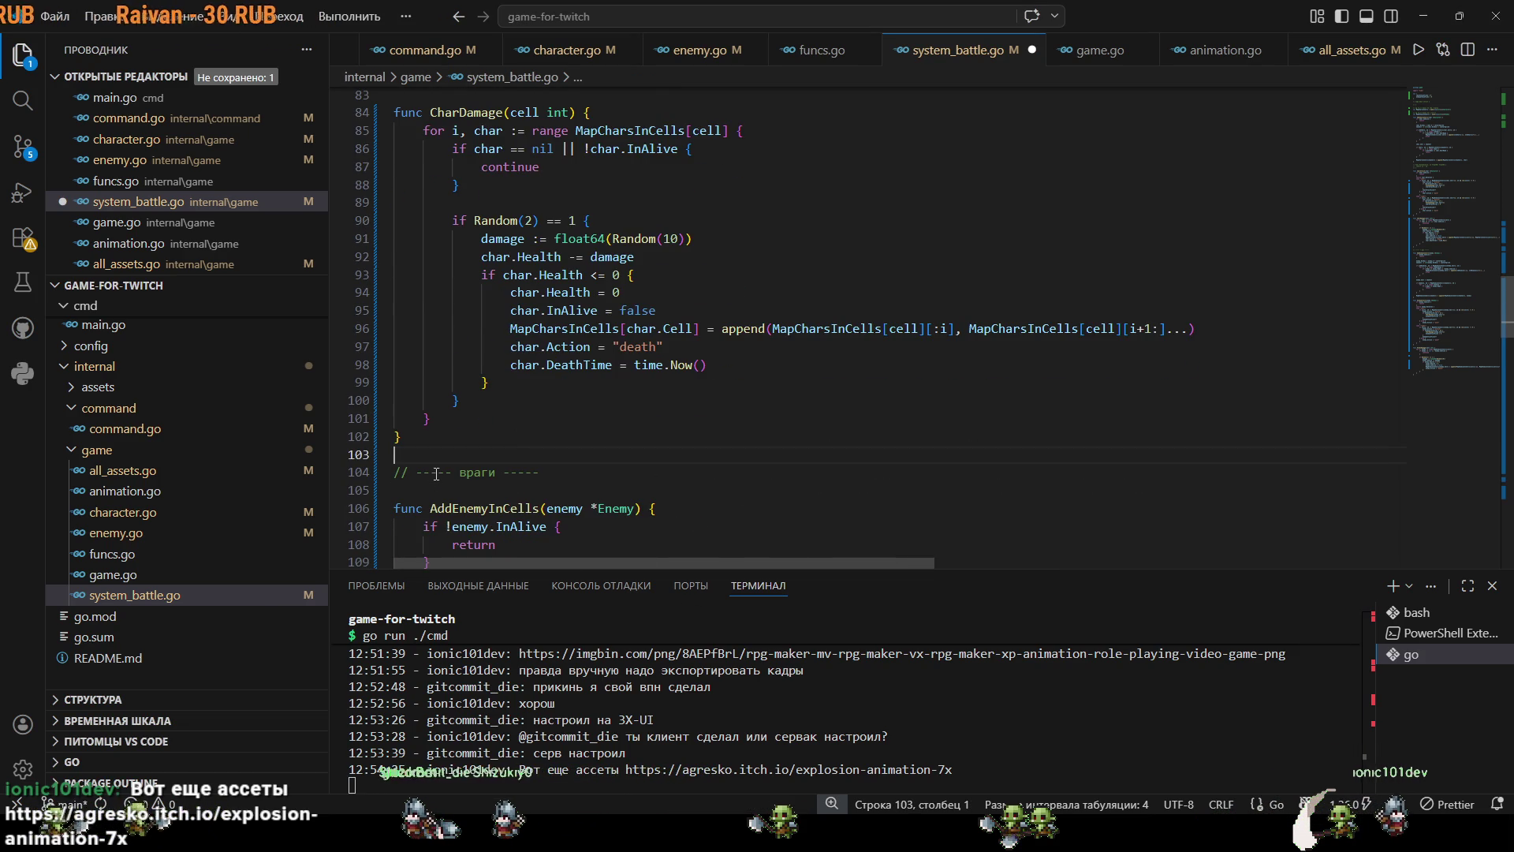
# Search for DeathTime uses, landing on the revive check at line 95 of character.go.
pyautogui.scroll(5, 714, 446)
pyautogui.scroll(5, 679, 218)
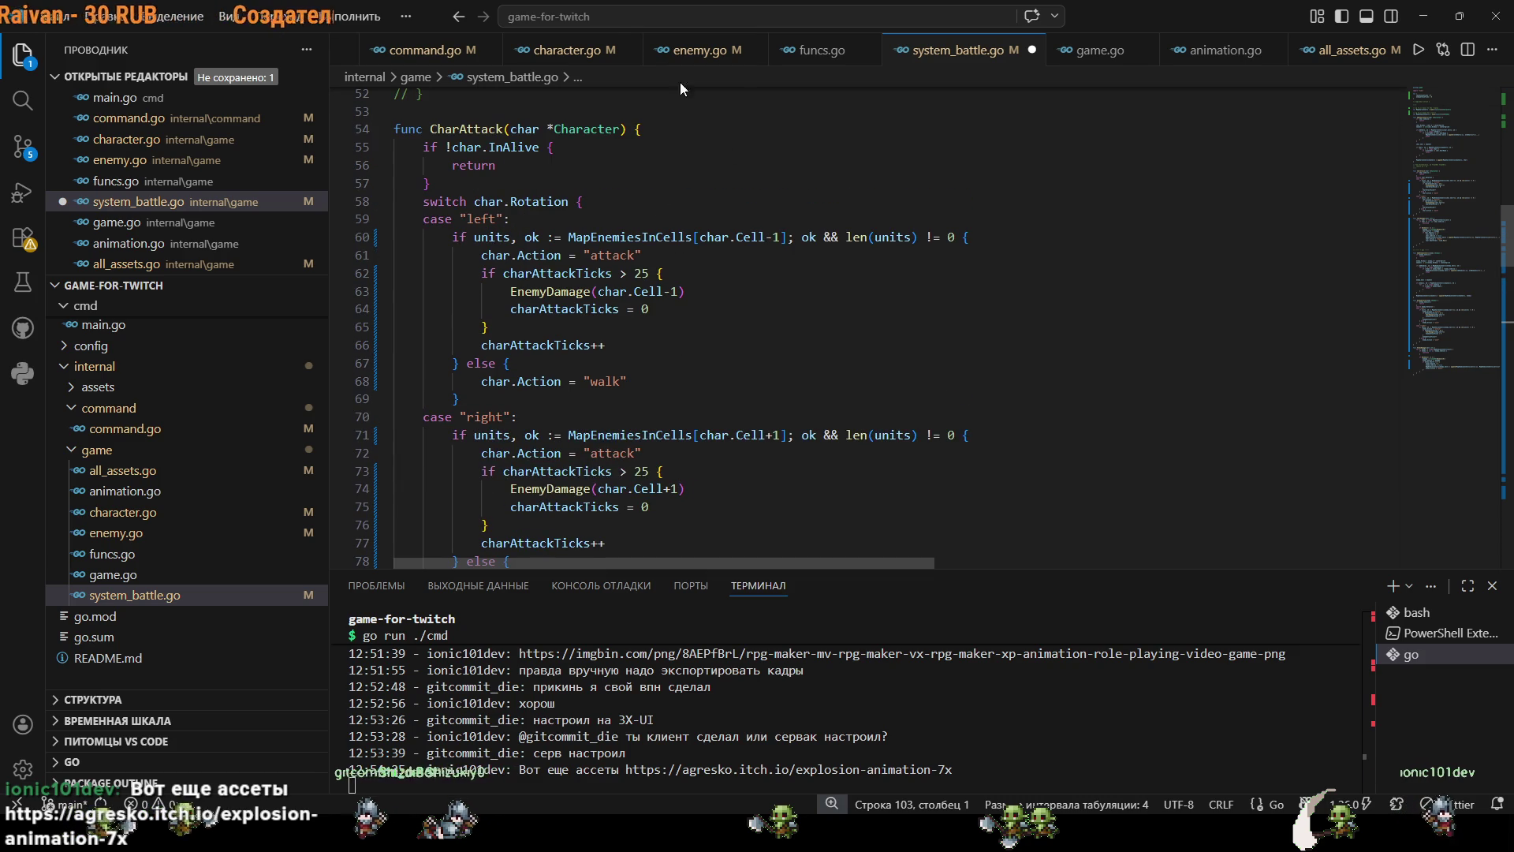
pyautogui.hotkey('ctrl', 'Tab')
pyautogui.scroll(20, 876, 227)
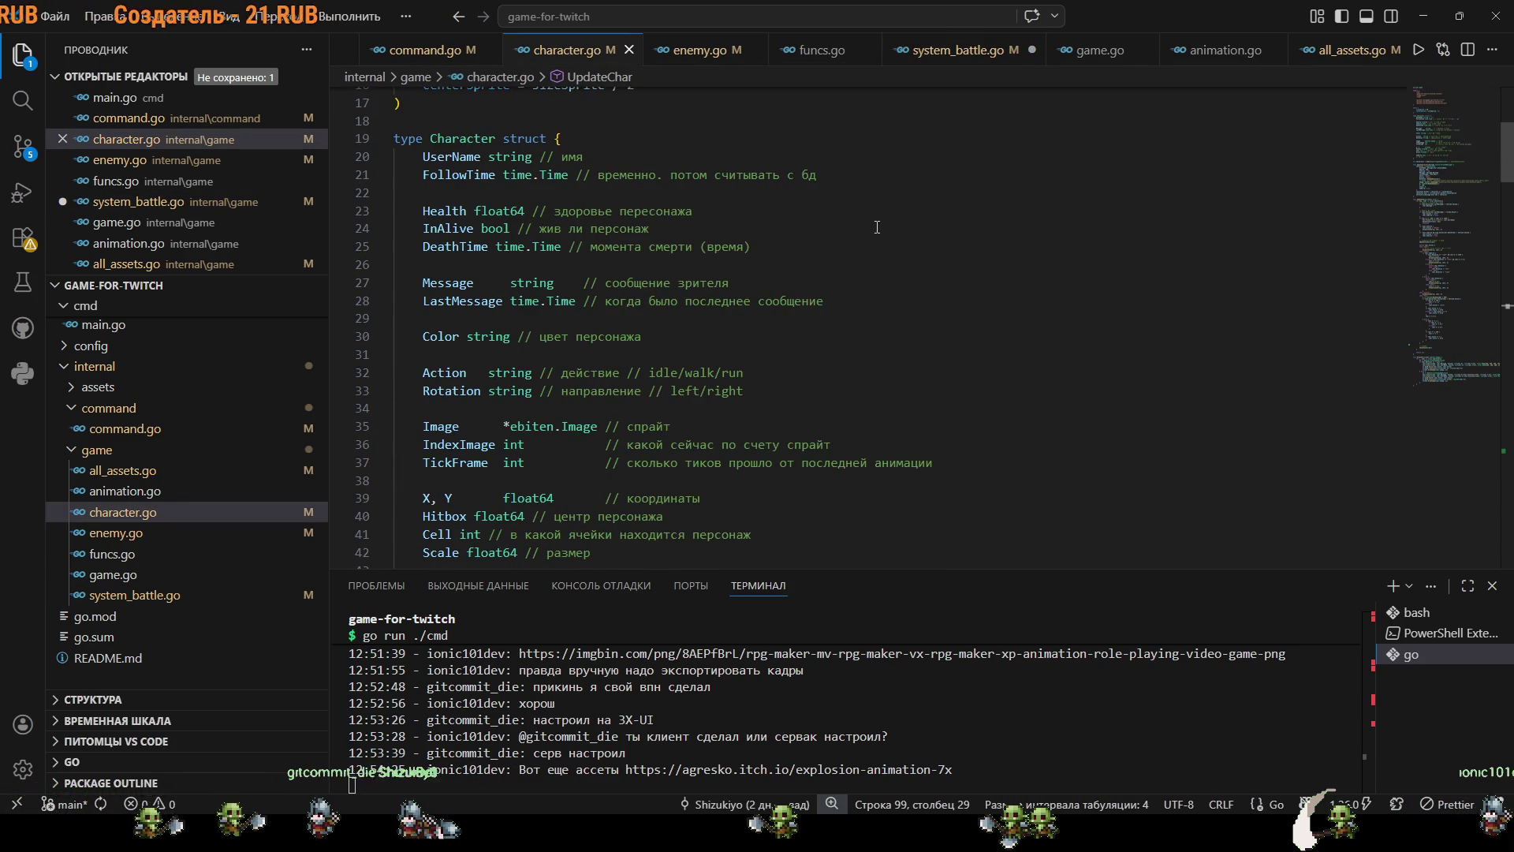
pyautogui.doubleClick(455, 247)
pyautogui.hotkey('ctrl', 'f')
pyautogui.hotkey('ctrl', 'Tab')
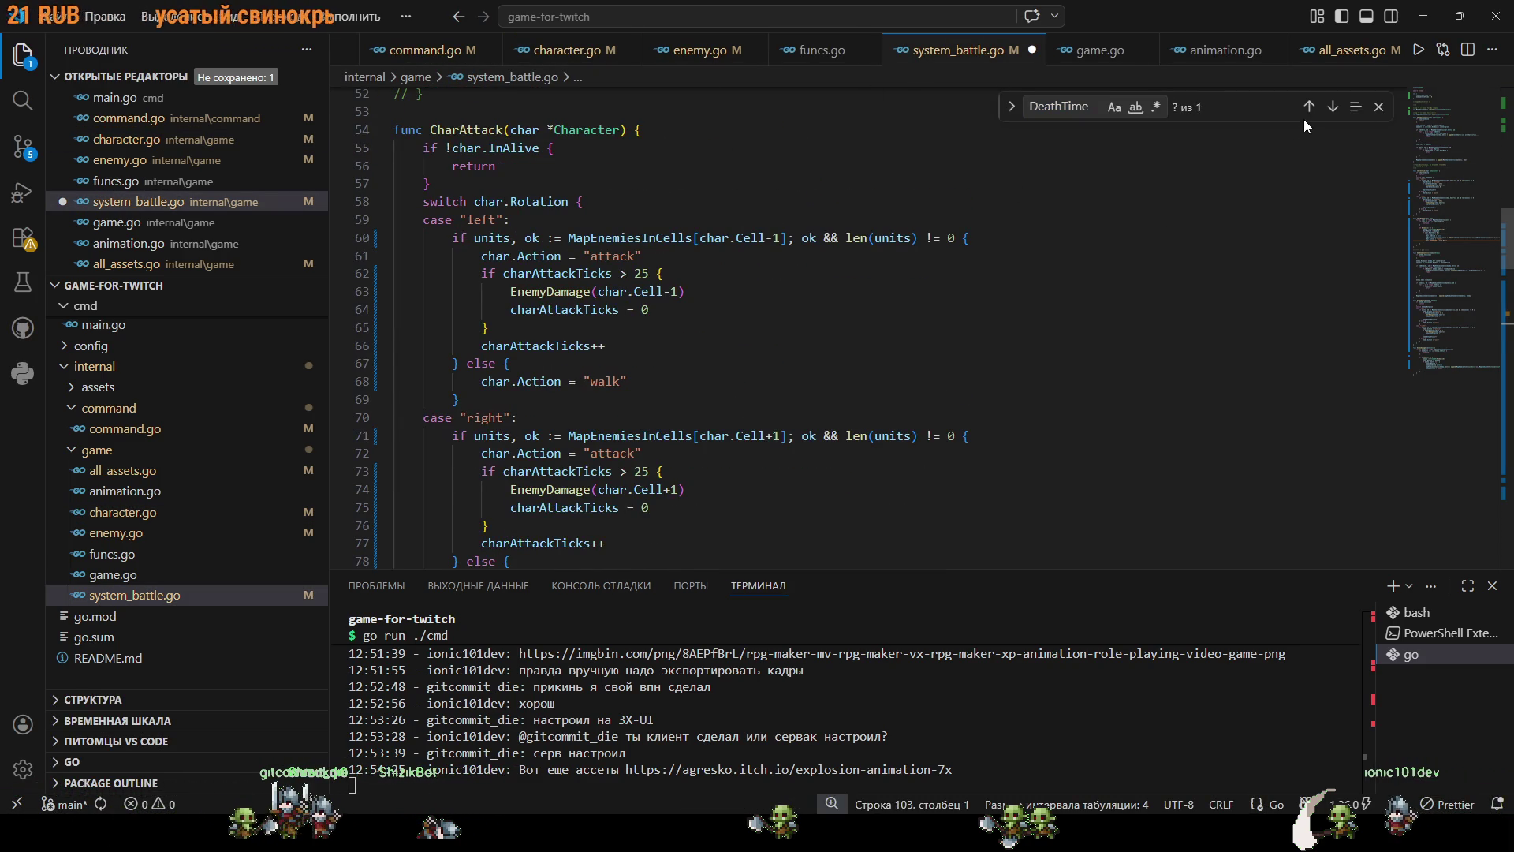
pyautogui.click(1308, 108)
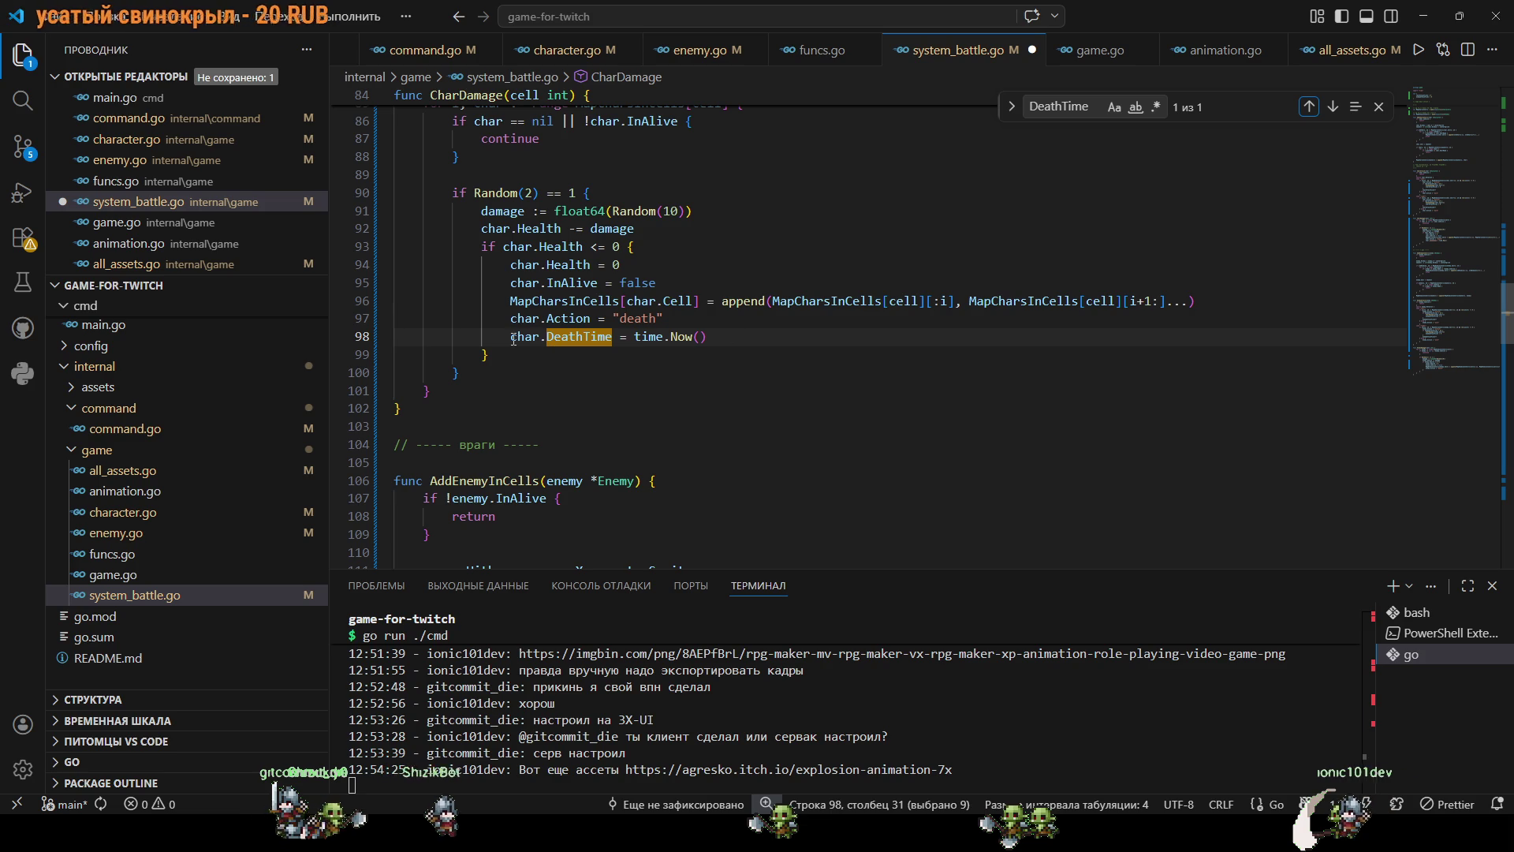
pyautogui.hotkey('ctrl', 'Tab')
pyautogui.click(1332, 107)
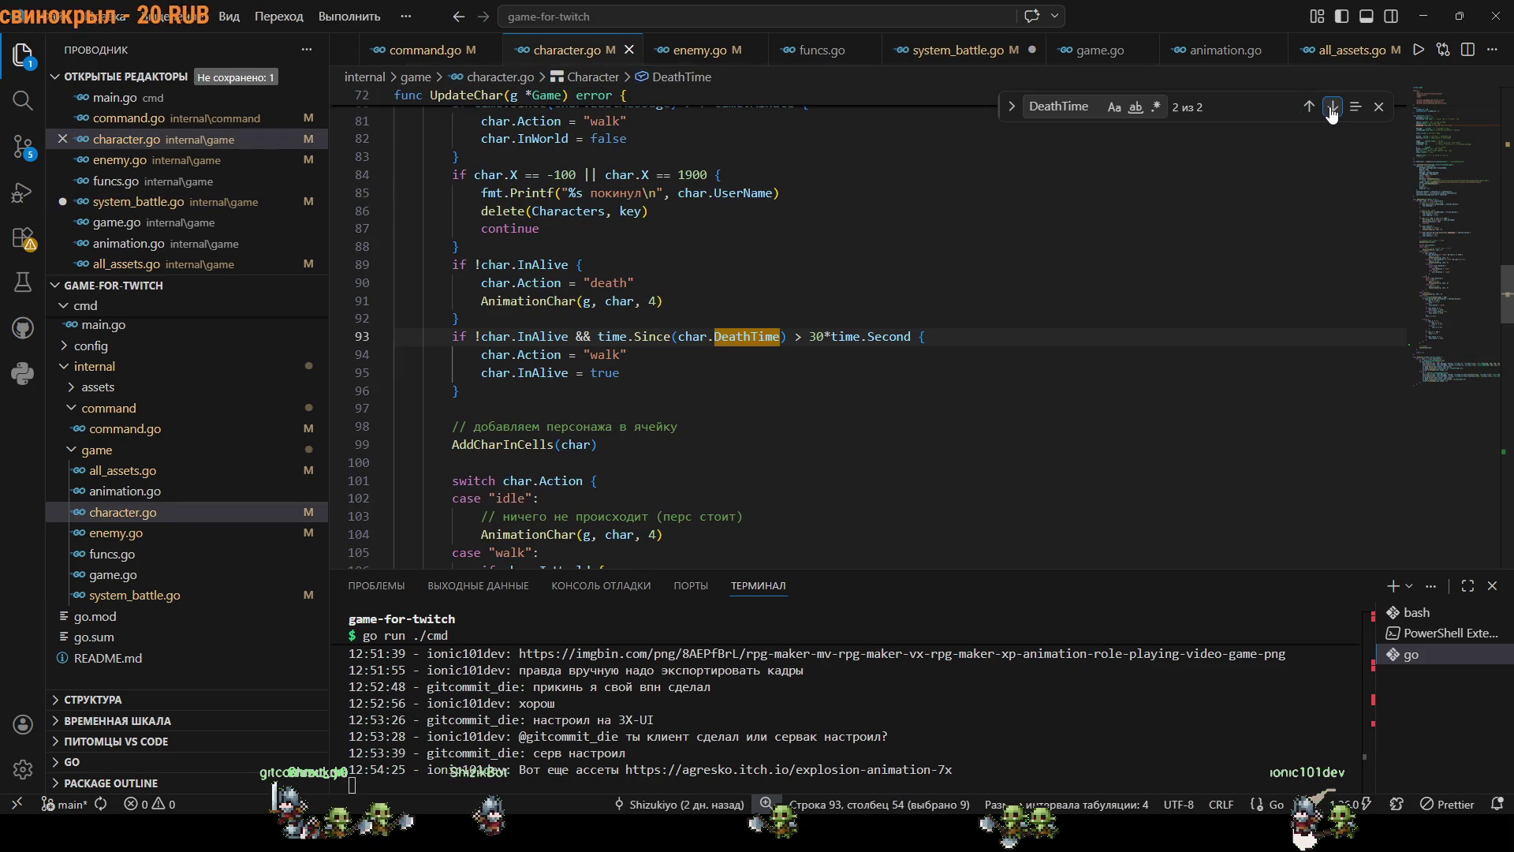
pyautogui.press('Escape')
pyautogui.click(681, 371)
# Add a char.Health = 100 line after the revive line in UpdateChar.
pyautogui.press('Return')
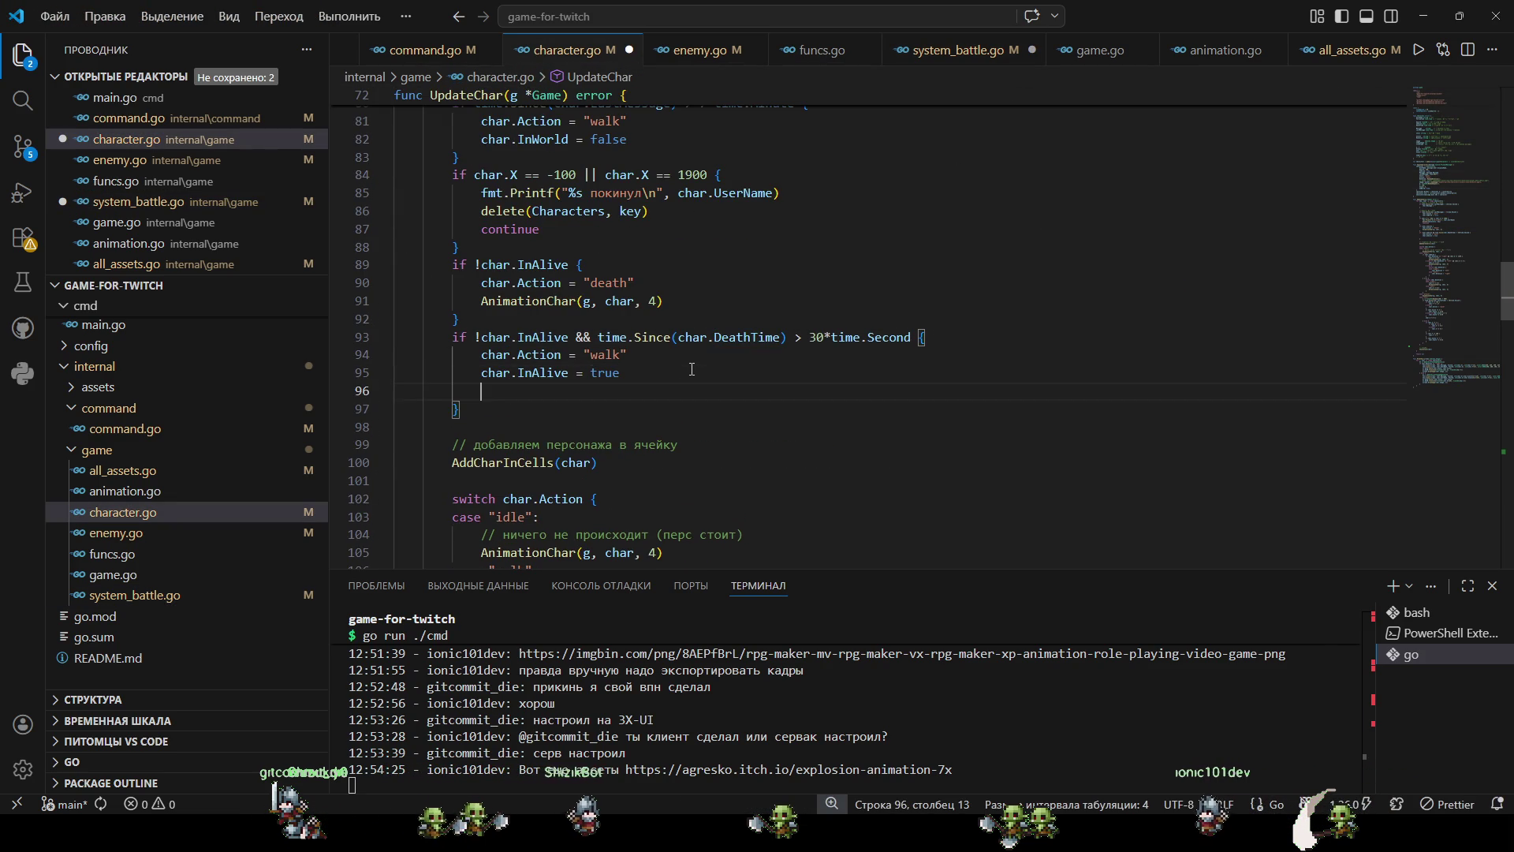
pyautogui.write('cpo')
pyautogui.press('BackSpace')
pyautogui.press('BackSpace')
pyautogui.write('char')
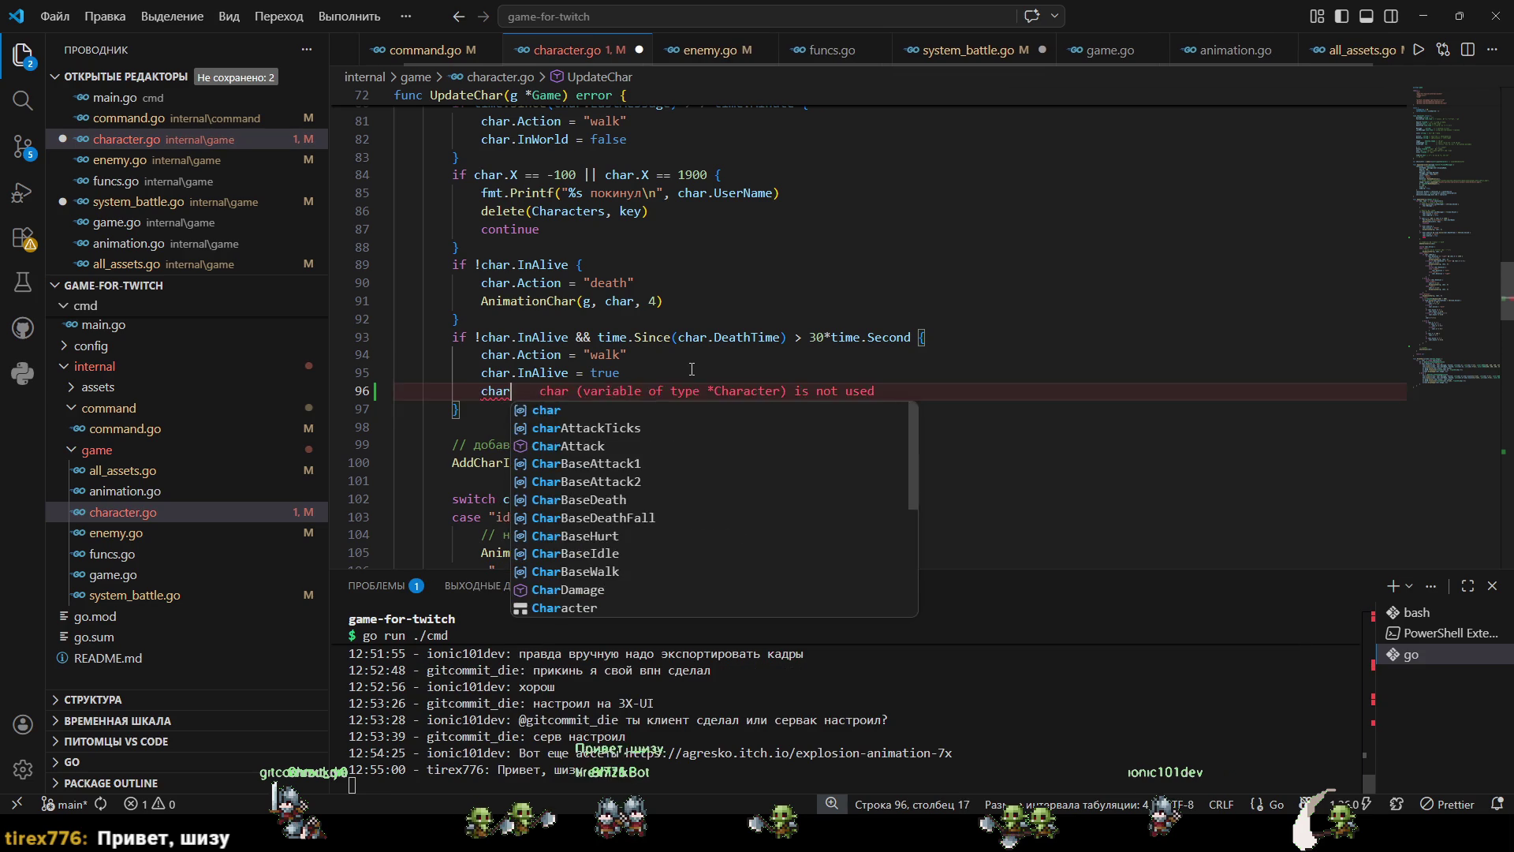
pyautogui.write('.He')
pyautogui.press('Return')
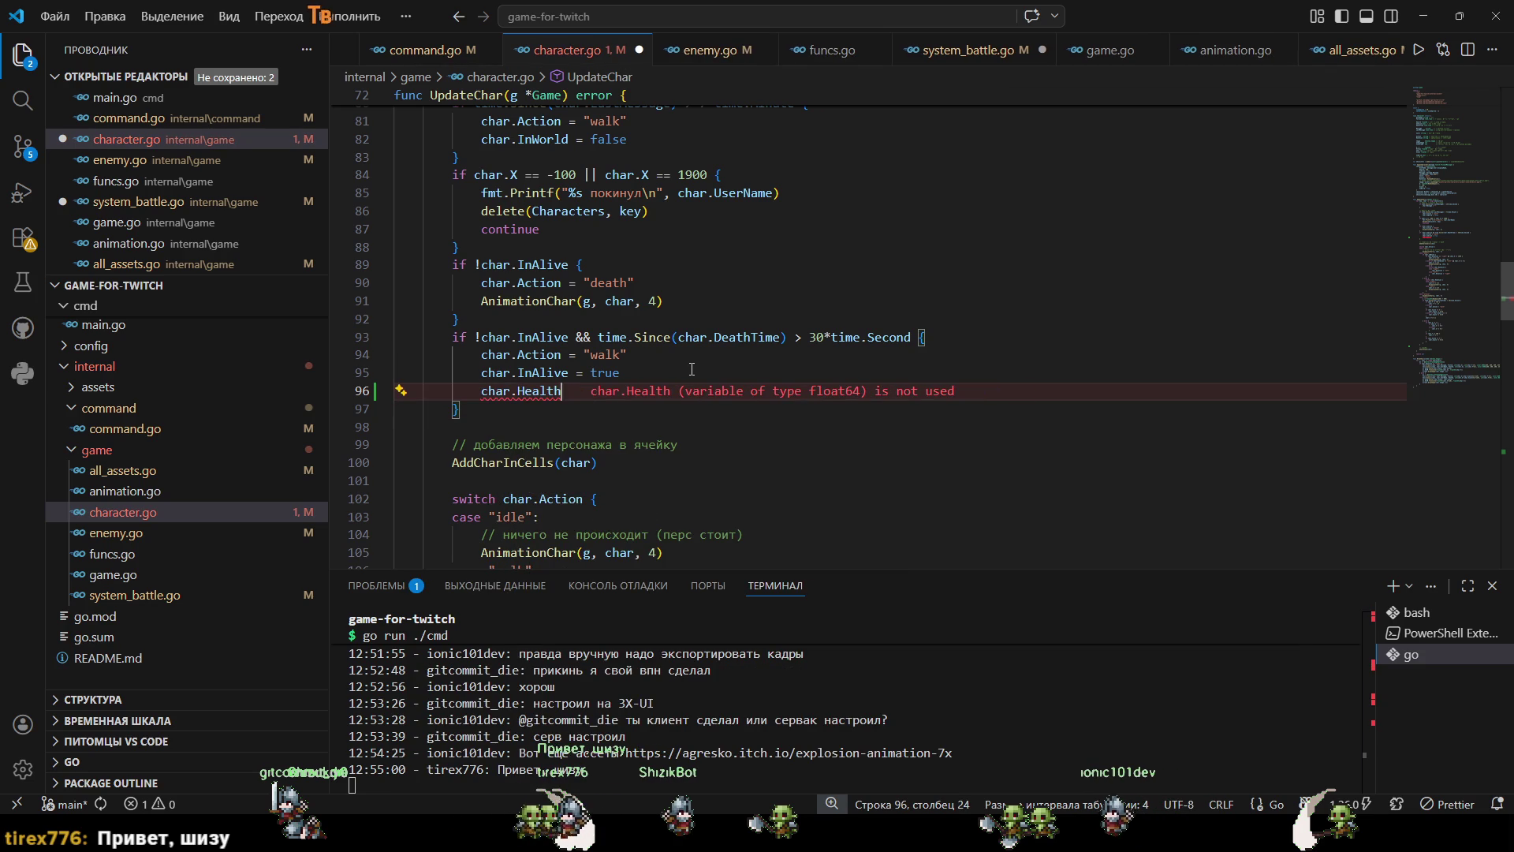
pyautogui.write(' = 100')
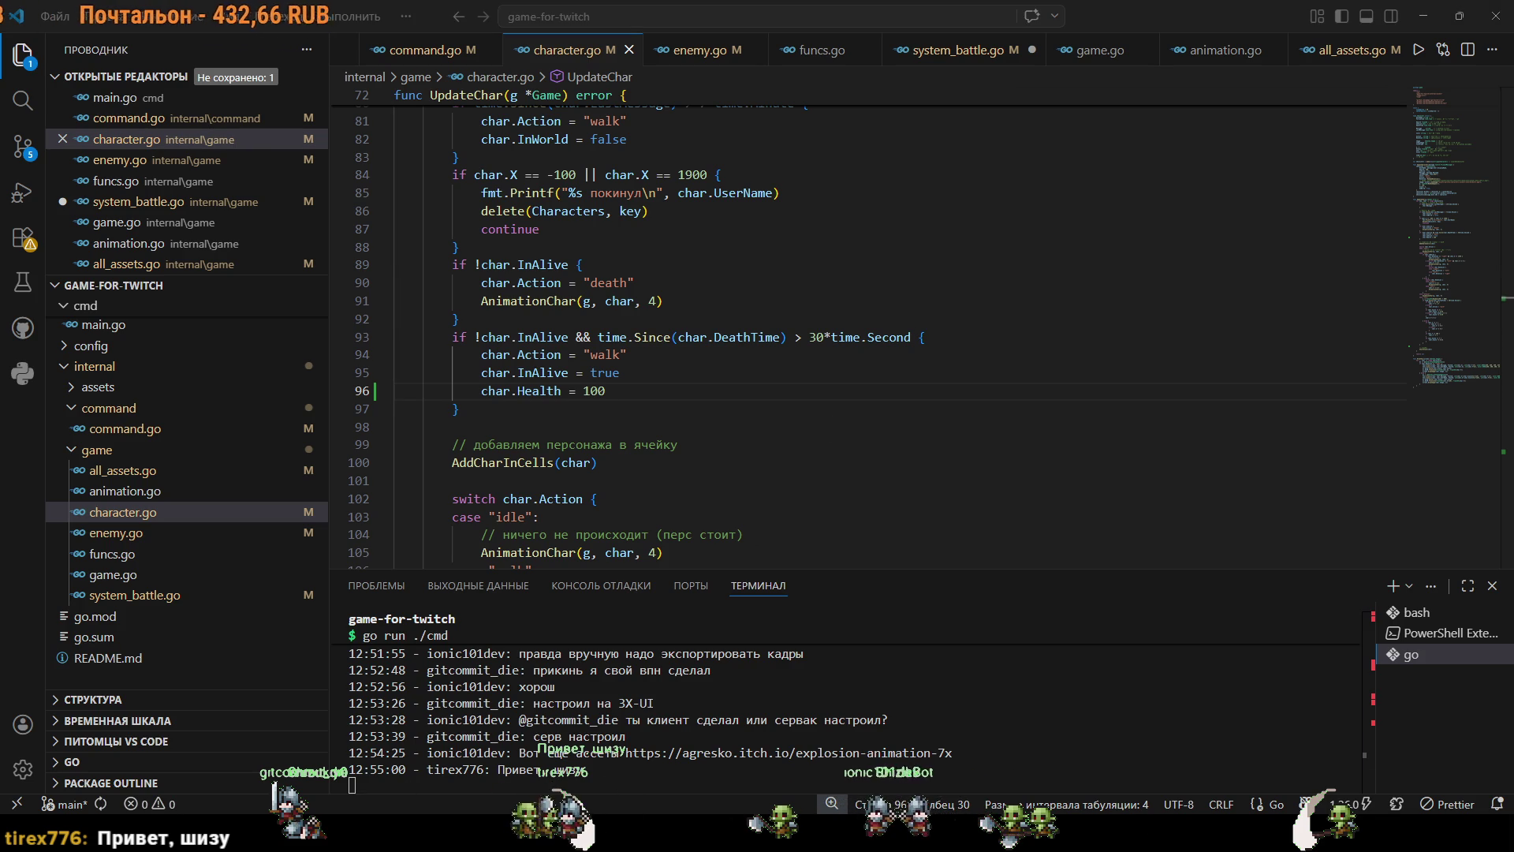
# Browse character.go, save system_battle.go, and return to character.go.
pyautogui.scroll(-10, 762, 464)
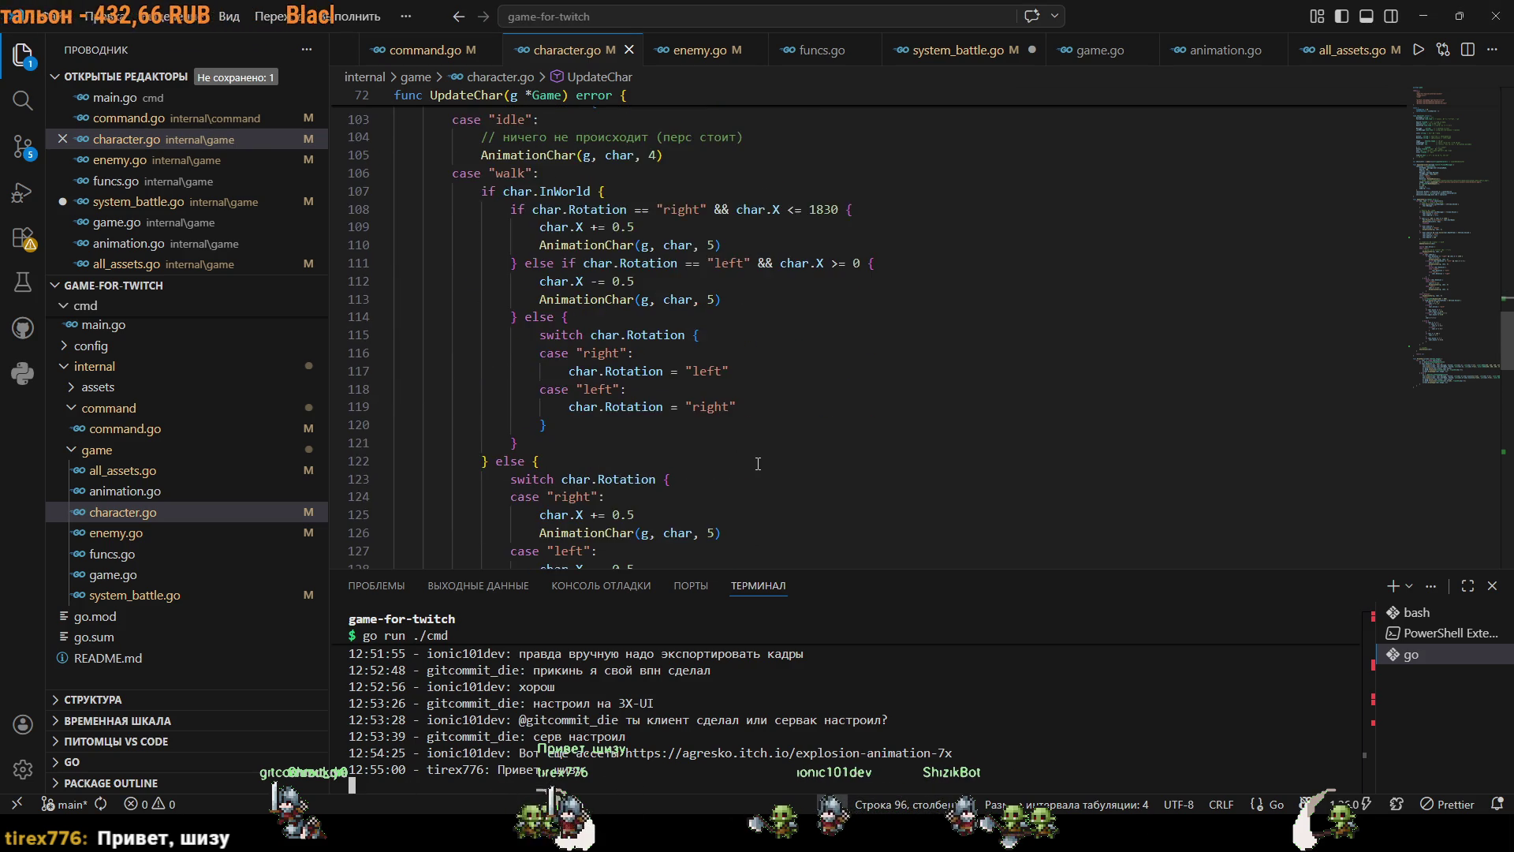
pyautogui.scroll(-4, 762, 463)
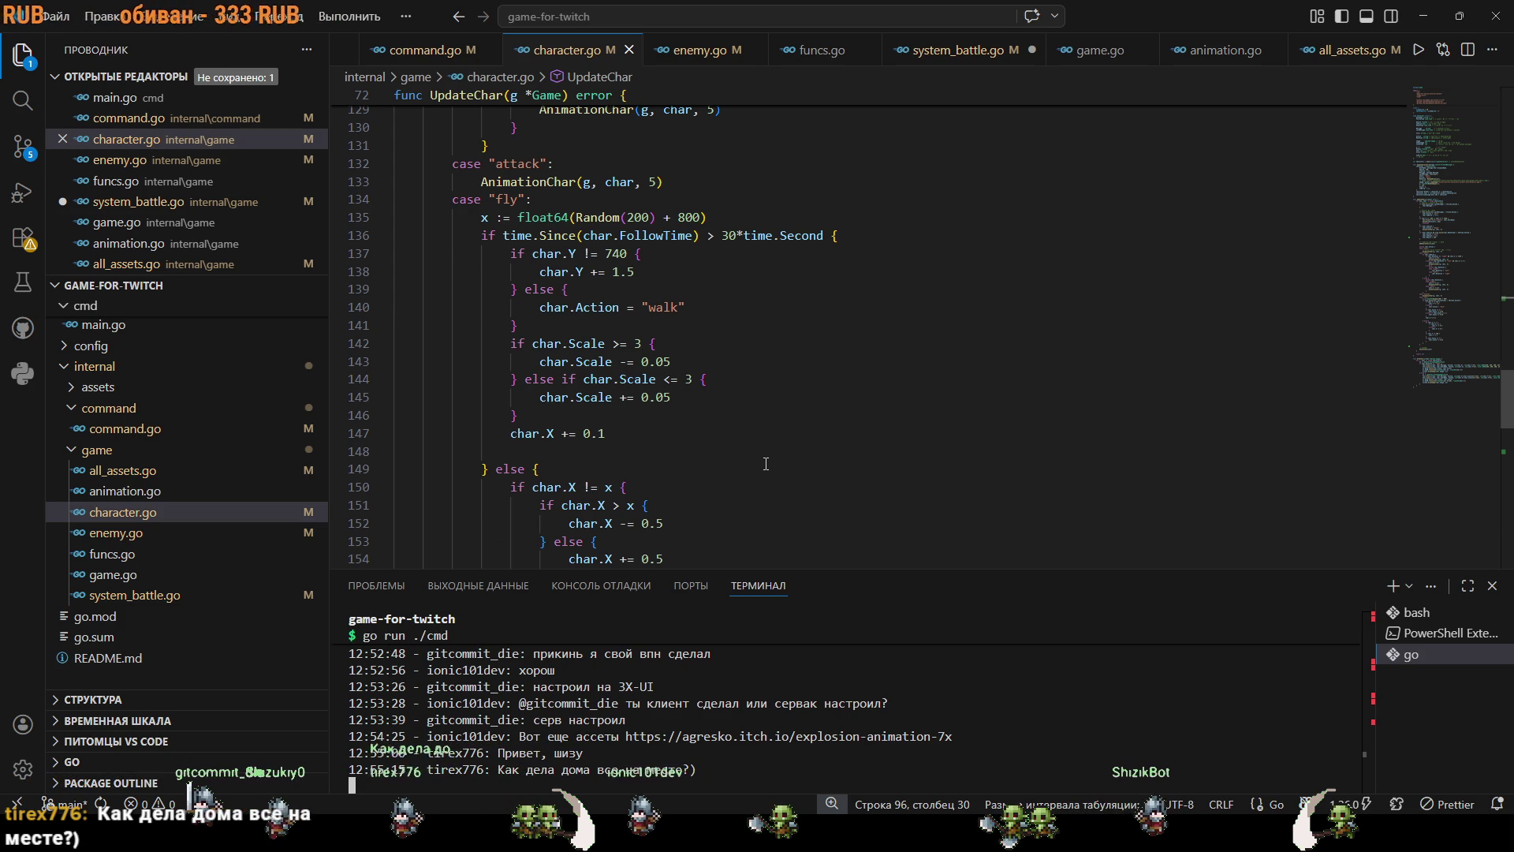
pyautogui.scroll(3, 766, 463)
pyautogui.scroll(-12, 766, 465)
pyautogui.scroll(-3, 733, 460)
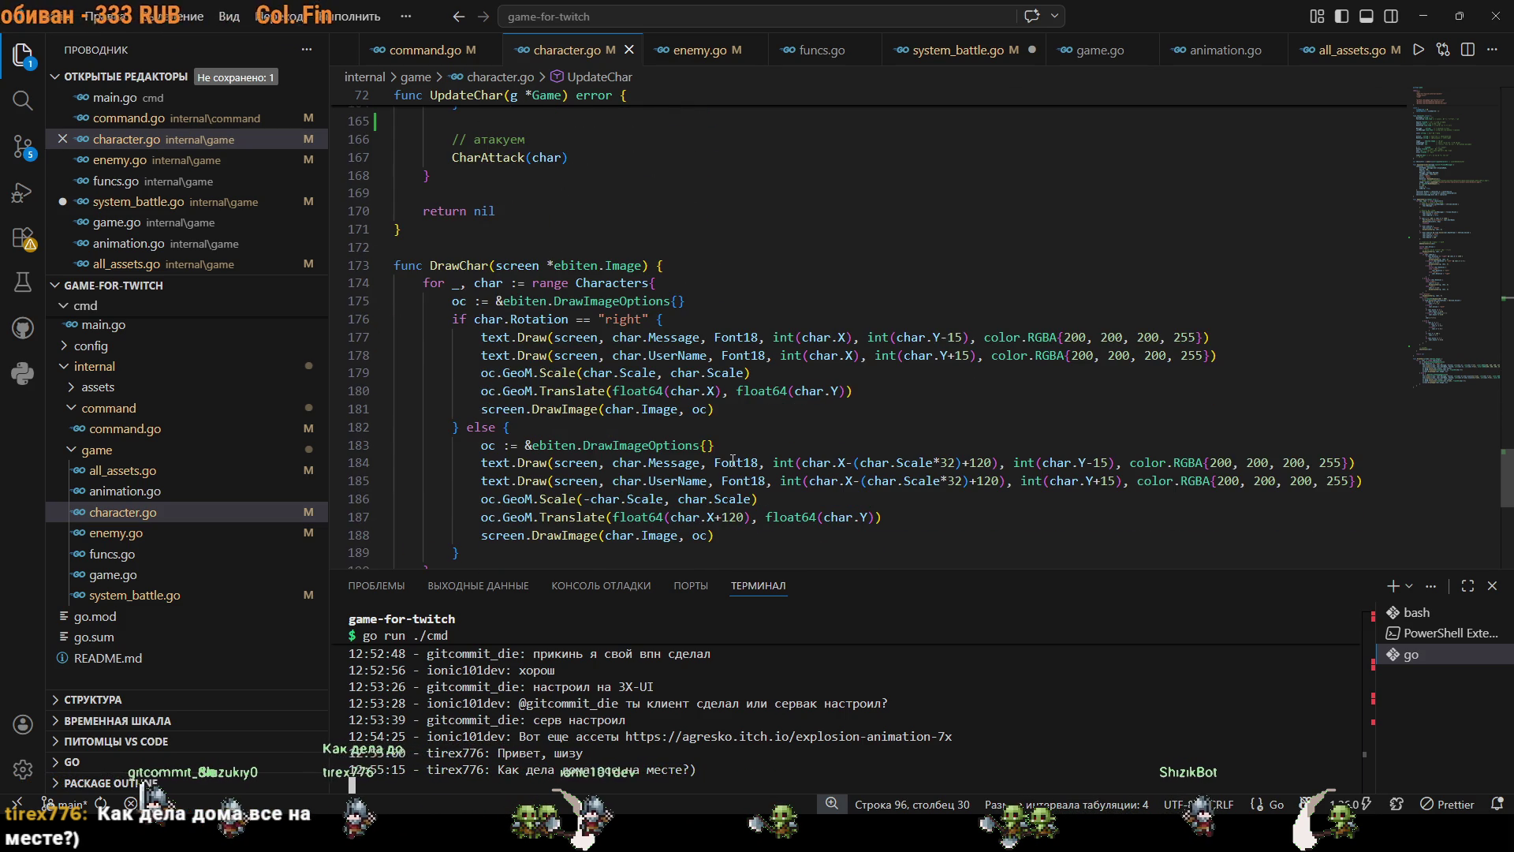
pyautogui.click(454, 195)
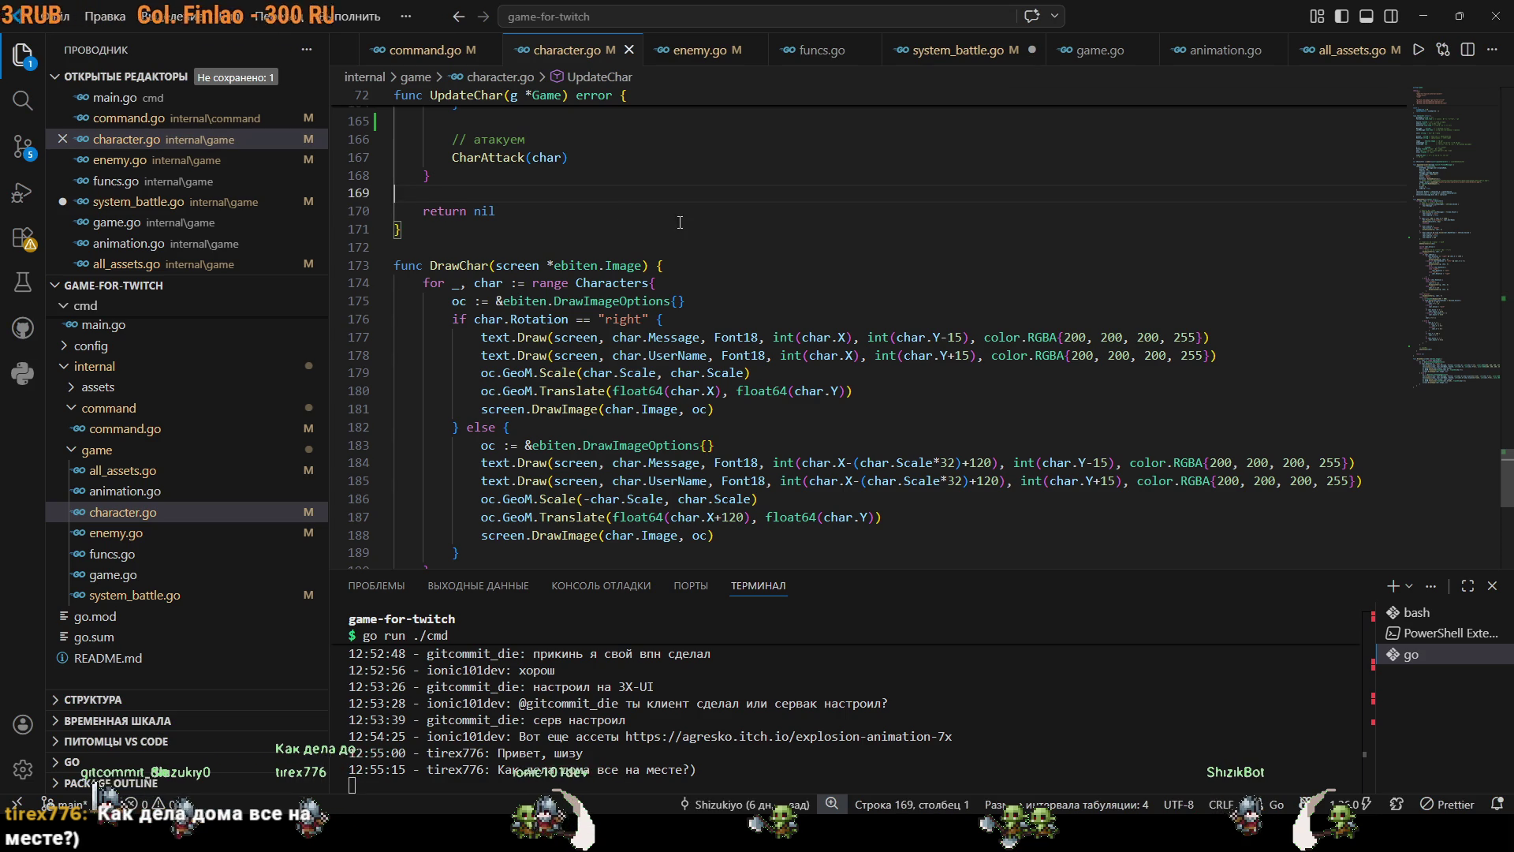
pyautogui.hotkey('ctrl', 'Tab')
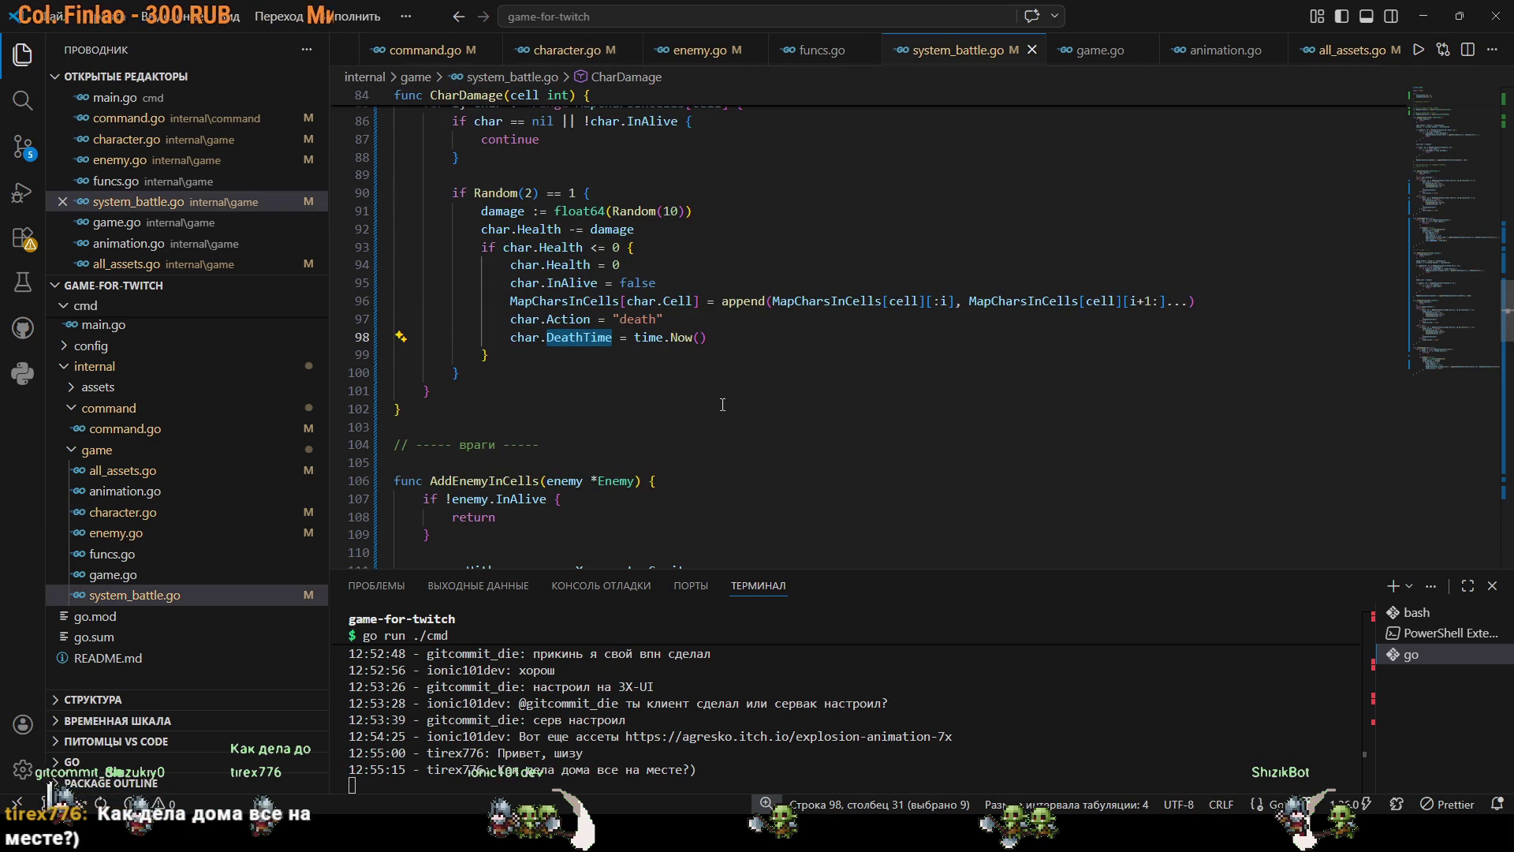
pyautogui.hotkey('ctrl', 's')
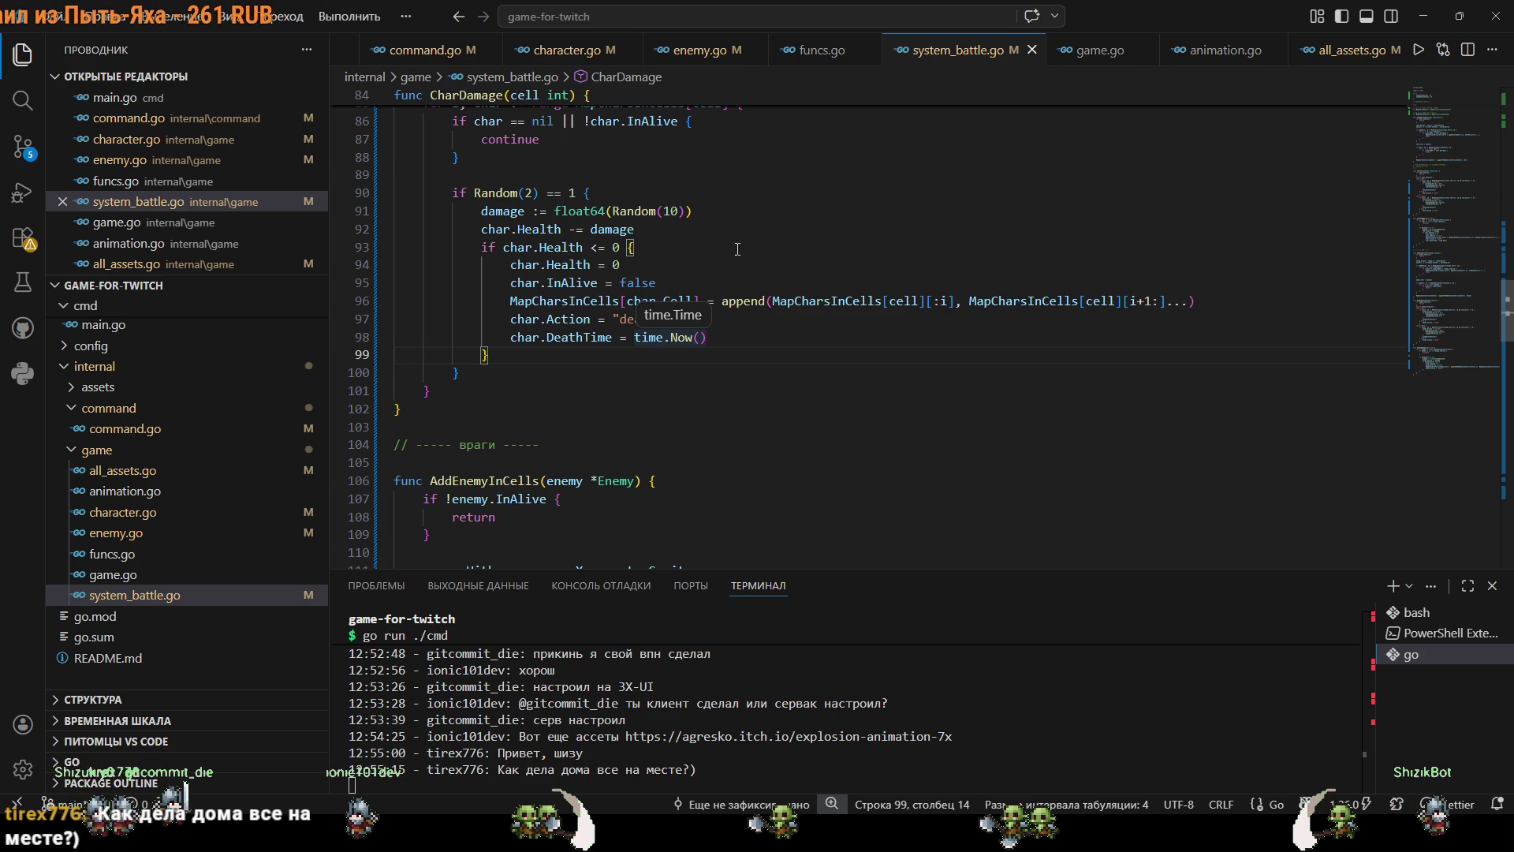
pyautogui.hotkey('ctrl', 'Tab')
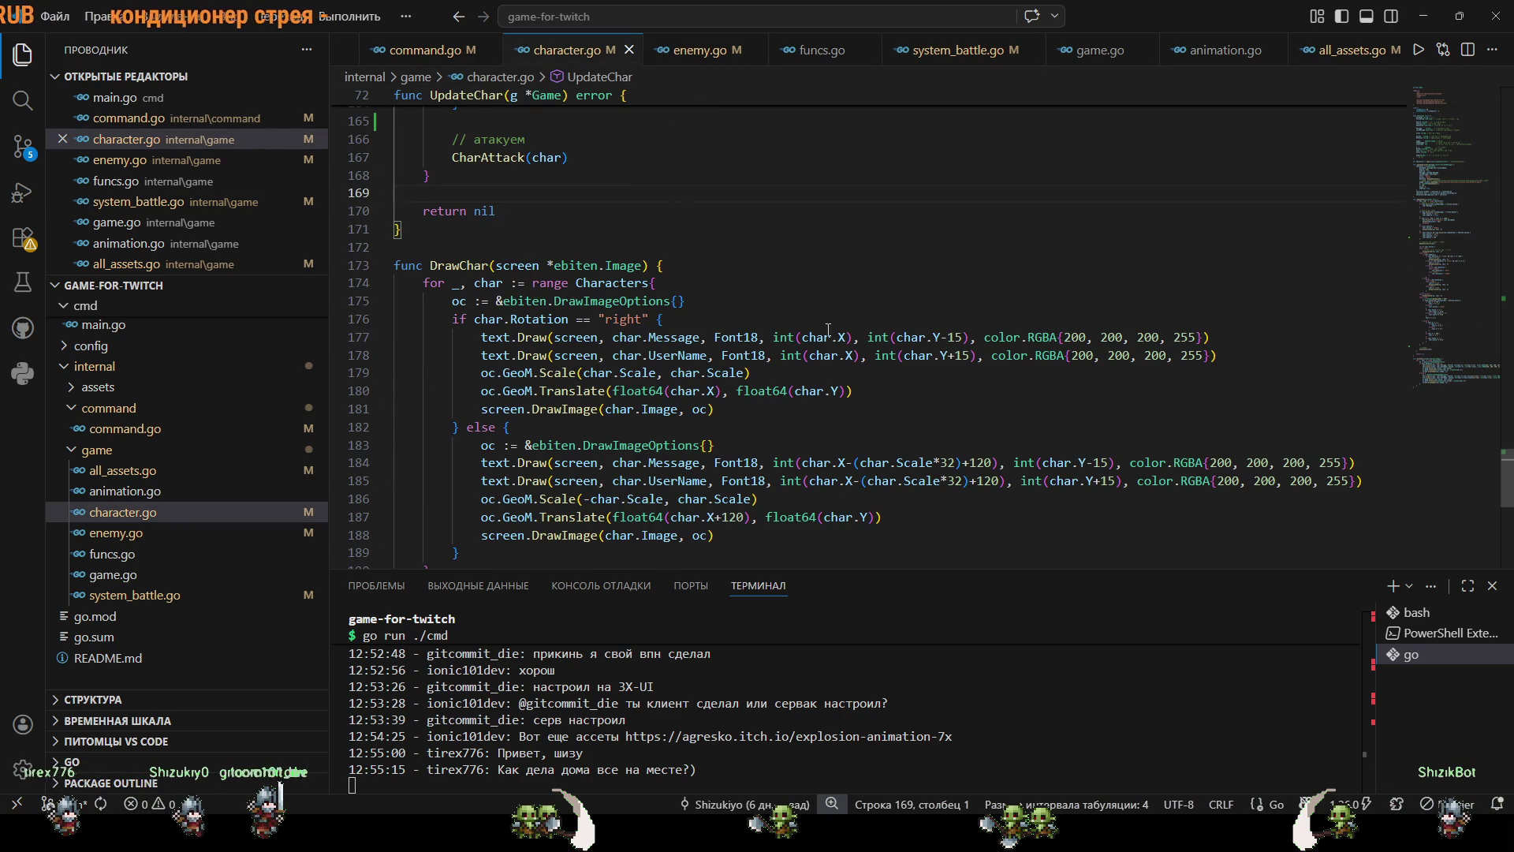
# Select the char.InWorld = false assignment on line 82 of character.go.
pyautogui.scroll(14, 828, 330)
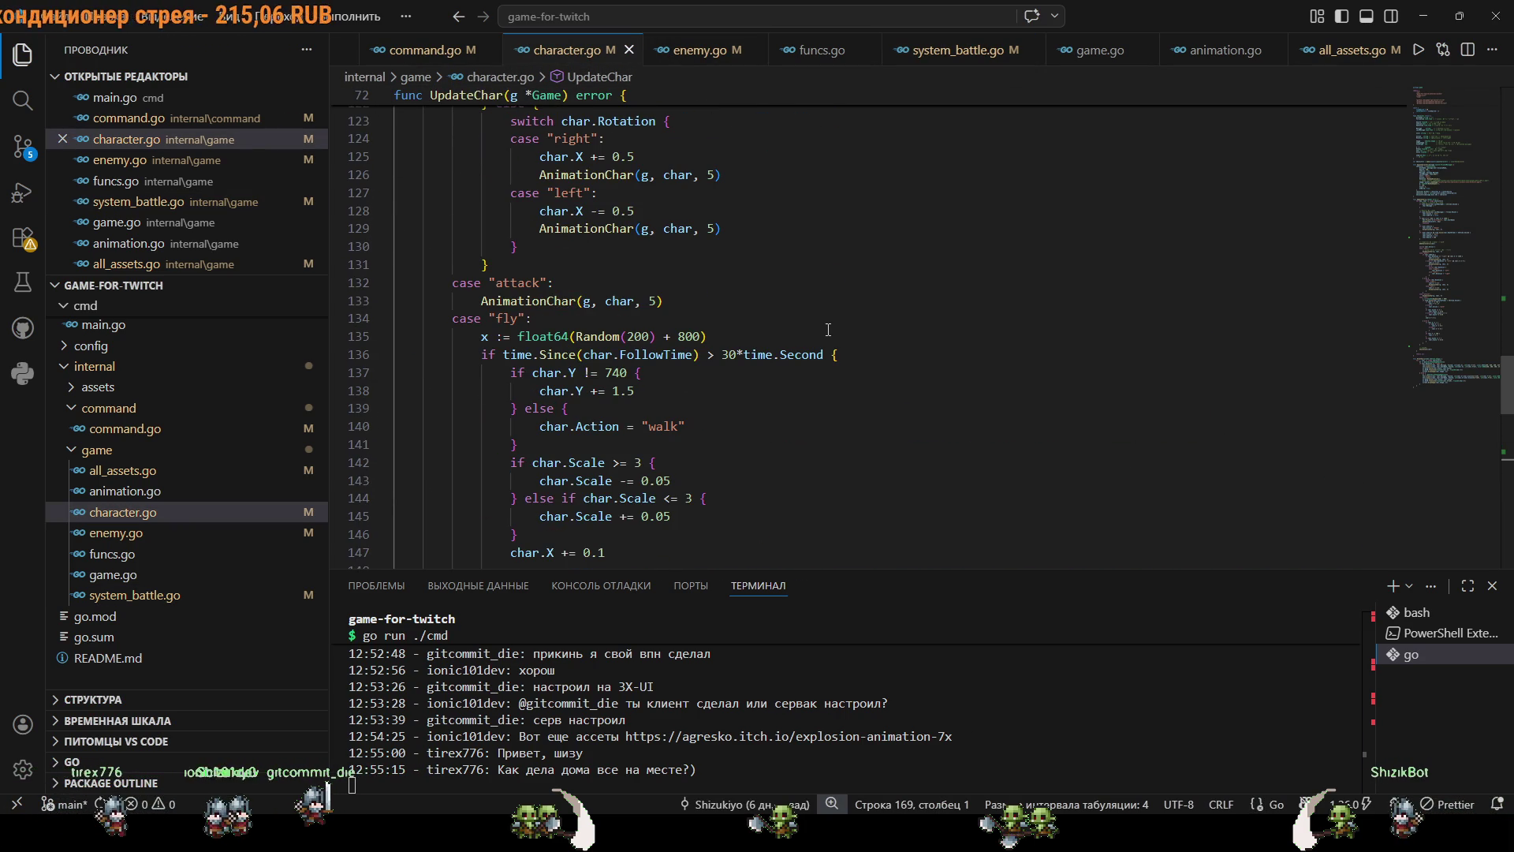
pyautogui.scroll(9, 828, 330)
pyautogui.scroll(10, 828, 329)
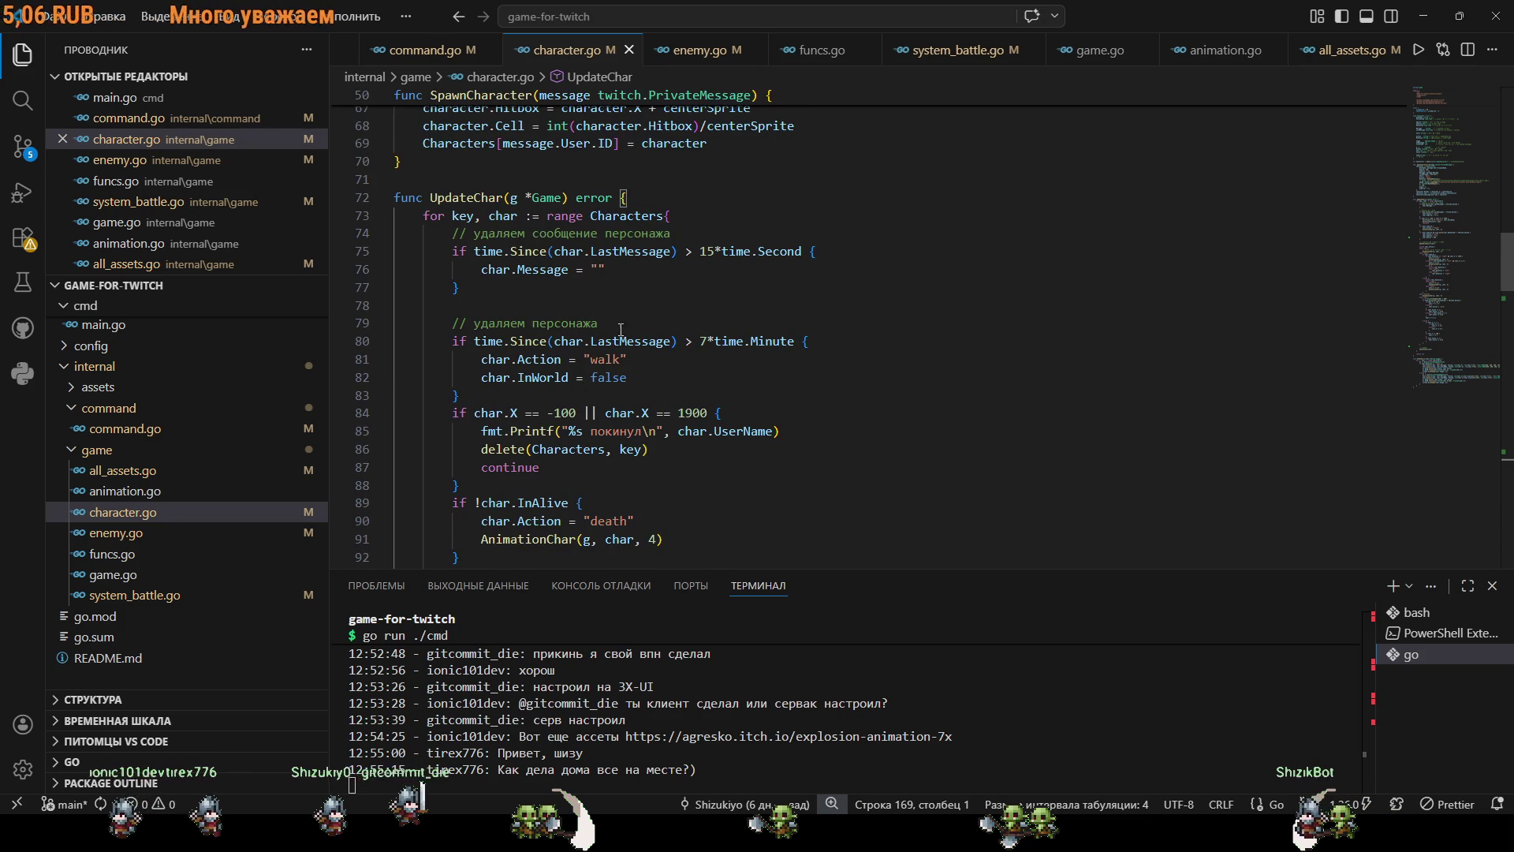
pyautogui.moveTo(637, 378); pyautogui.dragTo(396, 377)
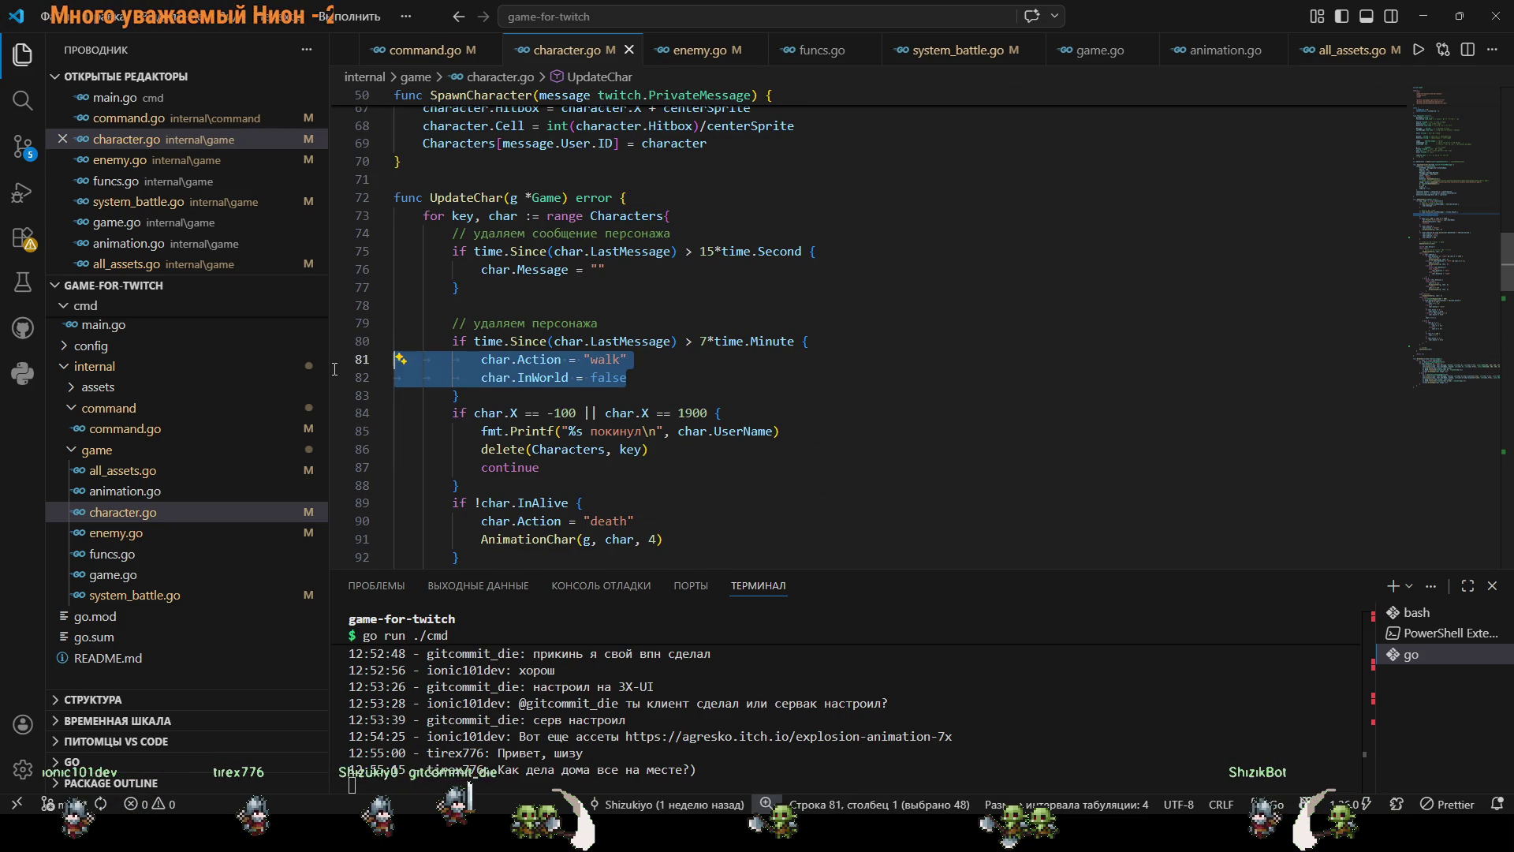
pyautogui.click(673, 375)
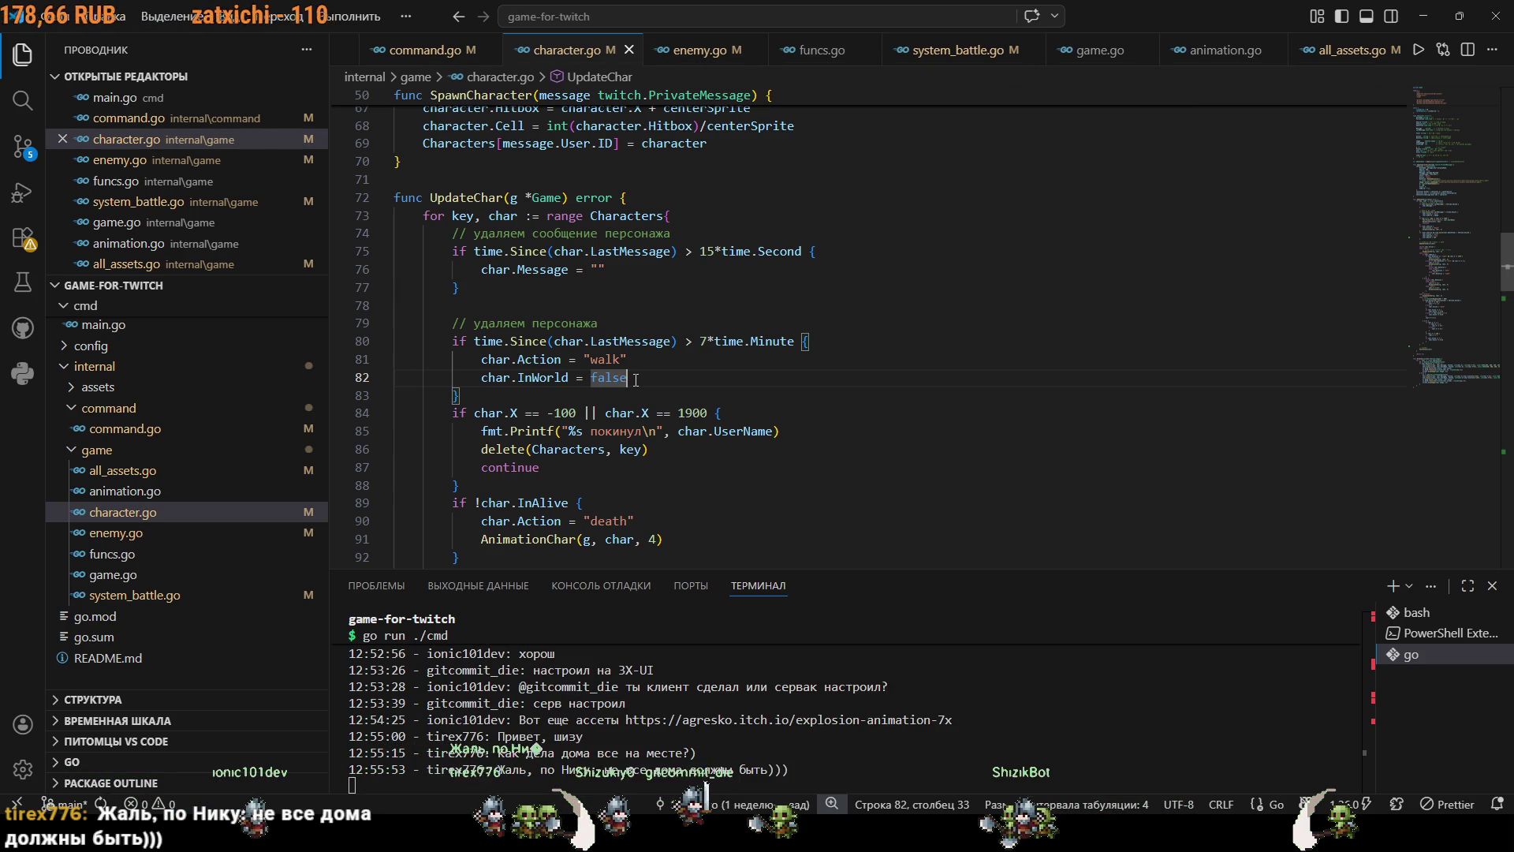
pyautogui.moveTo(635, 379); pyautogui.dragTo(518, 377)
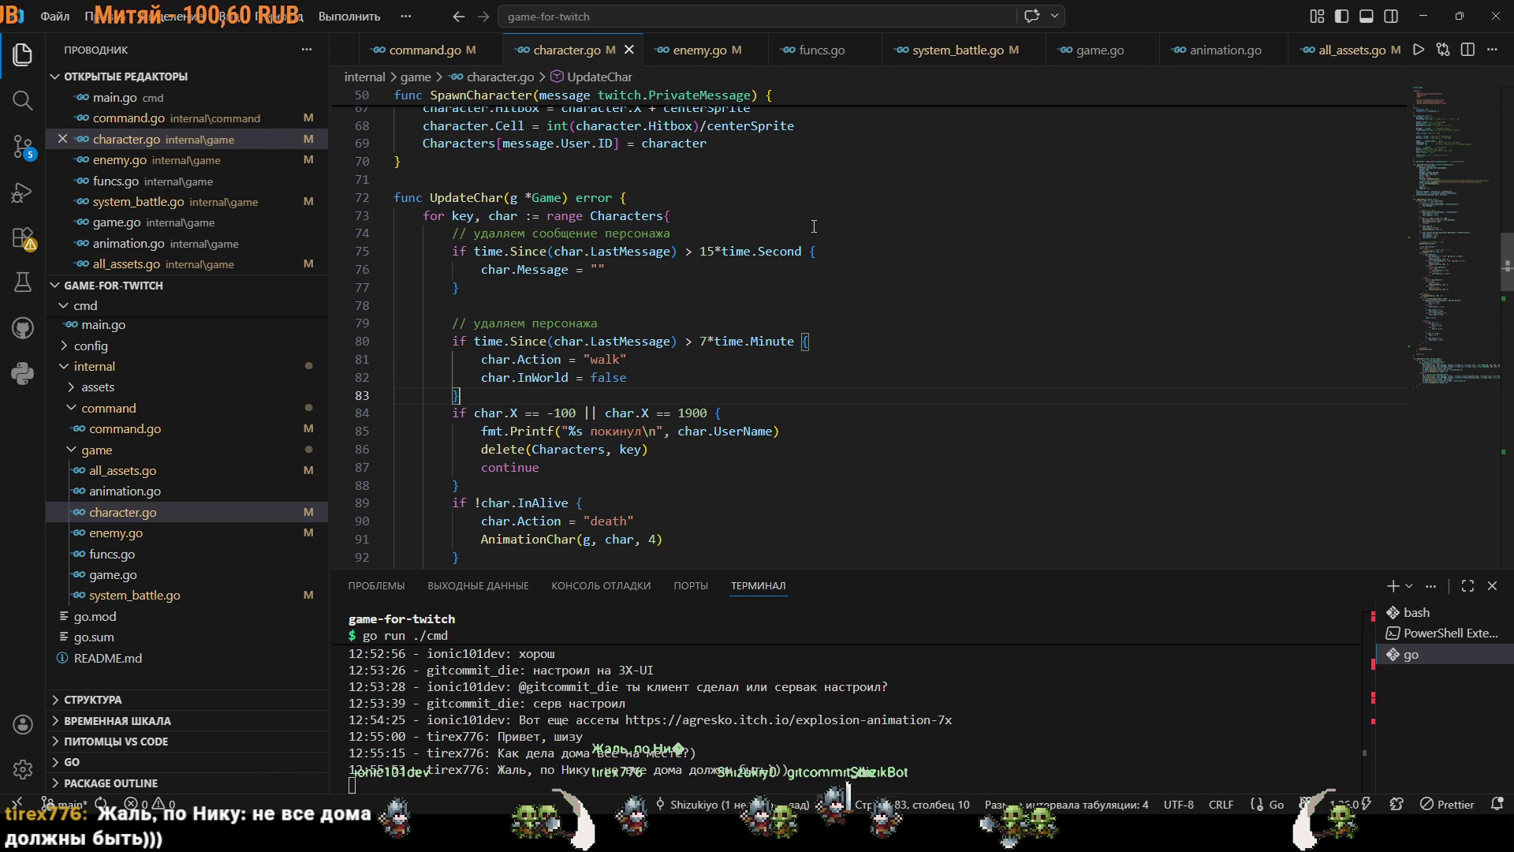
# Compare enemy.go and system_battle.go, scrolling system_battle.go down to EnemyDamage.
pyautogui.click(699, 50)
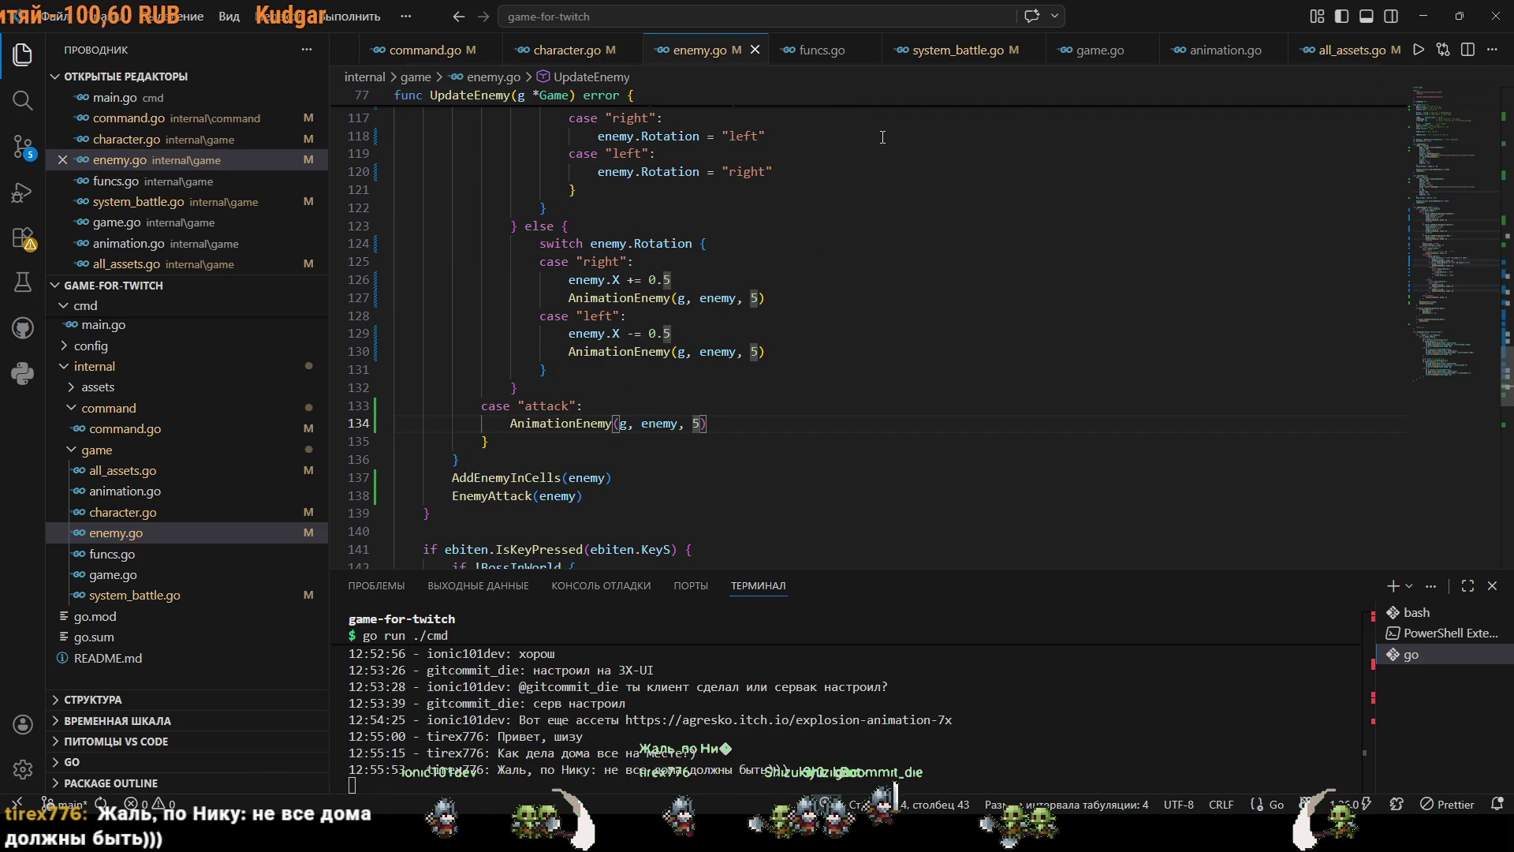
pyautogui.click(957, 50)
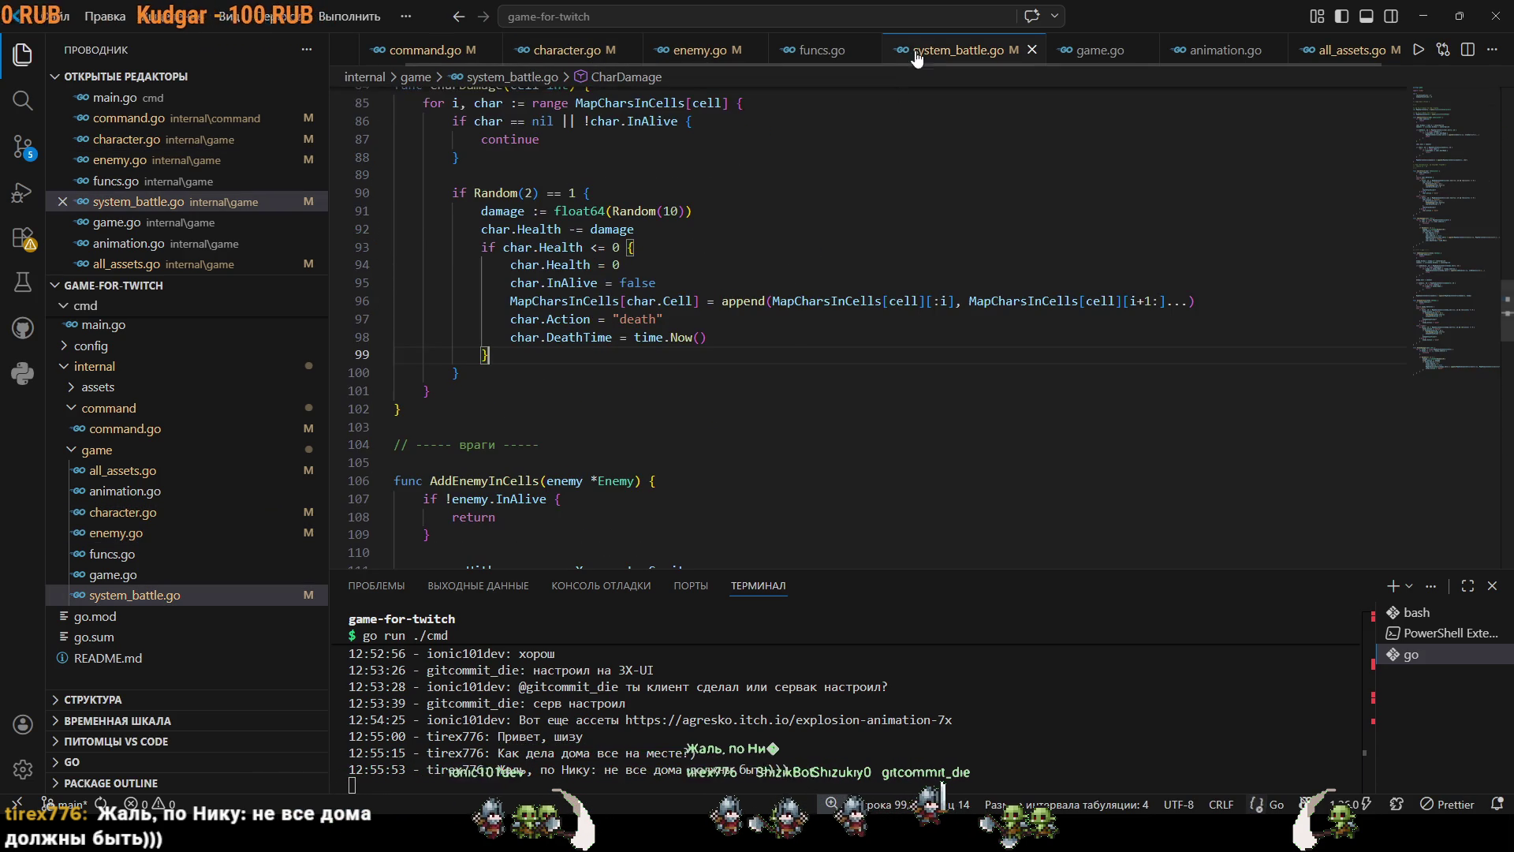
pyautogui.scroll(3, 773, 340)
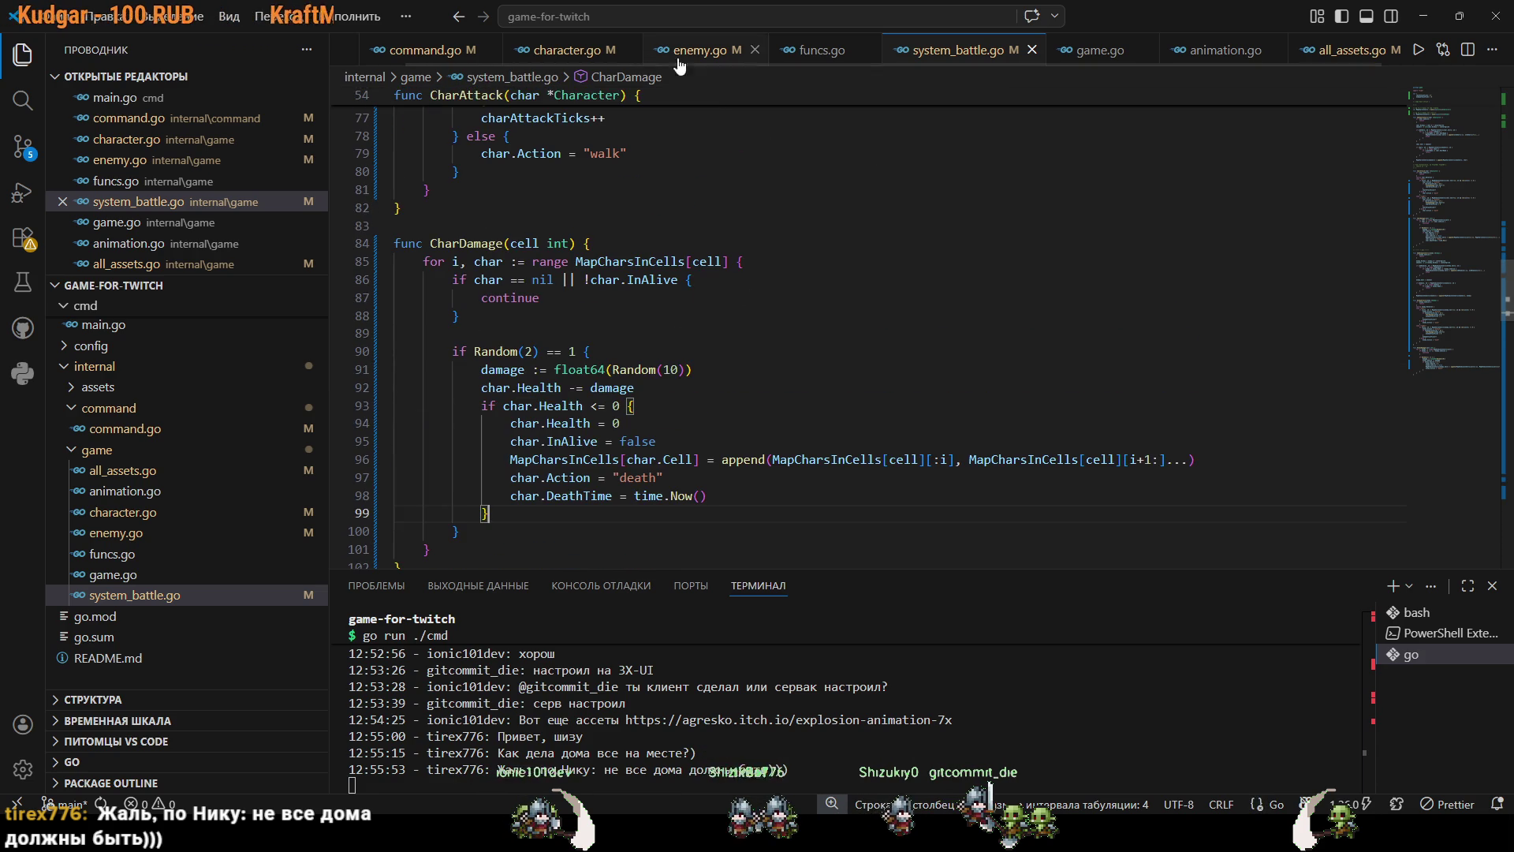
pyautogui.hotkey('ctrl', 'Tab')
pyautogui.hotkey('ctrl', 'Tab')
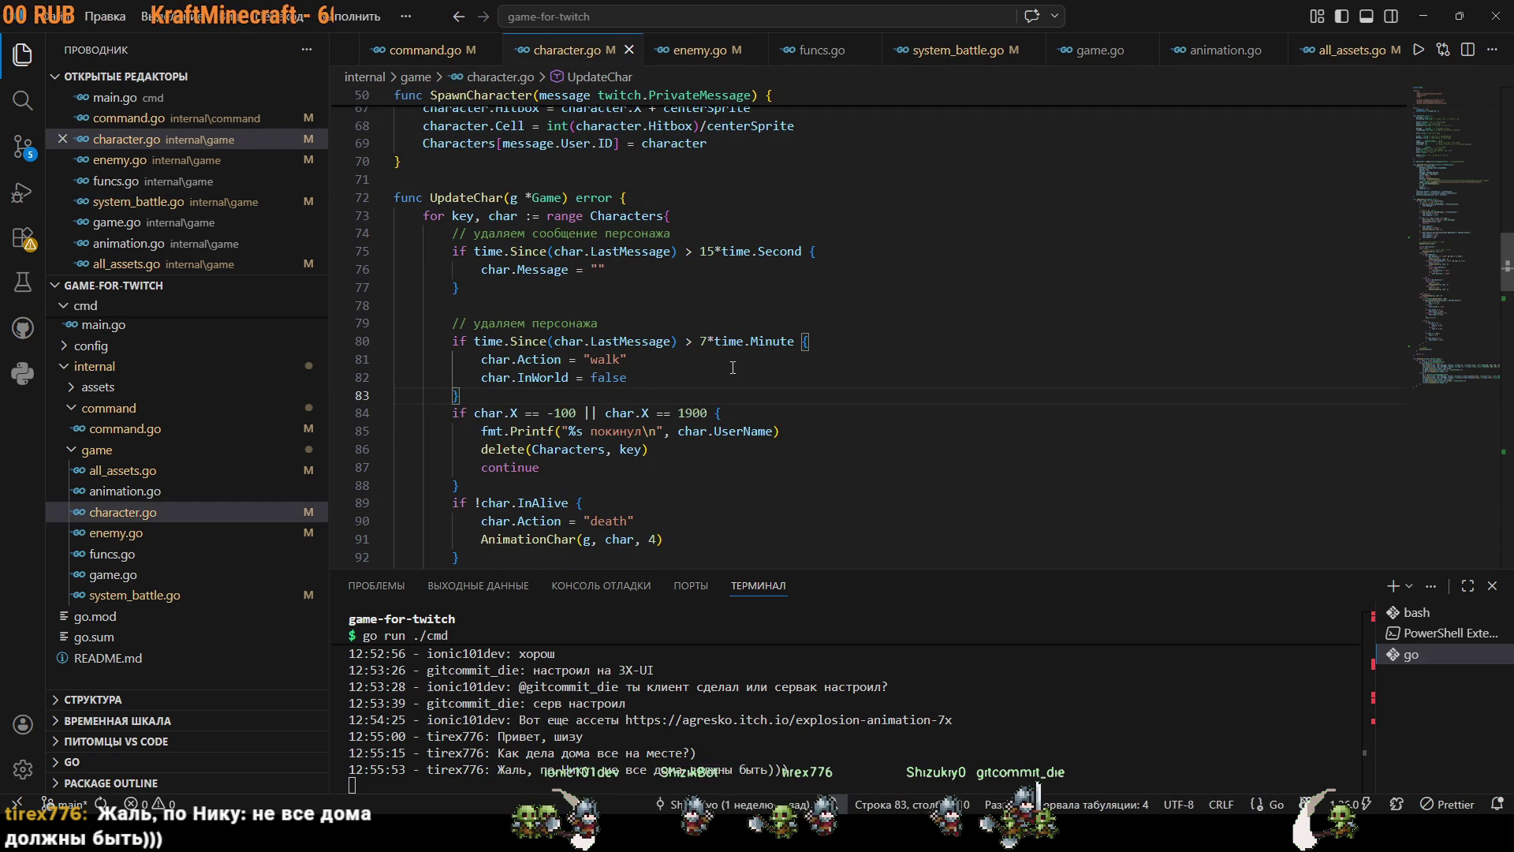
pyautogui.scroll(-1, 737, 365)
pyautogui.hotkey('ctrl', 'Tab')
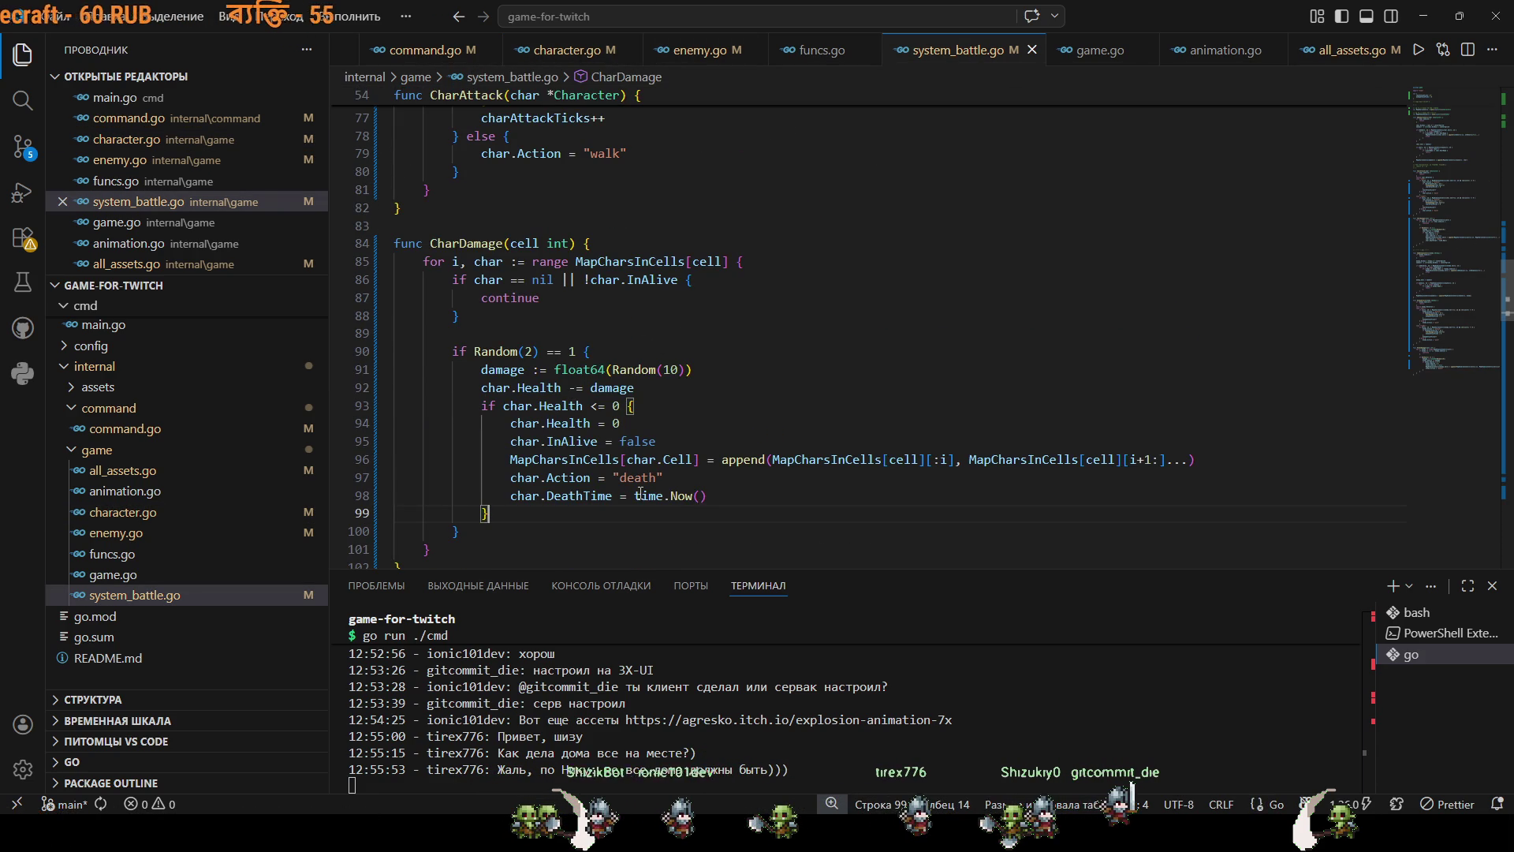
pyautogui.click(712, 478)
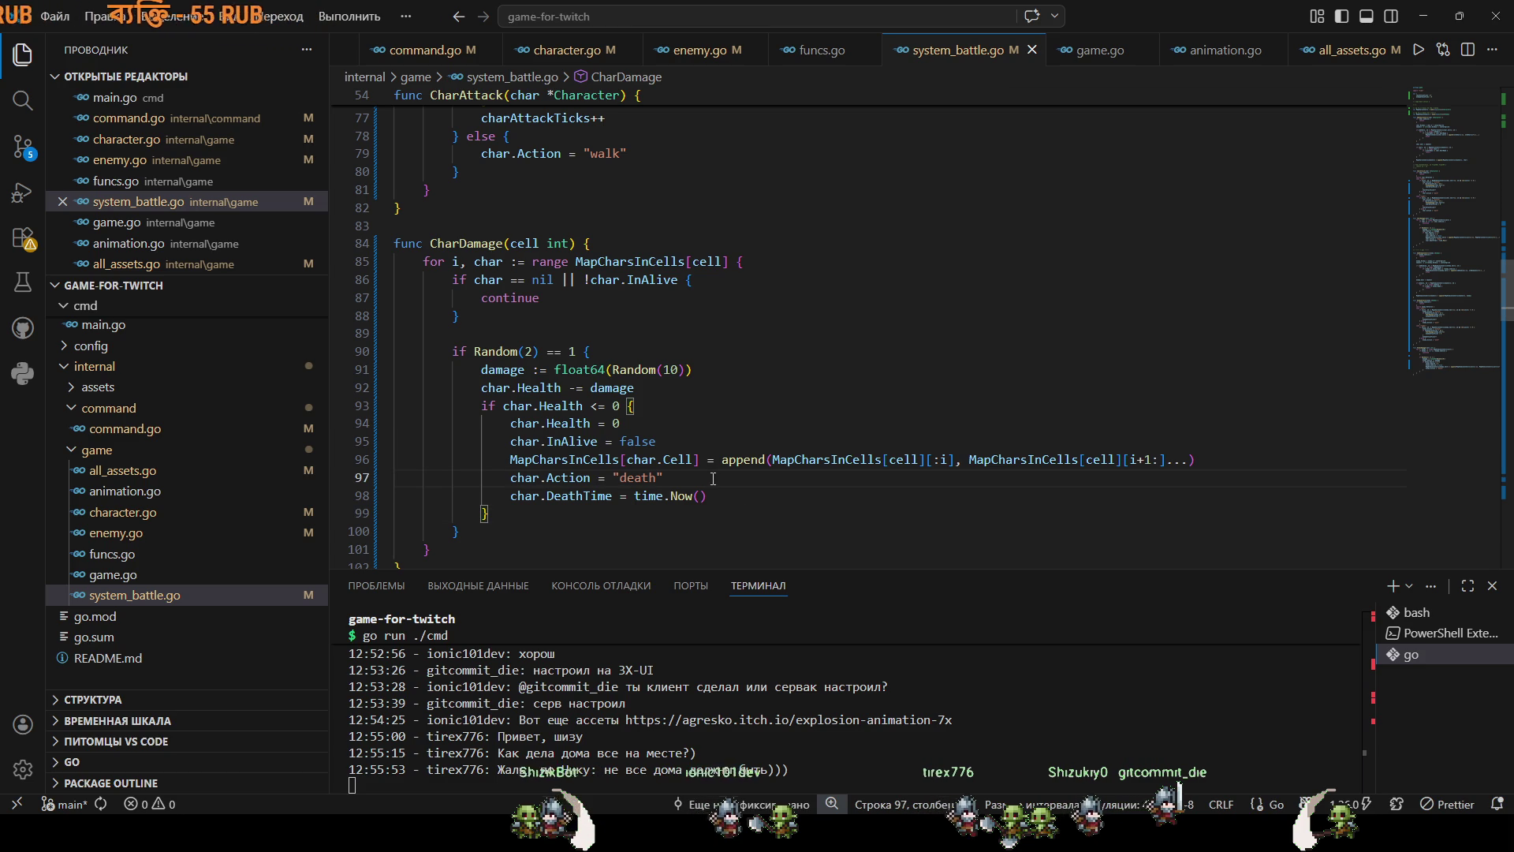
pyautogui.scroll(-8, 759, 421)
pyautogui.scroll(-10, 758, 421)
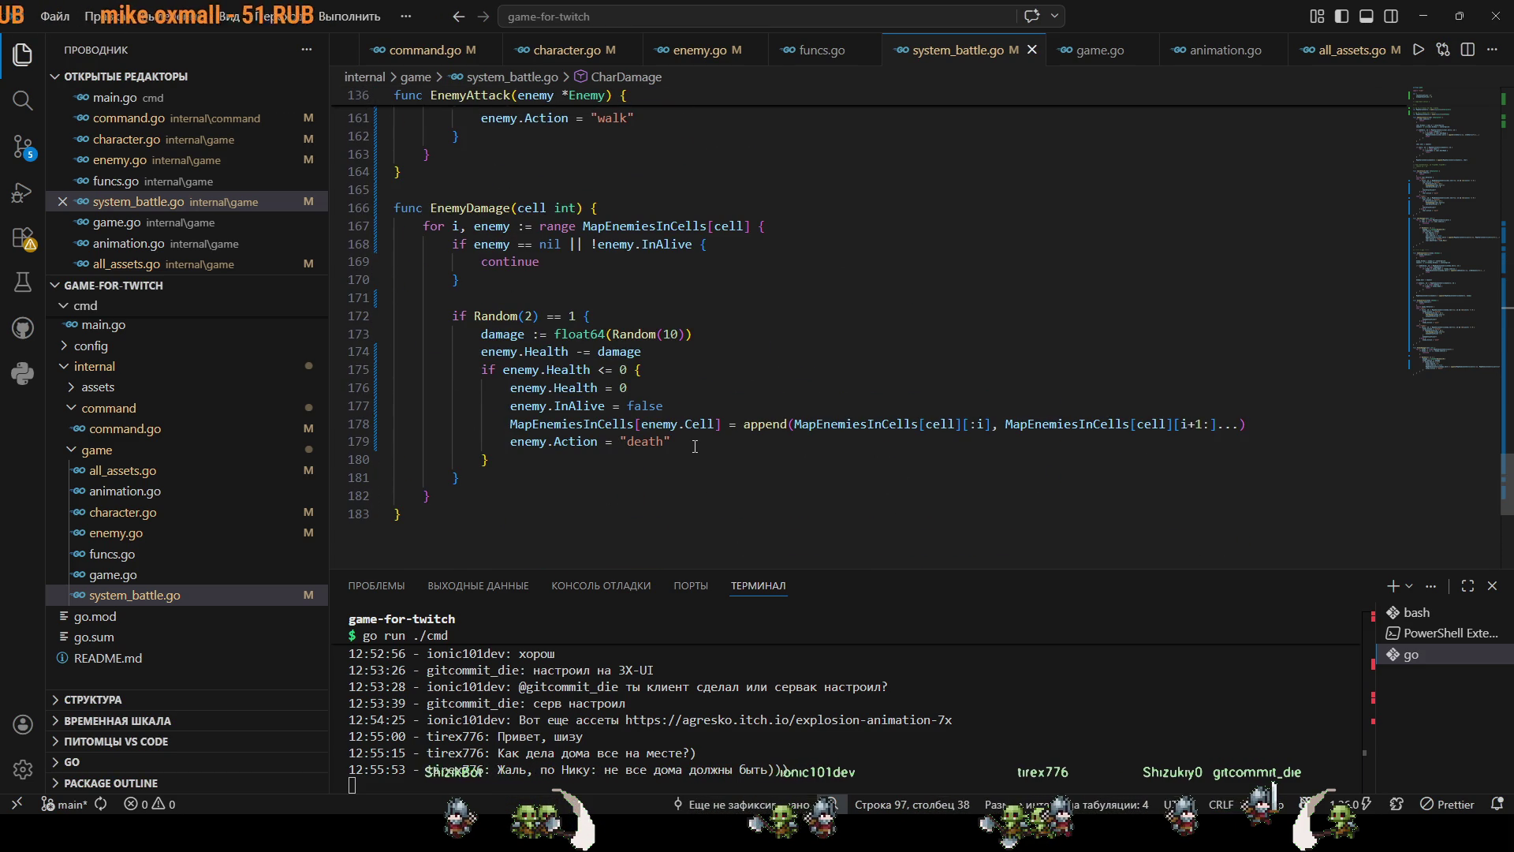
# Add enemy.InWorld = false after the enemy death action and save system_battle.go.
pyautogui.click(695, 446)
pyautogui.press('Return')
pyautogui.write('enem')
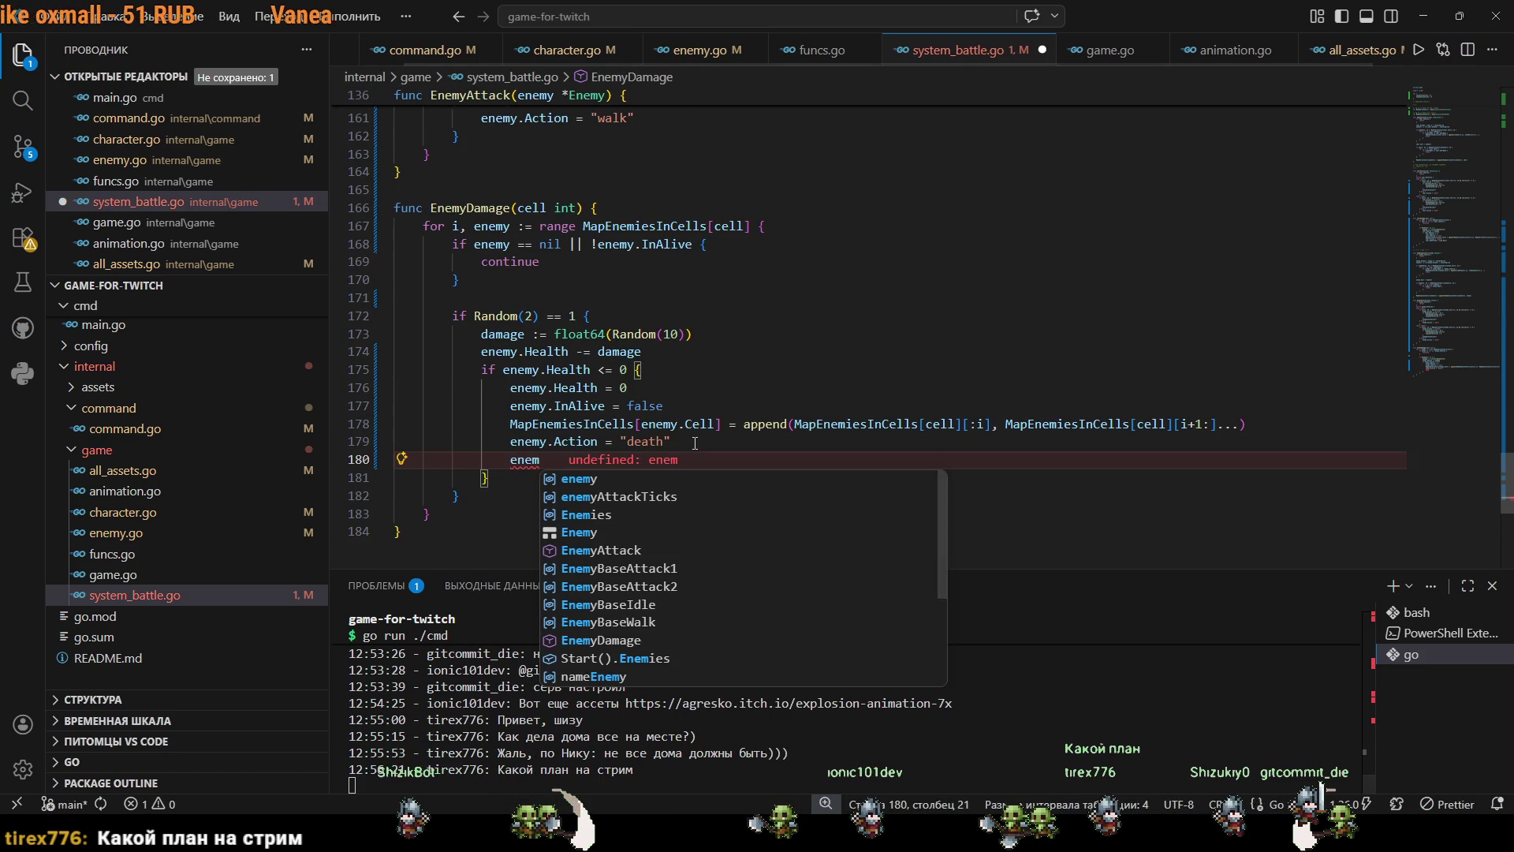
pyautogui.write('y.InWorld = false')
pyautogui.hotkey('ctrl', 's')
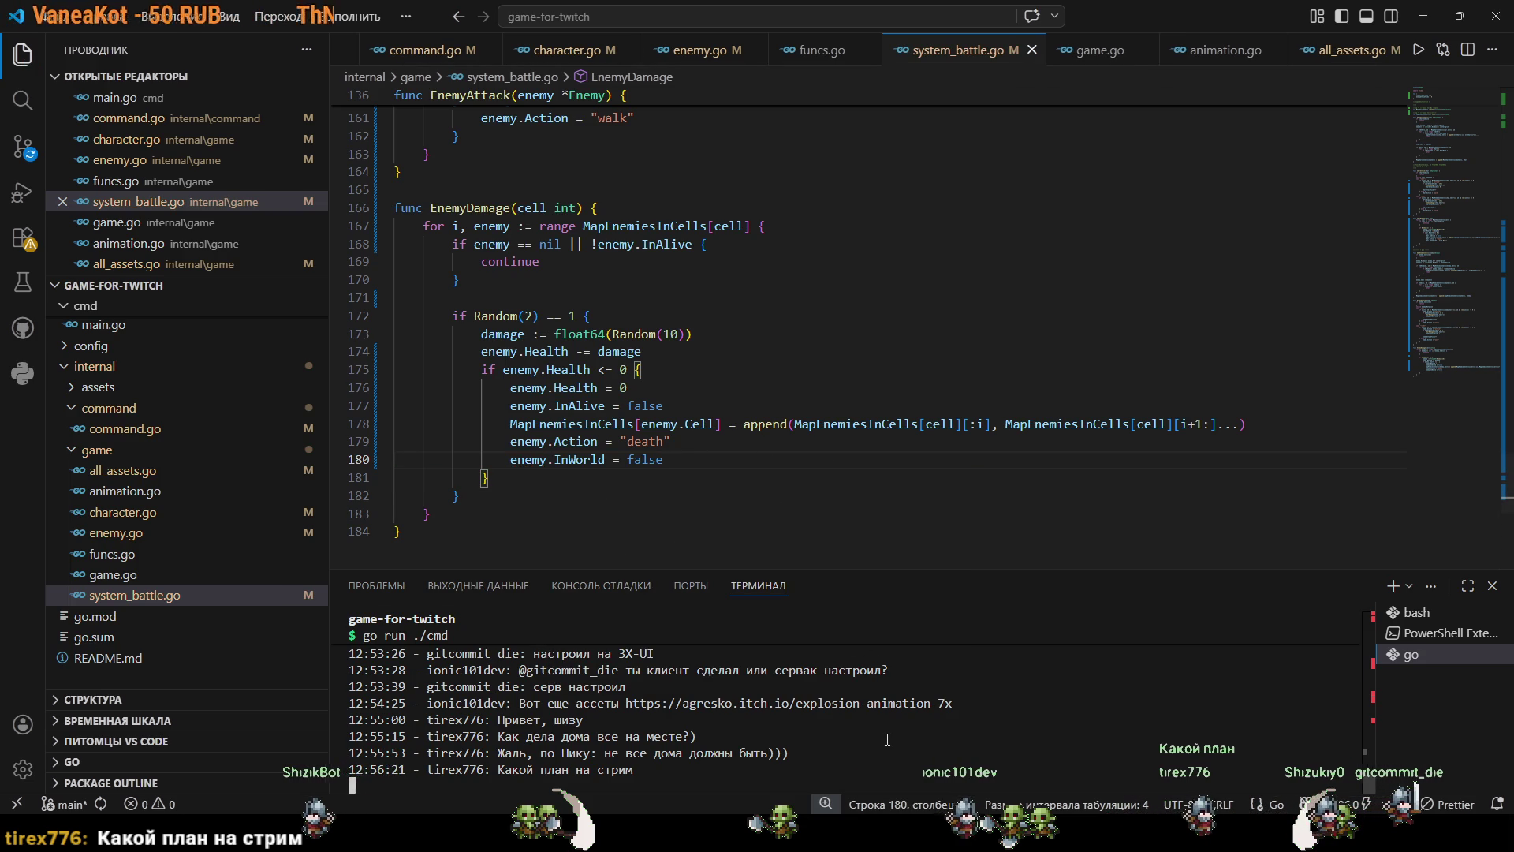
# Stop the running game in the terminal and rerun go run ./cmd.
pyautogui.click(887, 739)
pyautogui.hotkey('ctrl', 'c')
pyautogui.press('Up')
pyautogui.press('Return')
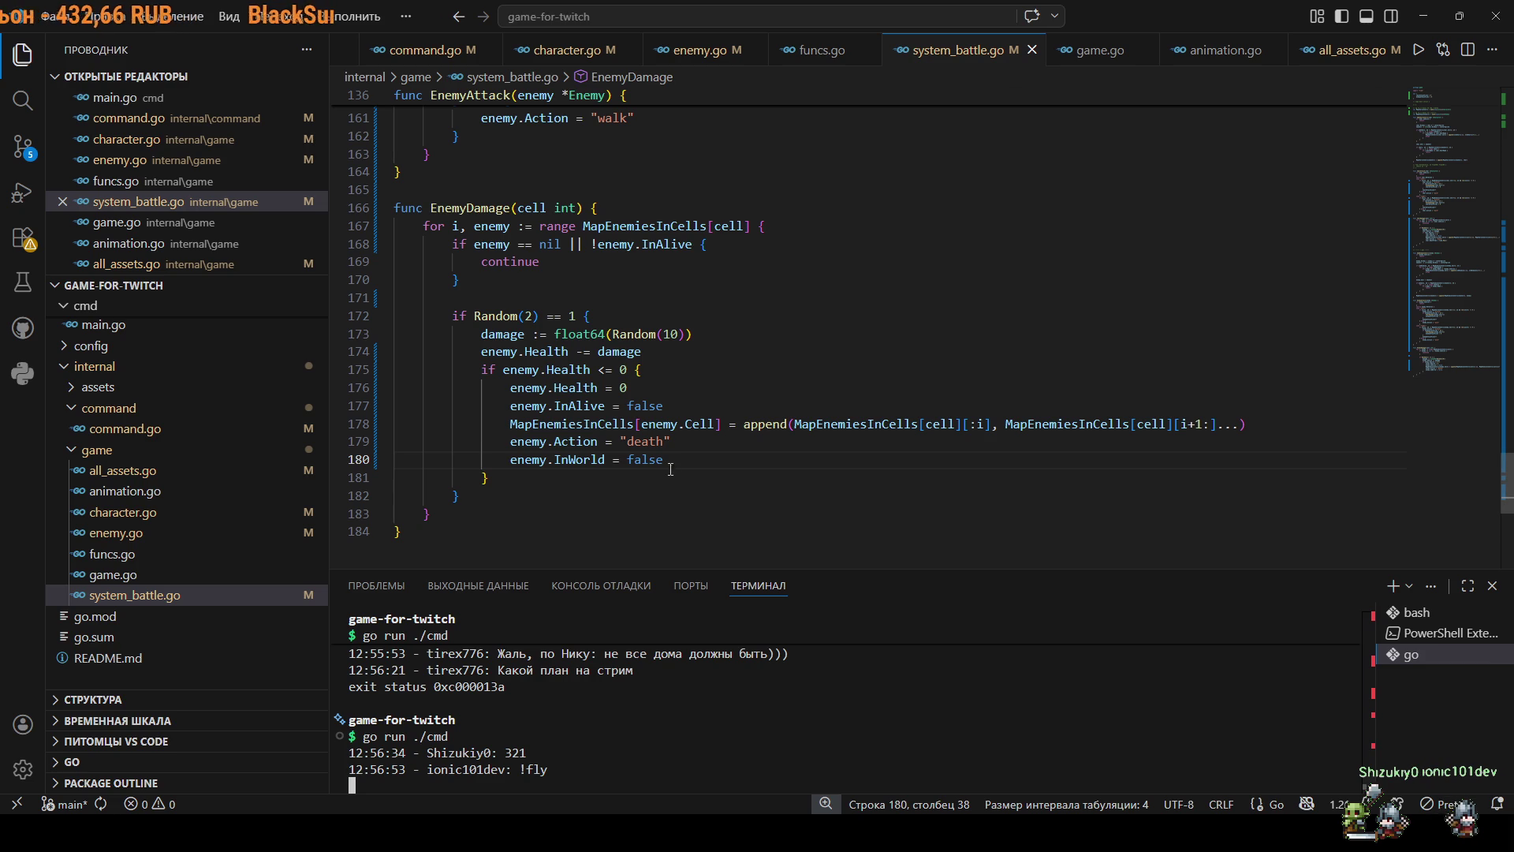
# Switch to character.go and check the latest chat lines logged by the rerun game.
pyautogui.moveTo(666, 460); pyautogui.dragTo(483, 460)
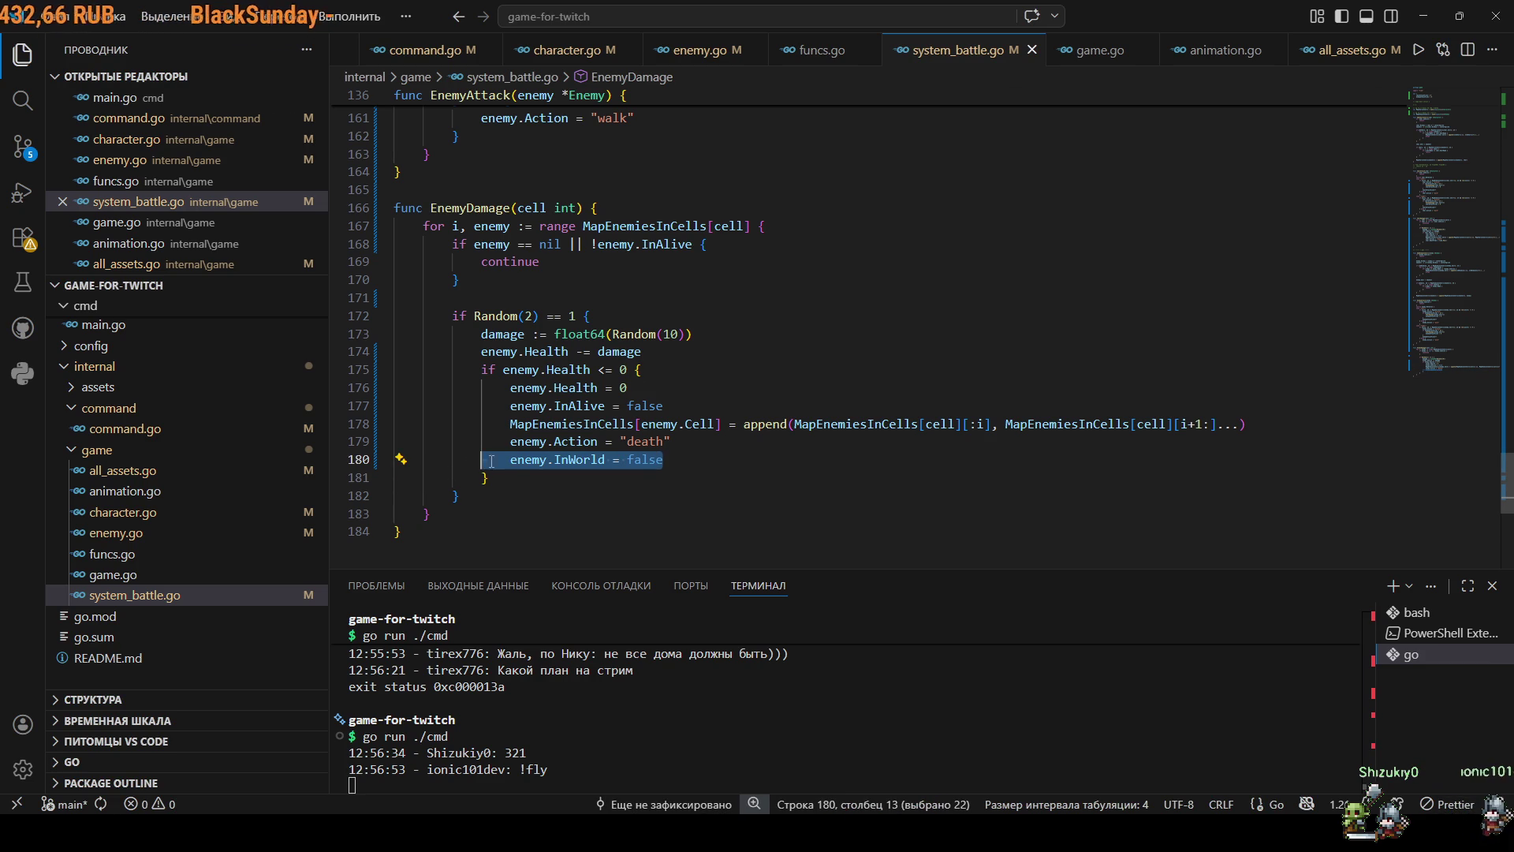
pyautogui.click(566, 50)
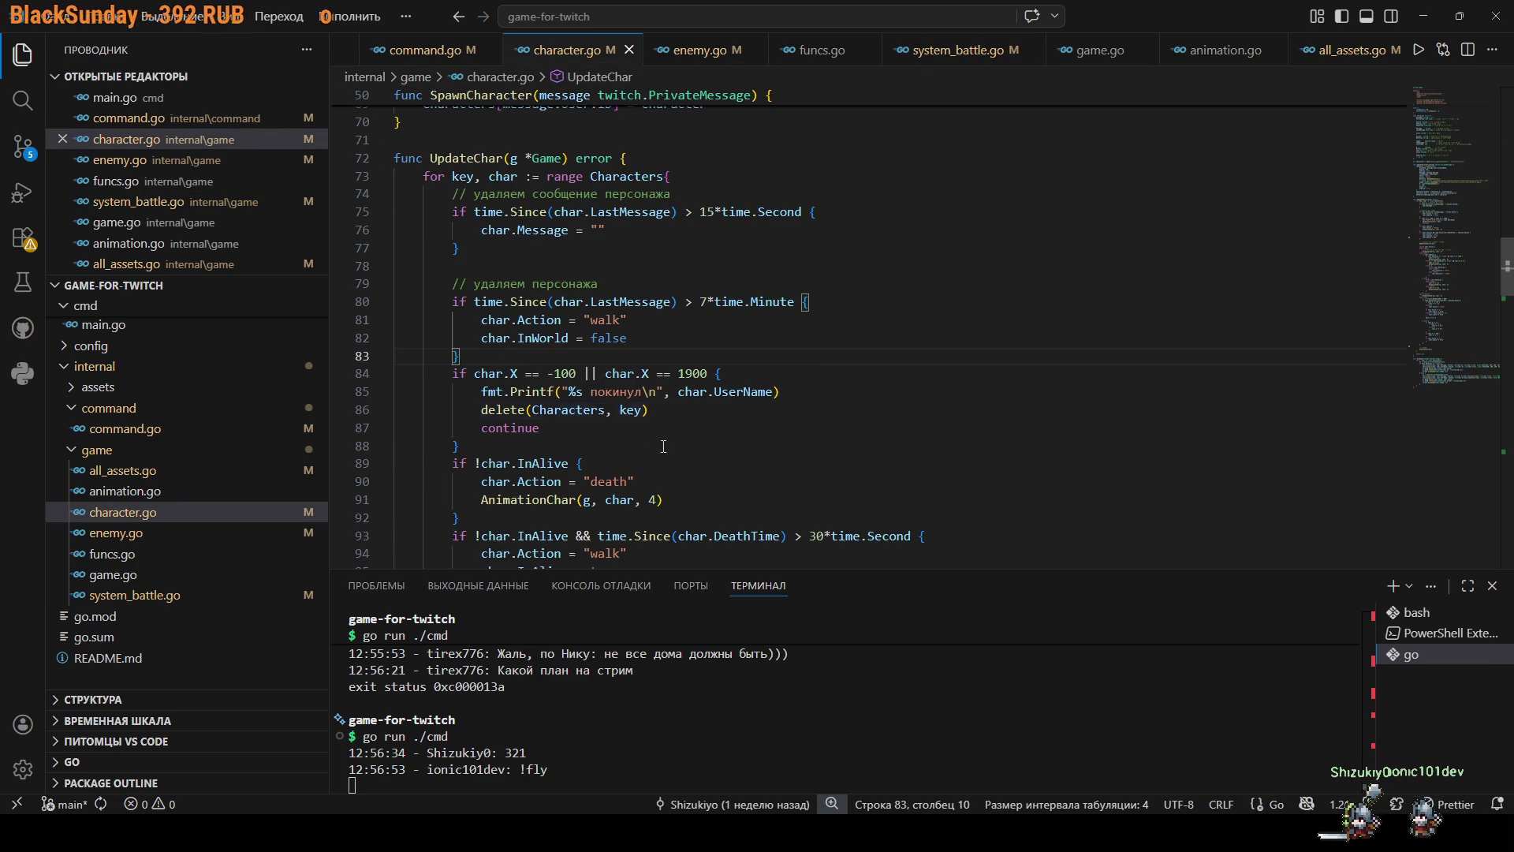
pyautogui.click(1289, 782)
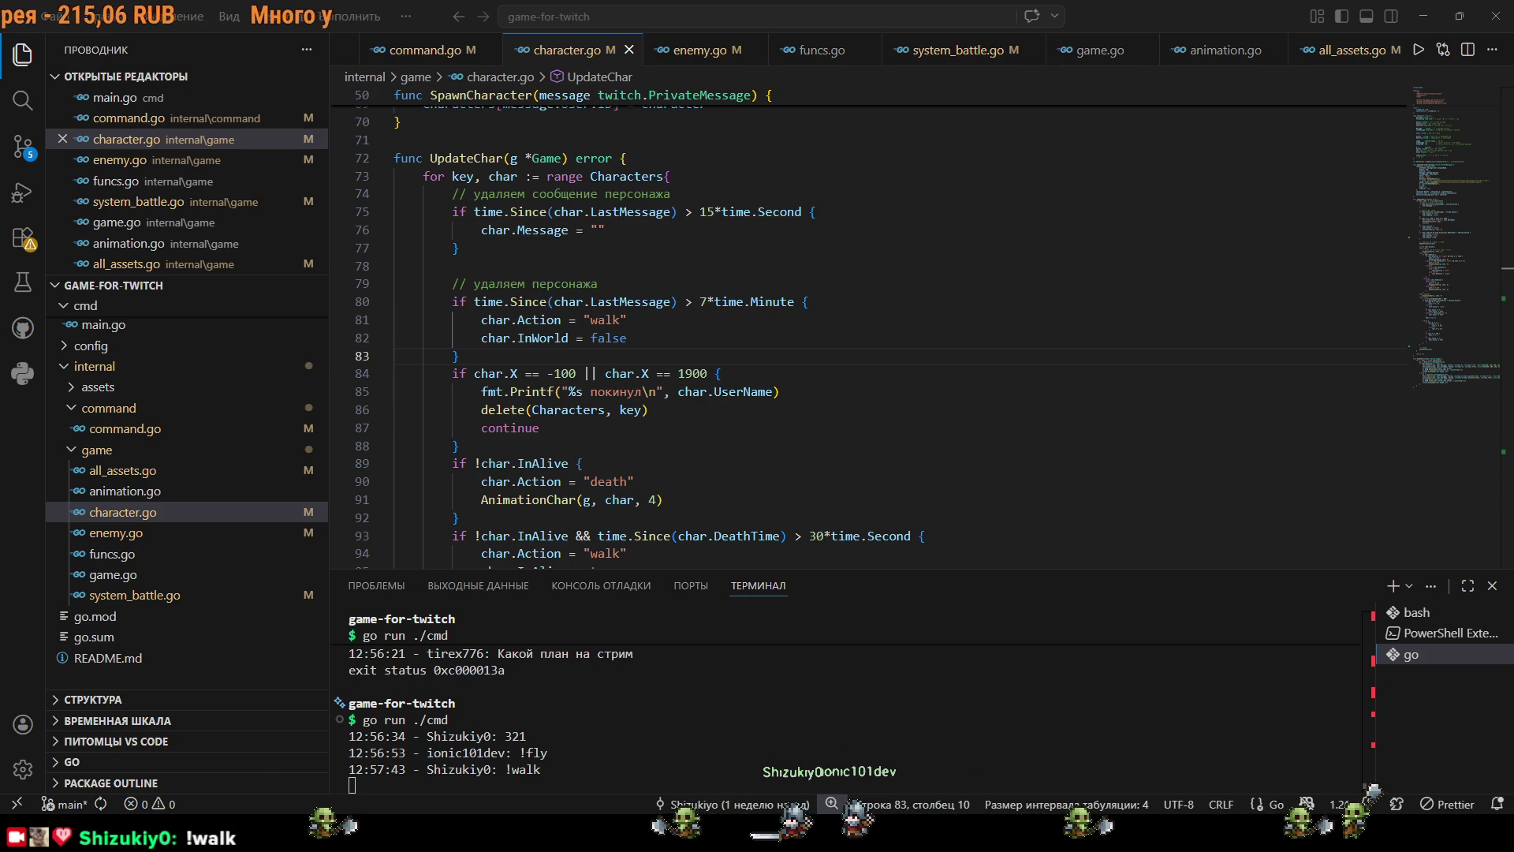
pyautogui.moveTo(653, 771); pyautogui.dragTo(654, 784)
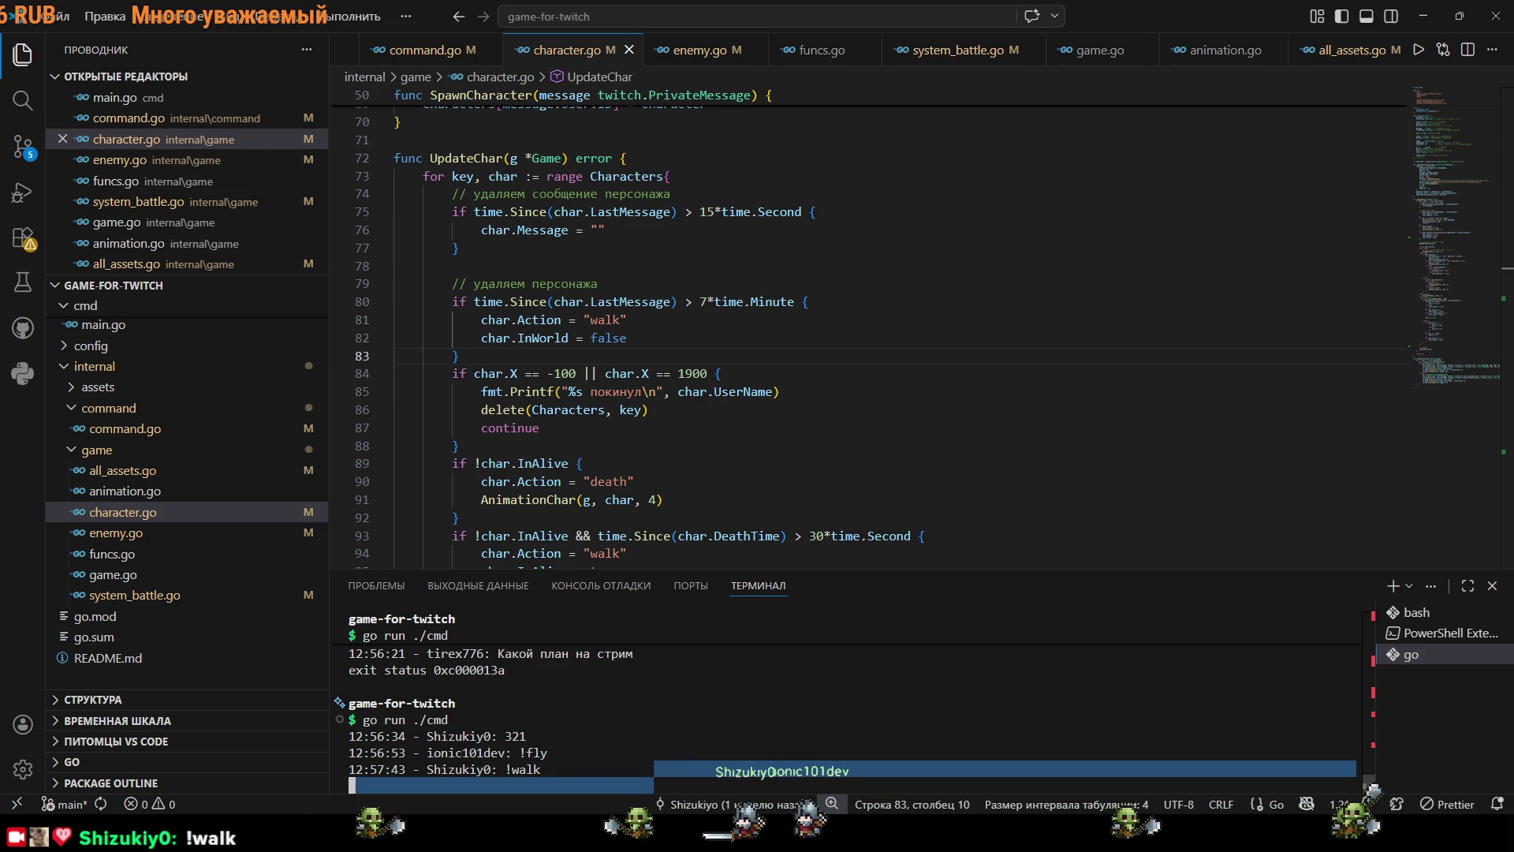
pyautogui.click(504, 445)
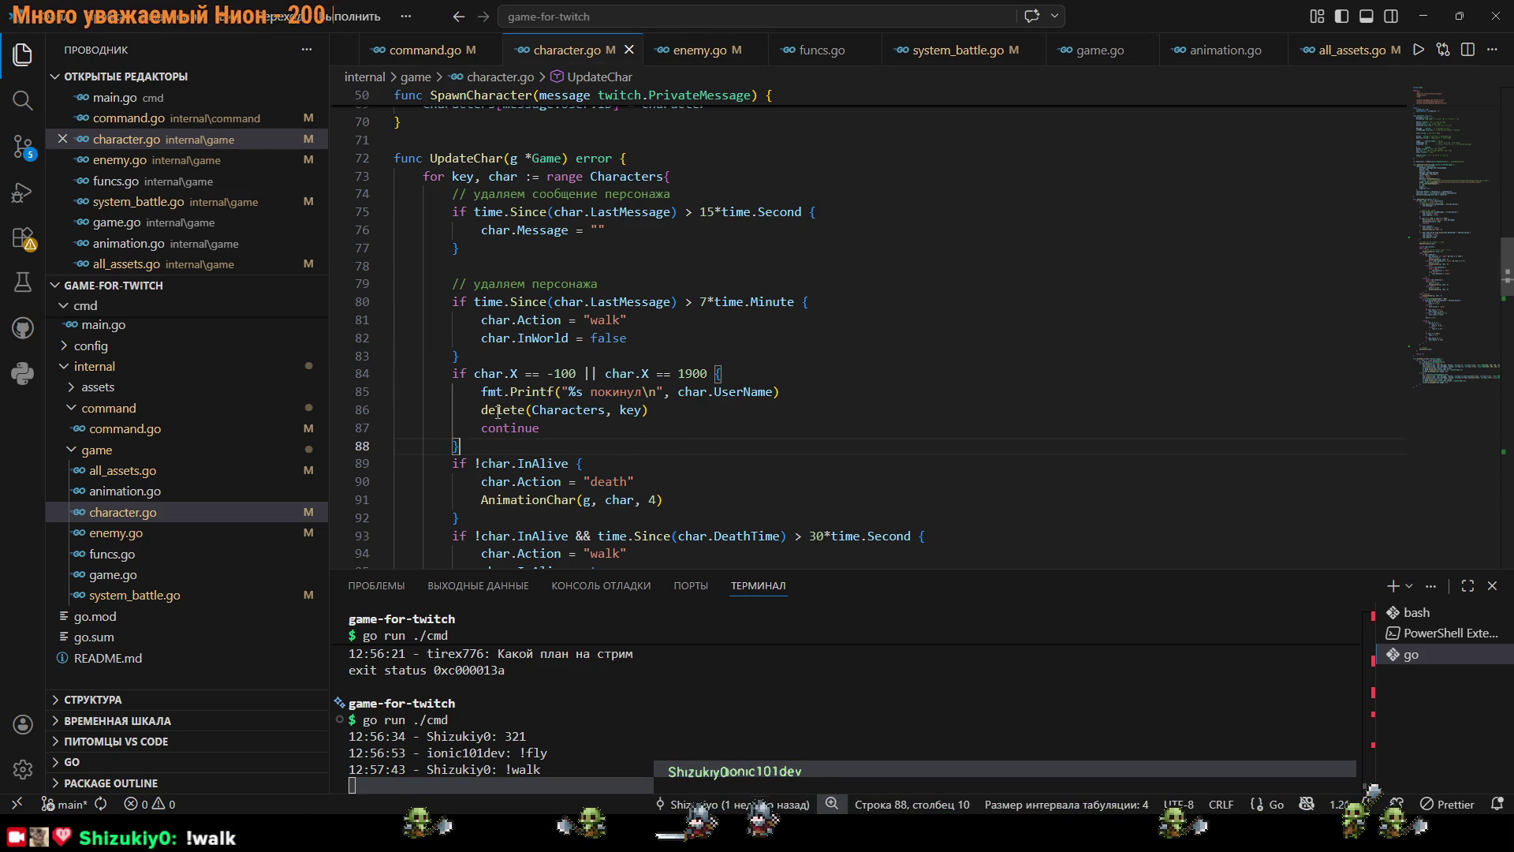
# Step through all four InWorld matches in character.go, ending at UpdateChar's walk check.
pyautogui.click(560, 338)
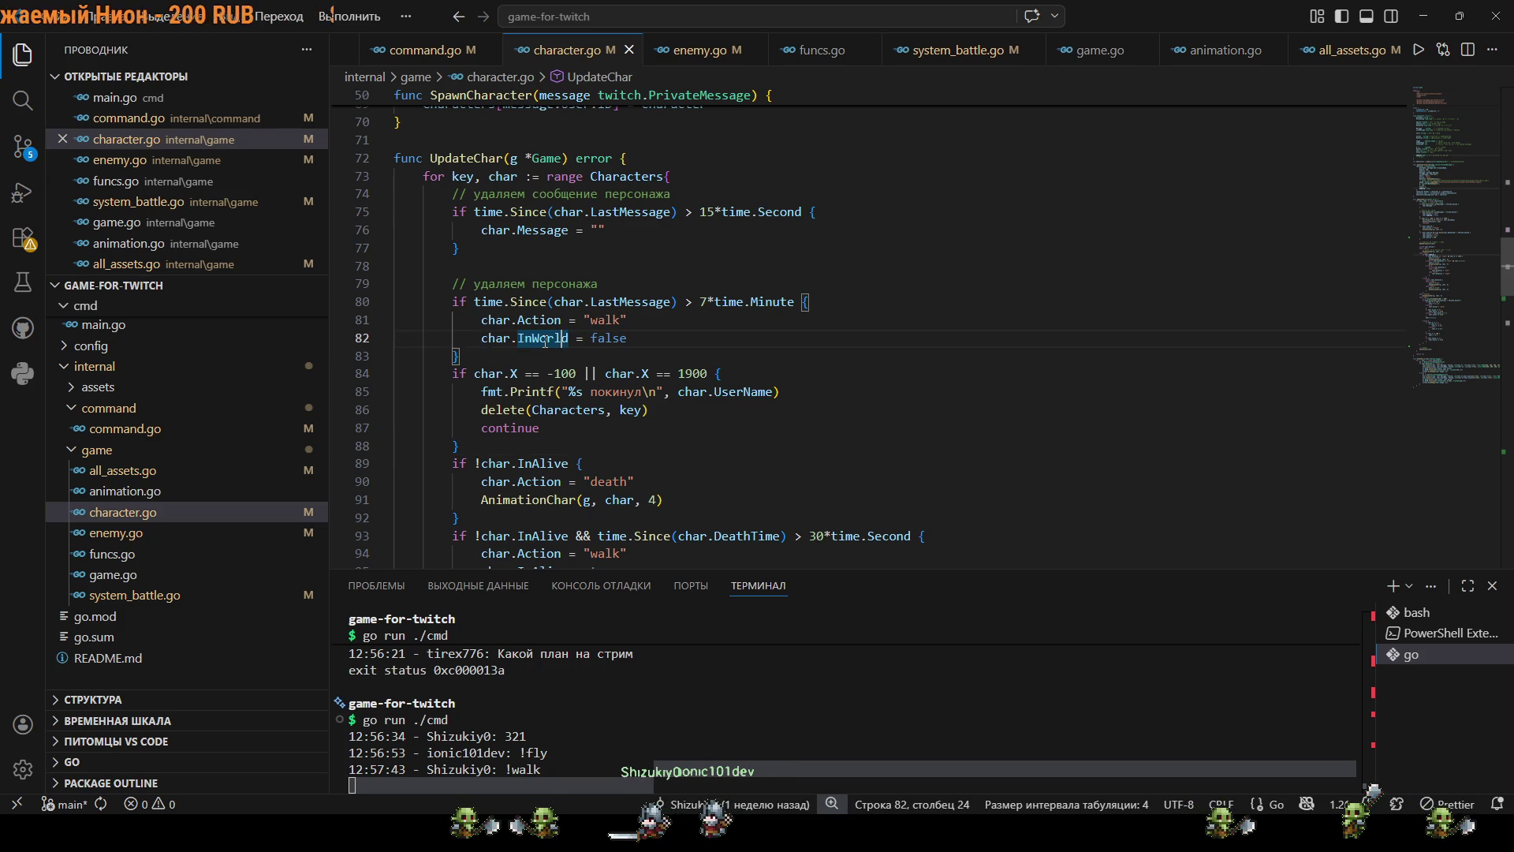
pyautogui.hotkey('ctrl', 'f')
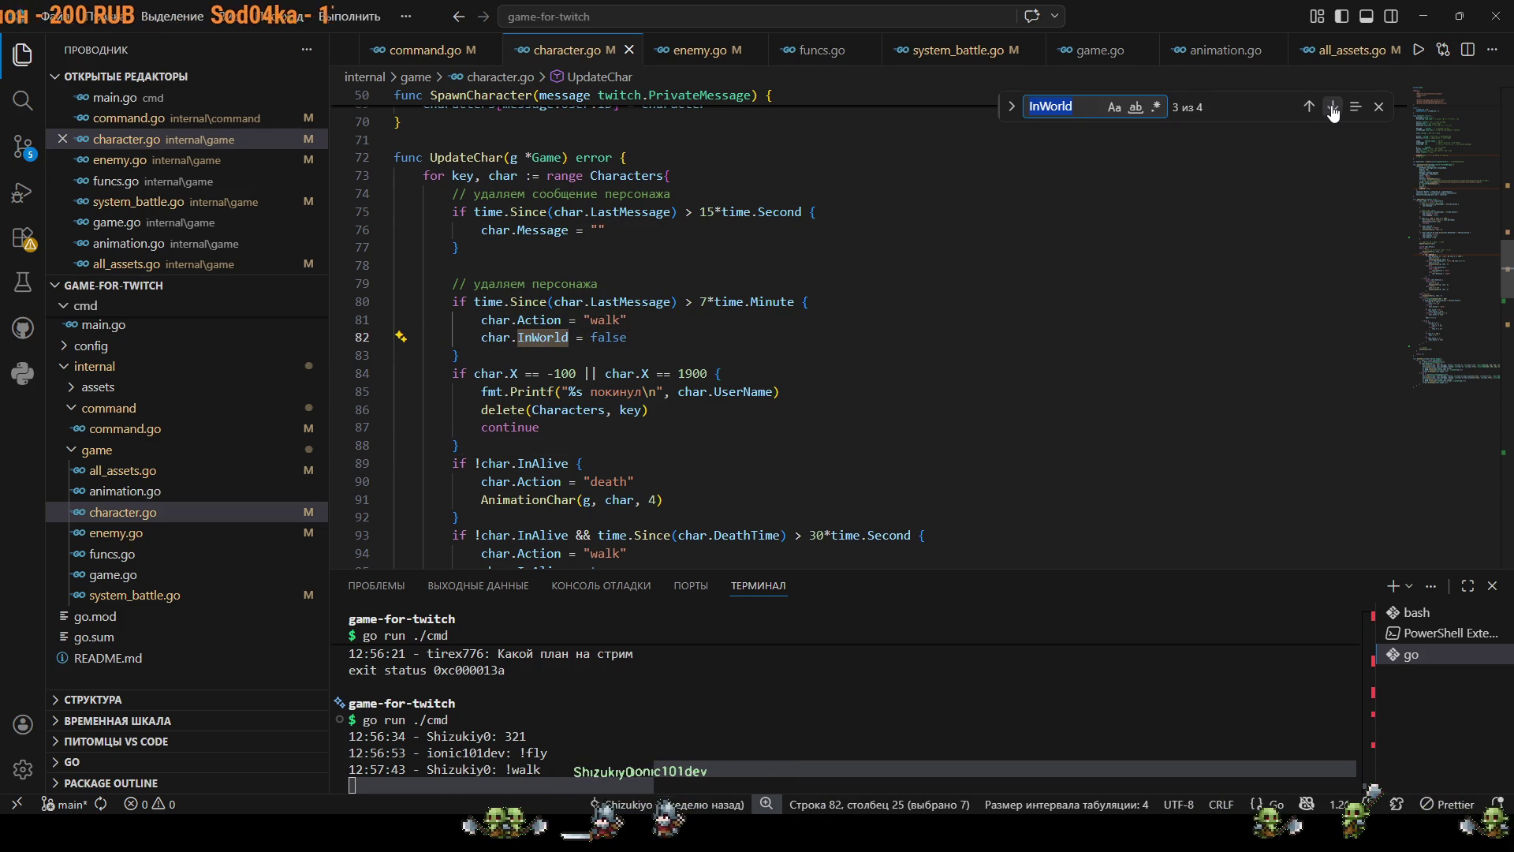
pyautogui.click(1332, 108)
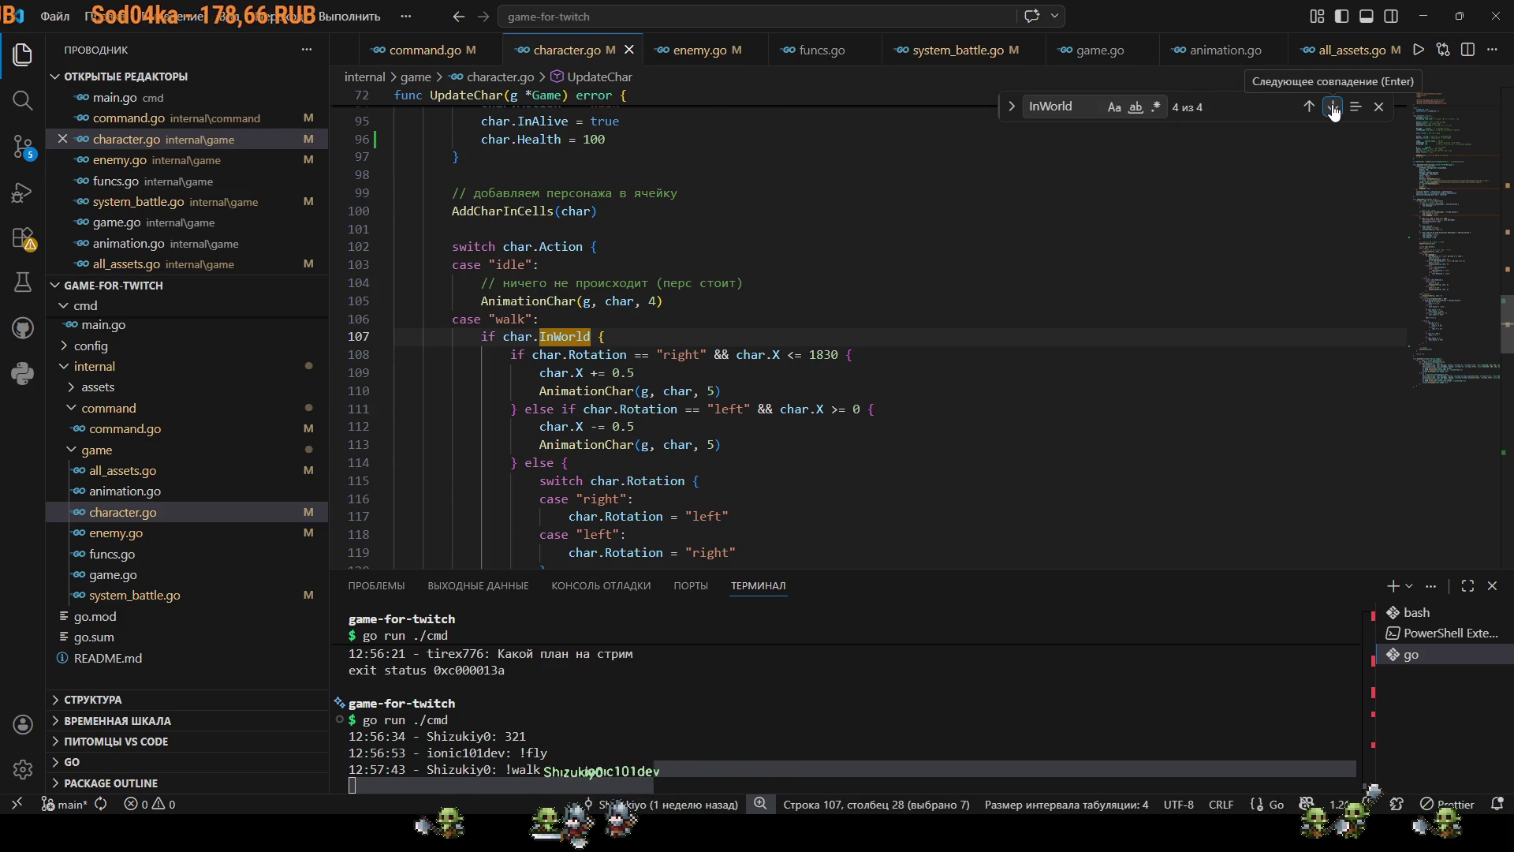
pyautogui.click(1332, 108)
pyautogui.click(1332, 108)
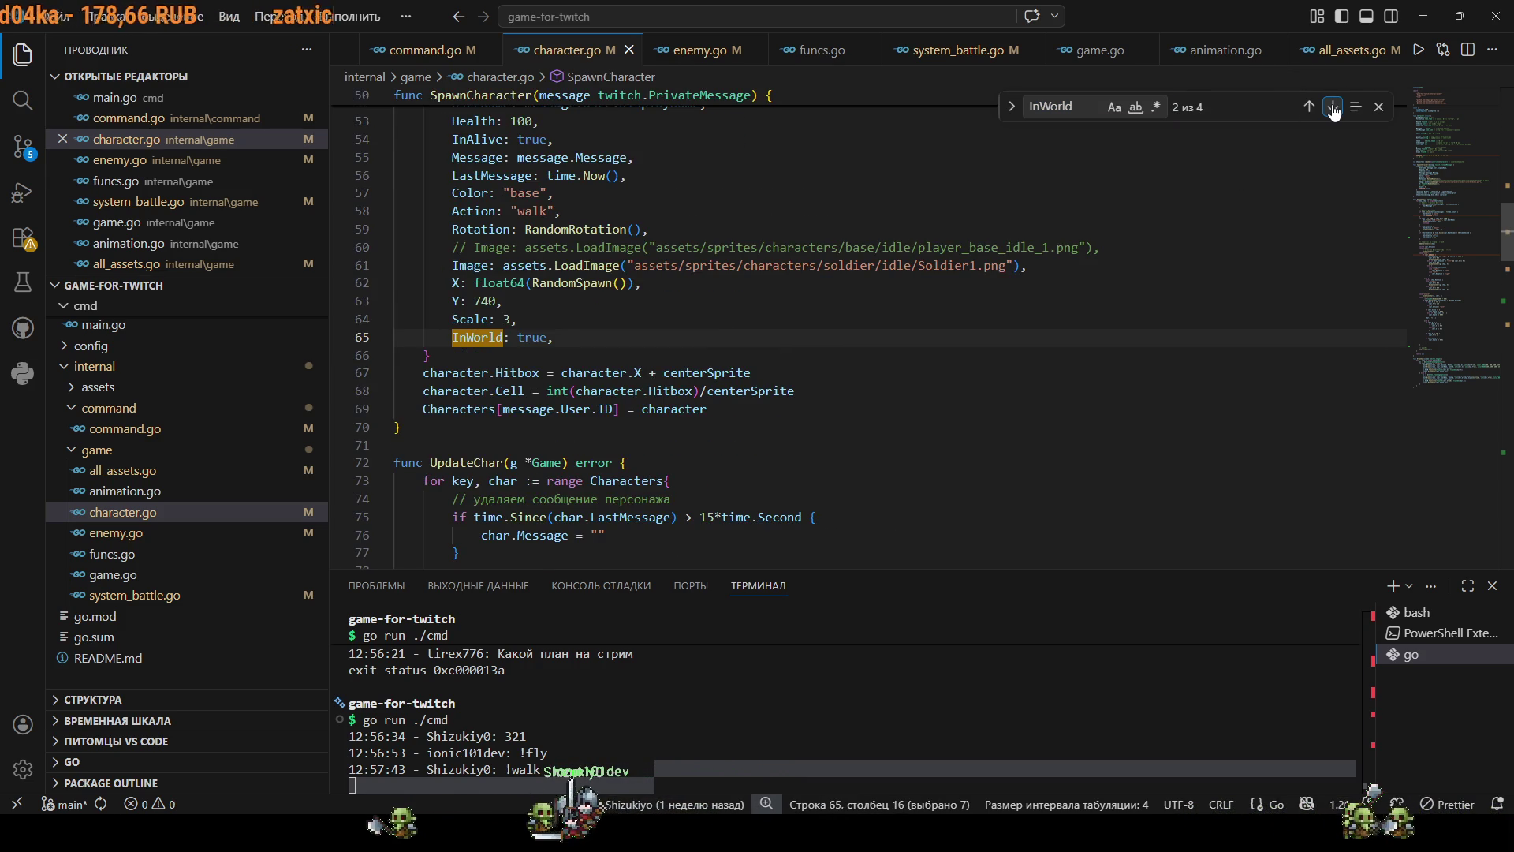
pyautogui.click(1332, 108)
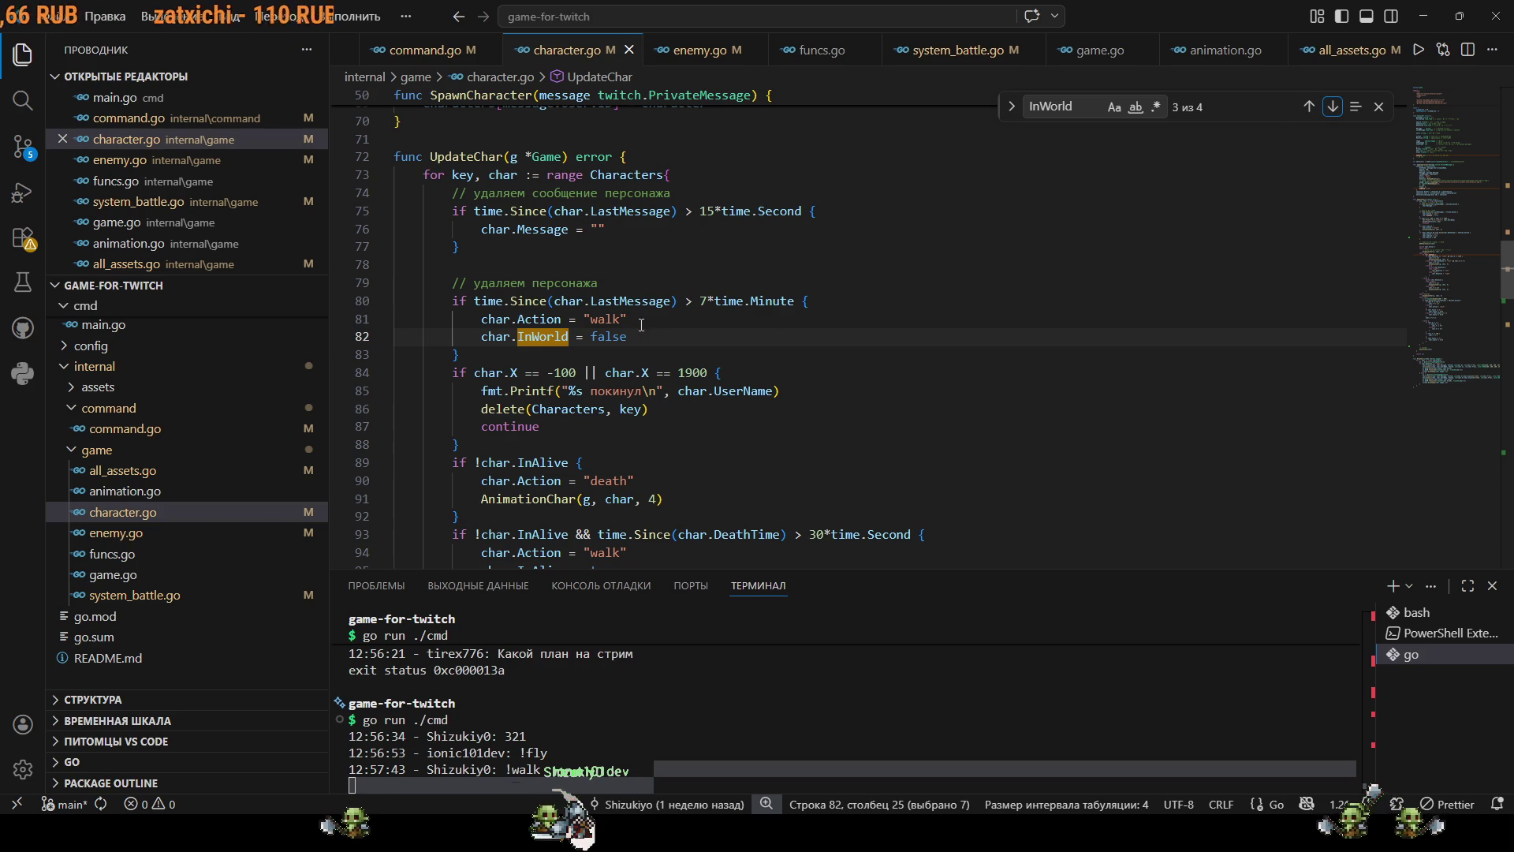
pyautogui.moveTo(542, 341)
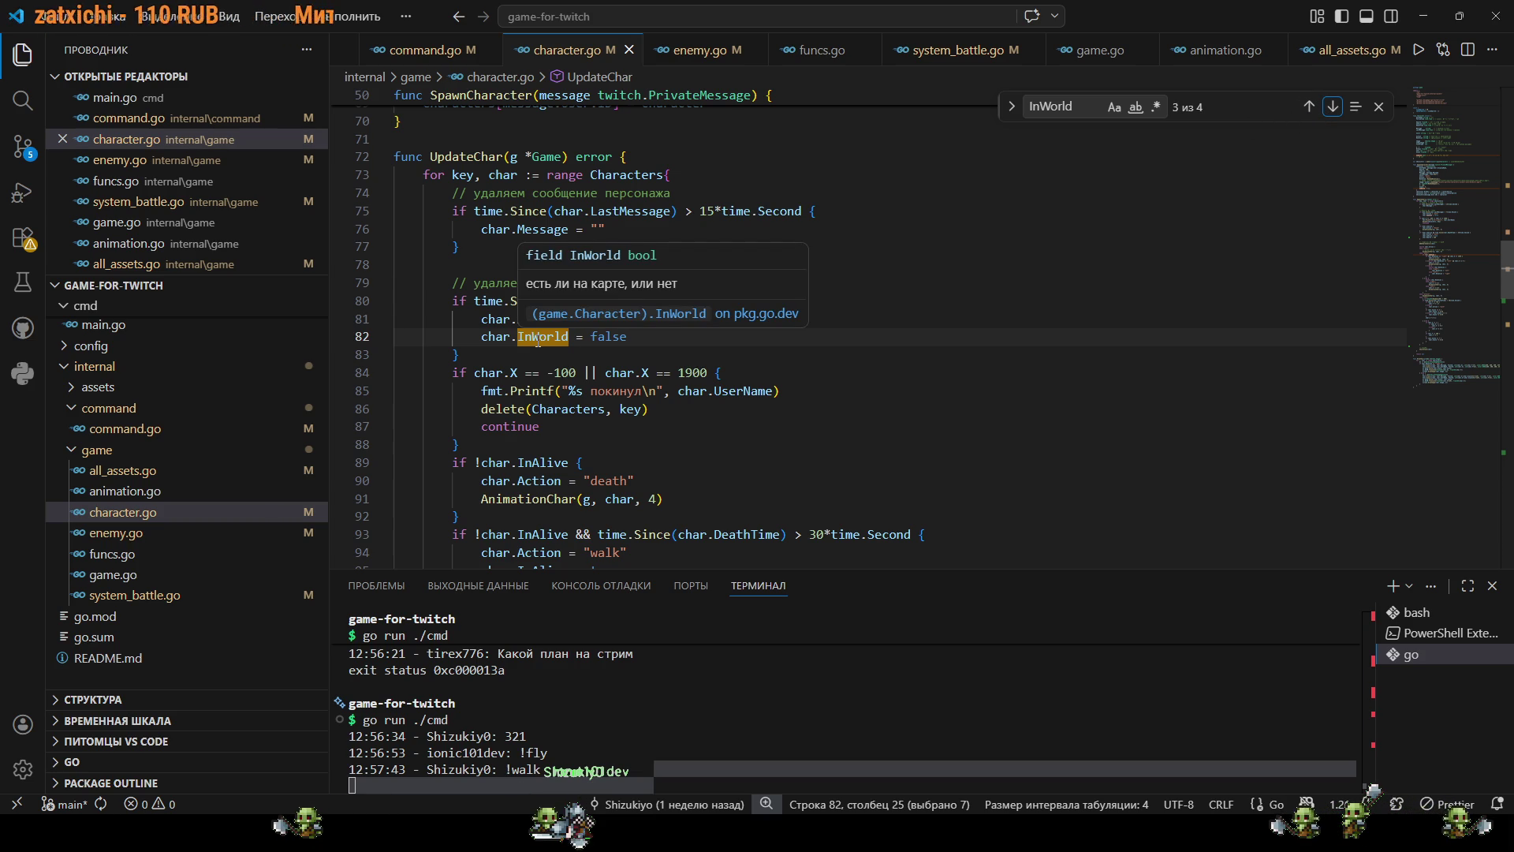
pyautogui.click(554, 337)
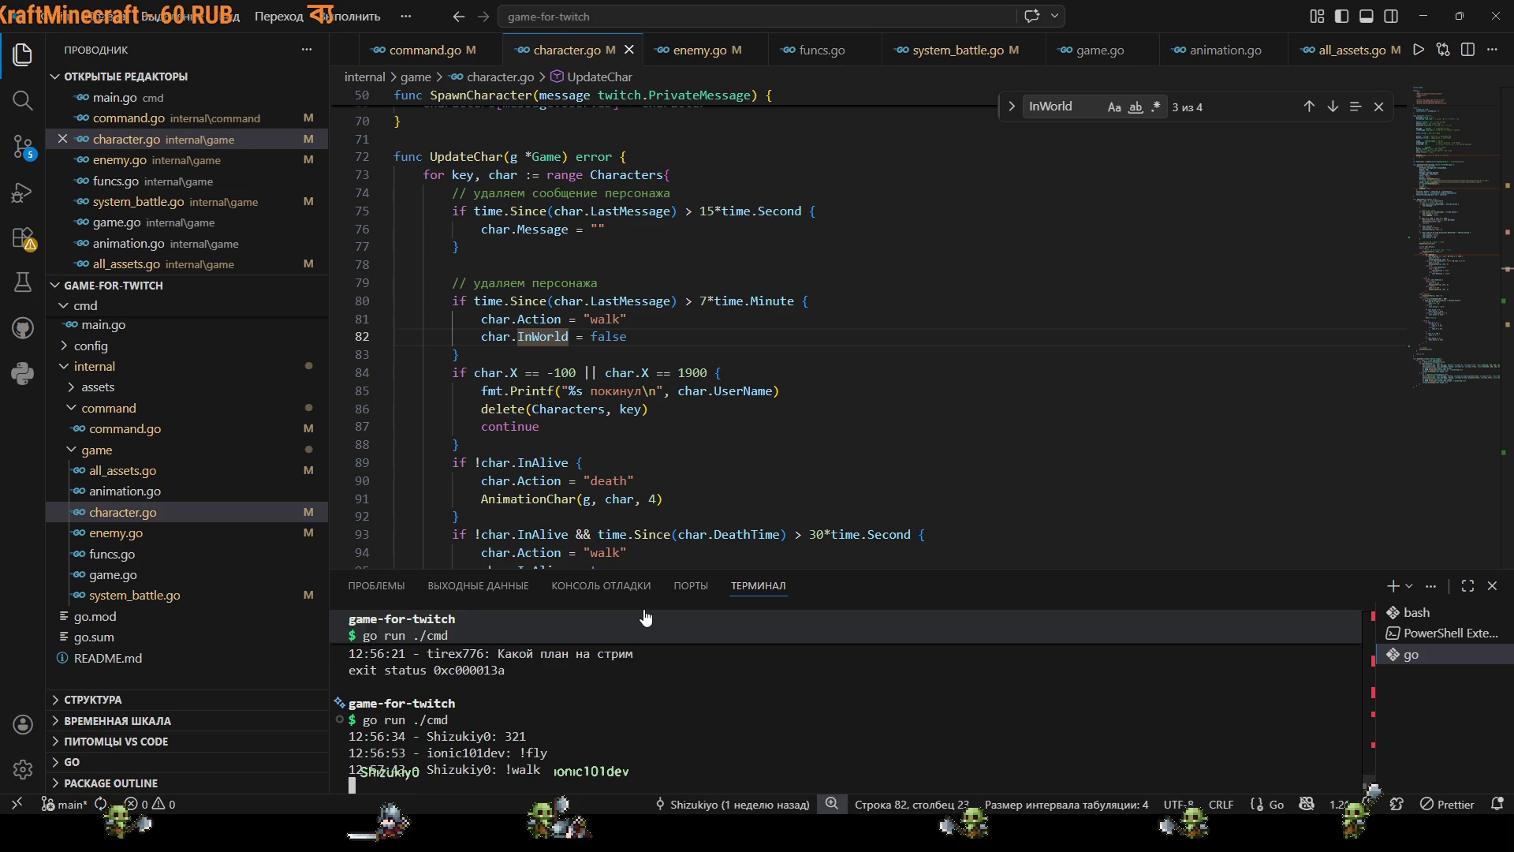
pyautogui.scroll(-5, 678, 448)
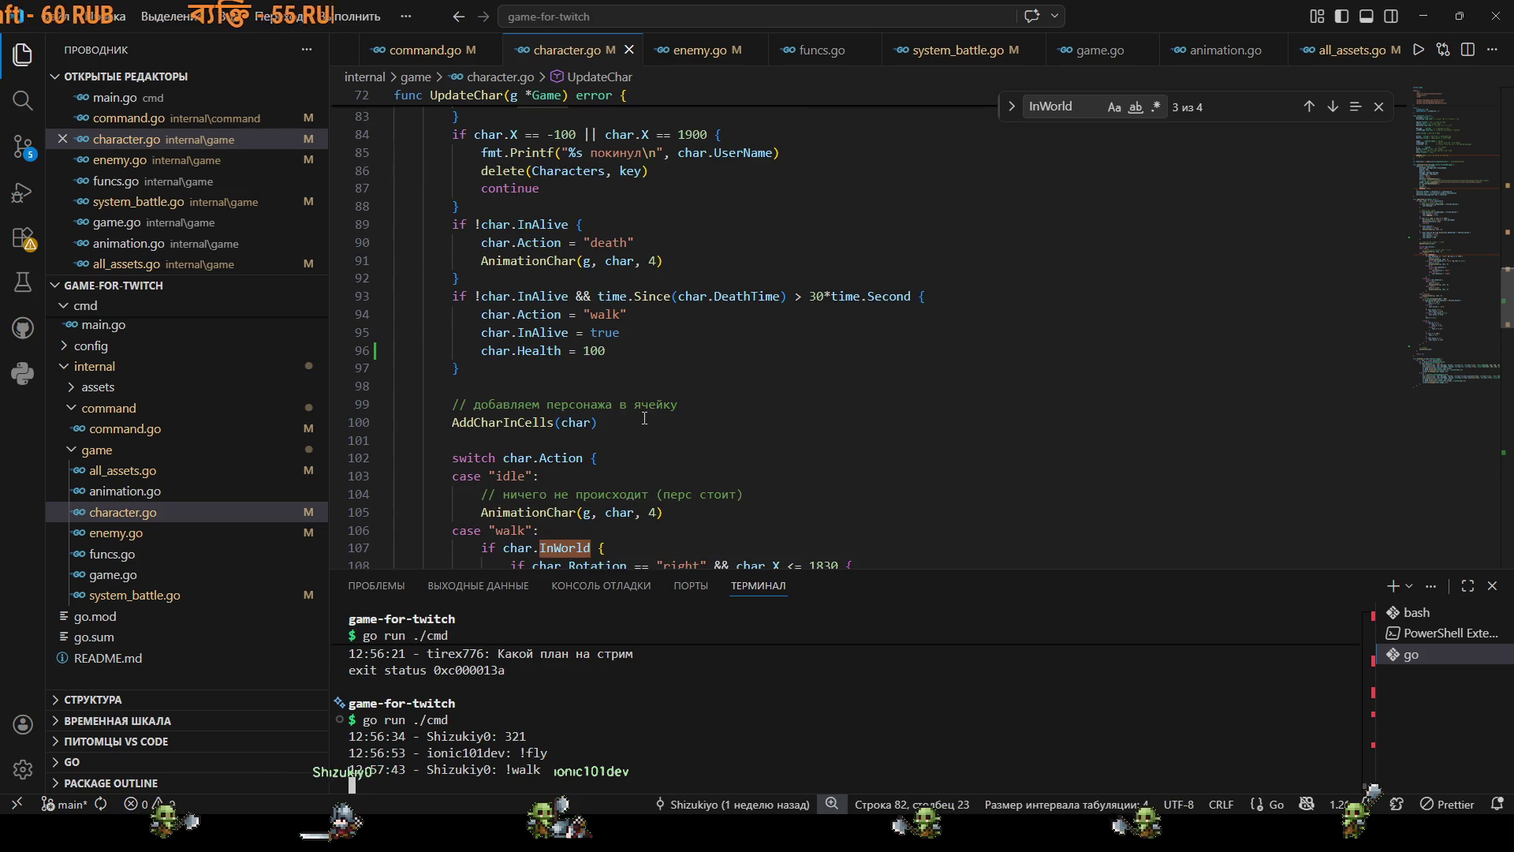
pyautogui.scroll(-4, 867, 316)
pyautogui.click(1379, 106)
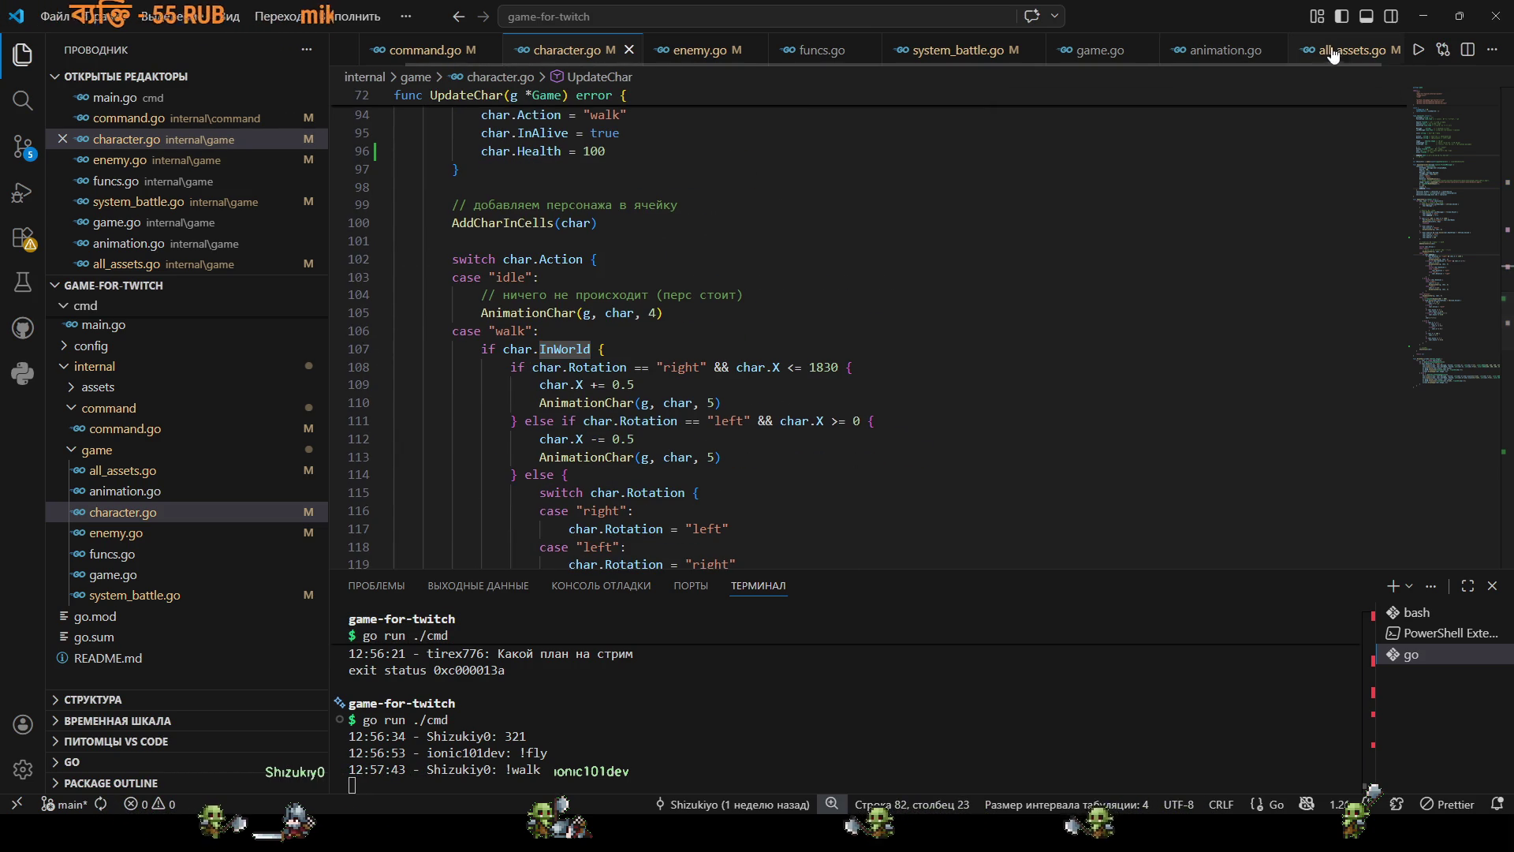
# Paste the CharBaseDeath block at the end of all_assets.go, with a blank line above it.
pyautogui.click(1355, 49)
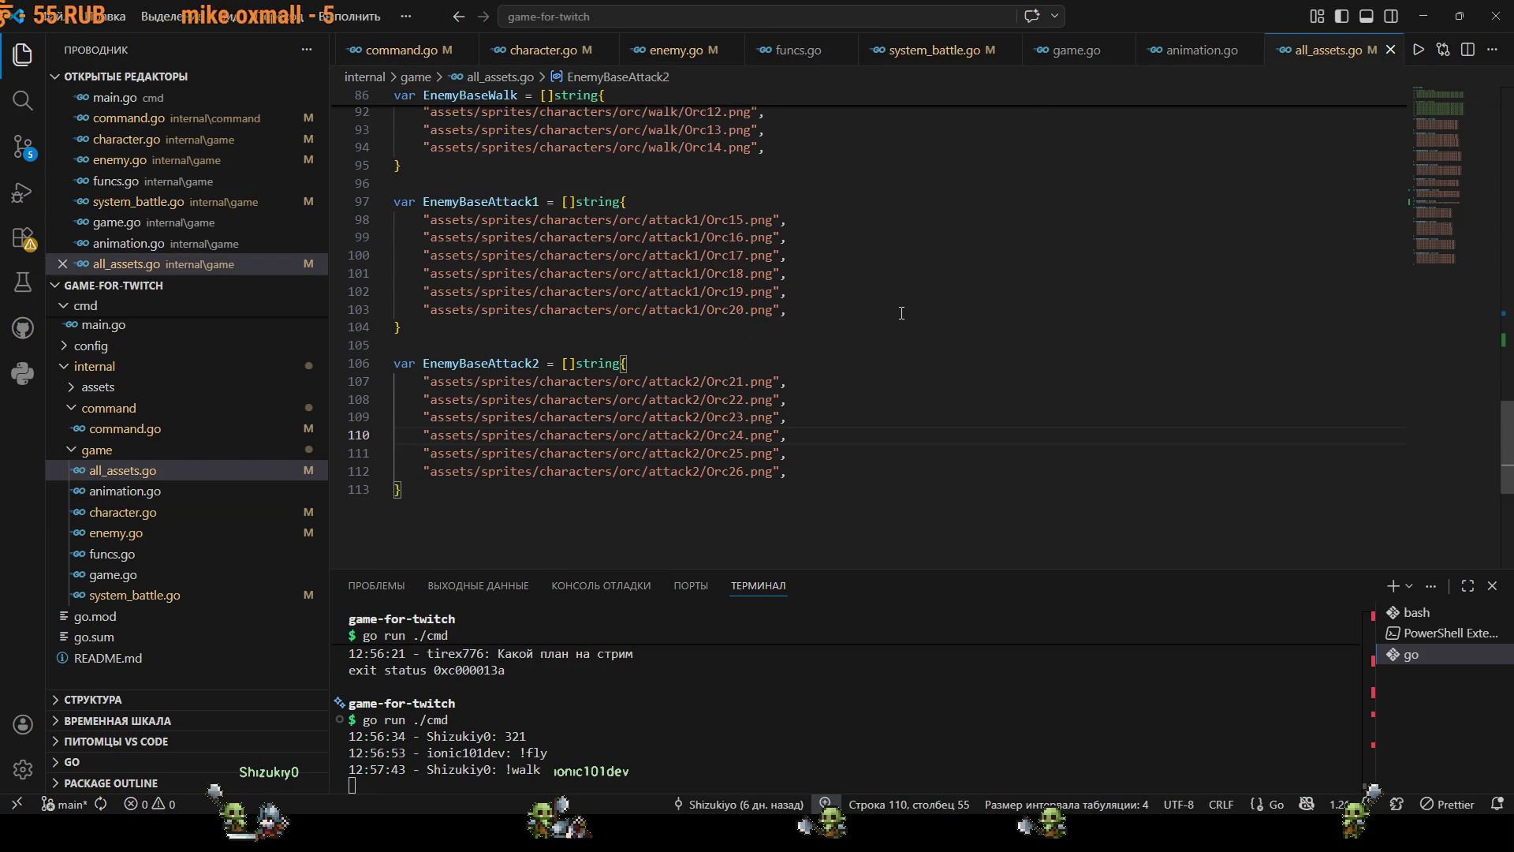
pyautogui.scroll(4, 765, 396)
pyautogui.scroll(4, 764, 396)
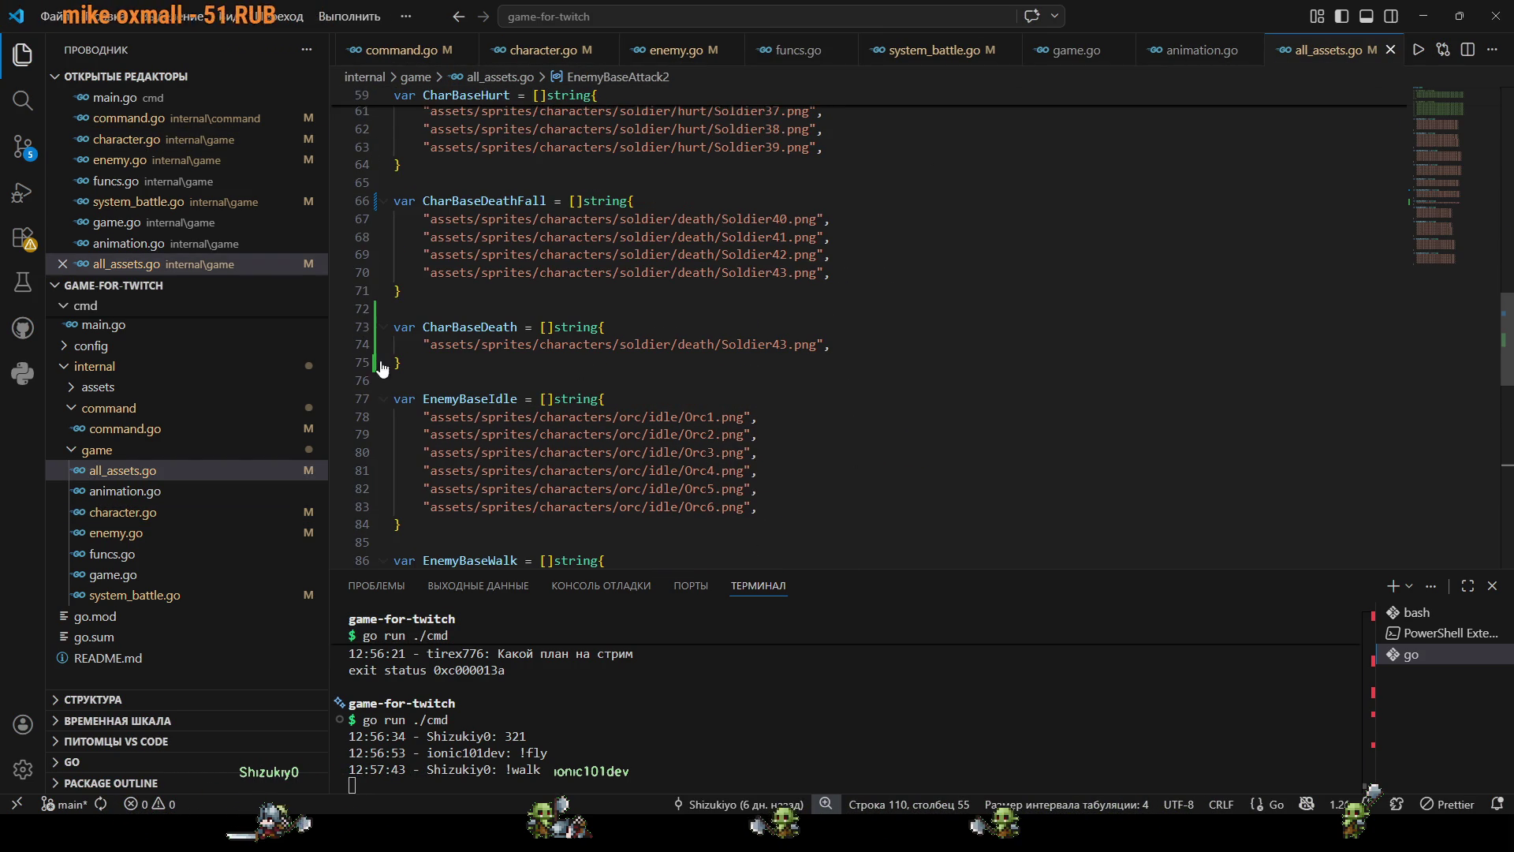
pyautogui.moveTo(414, 364); pyautogui.dragTo(395, 326)
pyautogui.hotkey('ctrl', 'c')
pyautogui.scroll(-12, 476, 396)
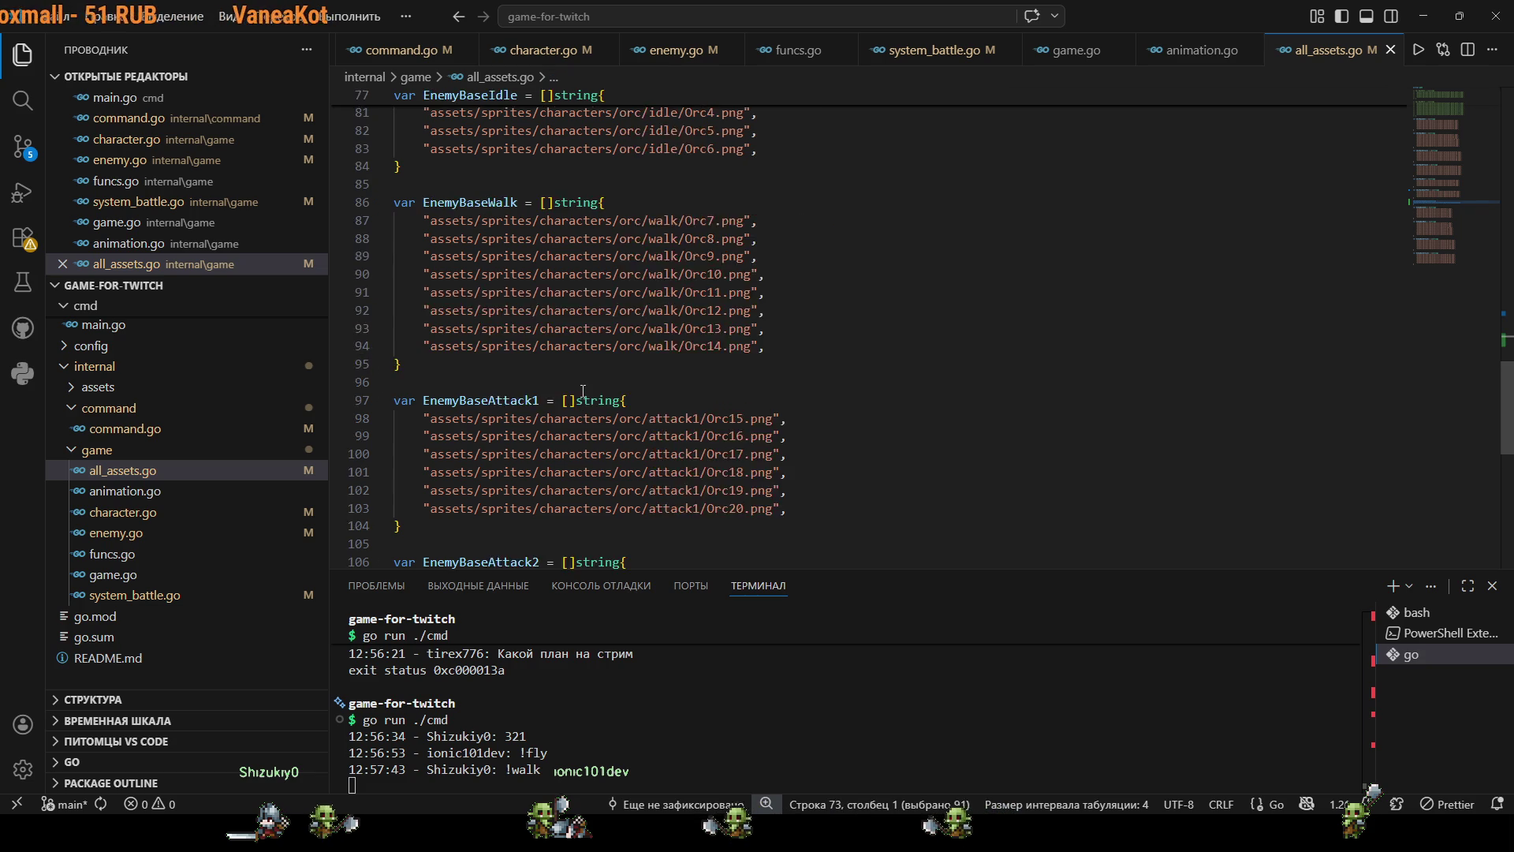
pyautogui.click(476, 396)
pyautogui.press('Return')
pyautogui.hotkey('ctrl', 'v')
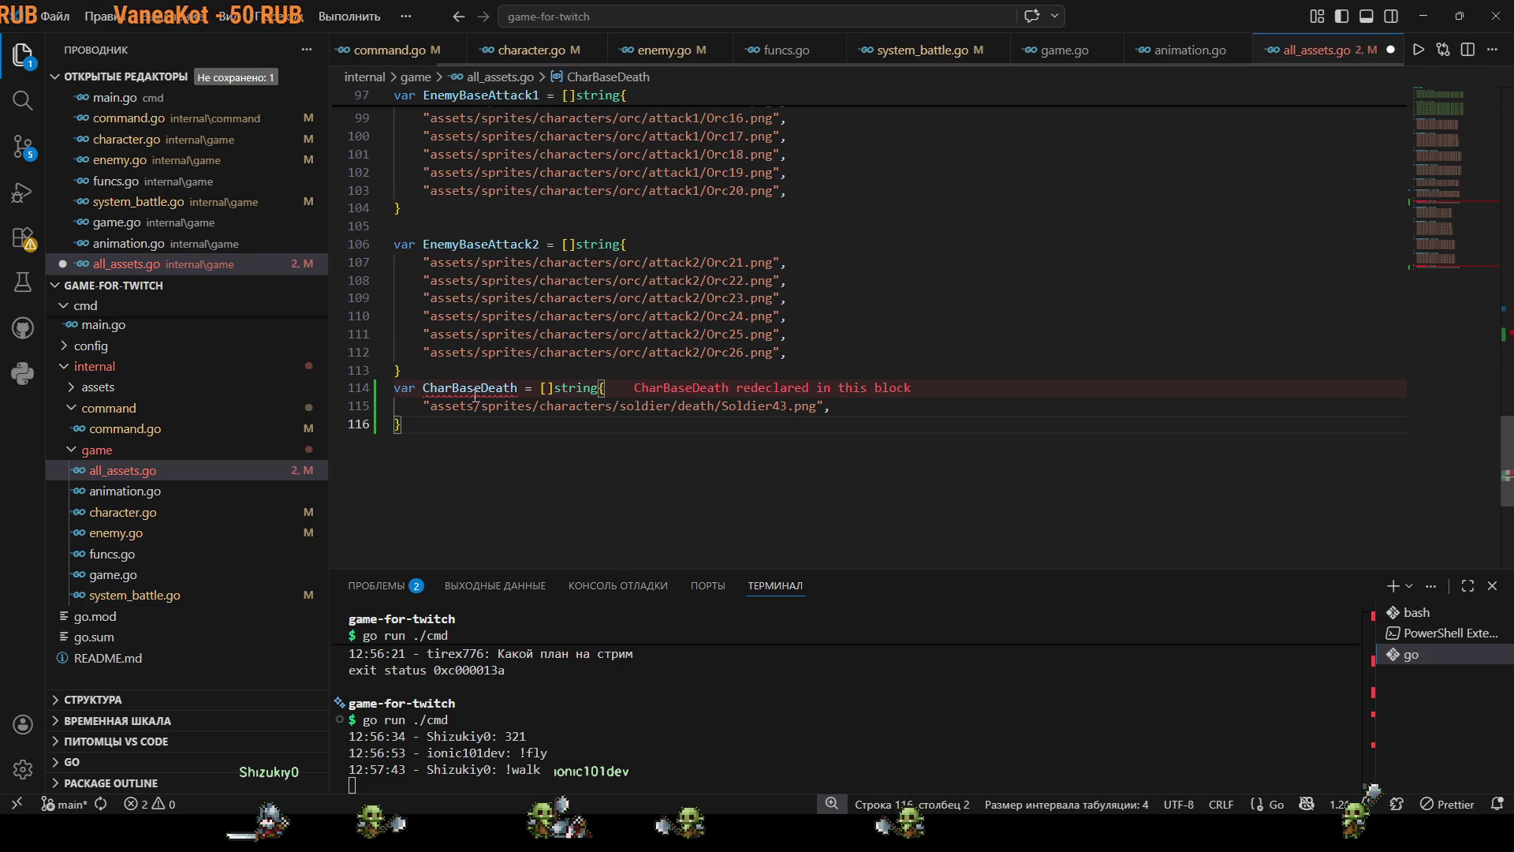
pyautogui.click(447, 369)
pyautogui.press('Return')
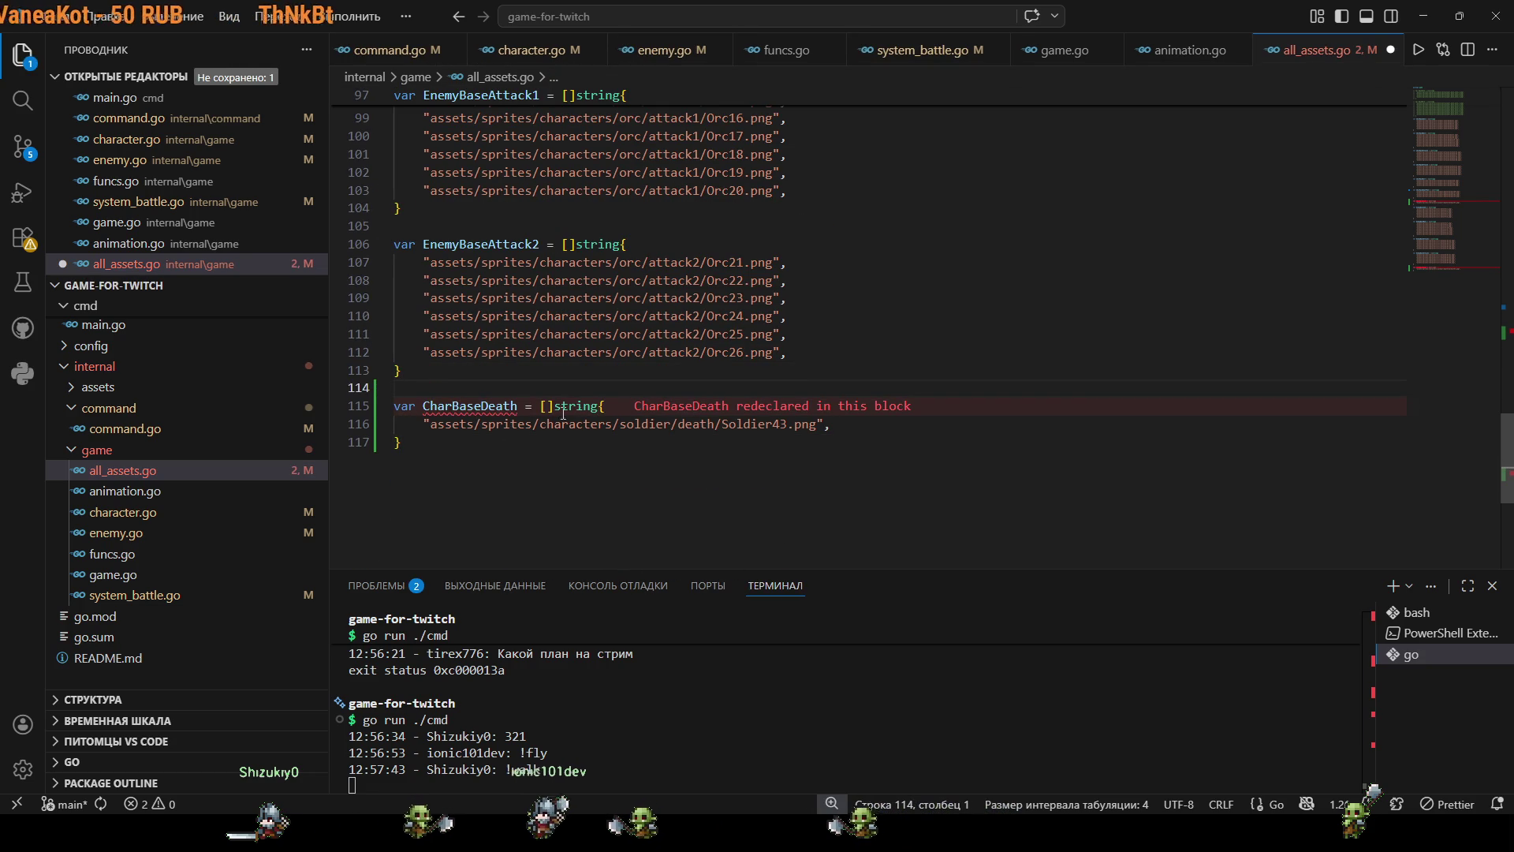
# Rename the pasted variable from CharBaseDeath to EnemyBaseDeath.
pyautogui.click(452, 406)
pyautogui.press('BackSpace')
pyautogui.press('BackSpace')
pyautogui.press('BackSpace')
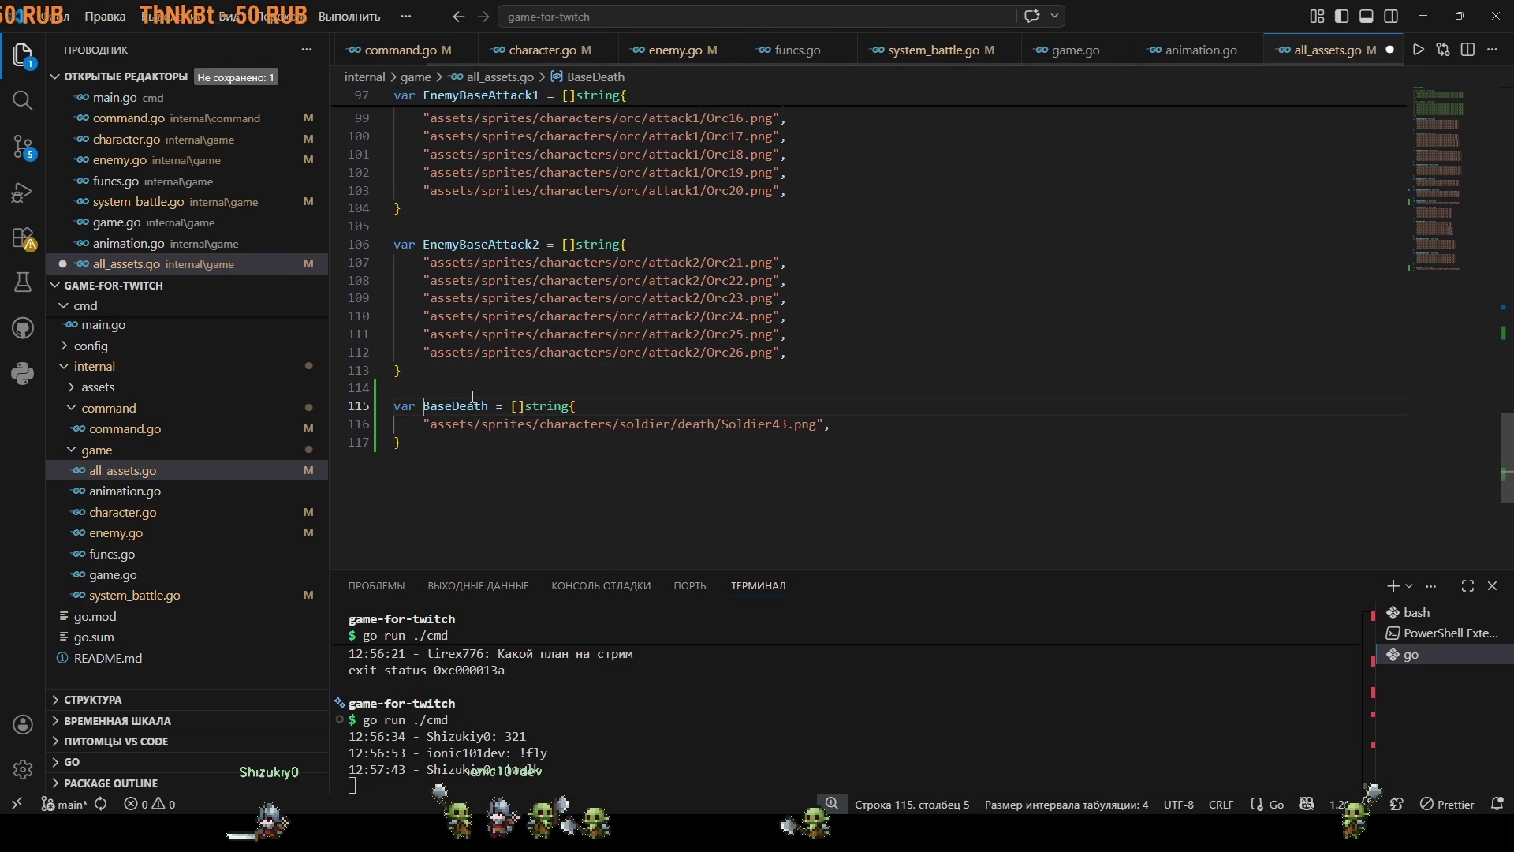
pyautogui.write('Enemy')
pyautogui.hotkey('ctrl', 's')
pyautogui.press('Escape')
pyautogui.press('Up')
pyautogui.press('Up')
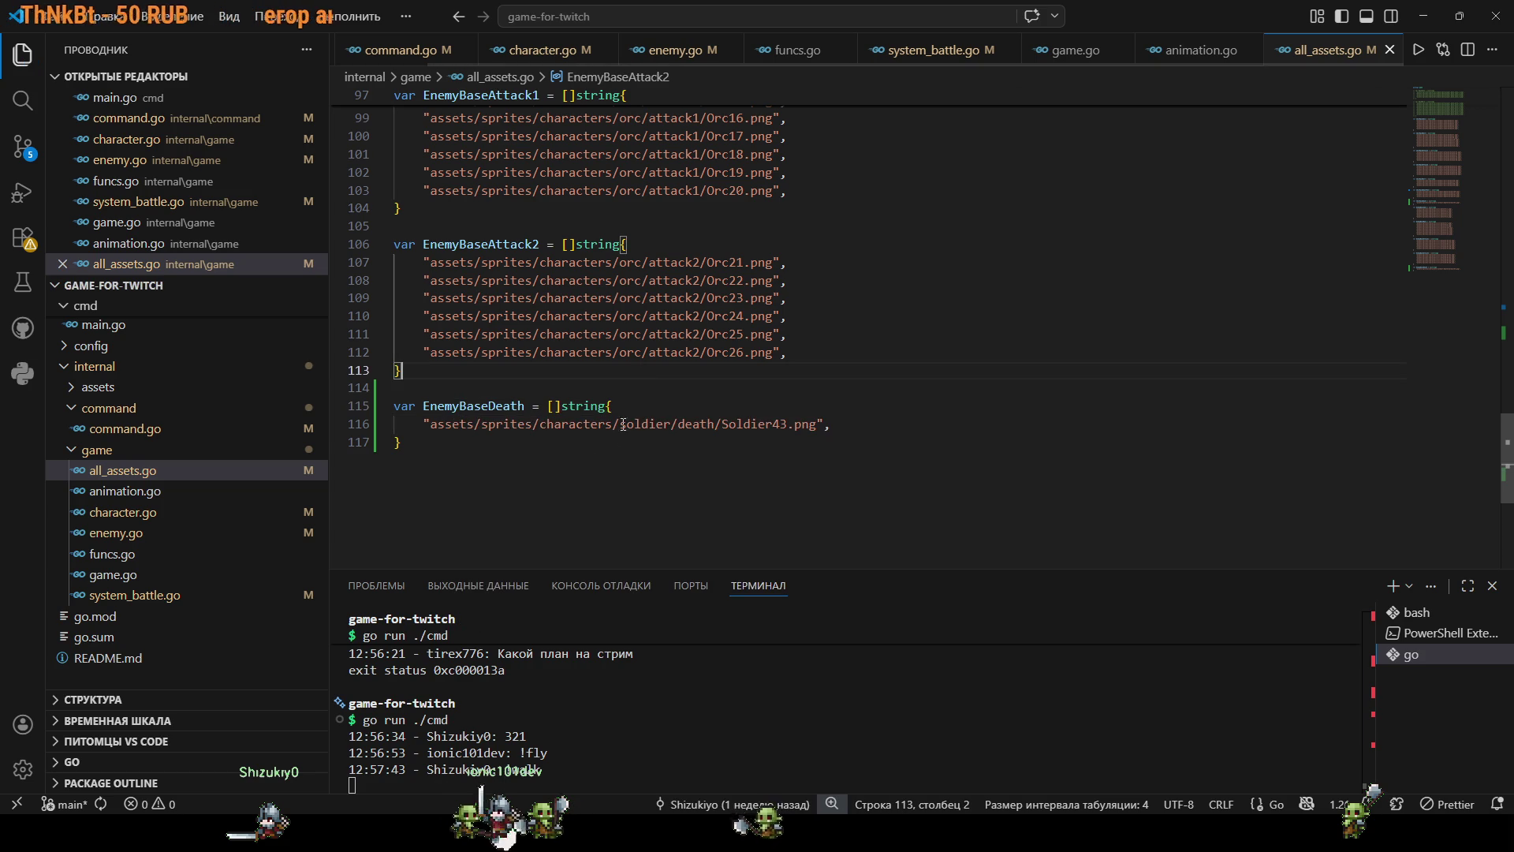
# Locate the orc death frames in the explorer and undo a mistaken path edit.
pyautogui.scroll(5, 79, 568)
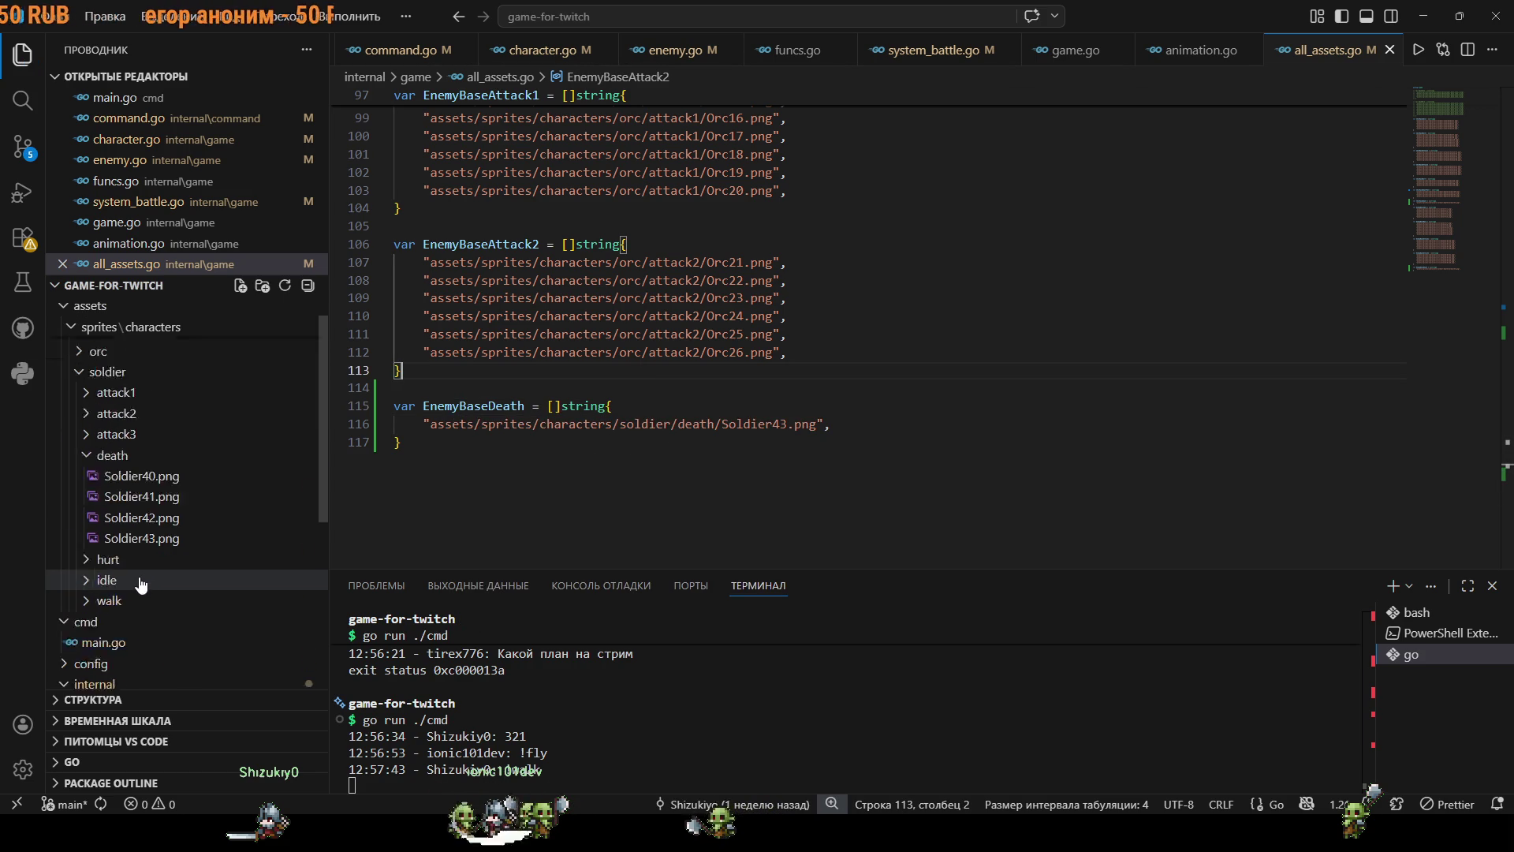
pyautogui.click(83, 389)
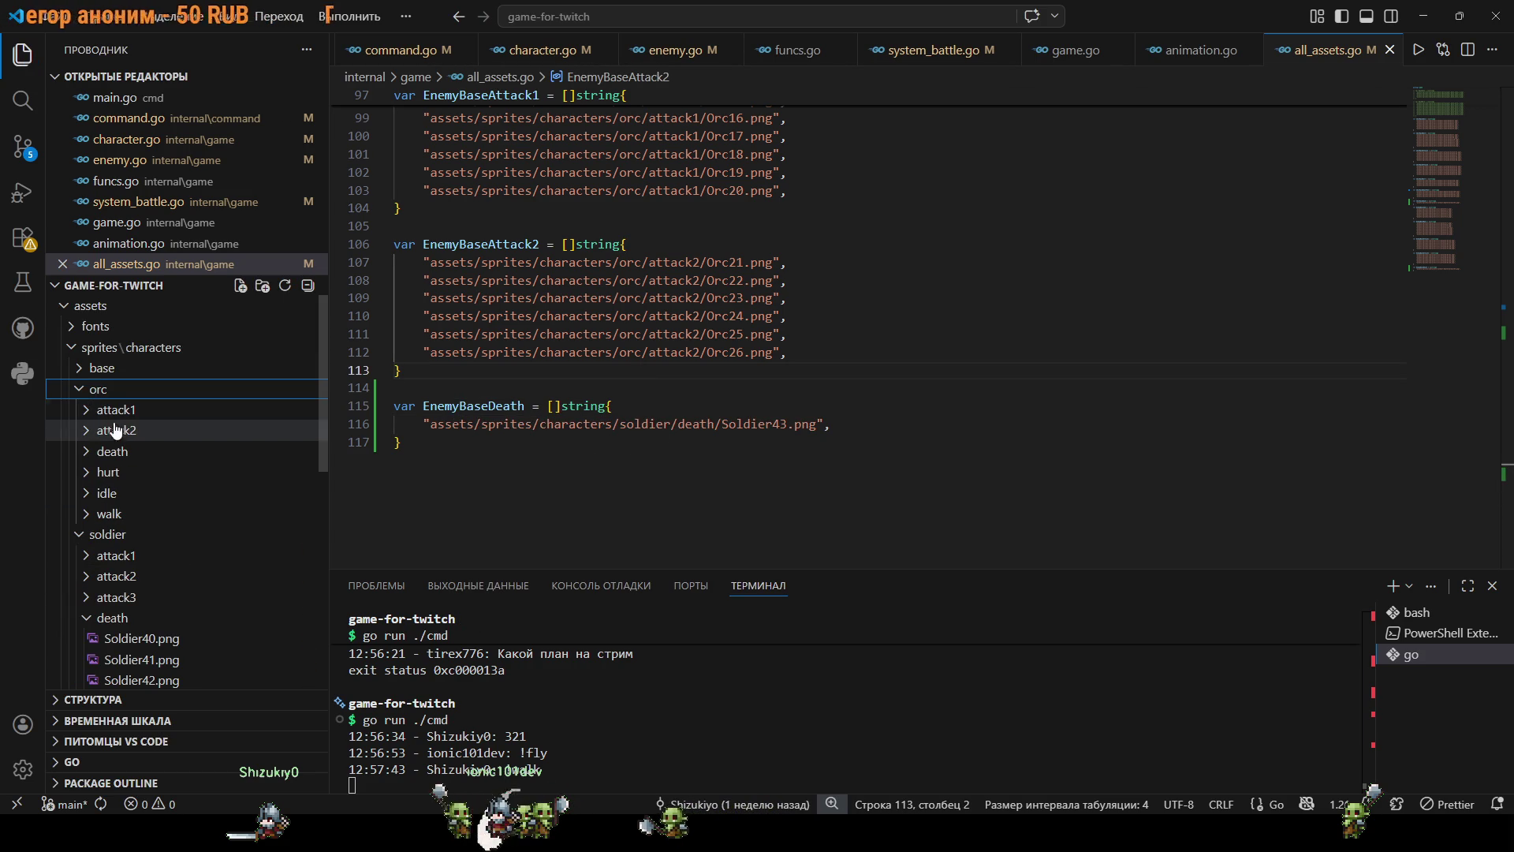
pyautogui.click(106, 451)
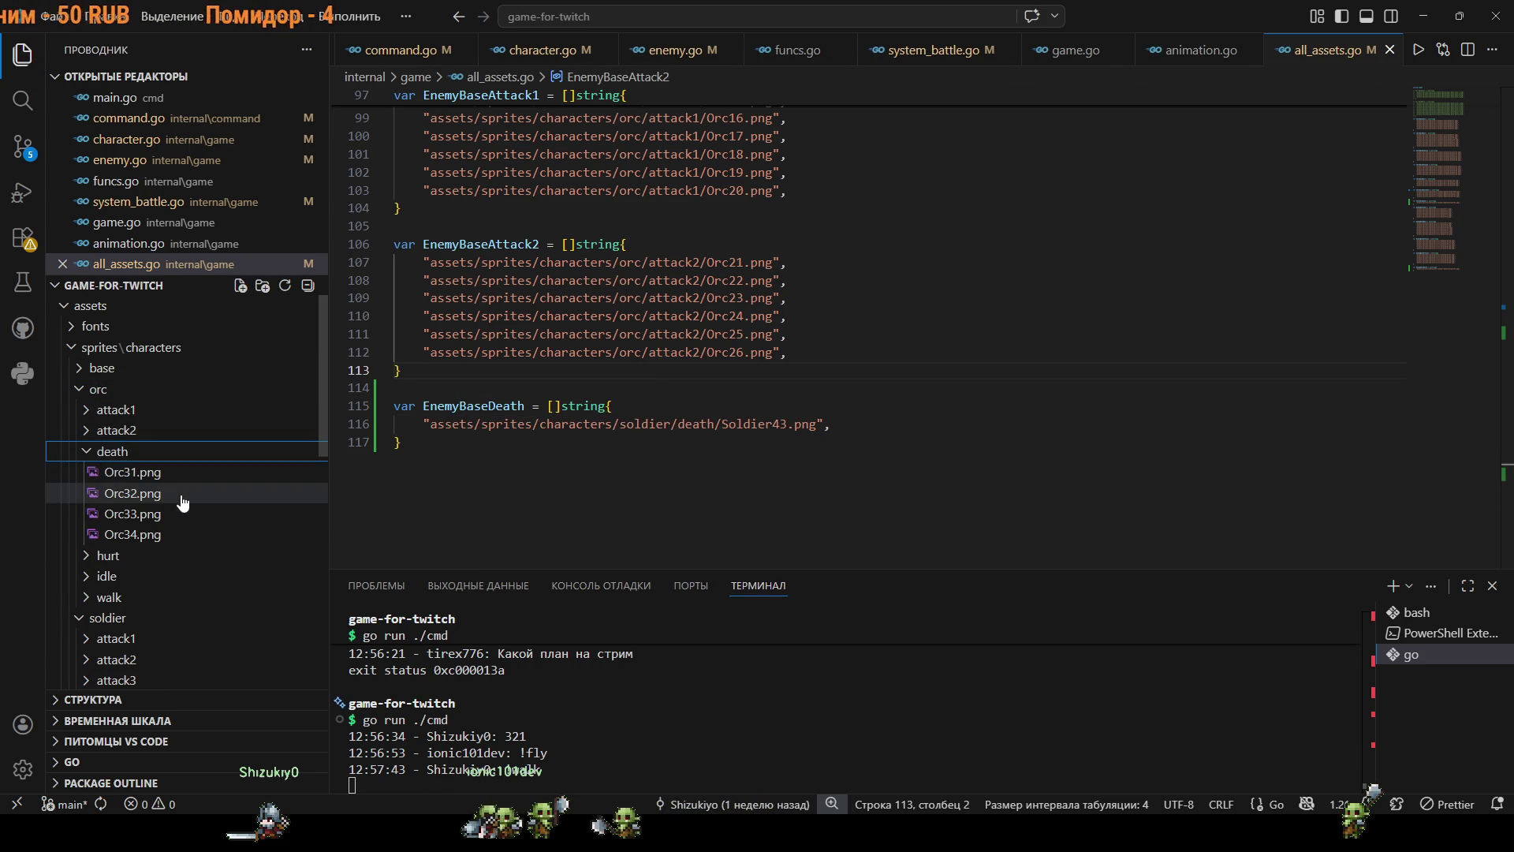
pyautogui.click(615, 426)
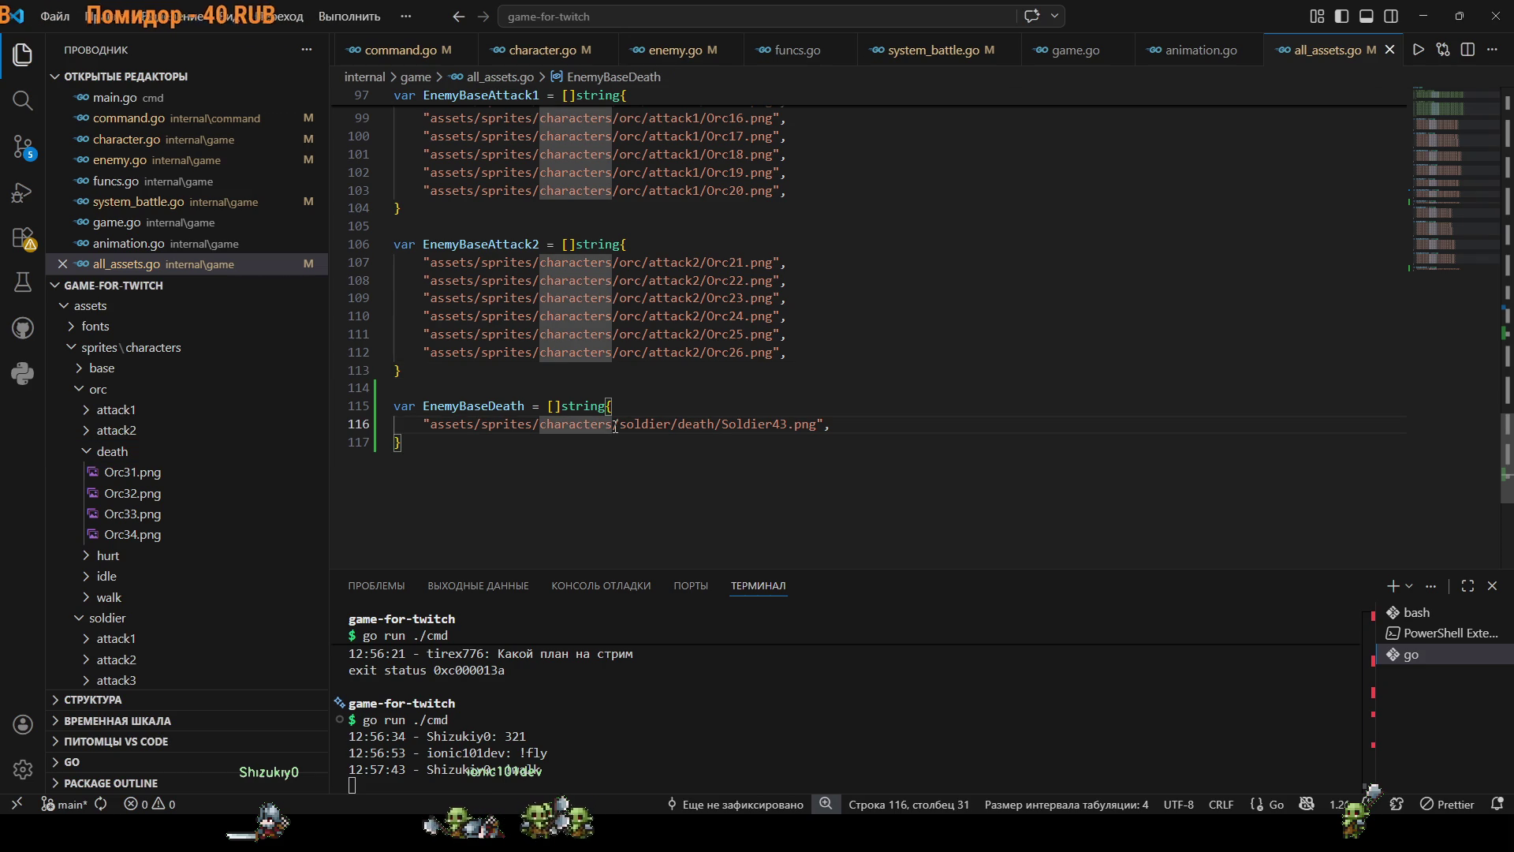
pyautogui.hotkey('ctrl', 'BackSpace')
pyautogui.write('orc')
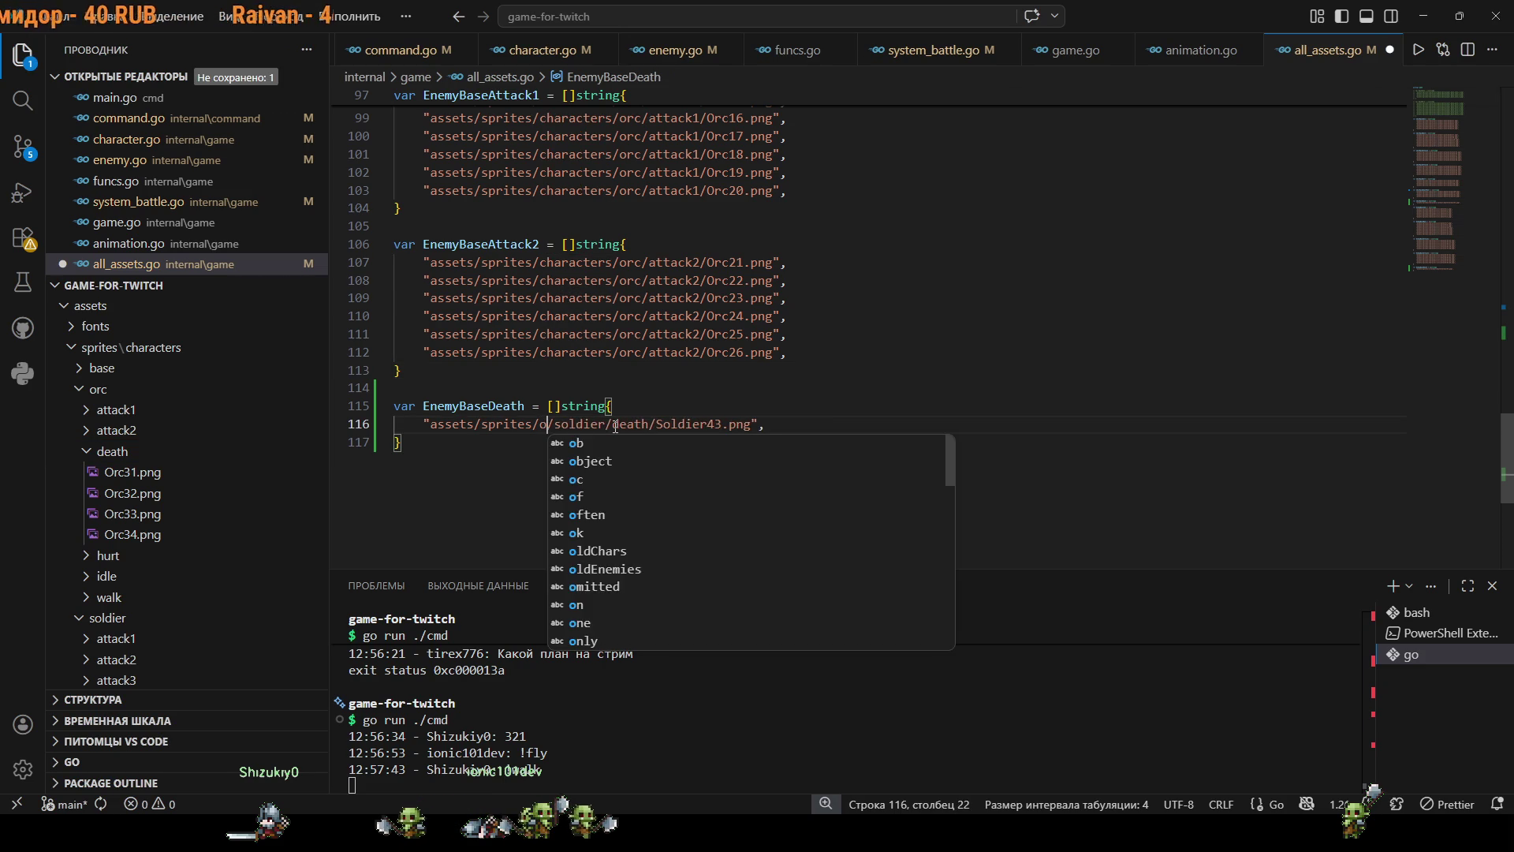
pyautogui.click(620, 424)
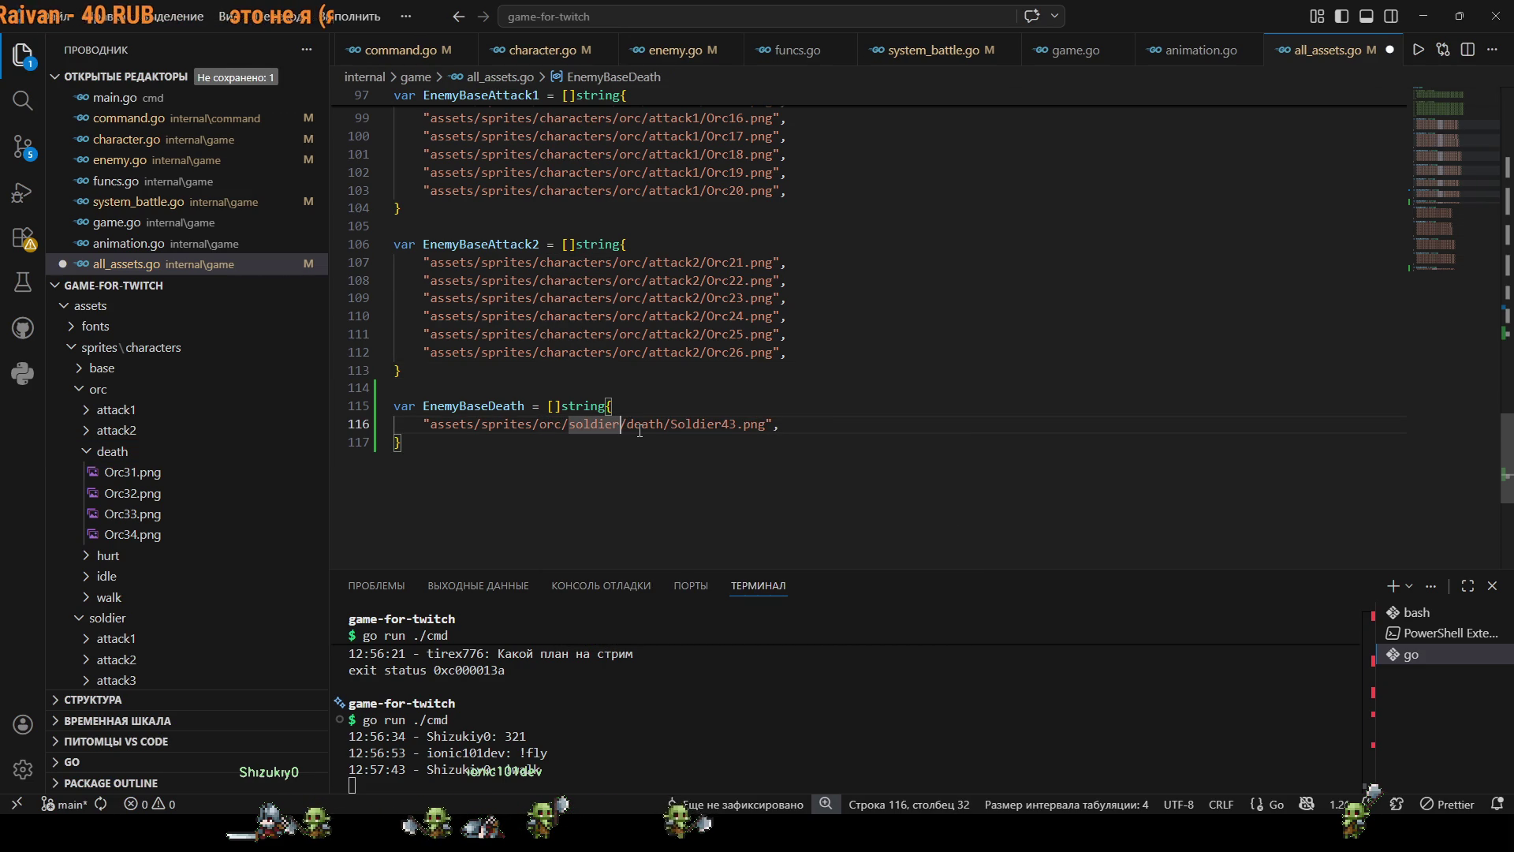
pyautogui.hotkey('ctrl', 'z')
pyautogui.hotkey('ctrl', 'z')
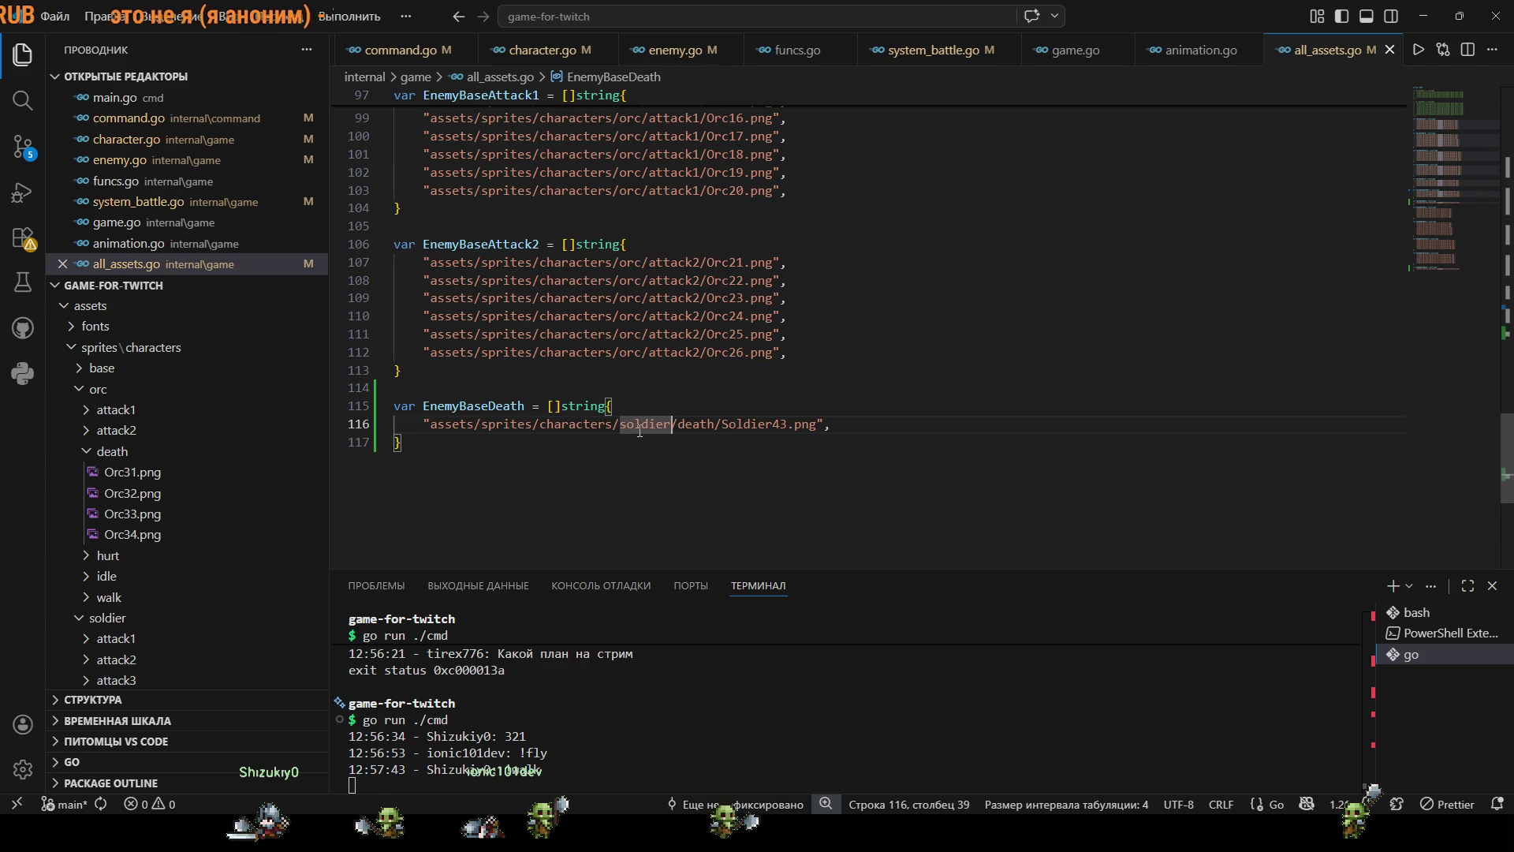
# Point the path at assets/sprites/characters/orc/death/Orc34.png and rerun go run ./cmd.
pyautogui.doubleClick(639, 431)
pyautogui.write('orc')
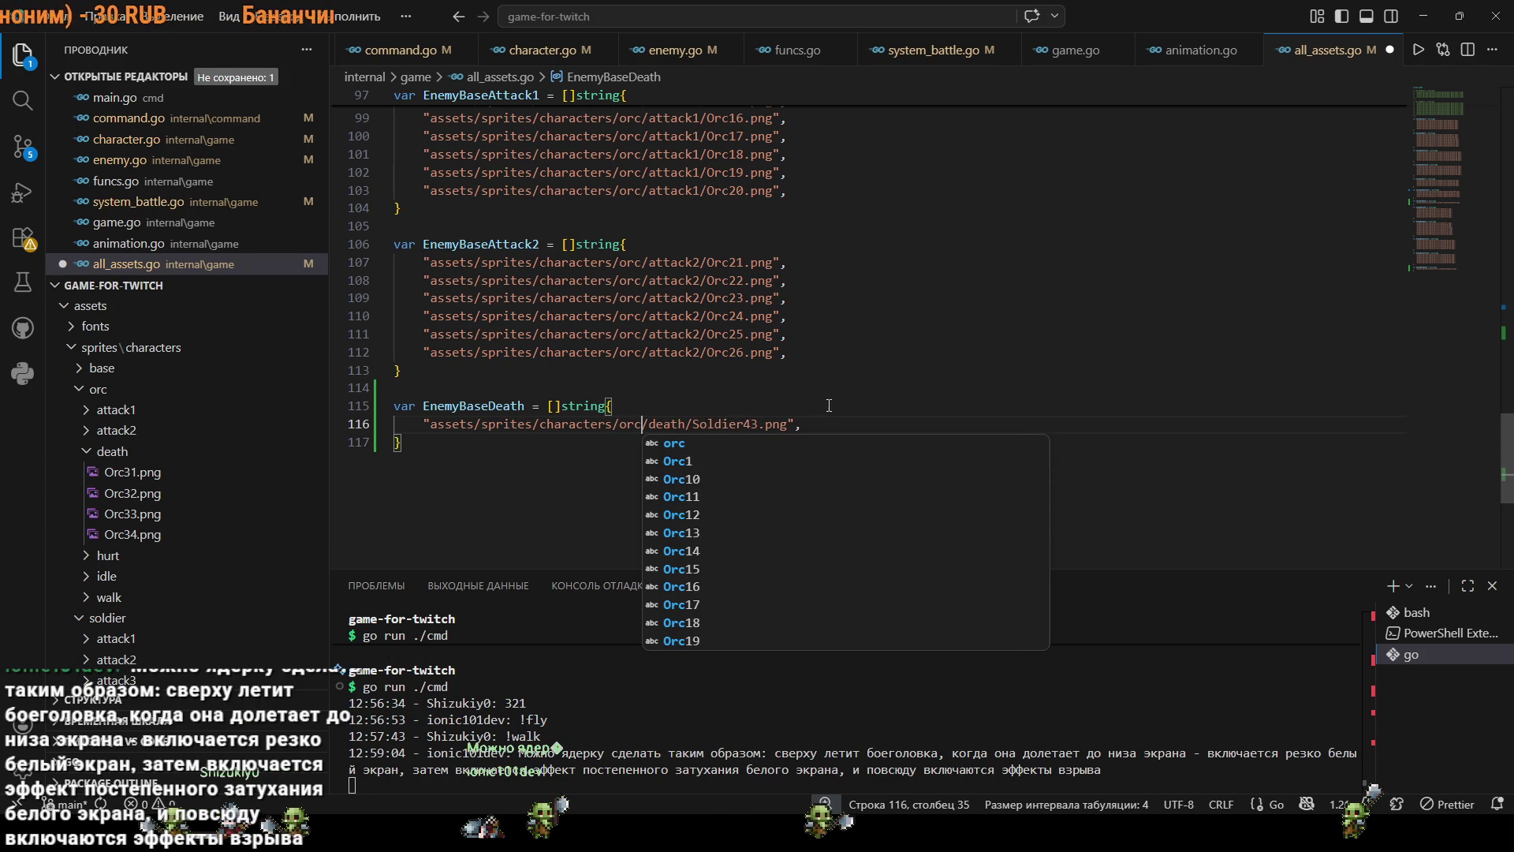
pyautogui.press('Escape')
pyautogui.press('Up')
pyautogui.press('Up')
pyautogui.press('Up')
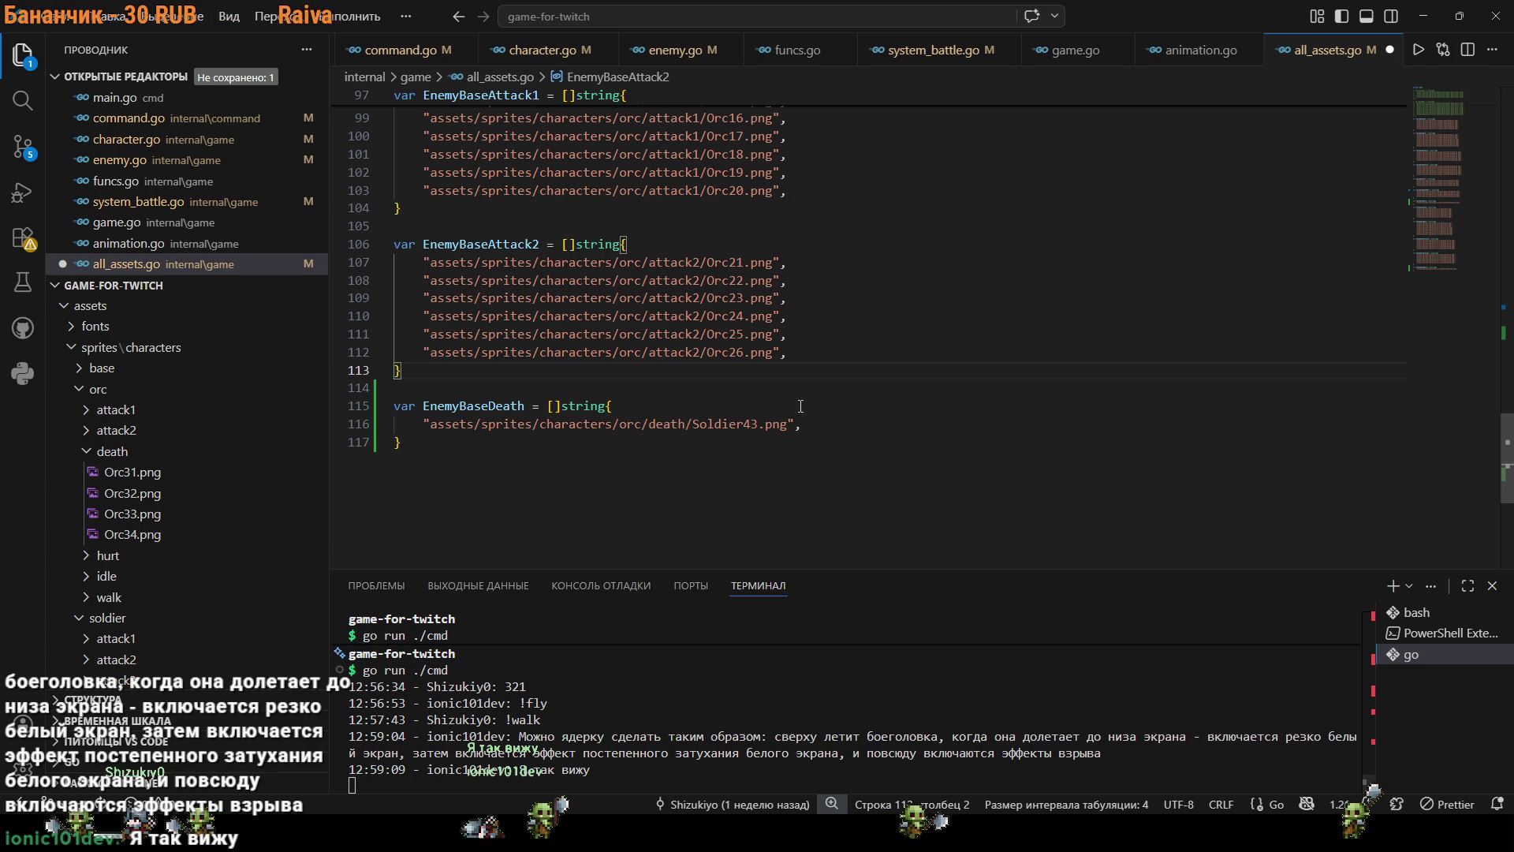
pyautogui.doubleClick(715, 425)
pyautogui.write('Orc')
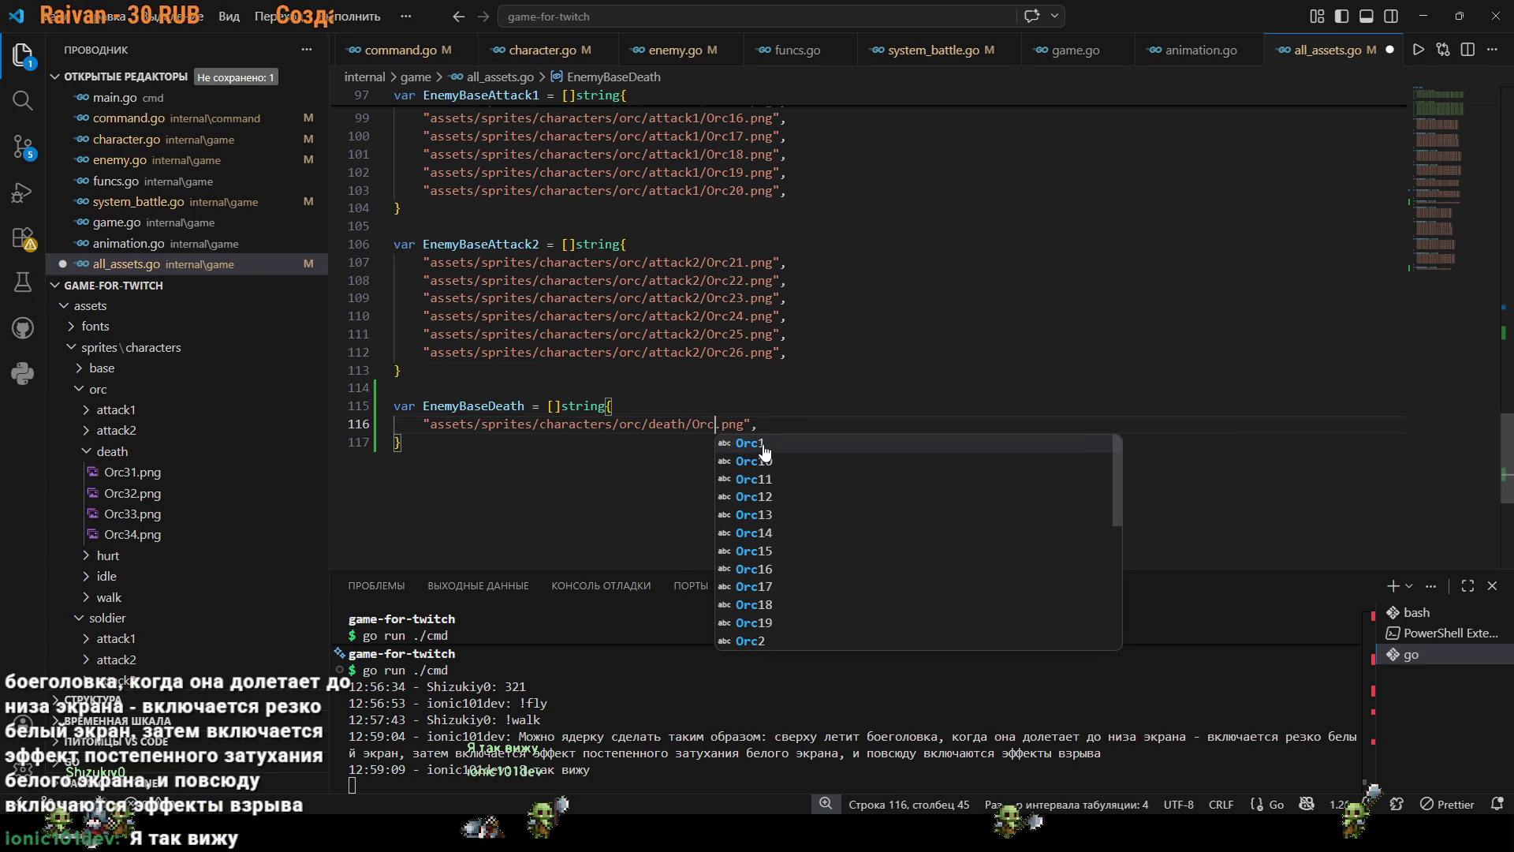
pyautogui.write('34')
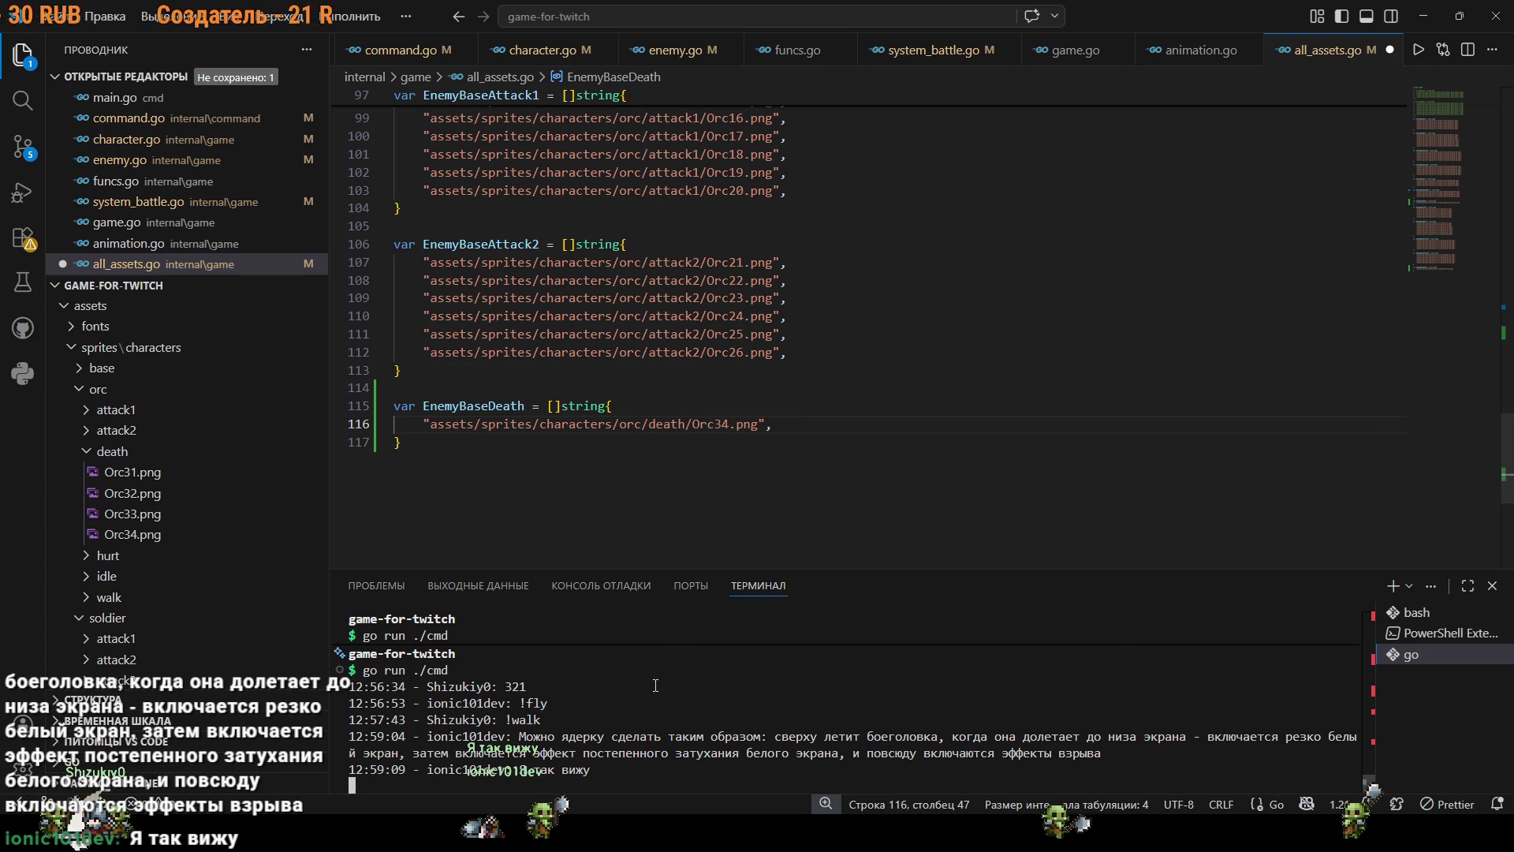
pyautogui.press('Up')
pyautogui.press('Return')
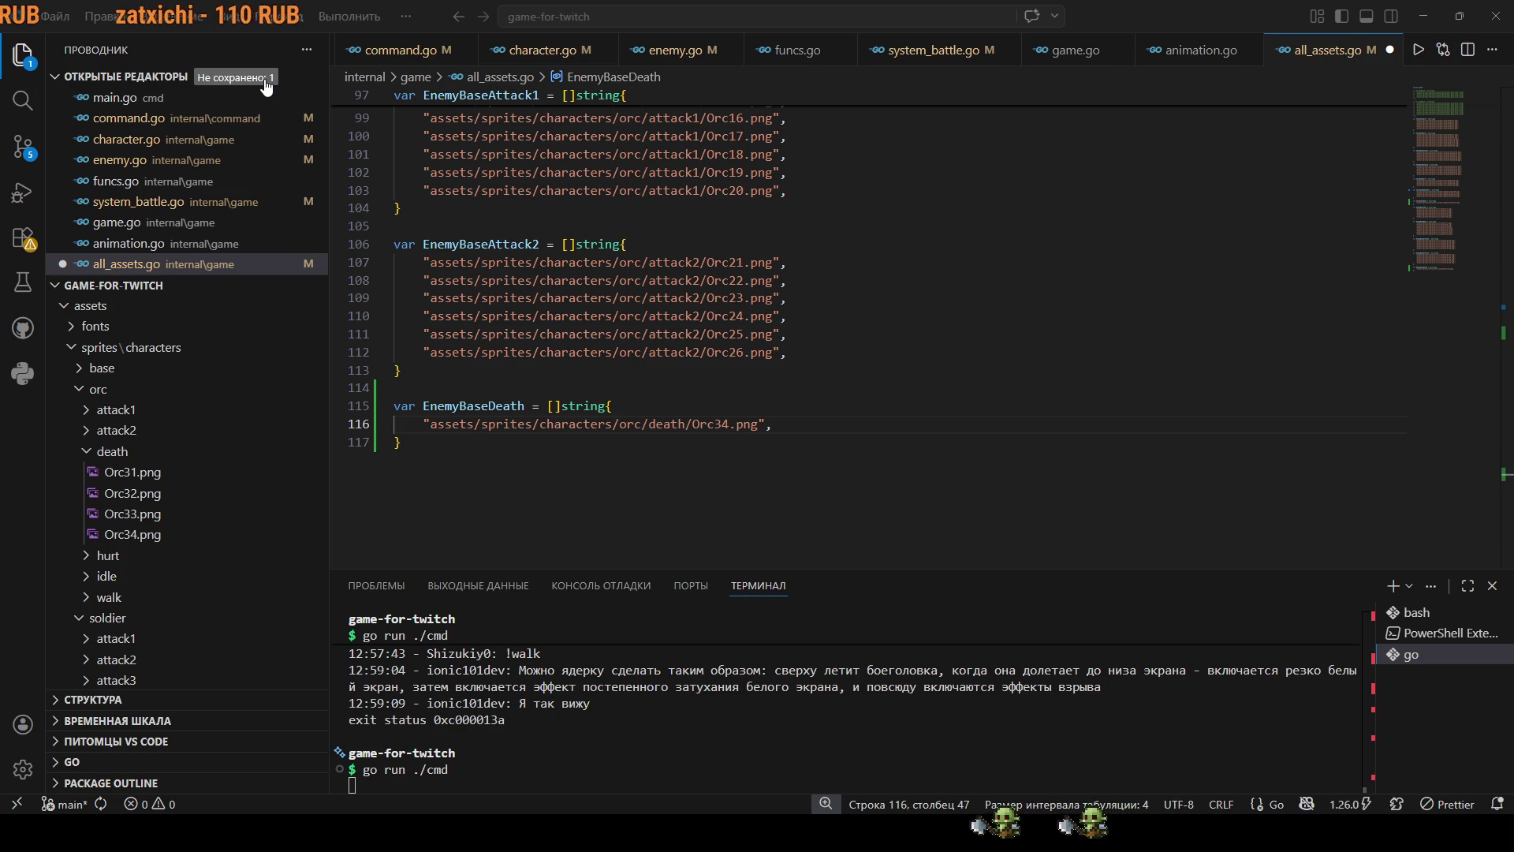
# Scroll the editor tabs and bring up cmd/main.go.
pyautogui.scroll(5, 505, 145)
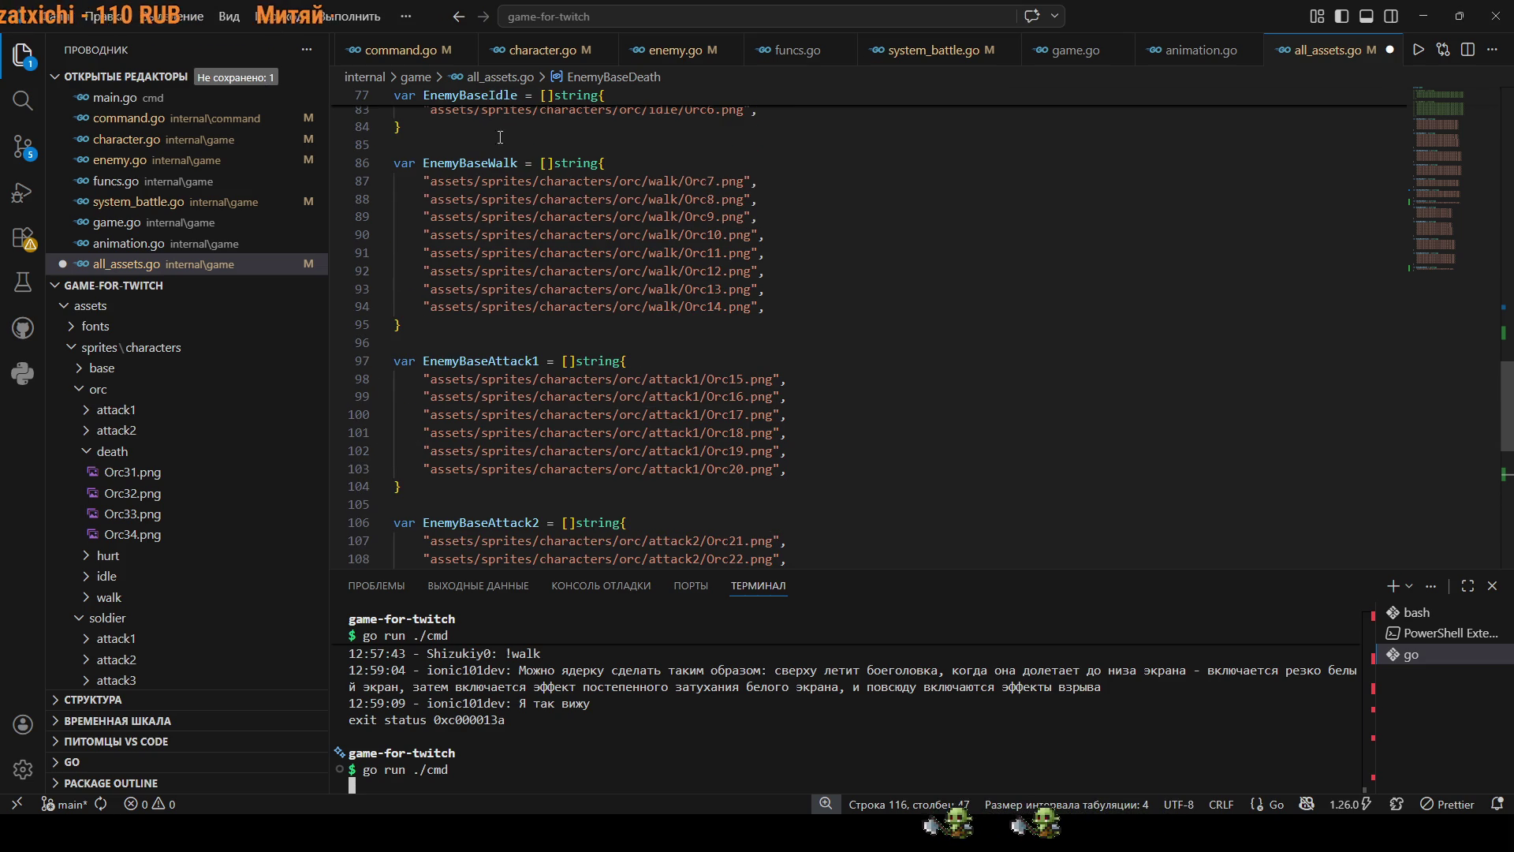
pyautogui.moveTo(433, 64); pyautogui.dragTo(333, 60)
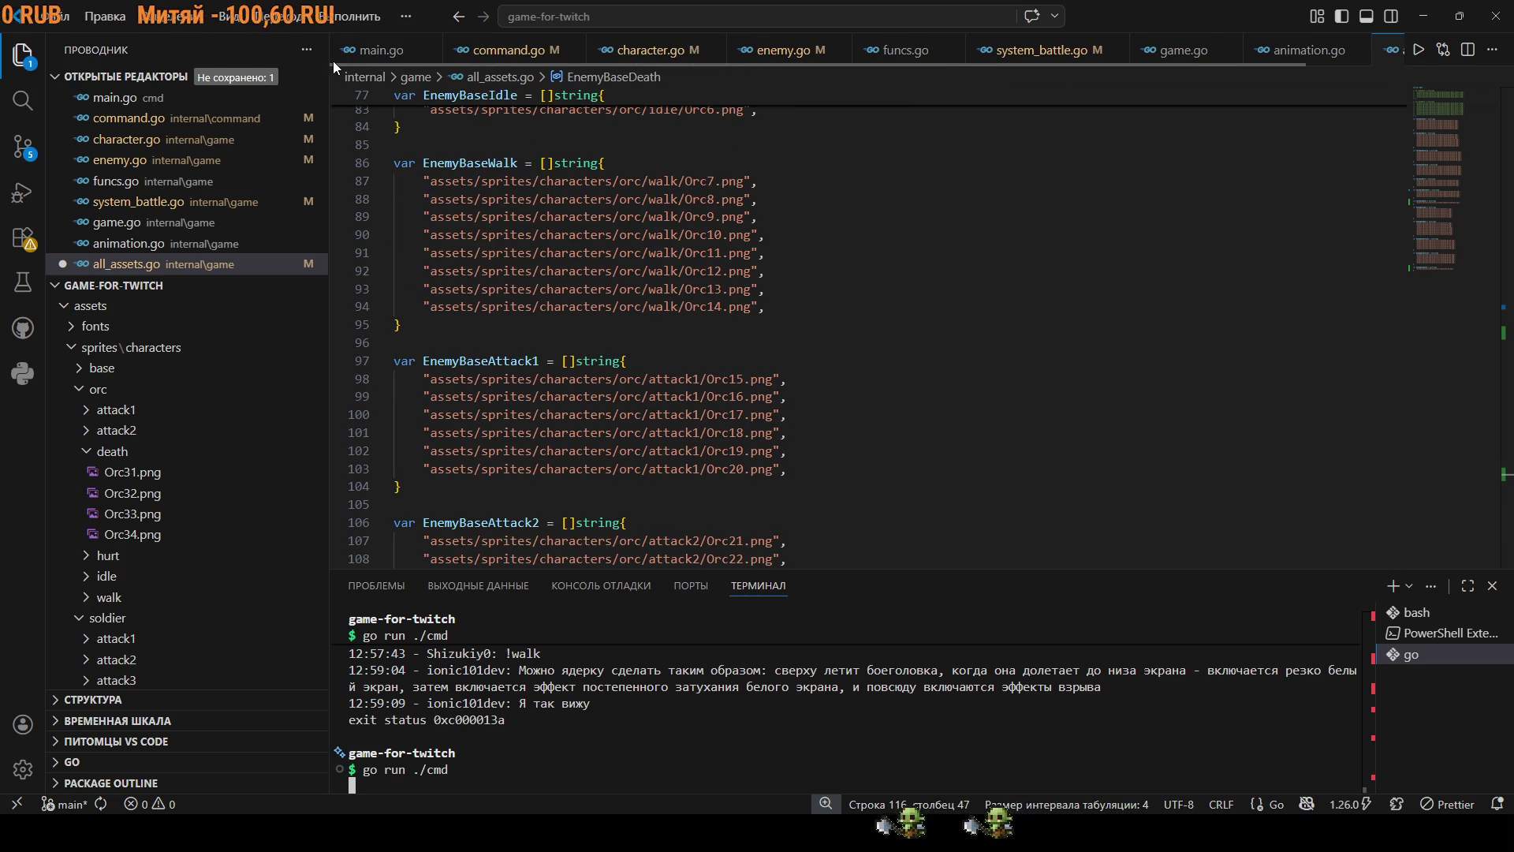
pyautogui.click(374, 50)
# Check the screenWidth 1920 and screenHeight 850 values in main.go, then switch to Aseprite.
pyautogui.scroll(15, 576, 243)
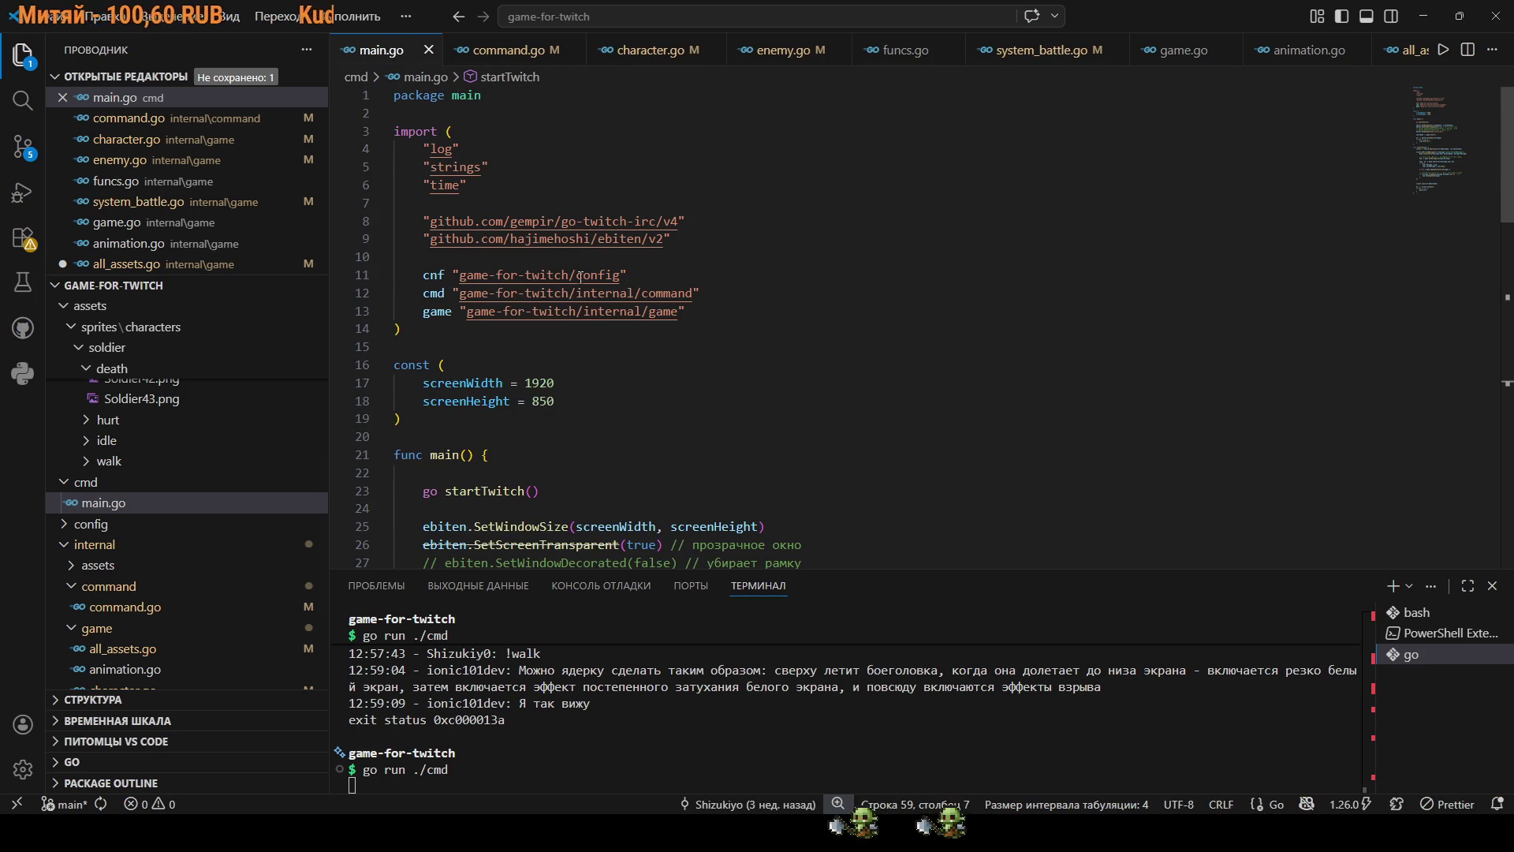
pyautogui.doubleClick(552, 402)
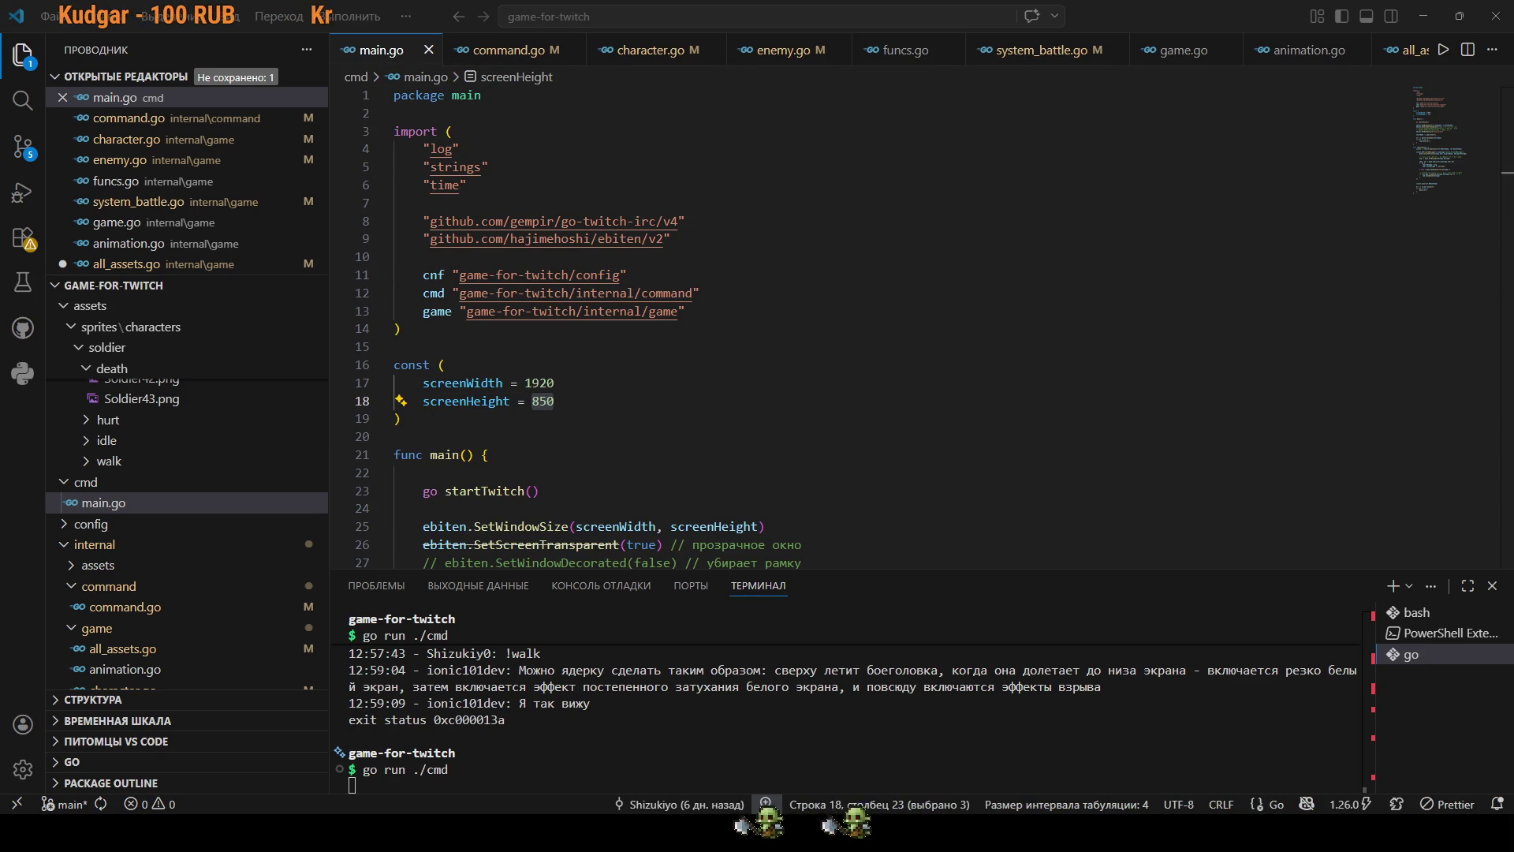
pyautogui.doubleClick(544, 383)
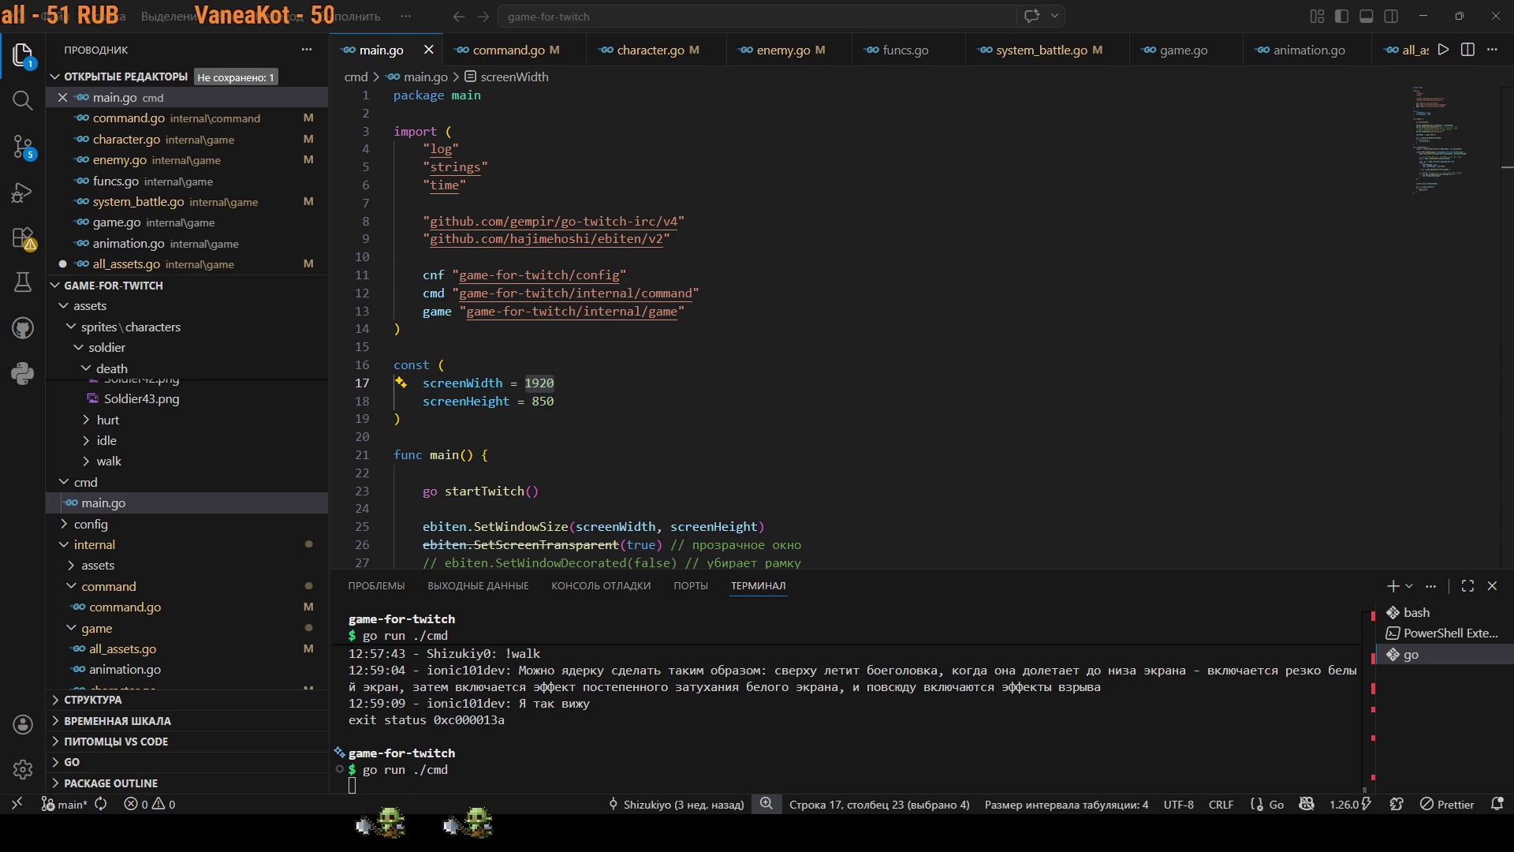
pyautogui.hotkey('alt', 'Tab')
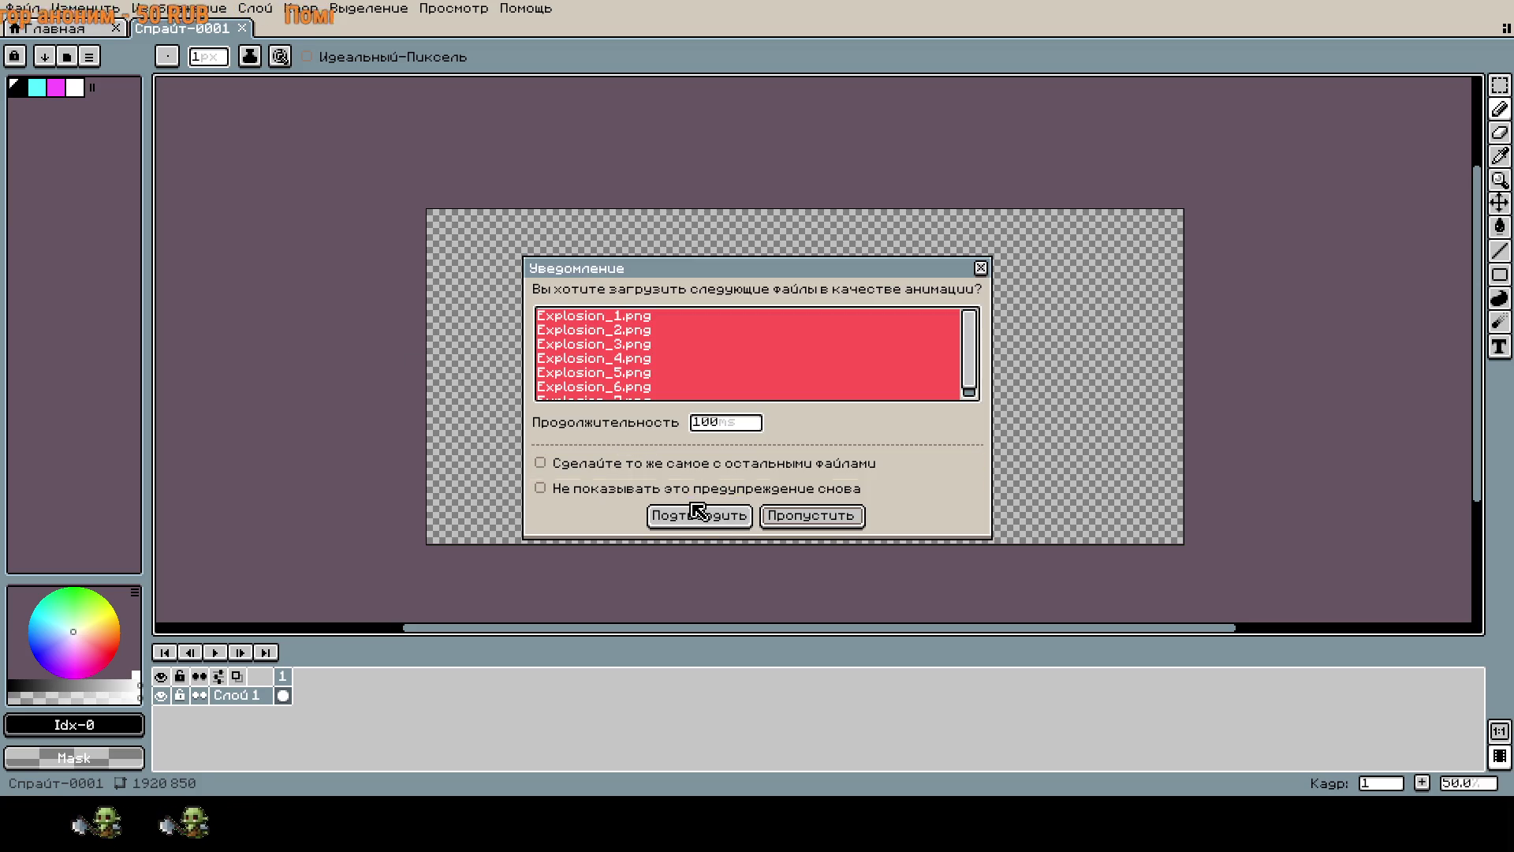
# Load the Explosion PNGs as one animation and play it.
pyautogui.click(694, 516)
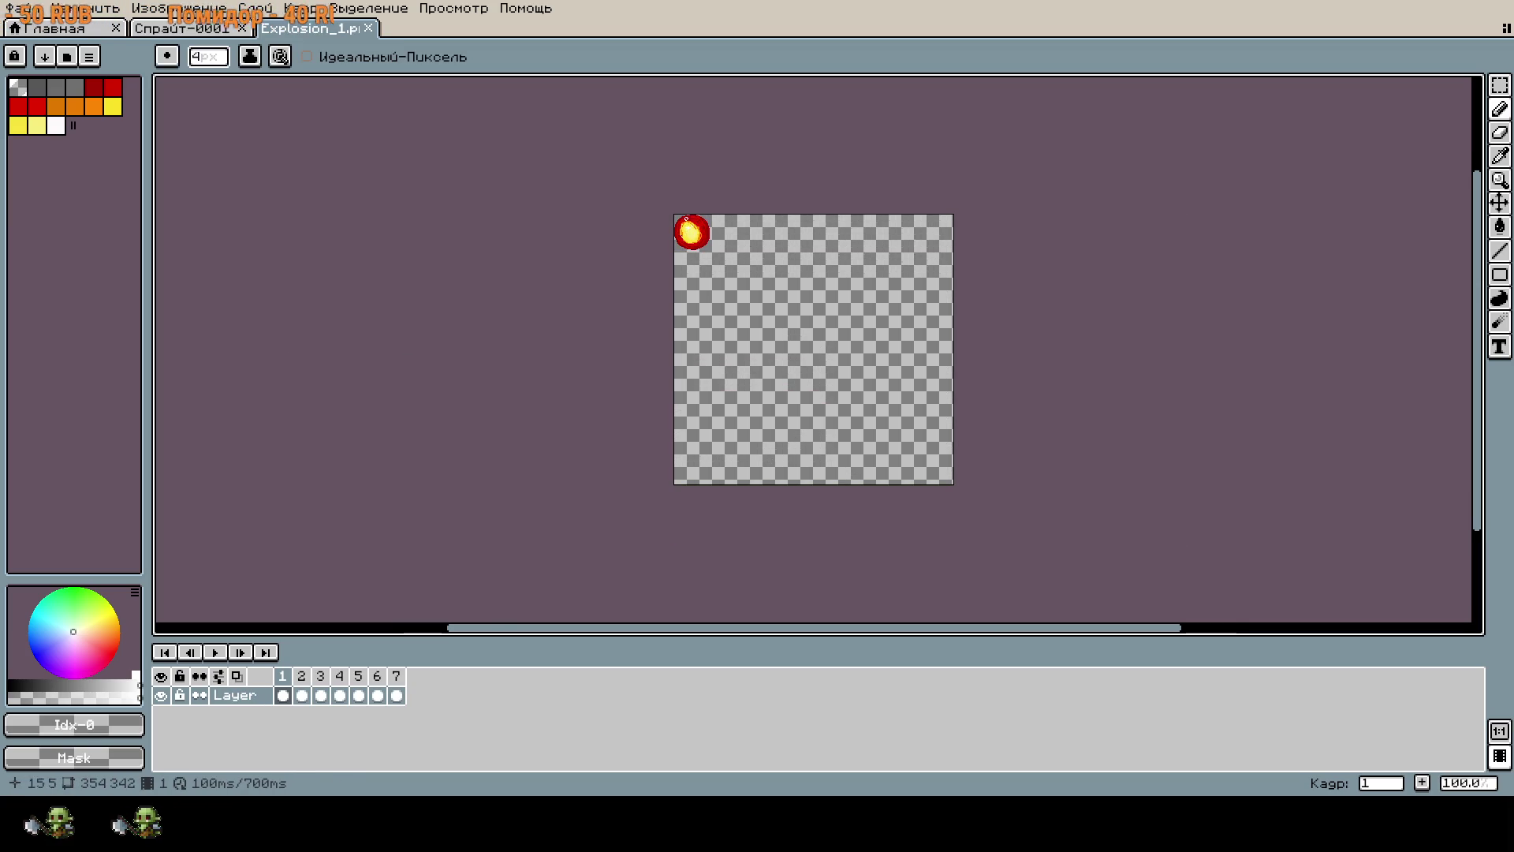
pyautogui.scroll(4, 691, 235)
pyautogui.click(214, 653)
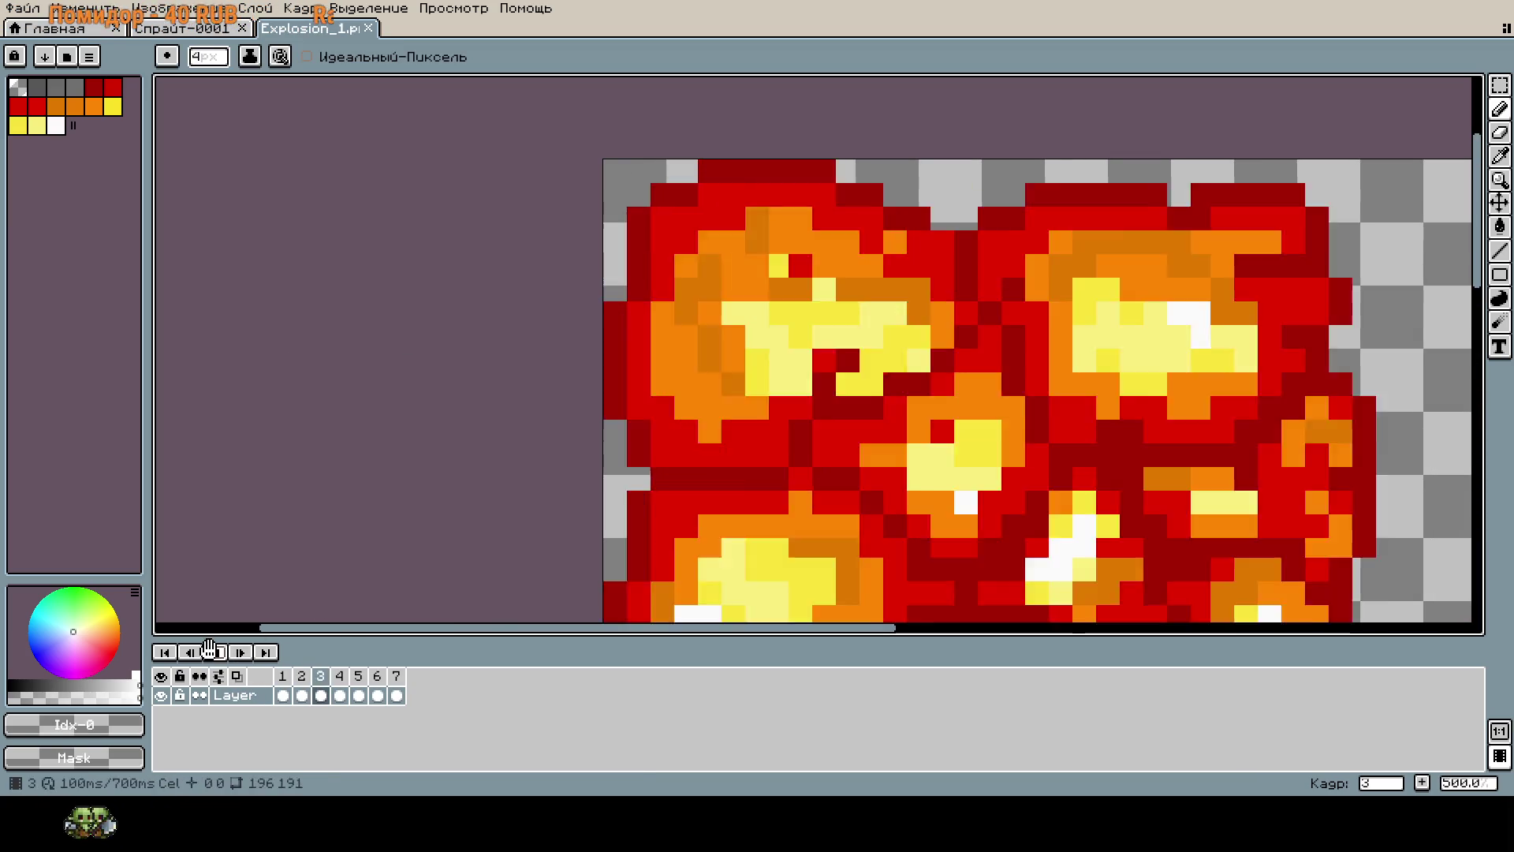
pyautogui.scroll(-2, 693, 531)
pyautogui.scroll(-1, 940, 556)
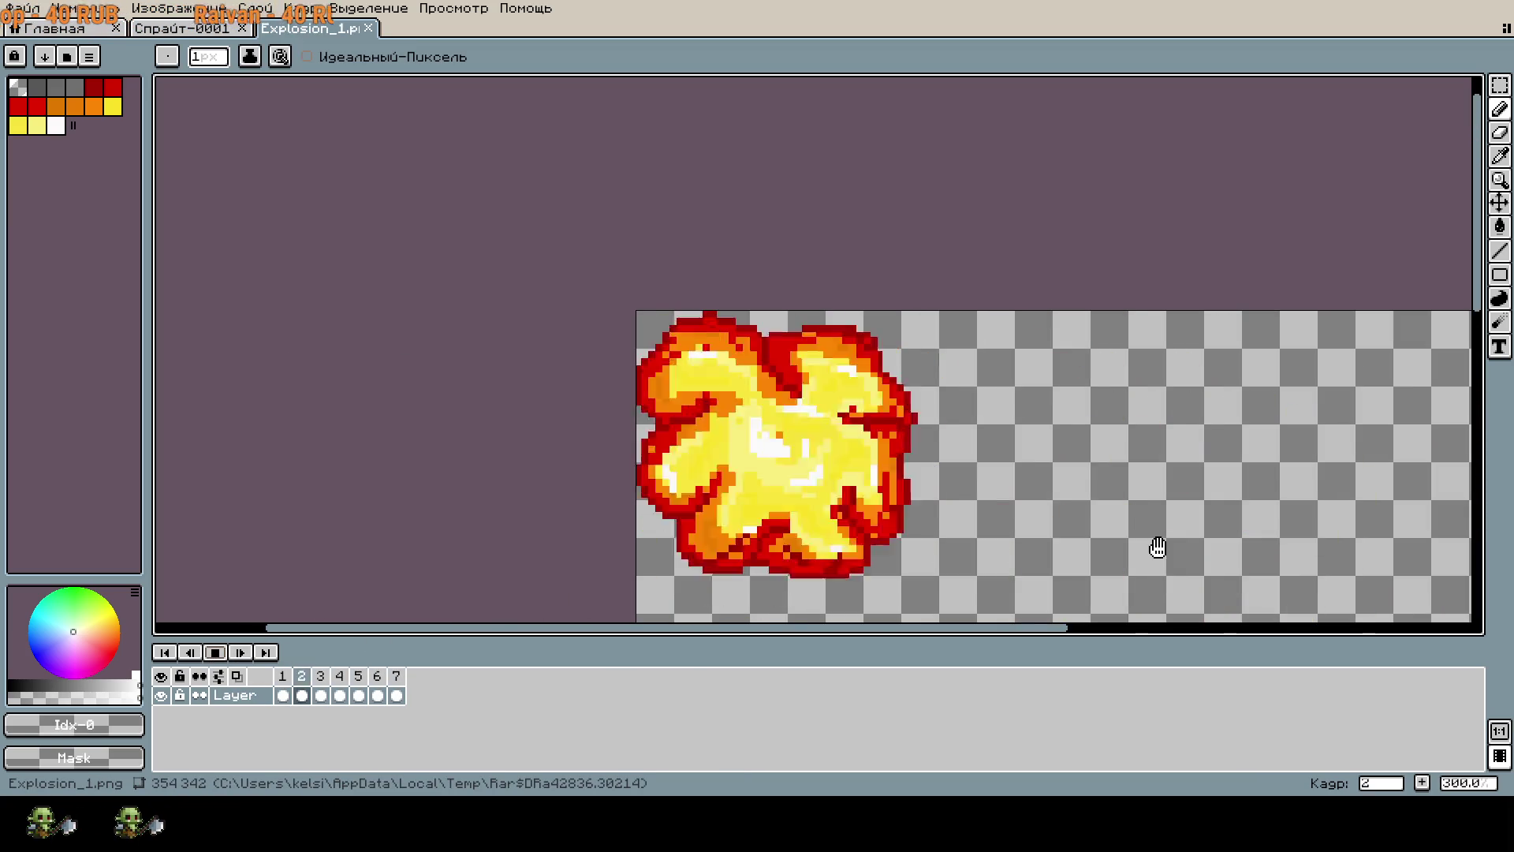
pyautogui.scroll(-2, 1159, 575)
pyautogui.scroll(1, 1093, 444)
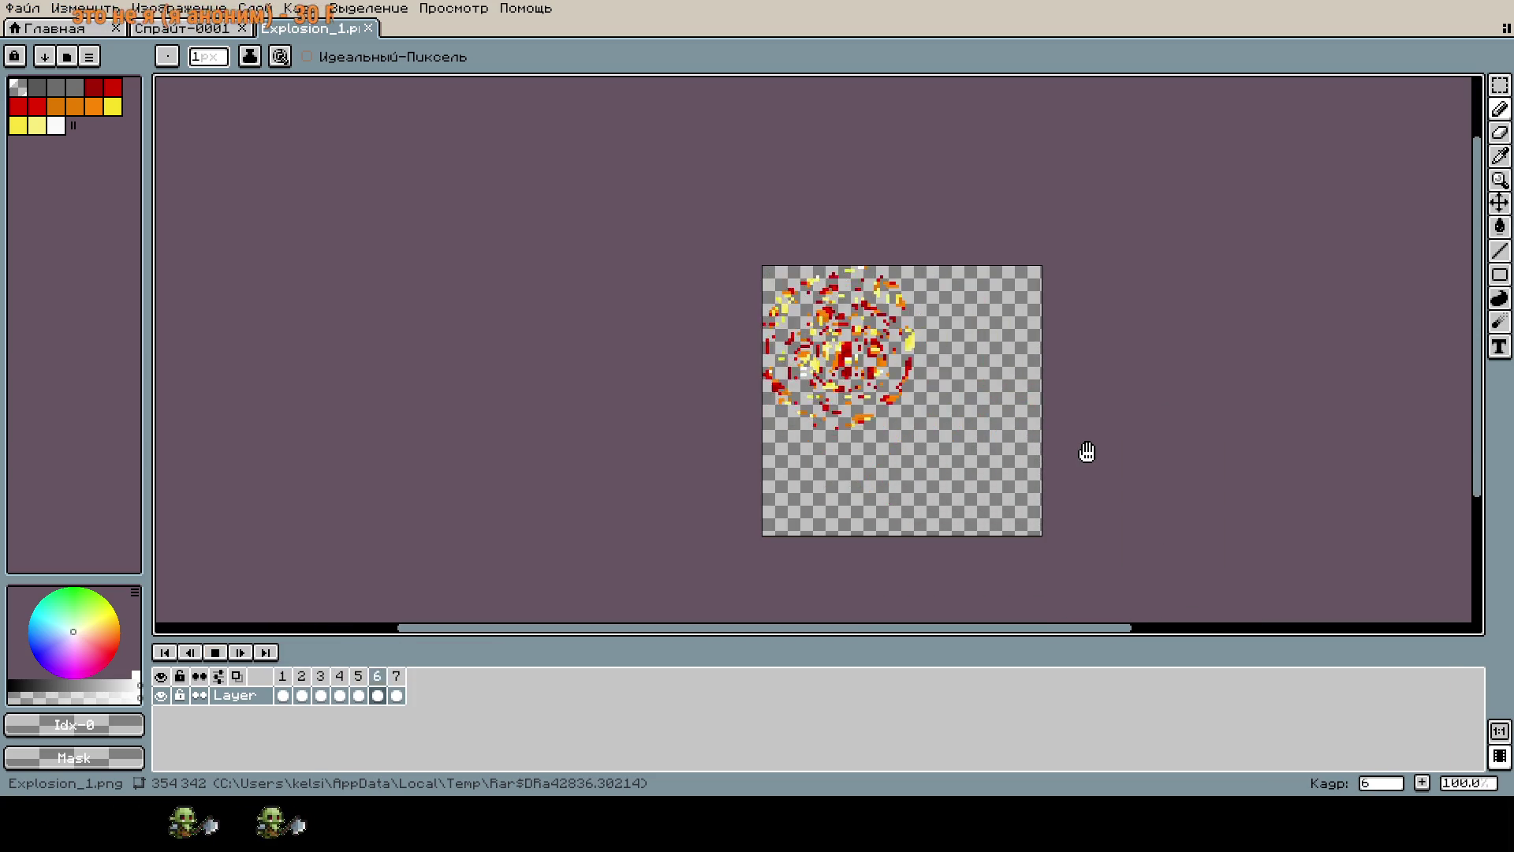
# Stop playback, step through explosion frames 1 to 7, then return to the blank 1920×850 sprite.
pyautogui.click(283, 691)
pyautogui.click(302, 686)
pyautogui.click(321, 686)
pyautogui.click(339, 686)
pyautogui.click(378, 686)
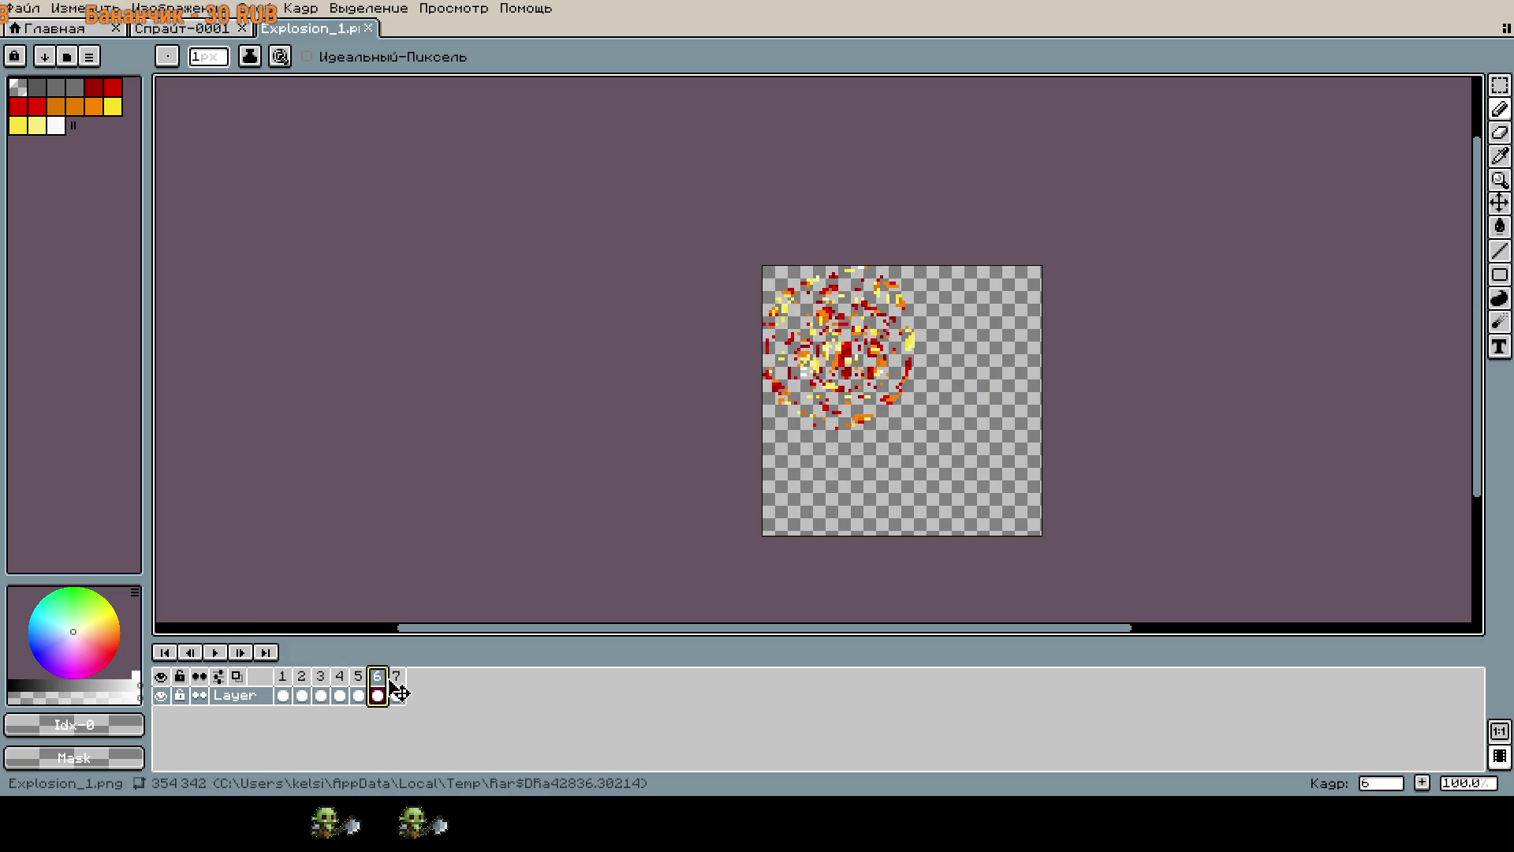
pyautogui.click(396, 687)
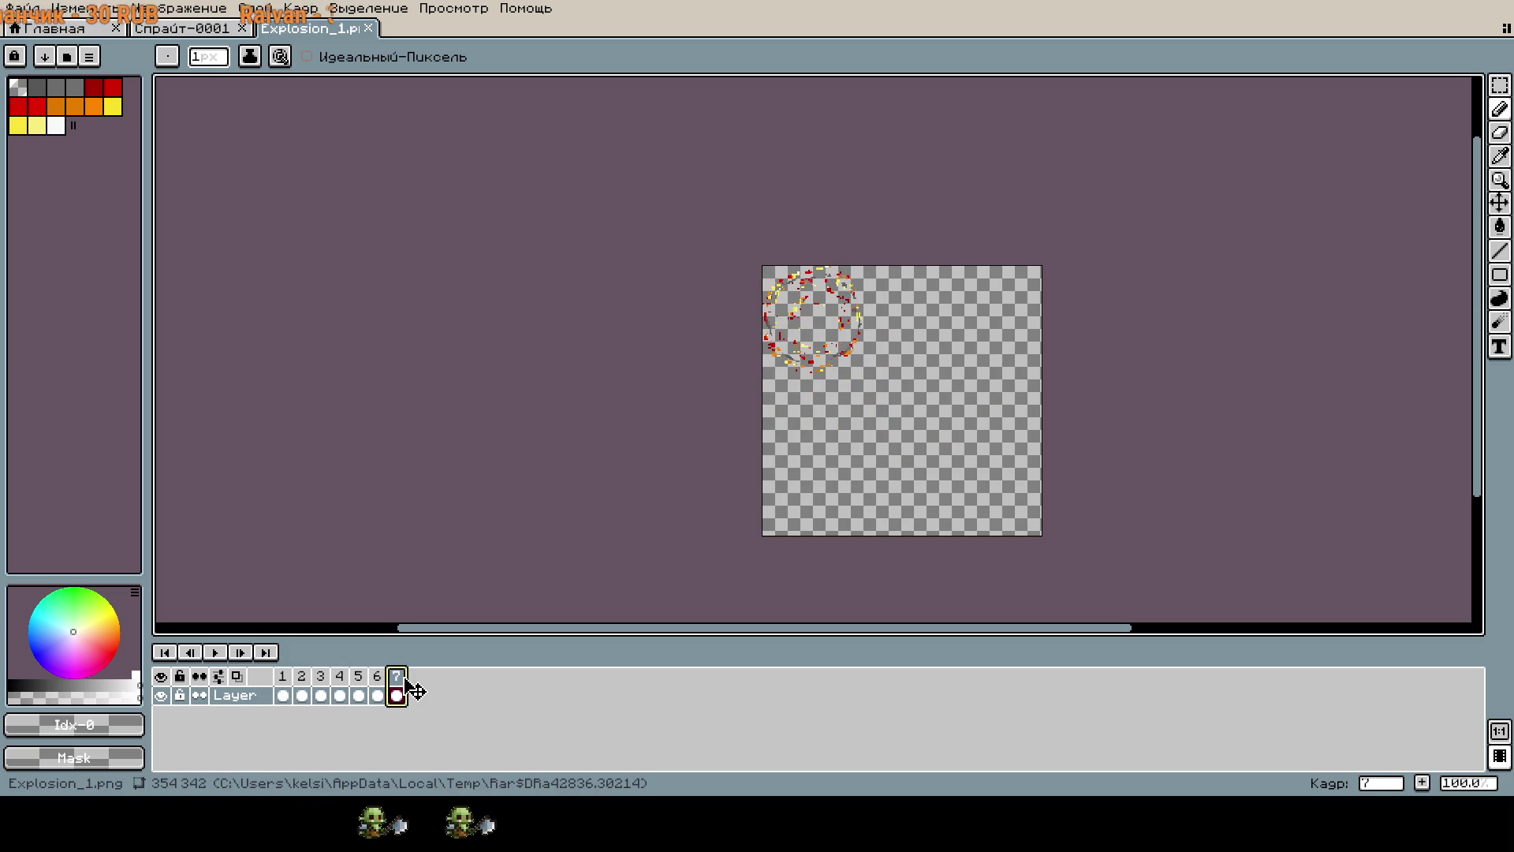
pyautogui.click(182, 29)
pyautogui.moveTo(824, 449)
pyautogui.mouseDown()
pyautogui.moveTo(831, 418)
pyautogui.moveTo(861, 420)
pyautogui.mouseUp()
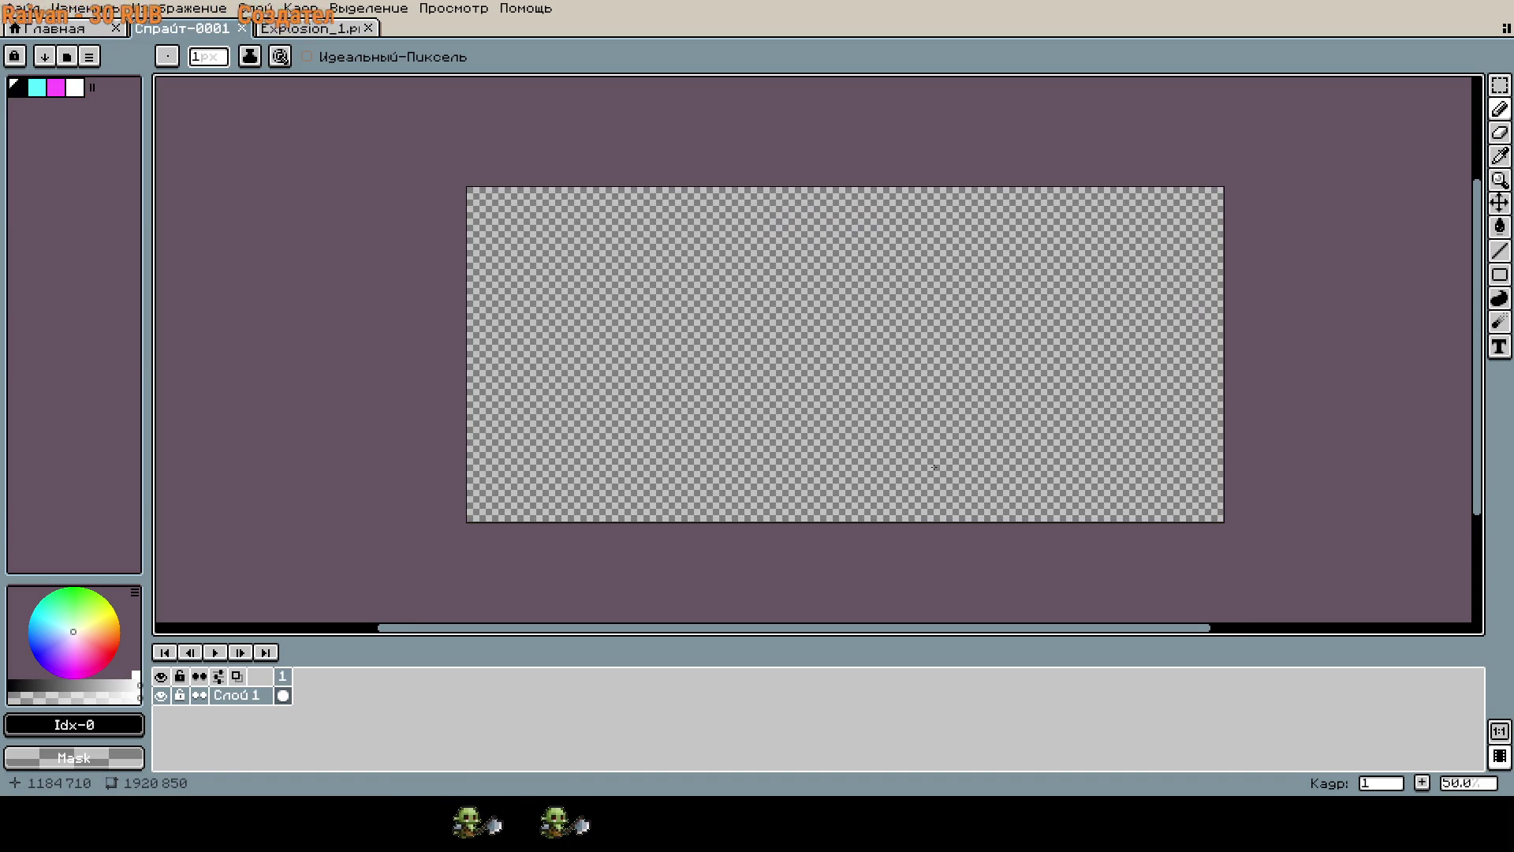
# Zoom the view of the blank 1920×850 canvas in and back out.
pyautogui.scroll(2, 932, 470)
pyautogui.scroll(-2, 932, 471)
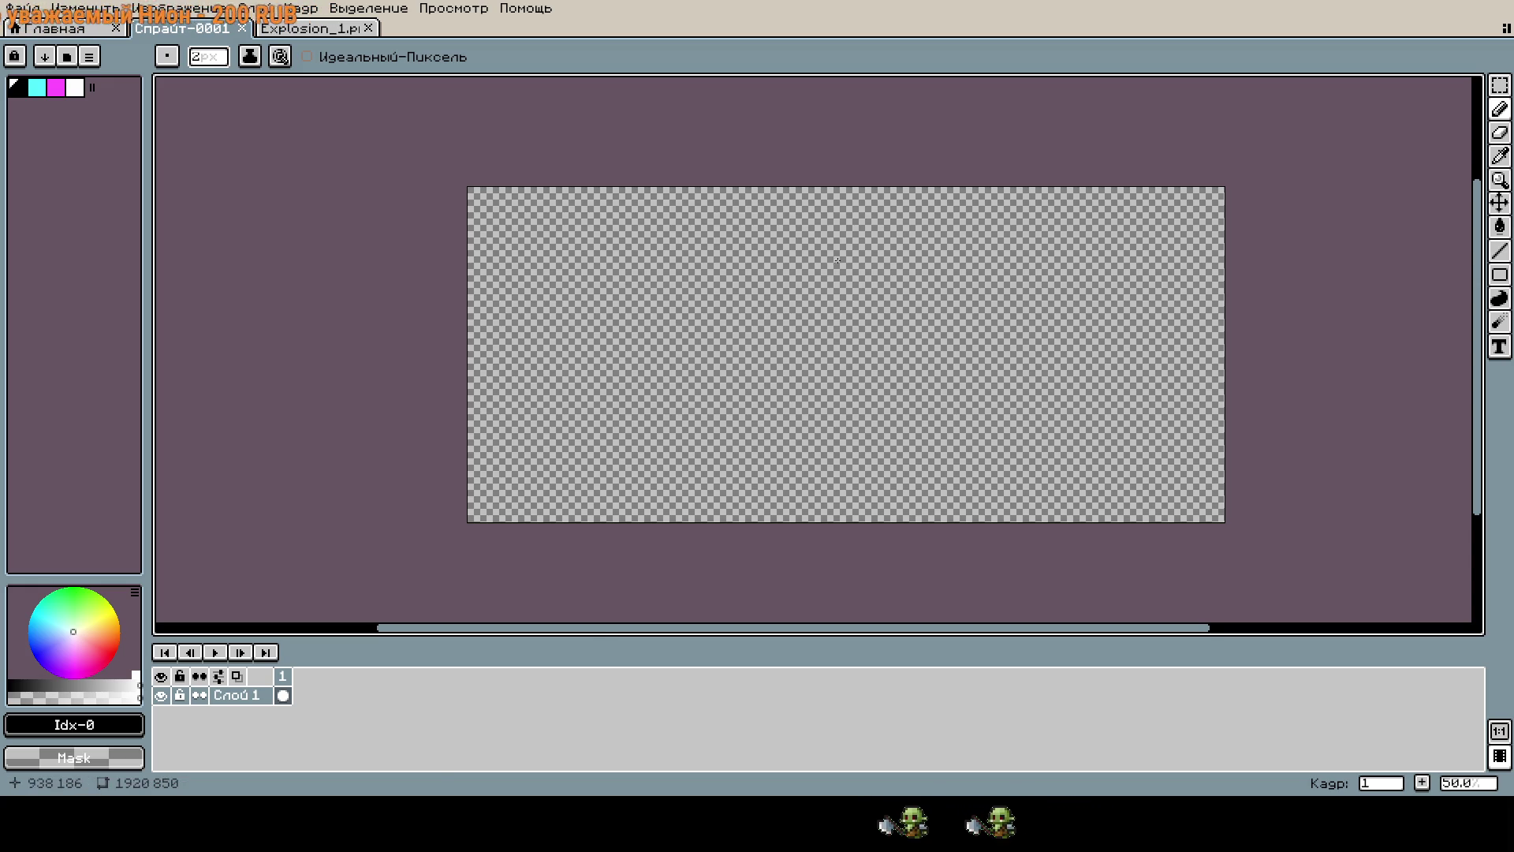
# Raise the brush to 30 px, then draw a test stroke and dot and undo both.
pyautogui.scroll(1, 838, 260)
pyautogui.press('+')
pyautogui.press('+')
pyautogui.press('+')
pyautogui.scroll(-2, 834, 300)
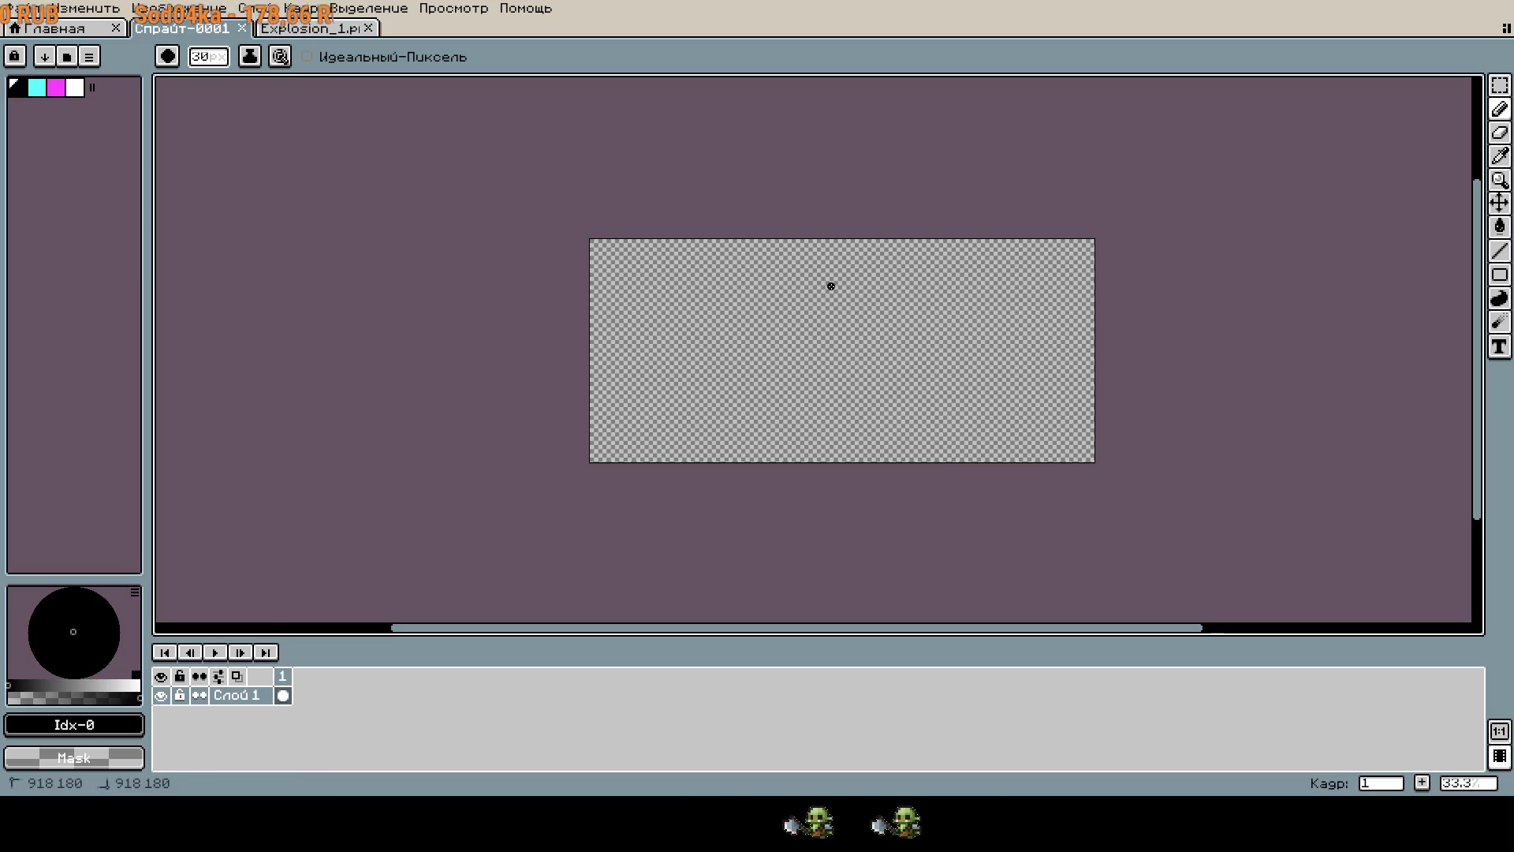
pyautogui.hotkey('ctrl', 'z')
pyautogui.moveTo(834, 284); pyautogui.dragTo(834, 362)
pyautogui.hotkey('ctrl', 'z')
pyautogui.hotkey('ctrl', 'z')
pyautogui.hotkey('ctrl', 'z')
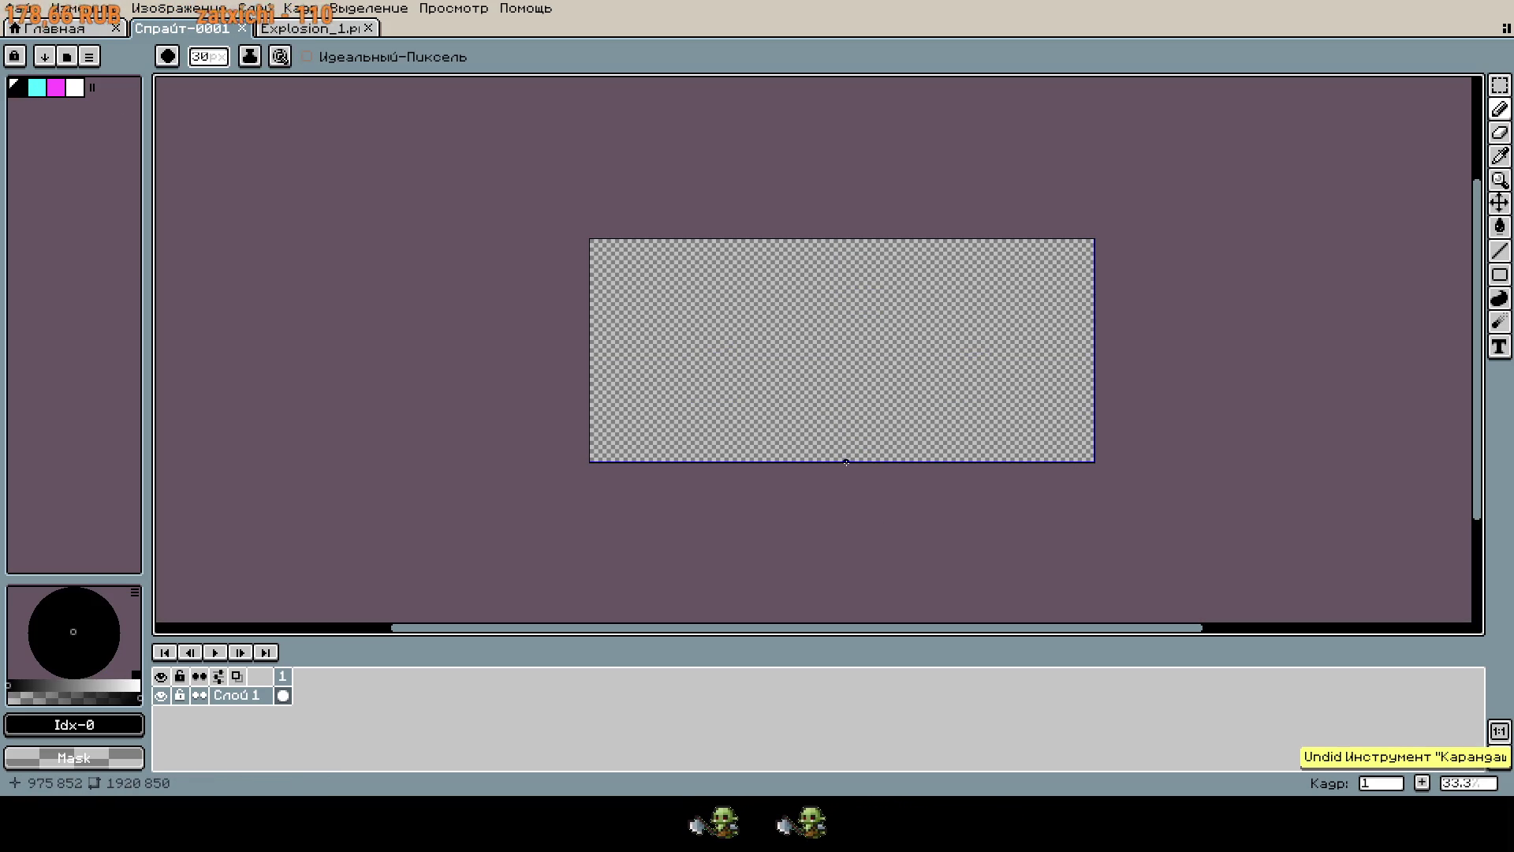
pyautogui.click(849, 411)
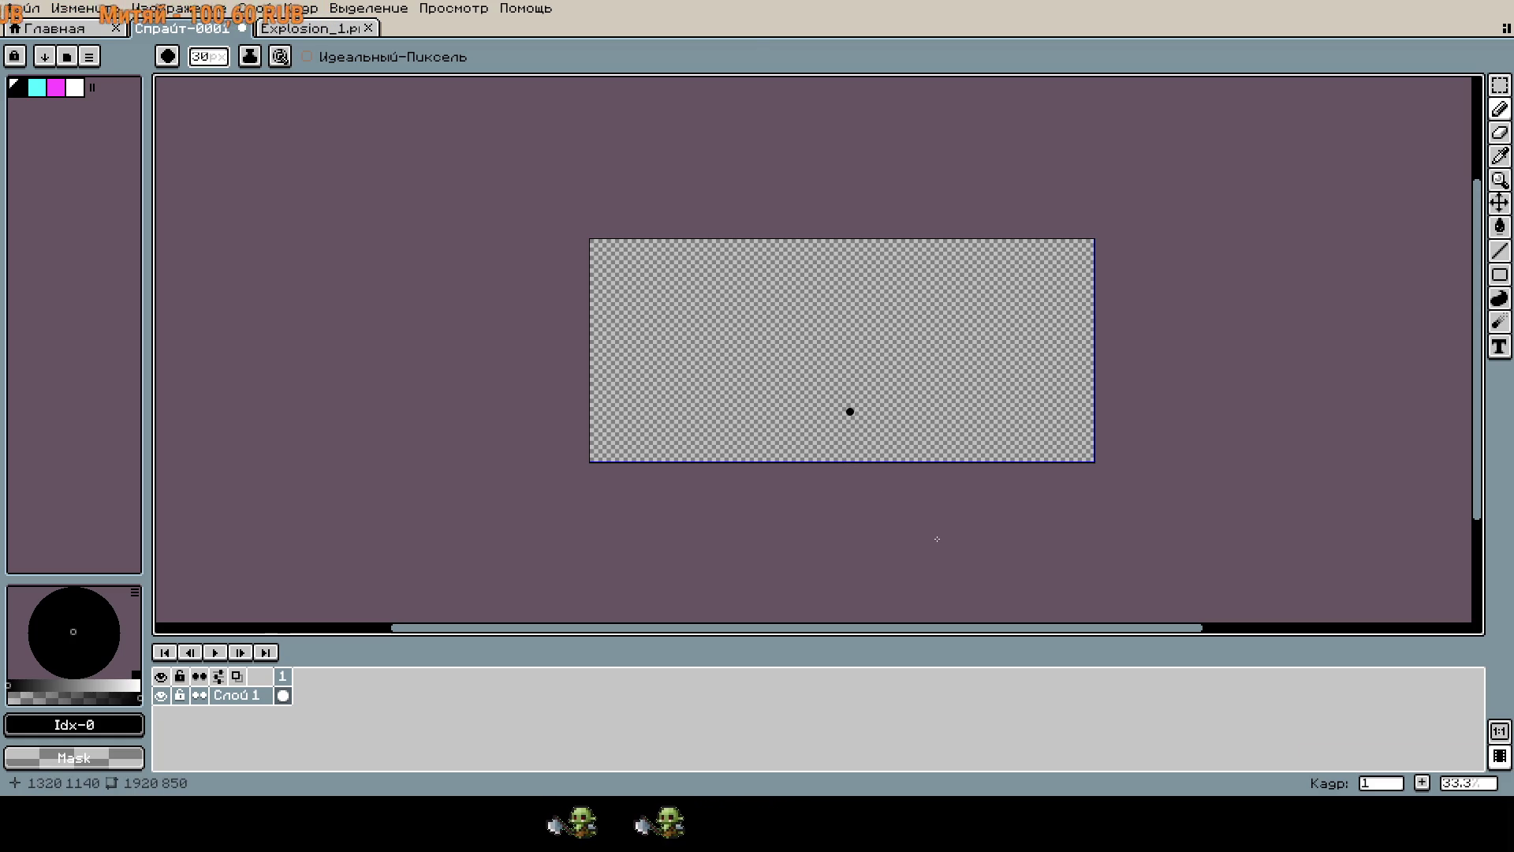
pyautogui.hotkey('ctrl', 'z')
pyautogui.press('w')
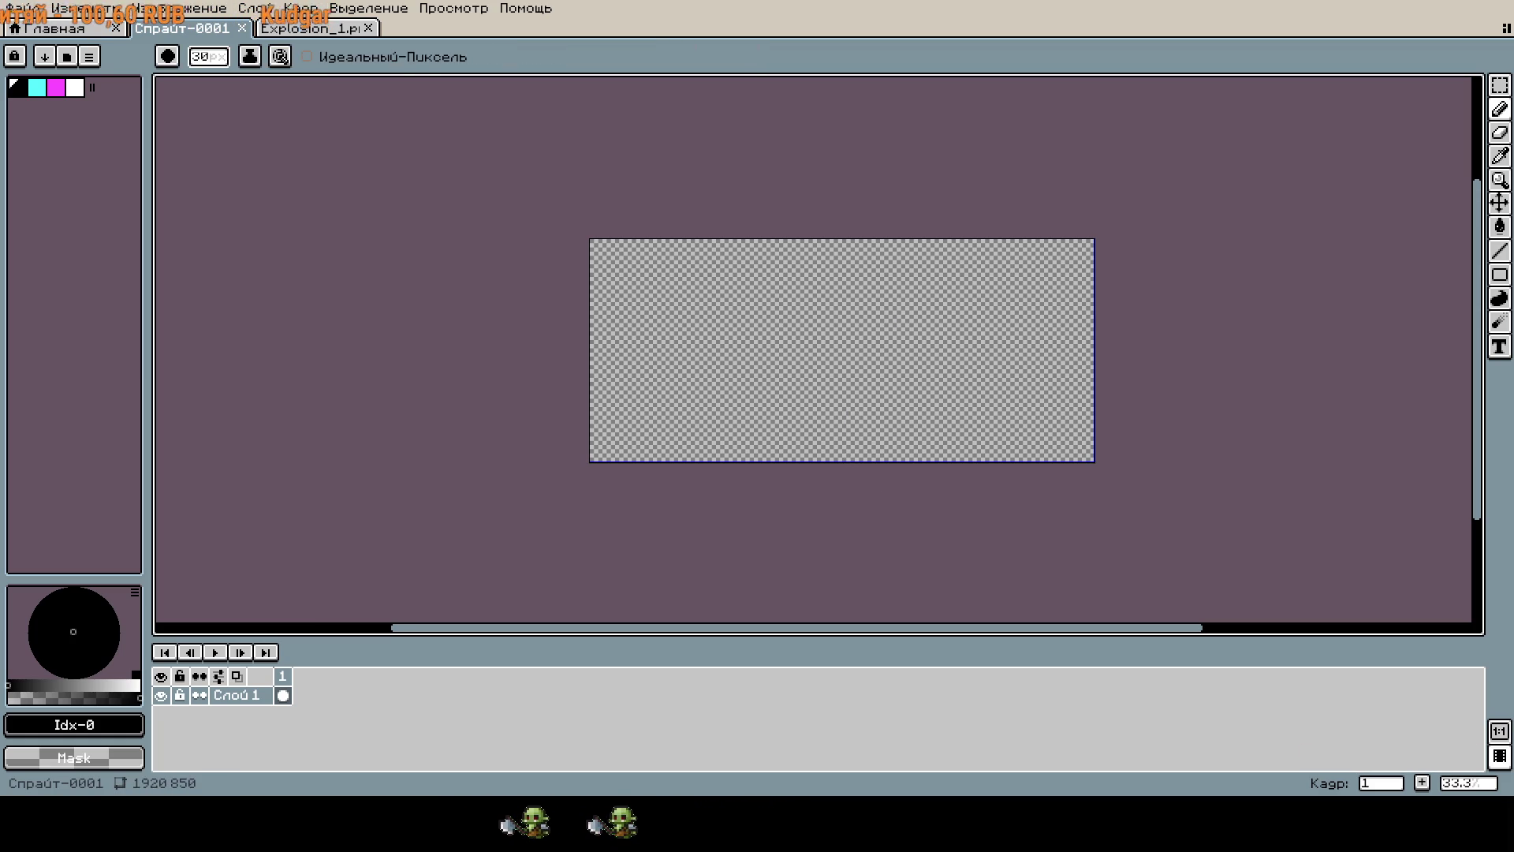
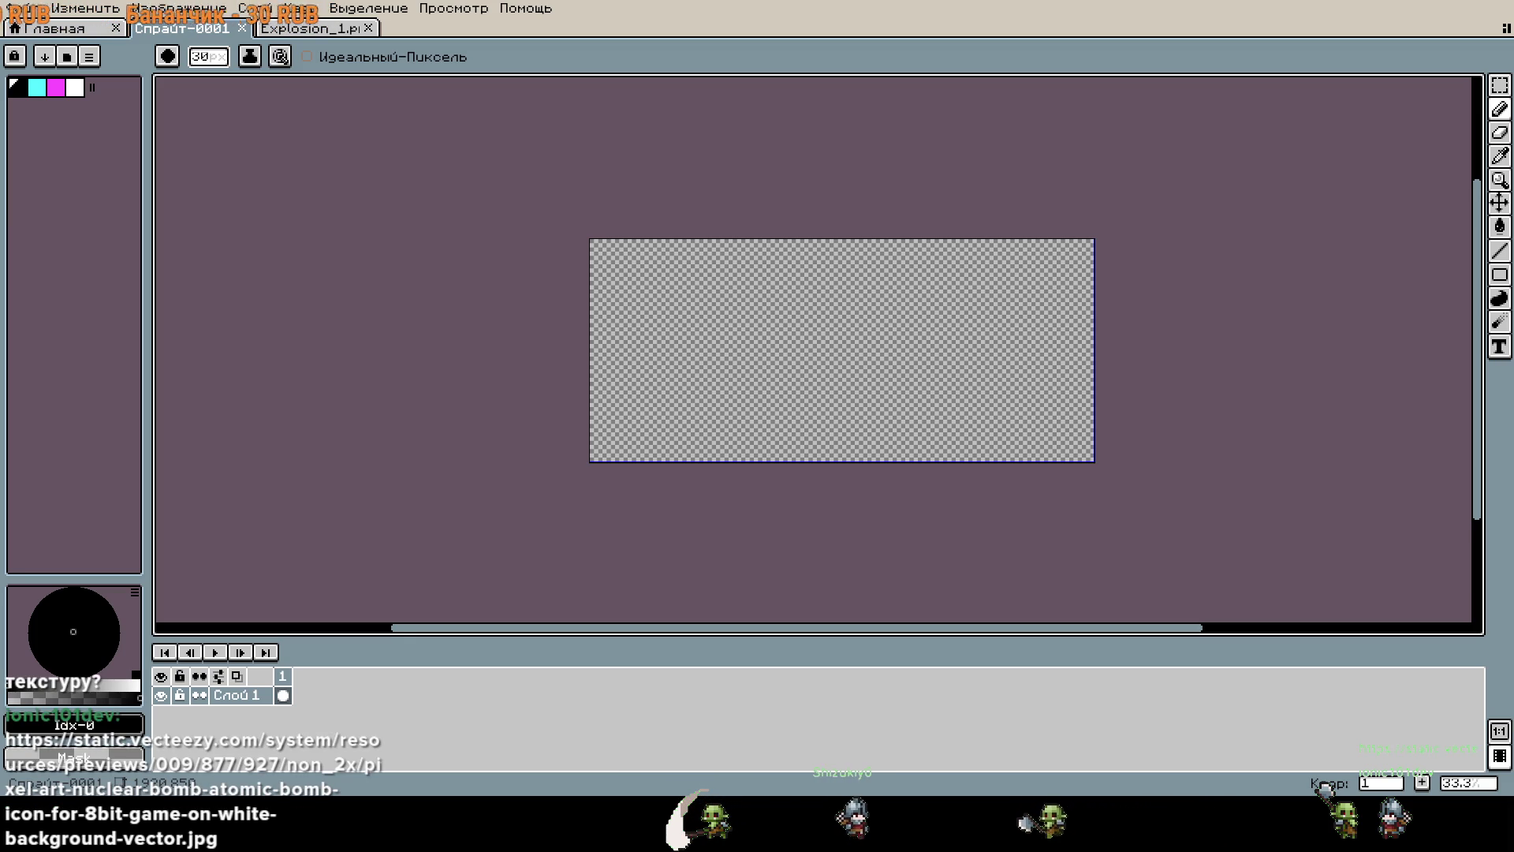
# Paste the bomb picture onto the canvas, then discard the first attempt.
pyautogui.hotkey('ctrl', 'v')
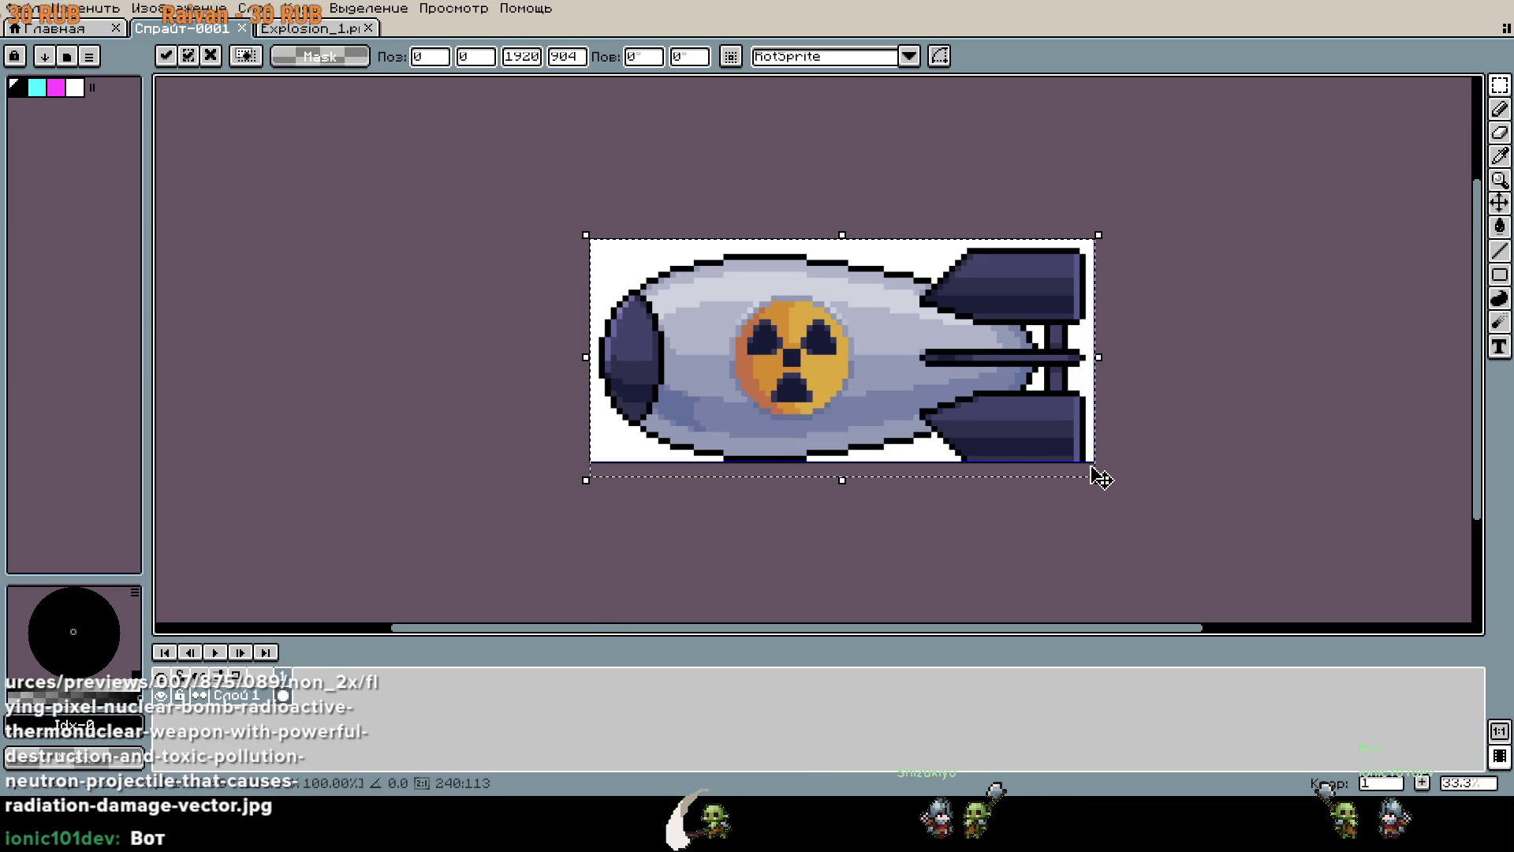
pyautogui.moveTo(1104, 478)
pyautogui.mouseDown()
pyautogui.moveTo(939, 371)
pyautogui.moveTo(733, 315)
pyautogui.moveTo(812, 339)
pyautogui.moveTo(781, 347)
pyautogui.mouseUp()
pyautogui.press('Escape')
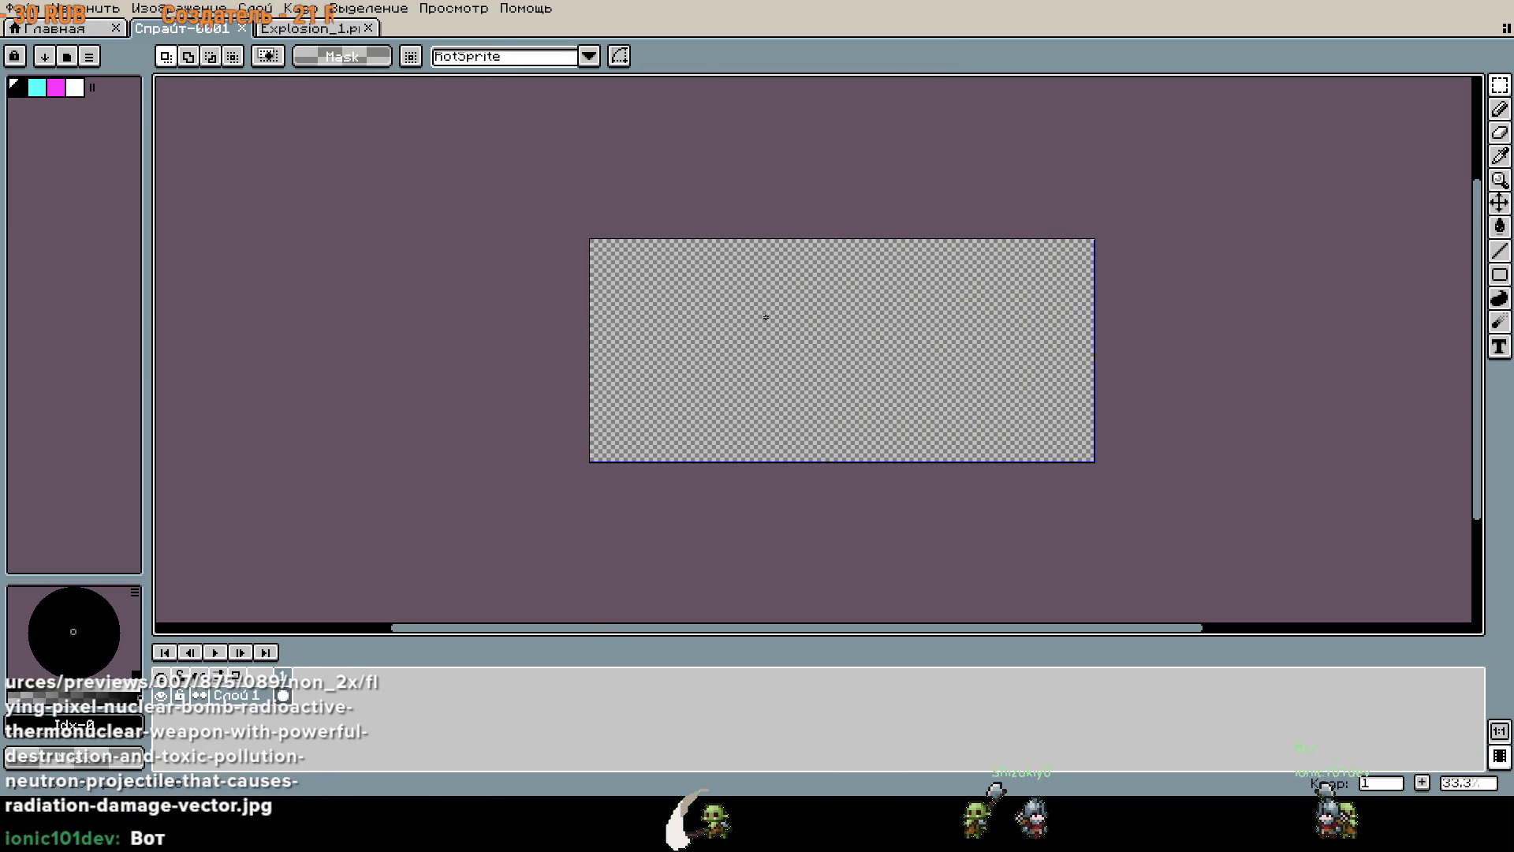
# Paste the bomb again and scale it down from 1920×904 to about 106×49.
pyautogui.hotkey('ctrl', 'v')
pyautogui.scroll(4, 799, 352)
pyautogui.scroll(-3, 797, 348)
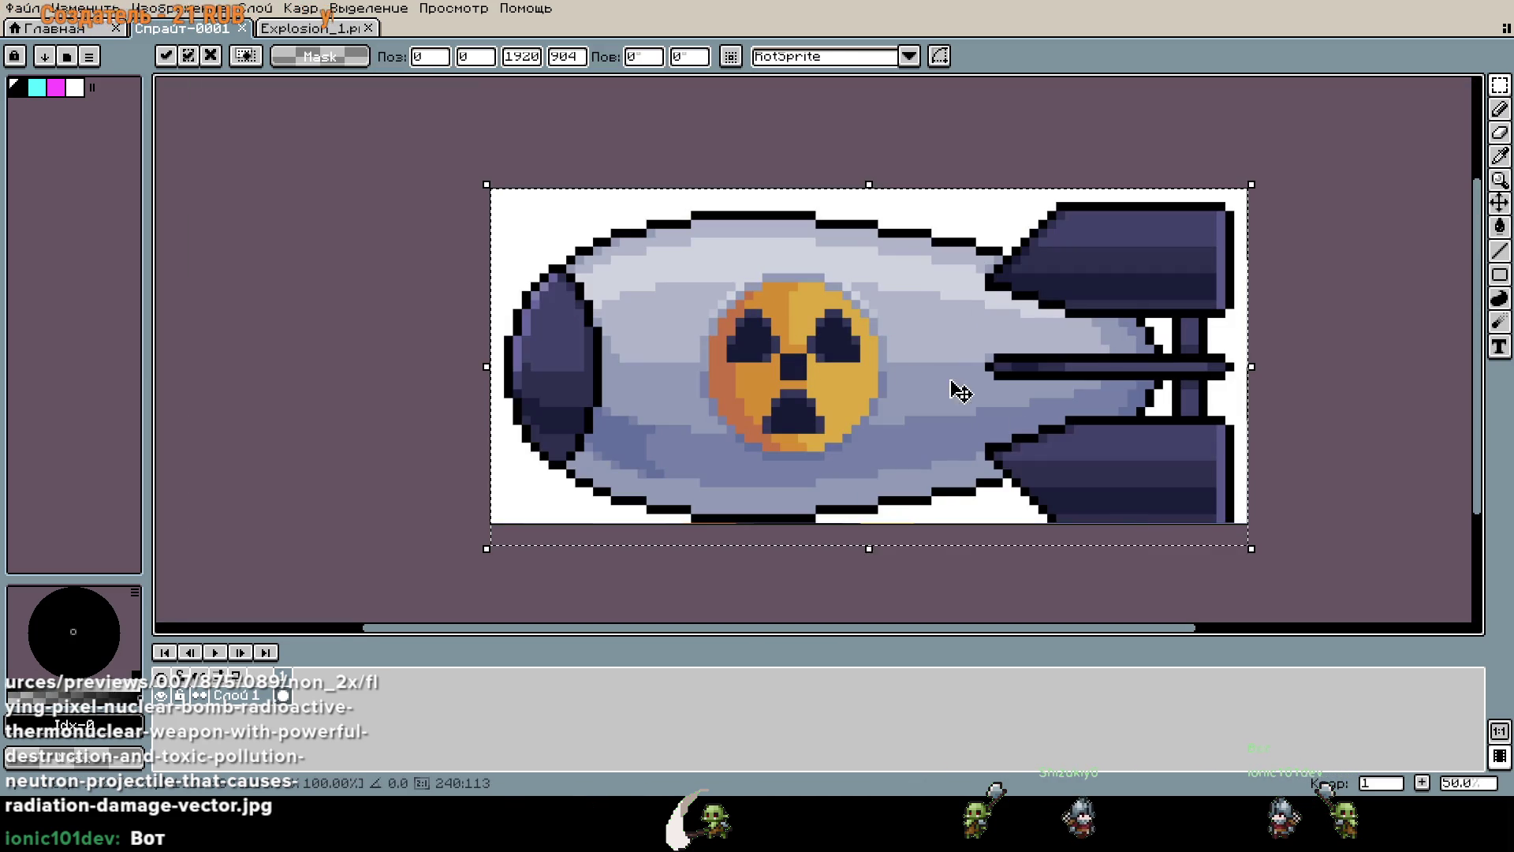
pyautogui.moveTo(1243, 547)
pyautogui.mouseDown()
pyautogui.moveTo(912, 439)
pyautogui.moveTo(618, 294)
pyautogui.moveTo(588, 226)
pyautogui.moveTo(560, 220)
pyautogui.mouseUp()
pyautogui.scroll(5, 552, 219)
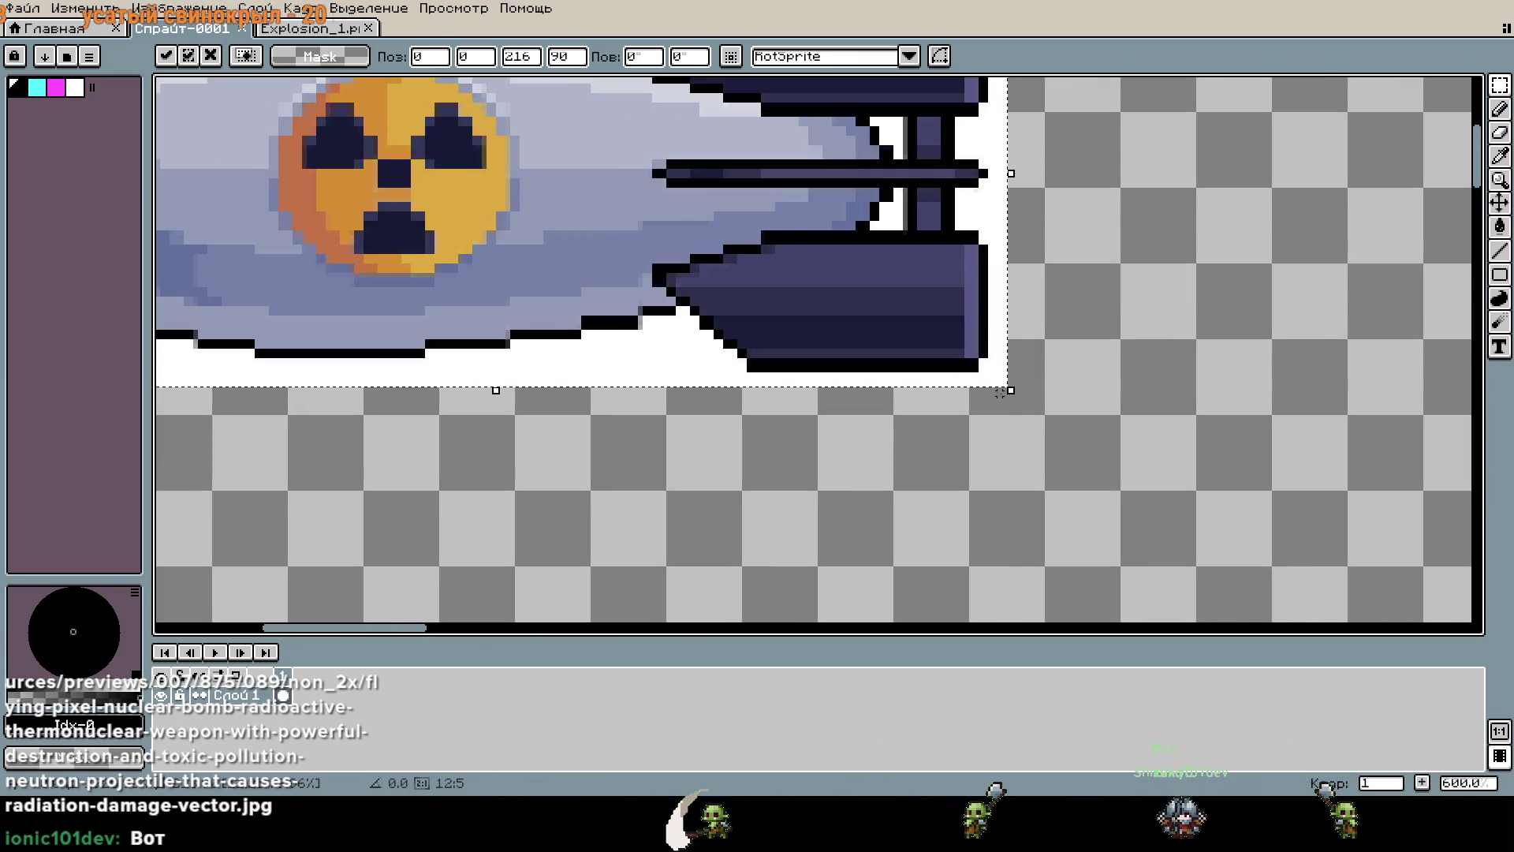
pyautogui.scroll(7, 764, 321)
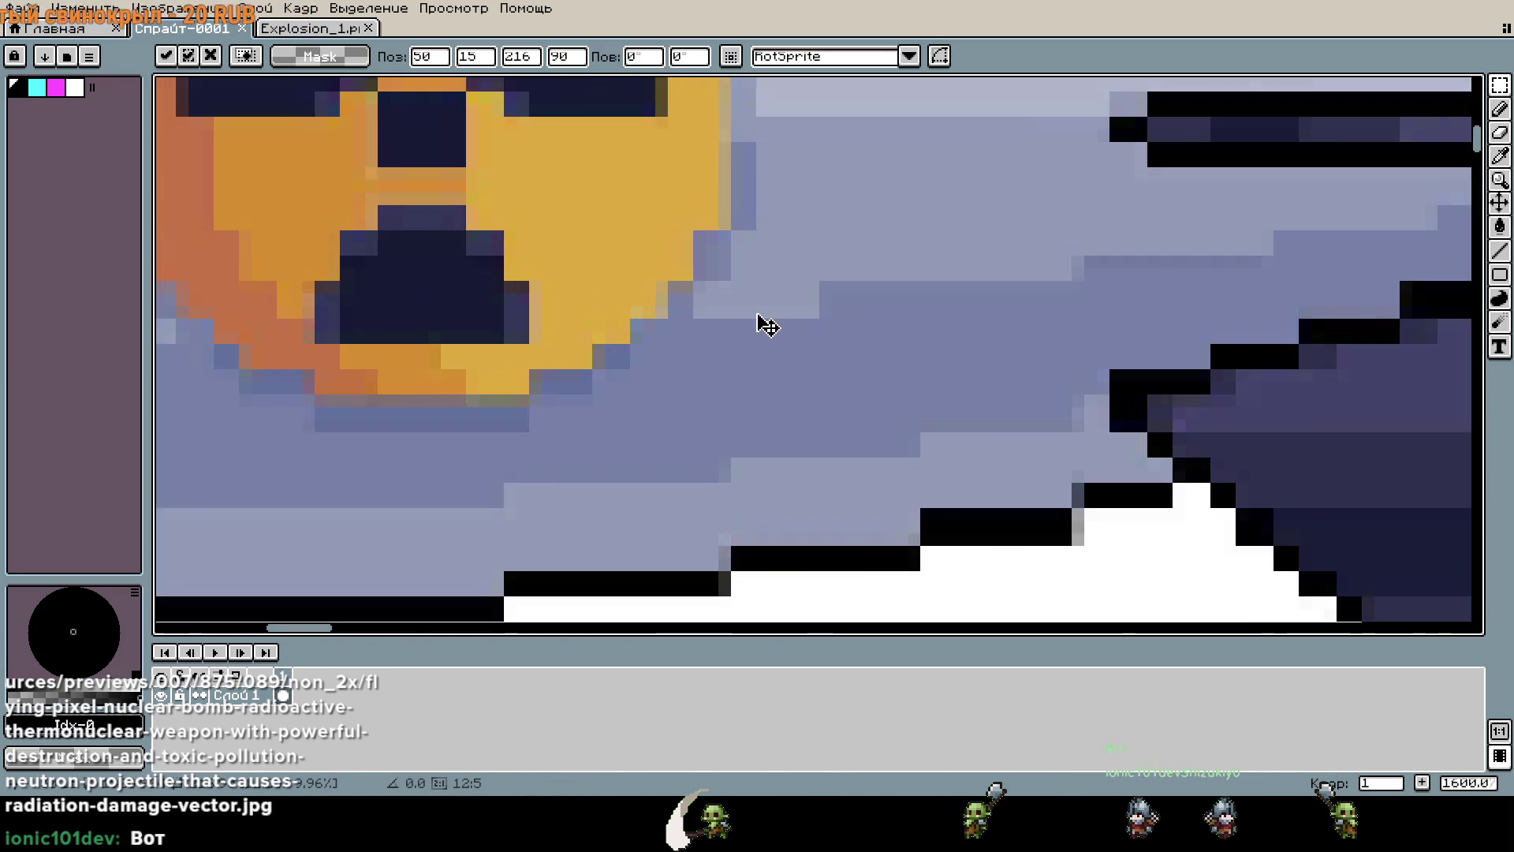
pyautogui.scroll(-10, 524, 260)
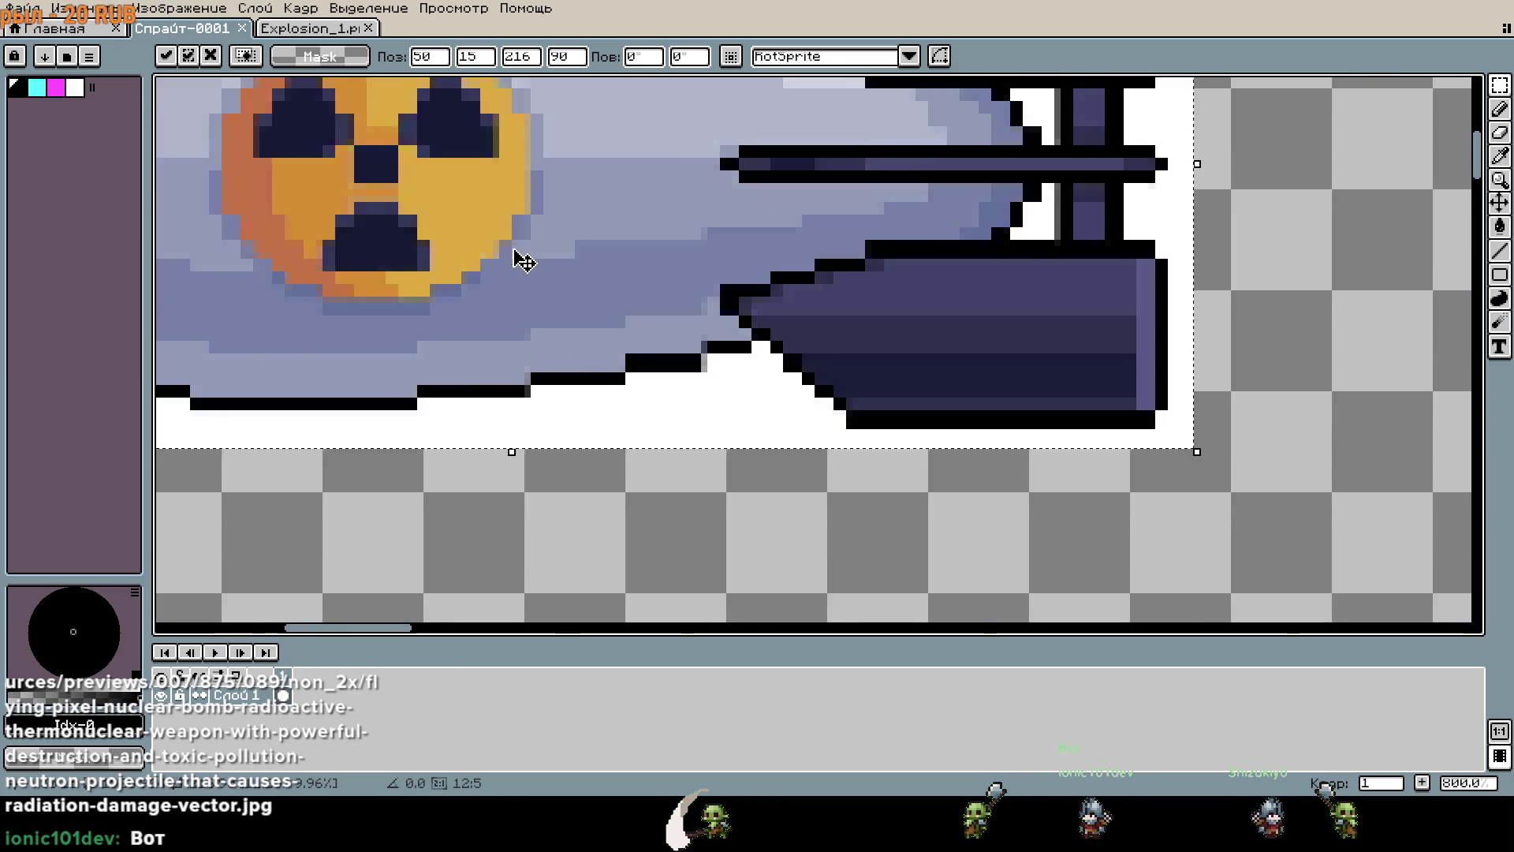
pyautogui.scroll(-2, 1023, 410)
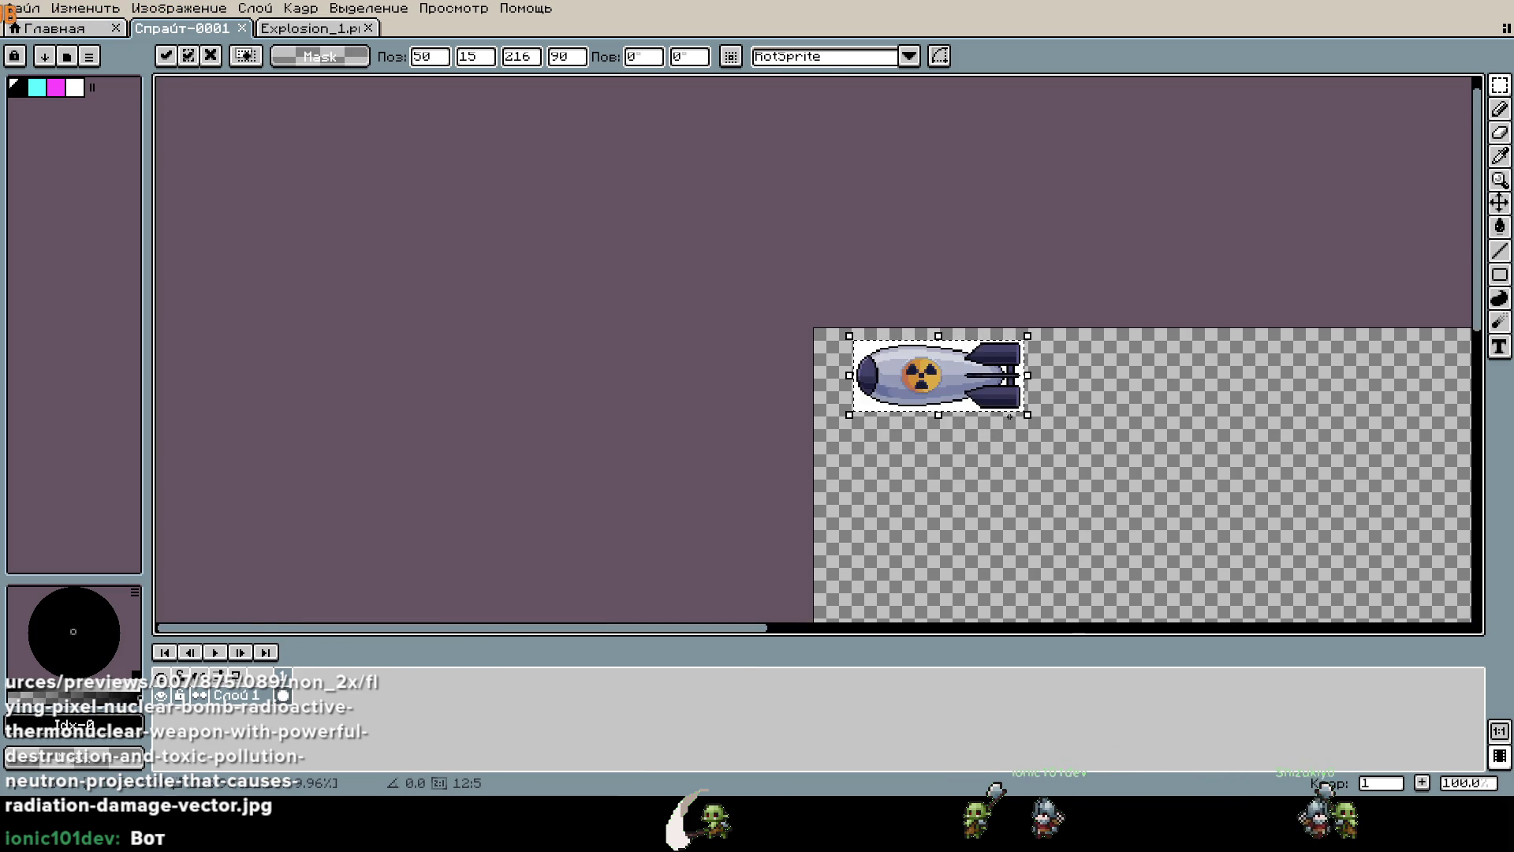
pyautogui.moveTo(722, 352)
pyautogui.mouseDown()
pyautogui.moveTo(639, 321)
pyautogui.moveTo(1059, 404)
pyautogui.mouseUp()
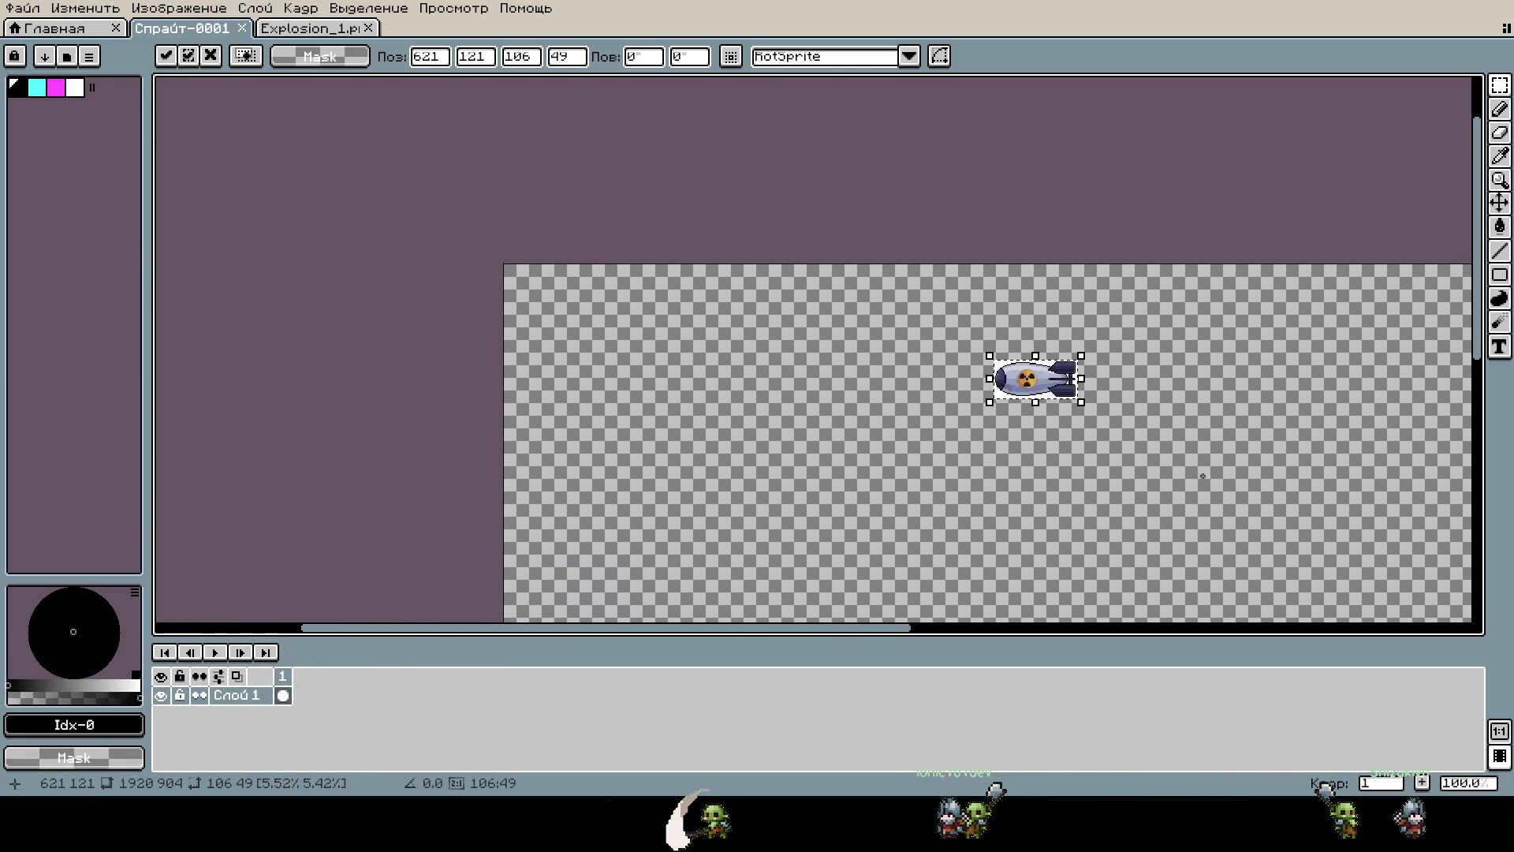
# Enlarge the bomb to roughly 229×121, then undo that change.
pyautogui.scroll(-3, 925, 332)
pyautogui.moveTo(817, 277); pyautogui.dragTo(844, 298)
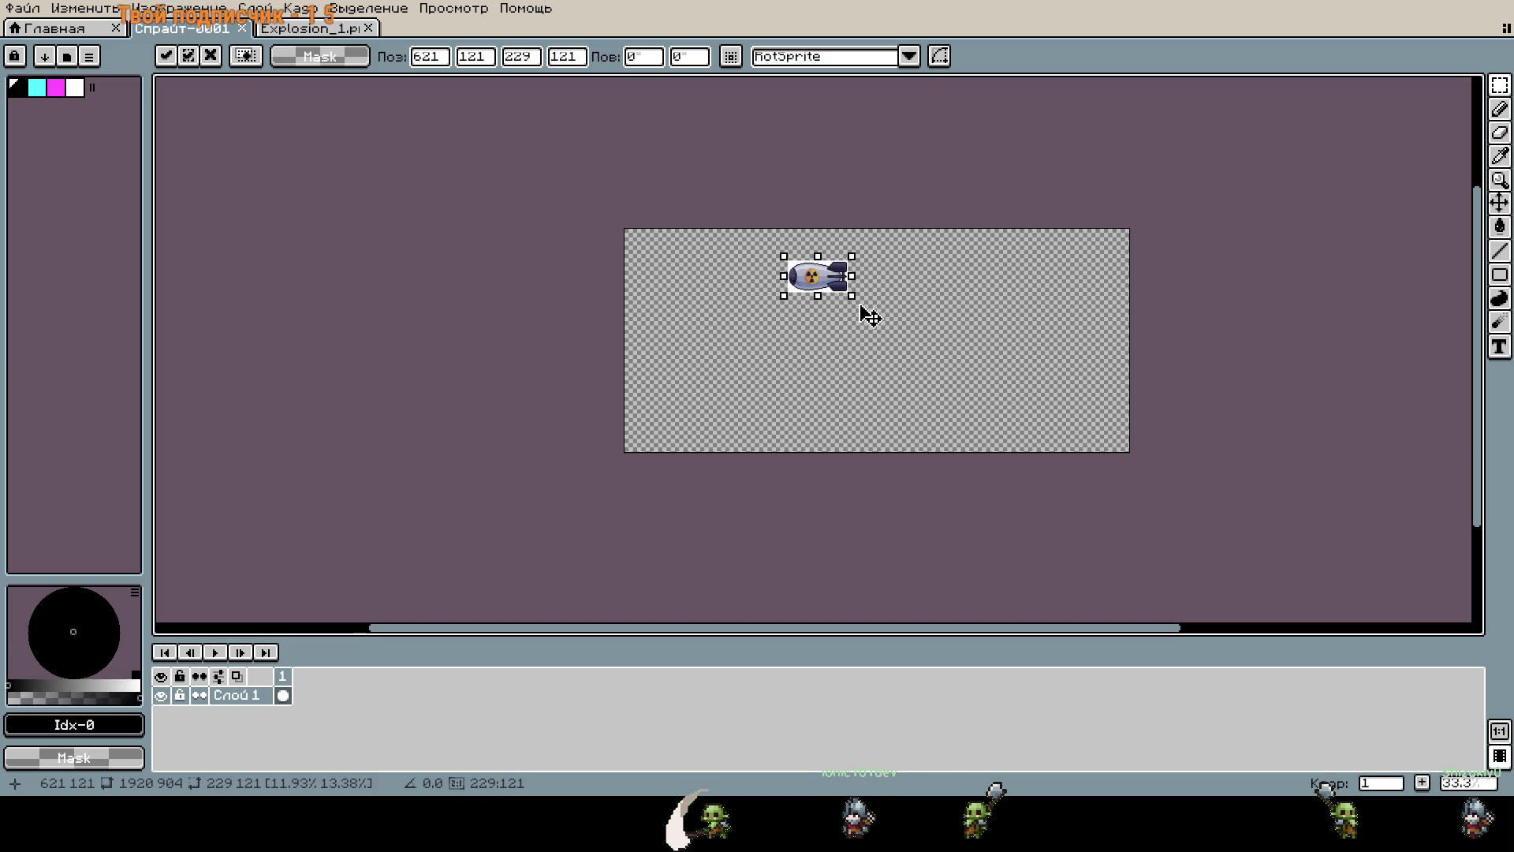
pyautogui.press('Return')
pyautogui.hotkey('ctrl', 'z')
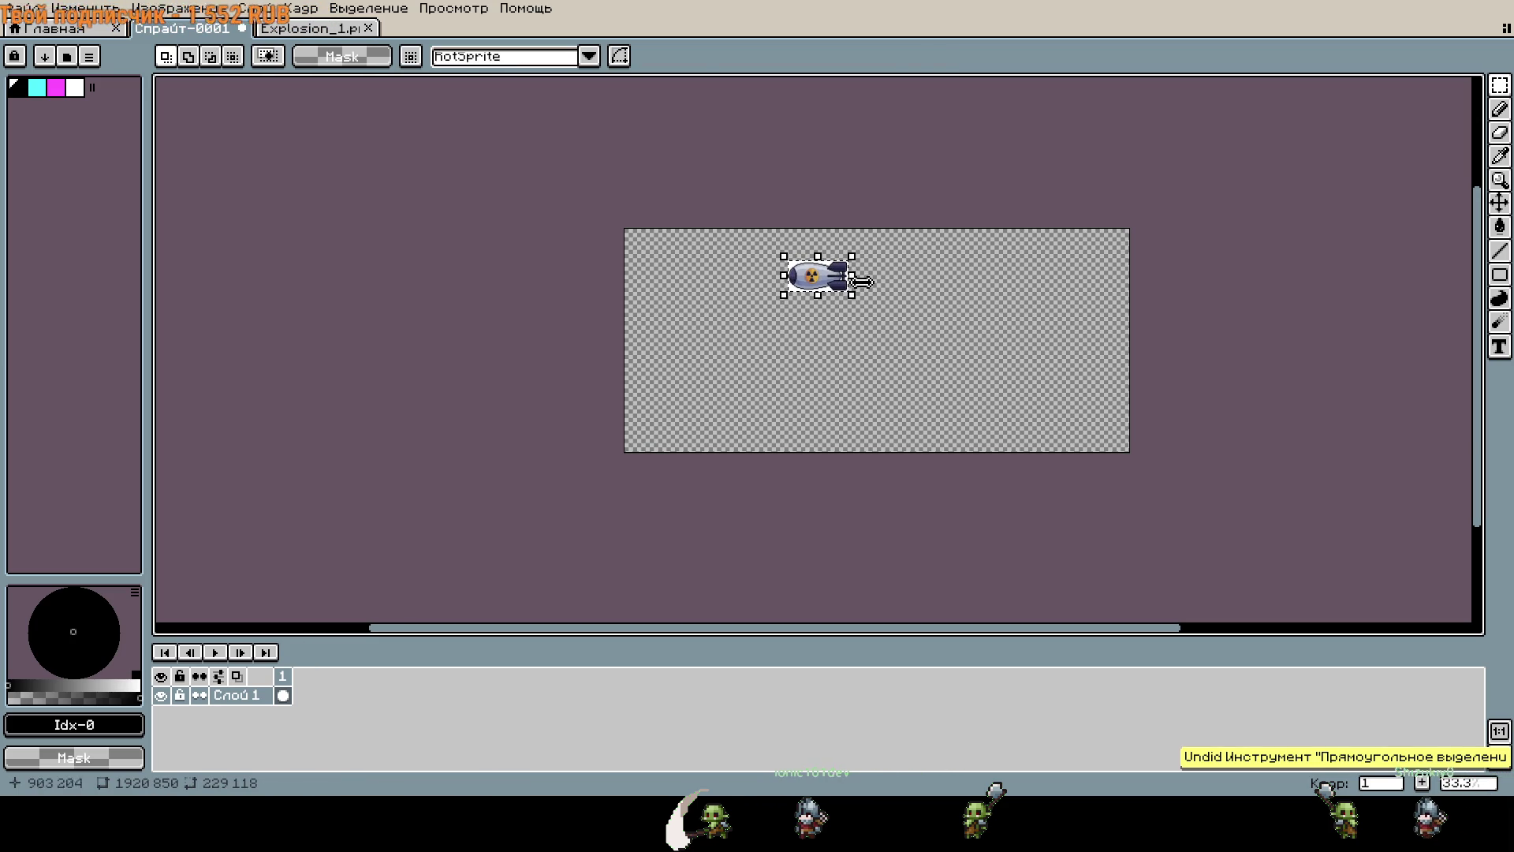
# Rotate the bomb 90° so it stands upright, apply it, and nudge it lower.
pyautogui.moveTo(863, 254); pyautogui.dragTo(856, 229)
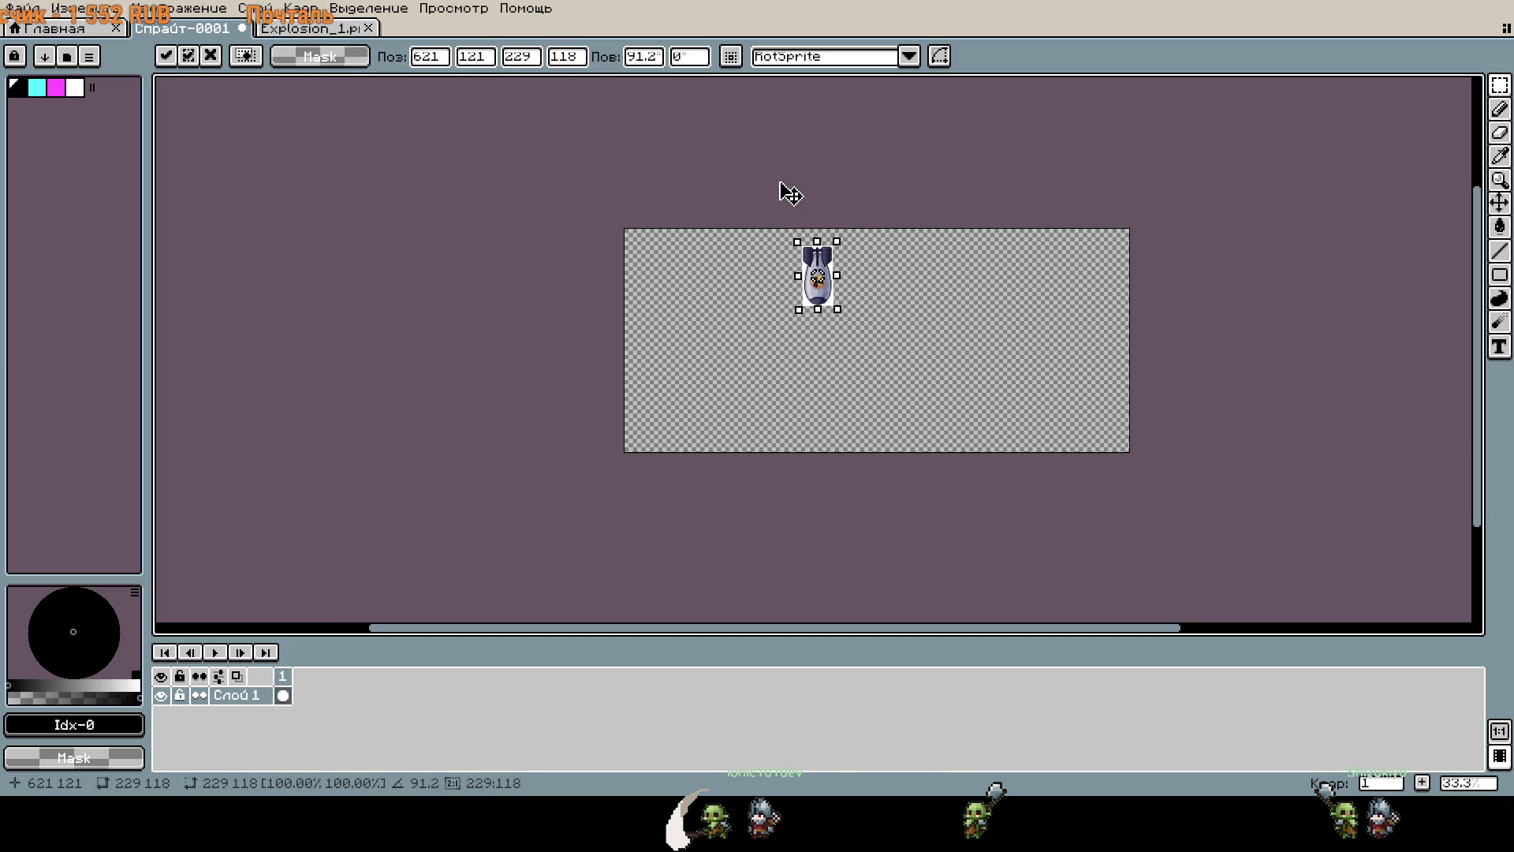
pyautogui.moveTo(768, 184); pyautogui.dragTo(778, 189)
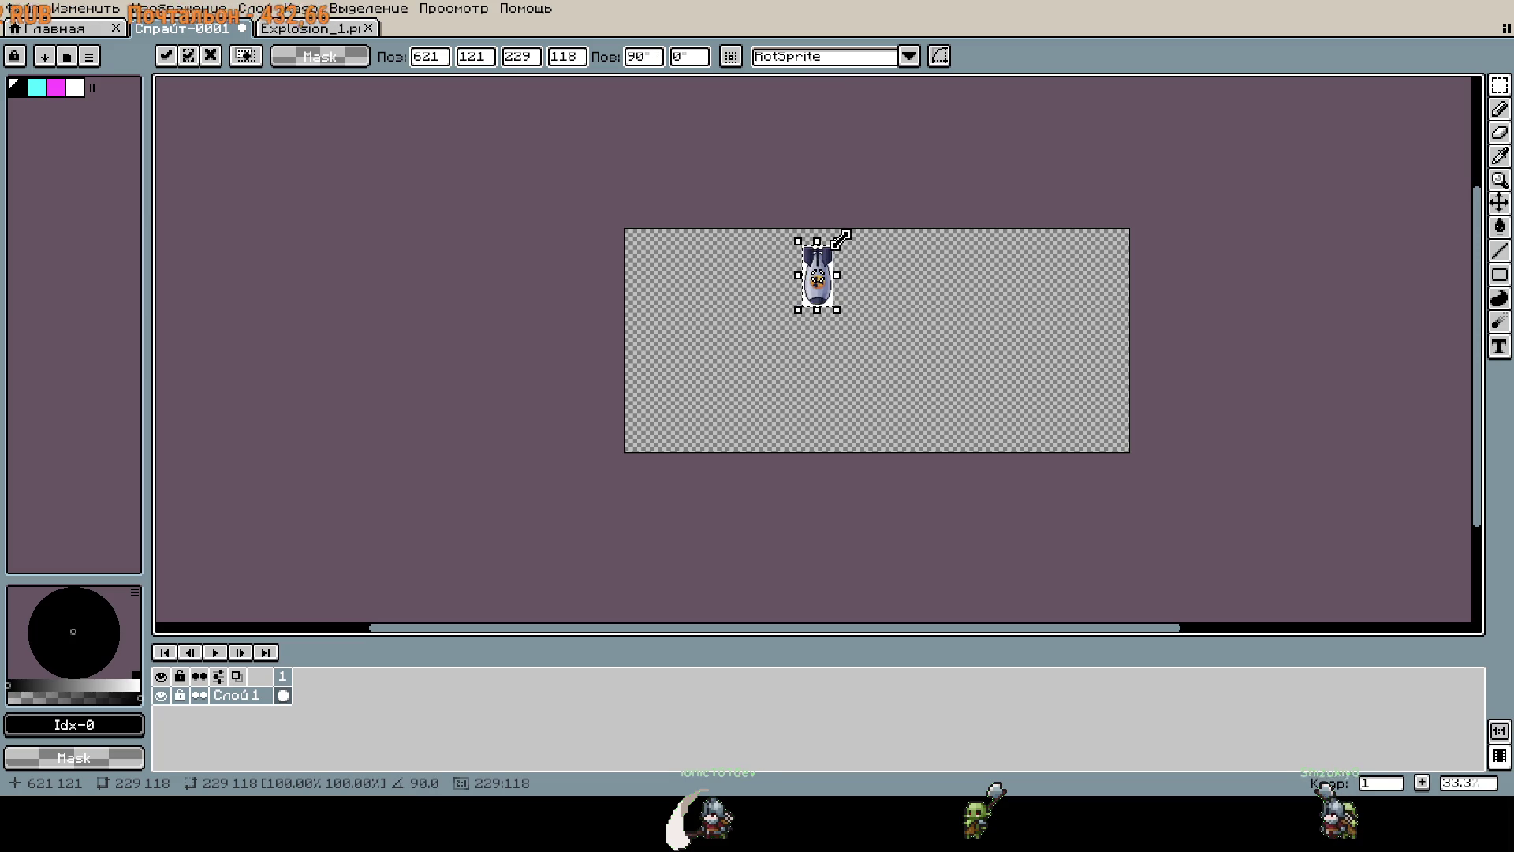
pyautogui.press('Return')
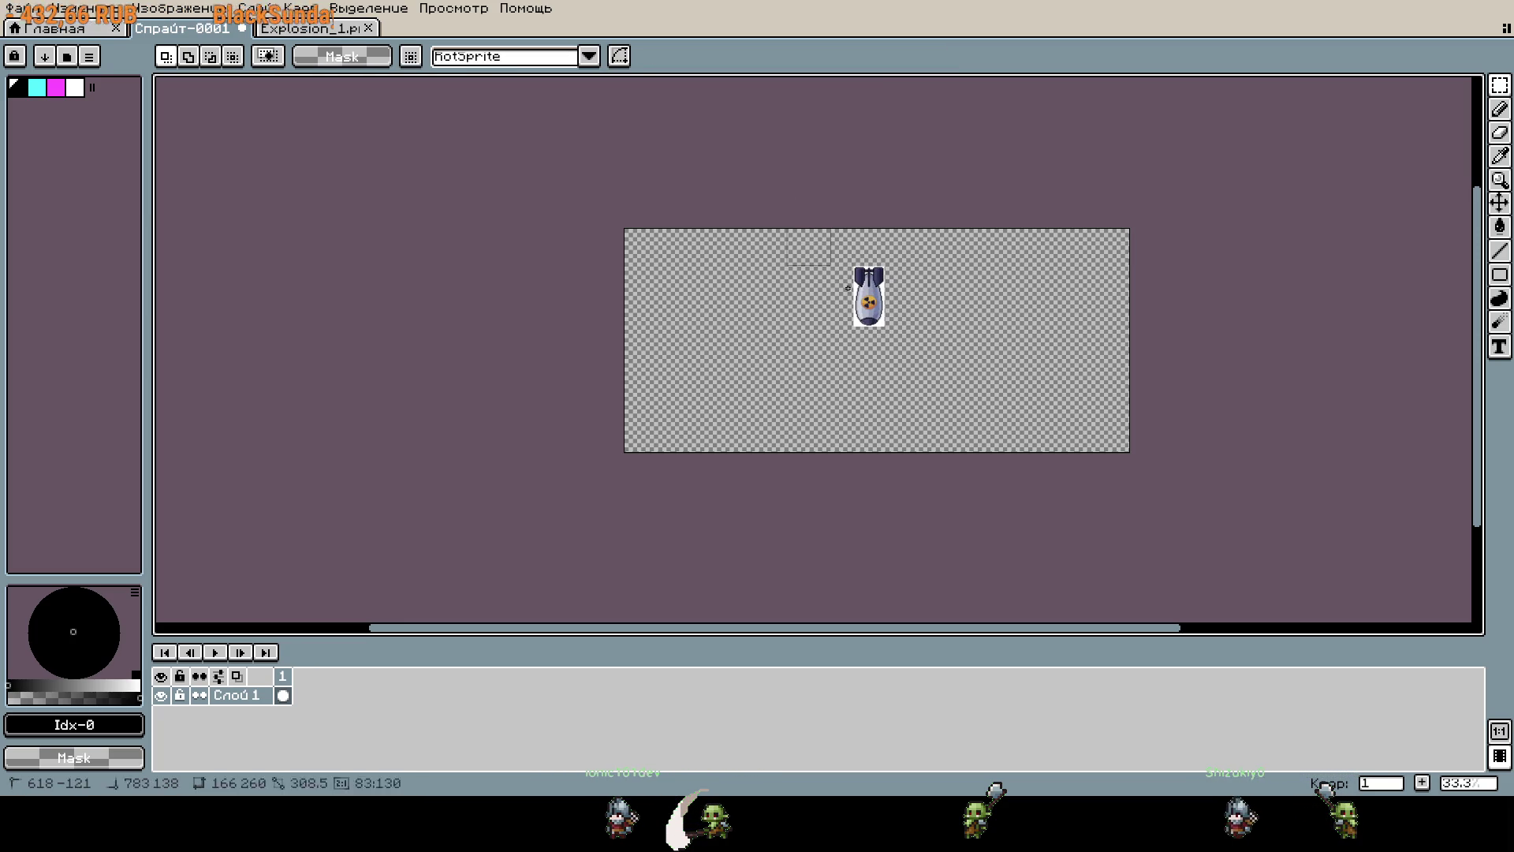
pyautogui.moveTo(1037, 409)
pyautogui.mouseDown()
pyautogui.moveTo(1044, 534)
pyautogui.moveTo(1030, 501)
pyautogui.mouseUp()
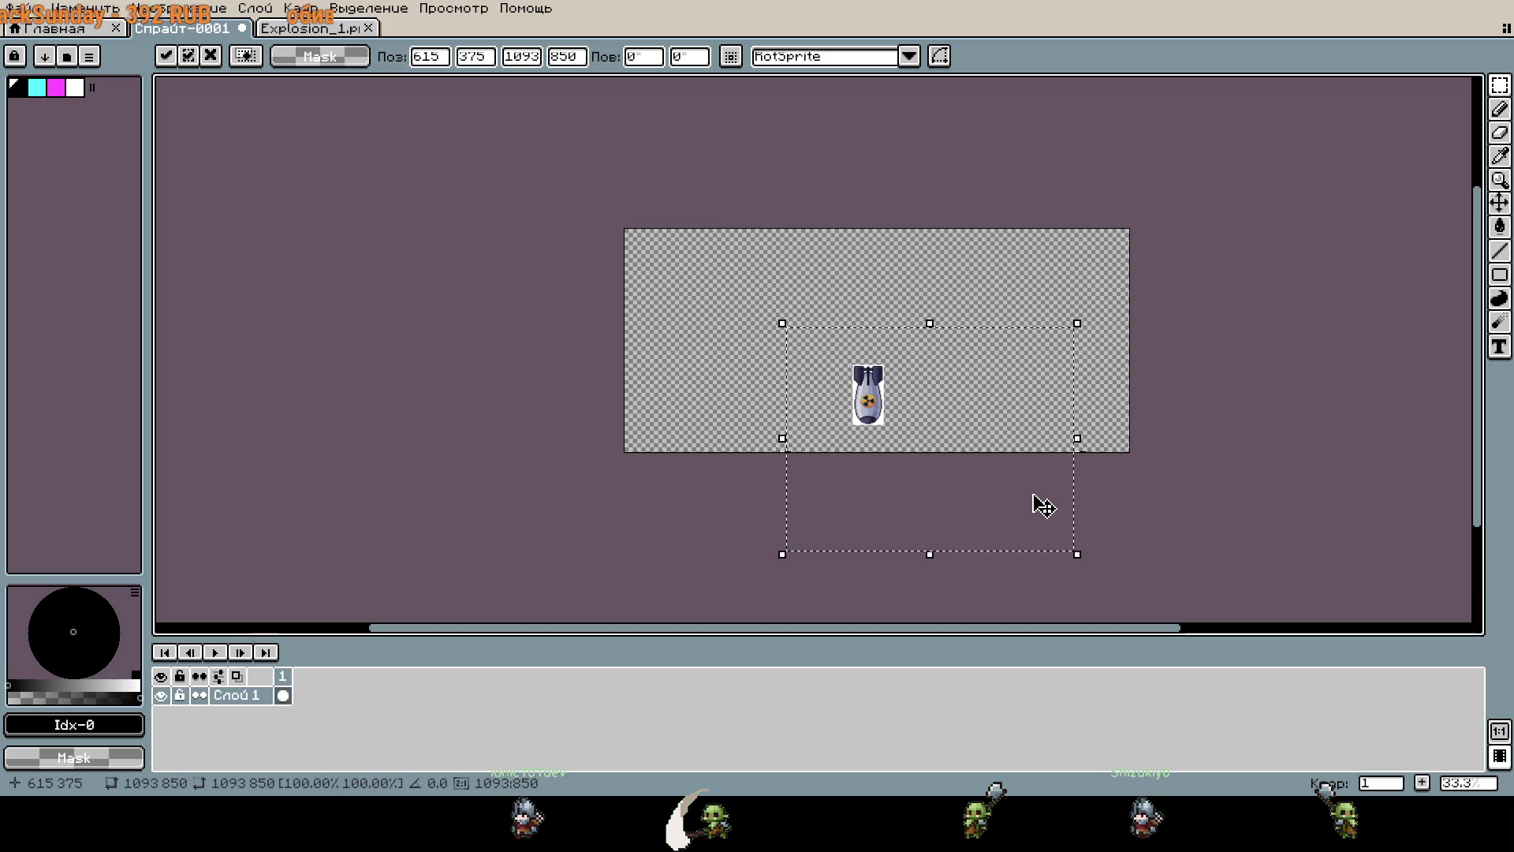
# Move the bomb up toward the centre and tilt it to about −52°, nose lower left.
pyautogui.scroll(2, 981, 362)
pyautogui.scroll(-1, 1000, 378)
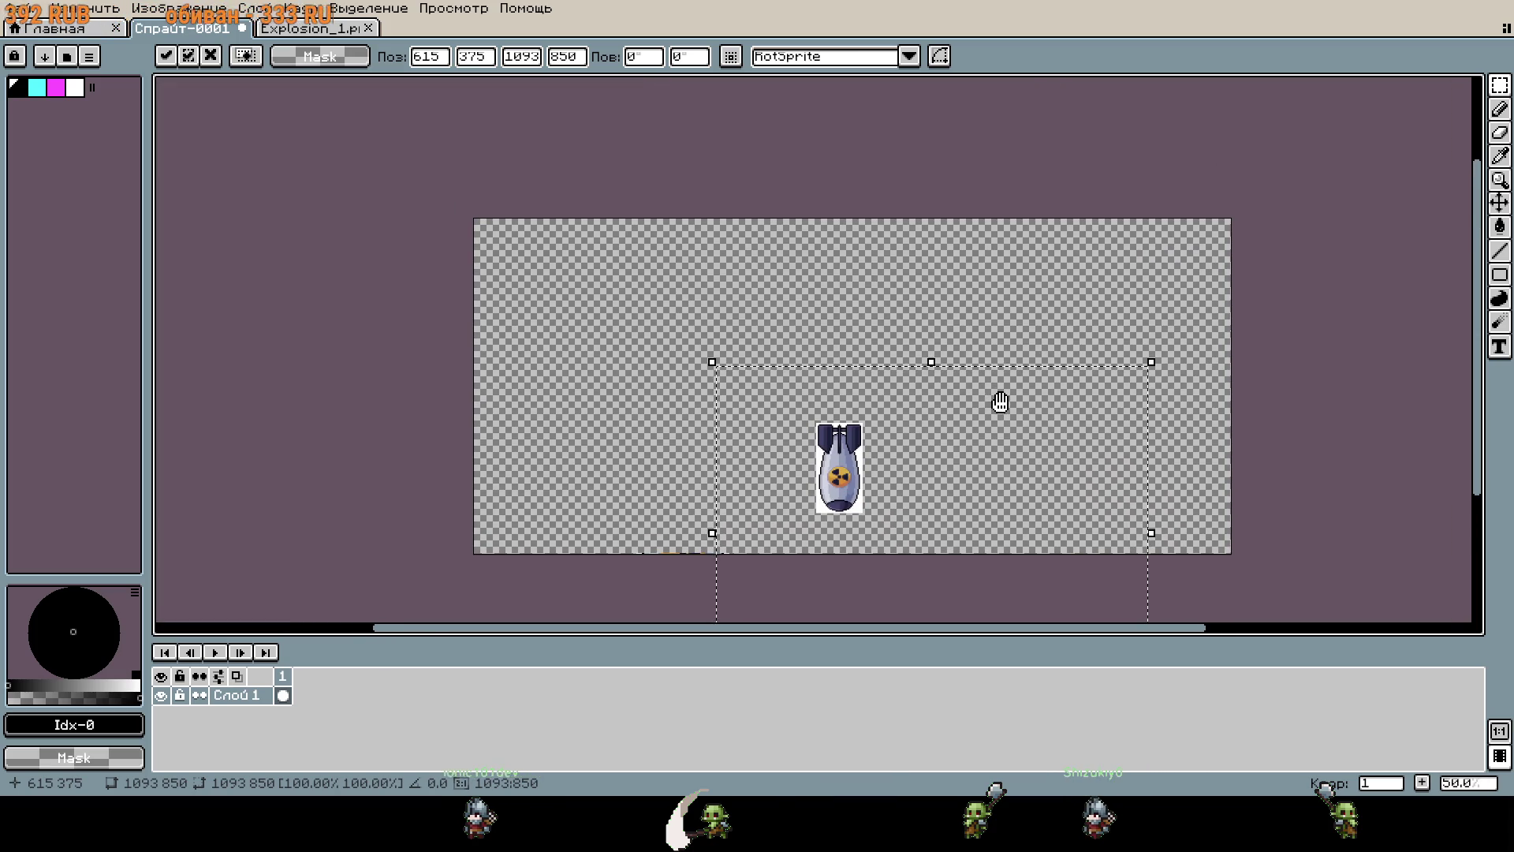
pyautogui.scroll(1, 1002, 404)
pyautogui.scroll(-1, 1080, 365)
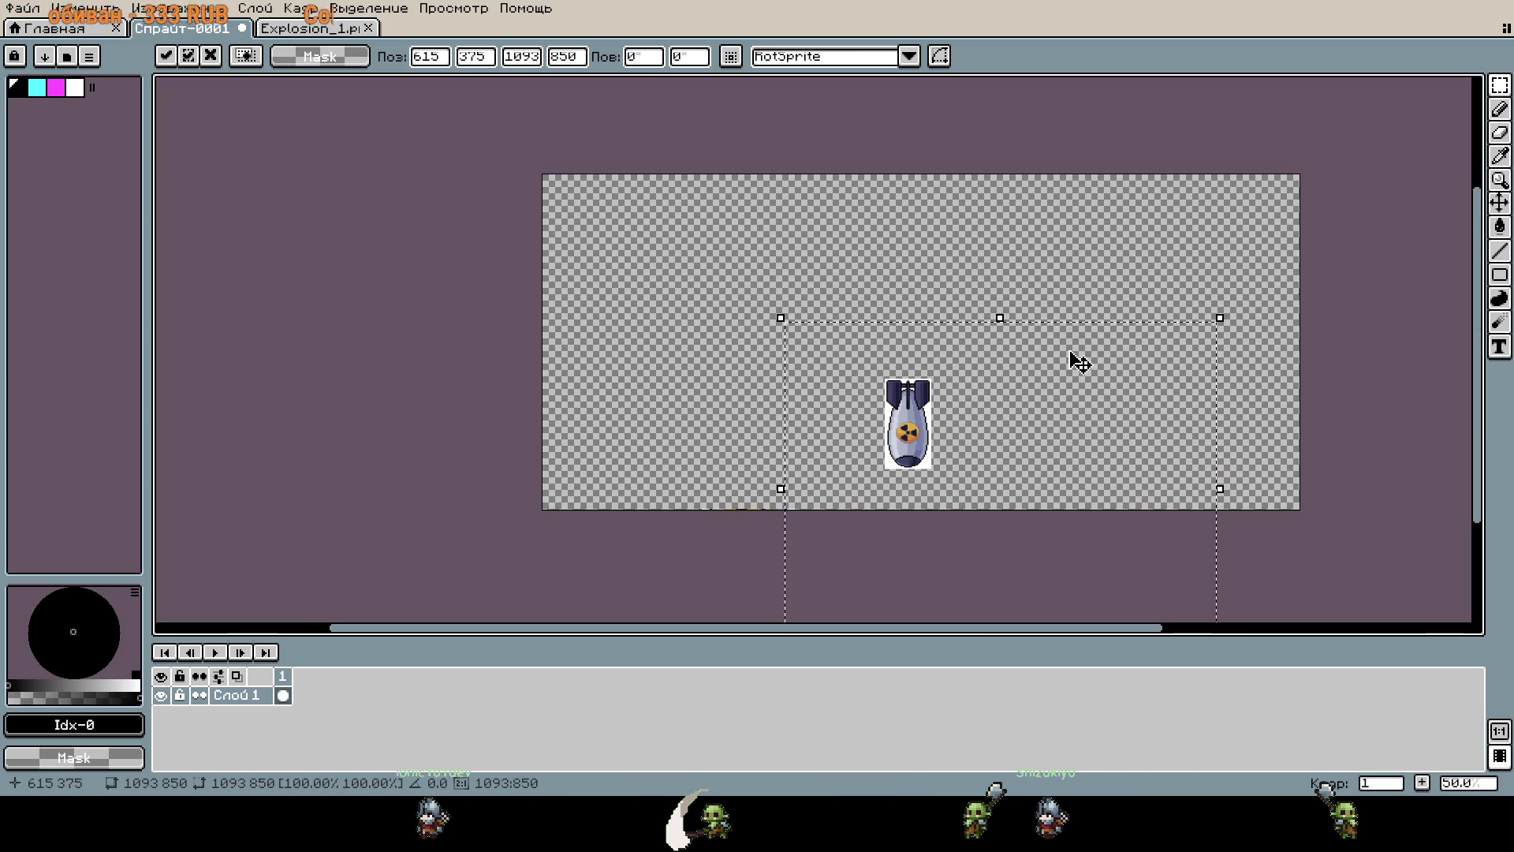
pyautogui.moveTo(1008, 435)
pyautogui.mouseDown()
pyautogui.moveTo(1027, 547)
pyautogui.moveTo(1031, 263)
pyautogui.moveTo(1007, 551)
pyautogui.mouseUp()
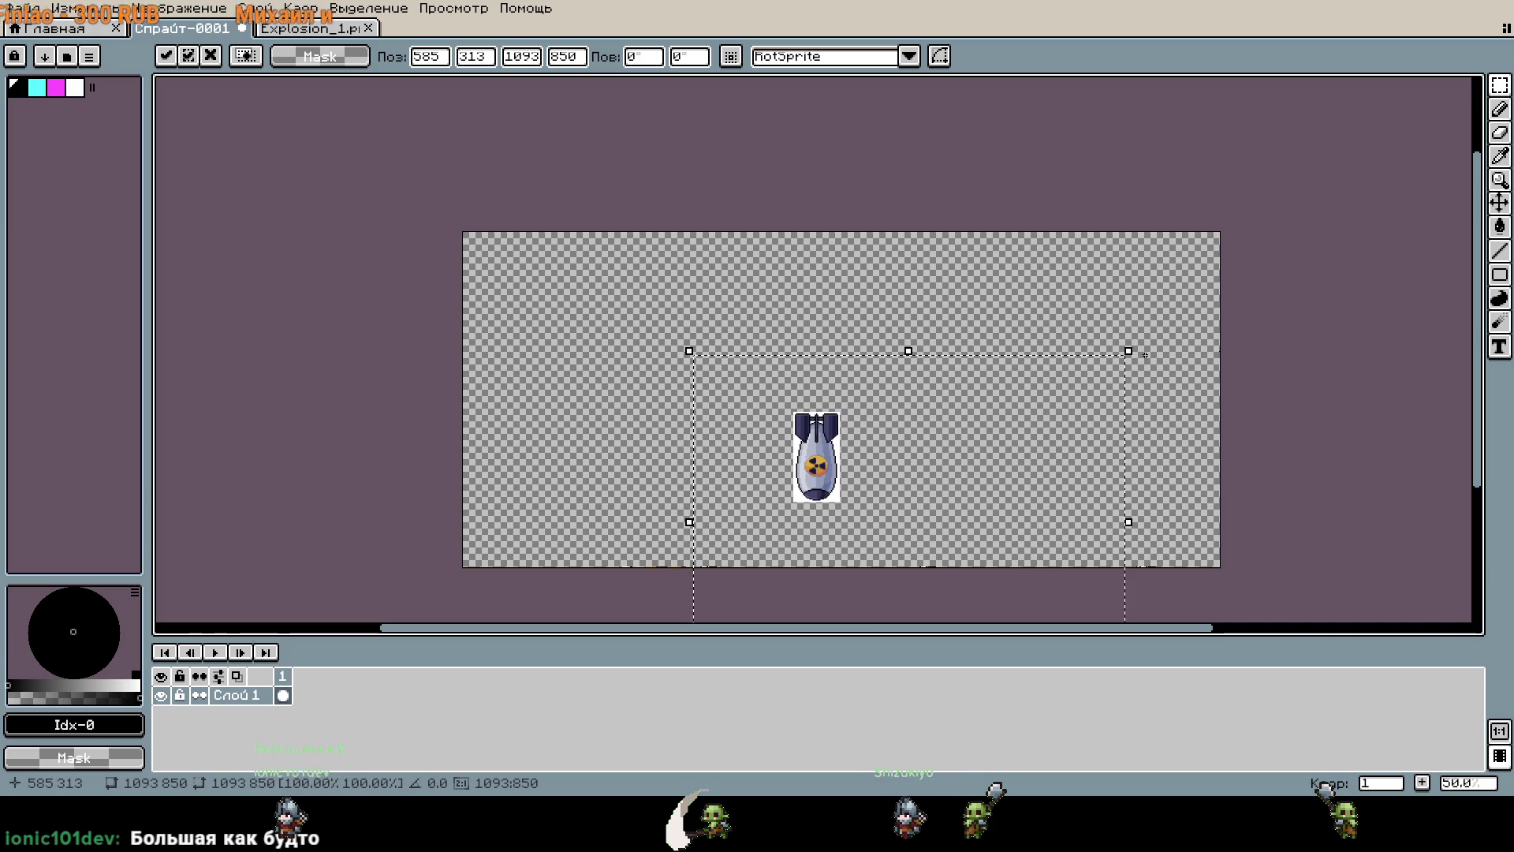
pyautogui.moveTo(1136, 342)
pyautogui.mouseDown()
pyautogui.moveTo(1305, 530)
pyautogui.moveTo(1301, 628)
pyautogui.moveTo(978, 504)
pyautogui.mouseUp()
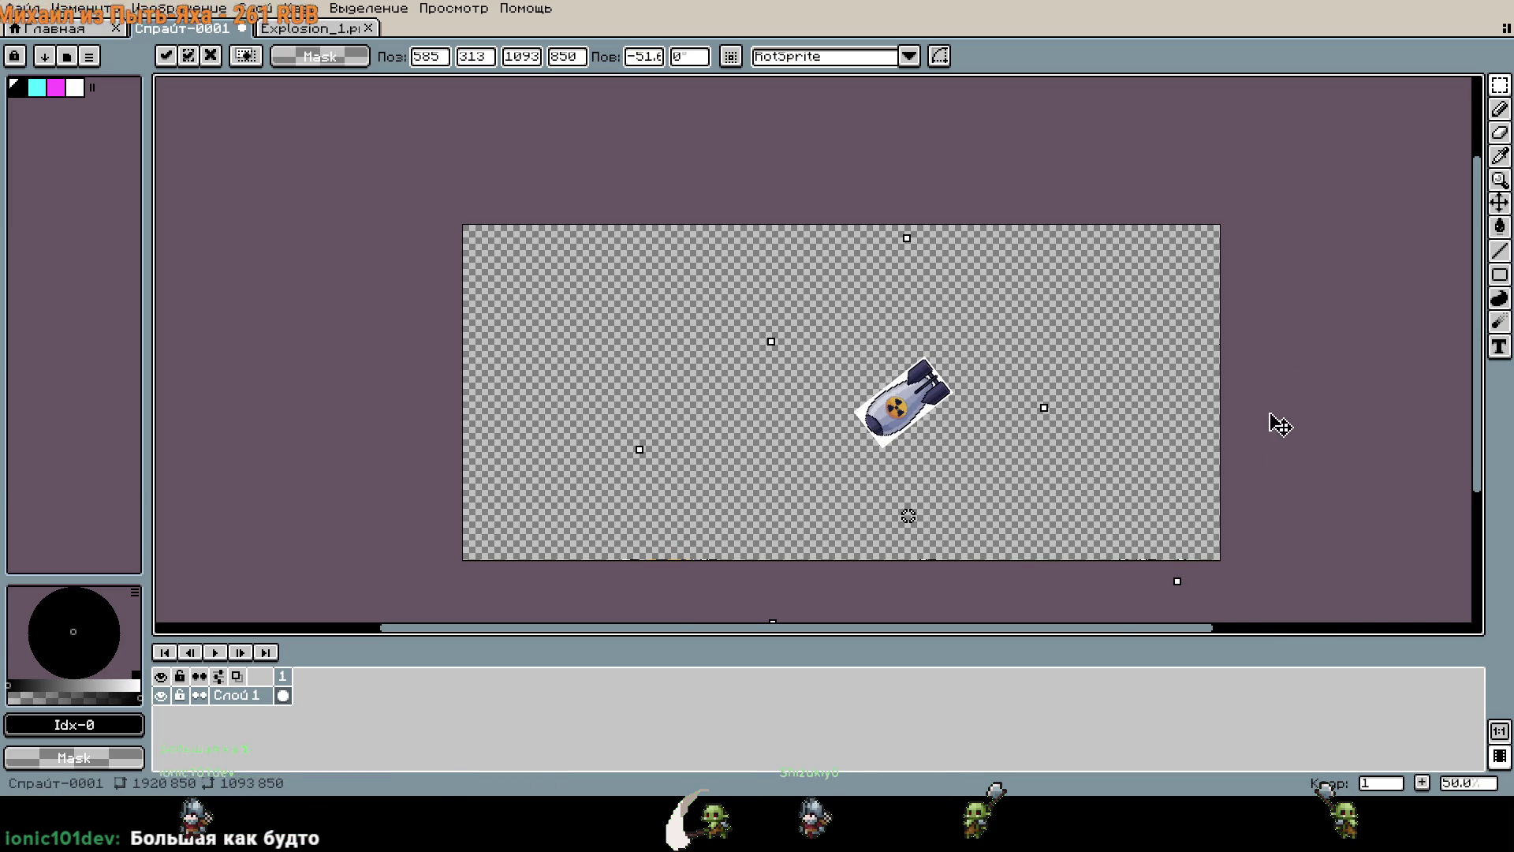
pyautogui.moveTo(1301, 482); pyautogui.dragTo(1300, 485)
pyautogui.press('Return')
pyautogui.hotkey('ctrl', 'z')
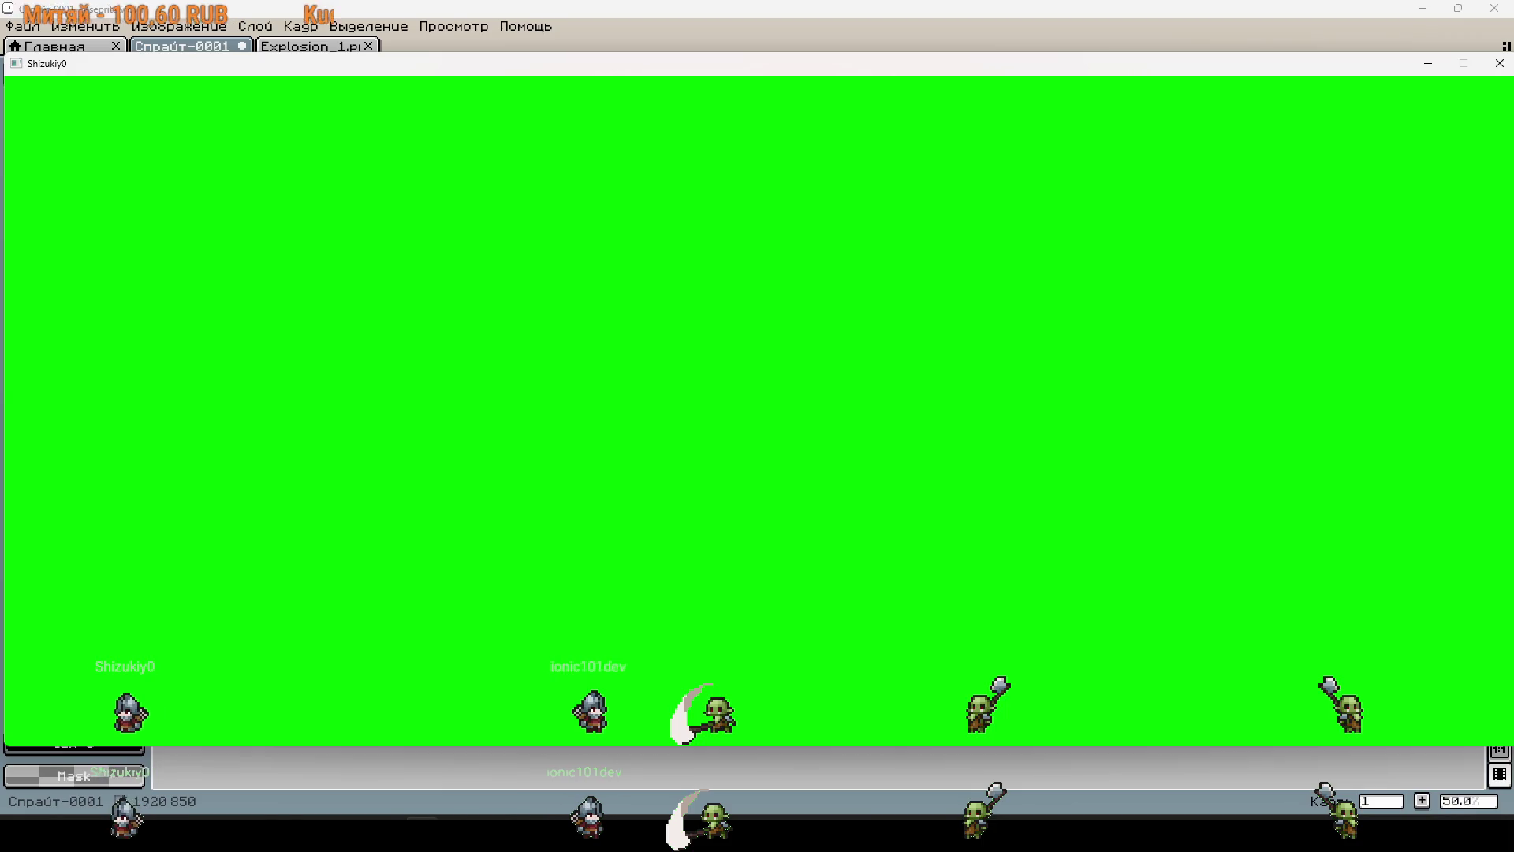
# Hide the green stream overlay so the Aseprite canvas with the bomb is visible.
pyautogui.press('m')
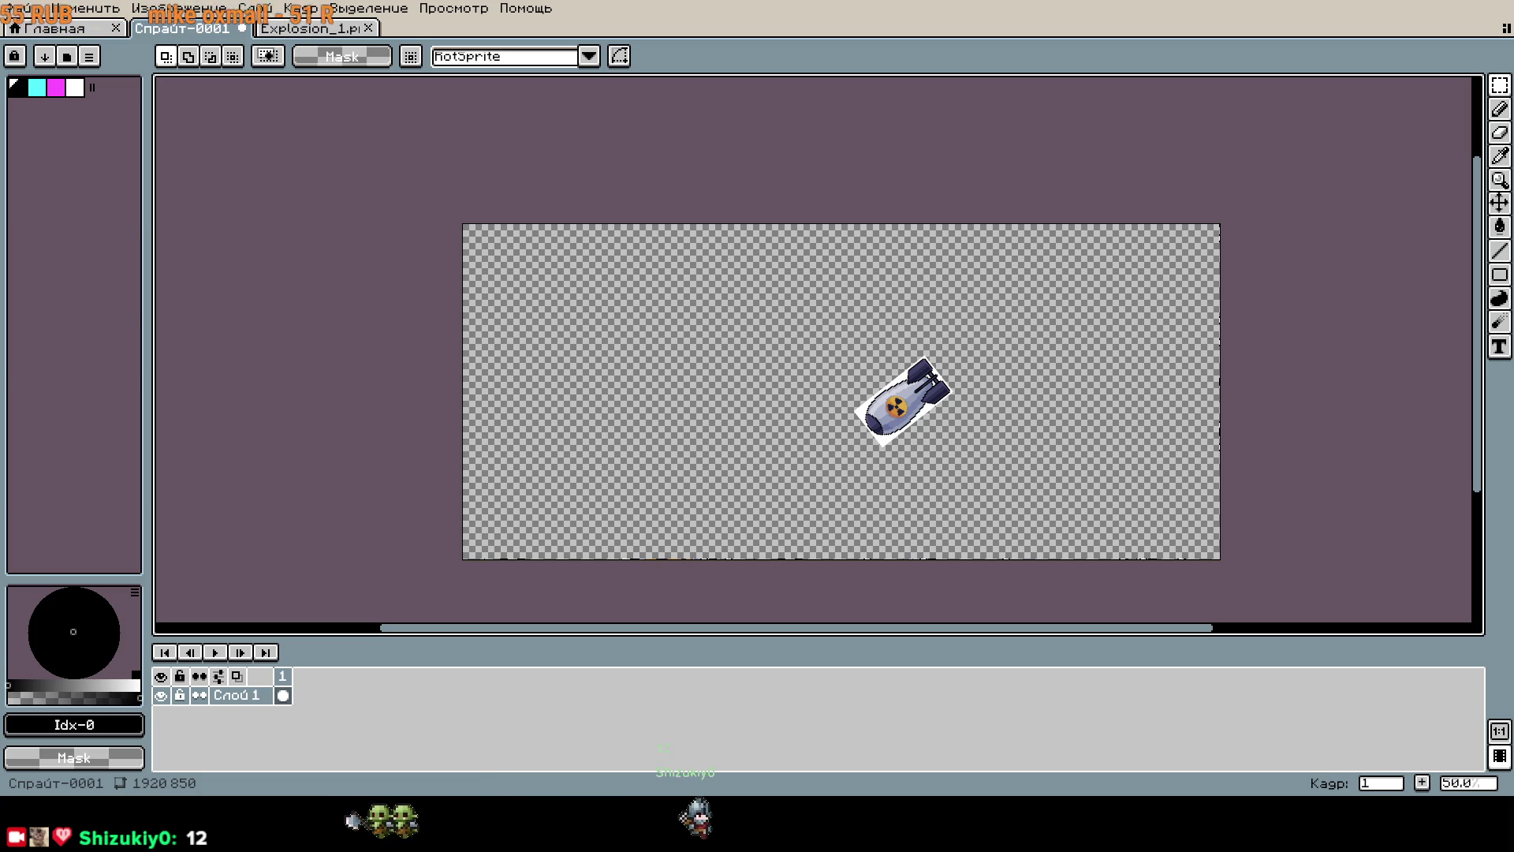
# Select the area around the tilted bomb and delete it, leaving a transparent canvas.
pyautogui.scroll(1, 895, 457)
pyautogui.moveTo(687, 212); pyautogui.dragTo(1238, 548)
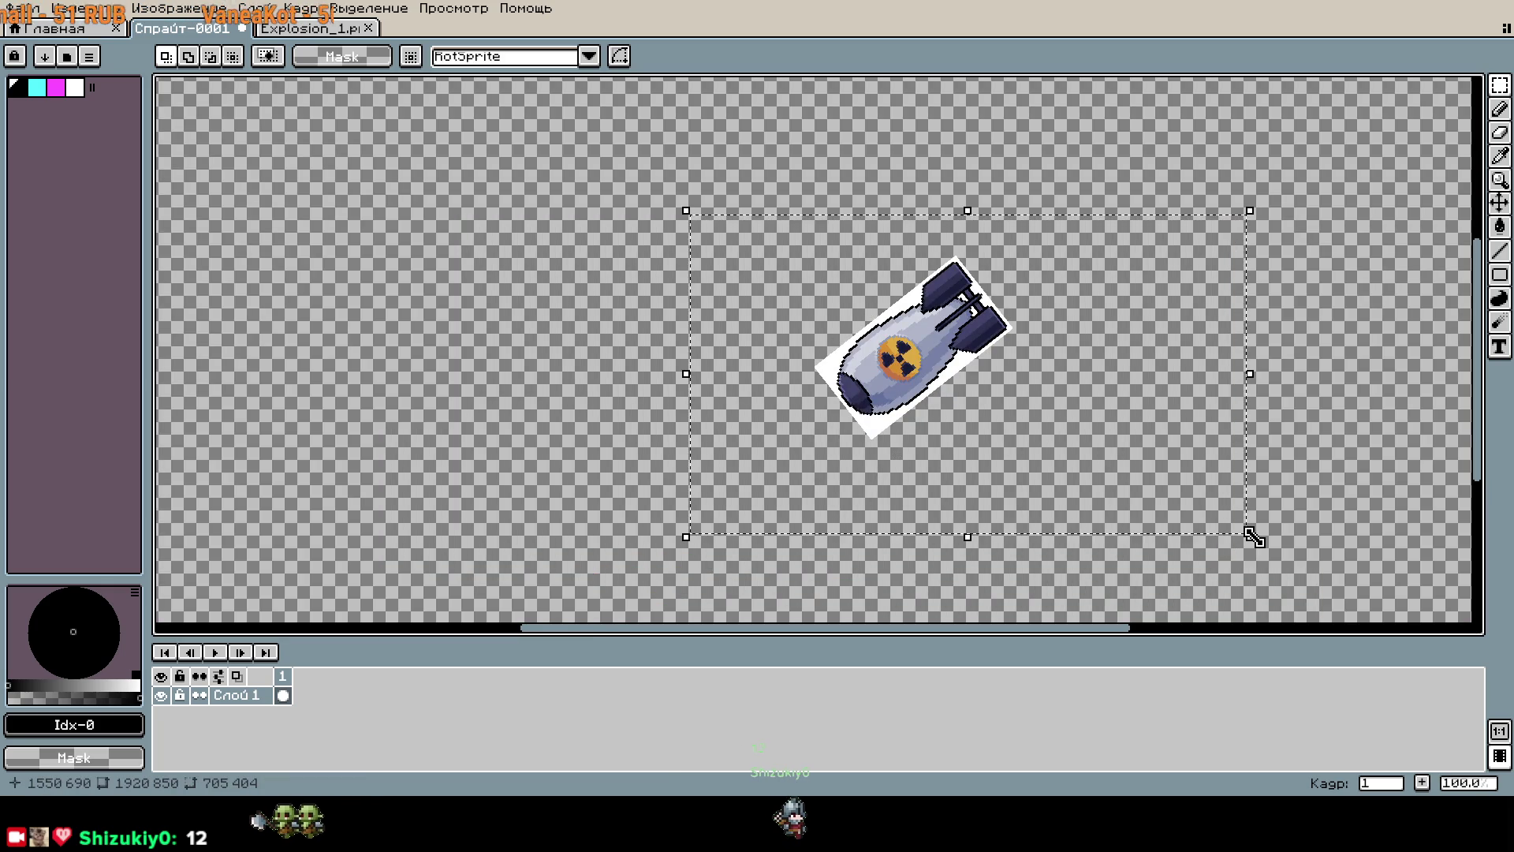
pyautogui.press('Delete')
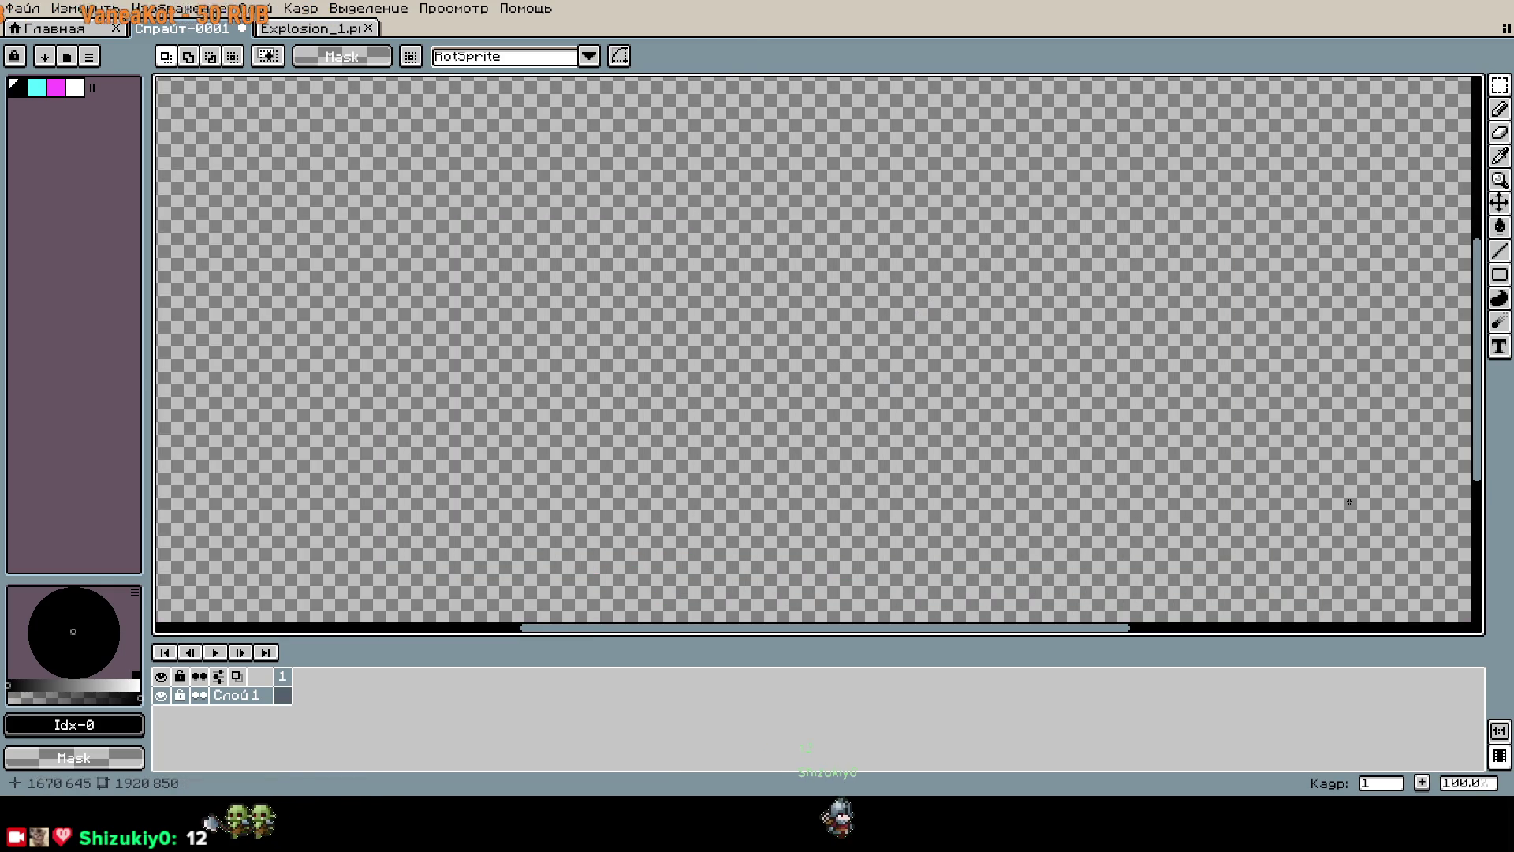
pyautogui.press('w')
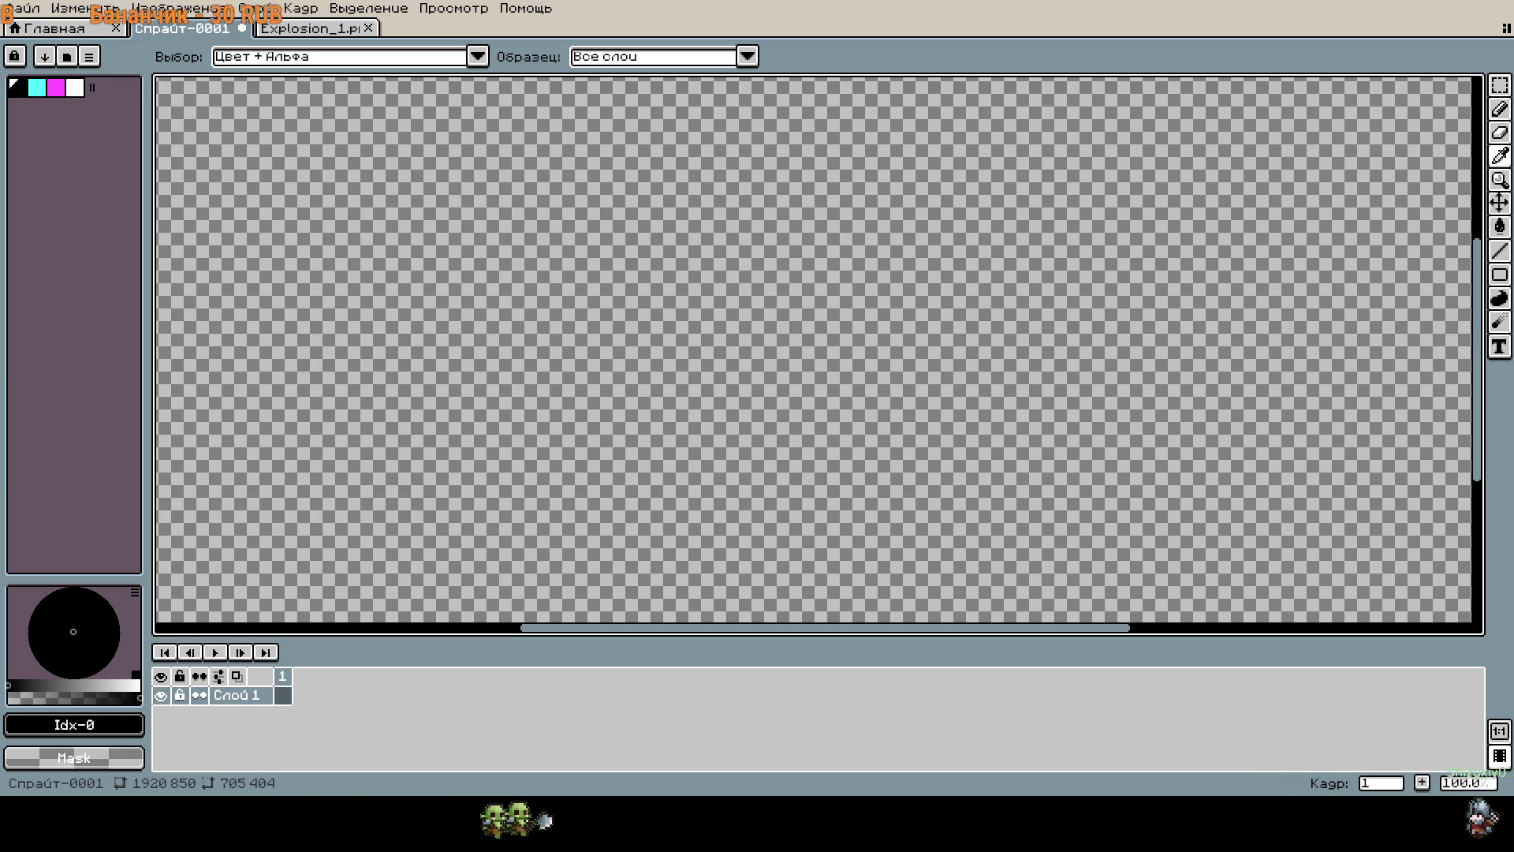
pyautogui.press('b')
pyautogui.scroll(-1, 842, 471)
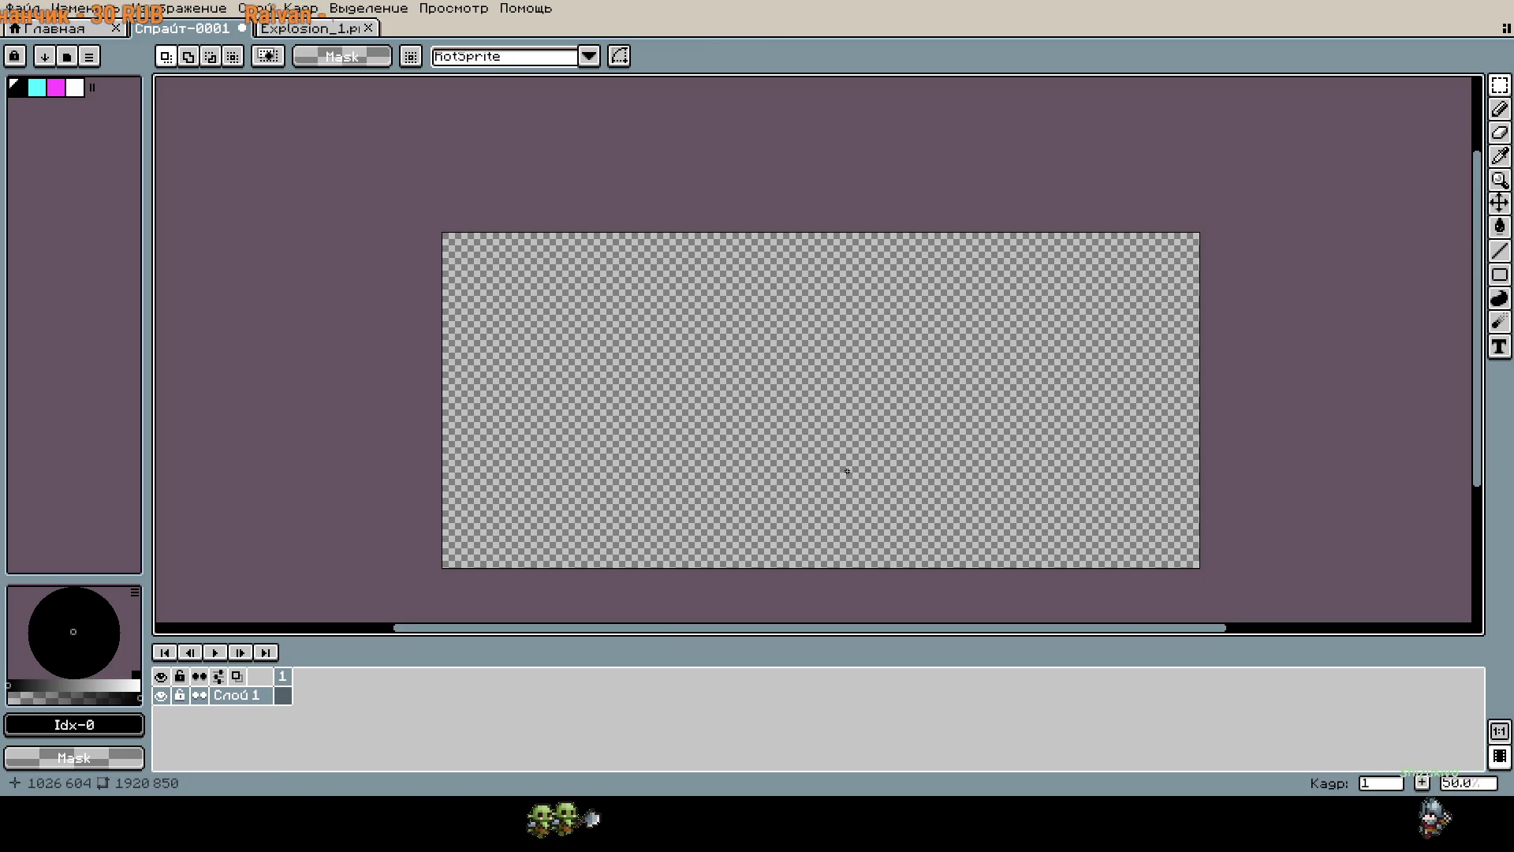
# Paste a small bomb tilted about 39° and place it at the canvas bottom edge.
pyautogui.hotkey('ctrl', 'v')
pyautogui.moveTo(1199, 601)
pyautogui.mouseDown()
pyautogui.moveTo(726, 362)
pyautogui.moveTo(517, 284)
pyautogui.moveTo(548, 303)
pyautogui.moveTo(1354, 358)
pyautogui.moveTo(1003, 337)
pyautogui.mouseUp()
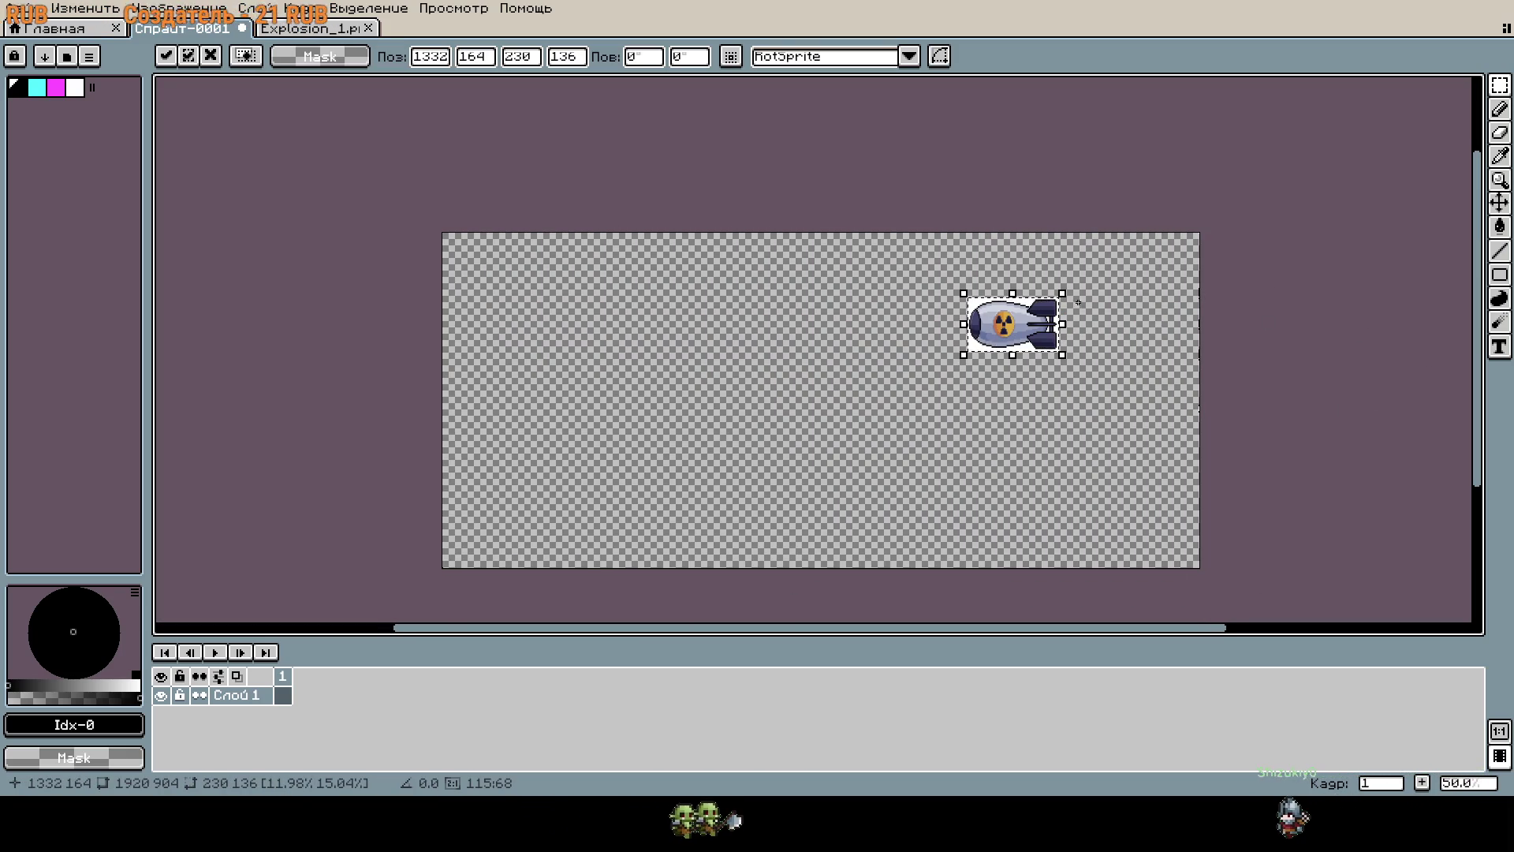
pyautogui.moveTo(1072, 295); pyautogui.dragTo(1065, 247)
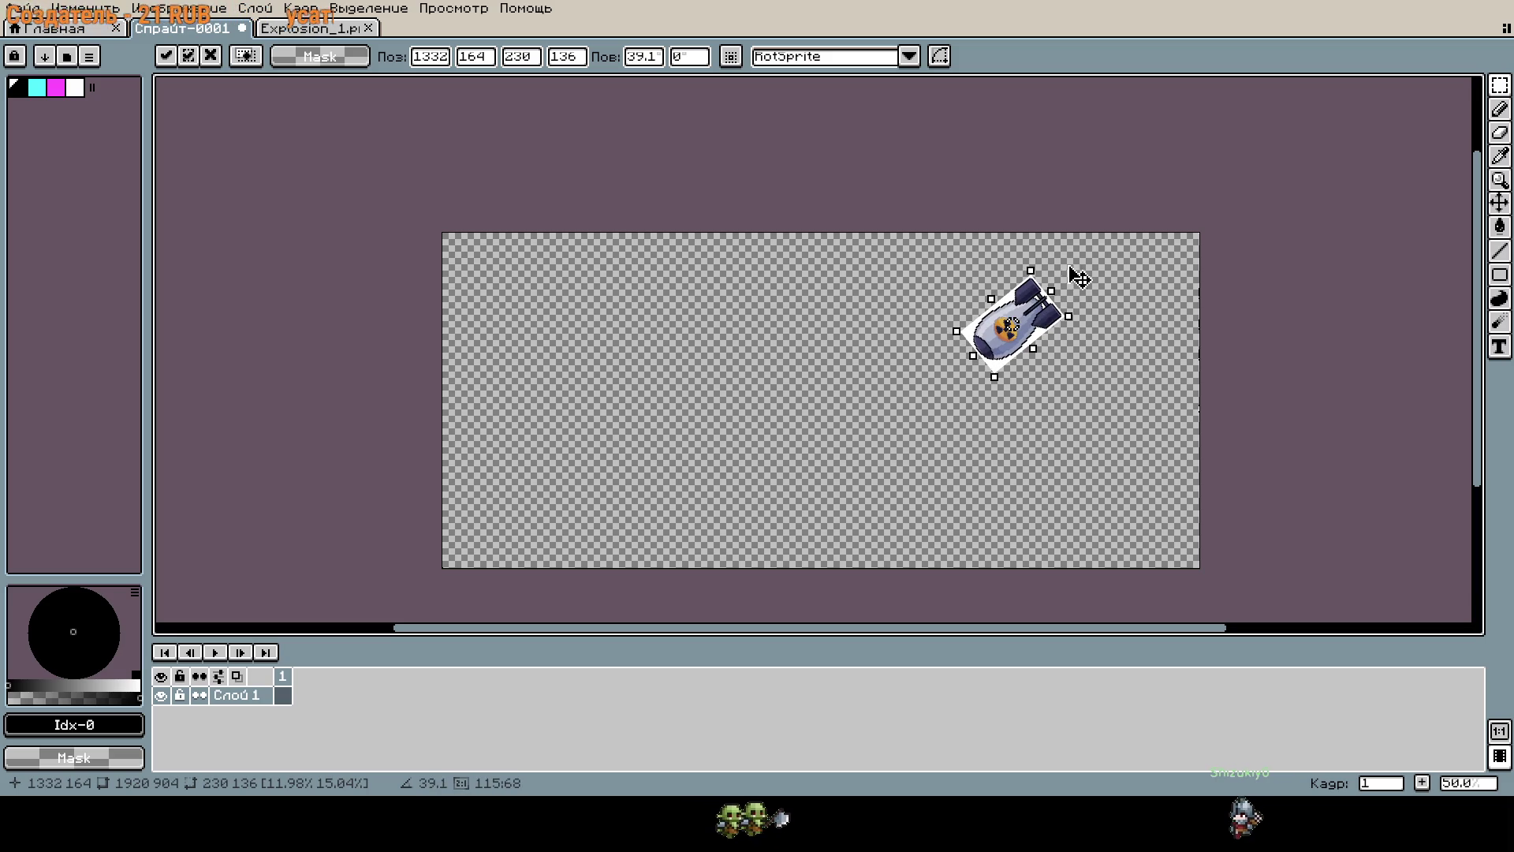
pyautogui.click(1104, 438)
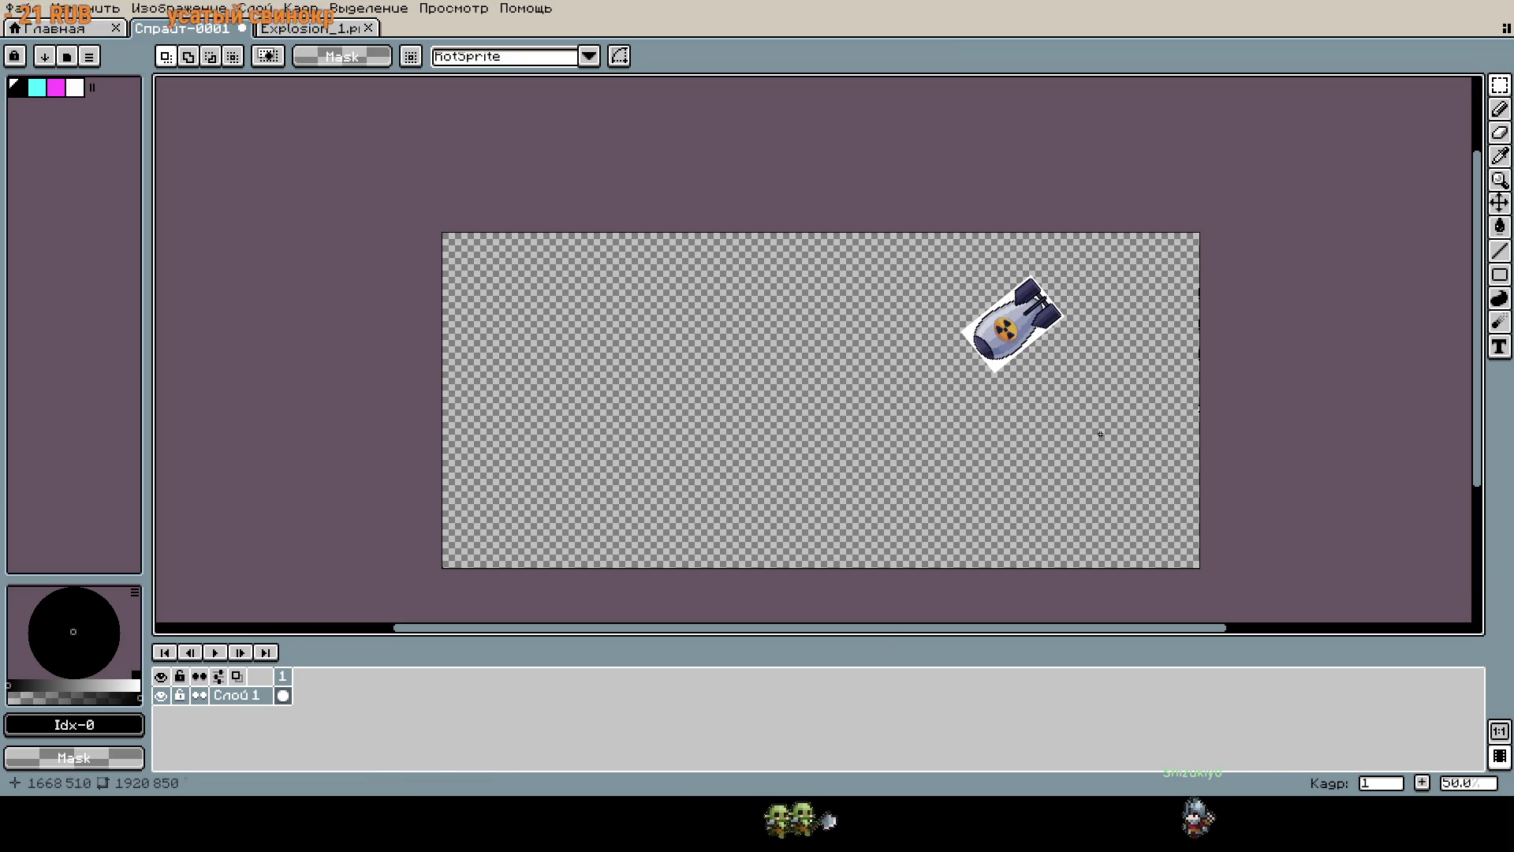
pyautogui.hotkey('ctrl', 'v')
pyautogui.moveTo(1234, 392)
pyautogui.mouseDown()
pyautogui.moveTo(1251, 342)
pyautogui.moveTo(968, 483)
pyautogui.moveTo(895, 608)
pyautogui.mouseUp()
pyautogui.click(165, 56)
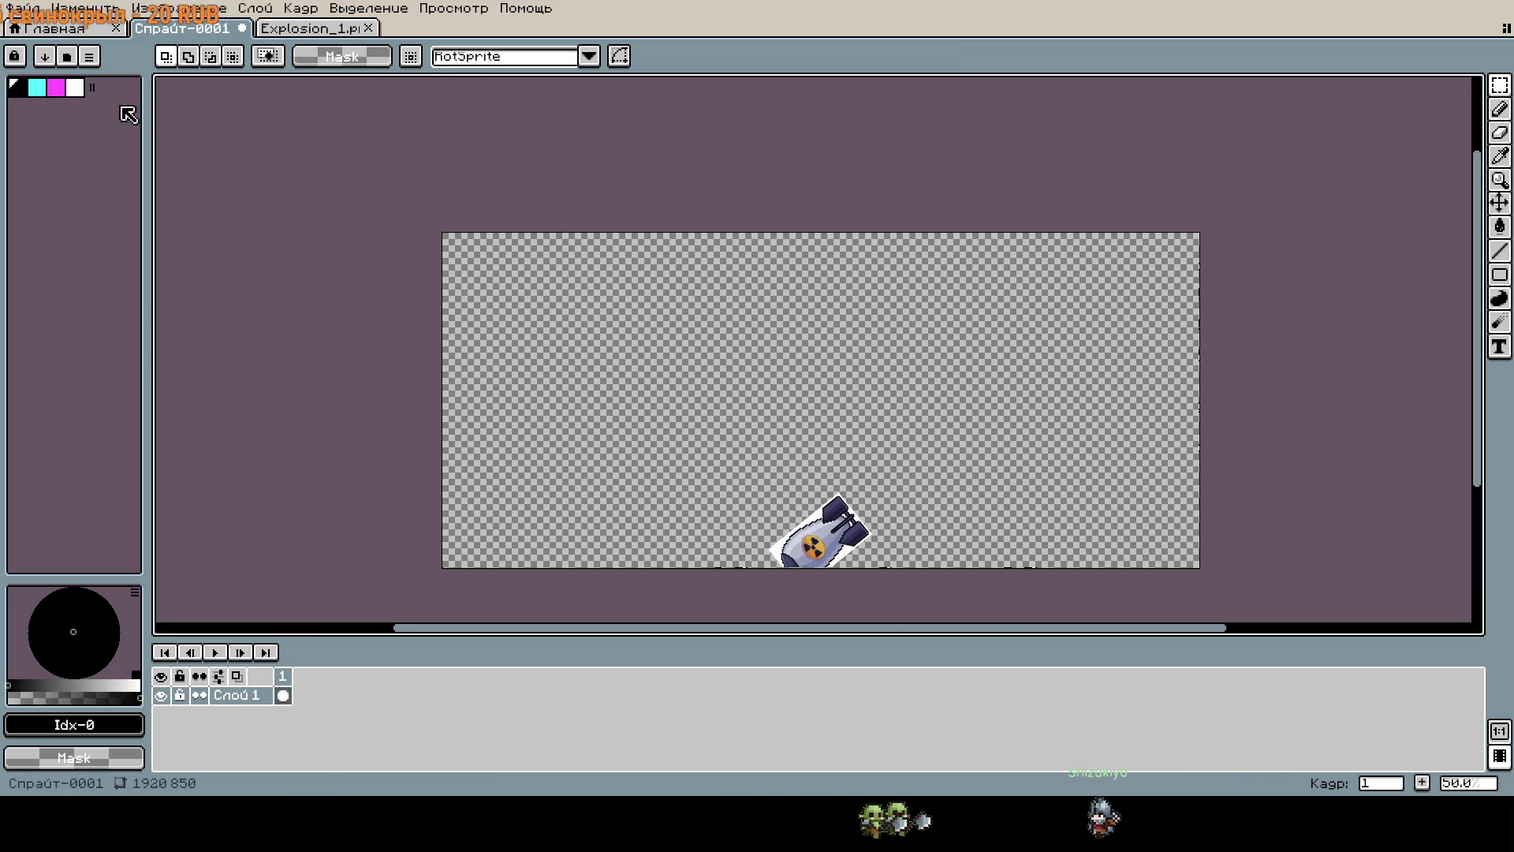
# Fill the empty background around the bomb with white using the Paint Bucket.
pyautogui.click(56, 87)
pyautogui.click(76, 88)
pyautogui.press('f')
pyautogui.click(741, 426)
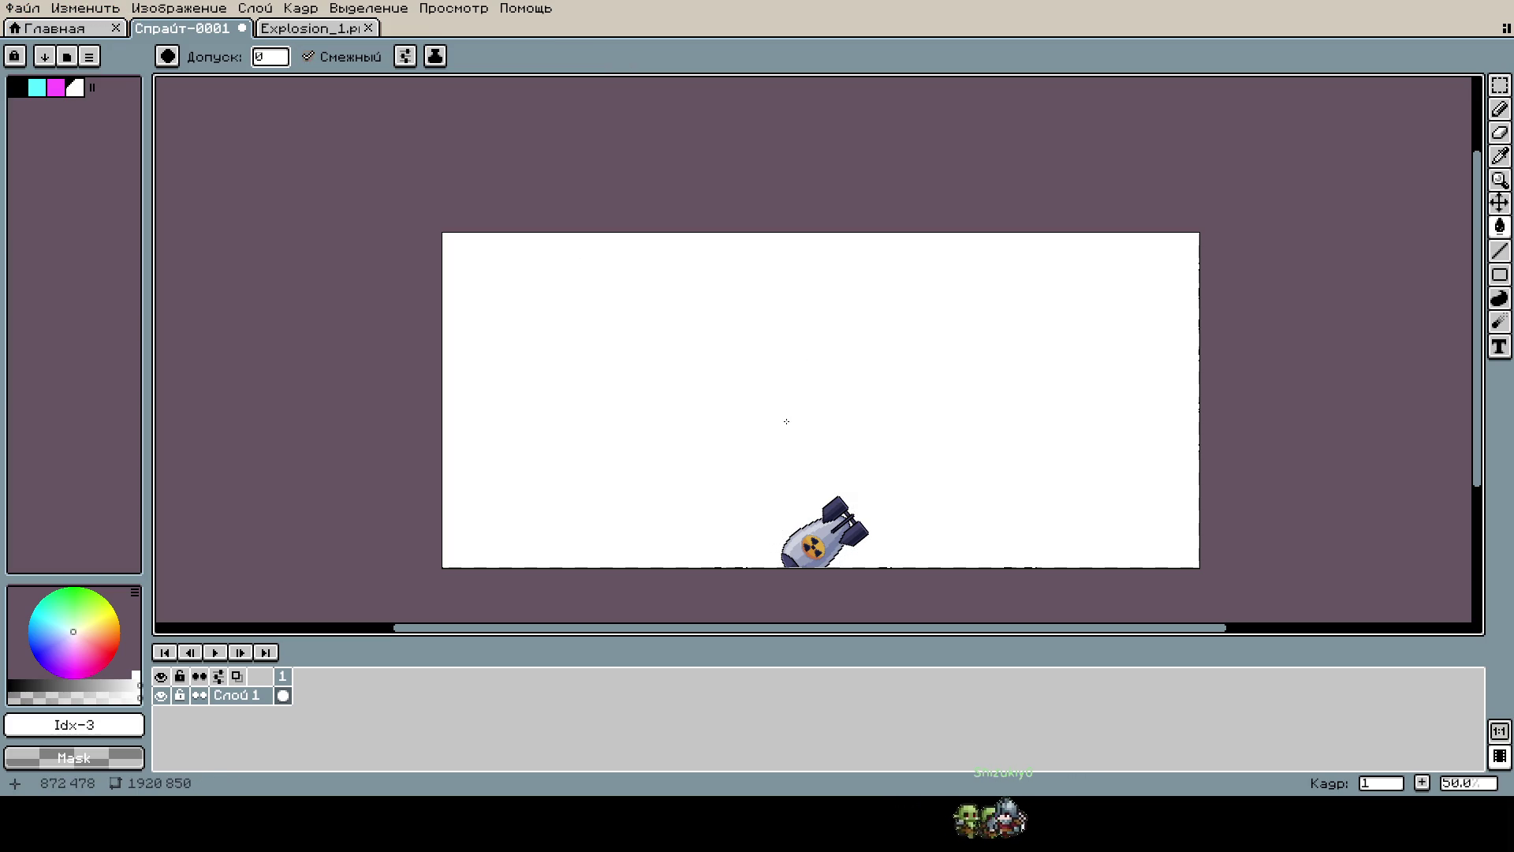
# Play and stop the Explosion_1.png animation, then undo the white fill on Спрайт-0001.
pyautogui.click(312, 28)
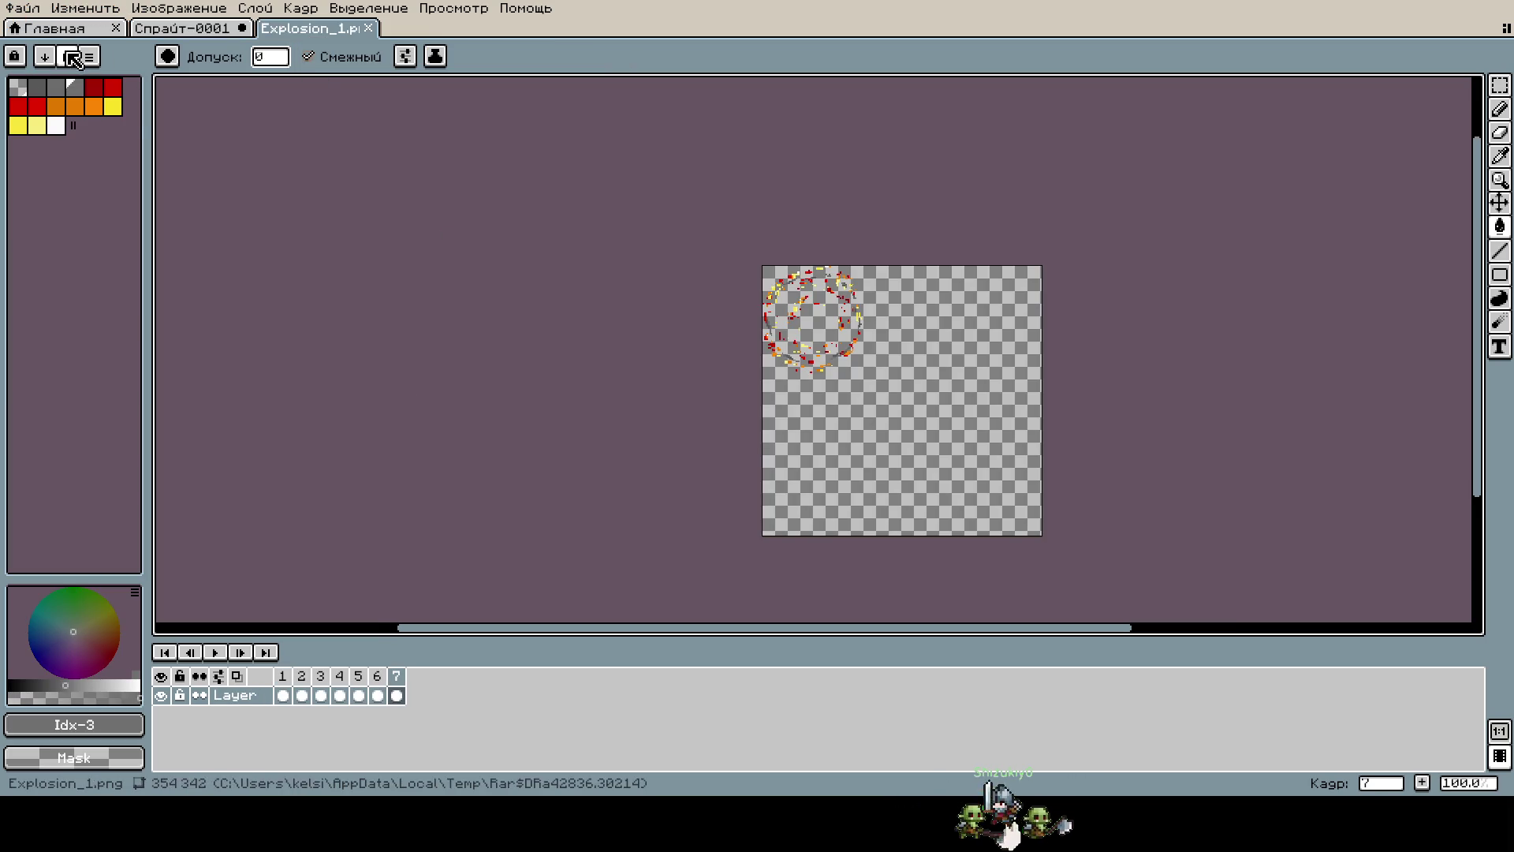
pyautogui.click(224, 654)
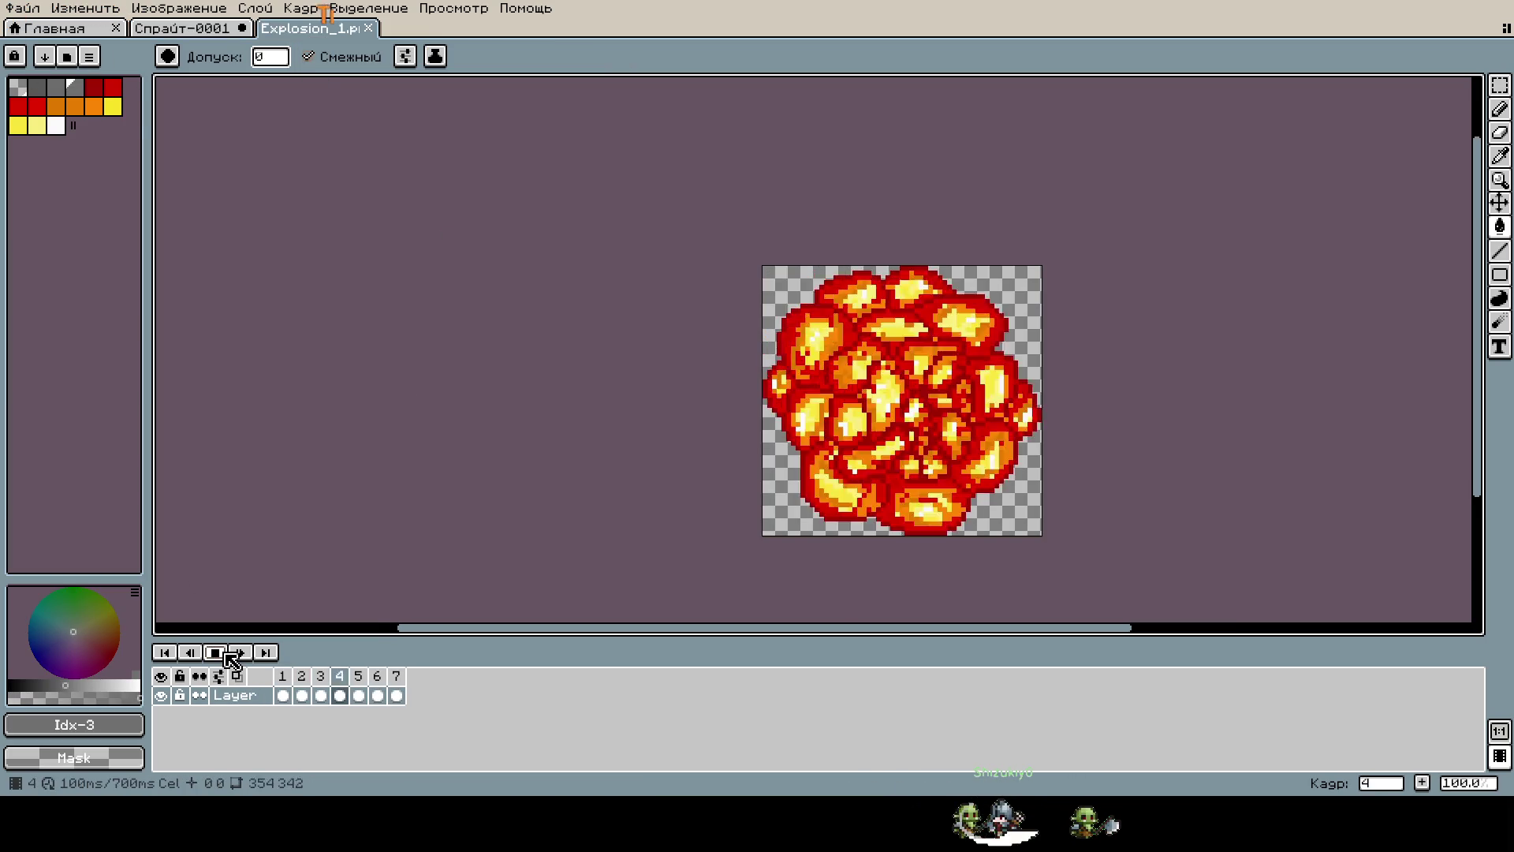
pyautogui.click(224, 653)
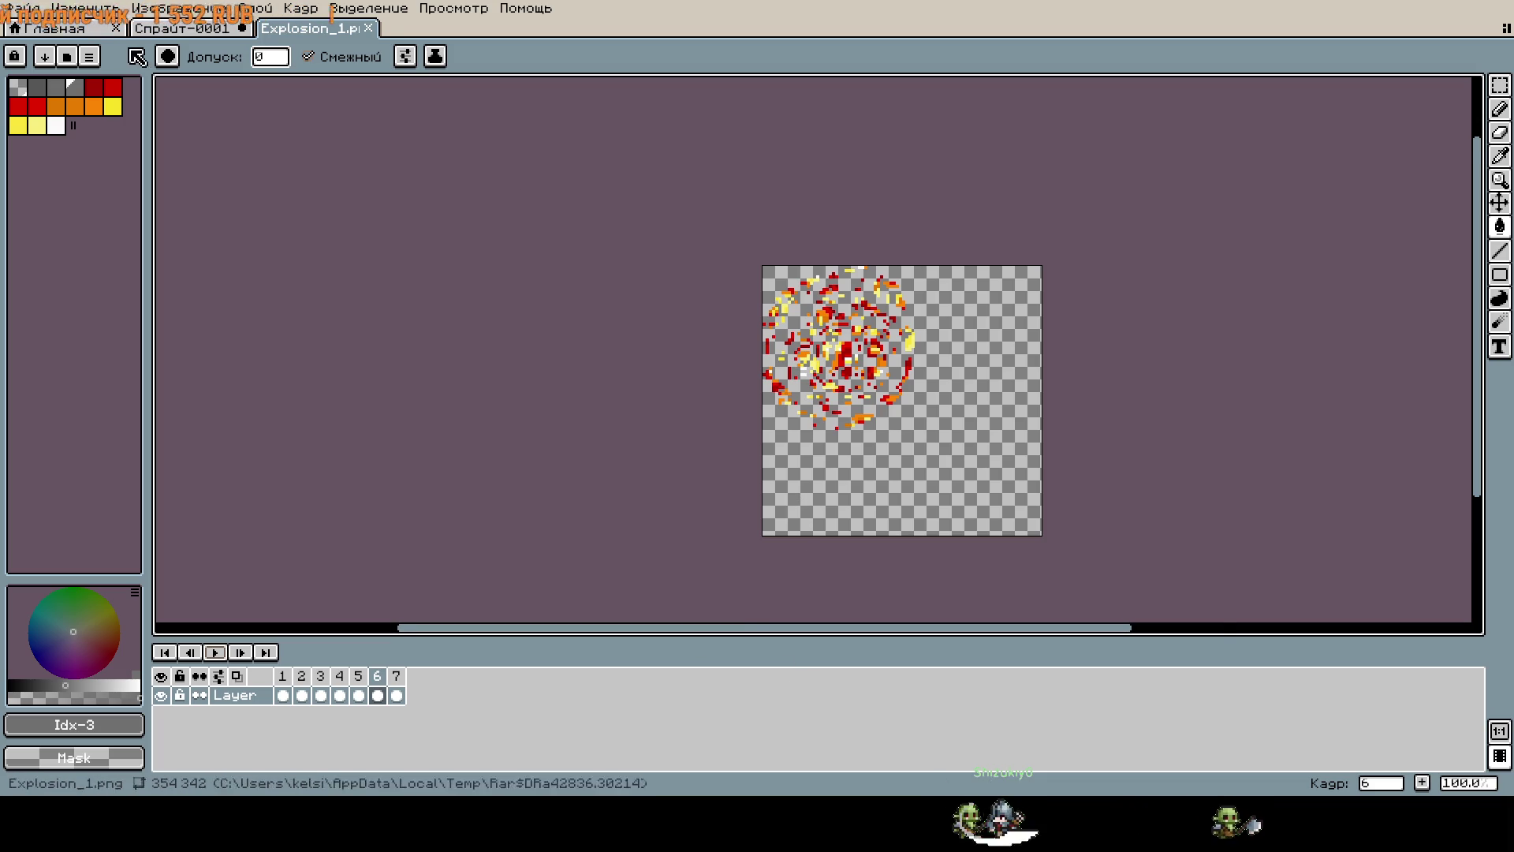
pyautogui.click(199, 30)
pyautogui.hotkey('ctrl', 'z')
pyautogui.hotkey('ctrl', 'z')
pyautogui.hotkey('ctrl', 'z')
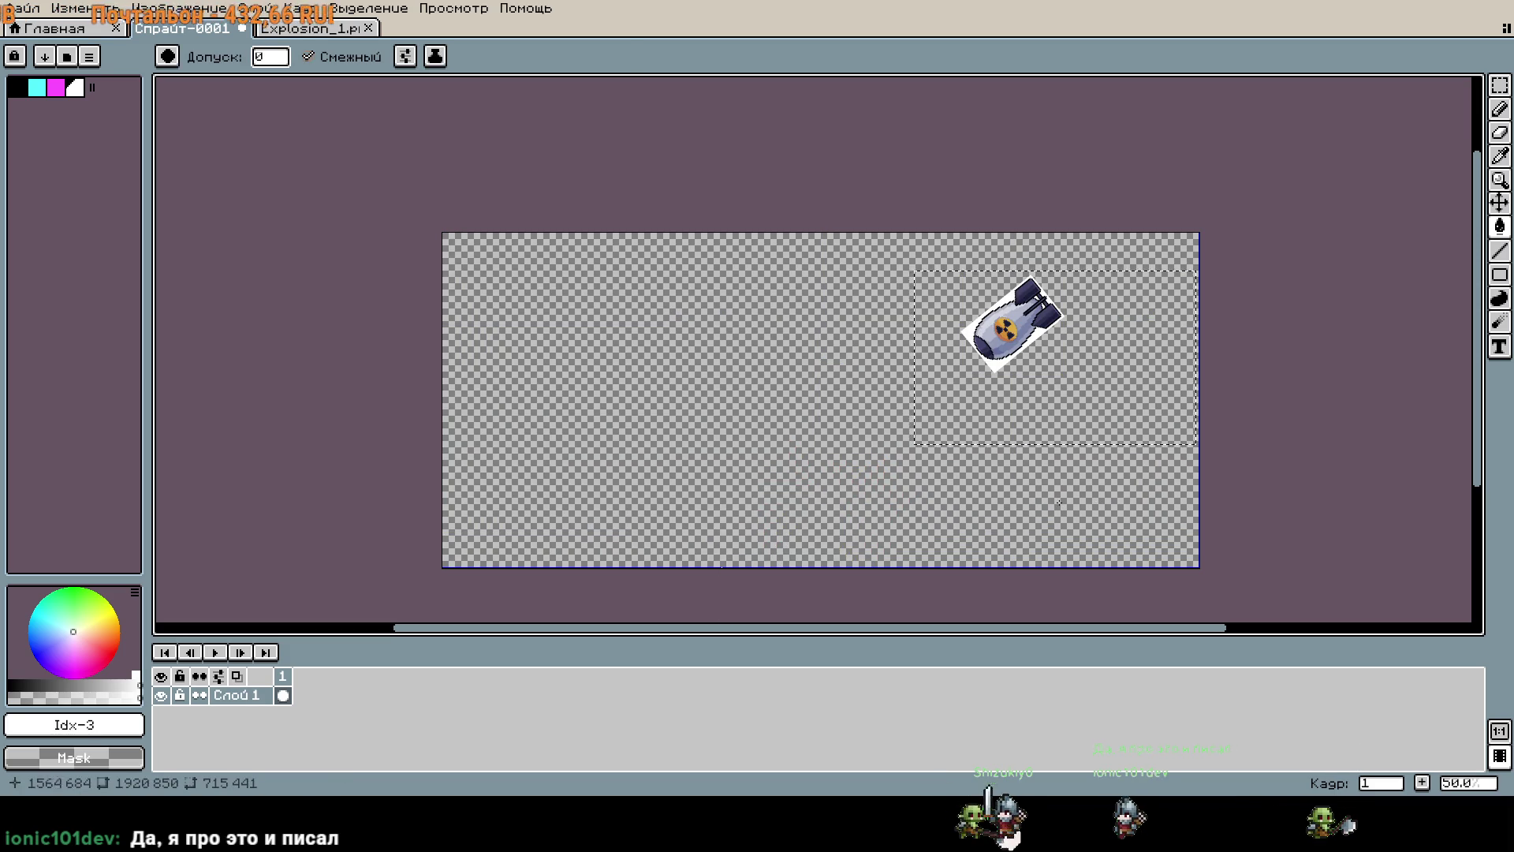
# Select and delete the tilted bomb from the sprite, discarding an oversized paste.
pyautogui.press('m')
pyautogui.moveTo(906, 234)
pyautogui.mouseDown()
pyautogui.moveTo(930, 291)
pyautogui.moveTo(1212, 480)
pyautogui.mouseUp()
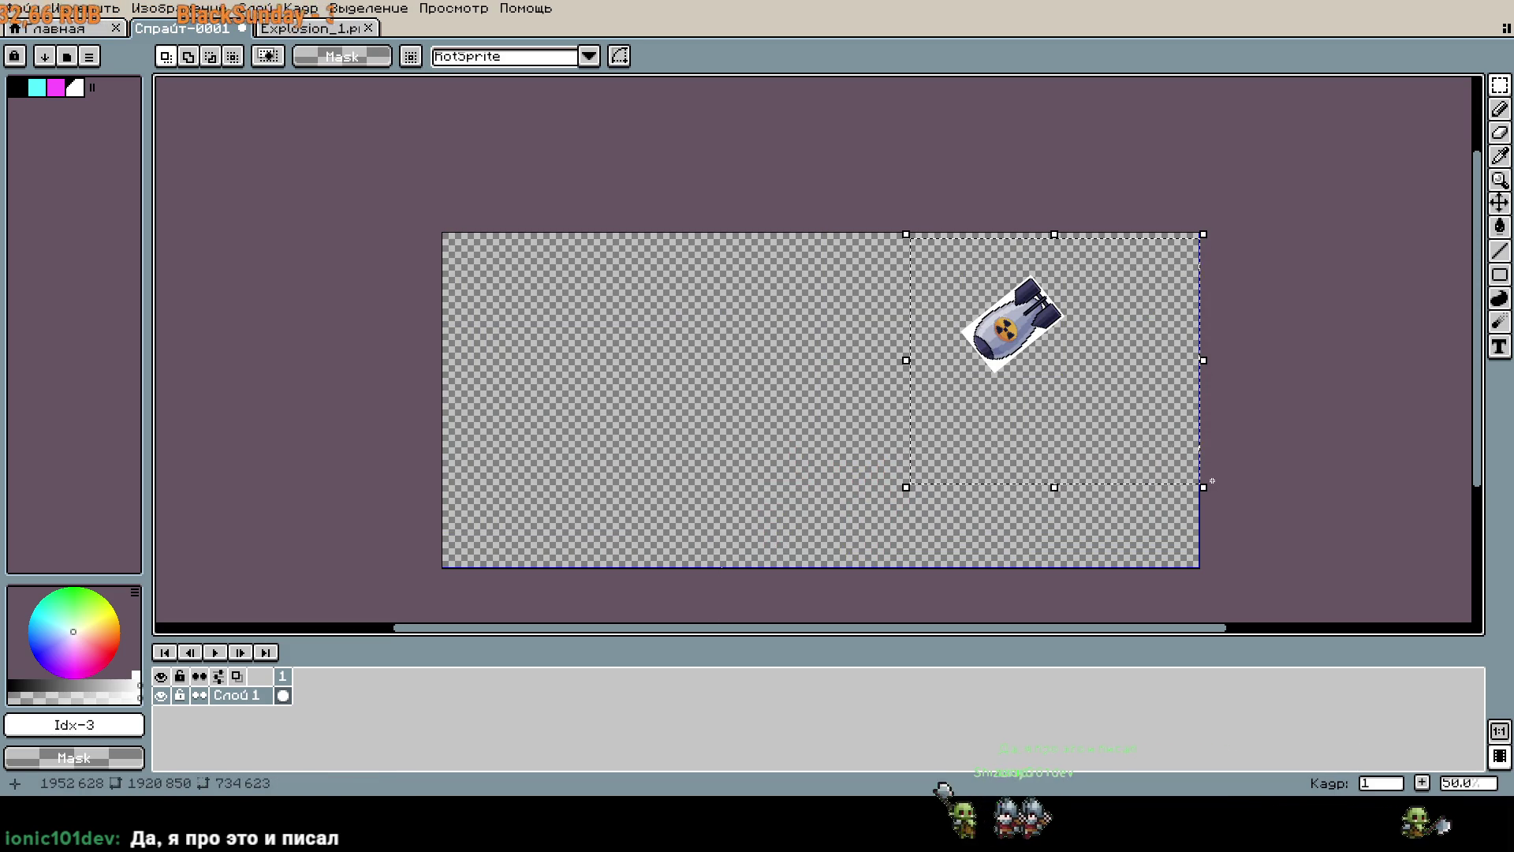
pyautogui.press('Delete')
pyautogui.hotkey('ctrl', 'v')
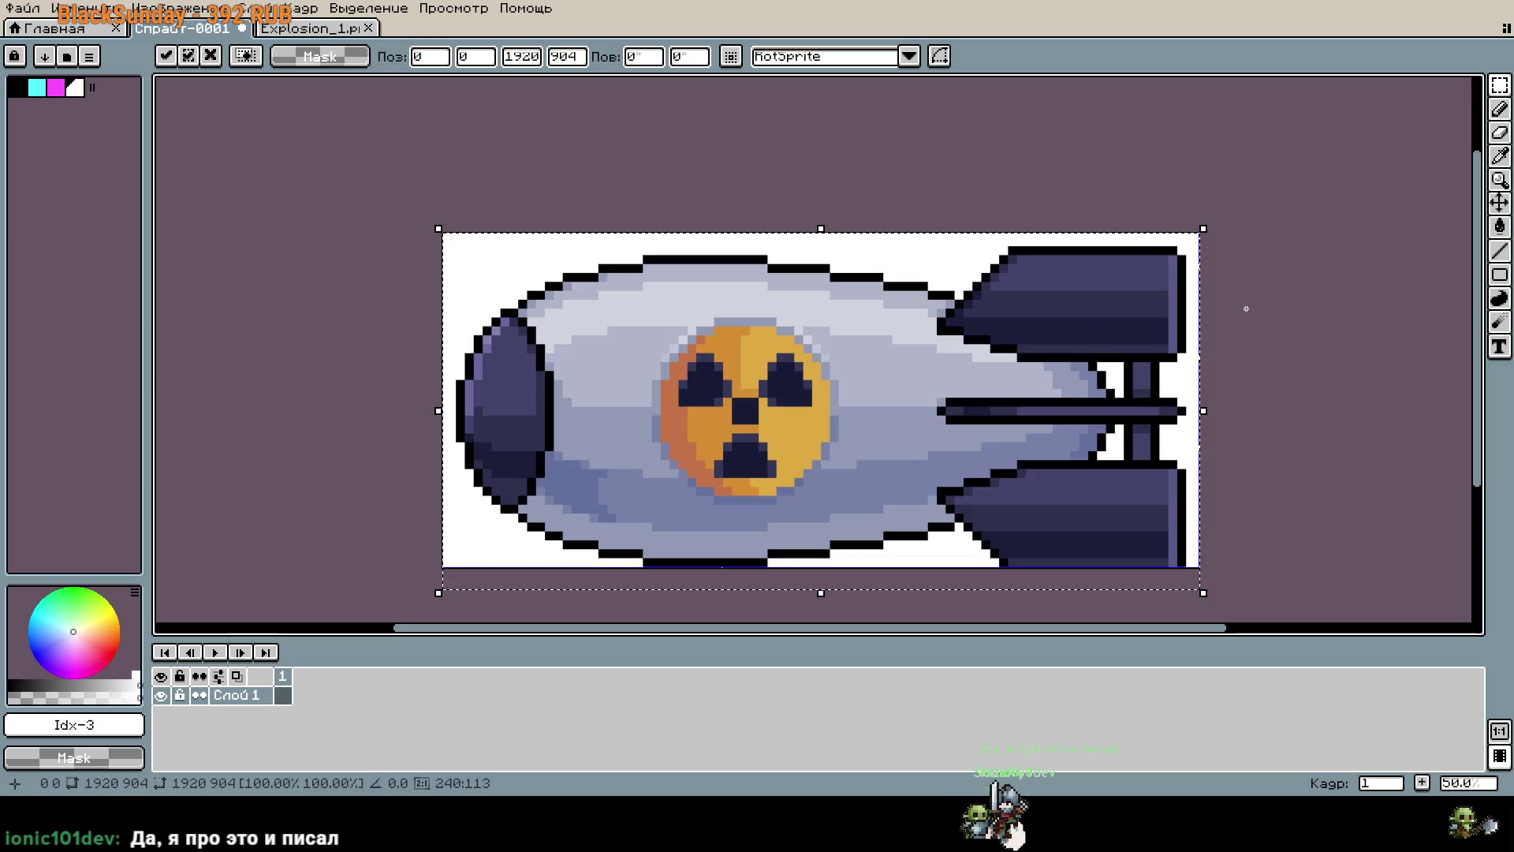
pyautogui.press('Escape')
# Create a new 1920×904 sprite from the start page.
pyautogui.click(55, 28)
pyautogui.click(116, 63)
pyautogui.press('Return')
# Paste the bomb into the new sprite and scale it down to about 272×128.
pyautogui.hotkey('ctrl', 'v')
pyautogui.scroll(-4, 756, 403)
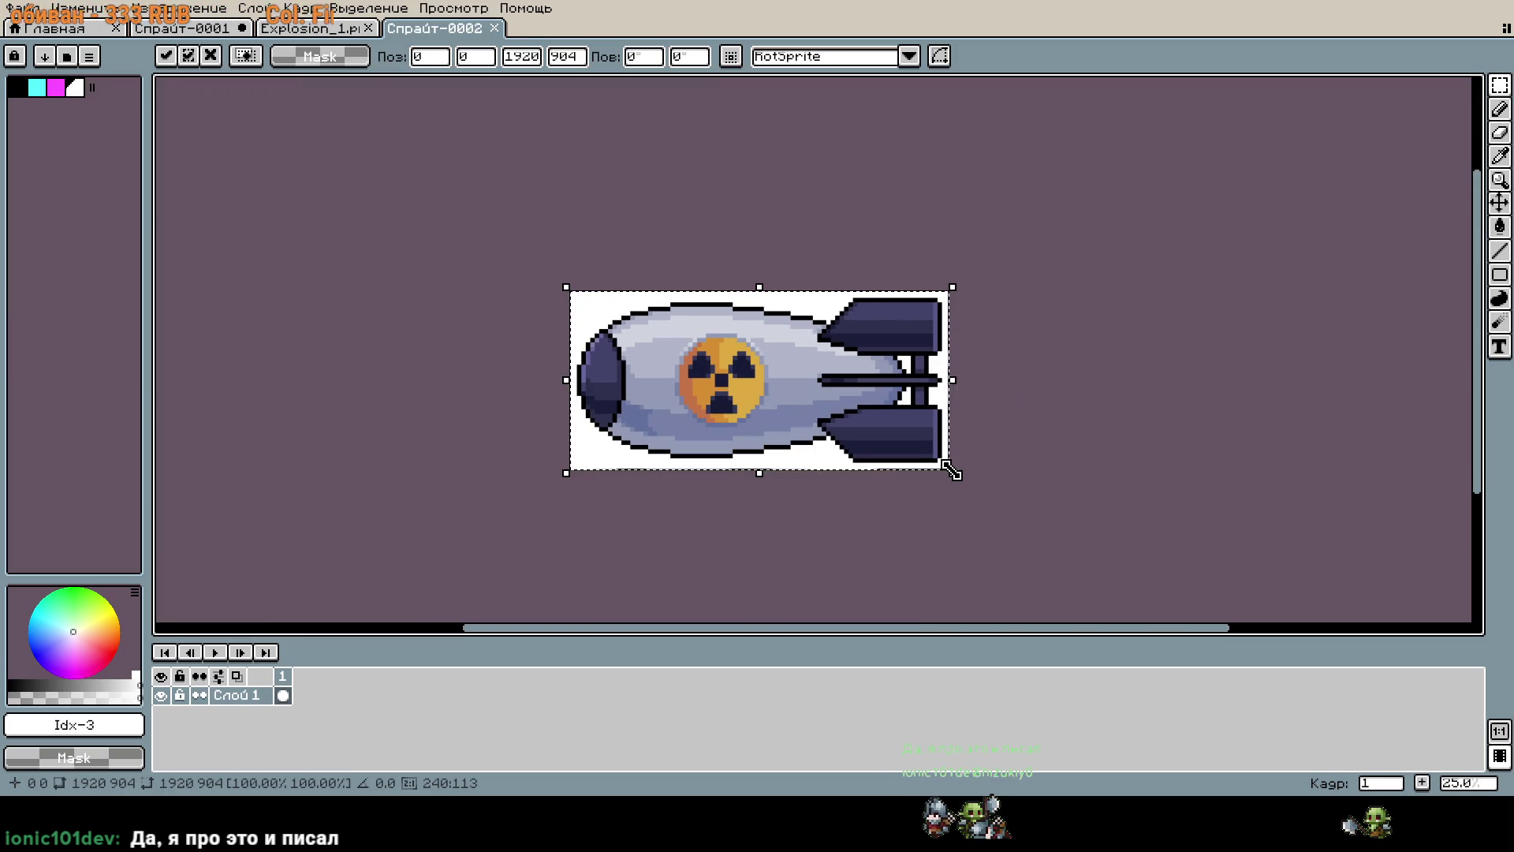
pyautogui.moveTo(952, 473); pyautogui.dragTo(851, 408)
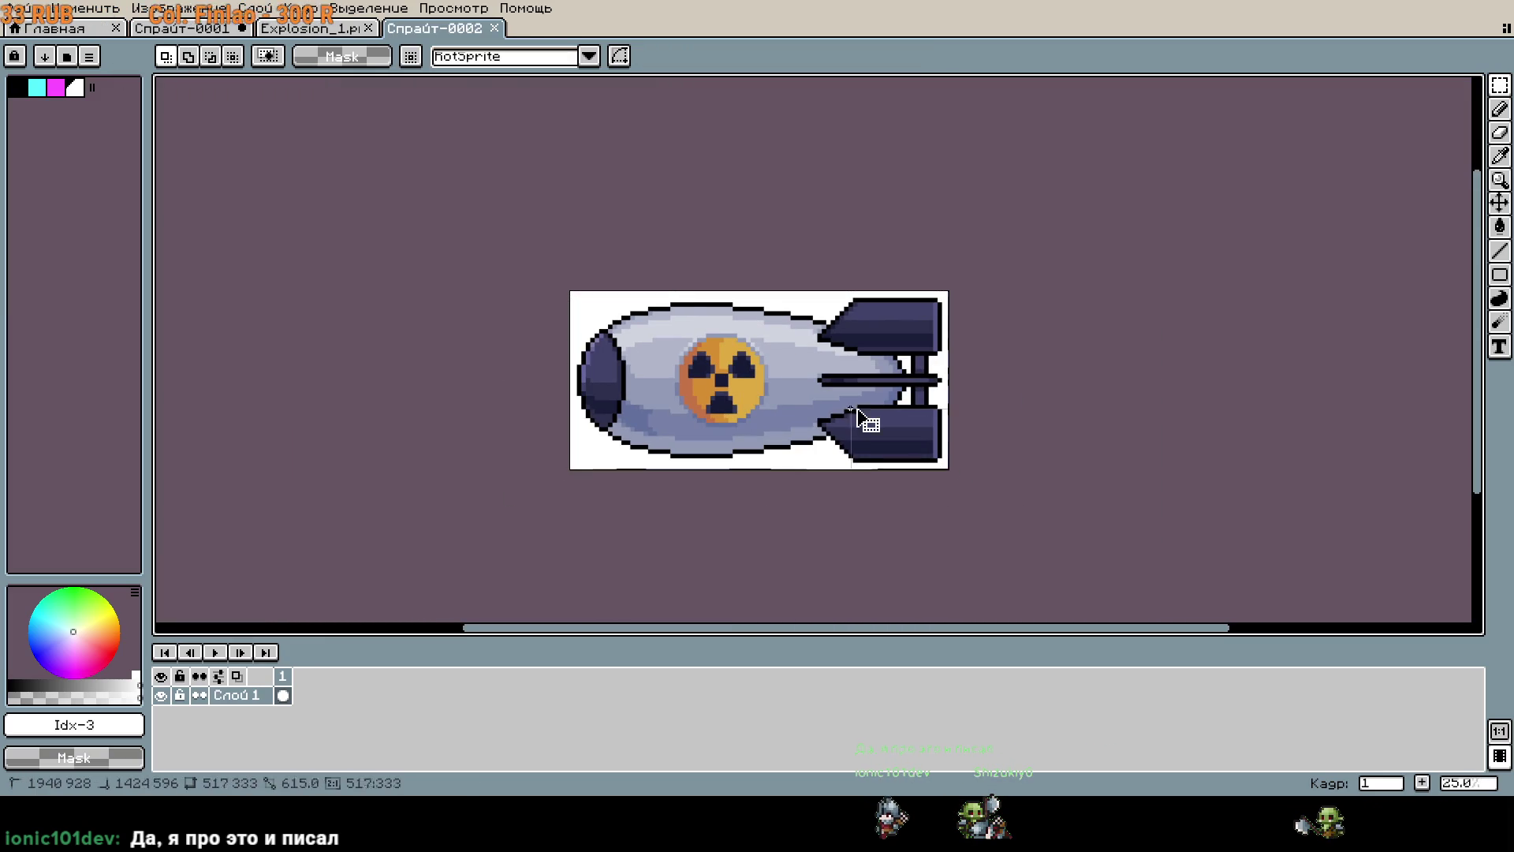
pyautogui.hotkey('ctrl', 'a')
pyautogui.scroll(-1, 1011, 422)
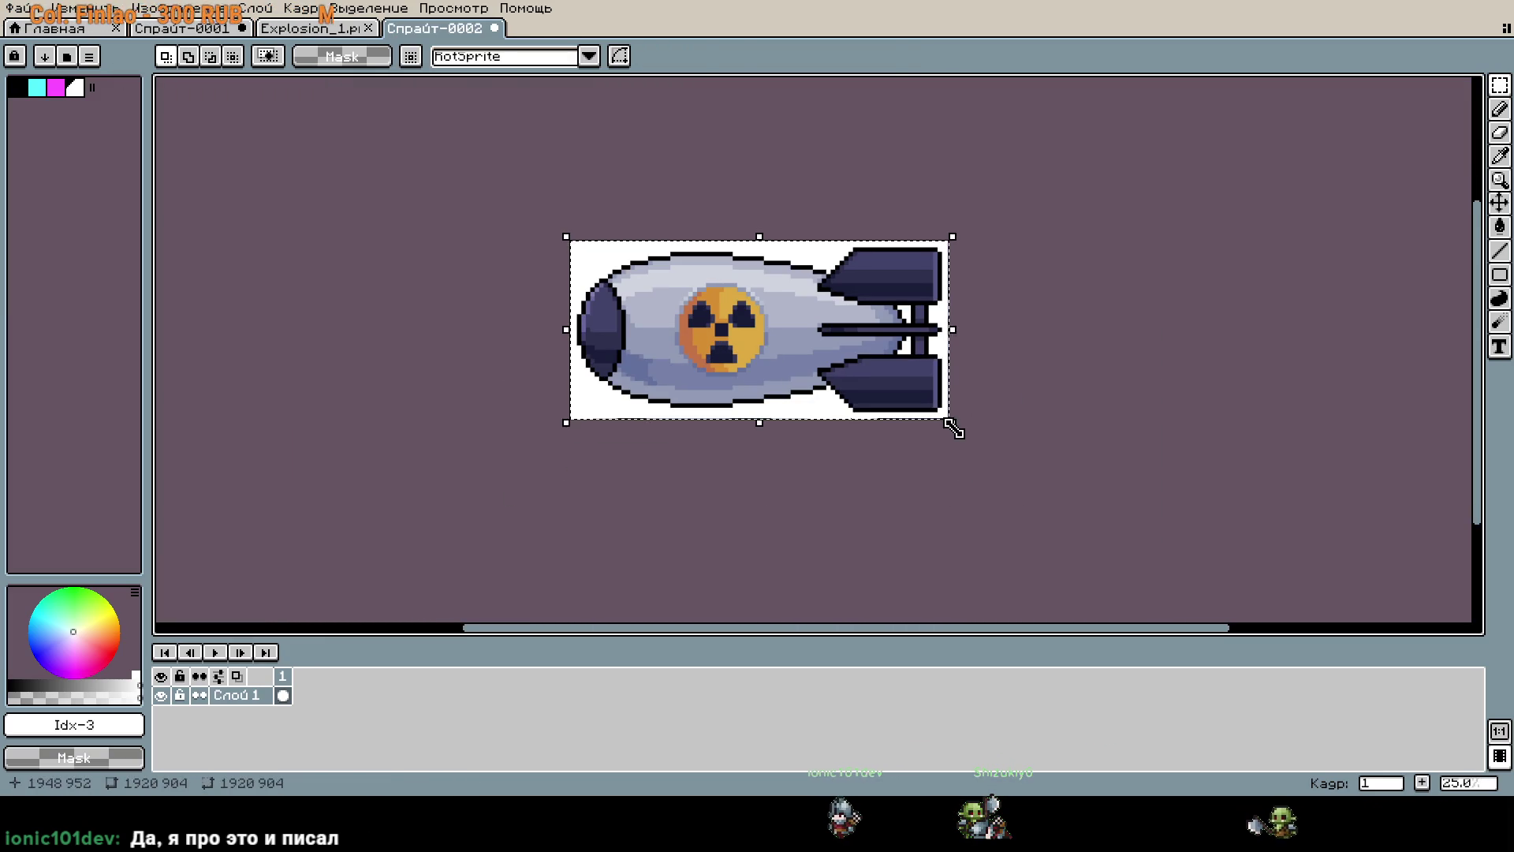
pyautogui.click(957, 429)
pyautogui.moveTo(956, 431); pyautogui.dragTo(628, 270)
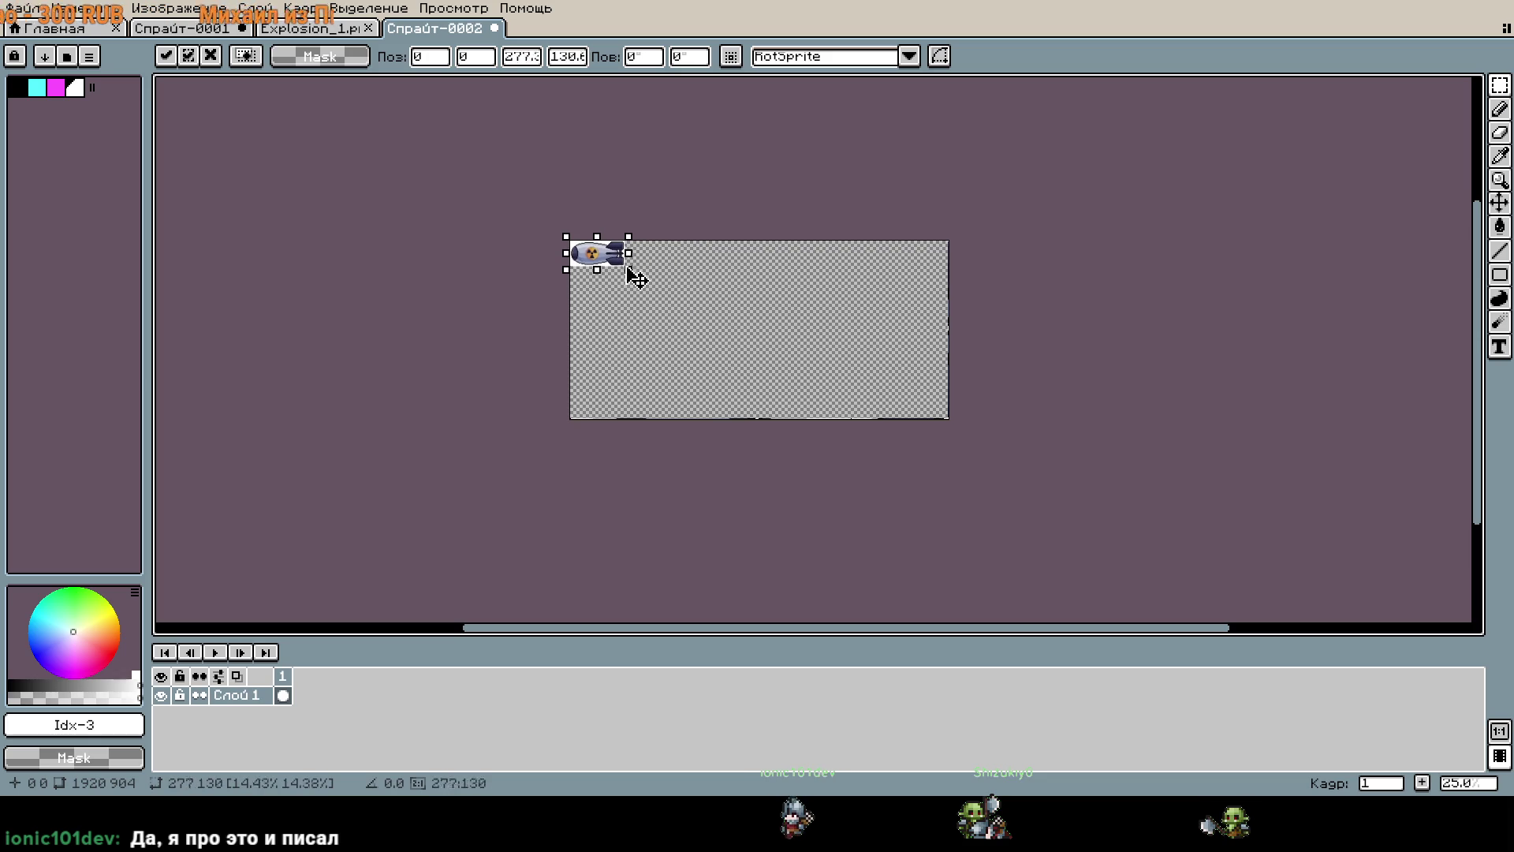
pyautogui.scroll(8, 633, 276)
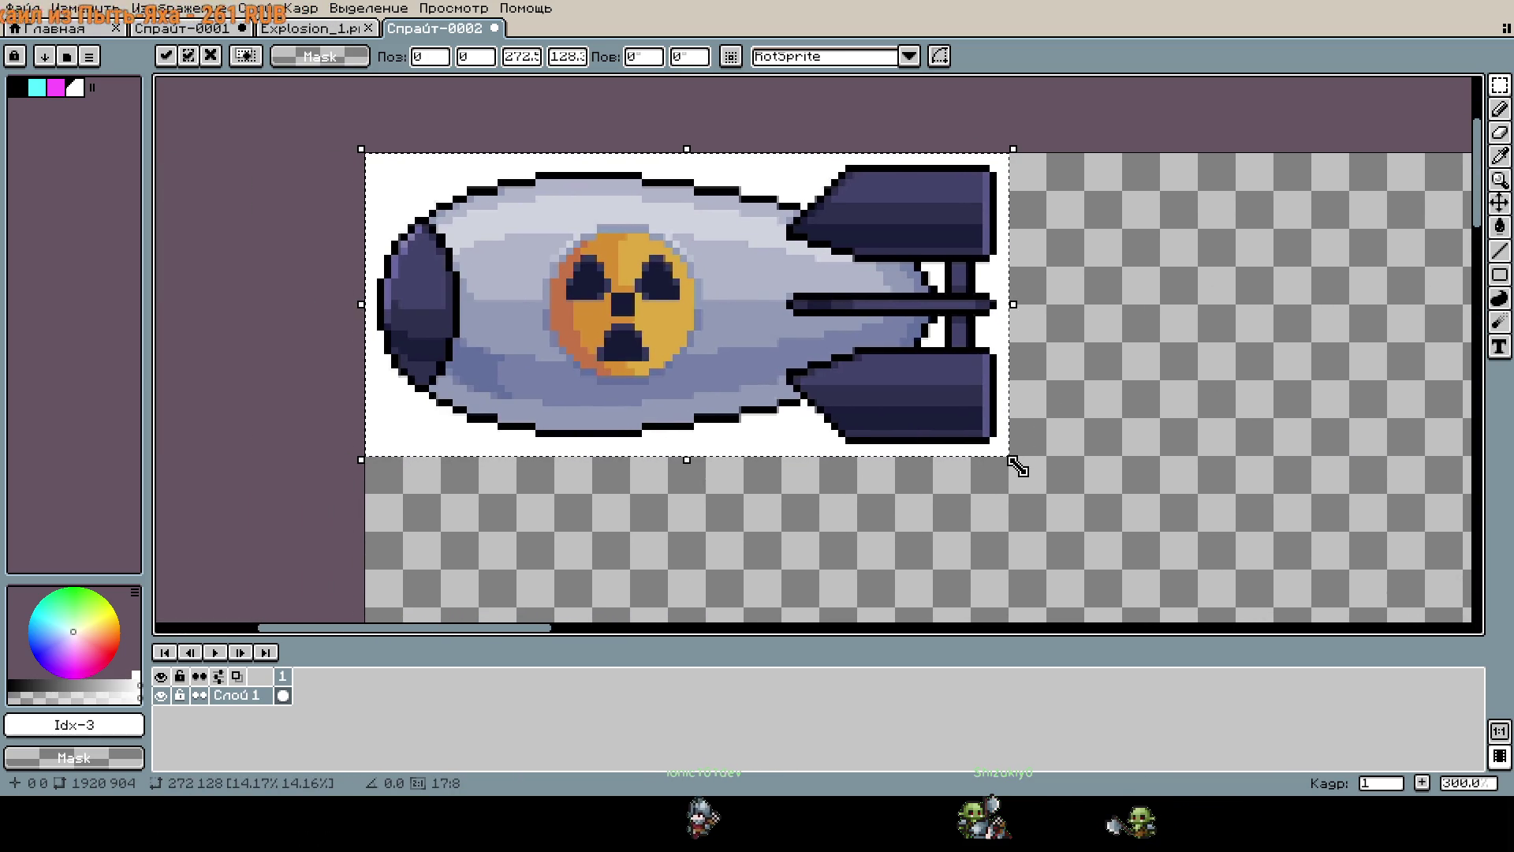
pyautogui.moveTo(1010, 457); pyautogui.dragTo(1014, 461)
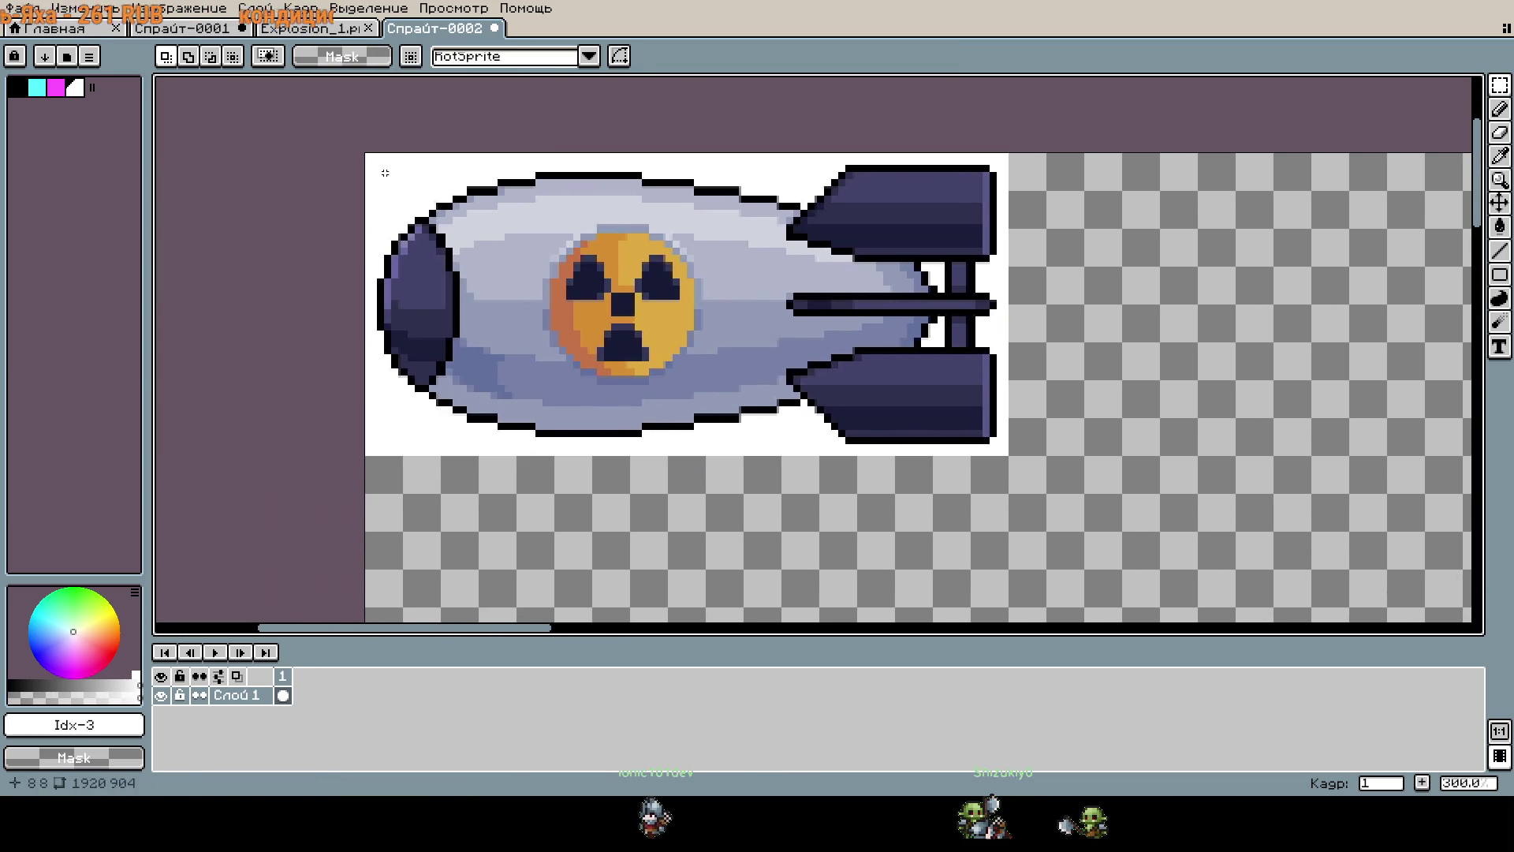
# Reselect the bomb, resize it to about 141×66 in the top-left corner, and commit.
pyautogui.moveTo(365, 153)
pyautogui.mouseDown()
pyautogui.moveTo(551, 263)
pyautogui.moveTo(1024, 466)
pyautogui.moveTo(812, 304)
pyautogui.moveTo(938, 355)
pyautogui.mouseUp()
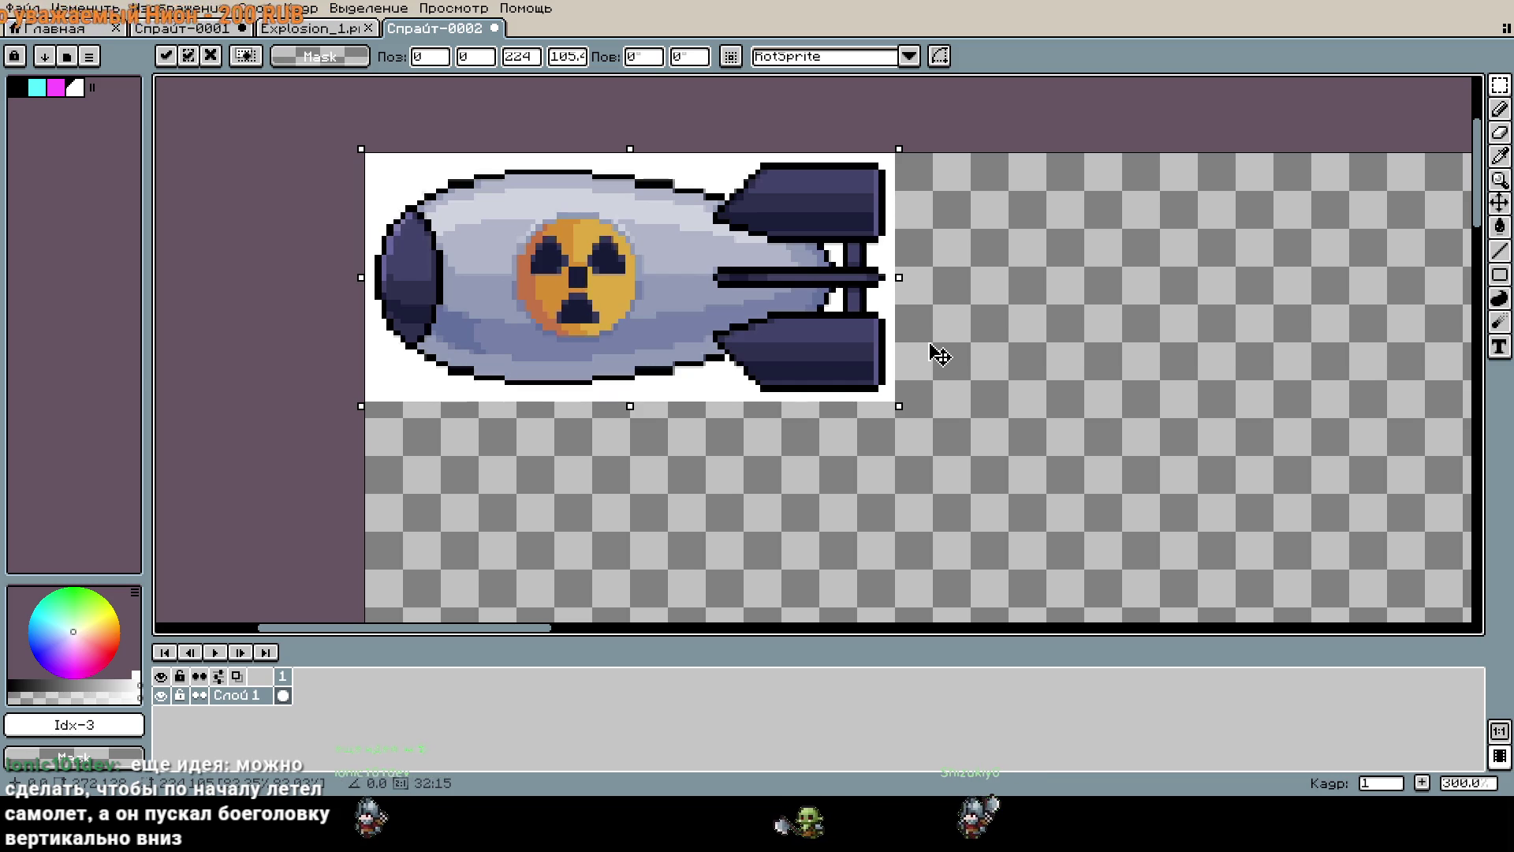
pyautogui.moveTo(938, 354); pyautogui.dragTo(1048, 421)
pyautogui.scroll(-5, 1096, 432)
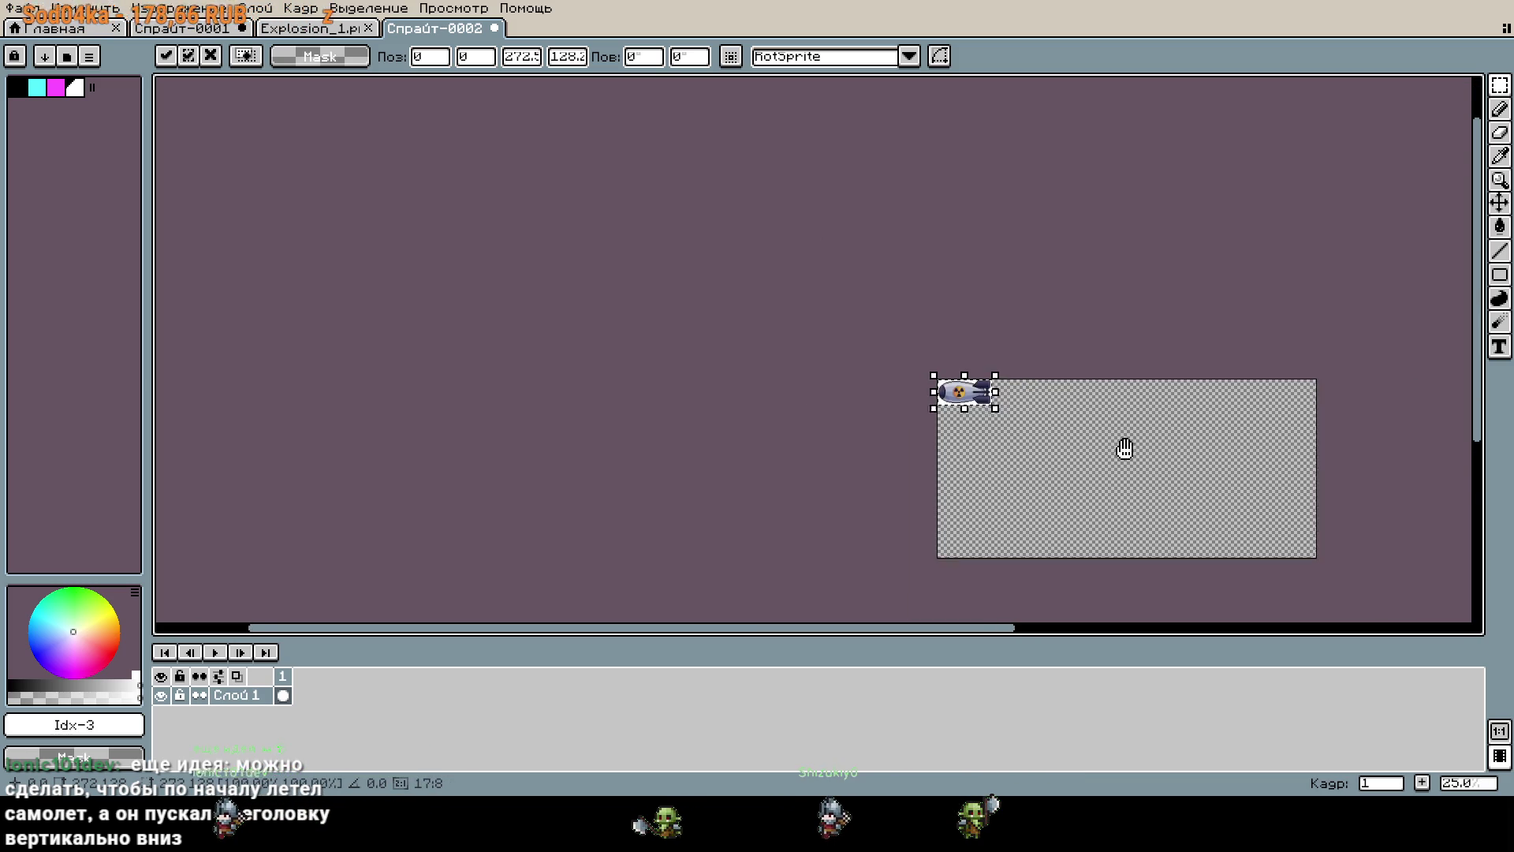
pyautogui.moveTo(1138, 452); pyautogui.dragTo(891, 363)
pyautogui.scroll(1, 859, 376)
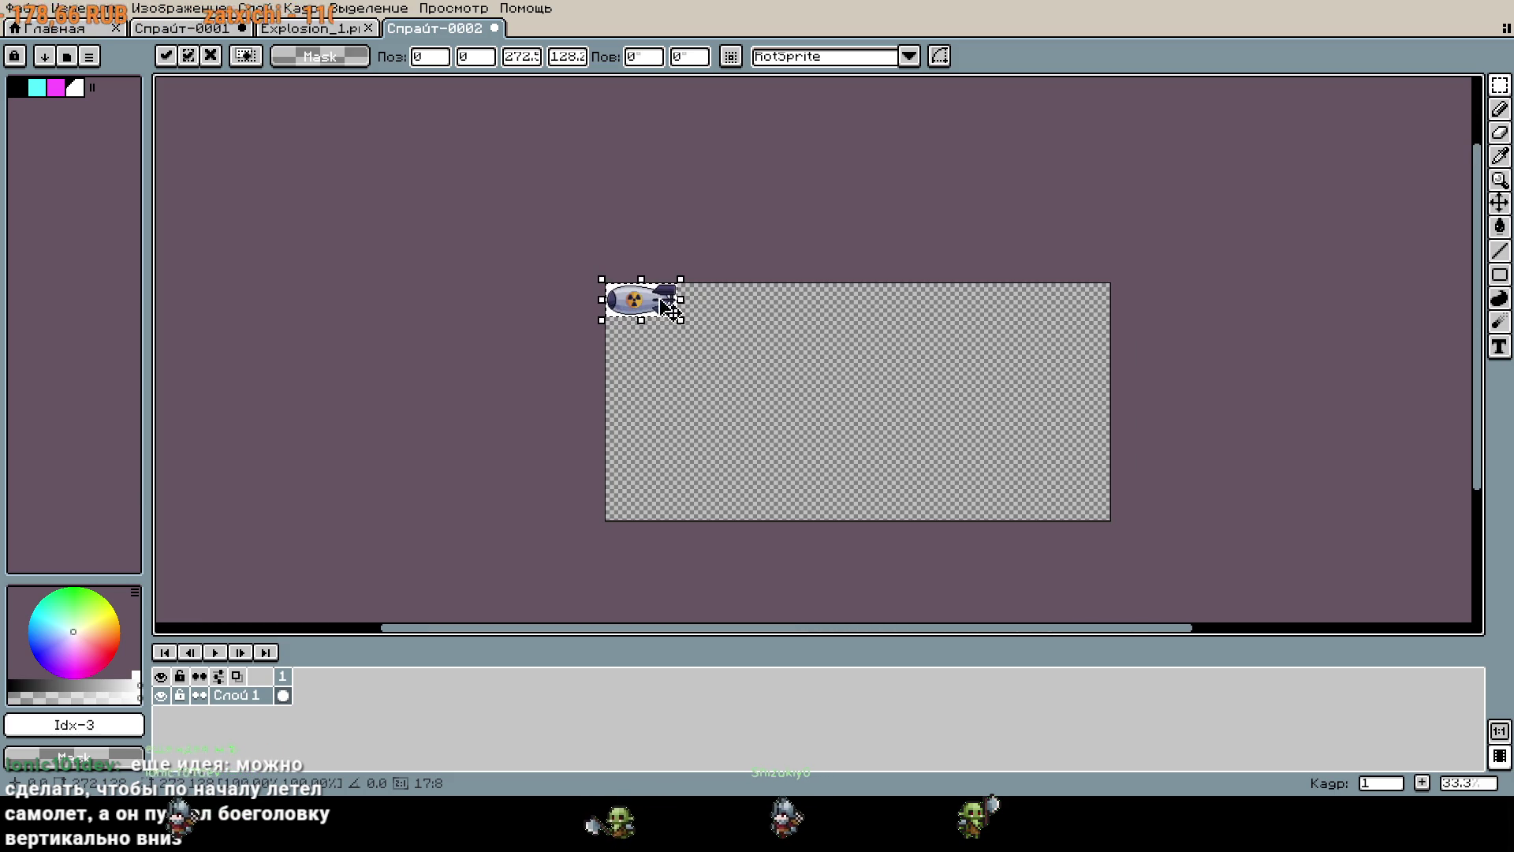
pyautogui.scroll(1, 624, 280)
pyautogui.scroll(4, 828, 379)
pyautogui.scroll(-1, 1088, 568)
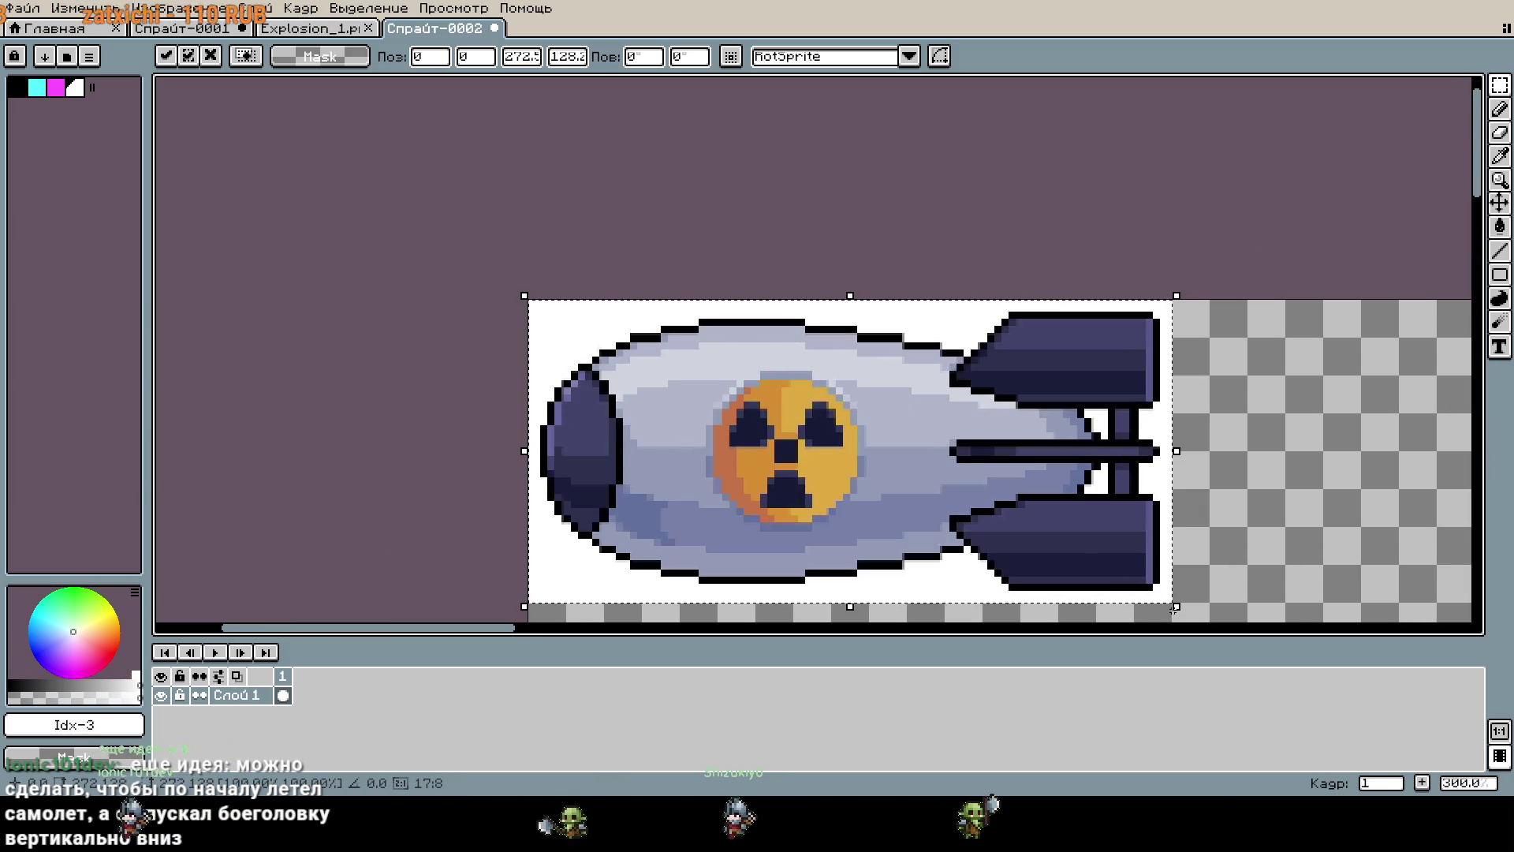
pyautogui.moveTo(1177, 606)
pyautogui.mouseDown()
pyautogui.moveTo(855, 437)
pyautogui.moveTo(884, 443)
pyautogui.mouseUp()
pyautogui.scroll(-4, 884, 443)
pyautogui.moveTo(984, 484)
pyautogui.mouseDown()
pyautogui.moveTo(774, 348)
pyautogui.moveTo(726, 355)
pyautogui.mouseUp()
pyautogui.click(726, 390)
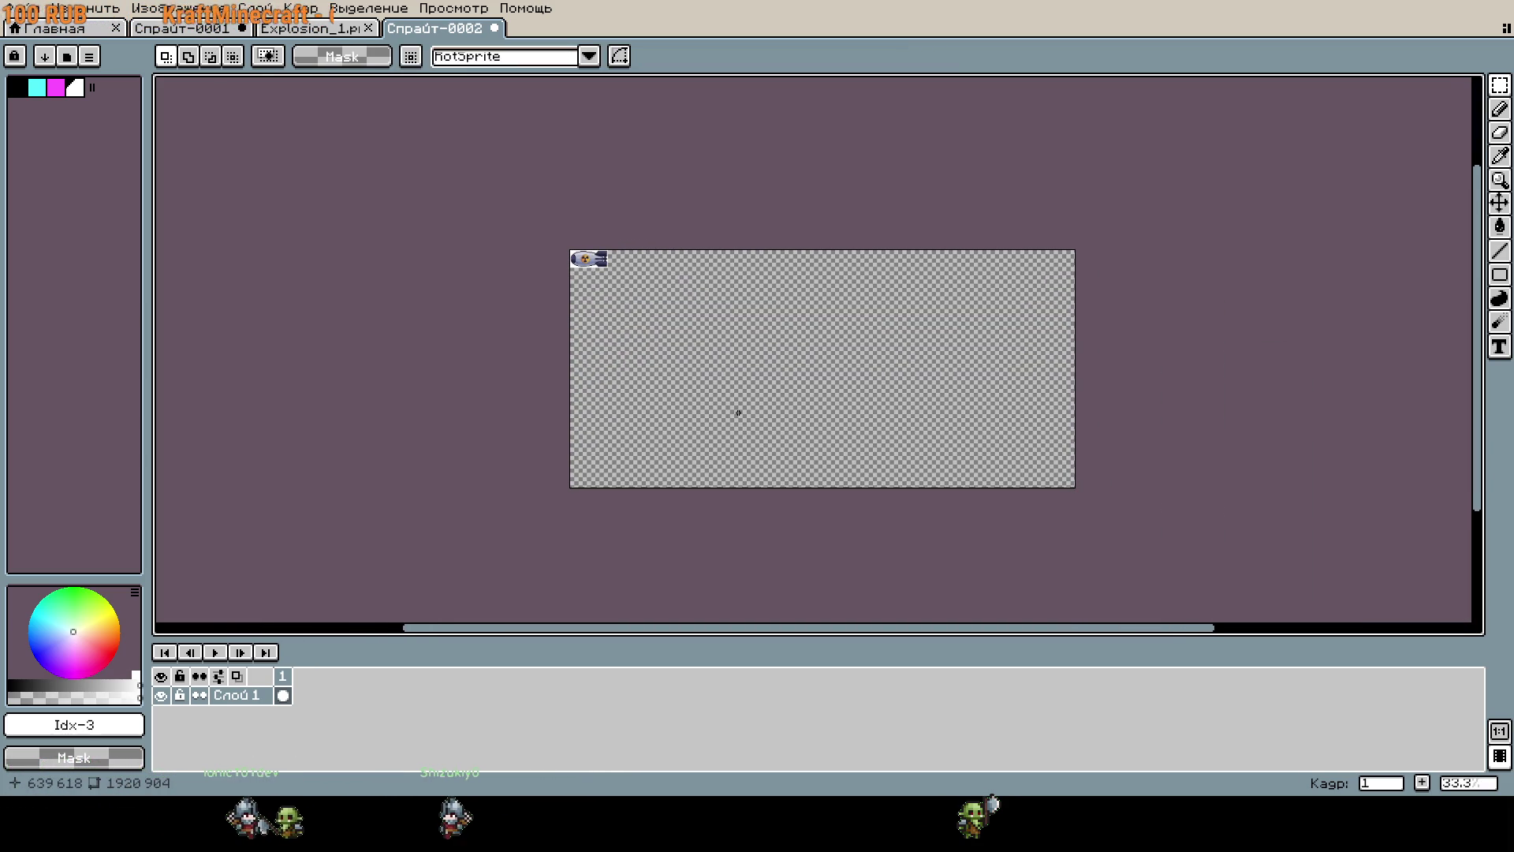
# Shrink the canvas via Canvas Size to tightly fit the bomb, about 144×67.
pyautogui.scroll(1, 906, 406)
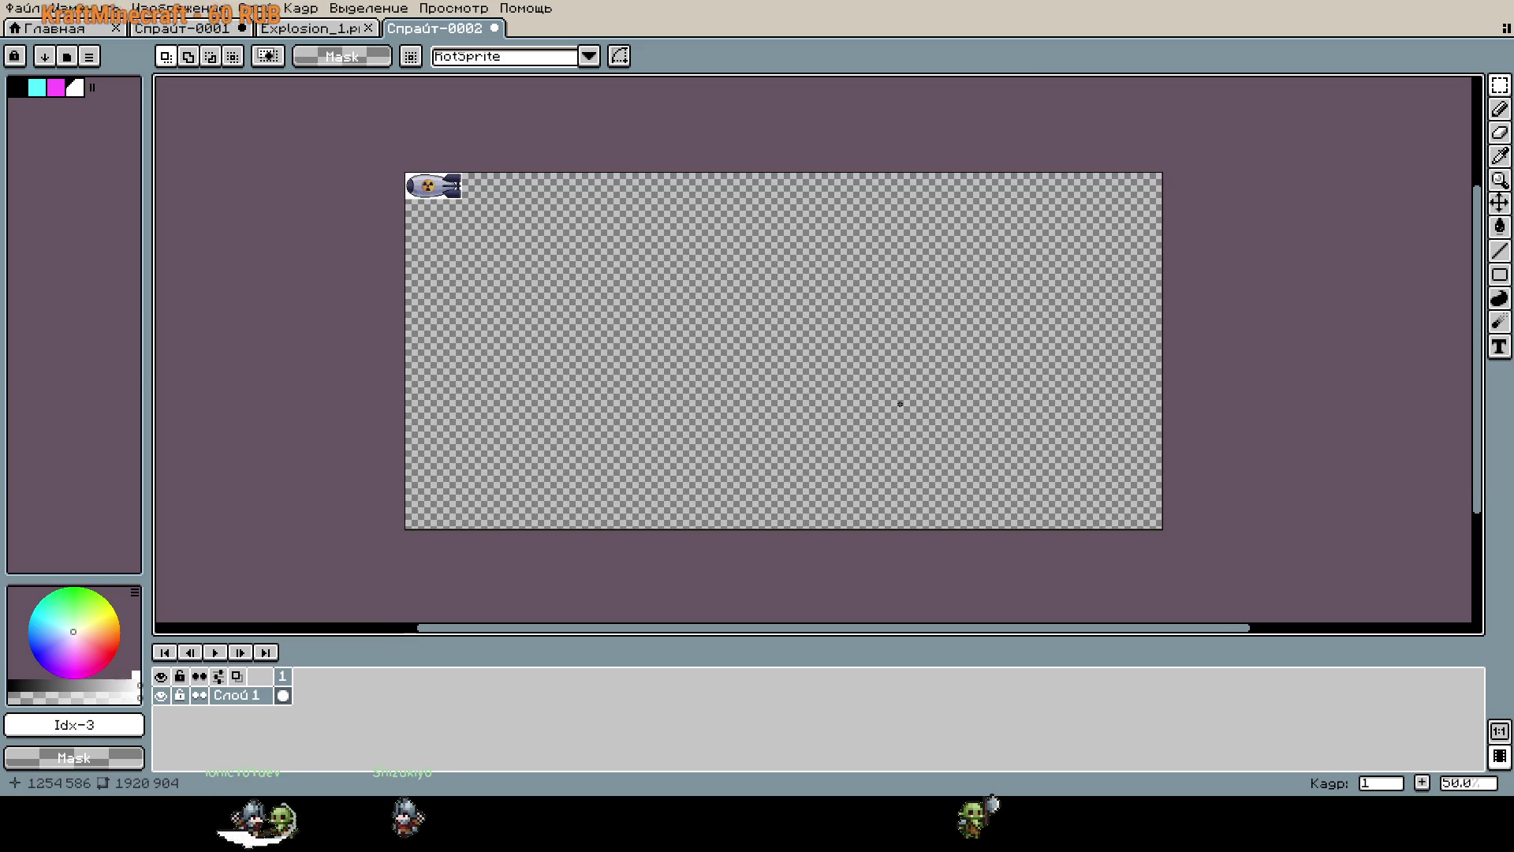
pyautogui.moveTo(906, 433); pyautogui.dragTo(913, 488)
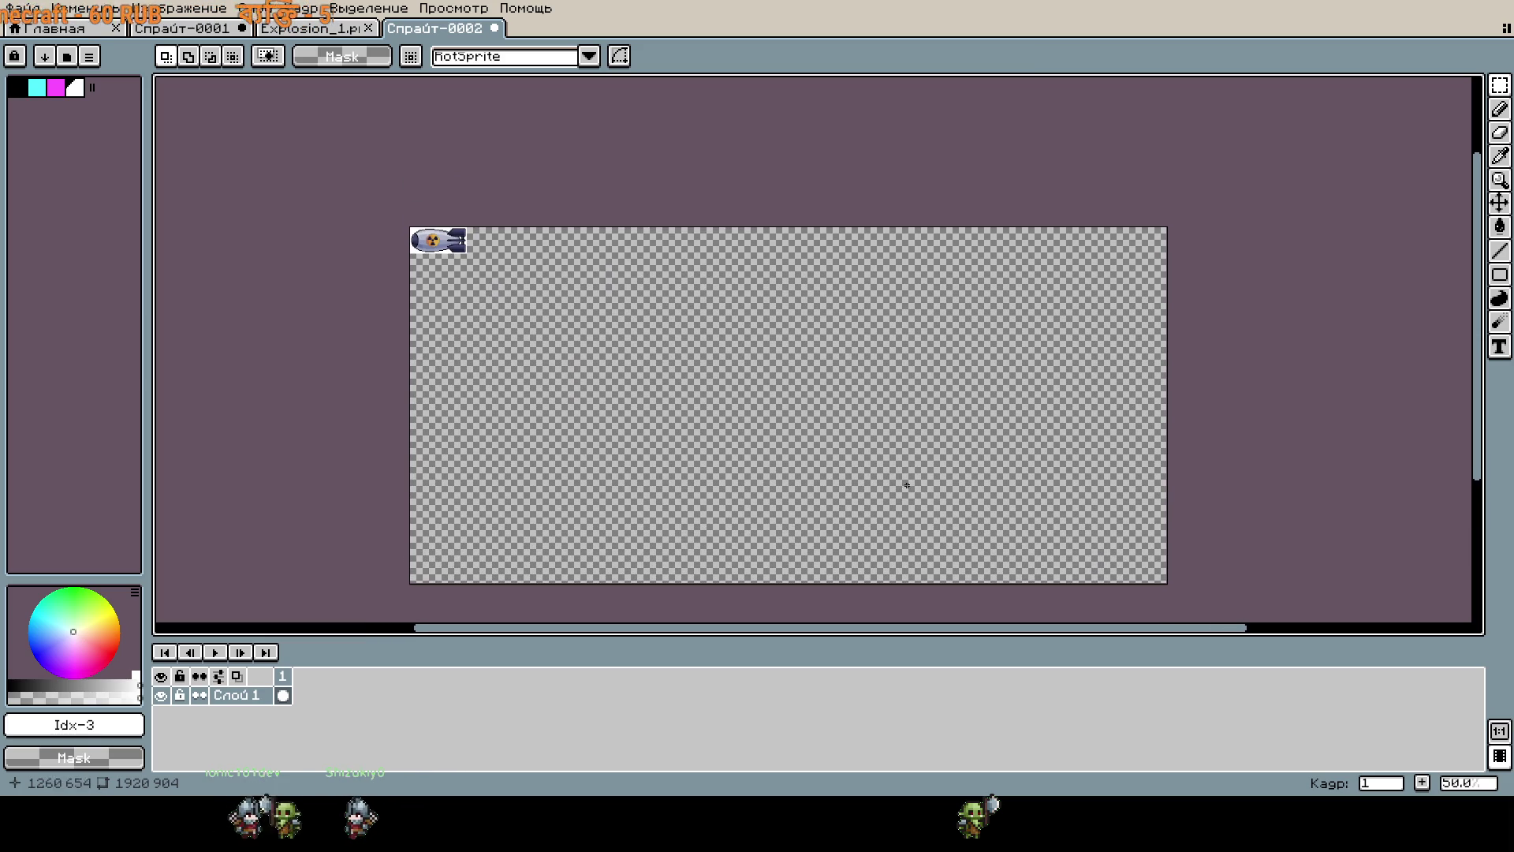
pyautogui.moveTo(684, 404)
pyautogui.mouseDown()
pyautogui.moveTo(673, 385)
pyautogui.moveTo(919, 404)
pyautogui.mouseUp()
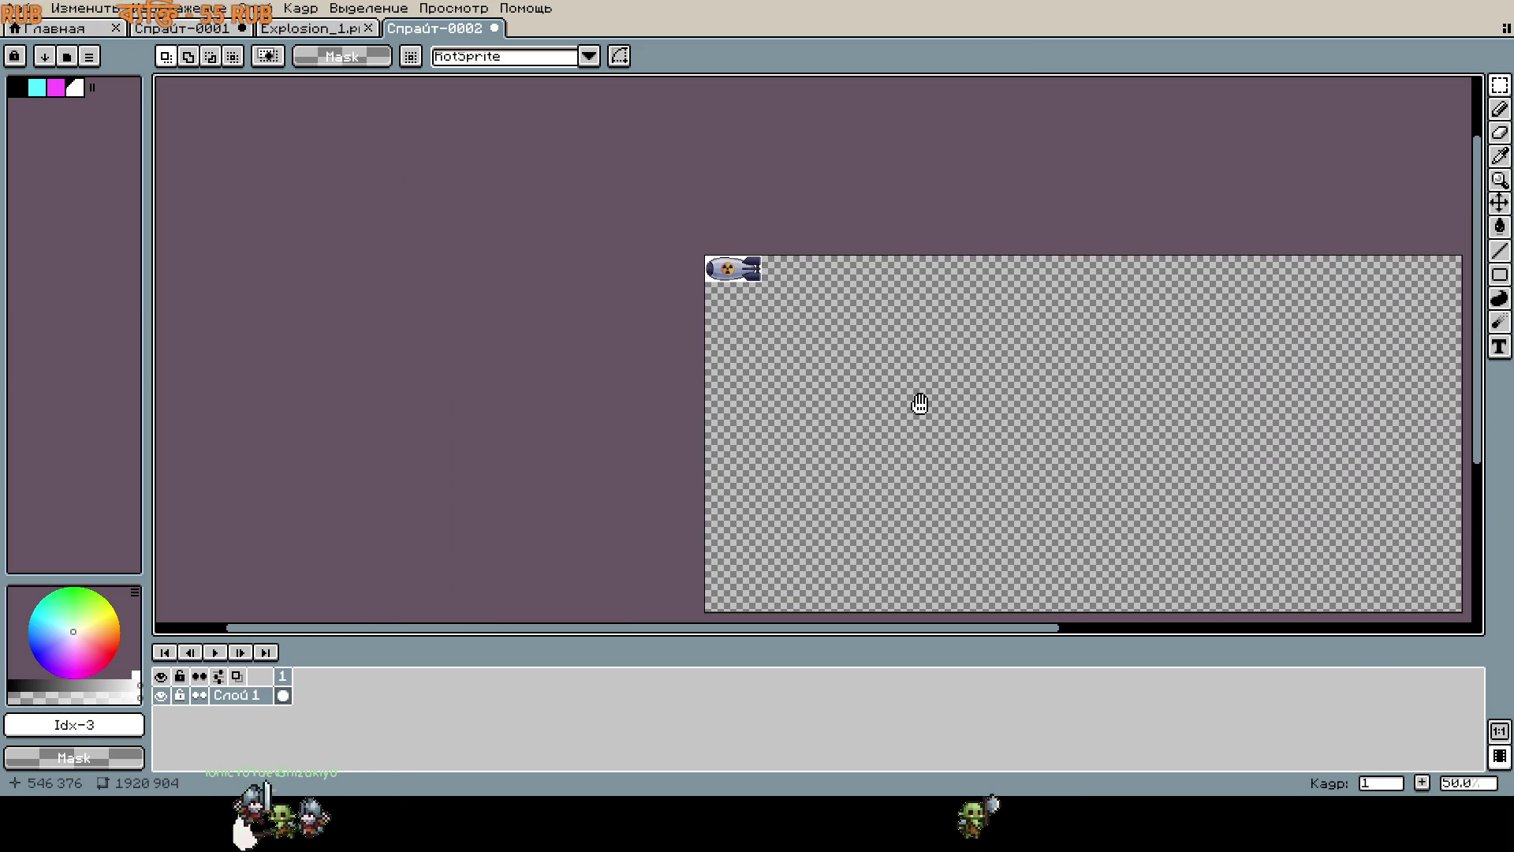
pyautogui.scroll(5, 715, 303)
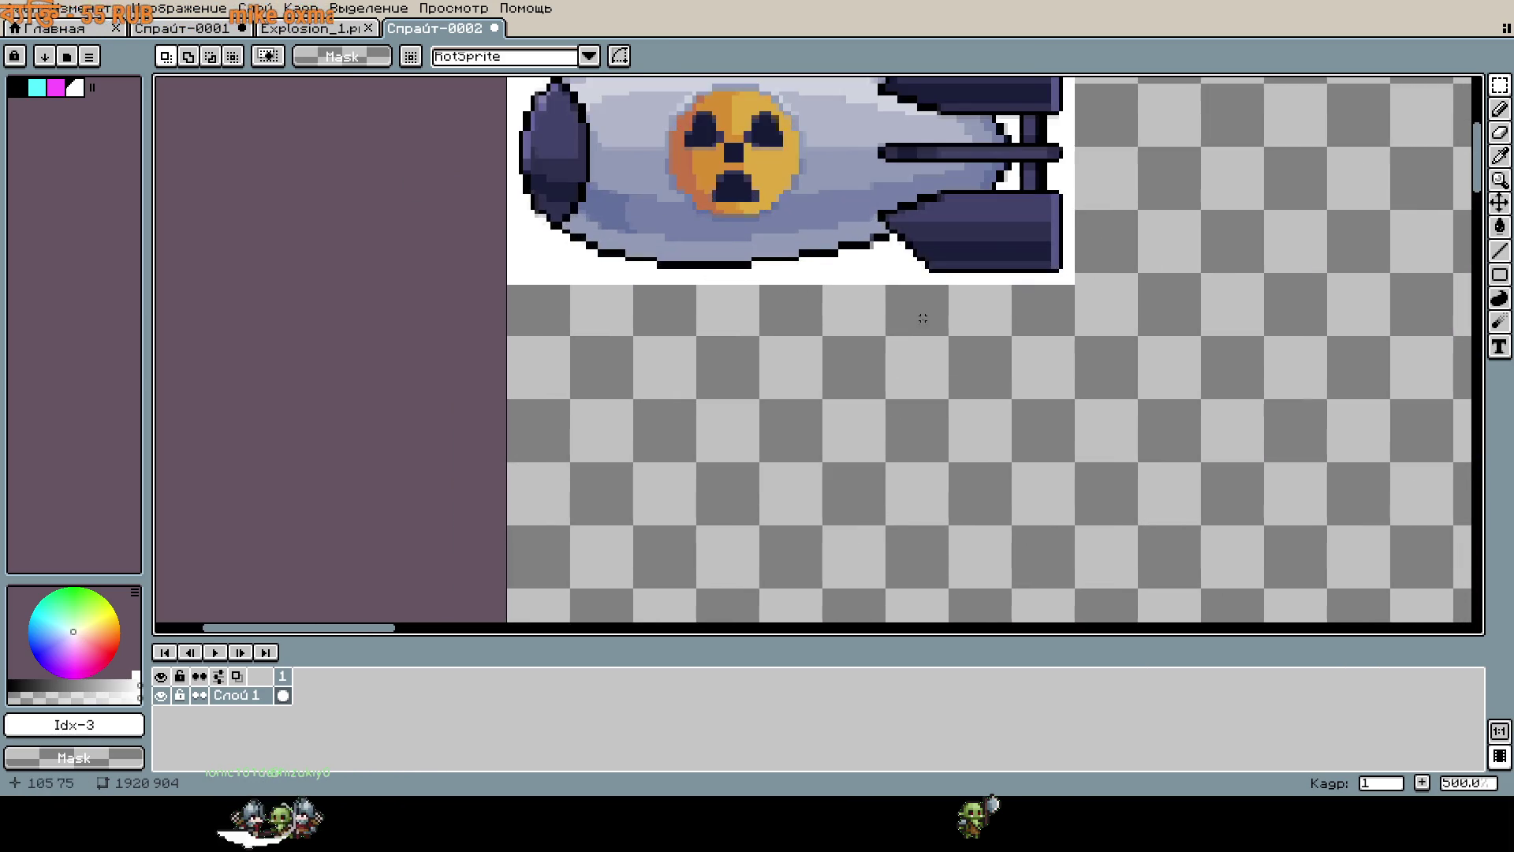
pyautogui.hotkey('ctrl', 'alt', 'c')
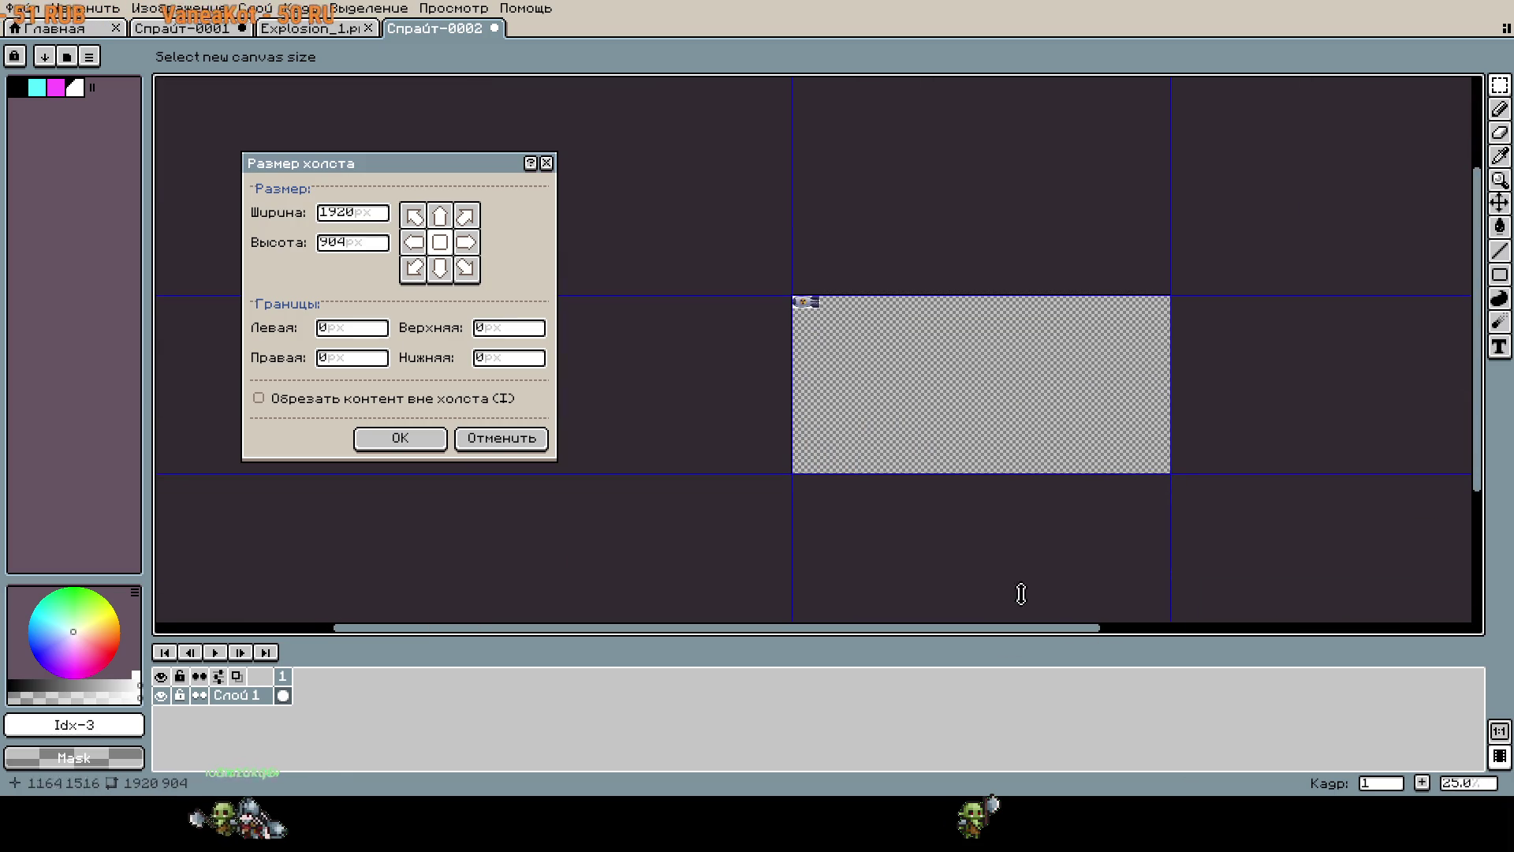
pyautogui.moveTo(1167, 470)
pyautogui.mouseDown()
pyautogui.moveTo(878, 326)
pyautogui.moveTo(1311, 557)
pyautogui.mouseUp()
pyautogui.scroll(7, 531, 328)
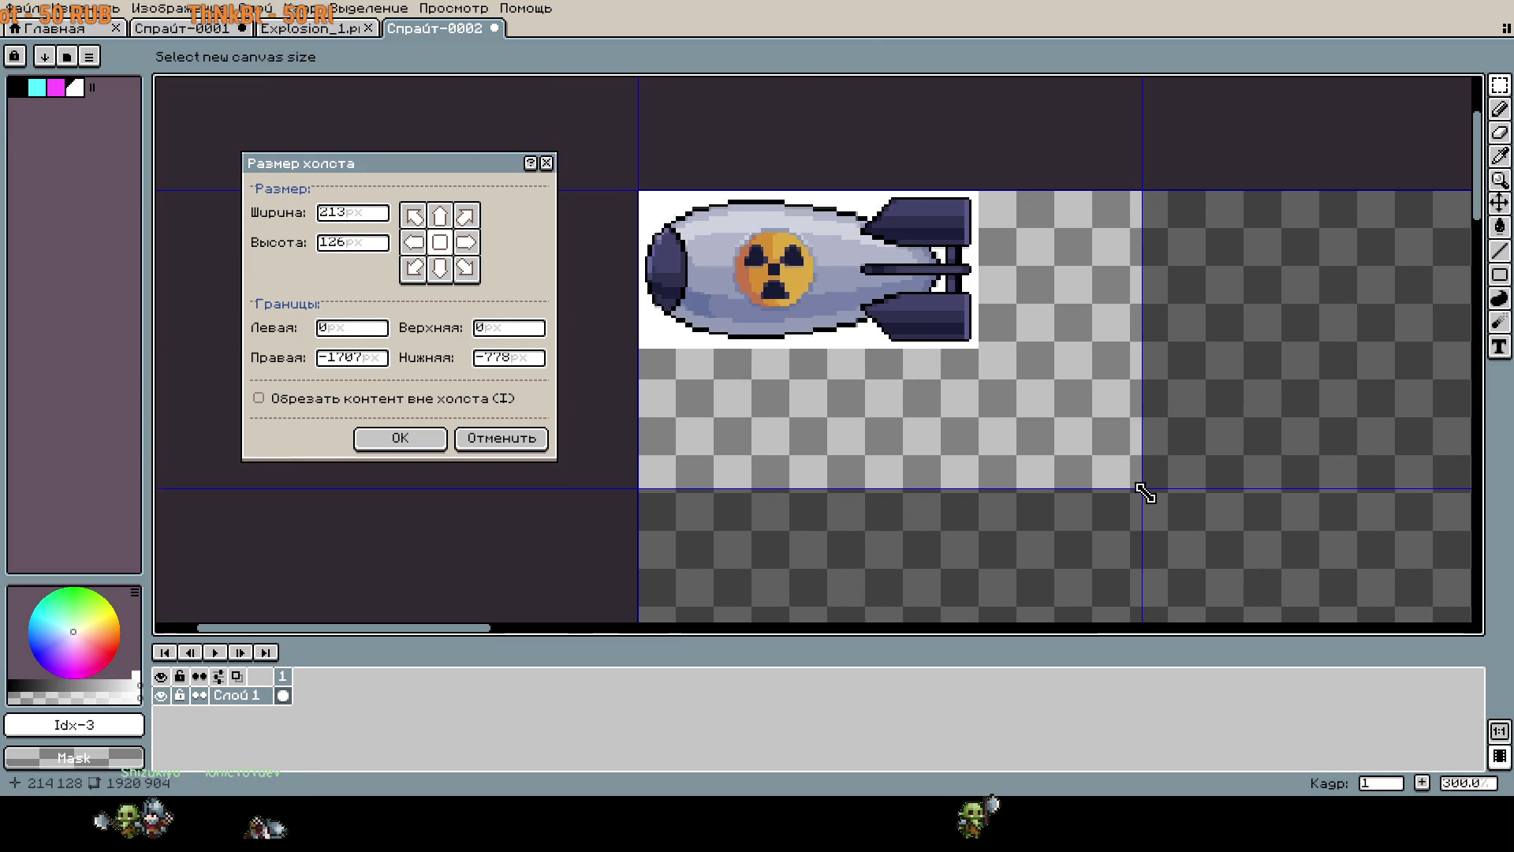
pyautogui.moveTo(1143, 494); pyautogui.dragTo(990, 339)
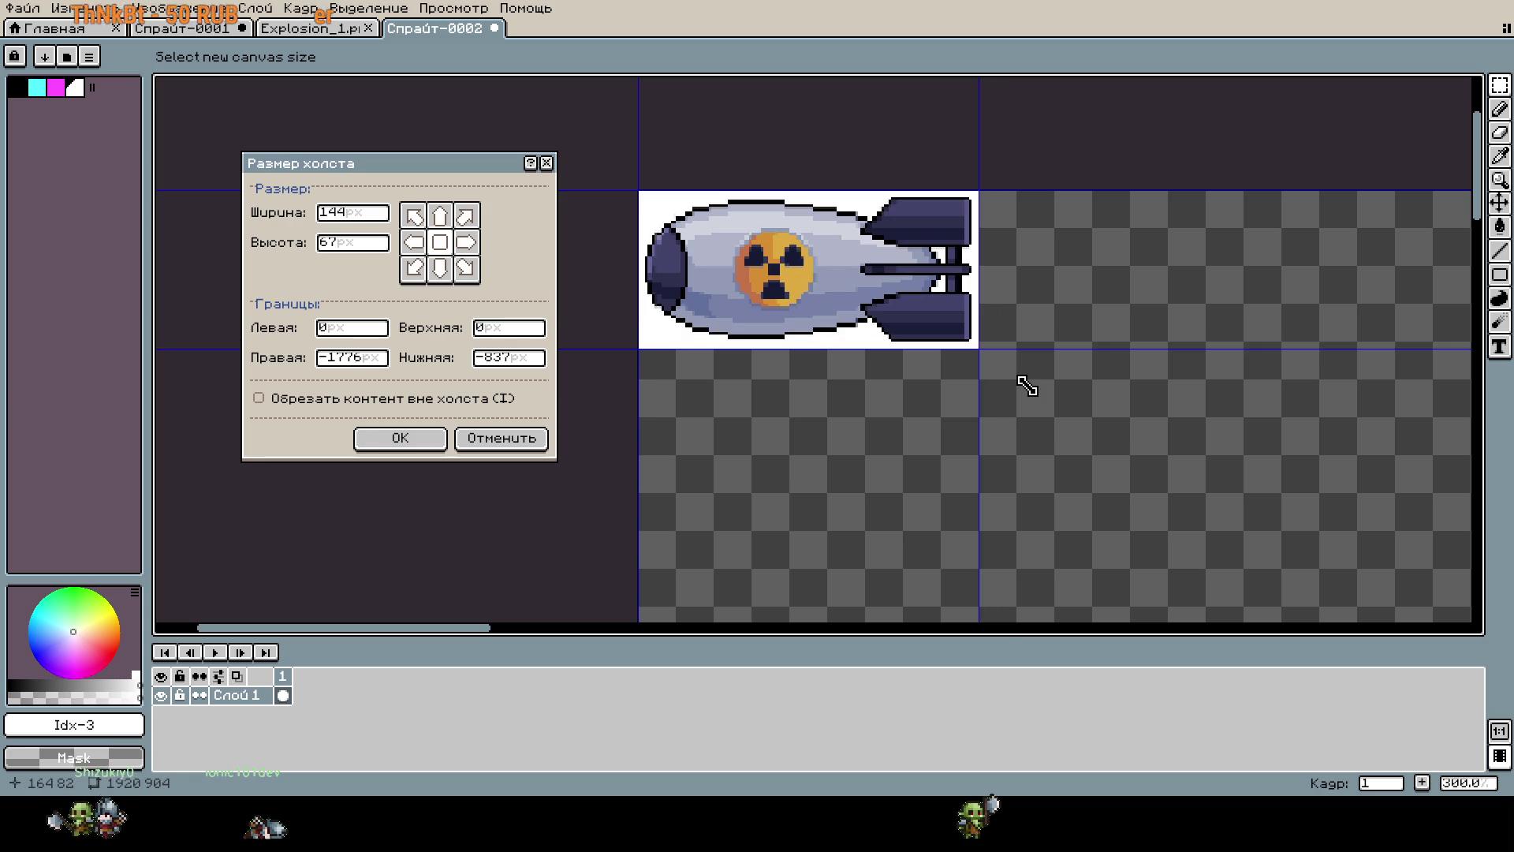
pyautogui.press('Return')
# Reopen Canvas Size to check the height value, then close without changes.
pyautogui.press('c')
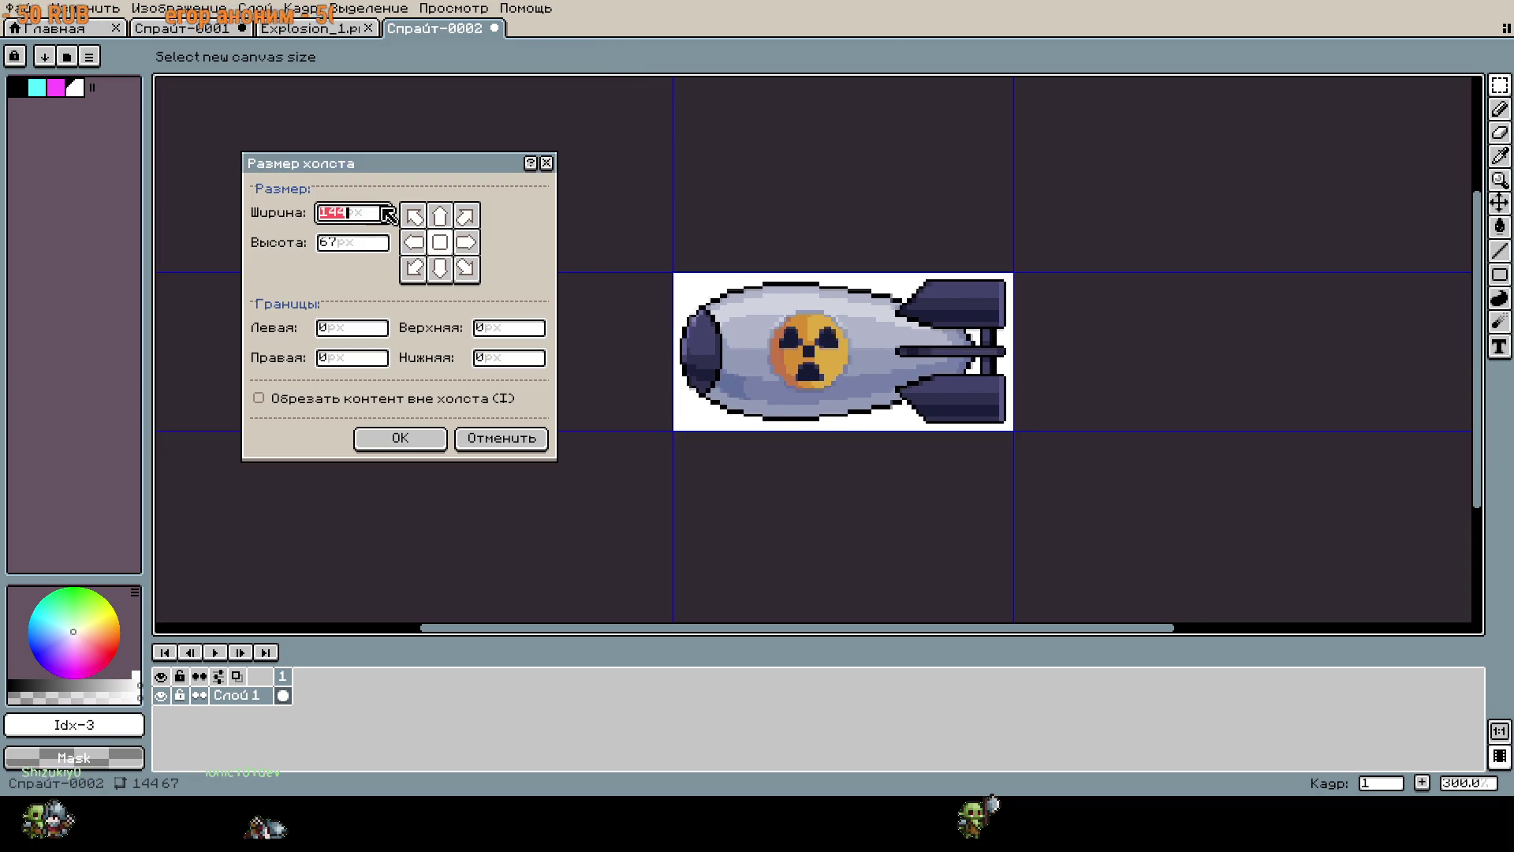
pyautogui.doubleClick(309, 241)
pyautogui.press('Escape')
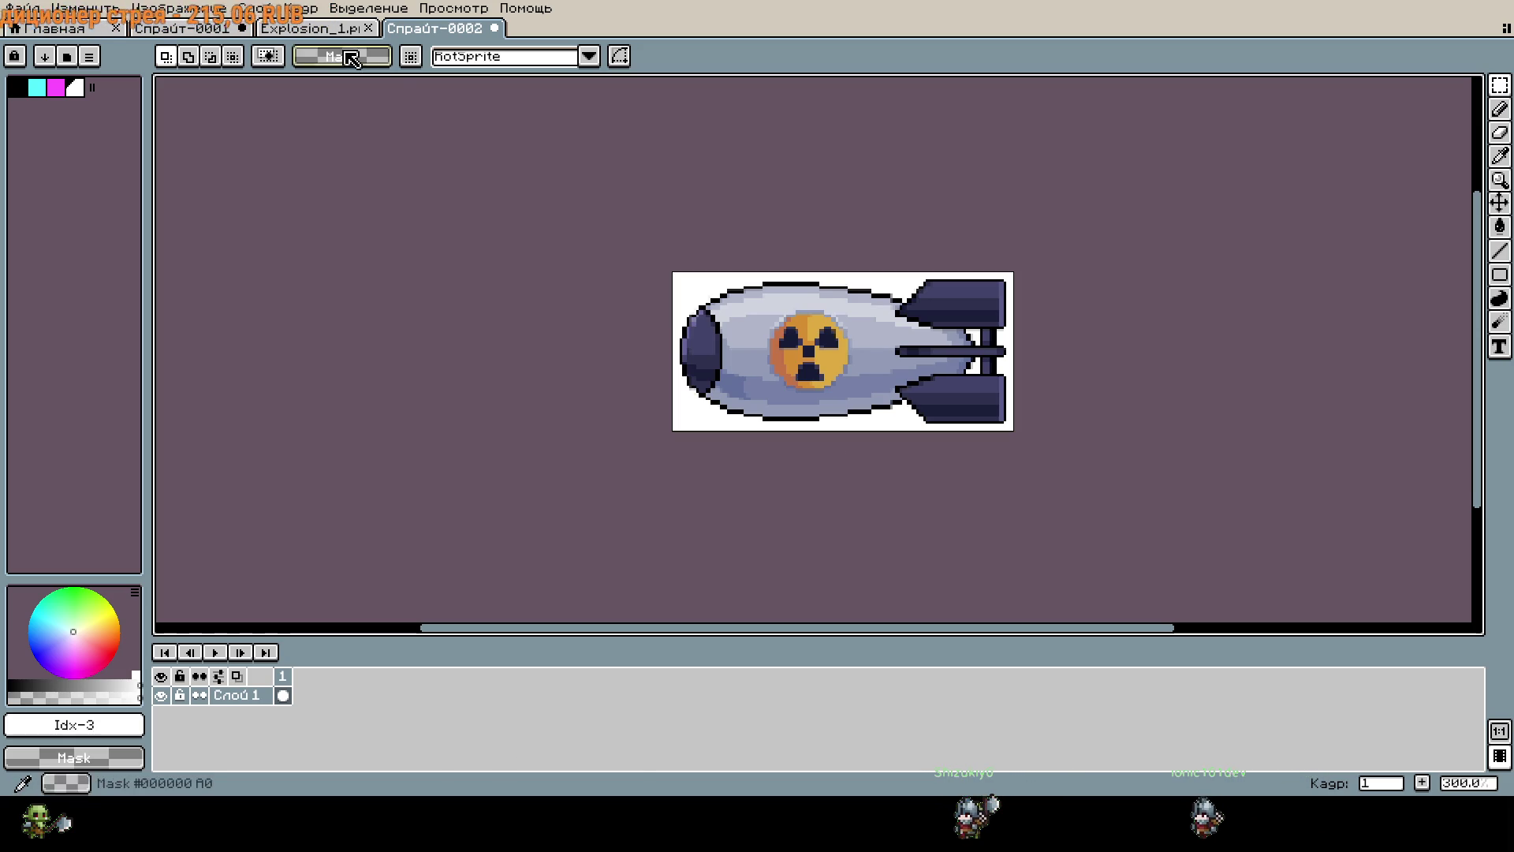
# Switch to Спрайт-0001, paste the red cartoon airplane and commit it mid-sprite.
pyautogui.hotkey('ctrl', 'shift', 'Tab')
pyautogui.hotkey('ctrl', 'shift', 'Tab')
pyautogui.hotkey('ctrl', 'v')
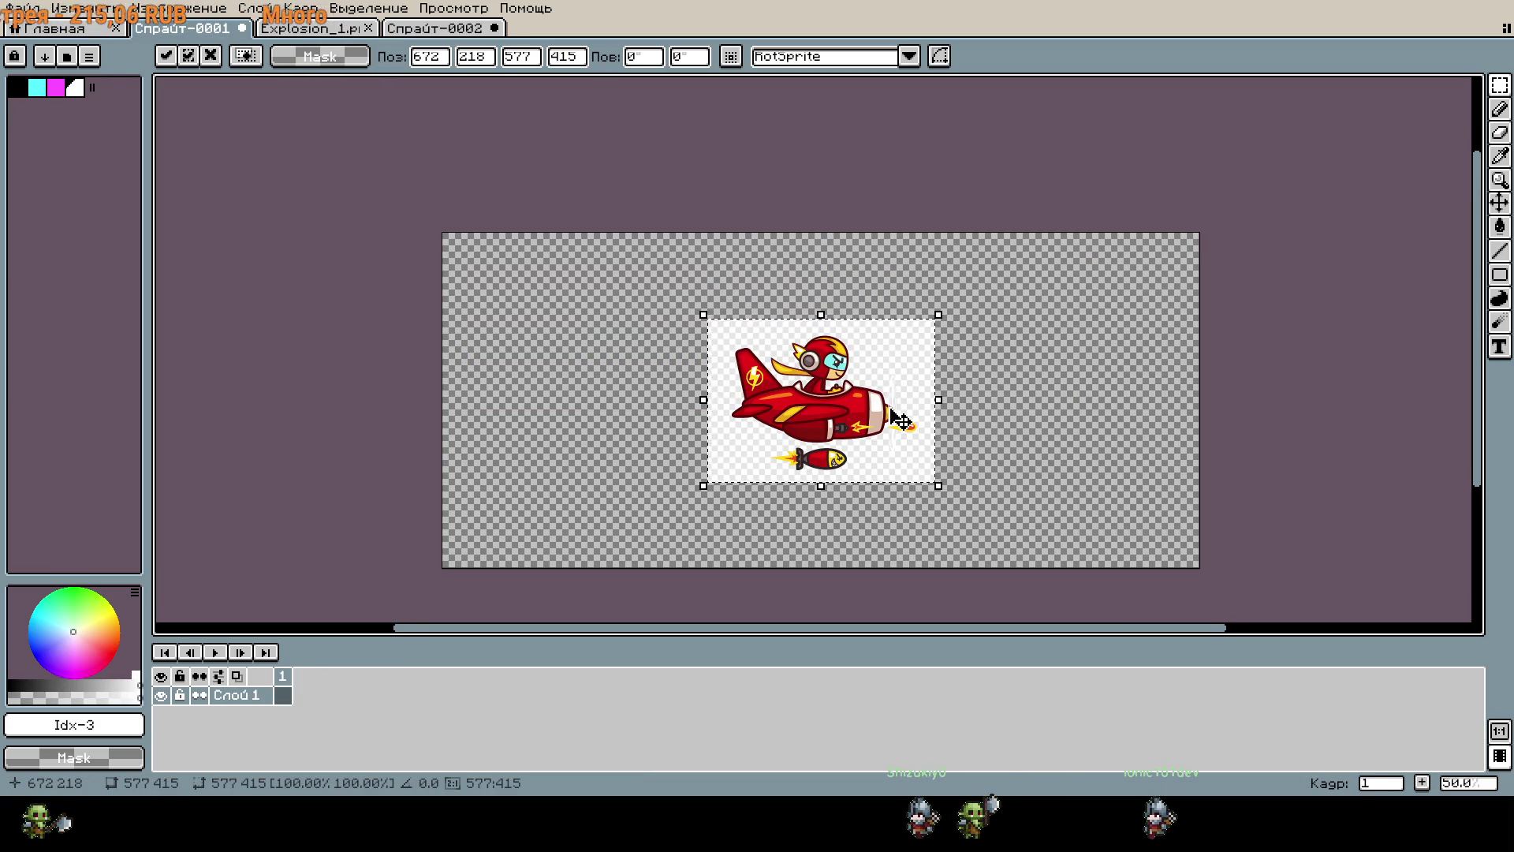
pyautogui.scroll(2, 896, 423)
pyautogui.scroll(-1, 915, 427)
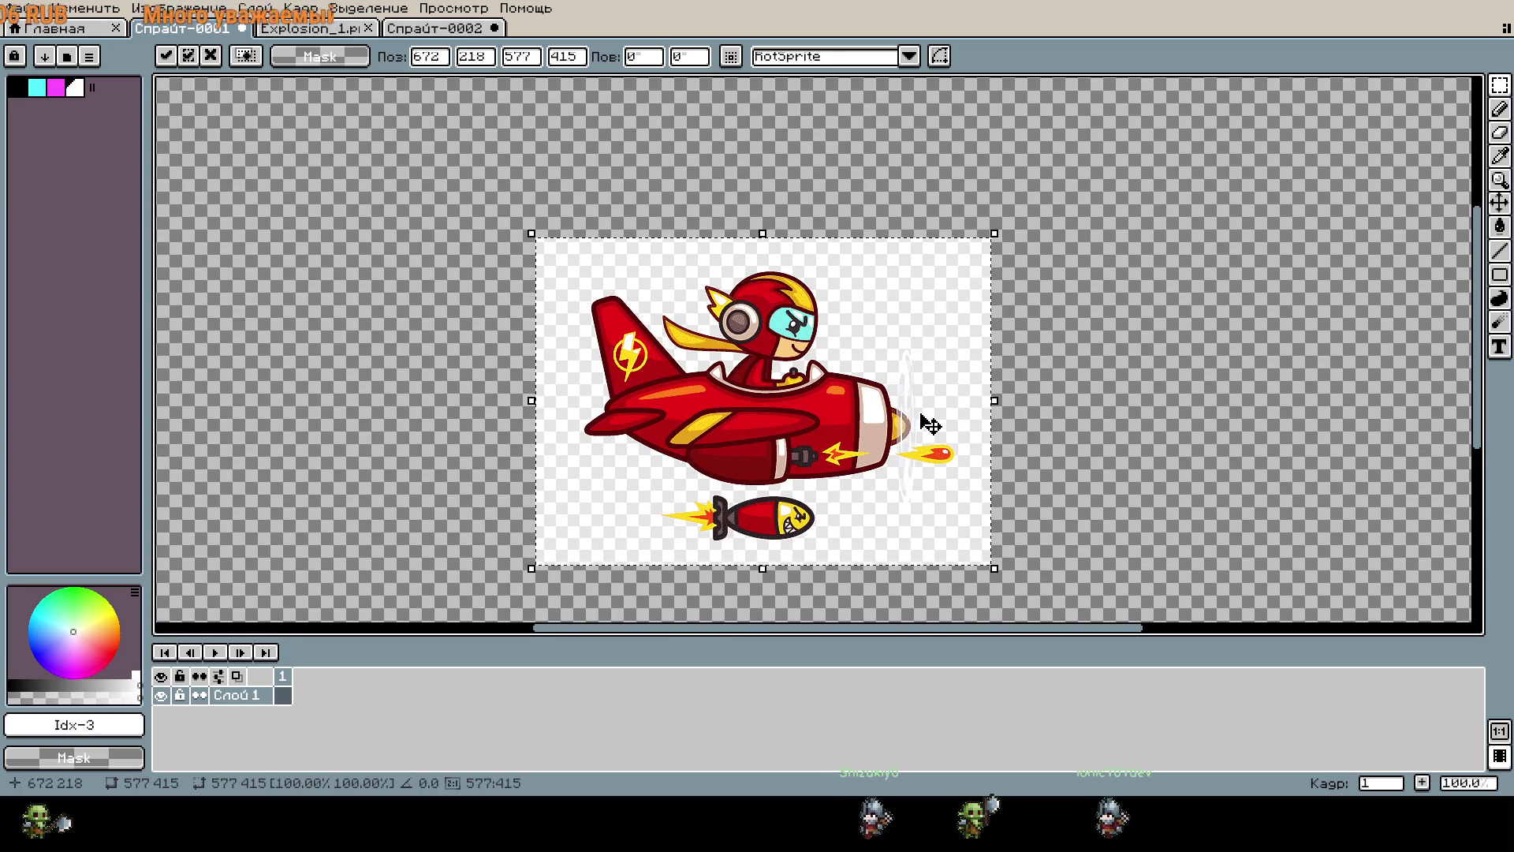
pyautogui.moveTo(1072, 464)
pyautogui.mouseDown()
pyautogui.moveTo(1112, 382)
pyautogui.moveTo(1117, 424)
pyautogui.mouseUp()
pyautogui.scroll(-1, 1117, 425)
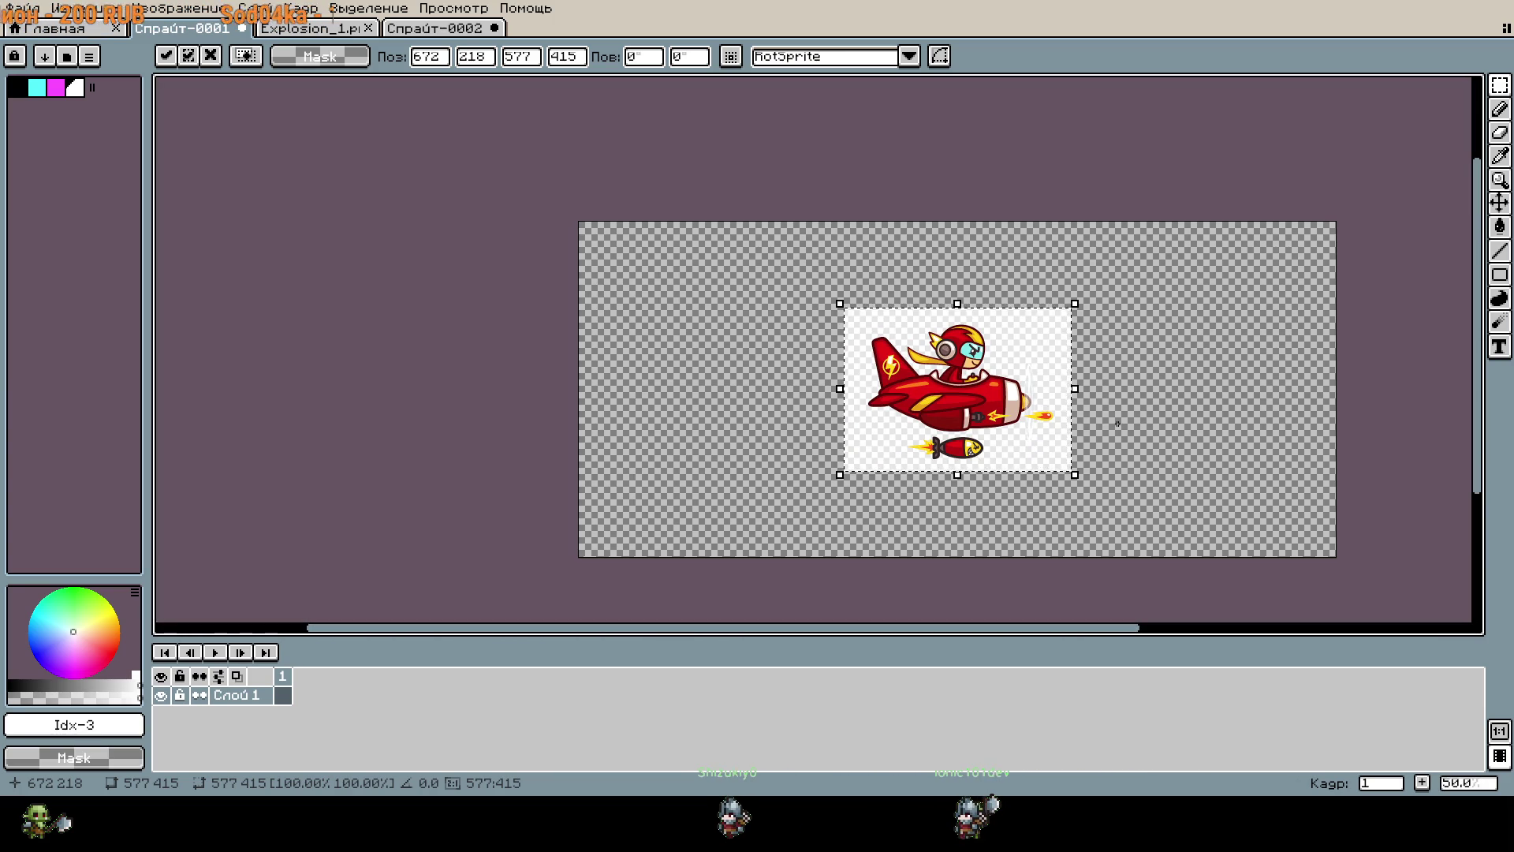
pyautogui.click(1104, 430)
# Undo the pasted airplane.
pyautogui.hotkey('ctrl', 'z')
pyautogui.hotkey('ctrl', 'z')
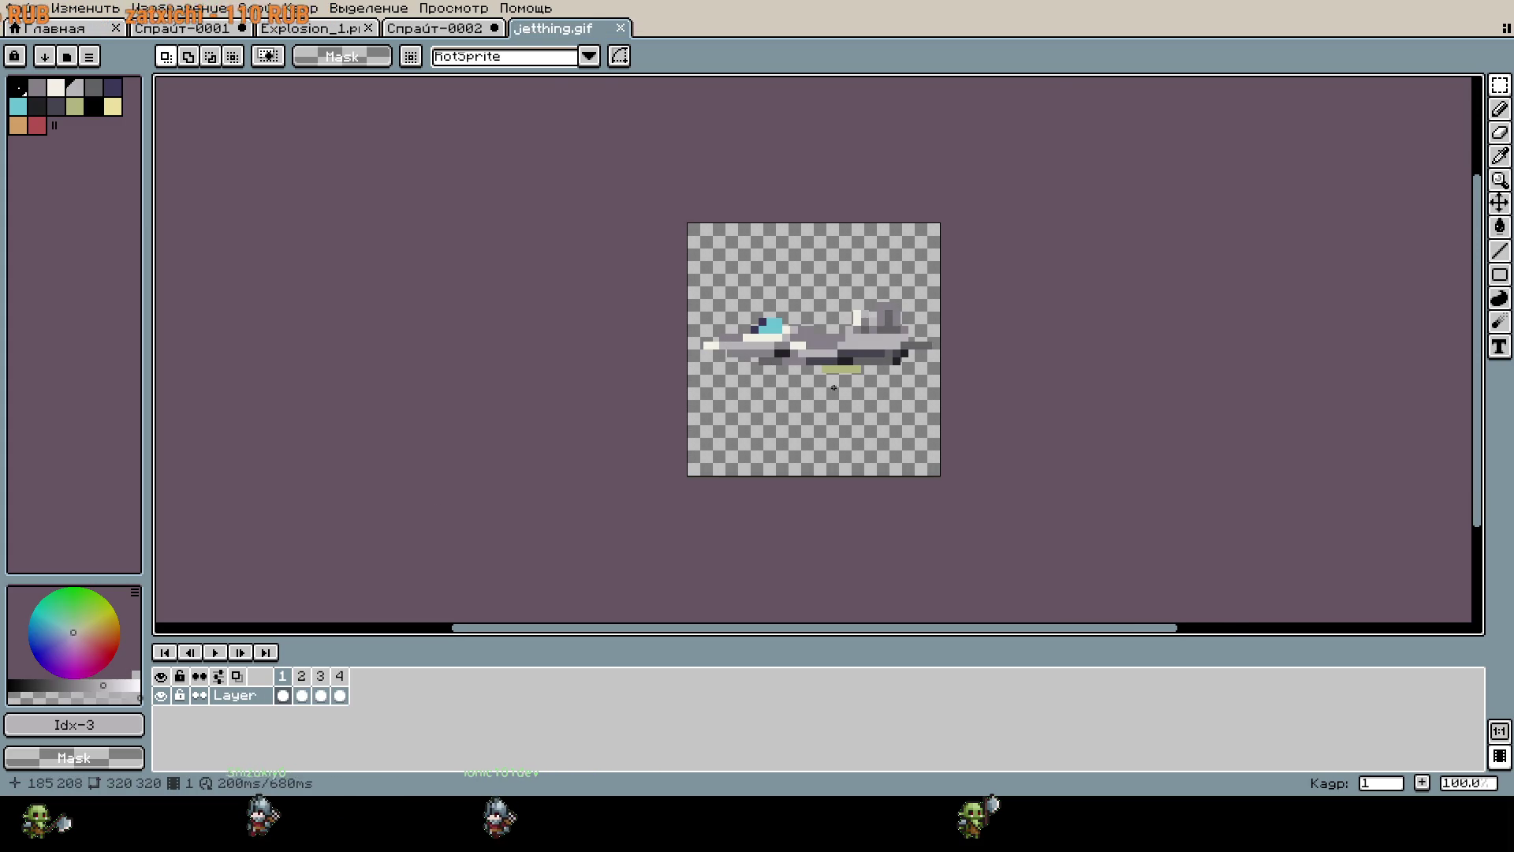
# Zoom in on the jet and test cream, green and cyan background fills, undoing each.
pyautogui.press('2')
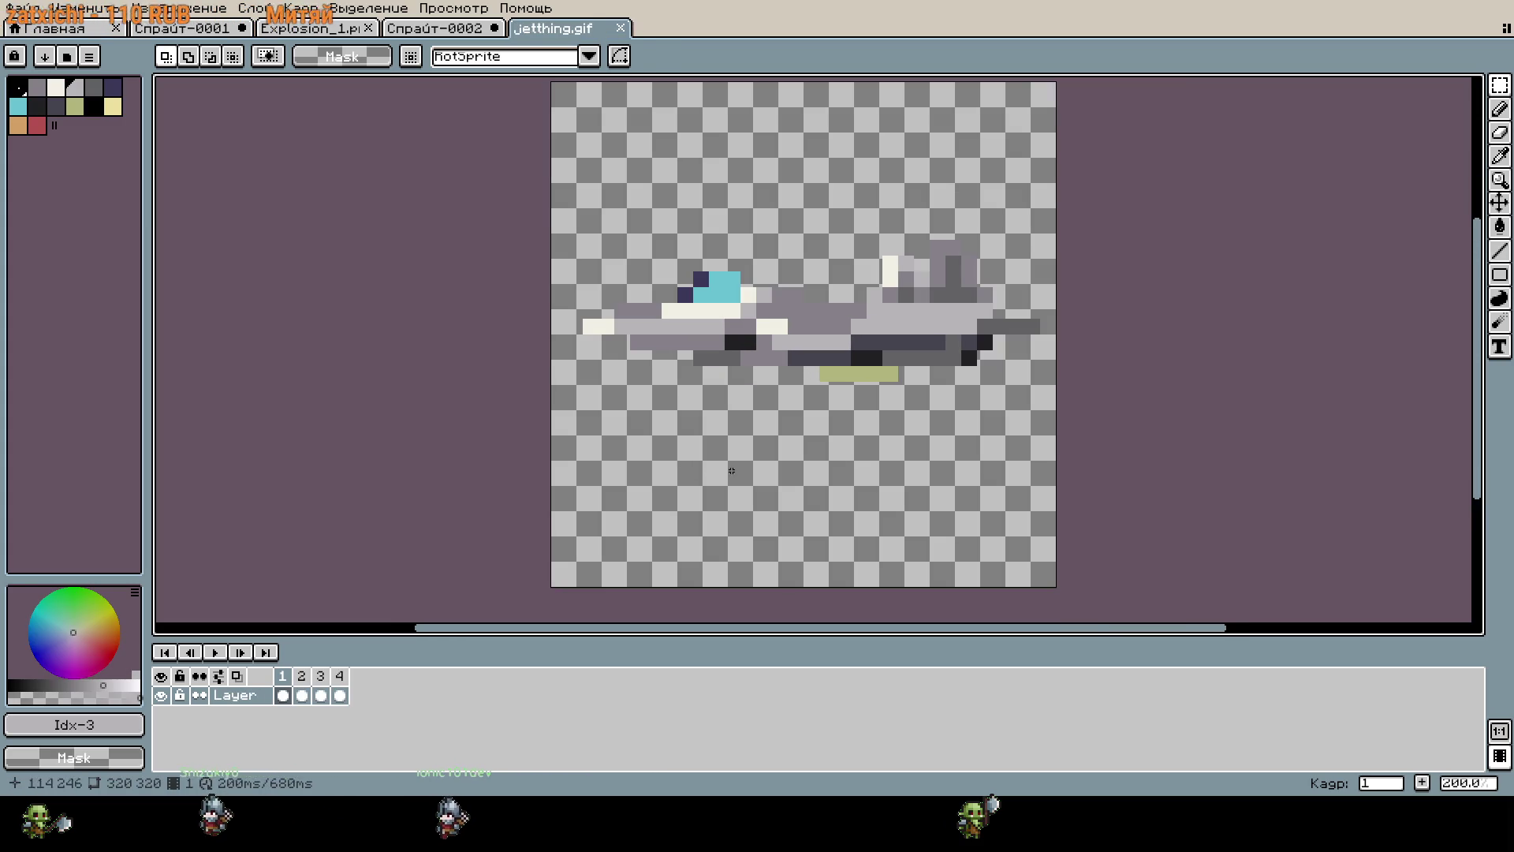
pyautogui.click(76, 109)
pyautogui.press('g')
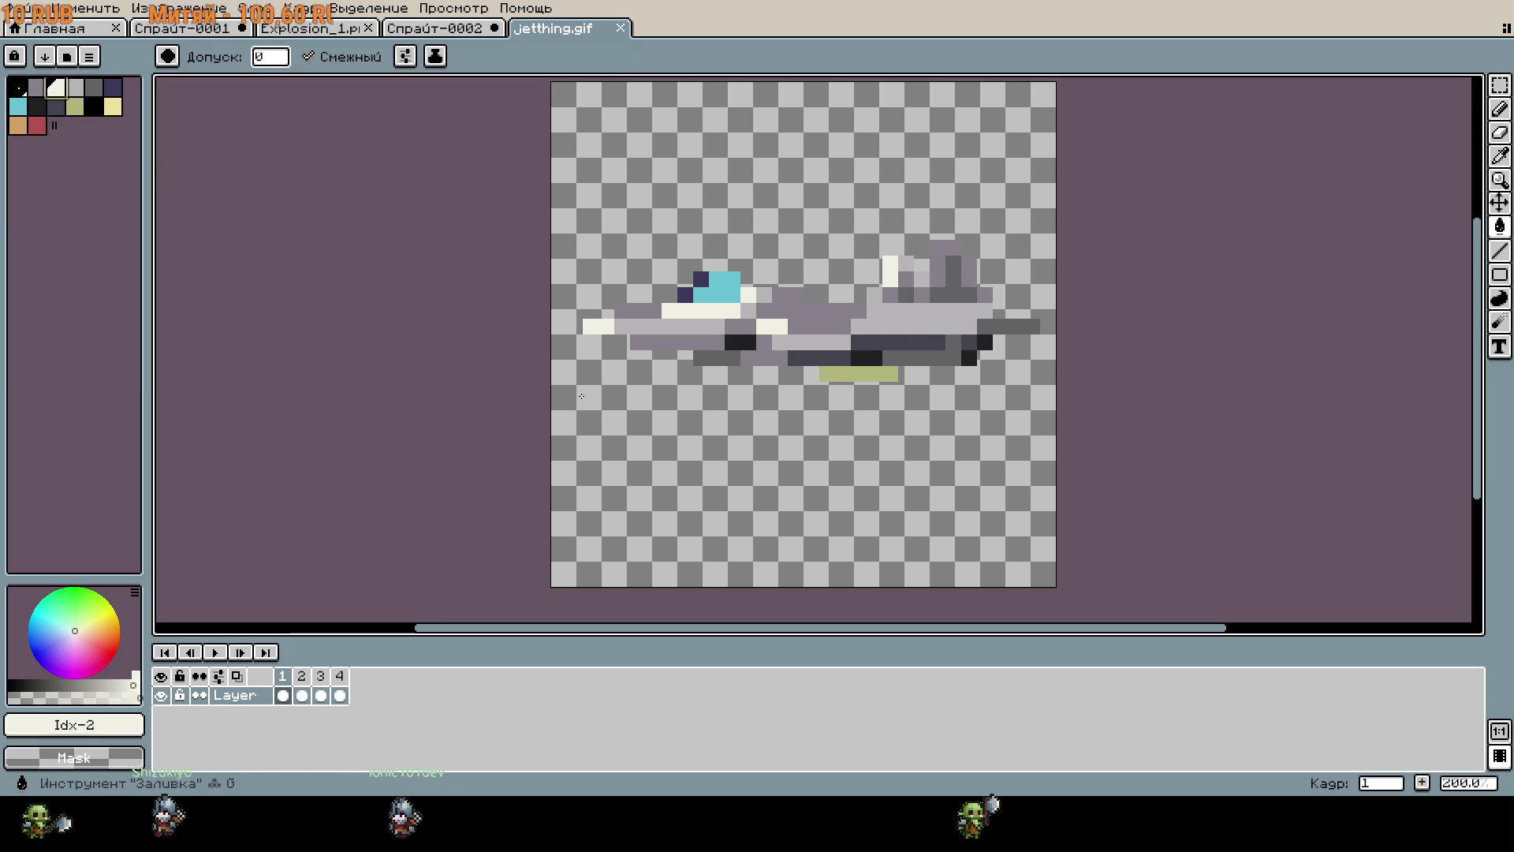
pyautogui.click(703, 501)
pyautogui.hotkey('ctrl', 'z')
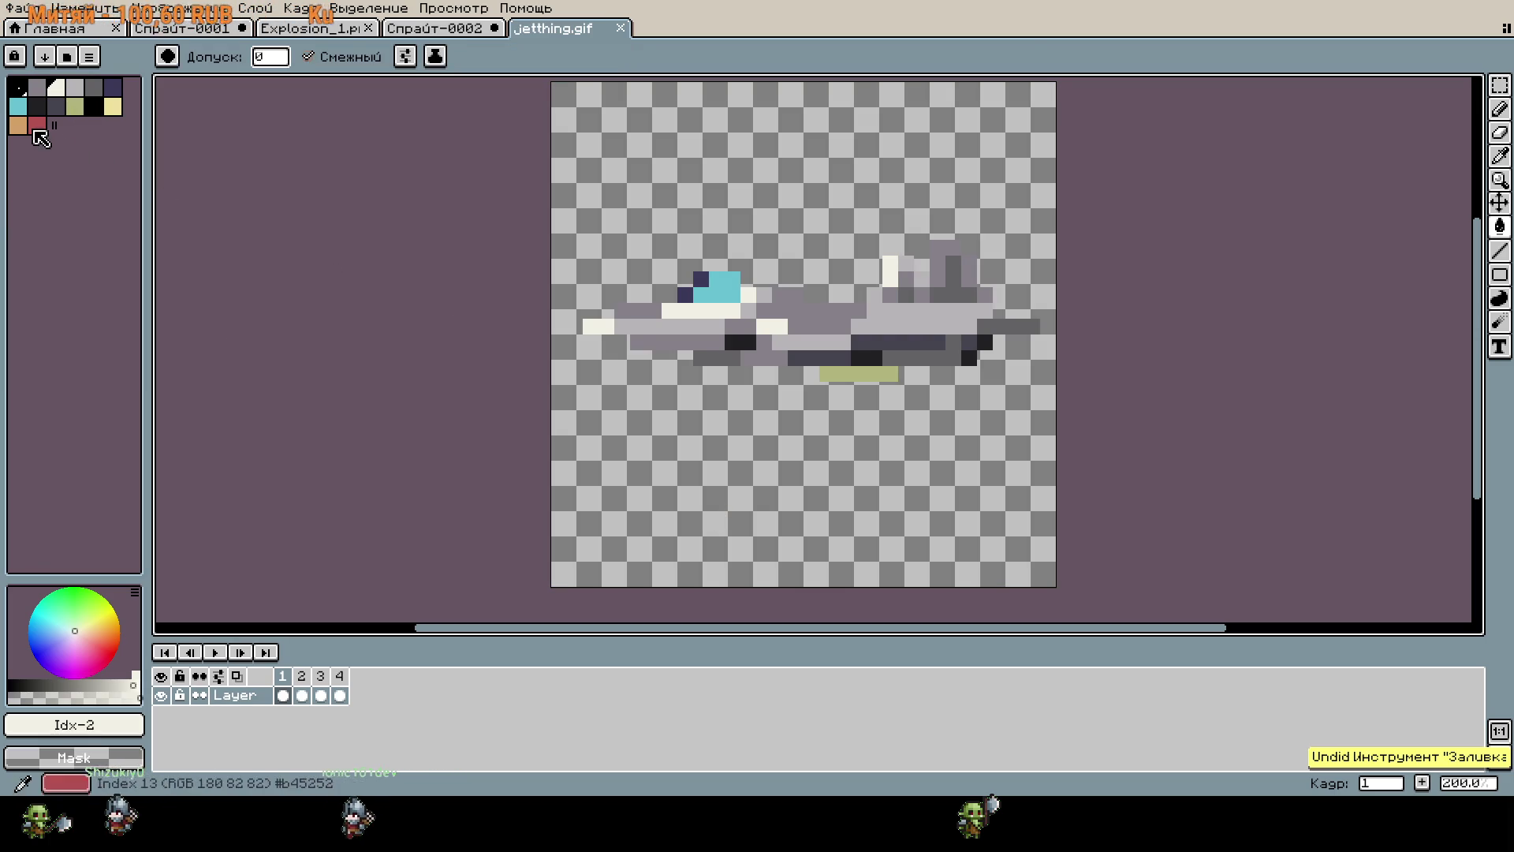
pyautogui.click(87, 604)
pyautogui.click(697, 523)
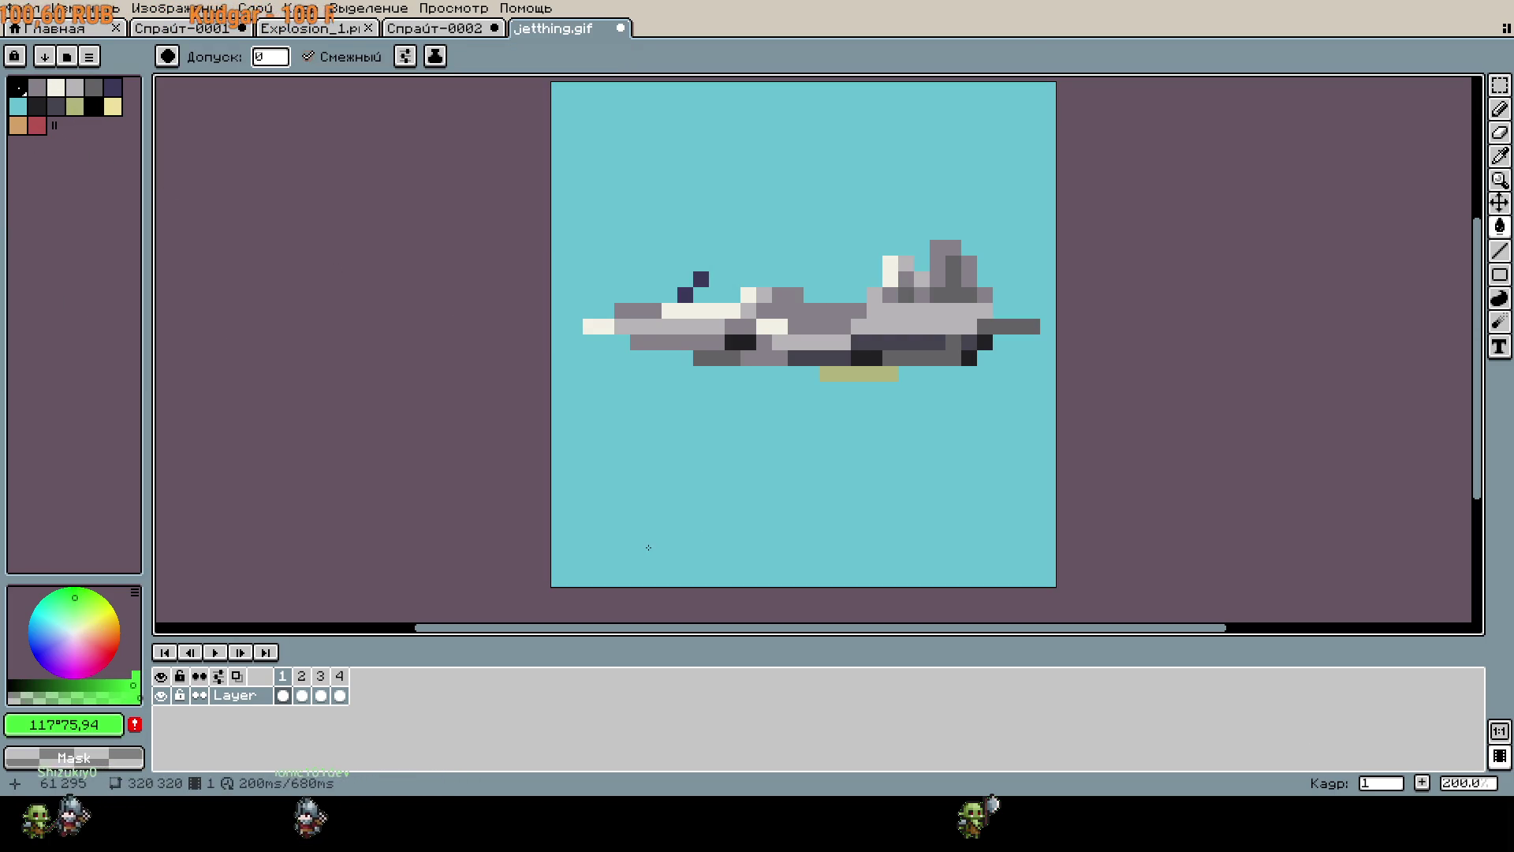
pyautogui.hotkey('ctrl', 'z')
pyautogui.click(91, 591)
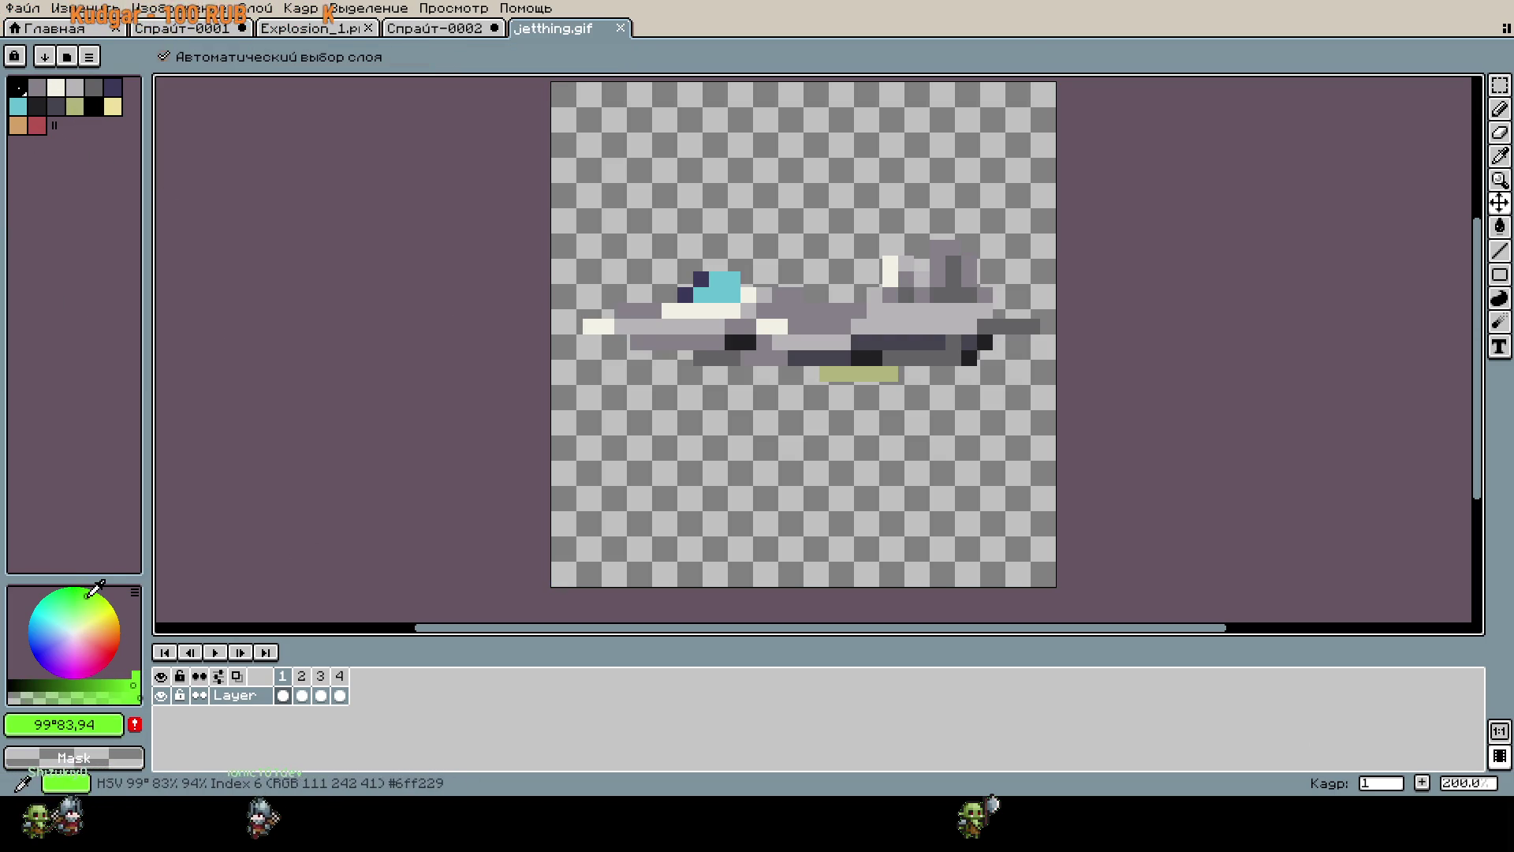
pyautogui.click(695, 495)
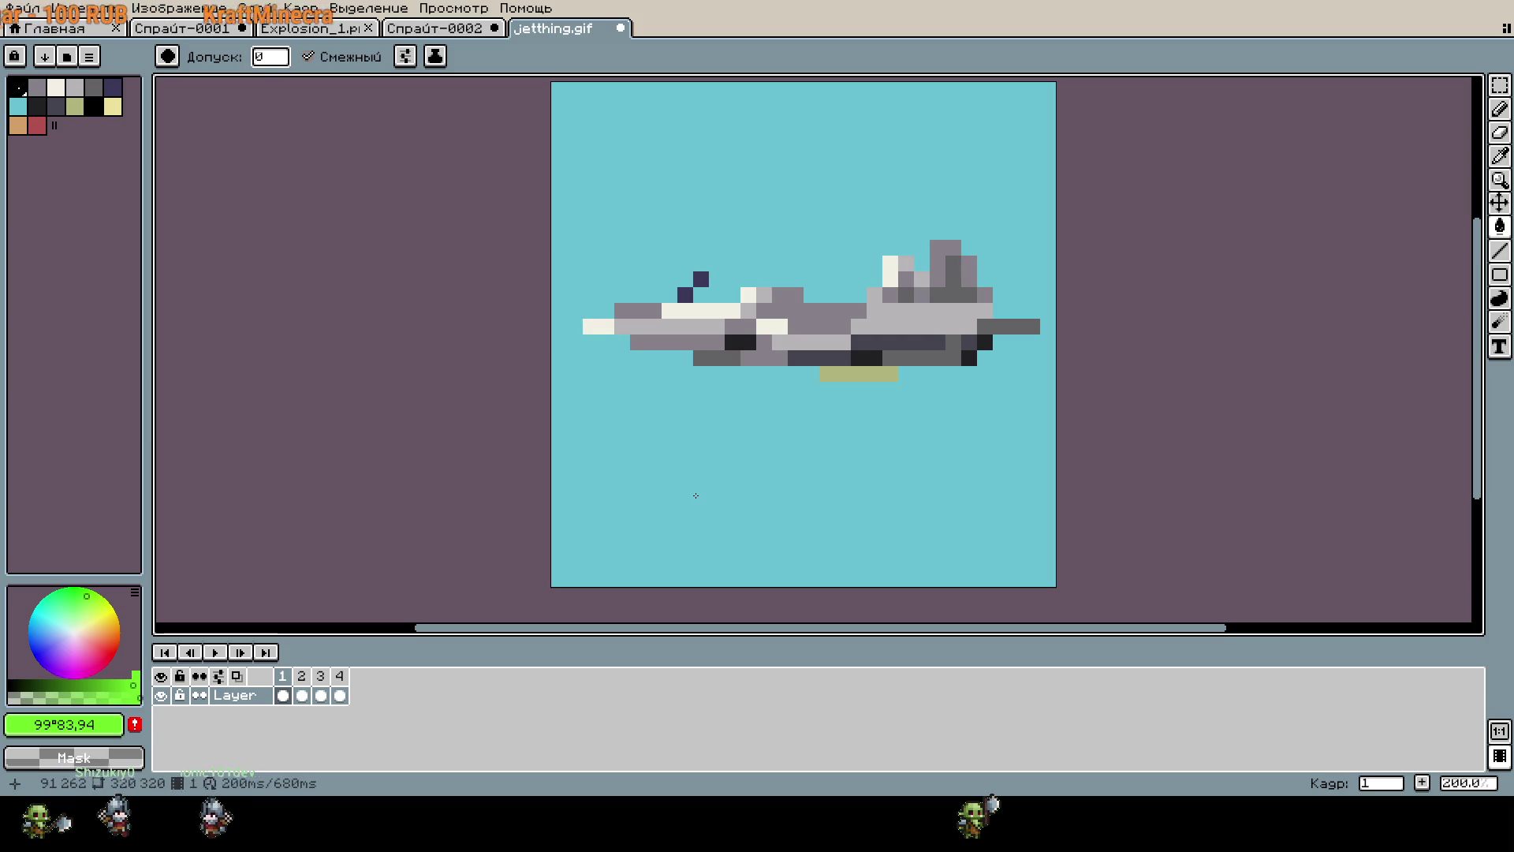
pyautogui.hotkey('ctrl', 'z')
pyautogui.click(63, 90)
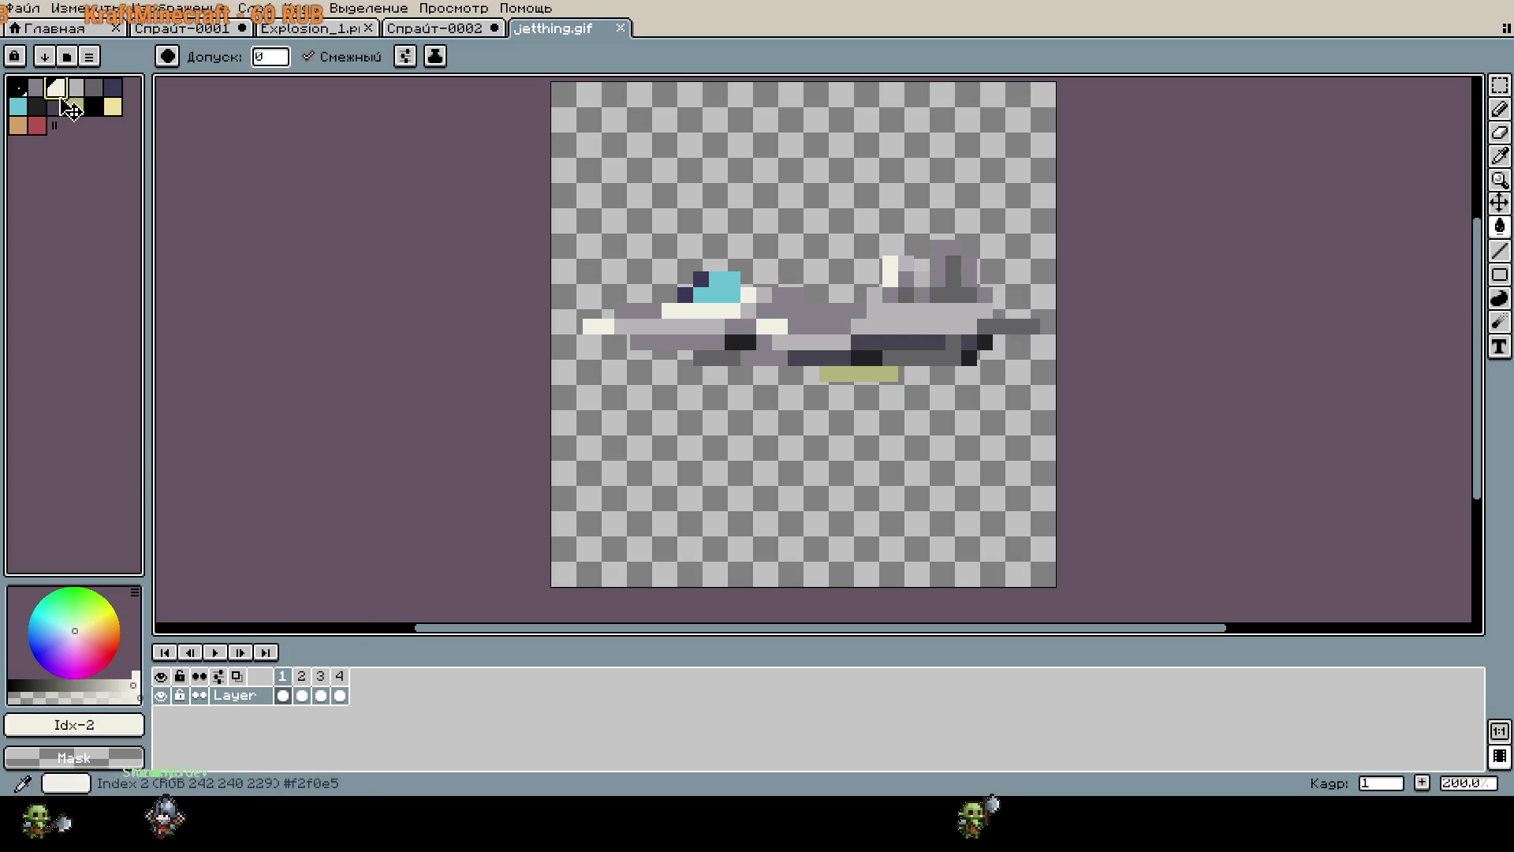
# Add a black swatch to the palette, try another cyan fill, then undo it.
pyautogui.moveTo(65, 125); pyautogui.dragTo(73, 126)
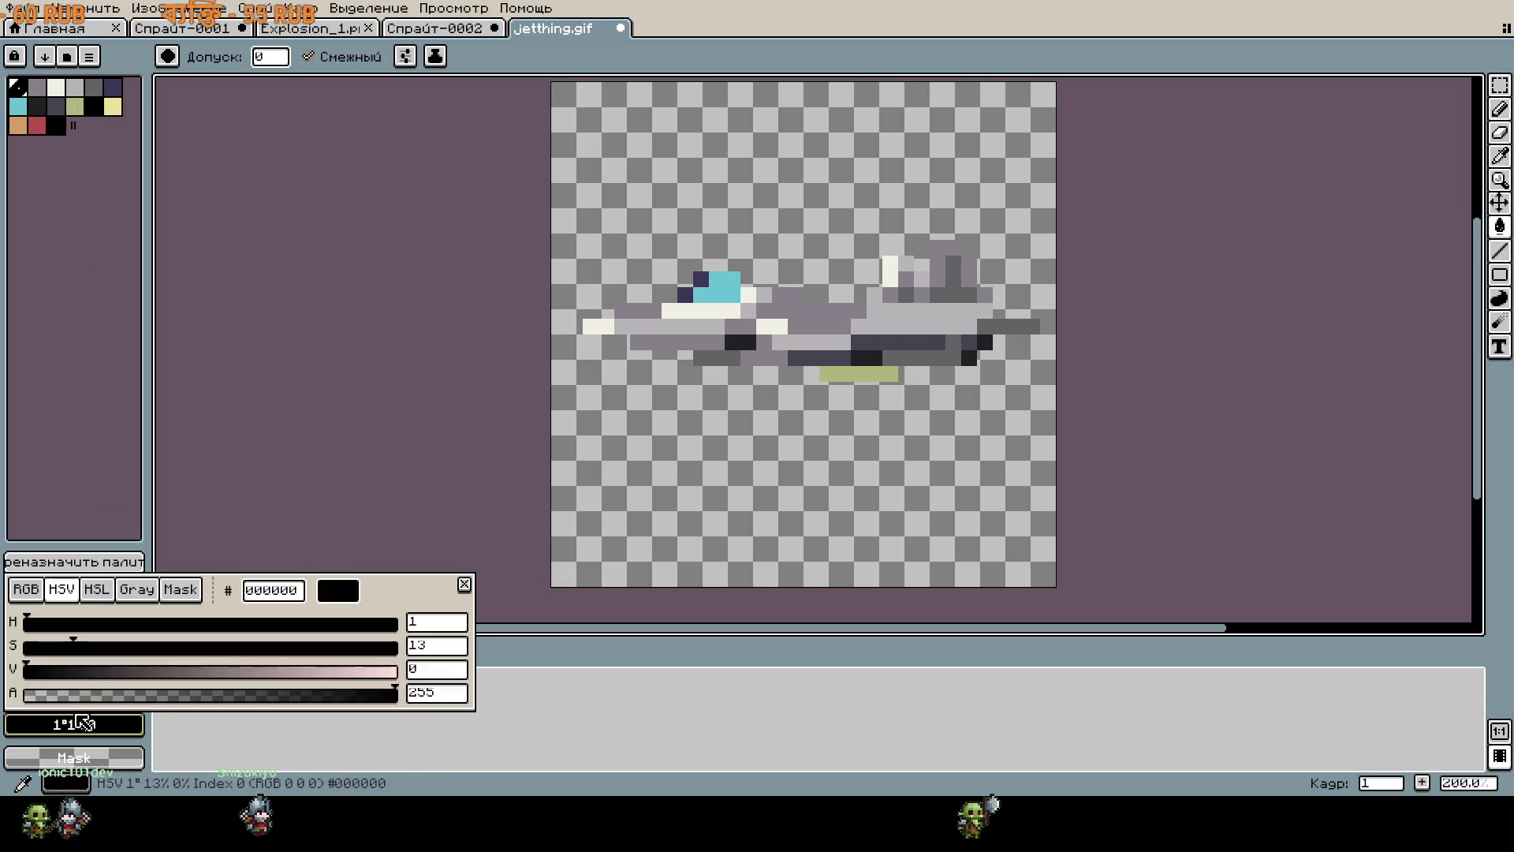
pyautogui.moveTo(55, 685); pyautogui.dragTo(122, 684)
pyautogui.click(79, 605)
pyautogui.click(671, 513)
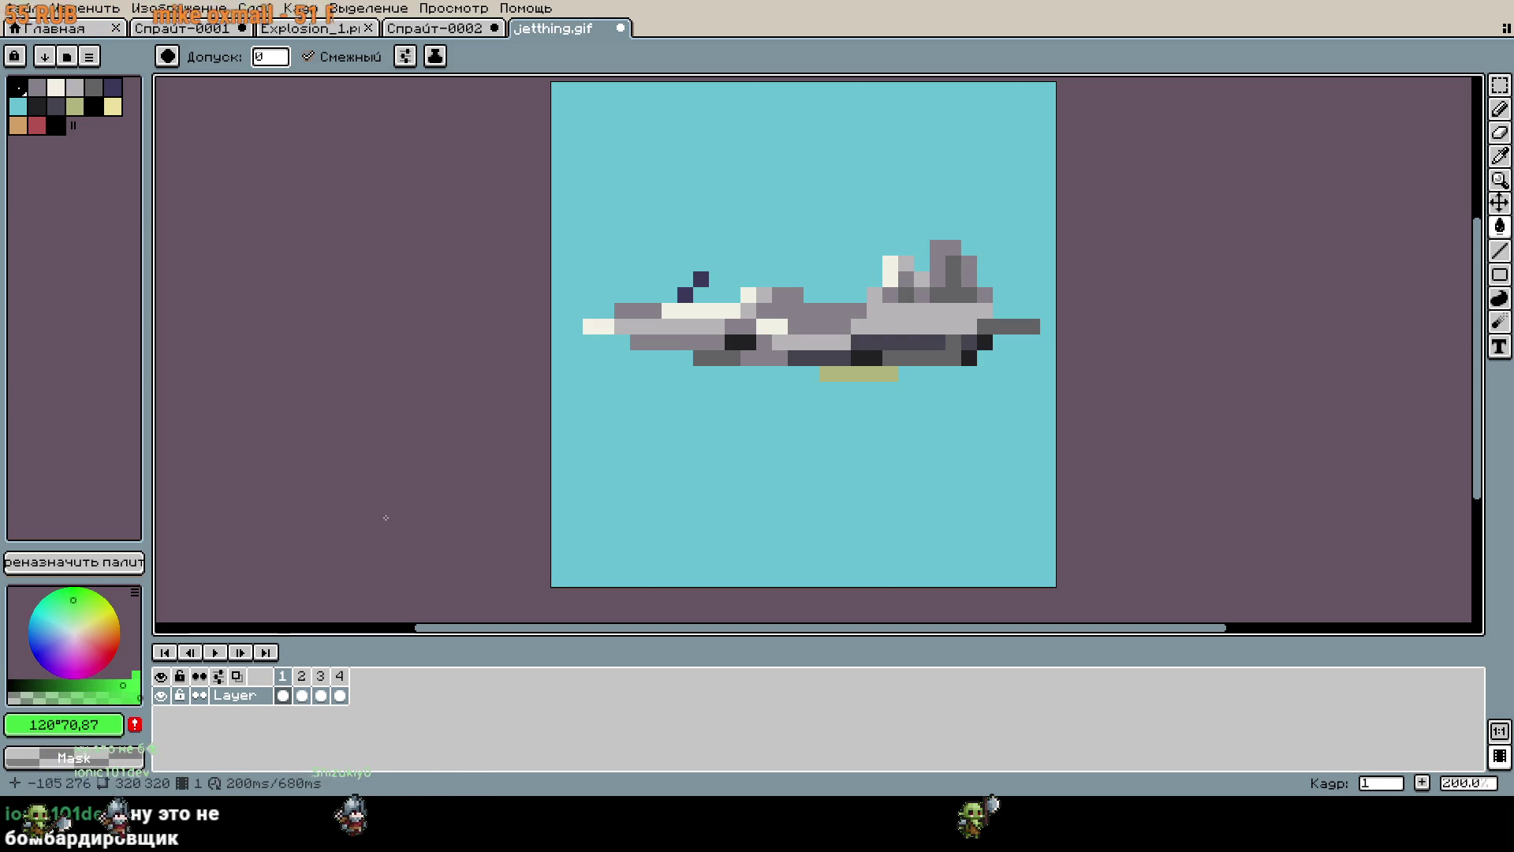
pyautogui.click(55, 125)
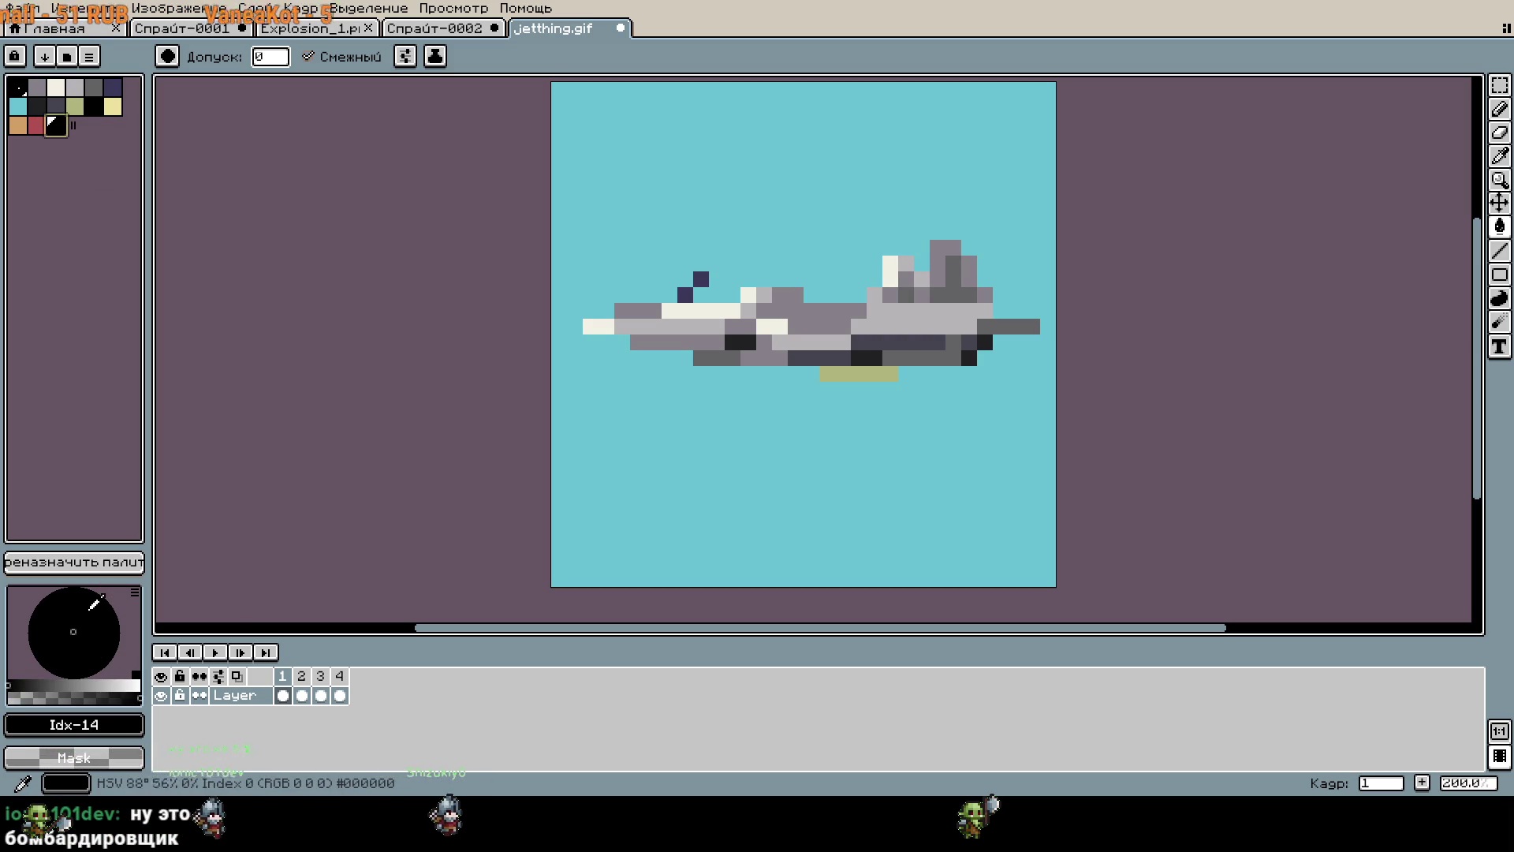
pyautogui.click(76, 681)
pyautogui.moveTo(75, 683); pyautogui.dragTo(99, 685)
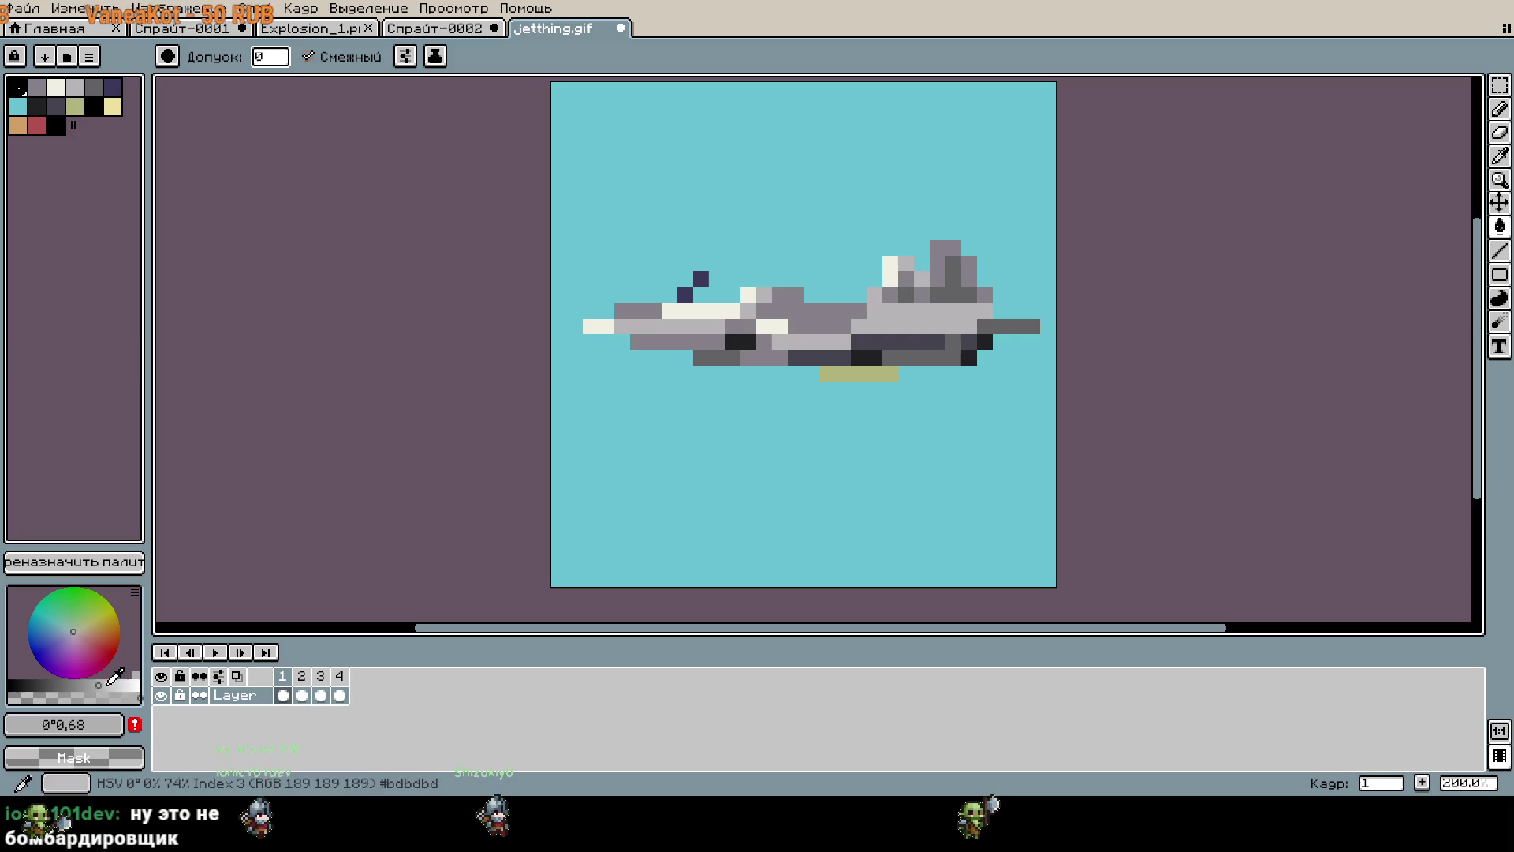
pyautogui.hotkey('ctrl', 'z')
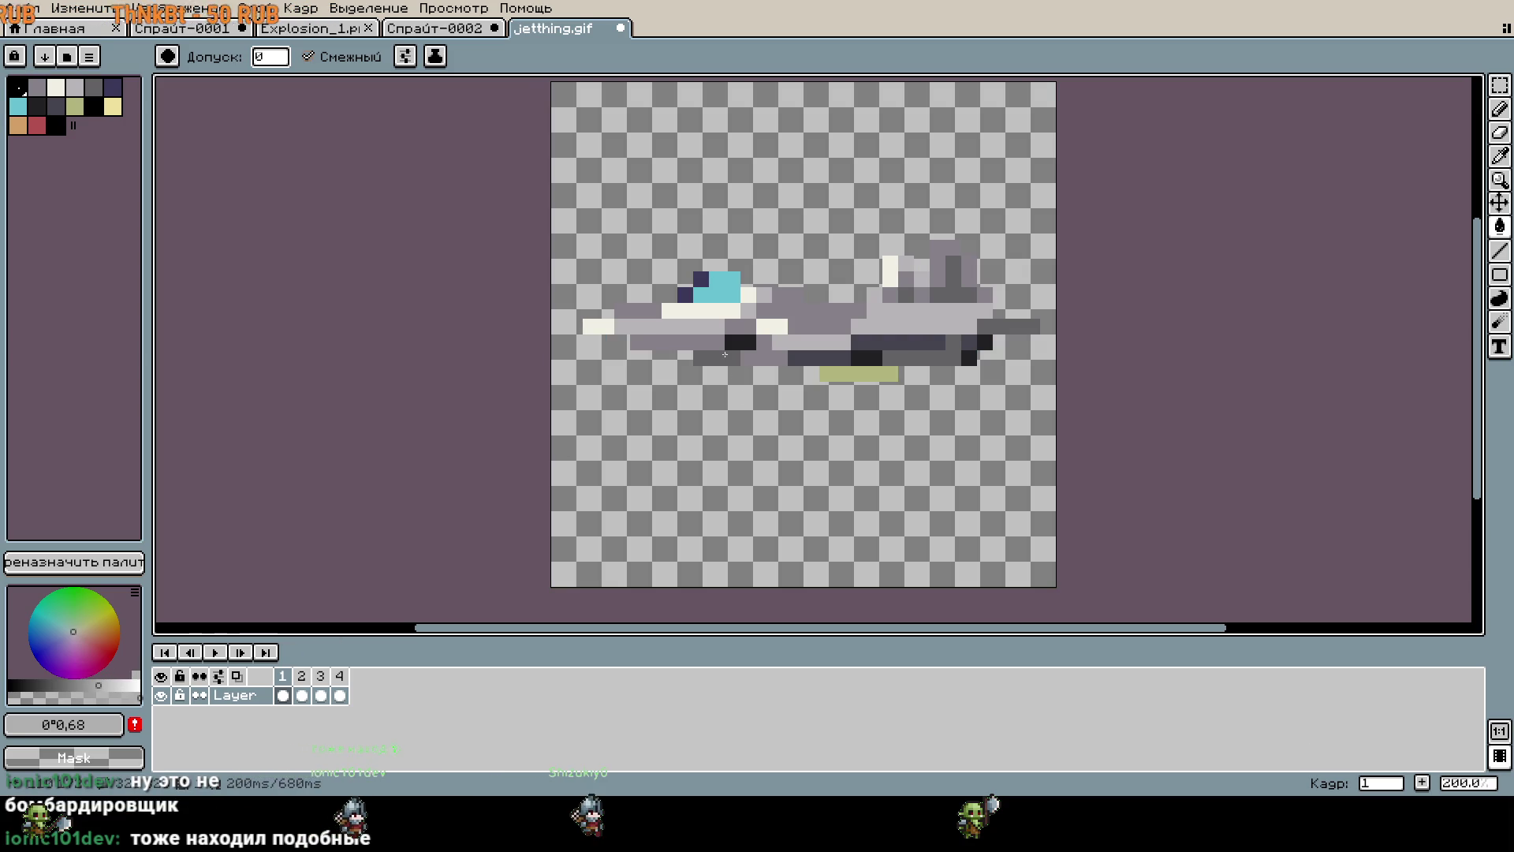
# Play the jet animation, then switch to the Explosion_1 sprite.
pyautogui.click(215, 653)
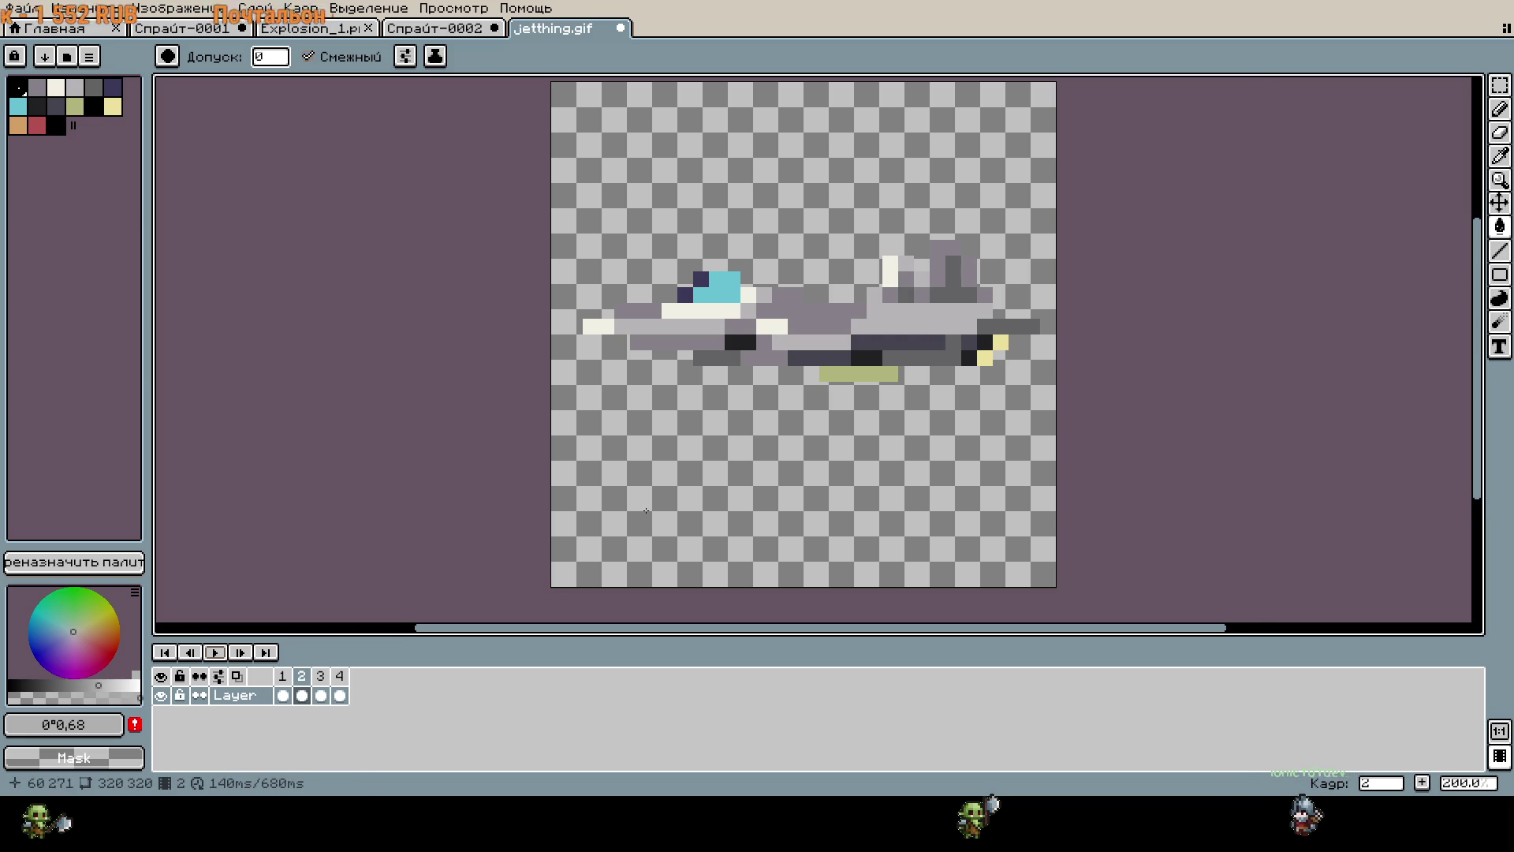
pyautogui.click(323, 27)
pyautogui.click(324, 27)
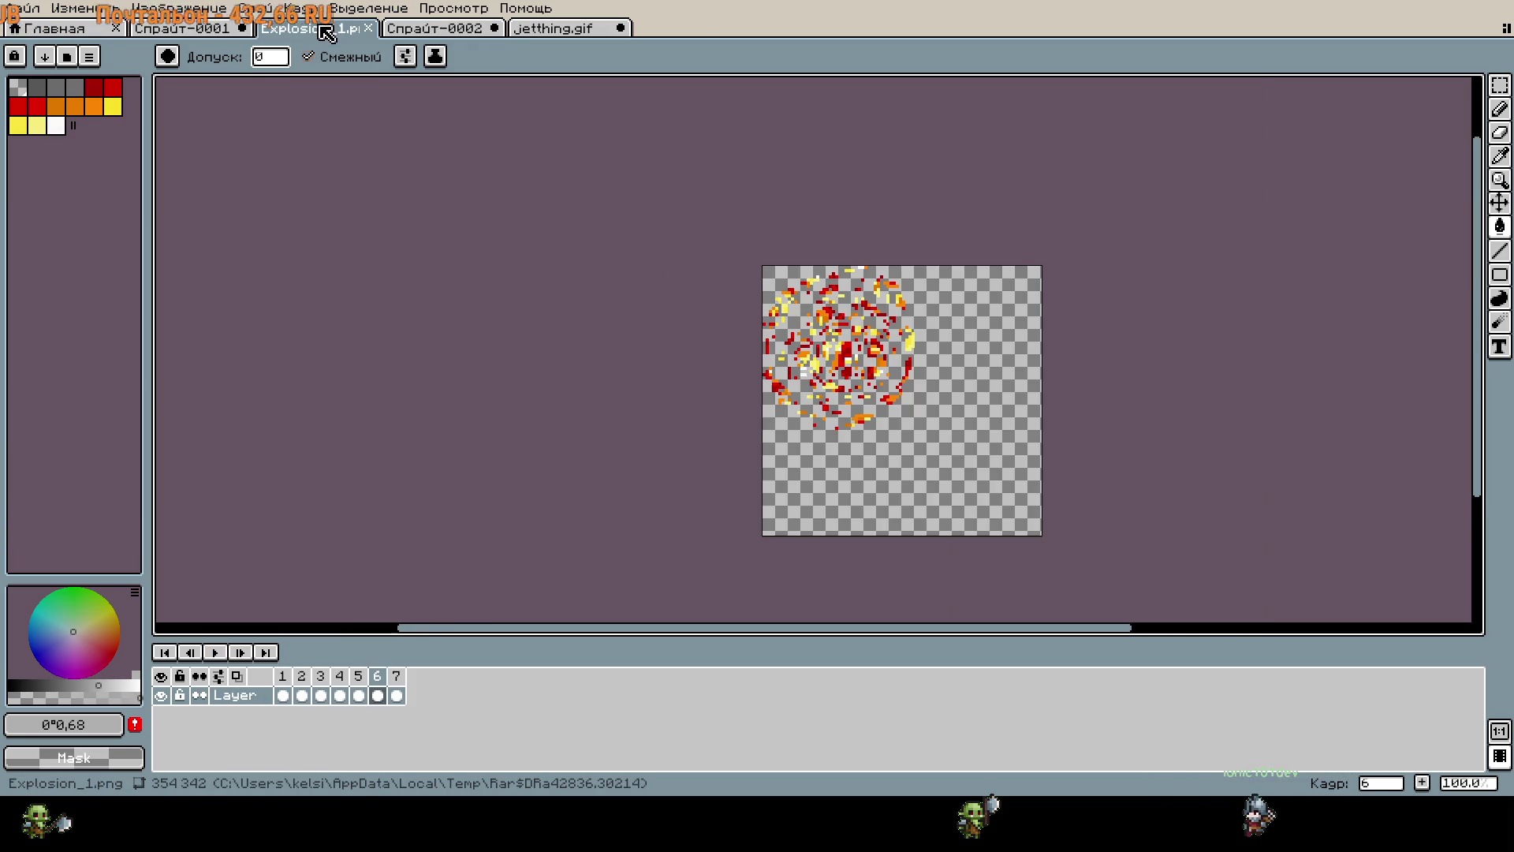
# On Спрайт-0001, add a new frame after frame 1.
pyautogui.click(182, 27)
pyautogui.hscroll(3, 740, 321)
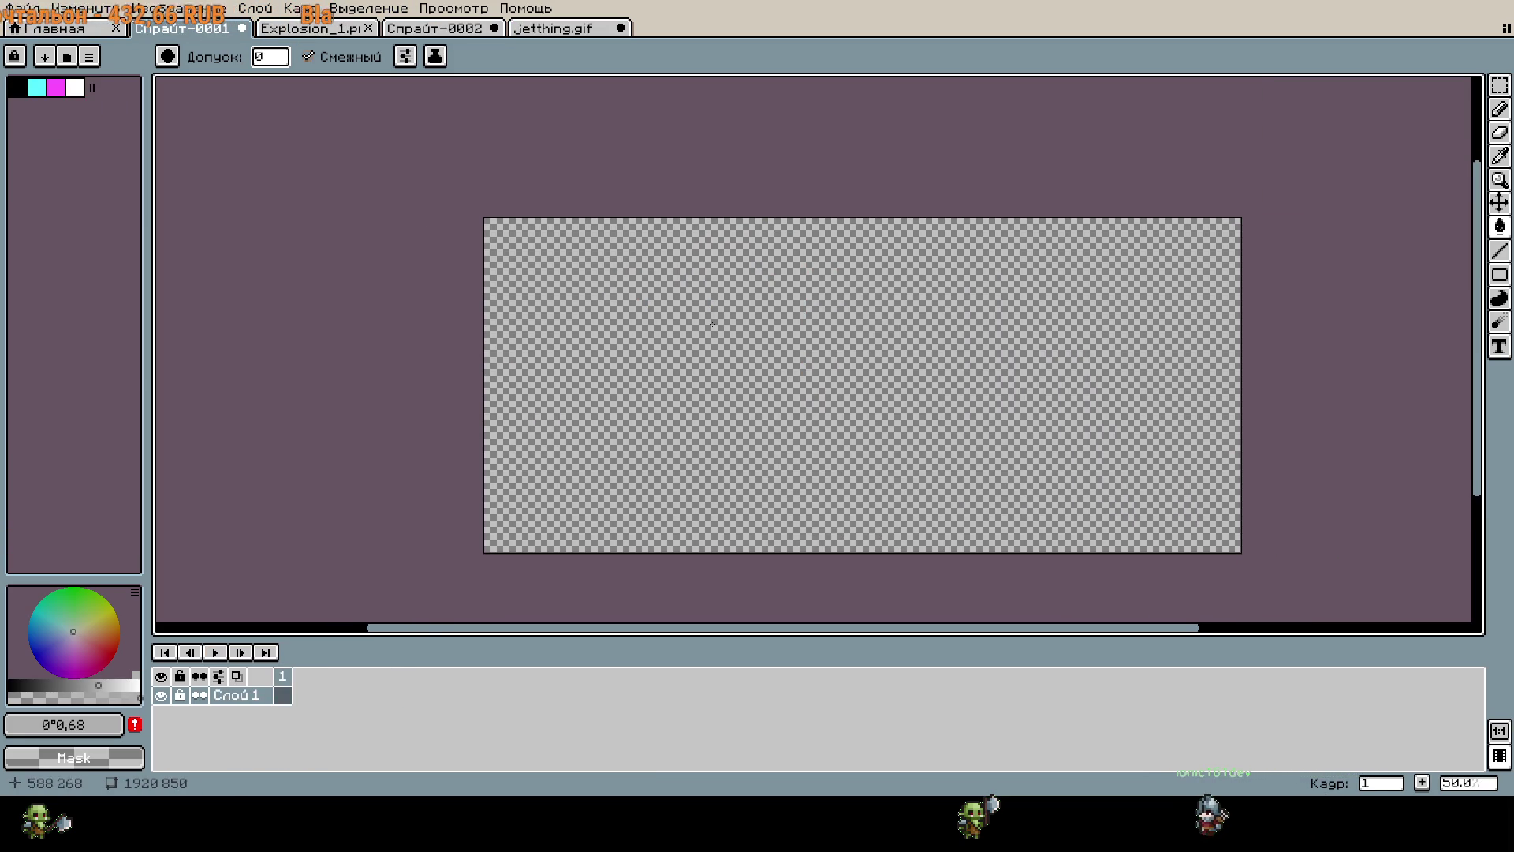
pyautogui.rightClick(282, 676)
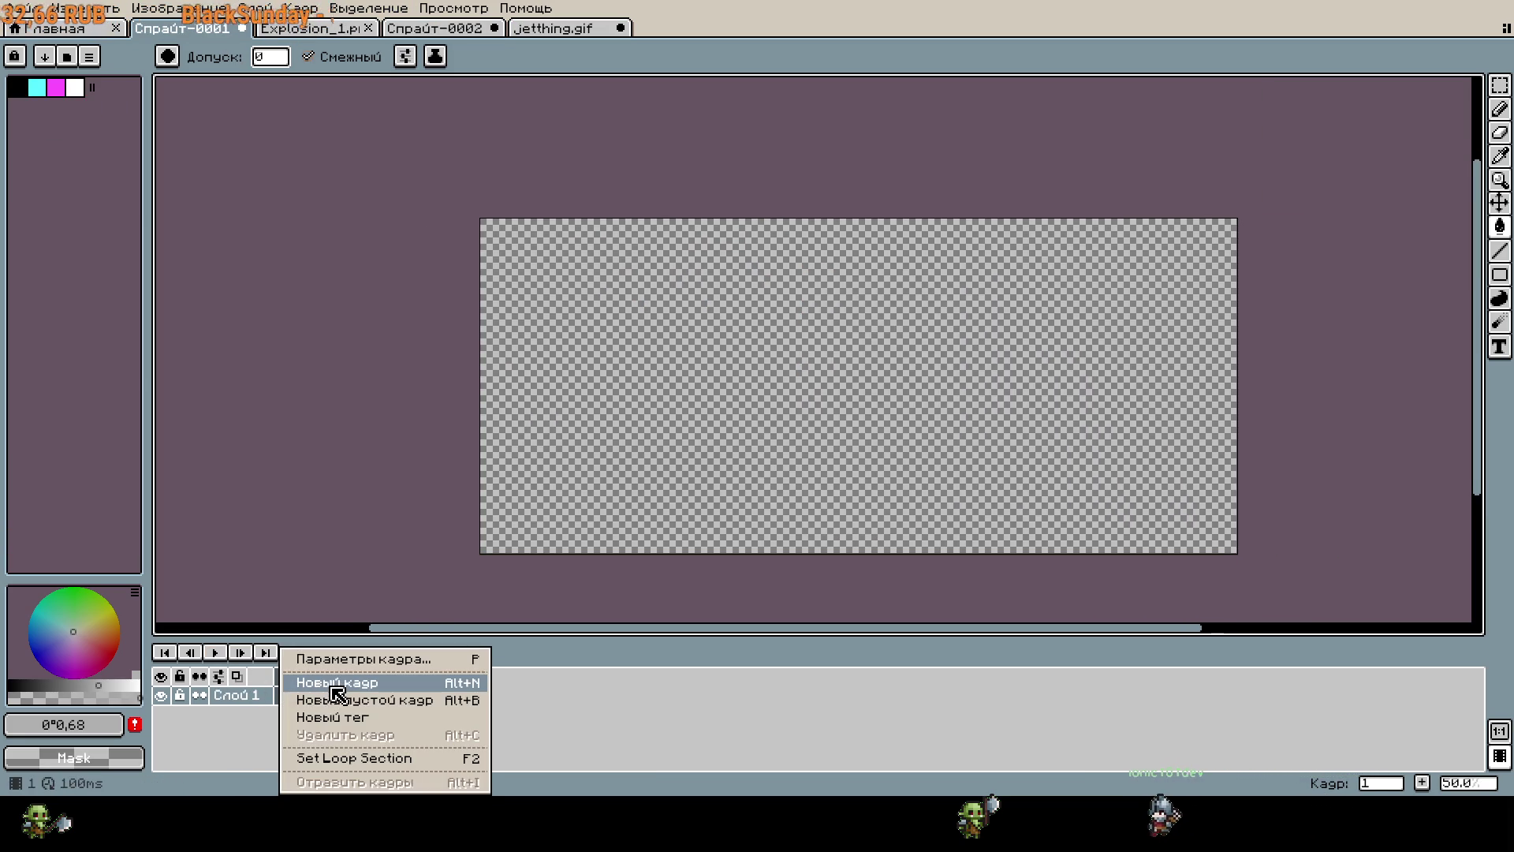
pyautogui.click(333, 683)
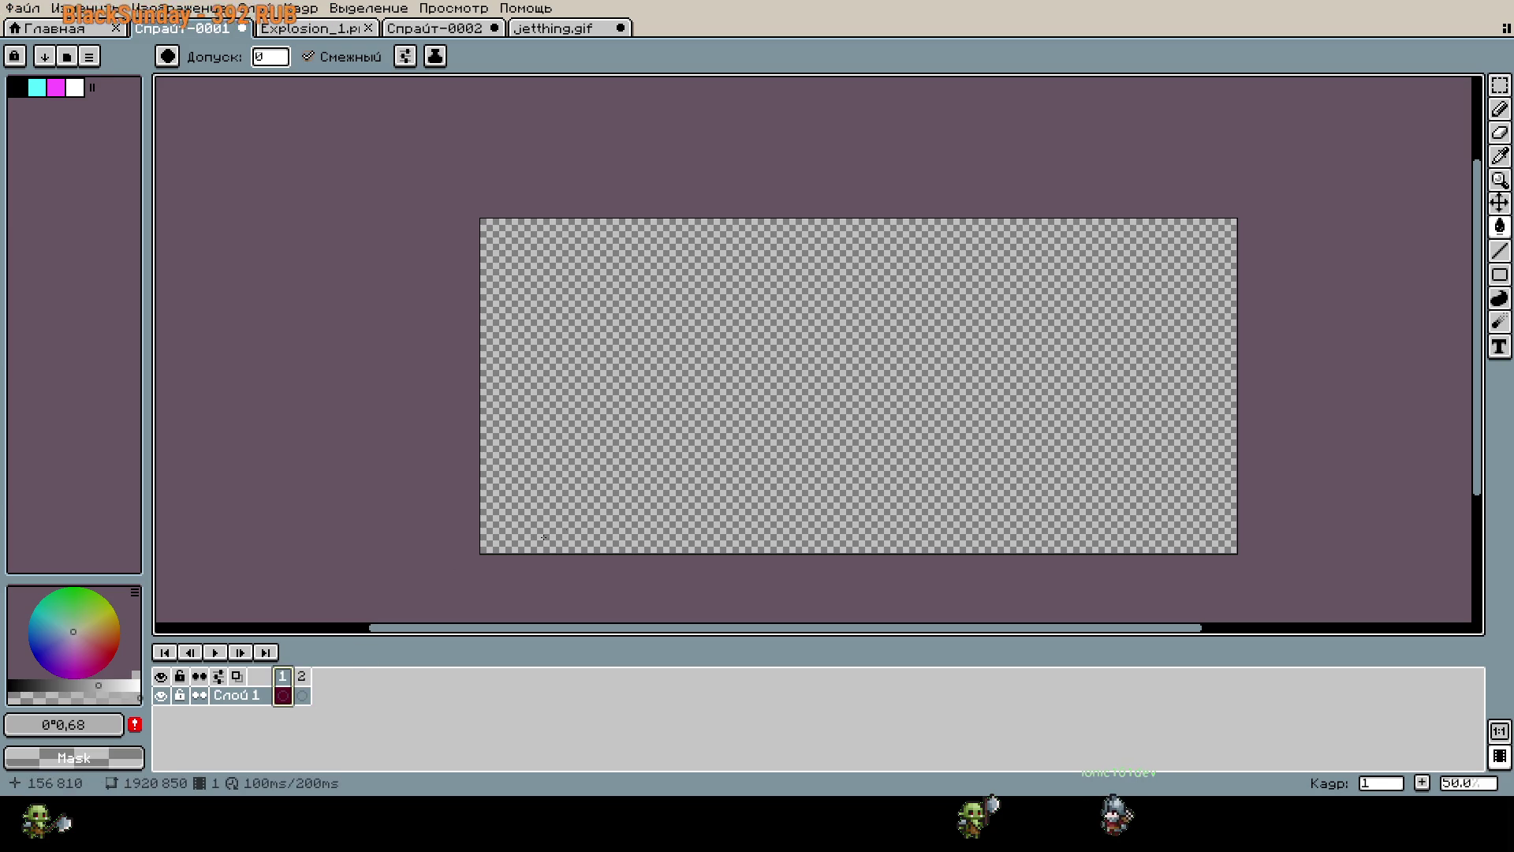
# Bucket-fill frame 1's canvas white and set the Pencil brush to 41px.
pyautogui.click(702, 426)
pyautogui.click(75, 89)
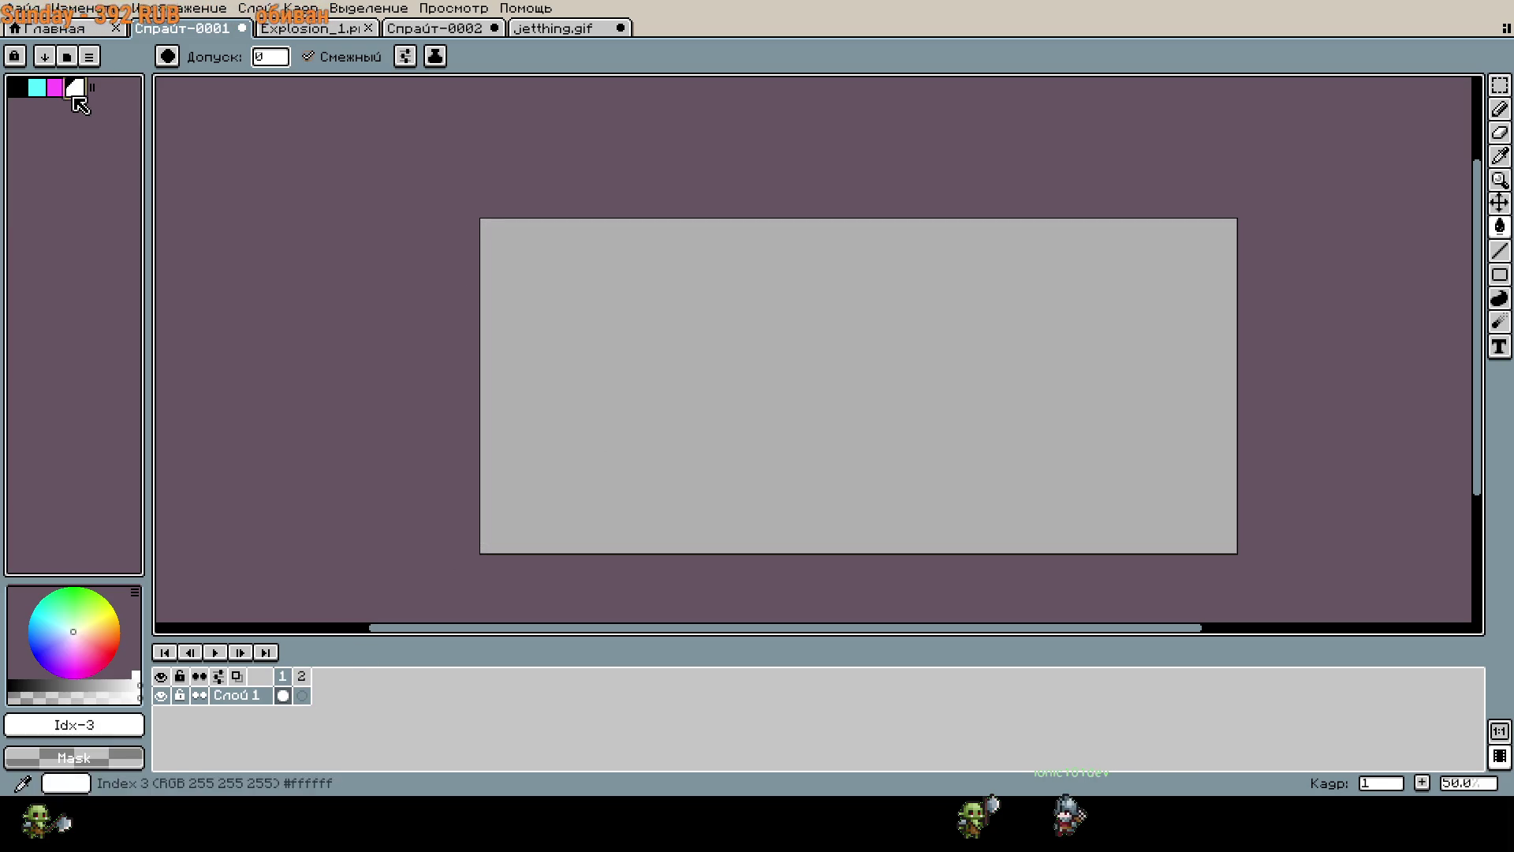
pyautogui.click(621, 451)
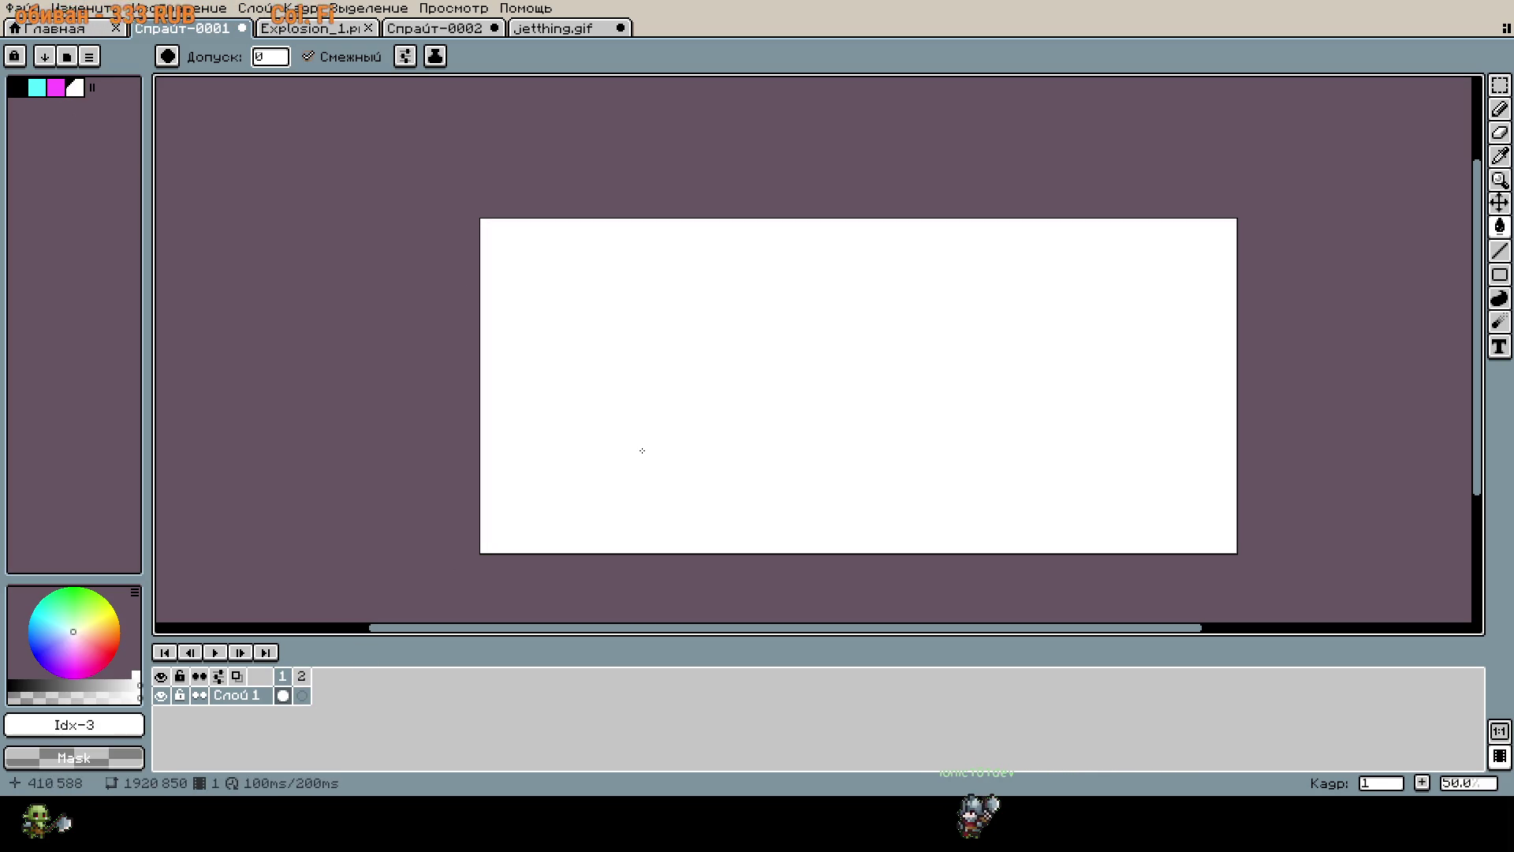
pyautogui.press('b')
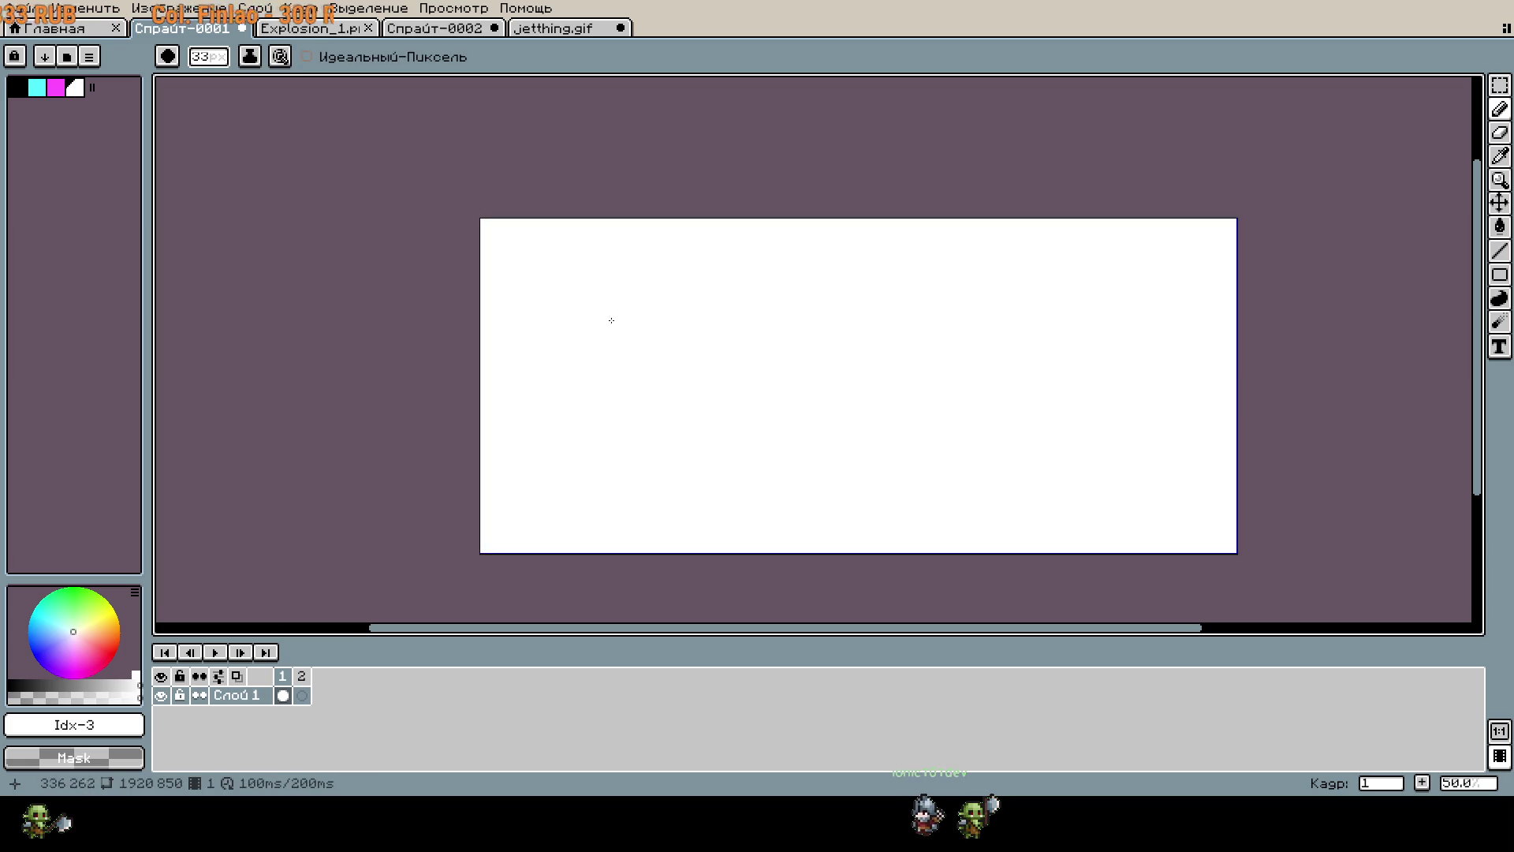
pyautogui.scroll(2, 622, 326)
pyautogui.scroll(-1, 619, 309)
pyautogui.press('+')
pyautogui.press('+')
pyautogui.press('+')
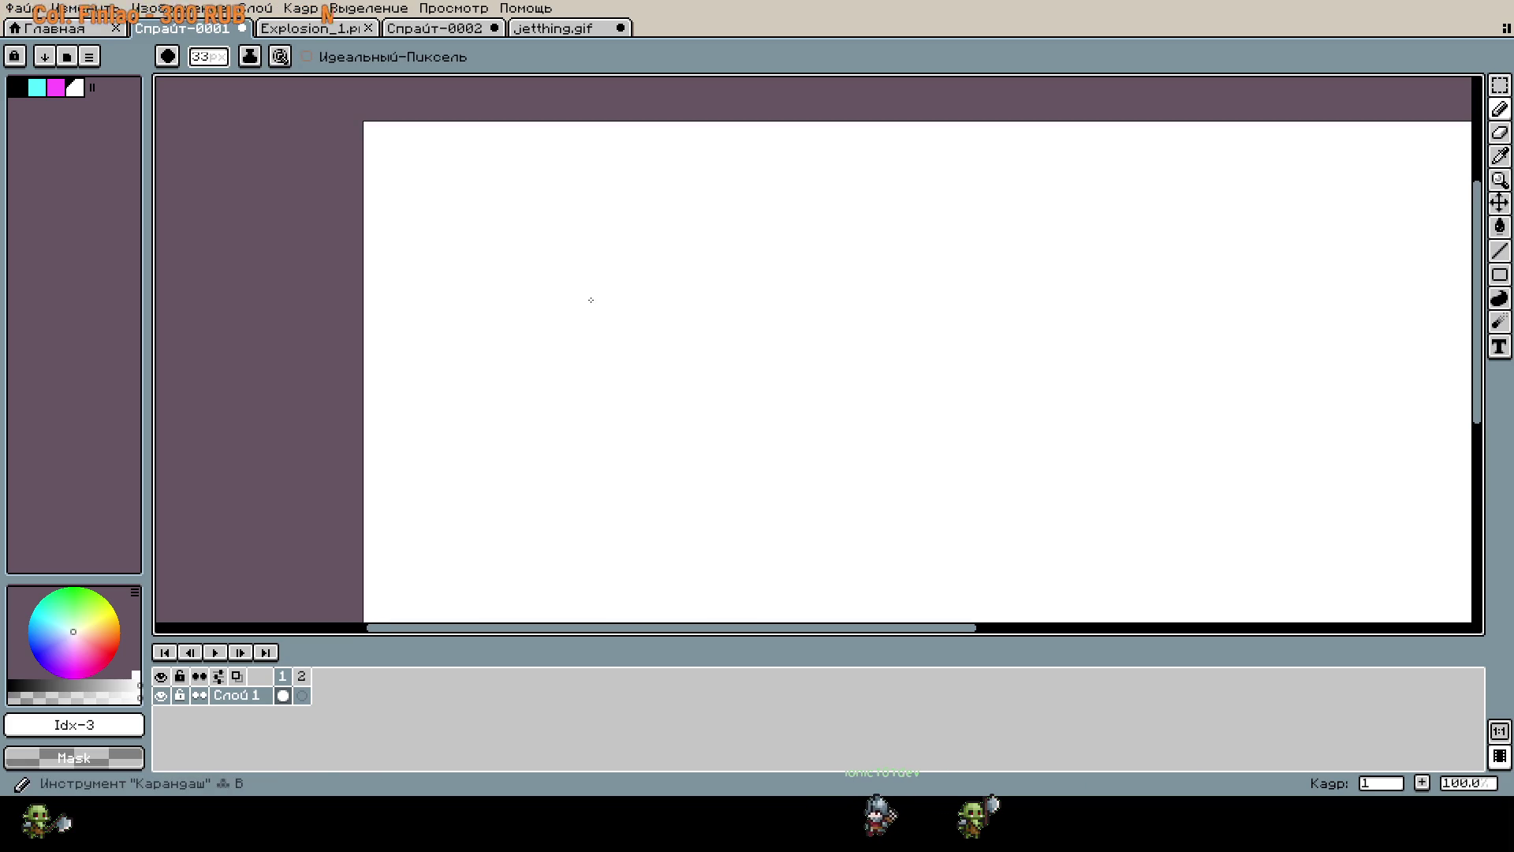
# Erase a wavy transparent band along the top of the white canvas.
pyautogui.moveTo(414, 179)
pyautogui.mouseDown()
pyautogui.moveTo(395, 149)
pyautogui.moveTo(365, 165)
pyautogui.moveTo(370, 229)
pyautogui.moveTo(433, 137)
pyautogui.moveTo(1463, 138)
pyautogui.moveTo(1450, 175)
pyautogui.mouseUp()
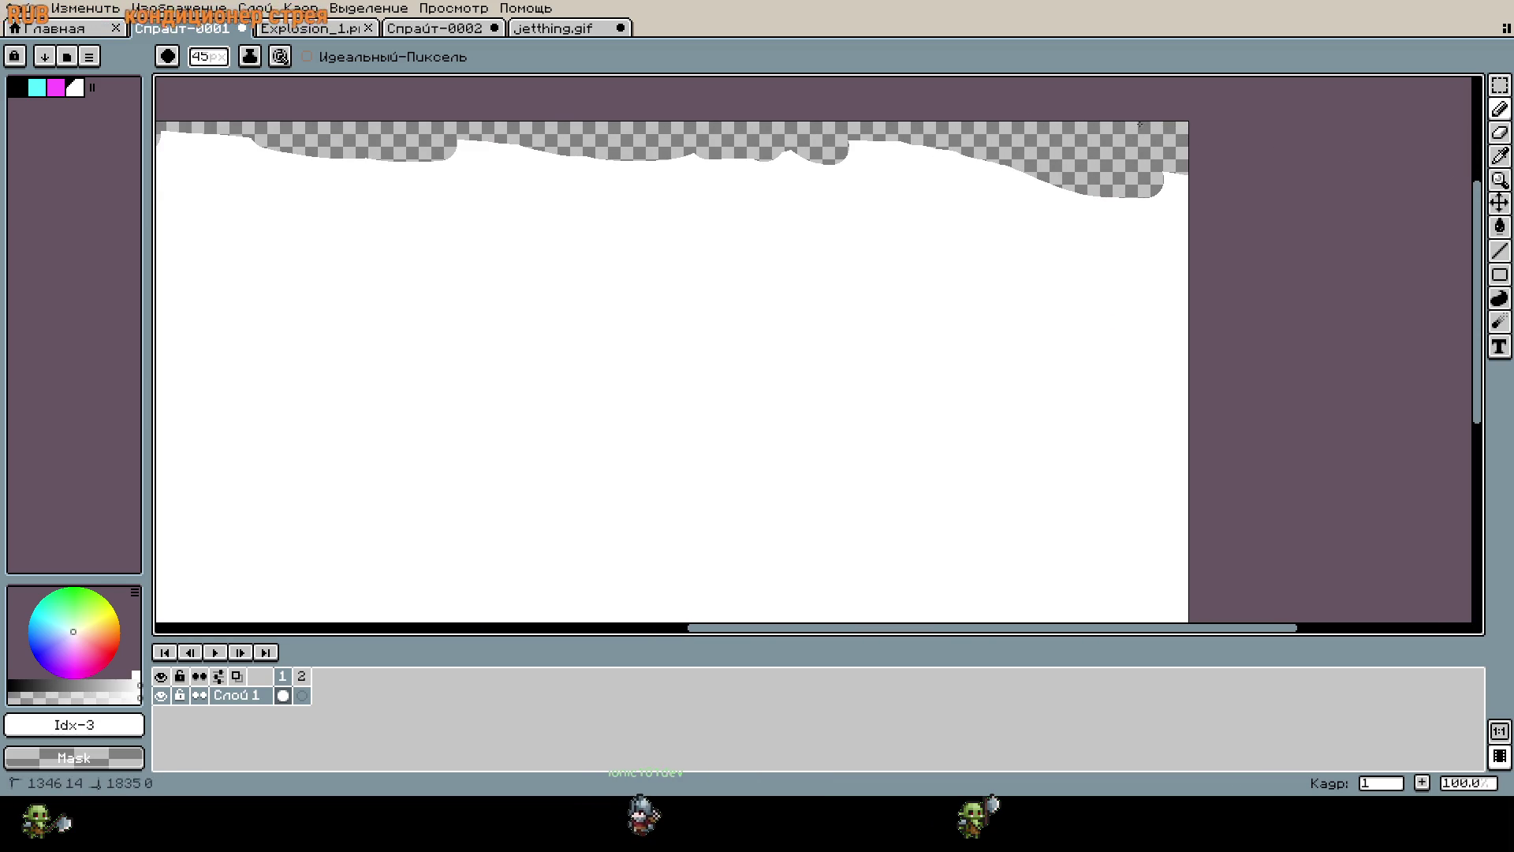
pyautogui.scroll(-2, 602, 242)
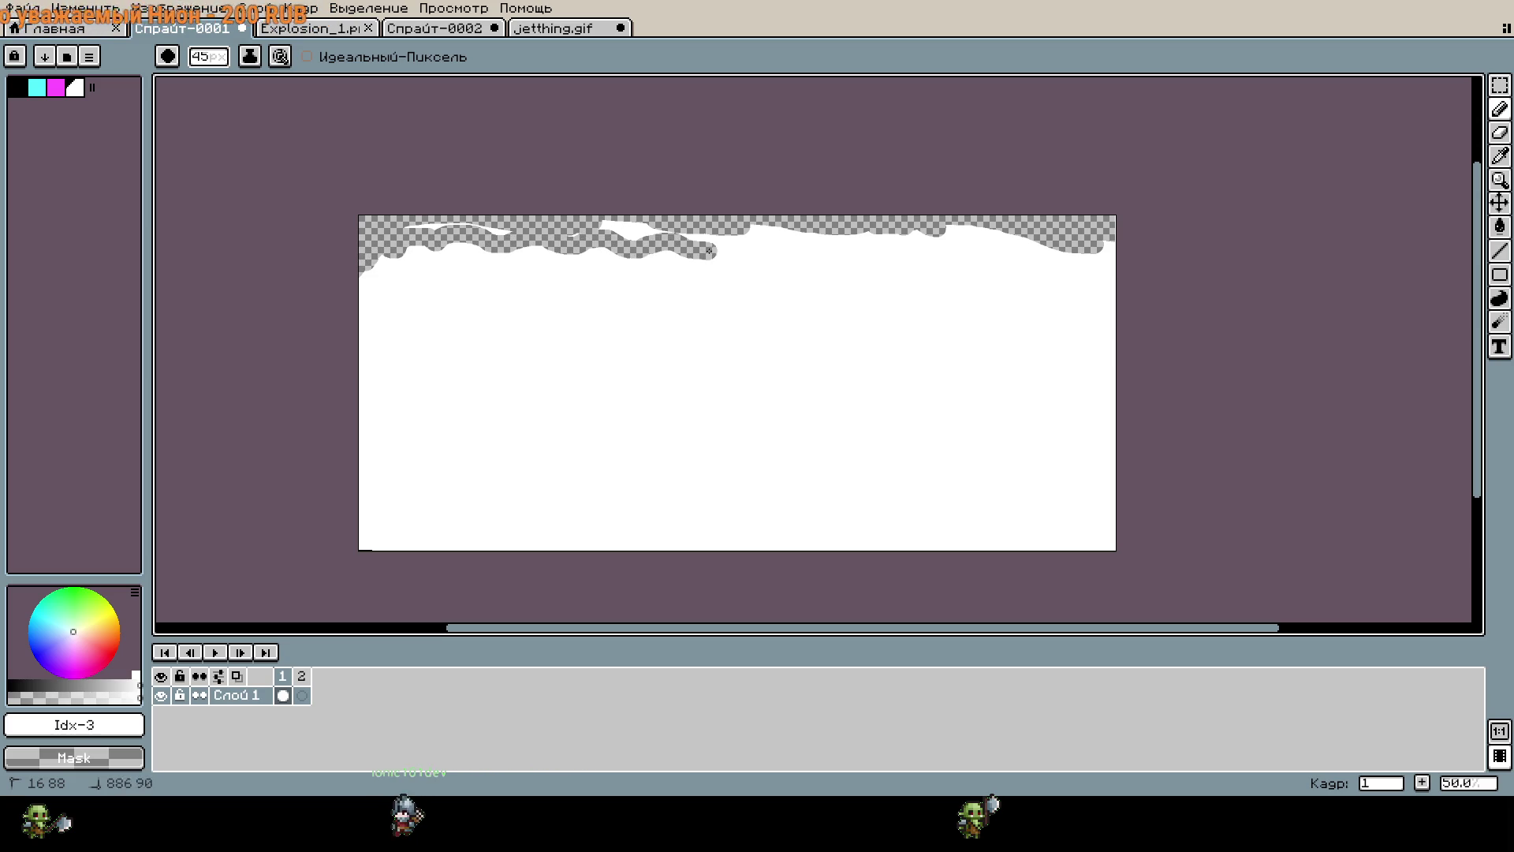
pyautogui.moveTo(898, 261); pyautogui.dragTo(962, 274)
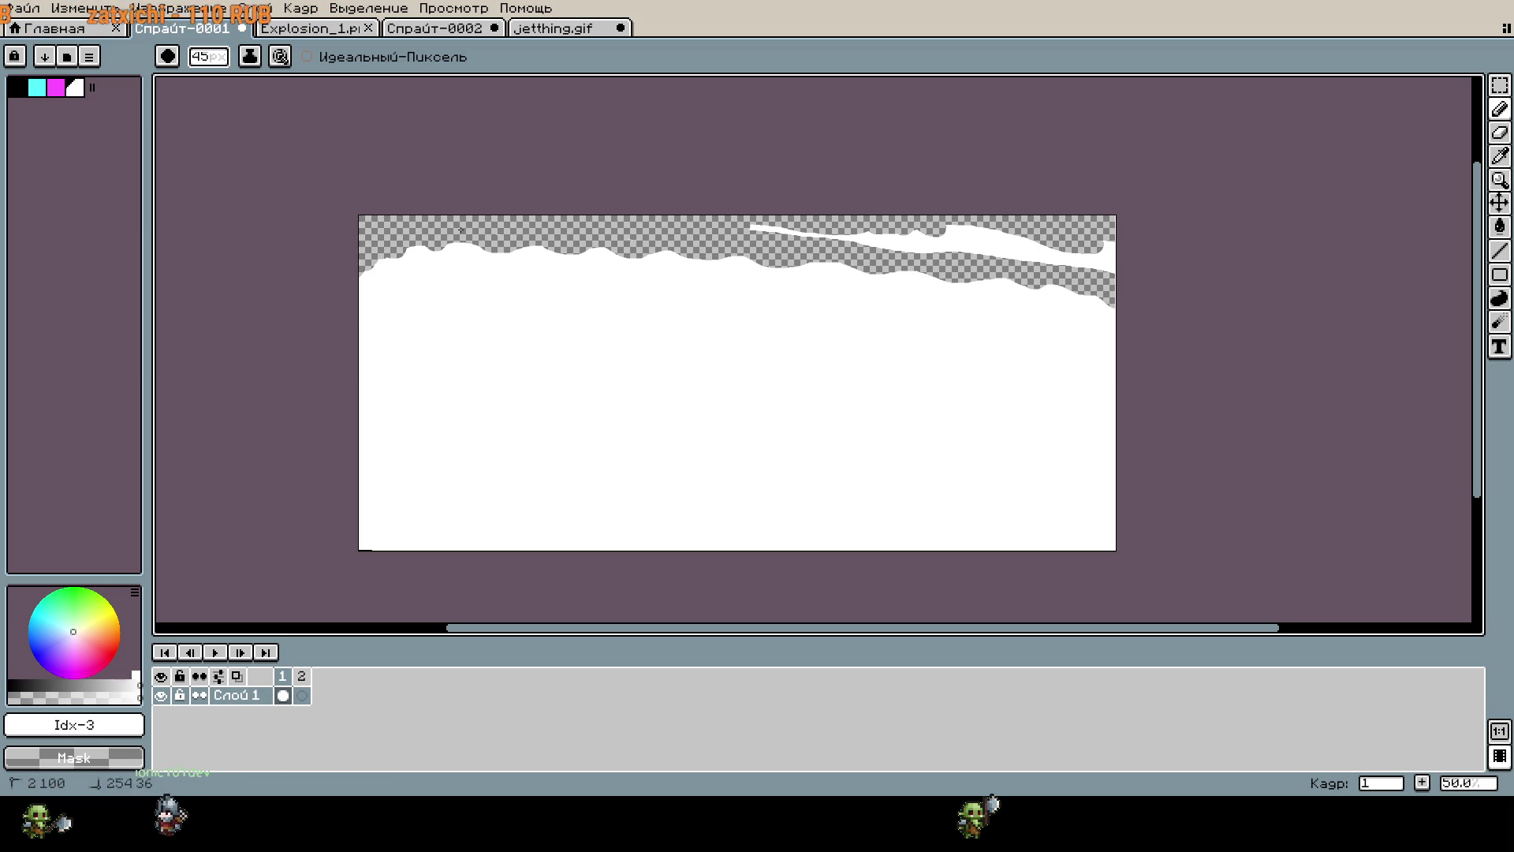
pyautogui.moveTo(888, 241); pyautogui.dragTo(1118, 258)
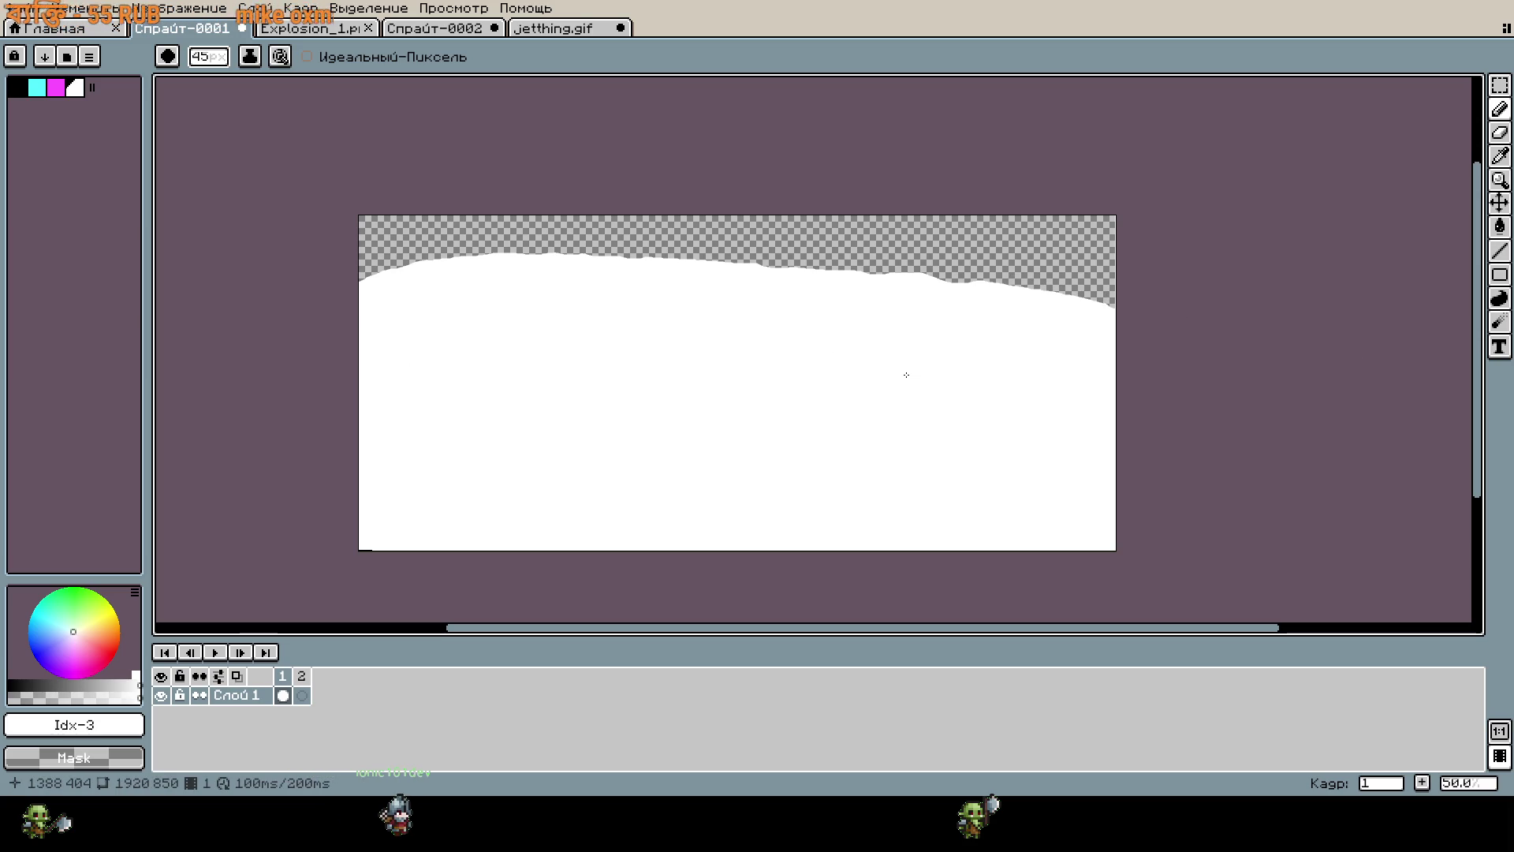
# Try shifting the white terrain down and left, then undo the move.
pyautogui.scroll(2, 655, 293)
pyautogui.press('v')
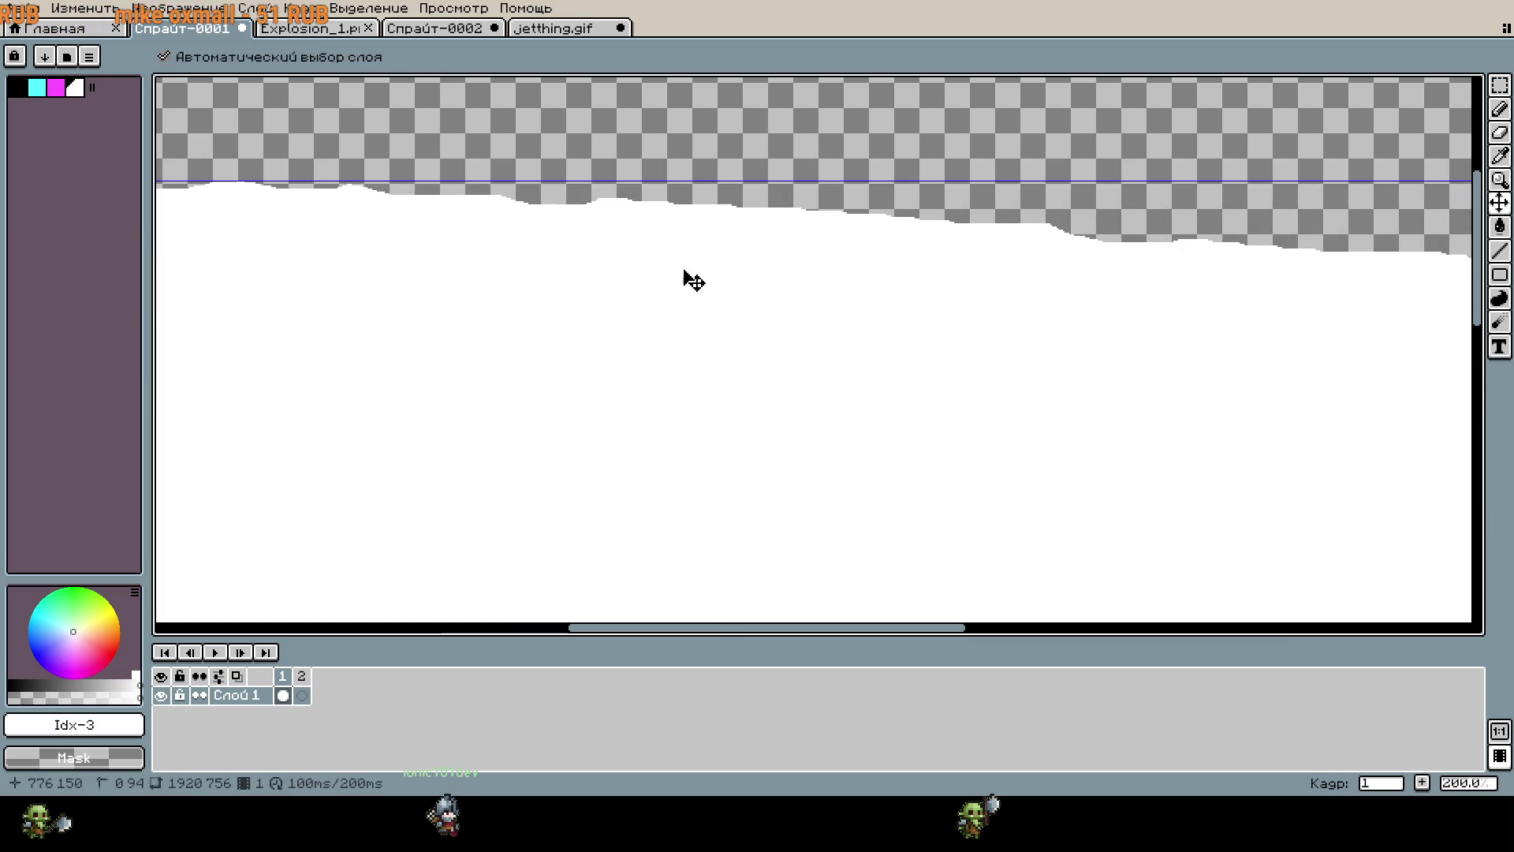
pyautogui.press('b')
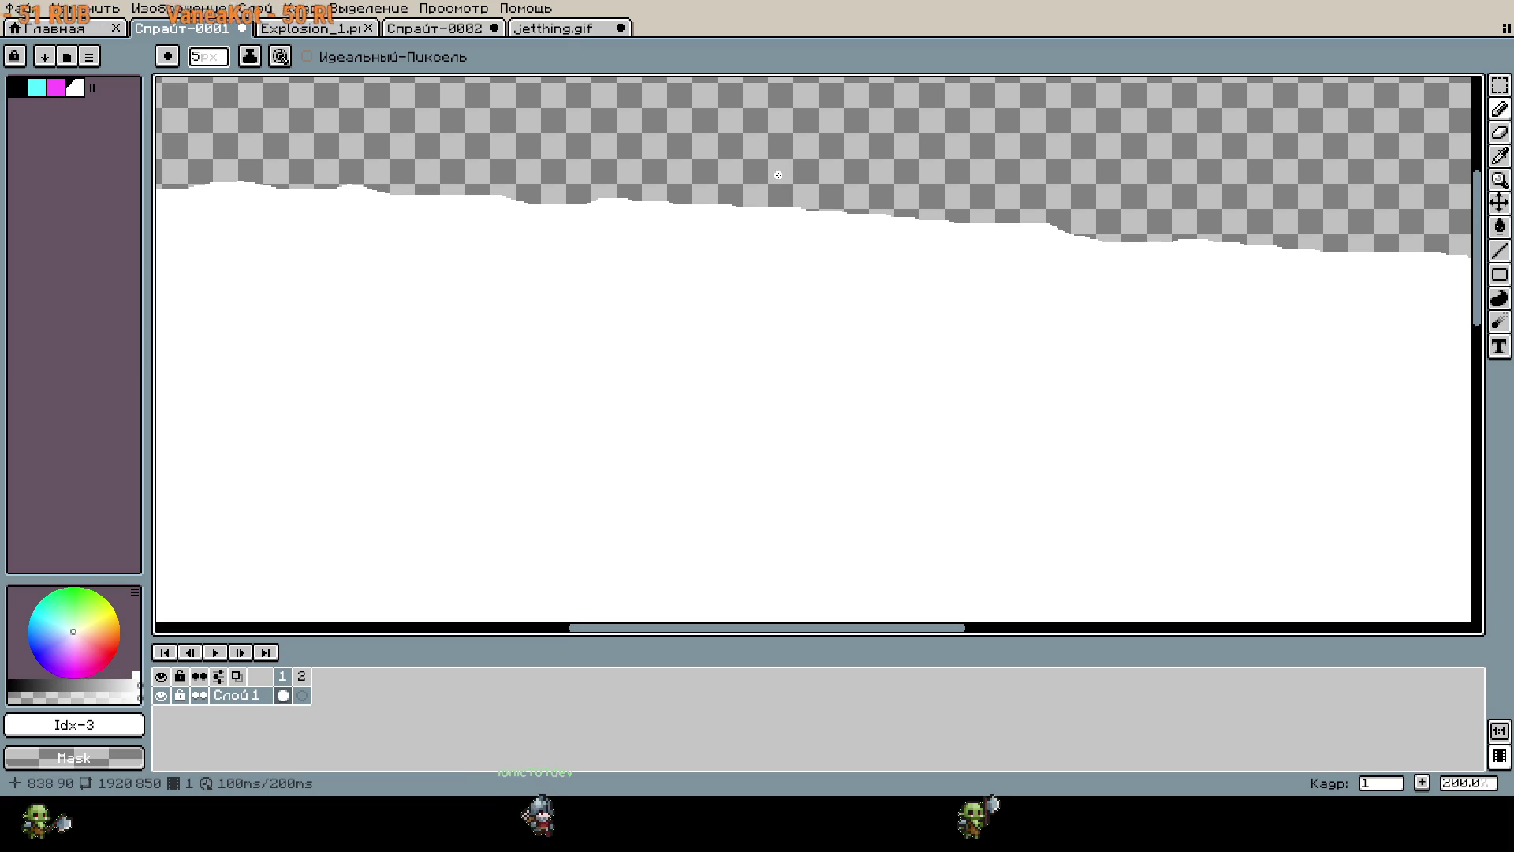
pyautogui.press('v')
pyautogui.moveTo(807, 183); pyautogui.dragTo(773, 235)
pyautogui.hotkey('ctrl', 'z')
pyautogui.press('b')
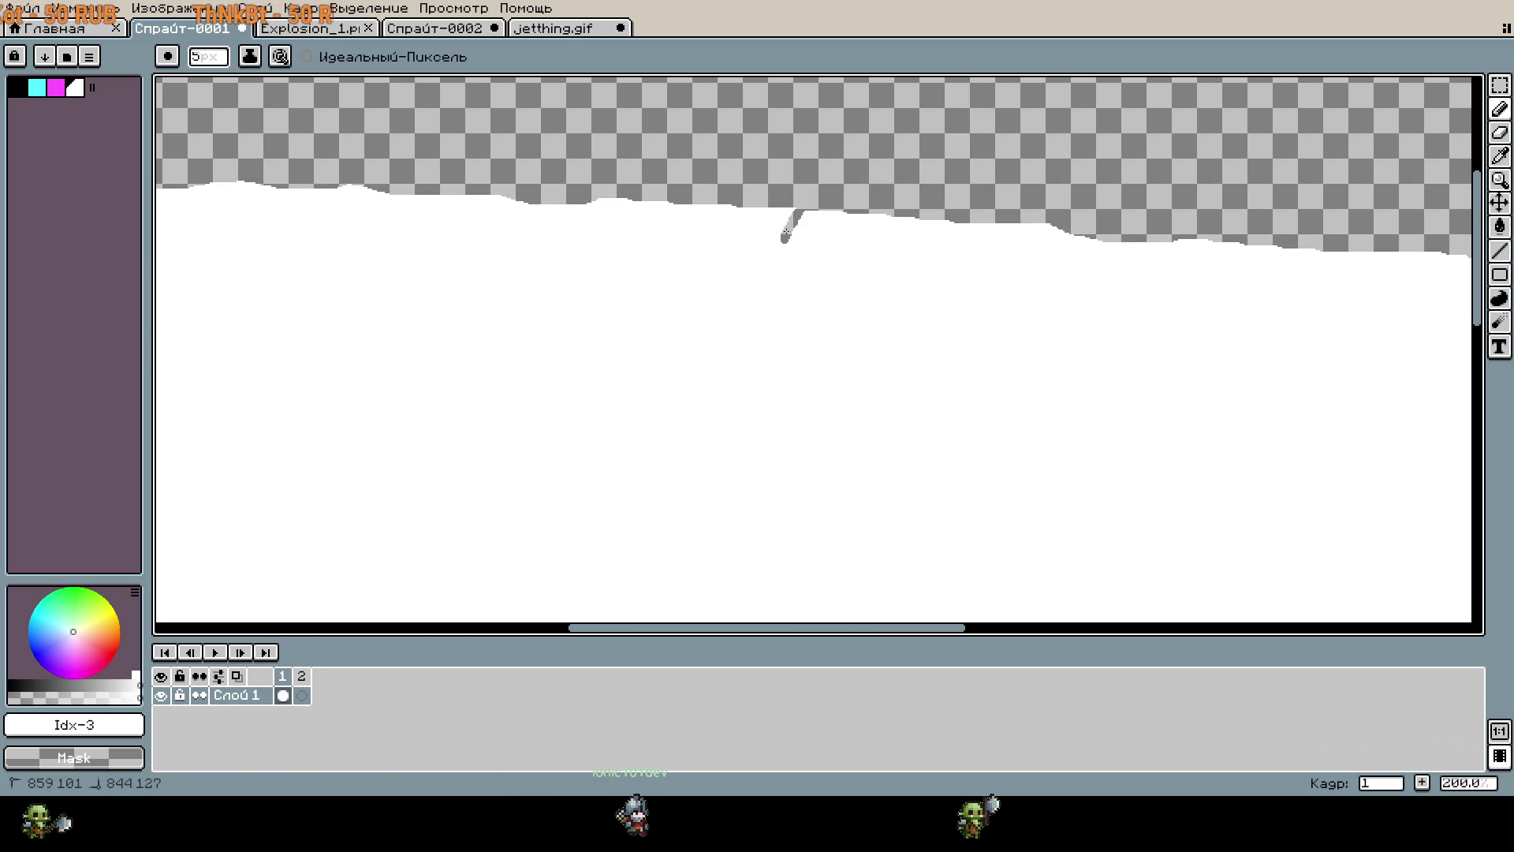
# Paint a short grey stroke on the white area, then undo it.
pyautogui.moveTo(710, 247)
pyautogui.mouseDown()
pyautogui.moveTo(832, 255)
pyautogui.moveTo(810, 211)
pyautogui.moveTo(776, 225)
pyautogui.mouseUp()
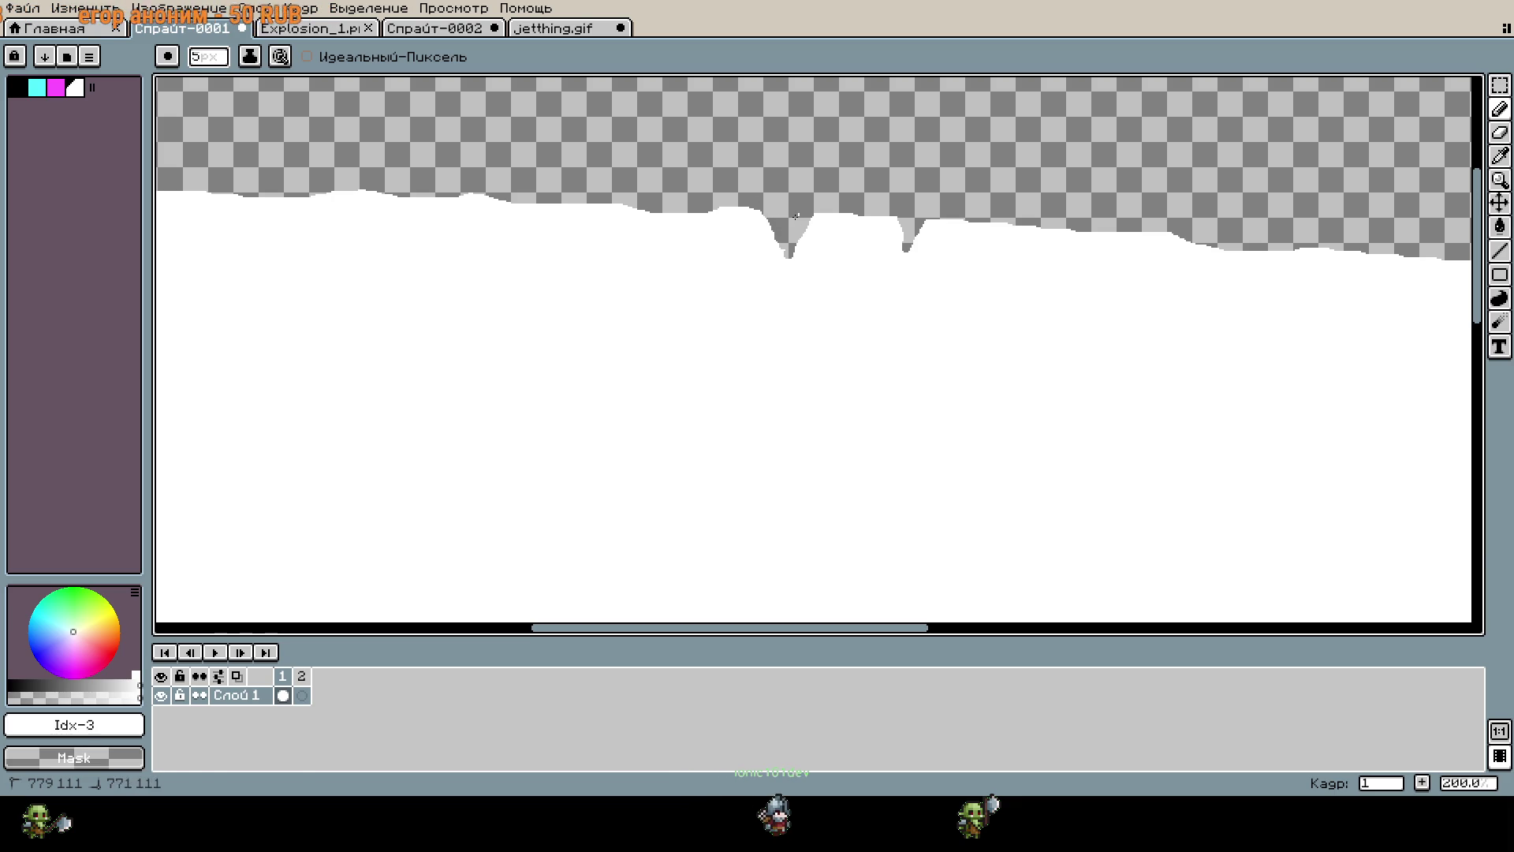
pyautogui.scroll(-4, 770, 209)
pyautogui.scroll(1, 770, 211)
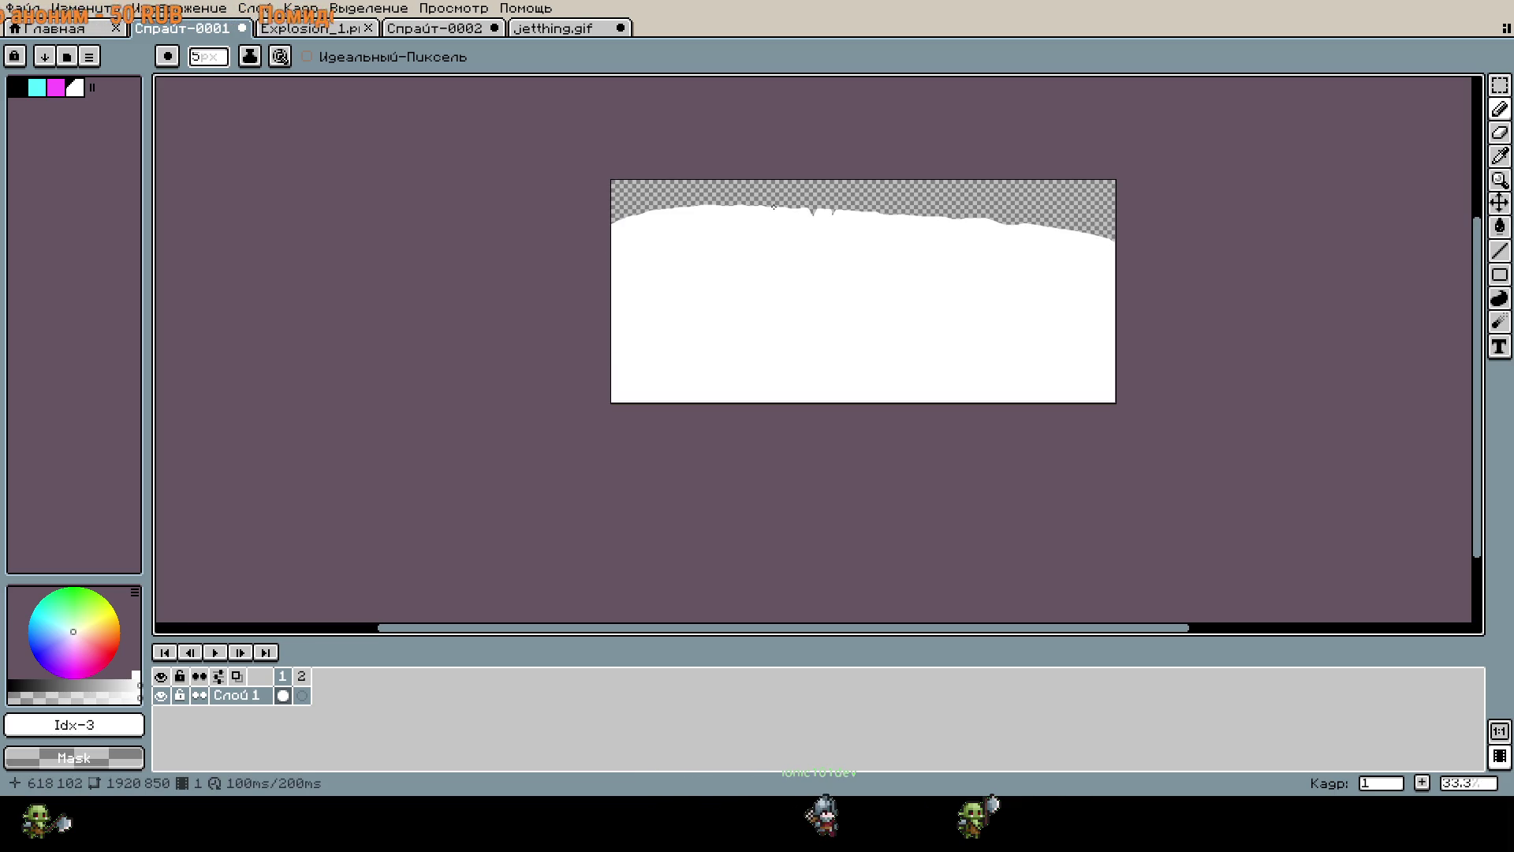
pyautogui.scroll(4, 773, 209)
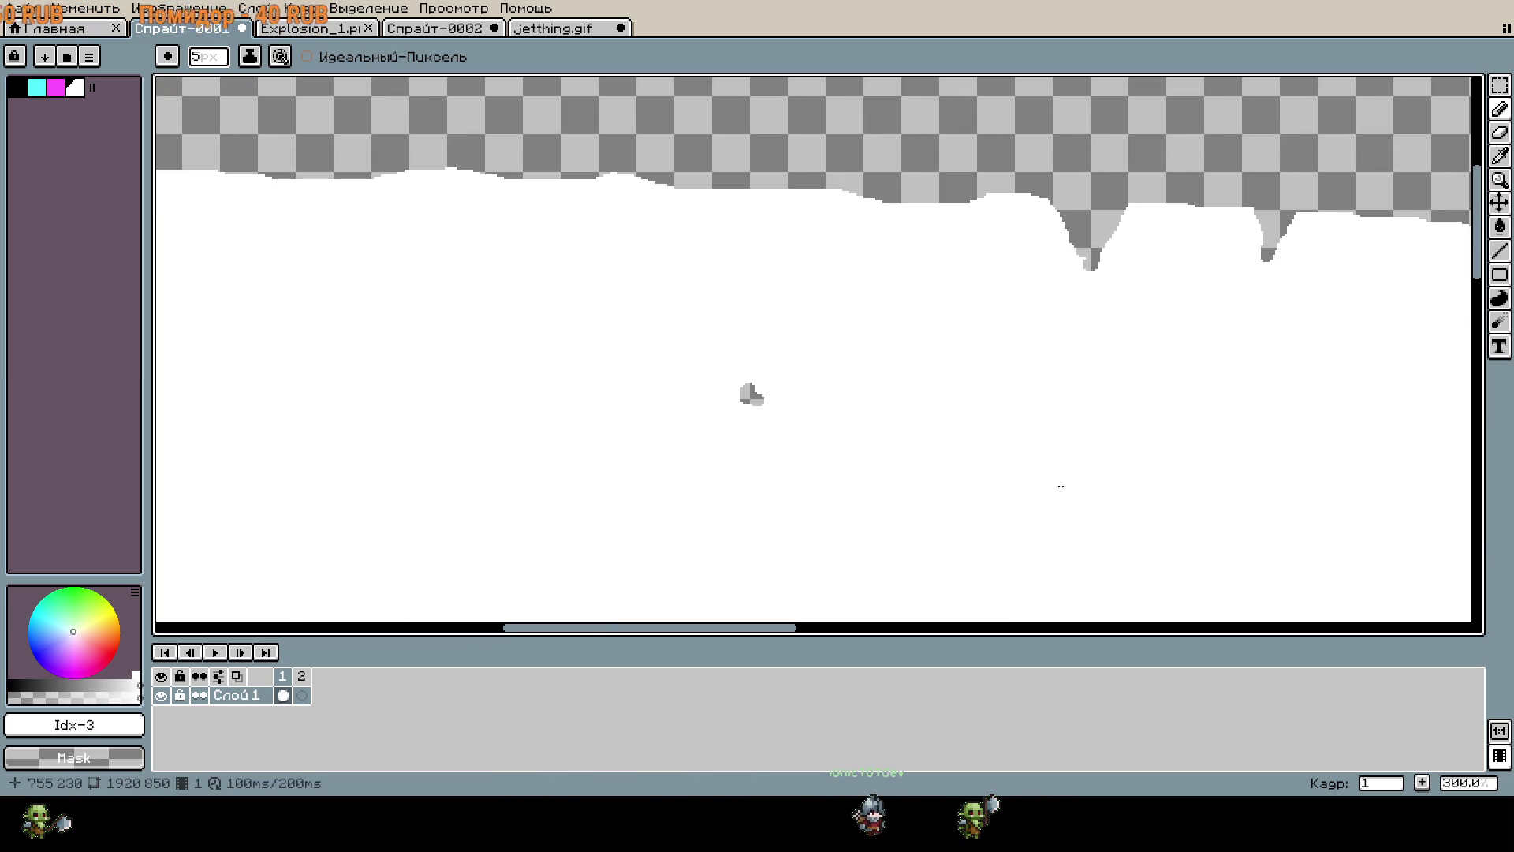
pyautogui.scroll(-1, 554, 308)
pyautogui.scroll(1, 937, 352)
pyautogui.moveTo(936, 352); pyautogui.dragTo(976, 363)
pyautogui.scroll(-1, 1008, 305)
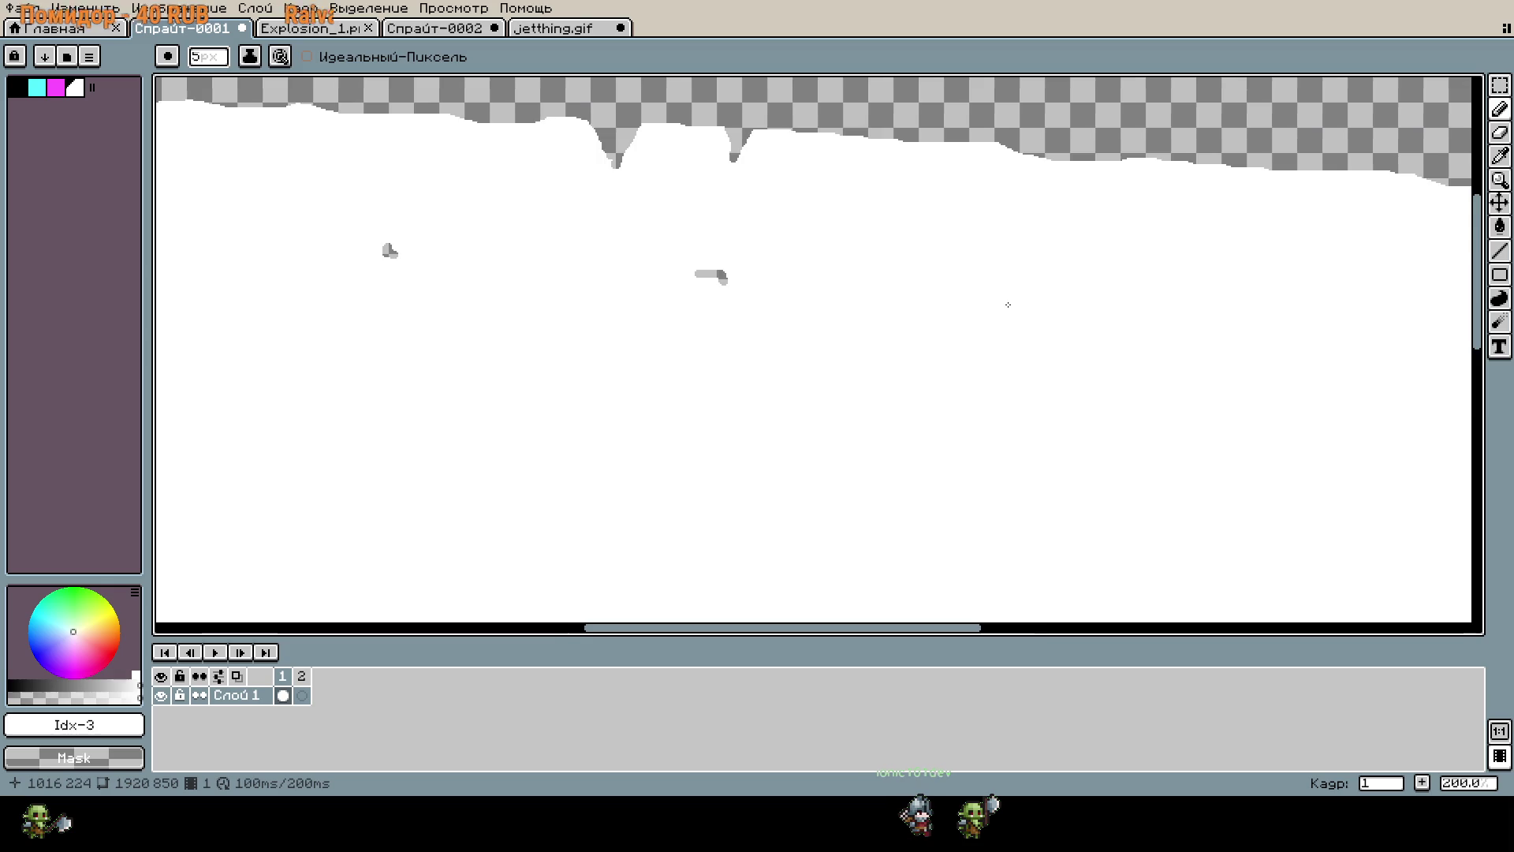
pyautogui.scroll(-1, 1008, 305)
pyautogui.scroll(-1, 1010, 307)
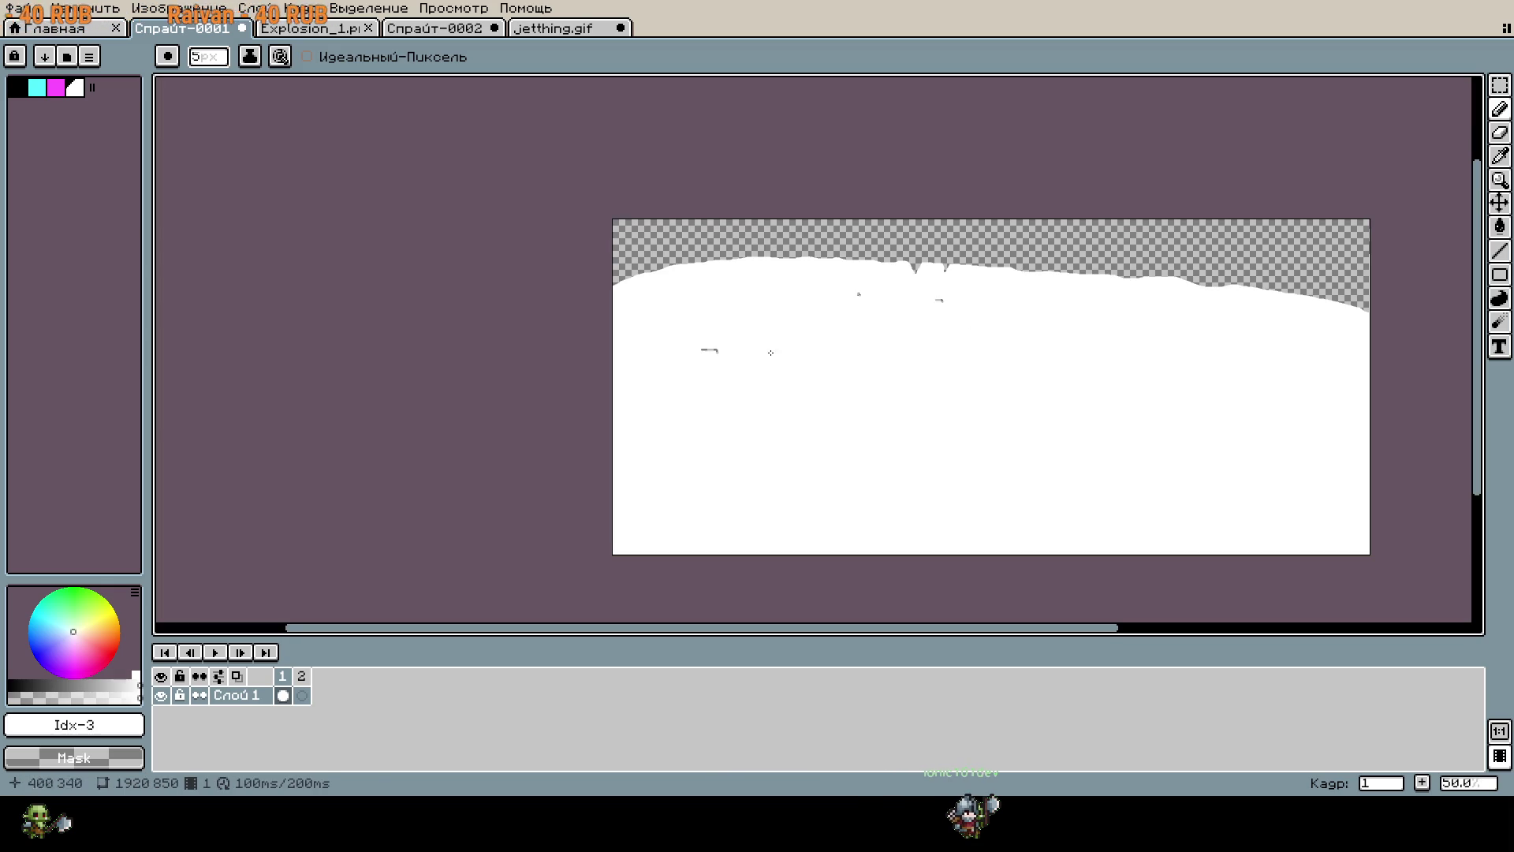
pyautogui.hotkey('ctrl', 'z')
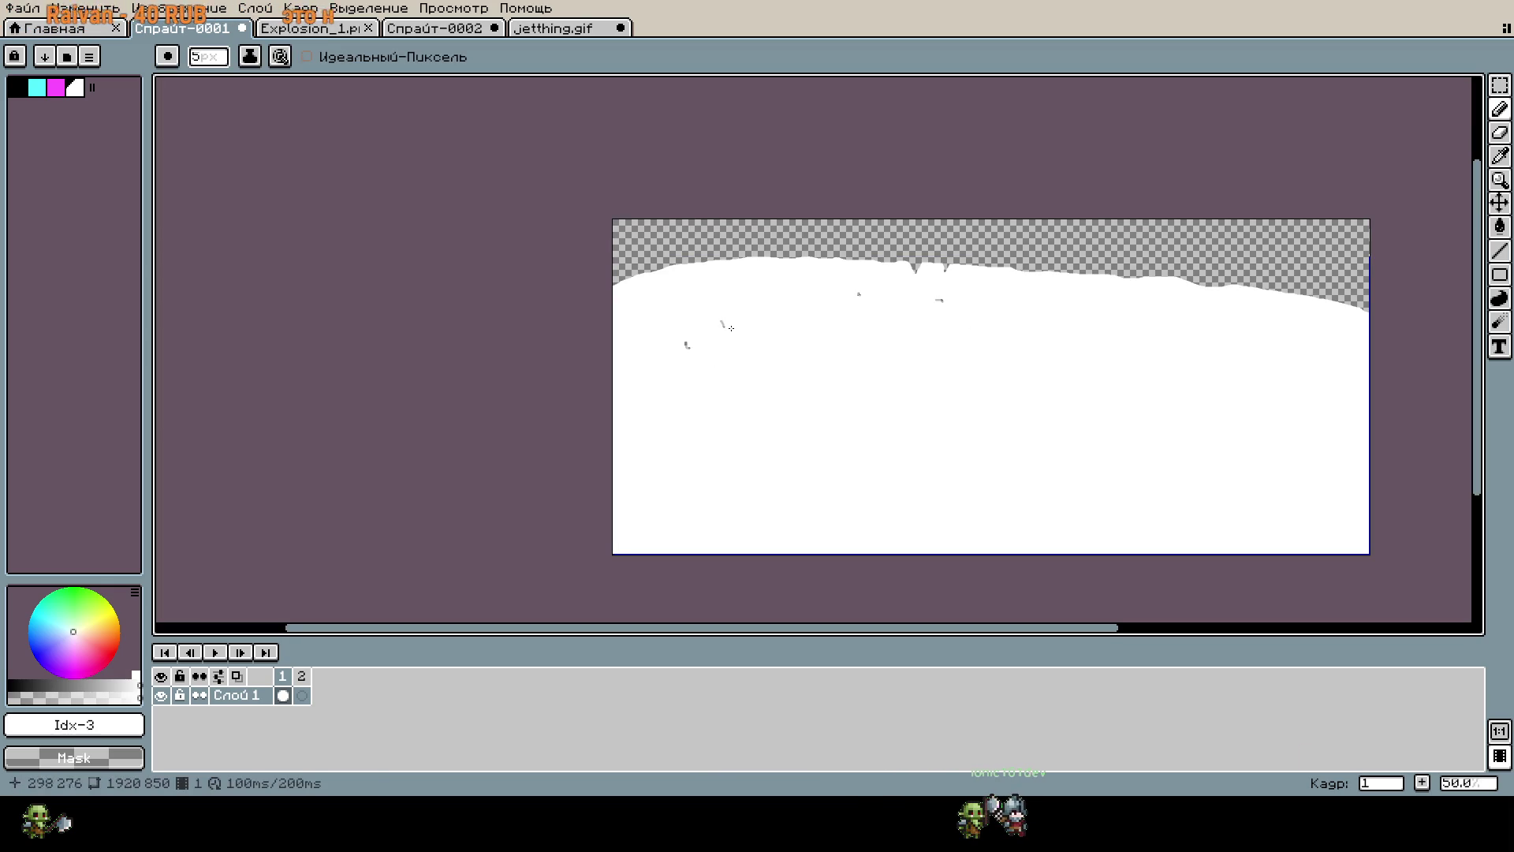
# Dot grey specks on the white ground, undo two, and add a grey diagonal stroke.
pyautogui.click(961, 342)
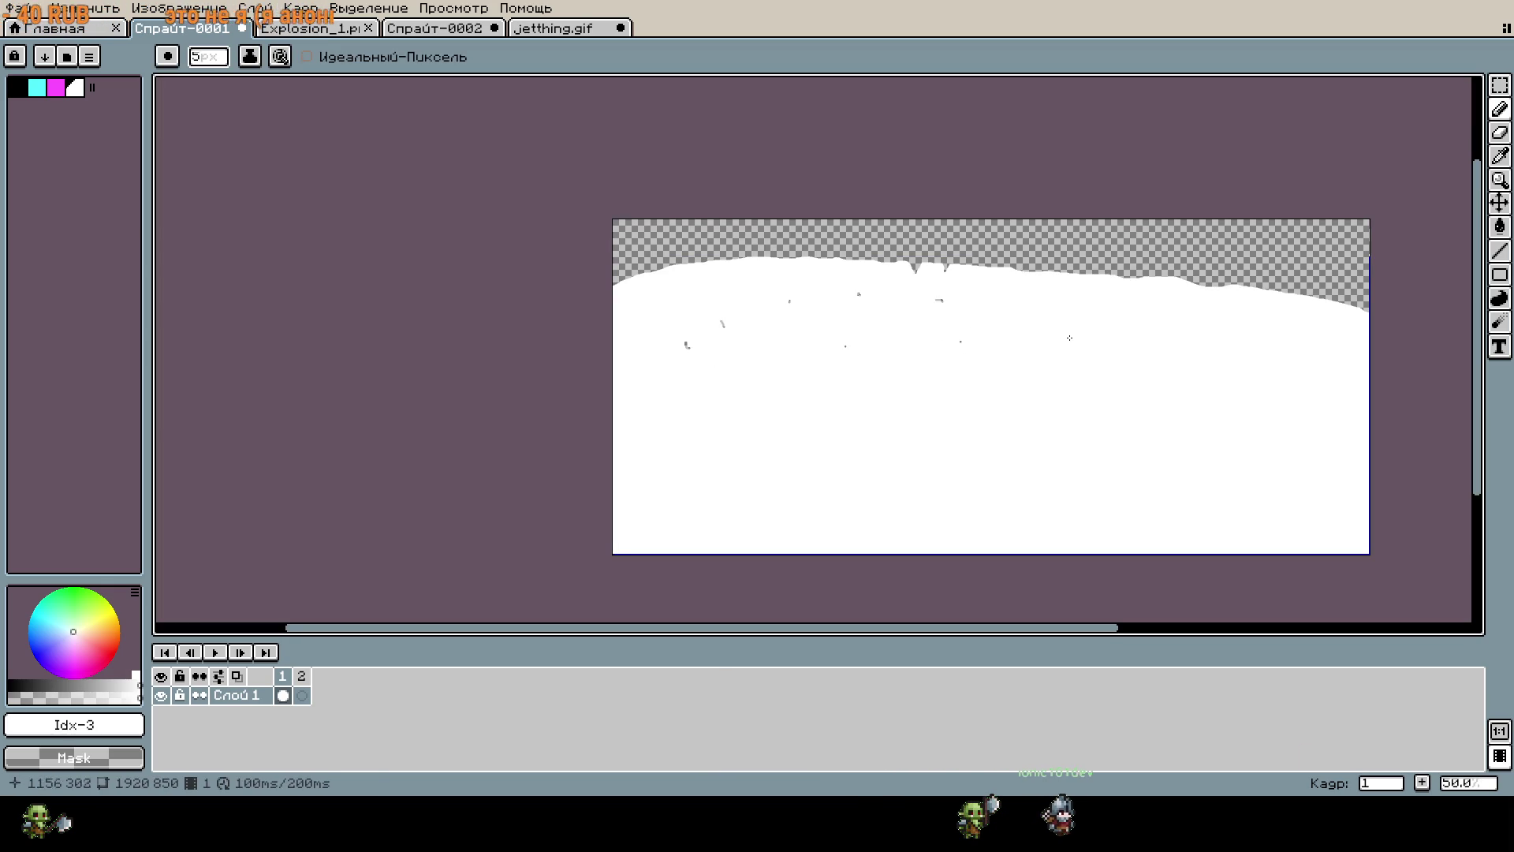
pyautogui.click(1195, 378)
pyautogui.click(1237, 398)
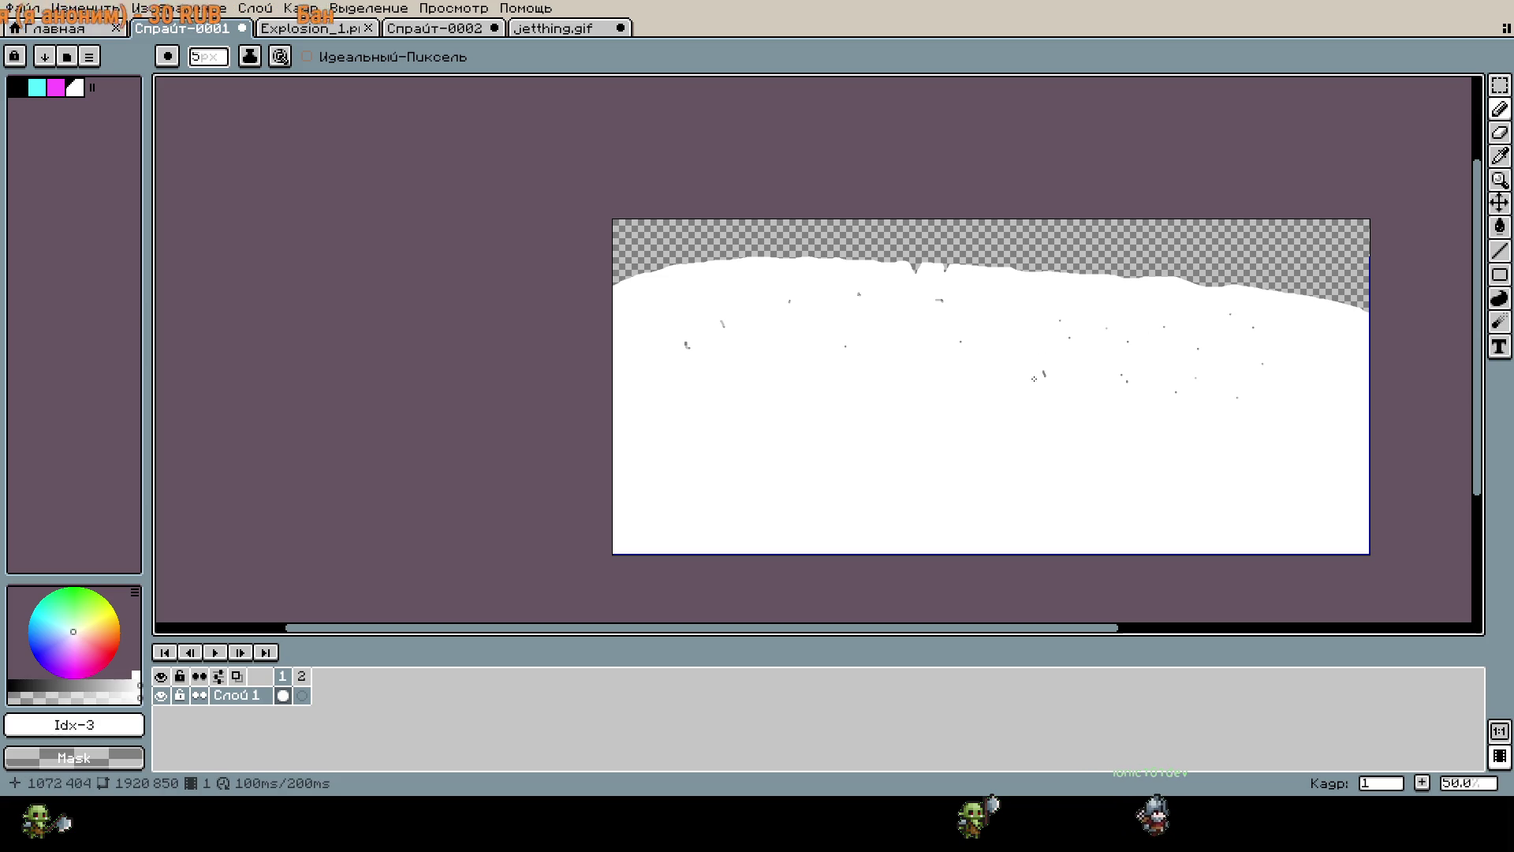
pyautogui.hotkey('ctrl', 'z')
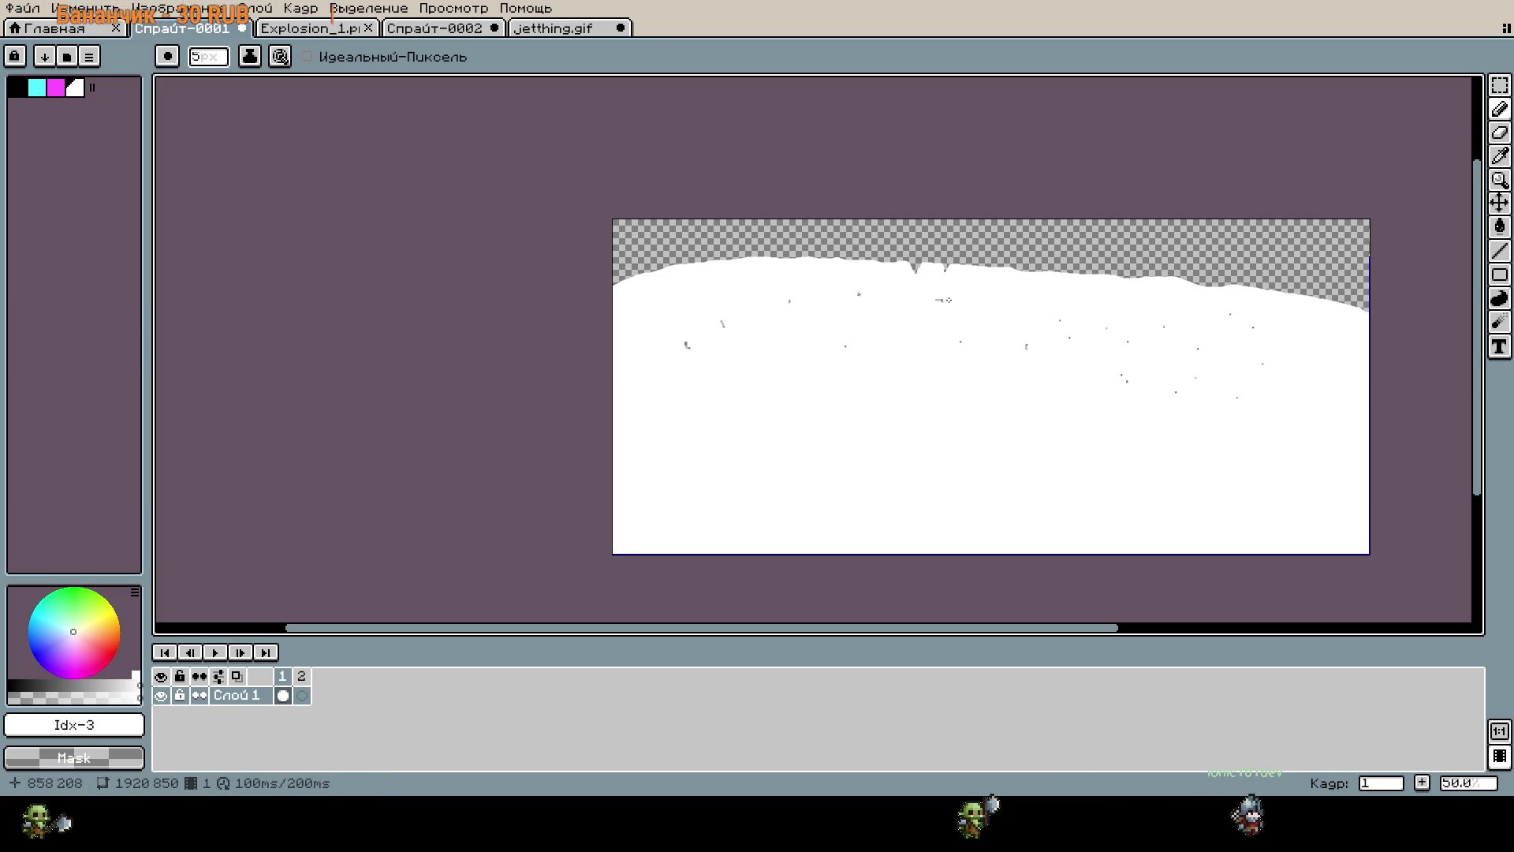
pyautogui.hotkey('ctrl', 'z')
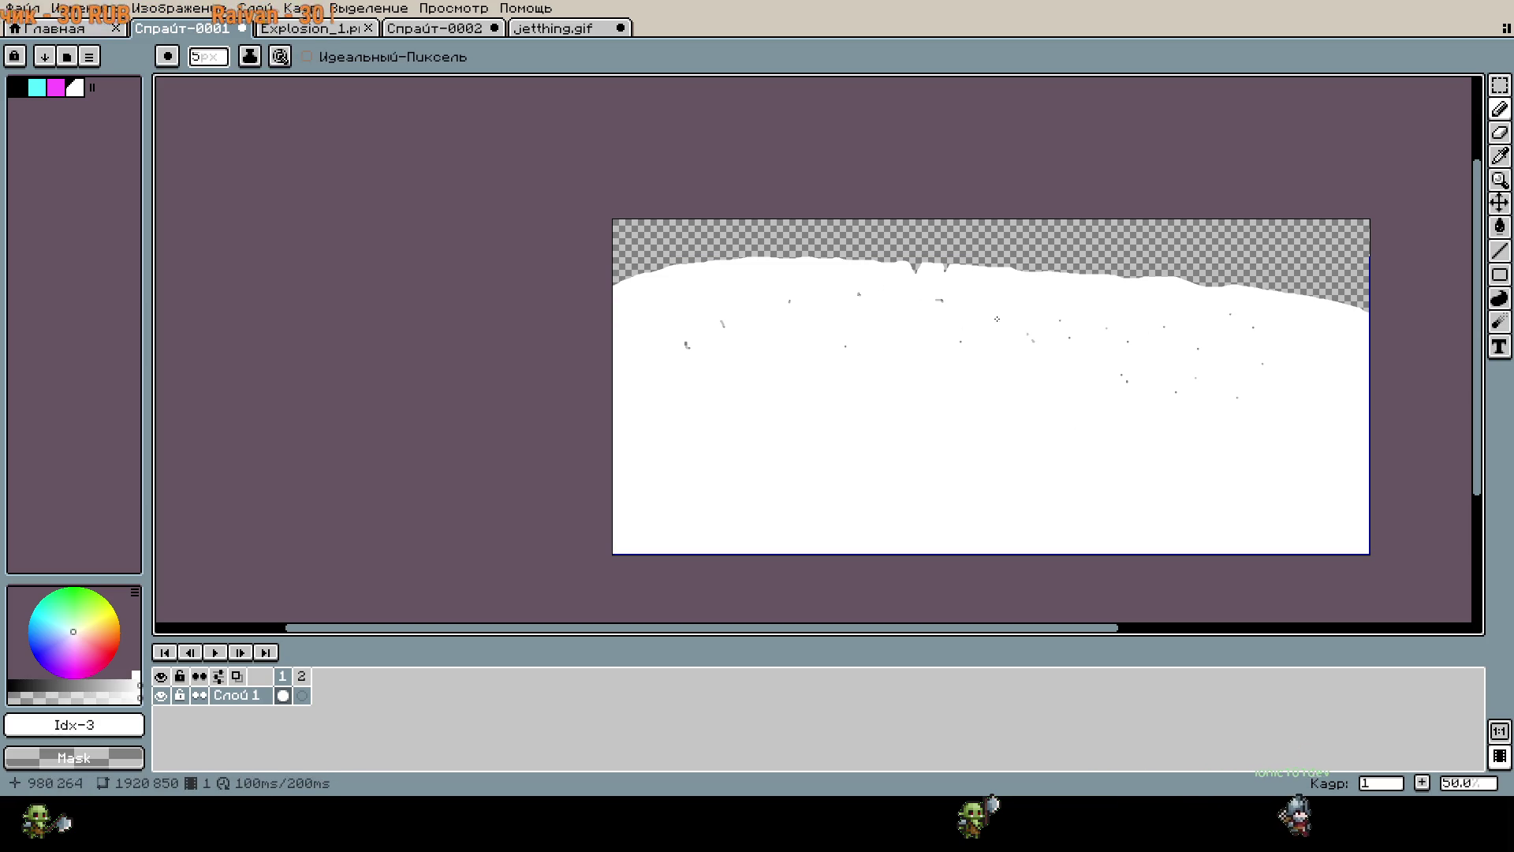
pyautogui.scroll(3, 1013, 359)
pyautogui.moveTo(1042, 207)
pyautogui.mouseDown()
pyautogui.moveTo(1029, 223)
pyautogui.moveTo(977, 196)
pyautogui.mouseUp()
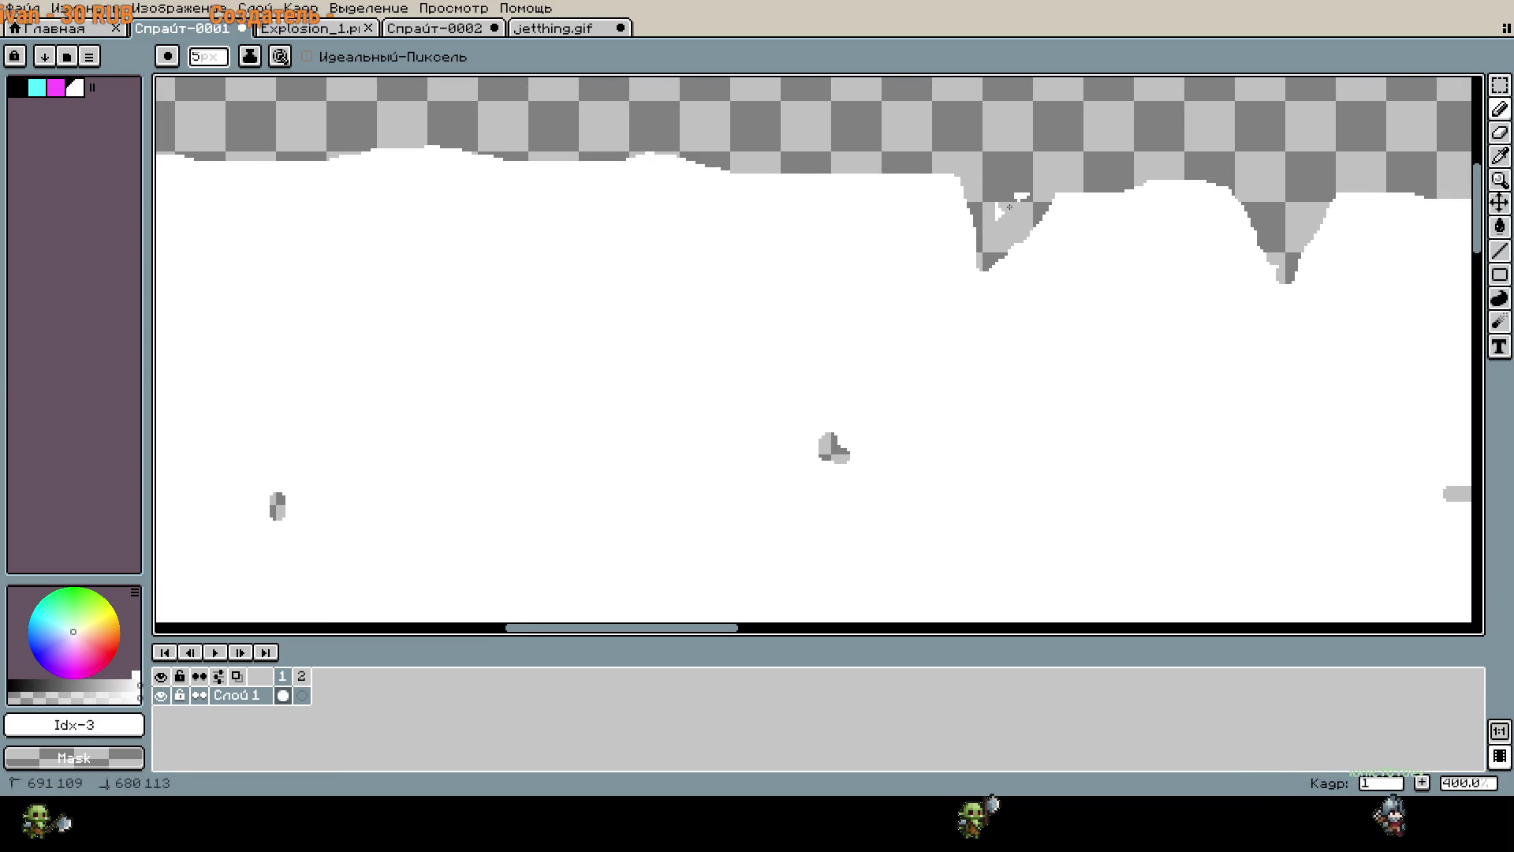
# Paint thick grey strokes along the top edge, deepening its V-shaped dip and shading it.
pyautogui.moveTo(331, 211)
pyautogui.mouseDown()
pyautogui.moveTo(528, 252)
pyautogui.moveTo(1052, 264)
pyautogui.mouseUp()
pyautogui.moveTo(741, 209)
pyautogui.mouseDown()
pyautogui.moveTo(634, 291)
pyautogui.moveTo(730, 207)
pyautogui.moveTo(690, 224)
pyautogui.moveTo(661, 207)
pyautogui.moveTo(638, 264)
pyautogui.moveTo(643, 217)
pyautogui.mouseUp()
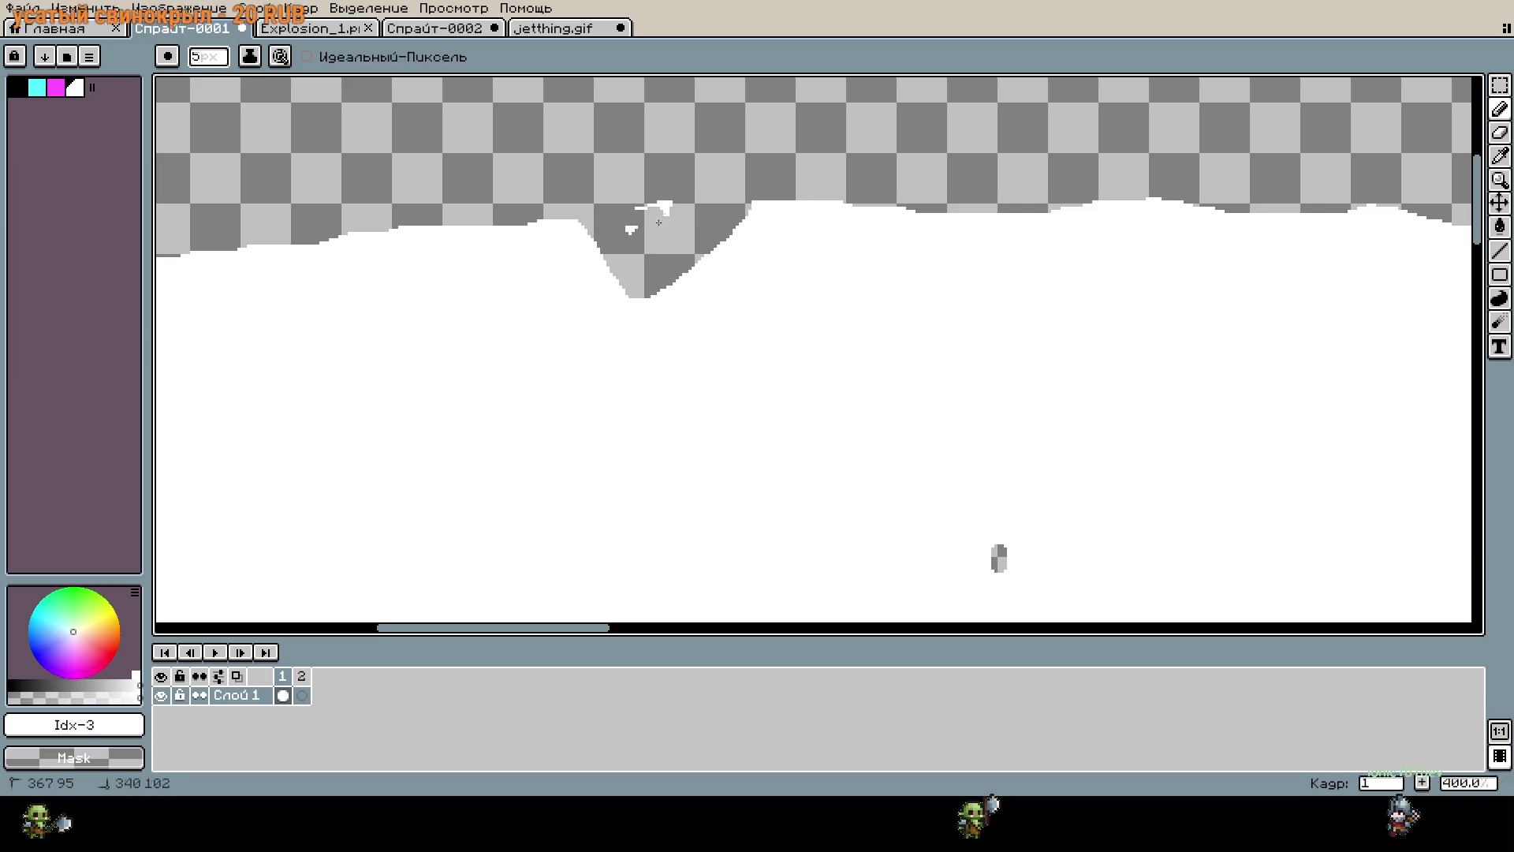
pyautogui.scroll(-2, 662, 201)
pyautogui.scroll(1, 886, 234)
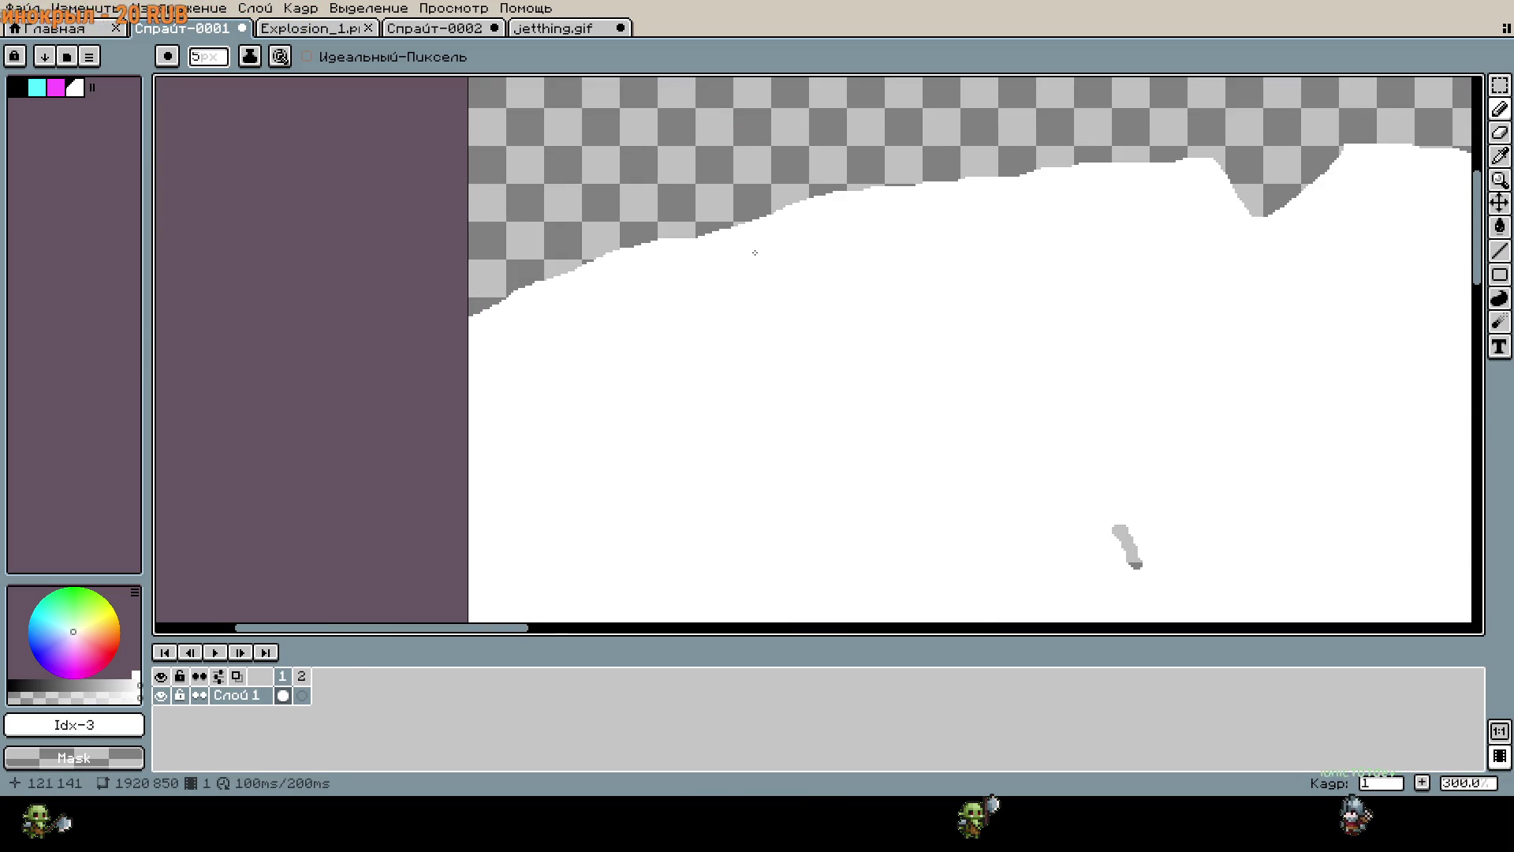
pyautogui.moveTo(717, 242)
pyautogui.mouseDown()
pyautogui.moveTo(722, 261)
pyautogui.moveTo(714, 229)
pyautogui.mouseUp()
pyautogui.hscroll(5, 929, 328)
pyautogui.scroll(1, 930, 328)
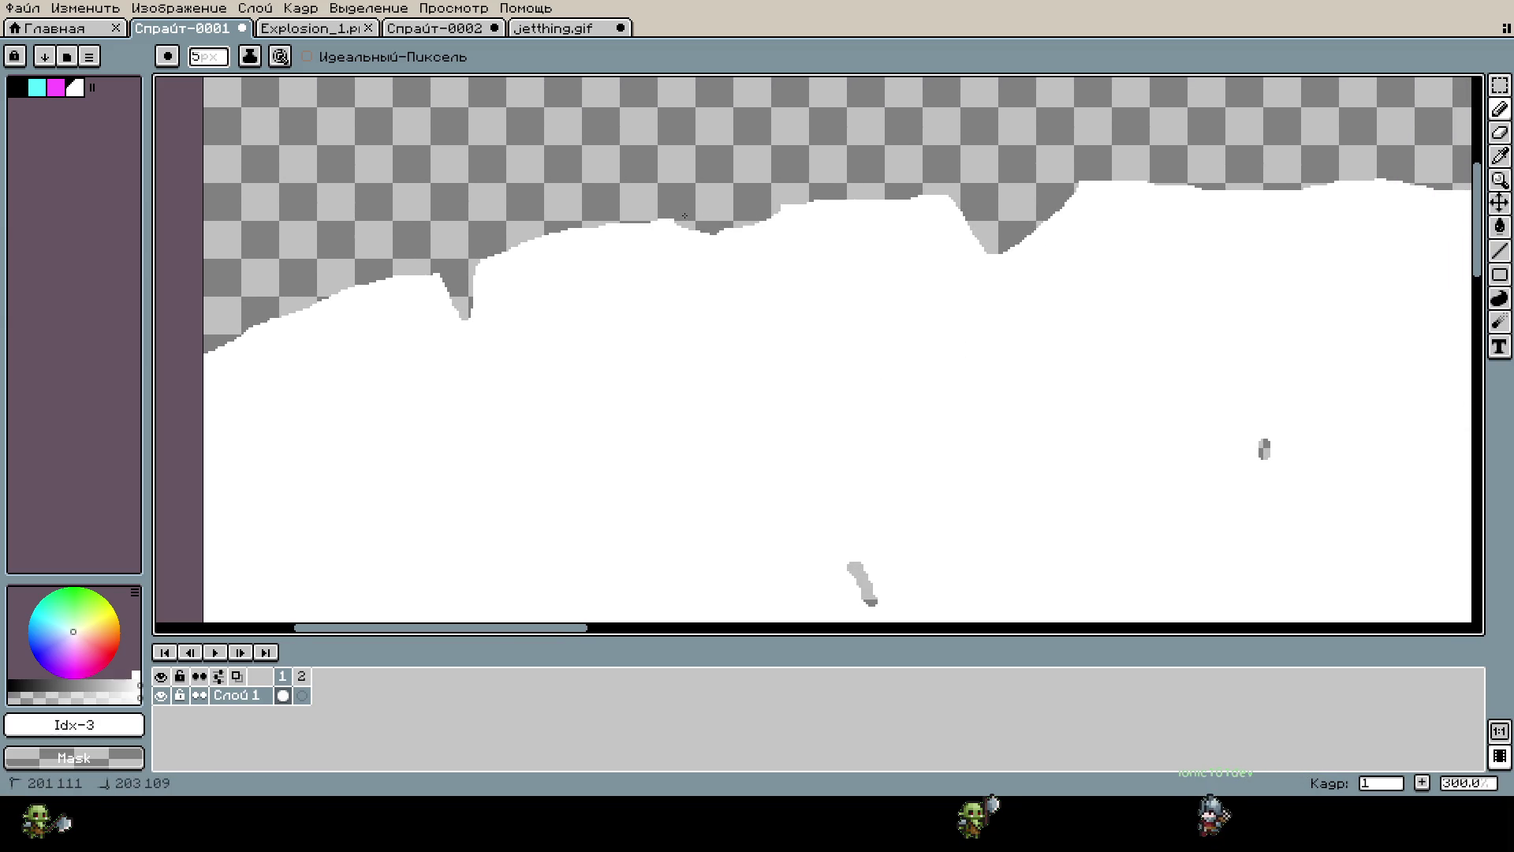
pyautogui.moveTo(839, 203); pyautogui.dragTo(852, 217)
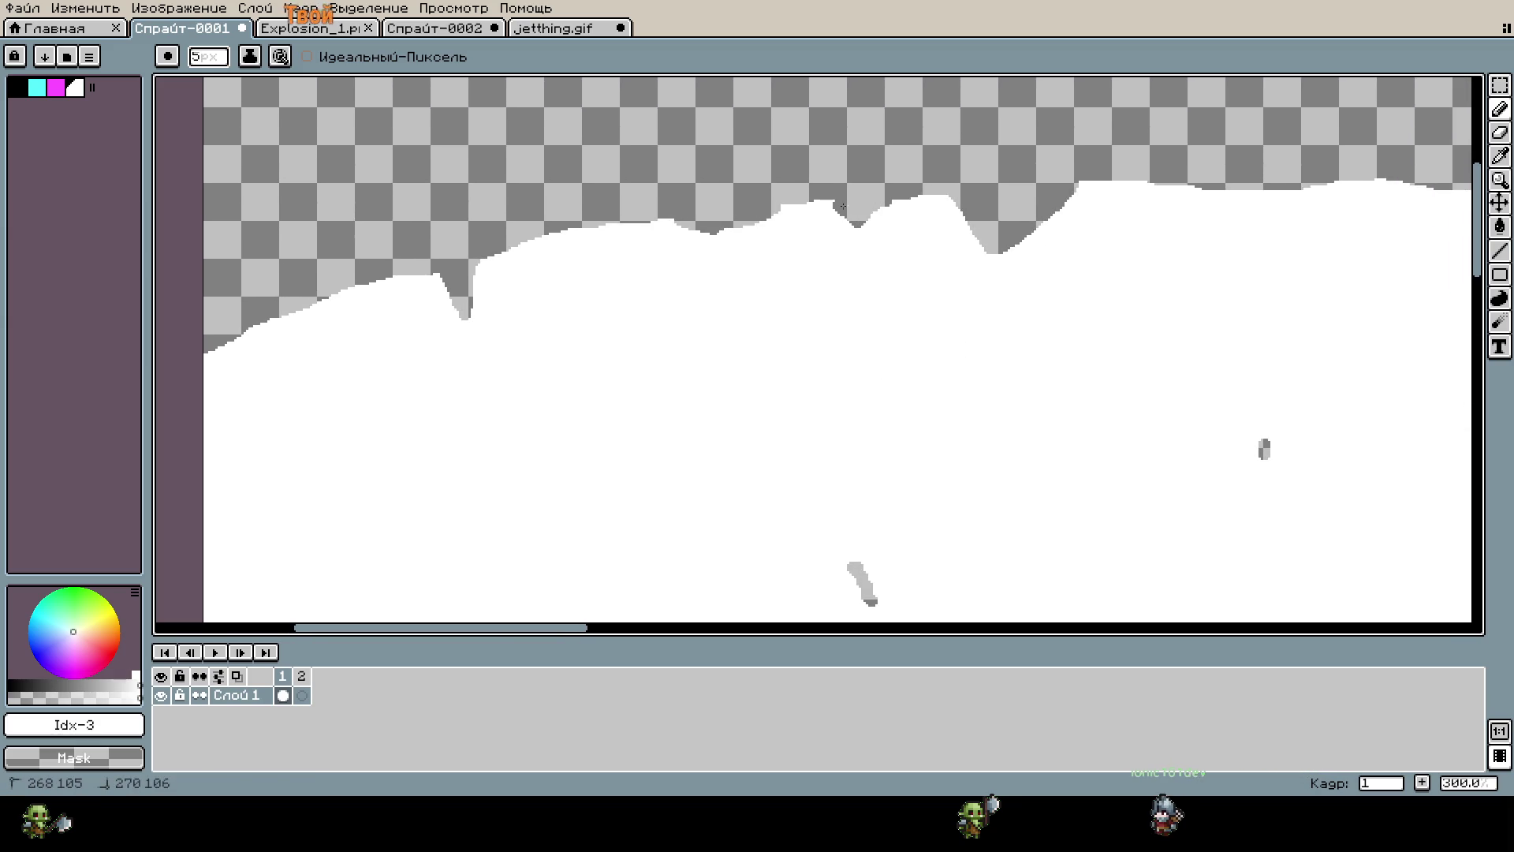
pyautogui.hscroll(-7, 638, 326)
pyautogui.scroll(-1, 638, 327)
pyautogui.moveTo(654, 270); pyautogui.dragTo(636, 282)
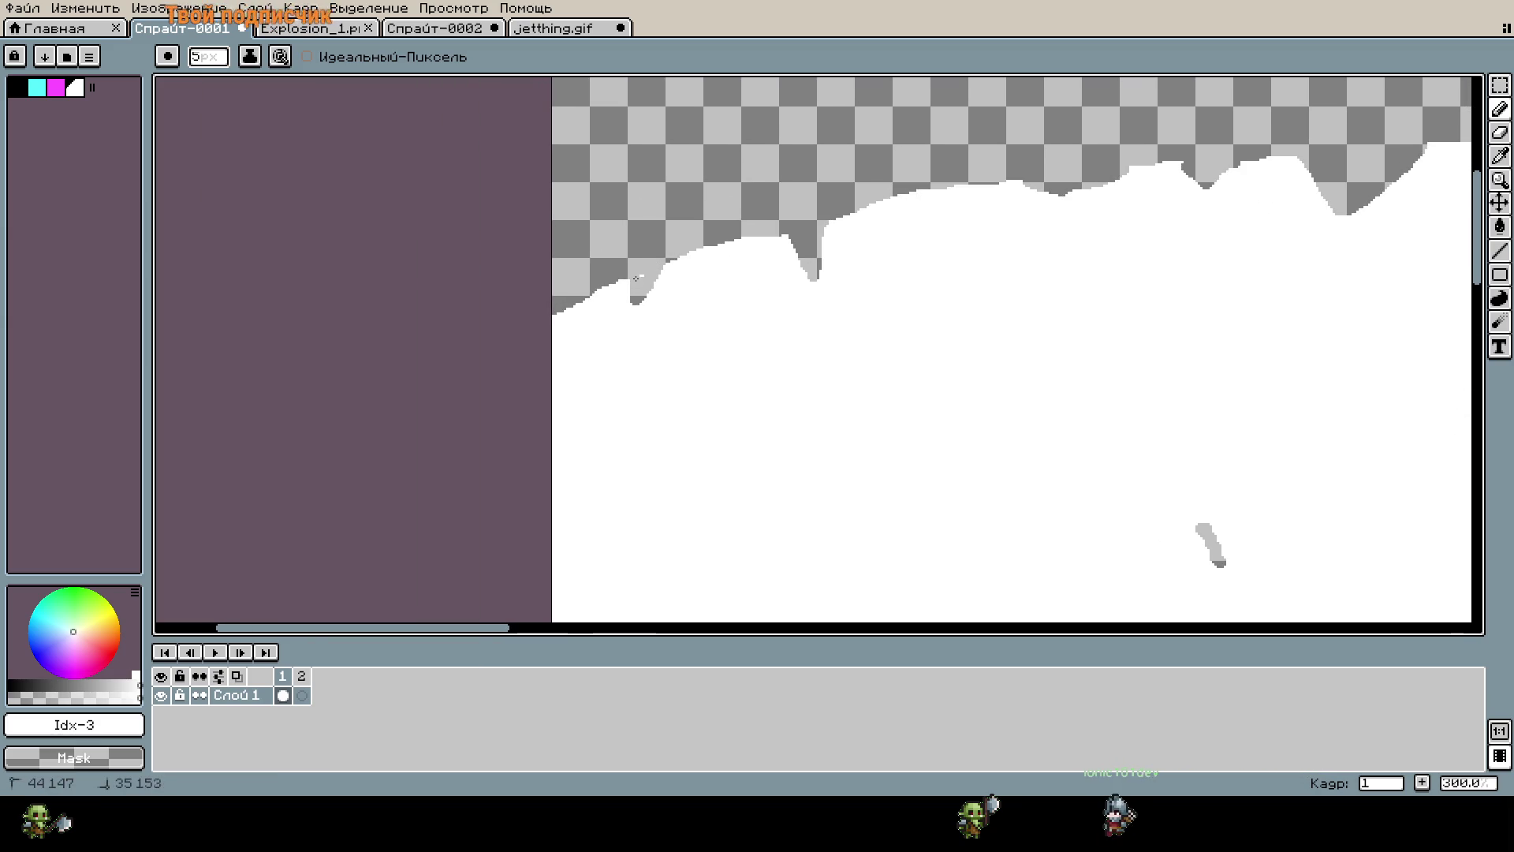
pyautogui.hscroll(20, 616, 284)
pyautogui.scroll(1, 617, 284)
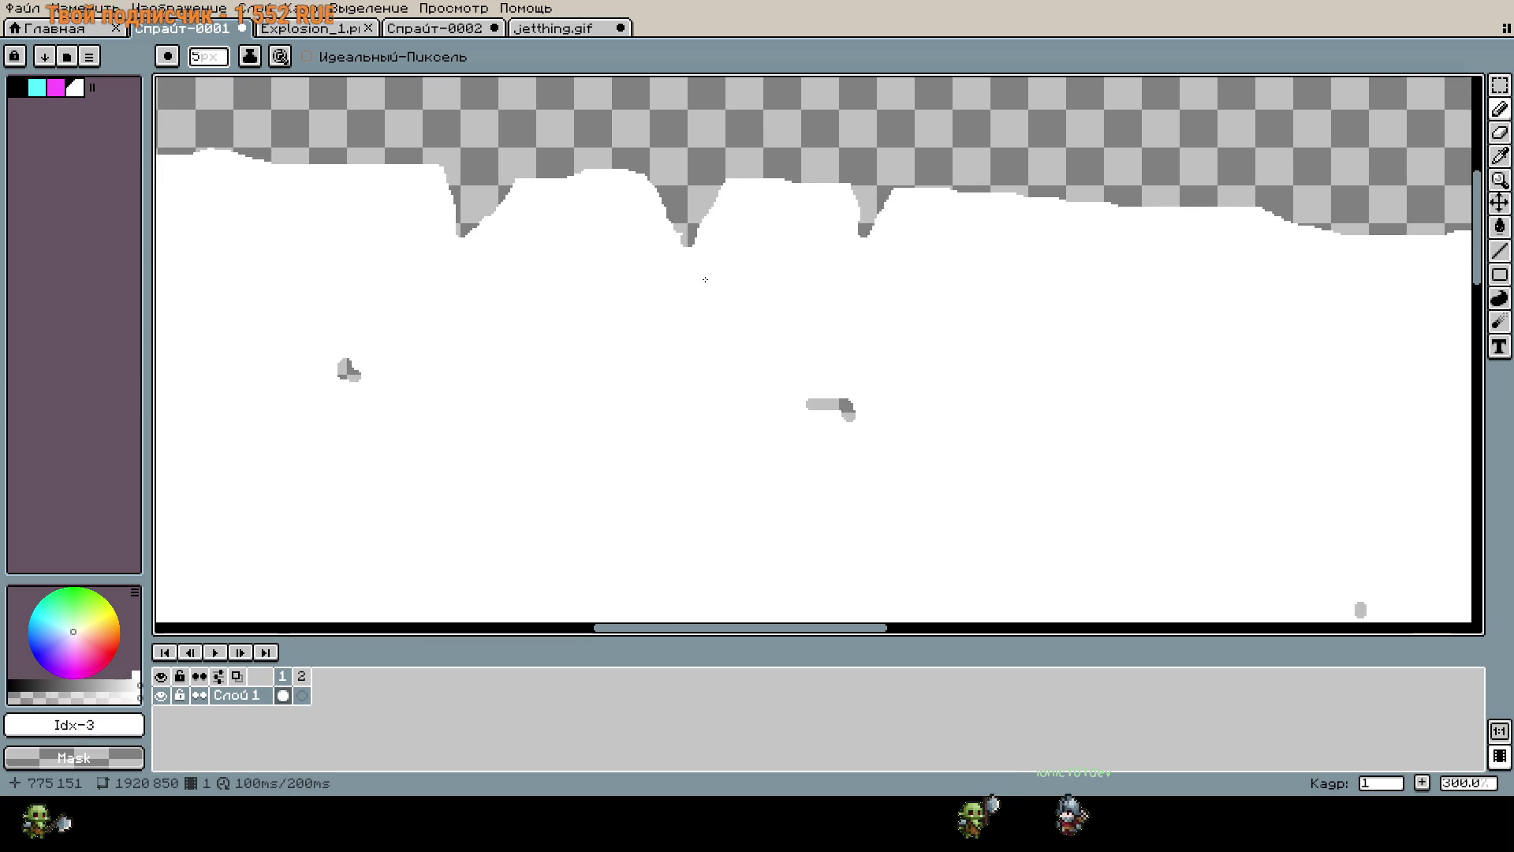
# Touch up the top edge with white, fill a gap, carve a notch and add a pixel.
pyautogui.moveTo(720, 188); pyautogui.dragTo(727, 190)
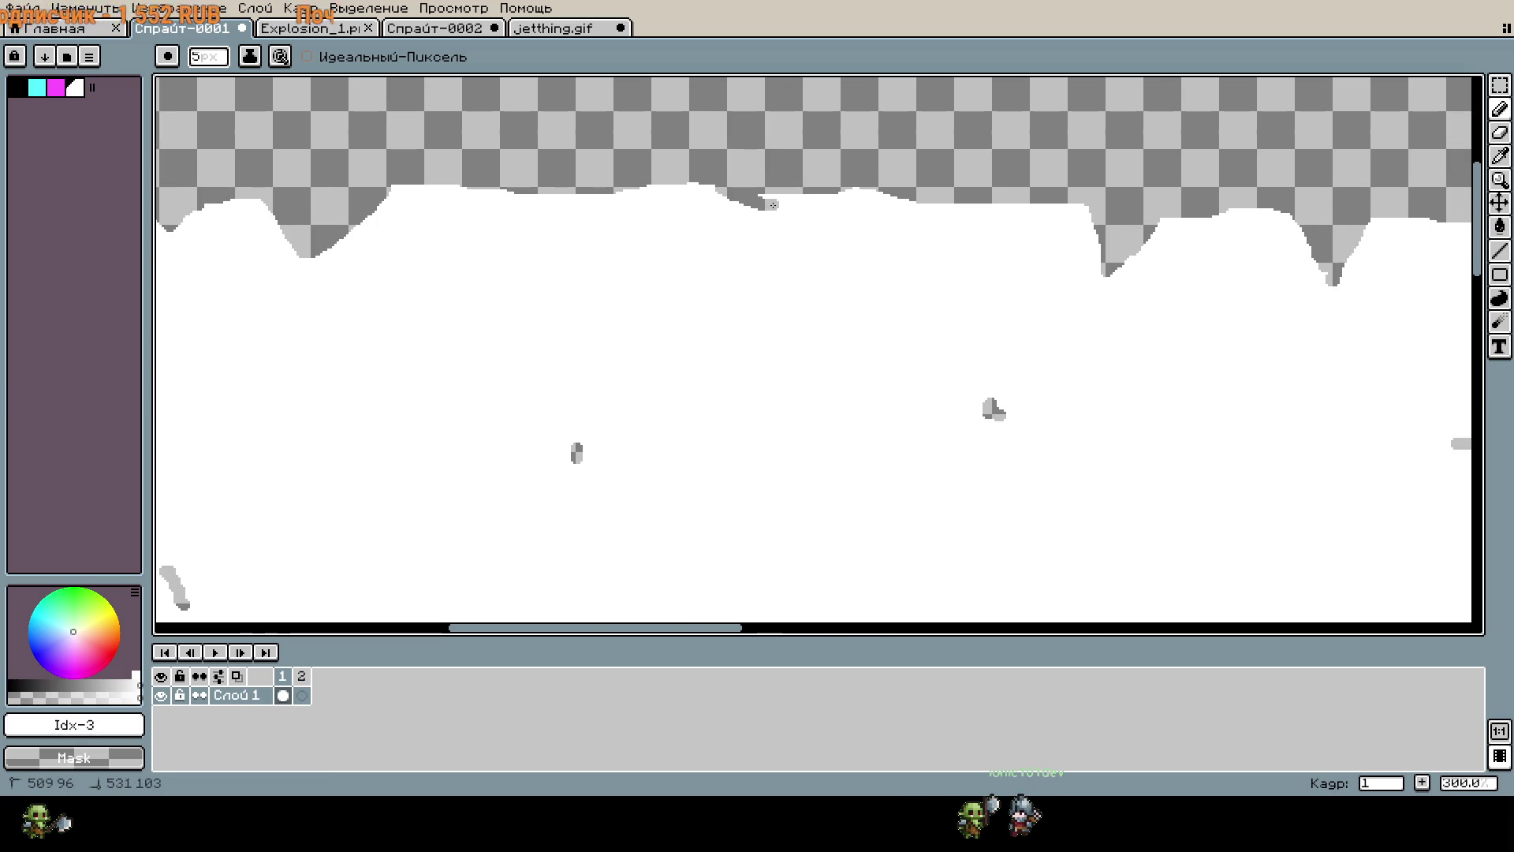
pyautogui.moveTo(530, 195); pyautogui.dragTo(572, 202)
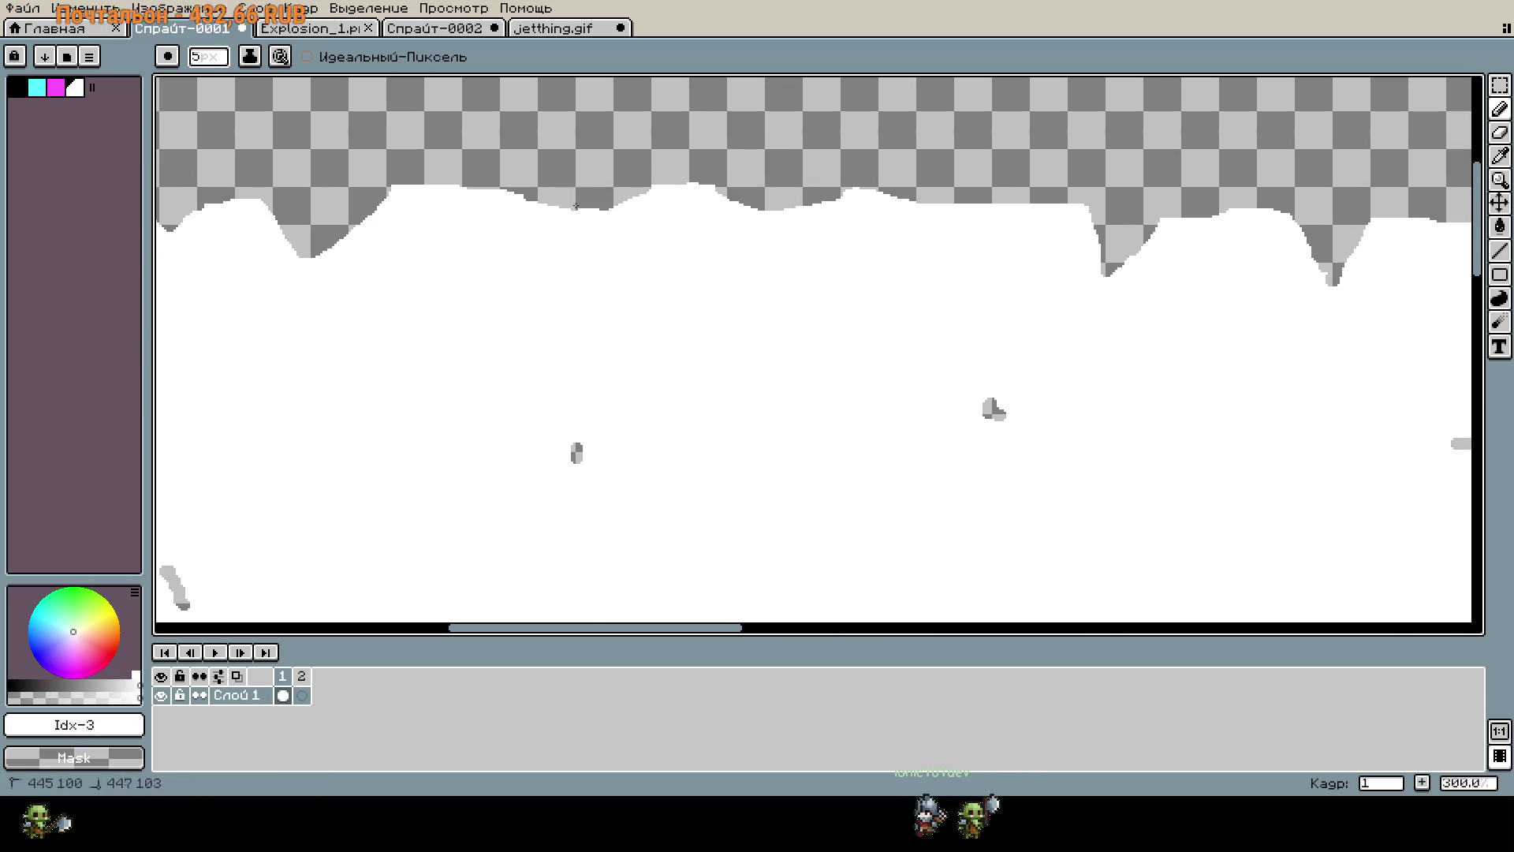
pyautogui.hscroll(10, 599, 198)
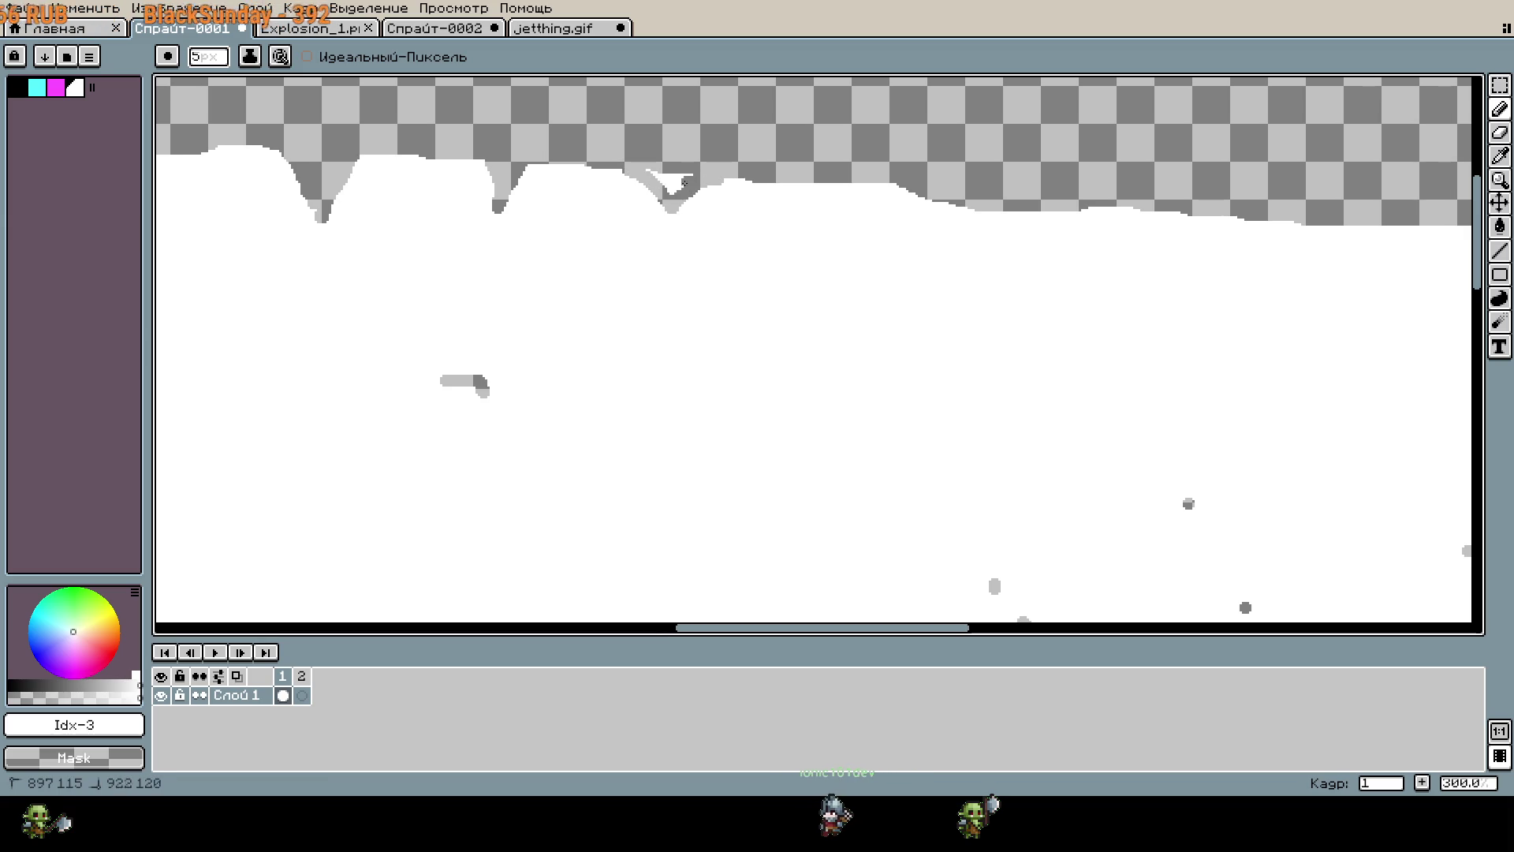
pyautogui.hscroll(10, 642, 174)
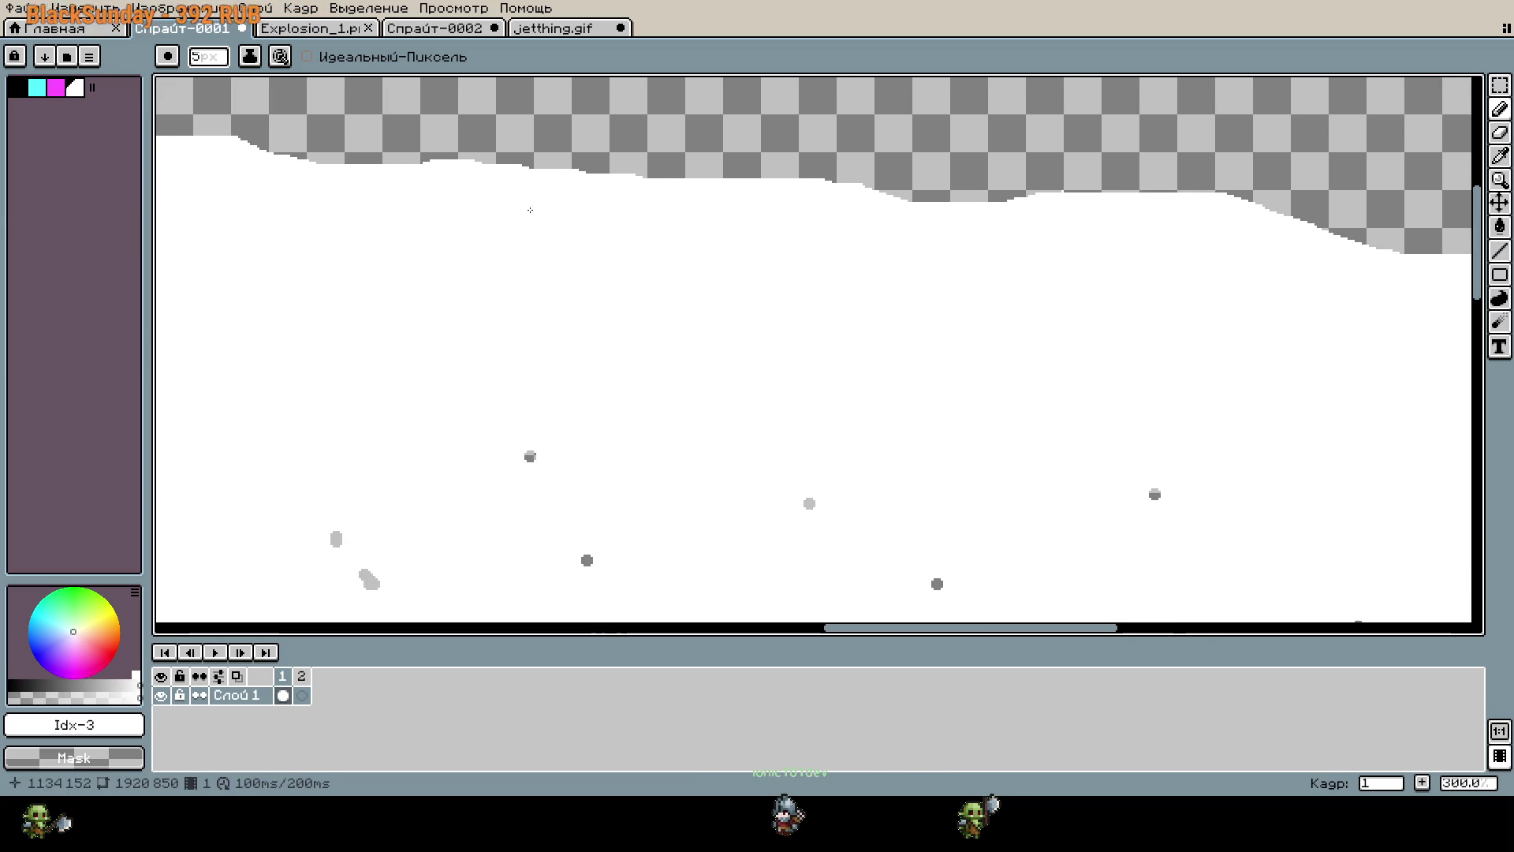
pyautogui.moveTo(663, 181)
pyautogui.mouseDown()
pyautogui.moveTo(701, 205)
pyautogui.moveTo(773, 187)
pyautogui.mouseUp()
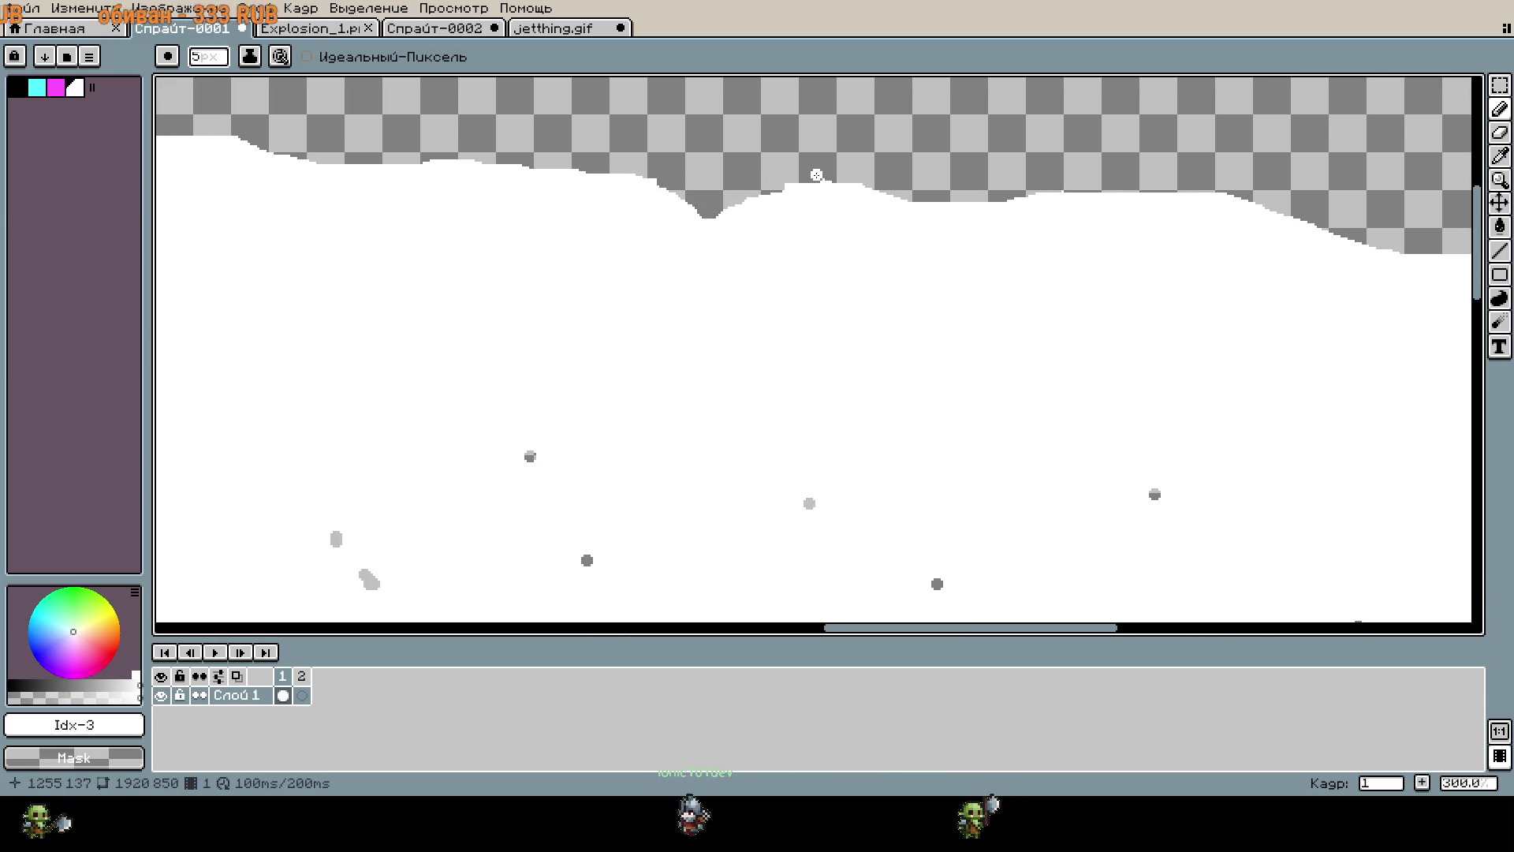
pyautogui.scroll(-6, 778, 178)
pyautogui.scroll(1, 828, 220)
pyautogui.moveTo(828, 220); pyautogui.dragTo(932, 329)
pyautogui.scroll(6, 933, 328)
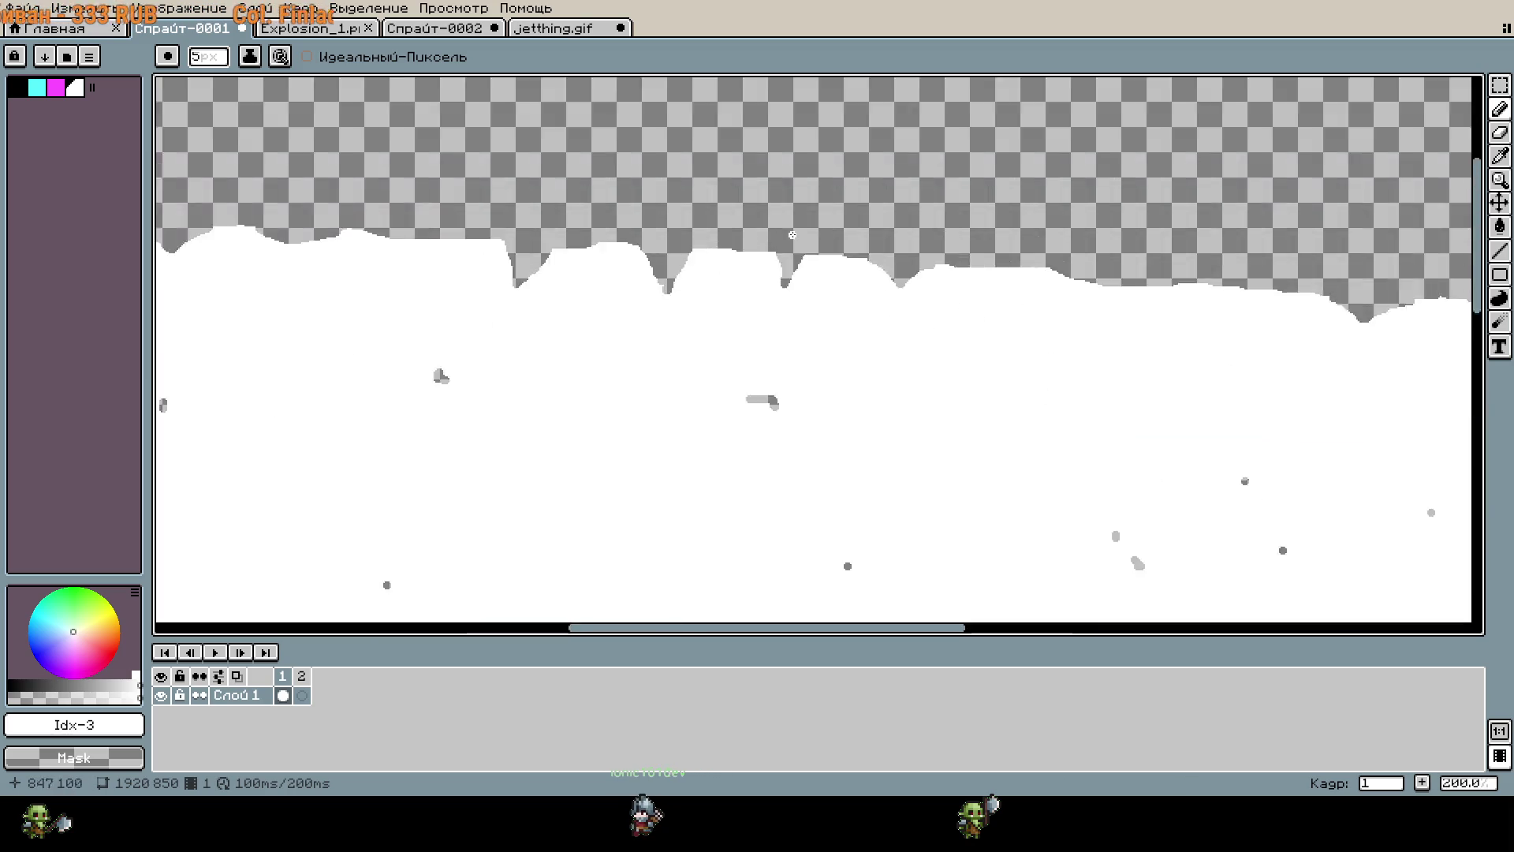
pyautogui.moveTo(585, 331); pyautogui.dragTo(604, 302)
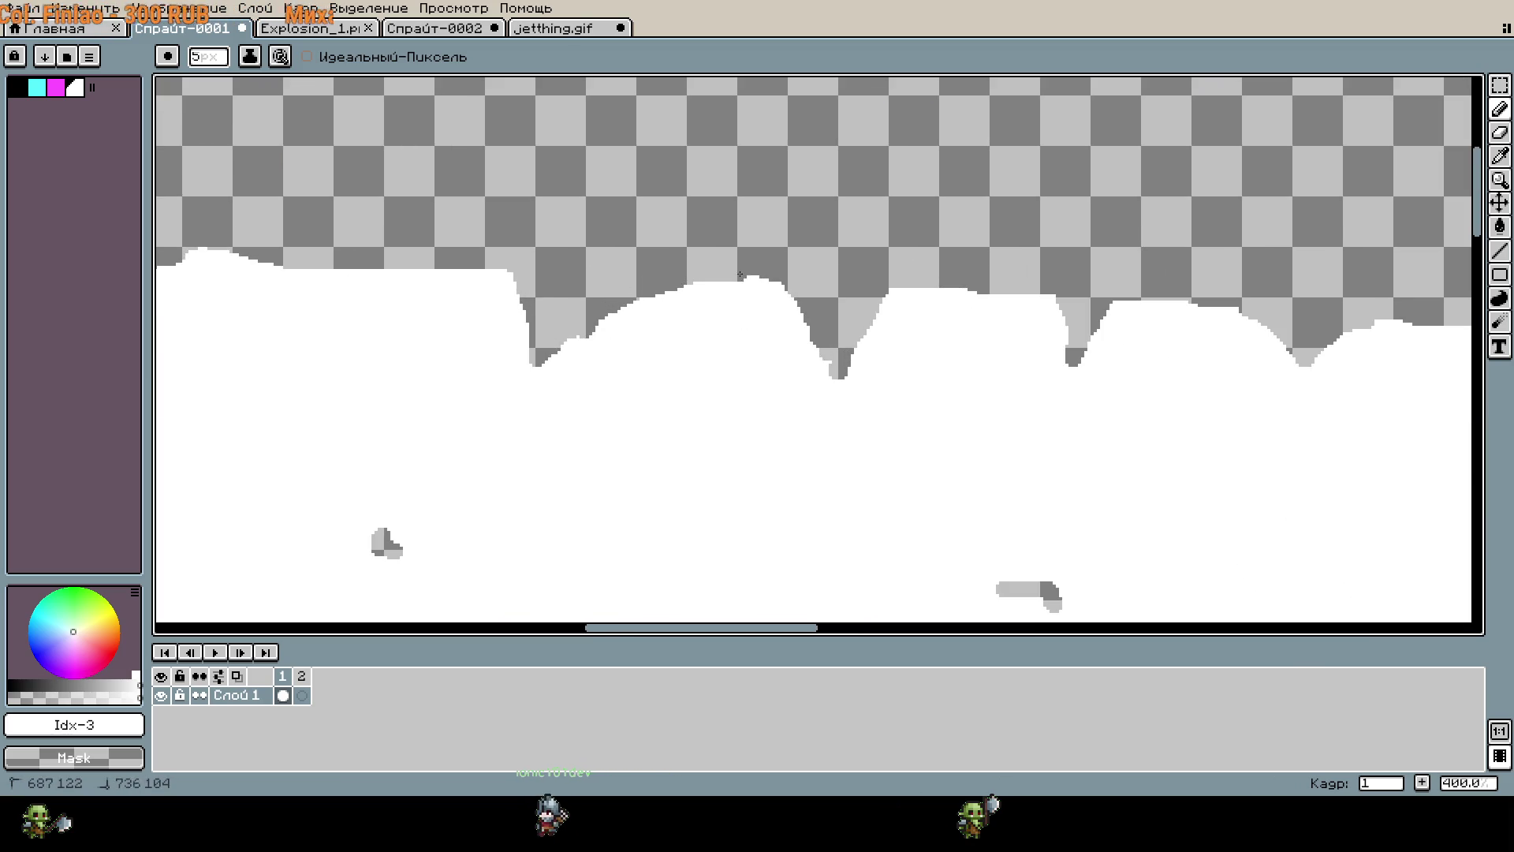
pyautogui.click(528, 324)
pyautogui.hscroll(5, 460, 258)
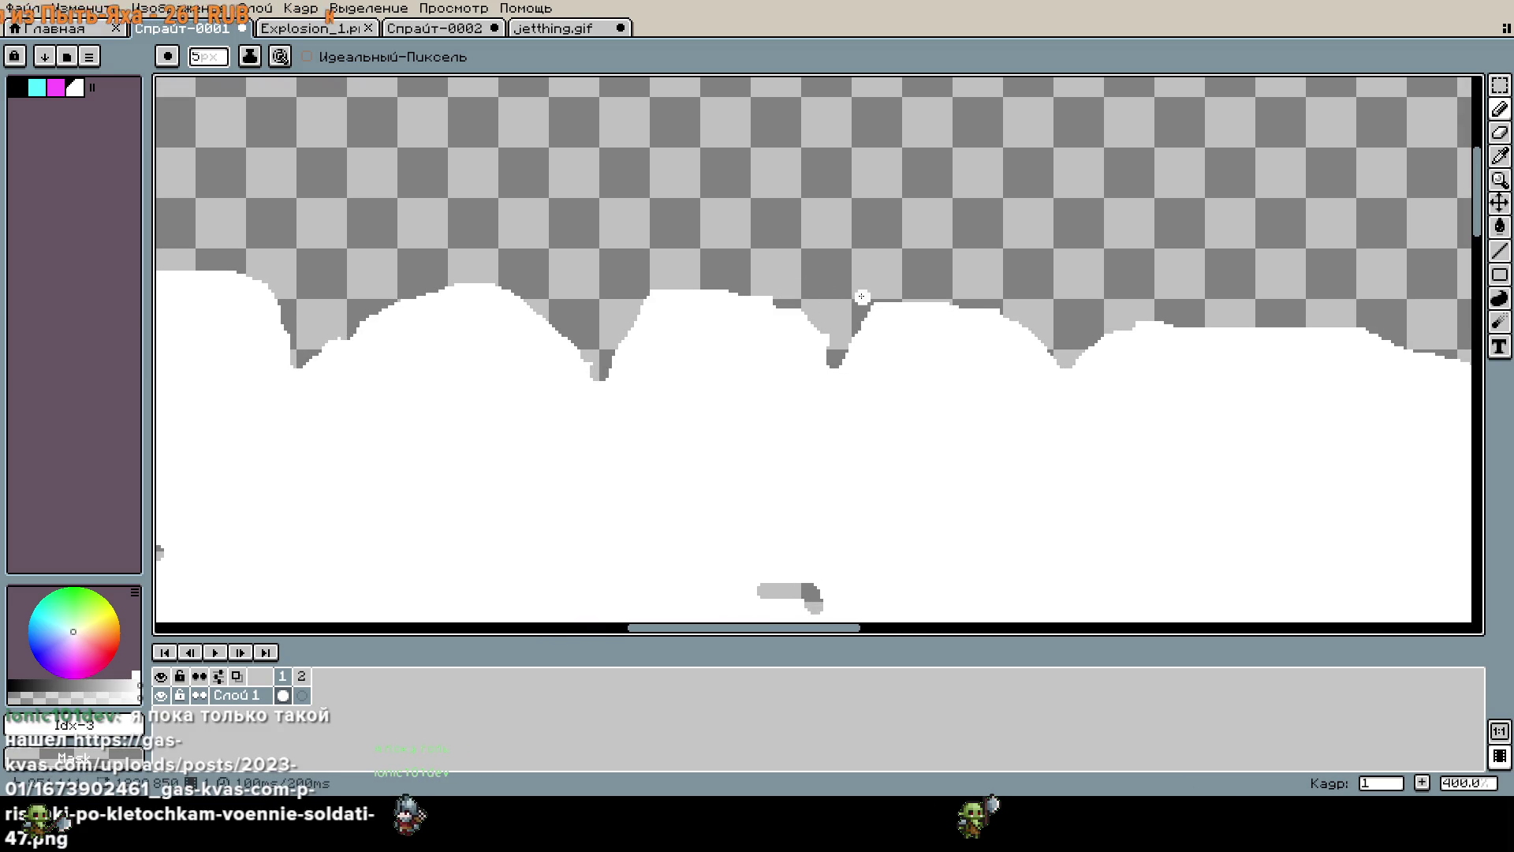
pyautogui.scroll(-4, 861, 306)
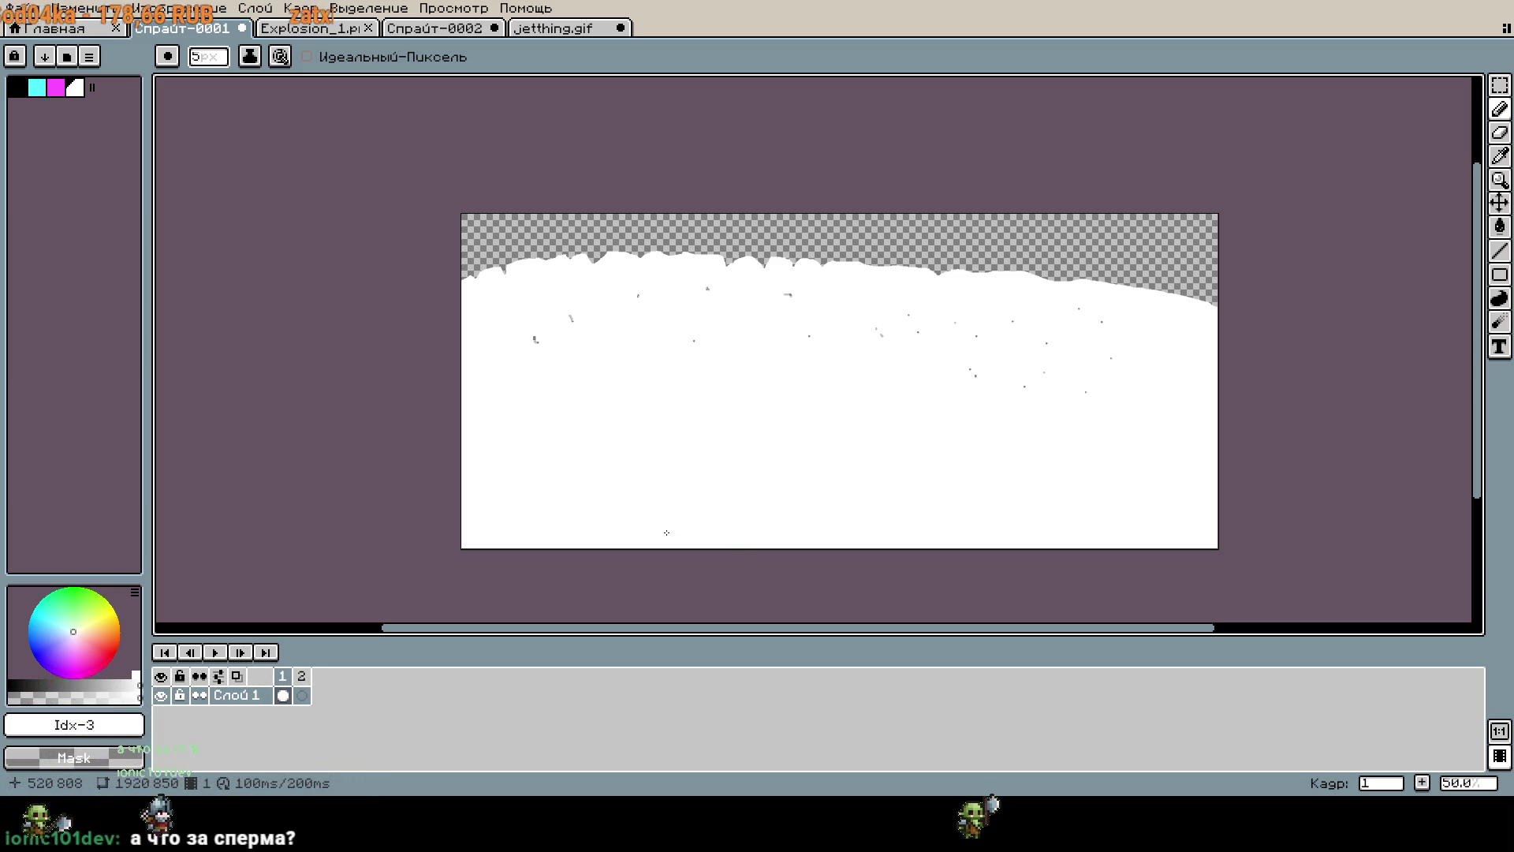
# Clear the canvas to transparency, then paste and shrink the plane before discarding it.
pyautogui.press('i')
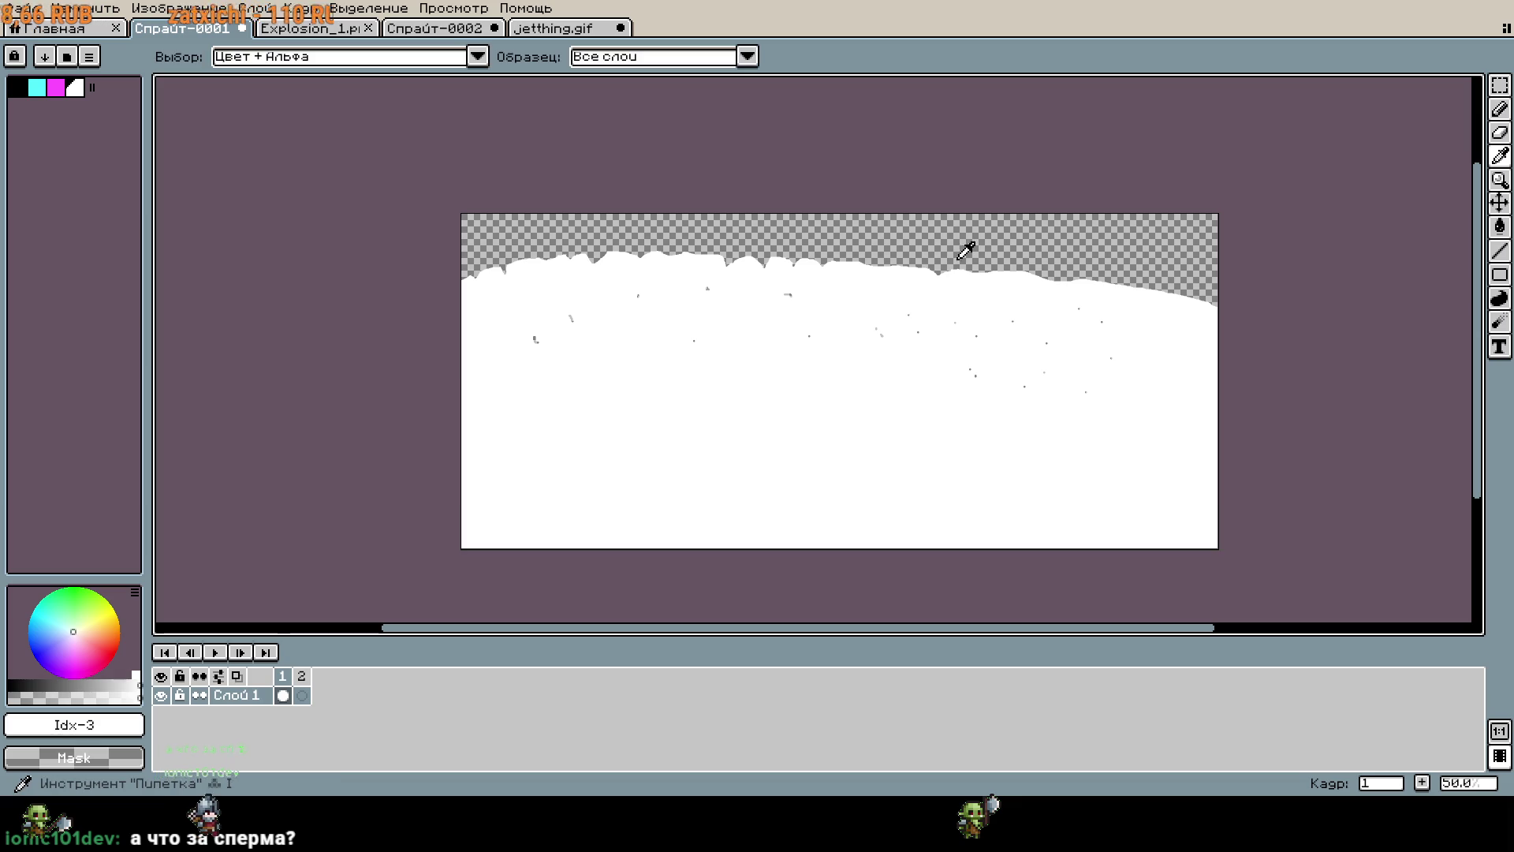
pyautogui.press('g')
pyautogui.press('Delete')
pyautogui.press('w')
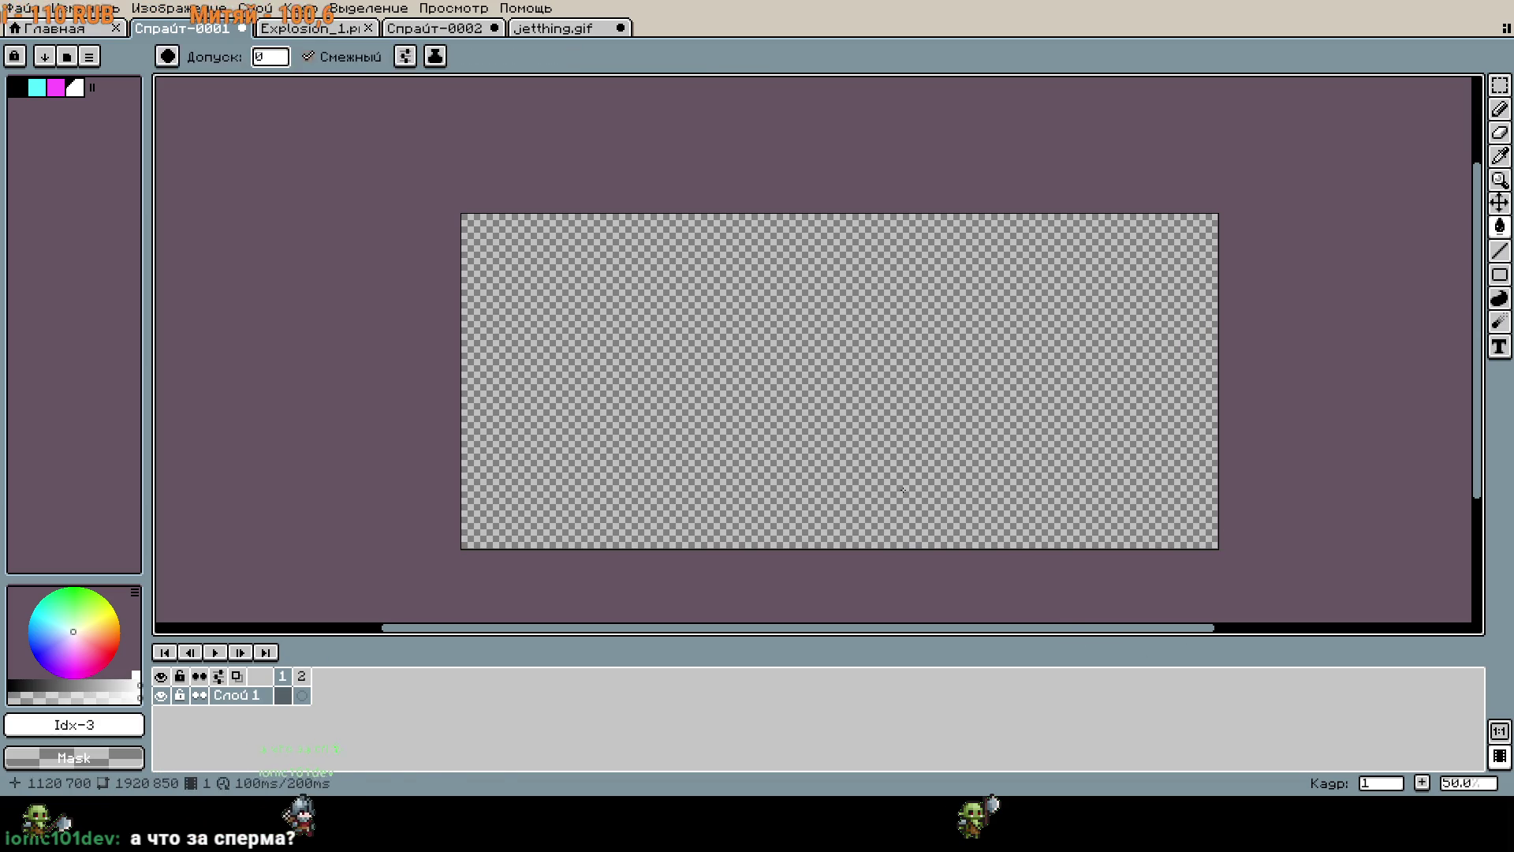
pyautogui.hotkey('ctrl', 'v')
pyautogui.moveTo(1029, 465); pyautogui.dragTo(820, 372)
pyautogui.press('Escape')
# Paste the plane again, shrink it to about 409×176, and move it onto the canvas.
pyautogui.hotkey('ctrl', 'v')
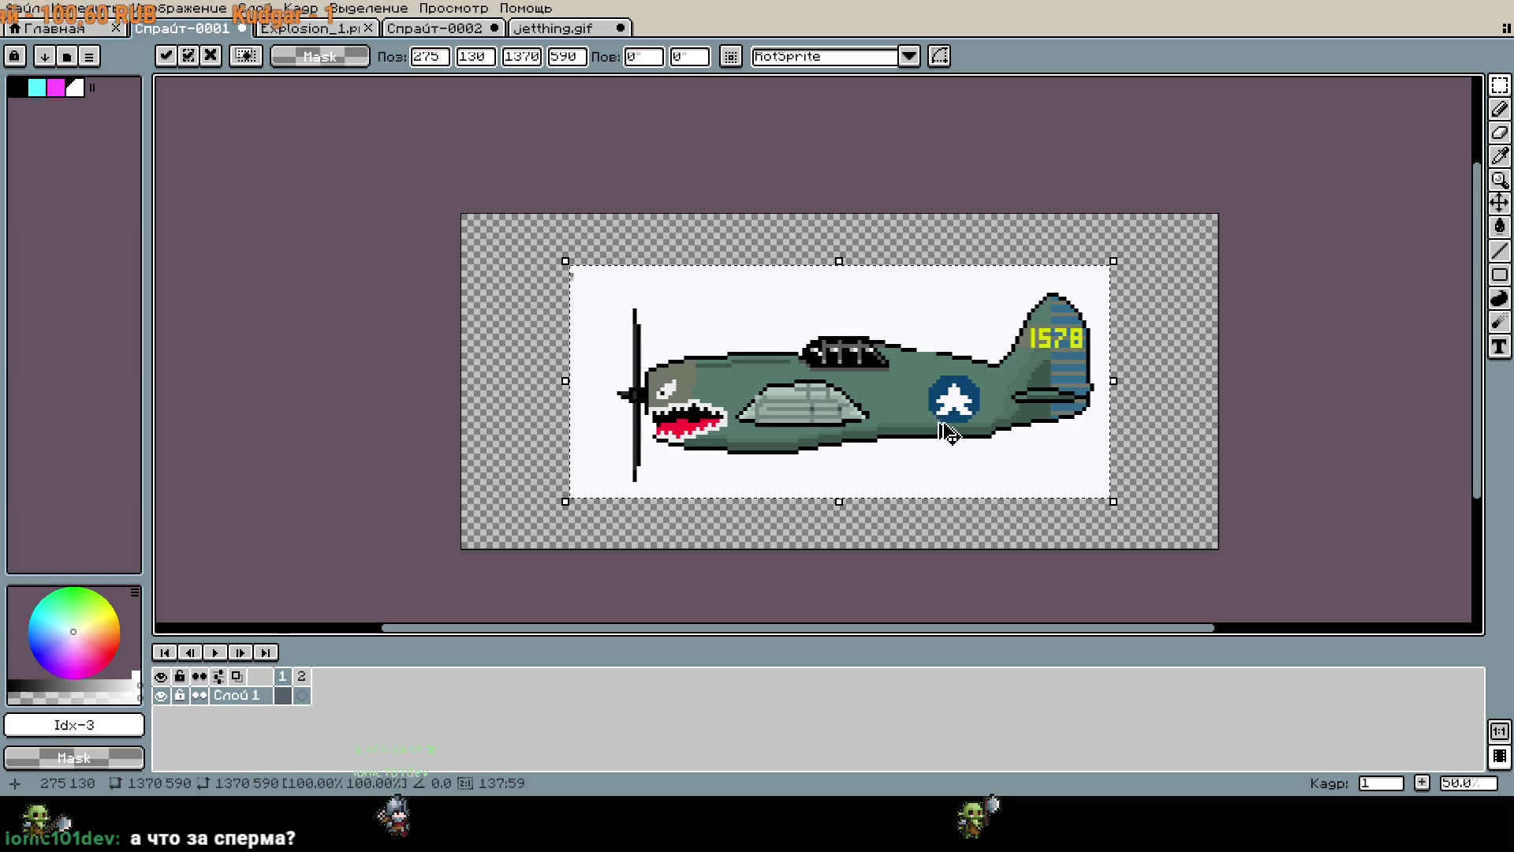
pyautogui.moveTo(1121, 504)
pyautogui.mouseDown()
pyautogui.moveTo(723, 348)
pyautogui.moveTo(739, 353)
pyautogui.mouseUp()
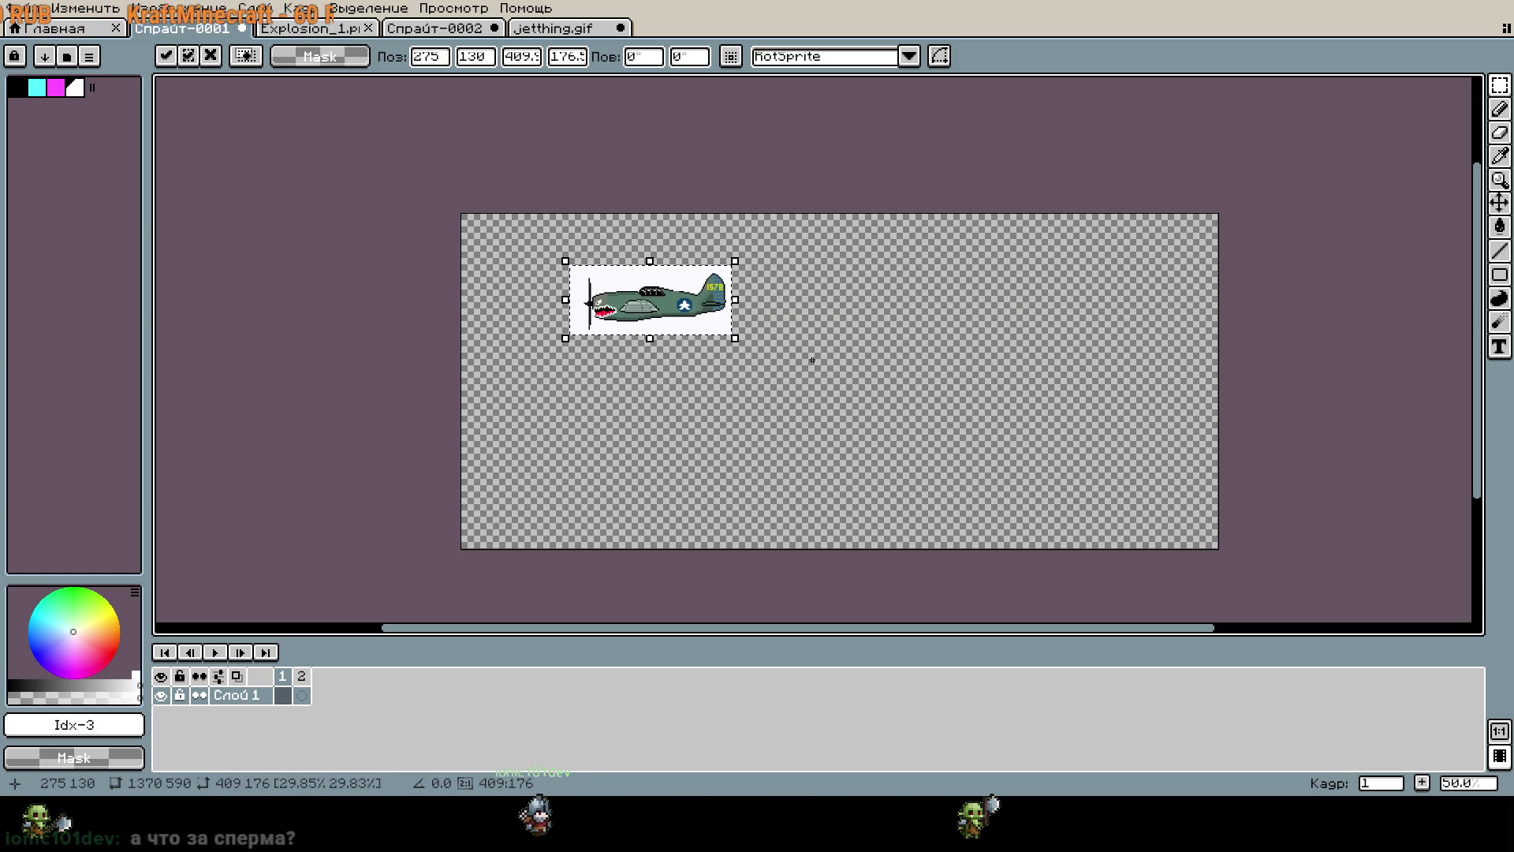
pyautogui.scroll(1, 886, 365)
pyautogui.scroll(-1, 904, 373)
pyautogui.hscroll(2, 926, 358)
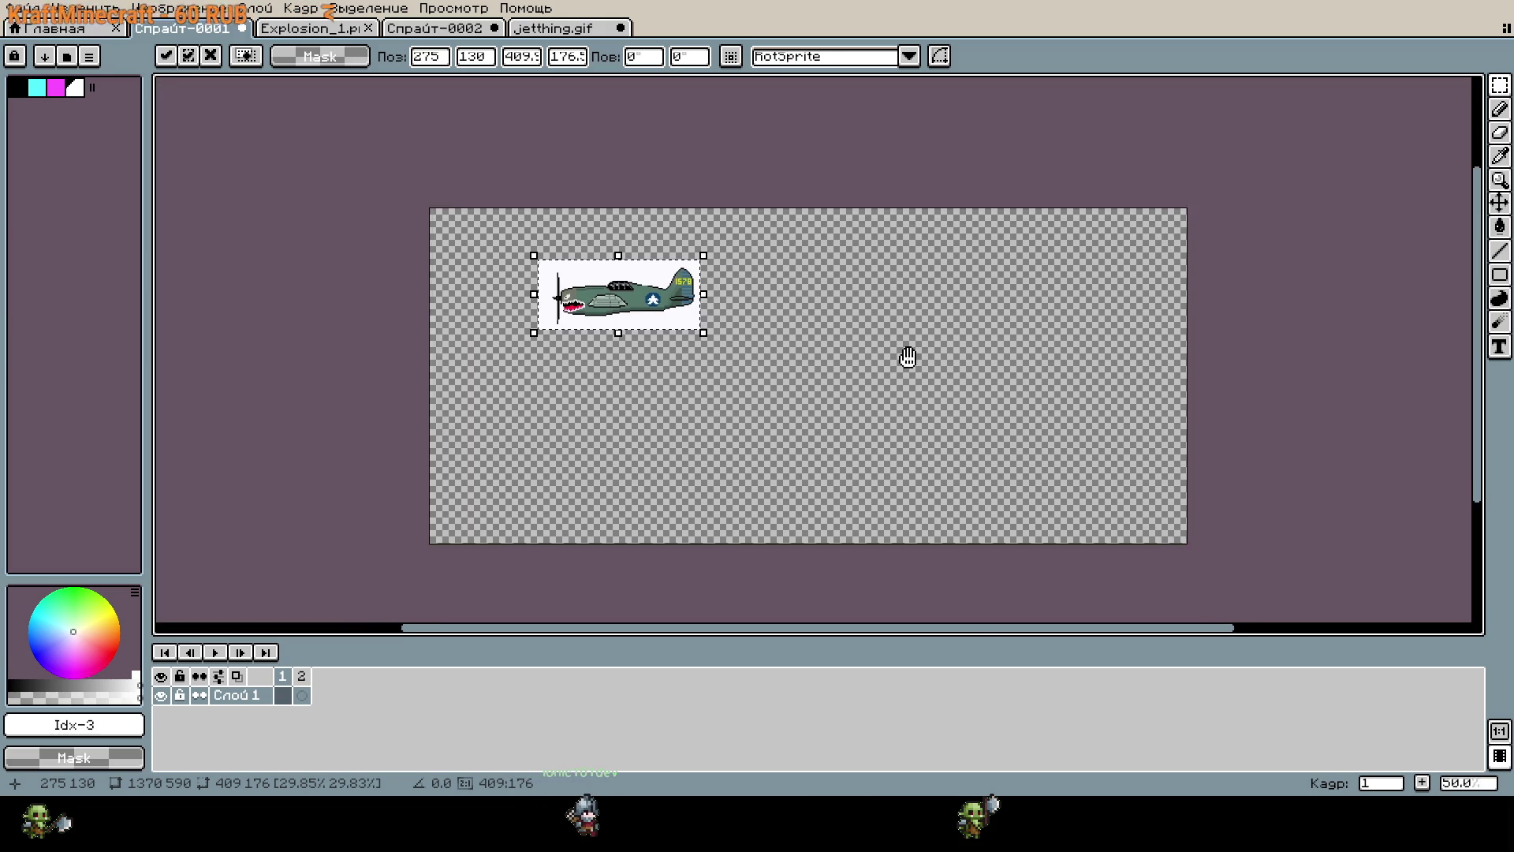
pyautogui.moveTo(660, 306)
pyautogui.mouseDown()
pyautogui.moveTo(1296, 294)
pyautogui.moveTo(1274, 279)
pyautogui.moveTo(795, 268)
pyautogui.moveTo(267, 275)
pyautogui.mouseUp()
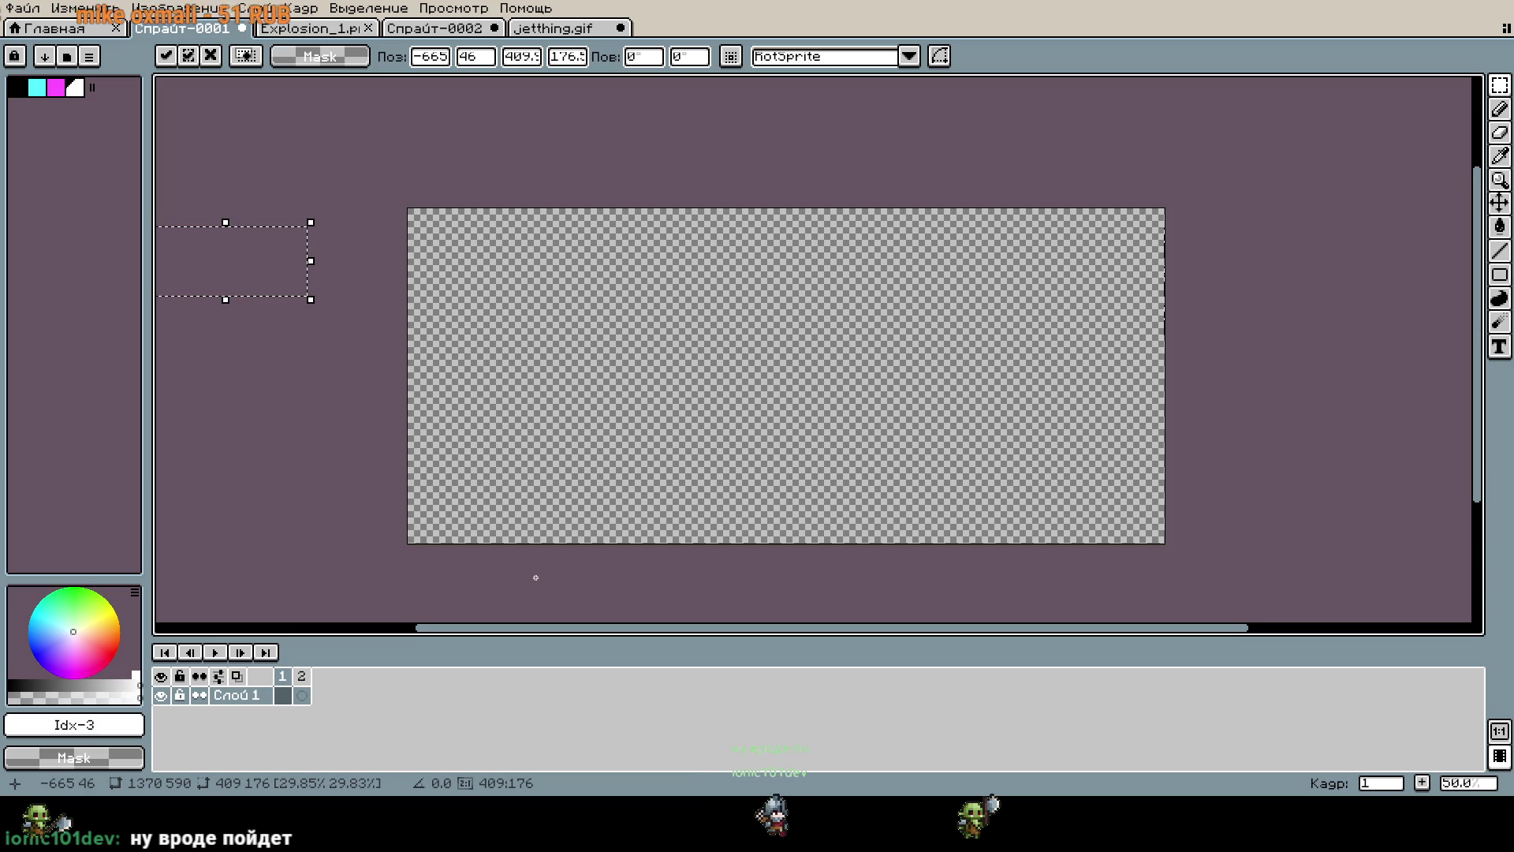
pyautogui.moveTo(272, 260); pyautogui.dragTo(696, 300)
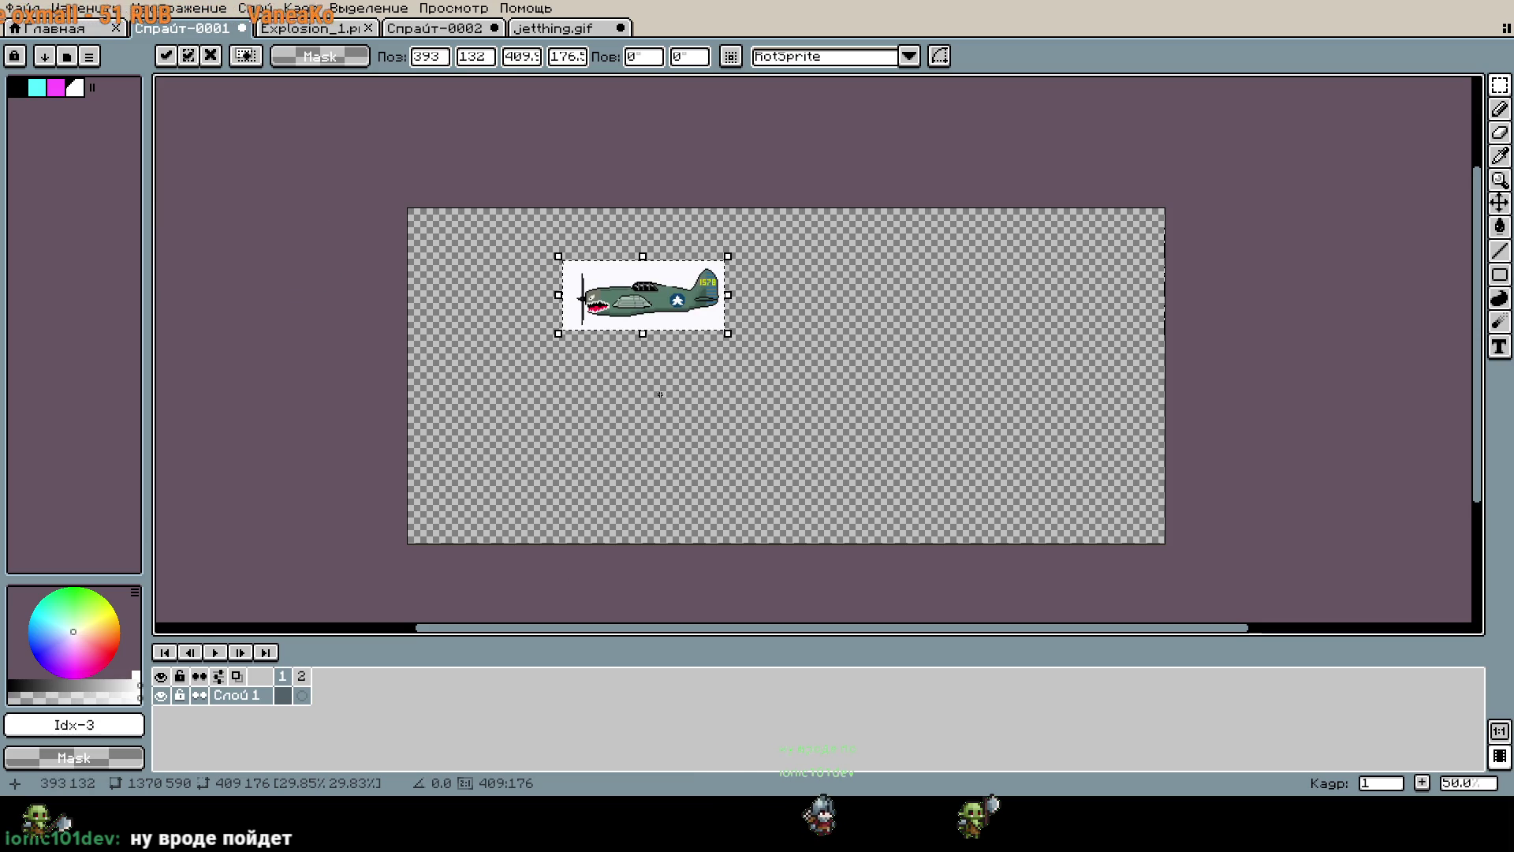
pyautogui.scroll(4, 640, 309)
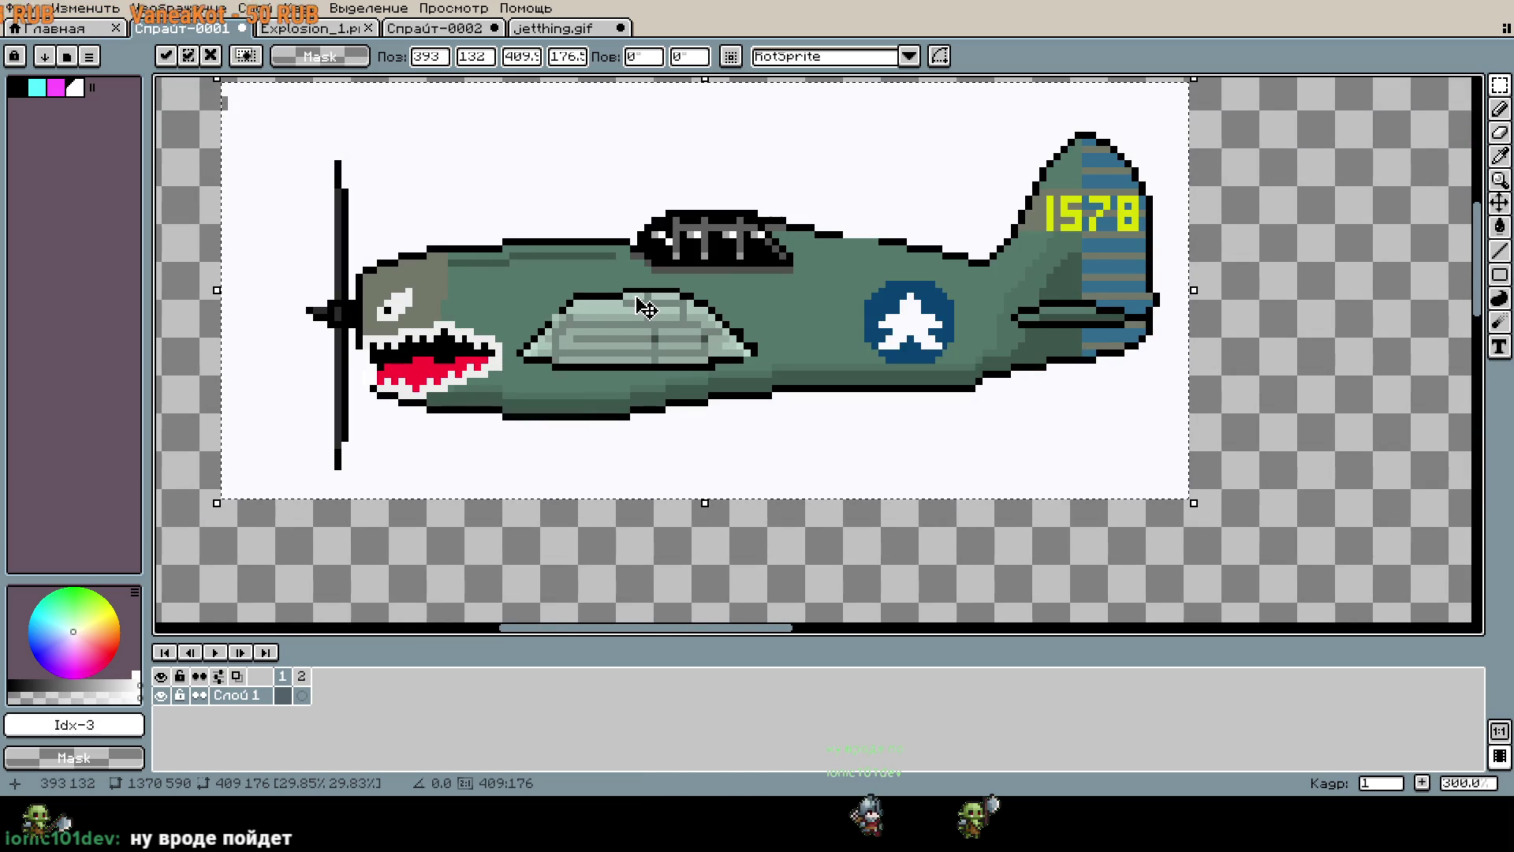
pyautogui.scroll(-2, 640, 309)
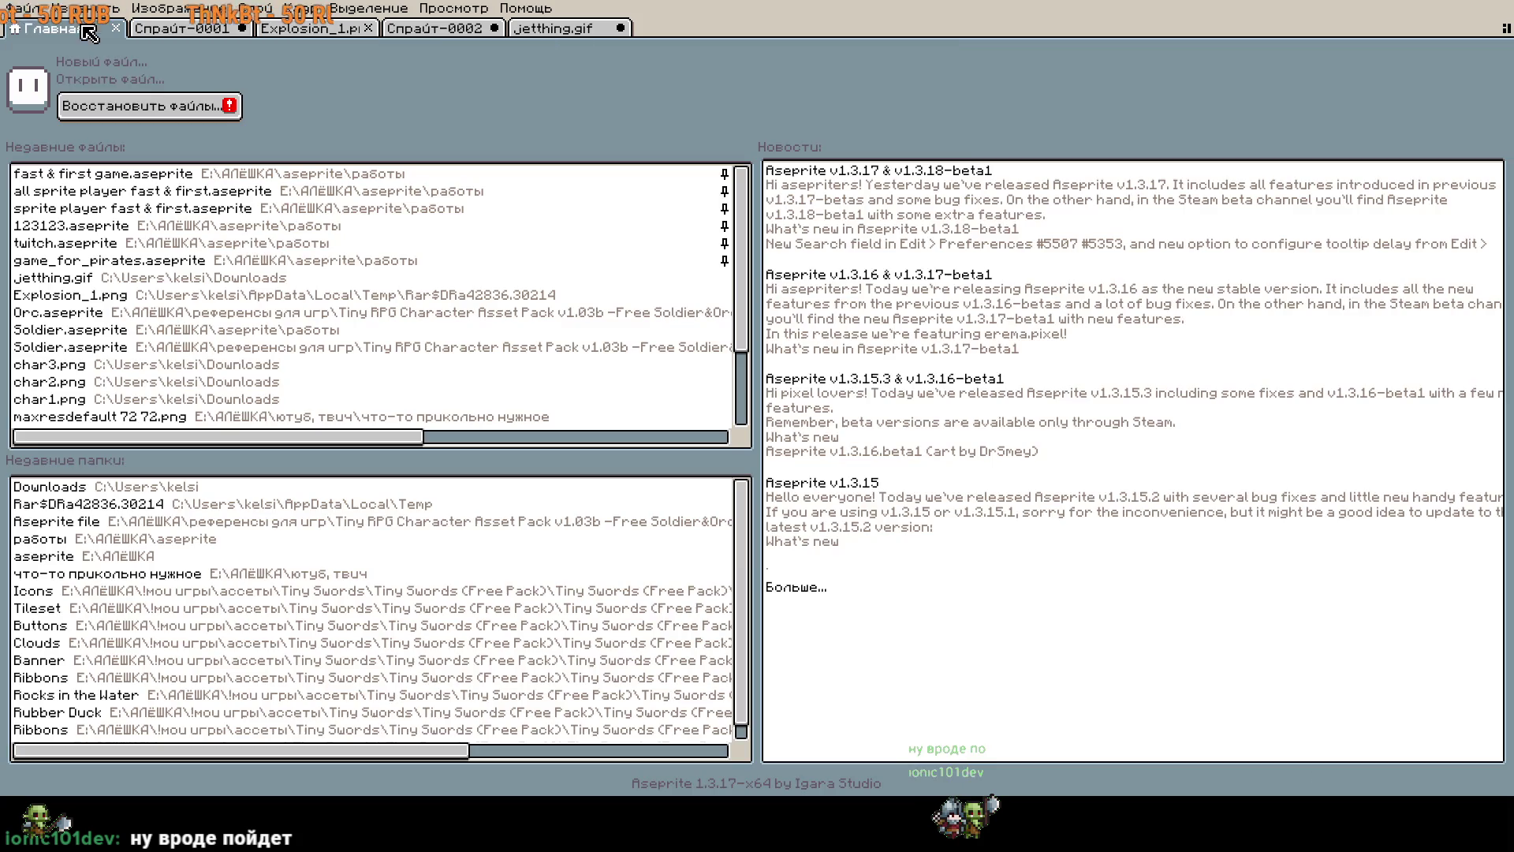
# Create a new sprite, paste the plane, and shrink it to about 356×153 px.
pyautogui.click(53, 28)
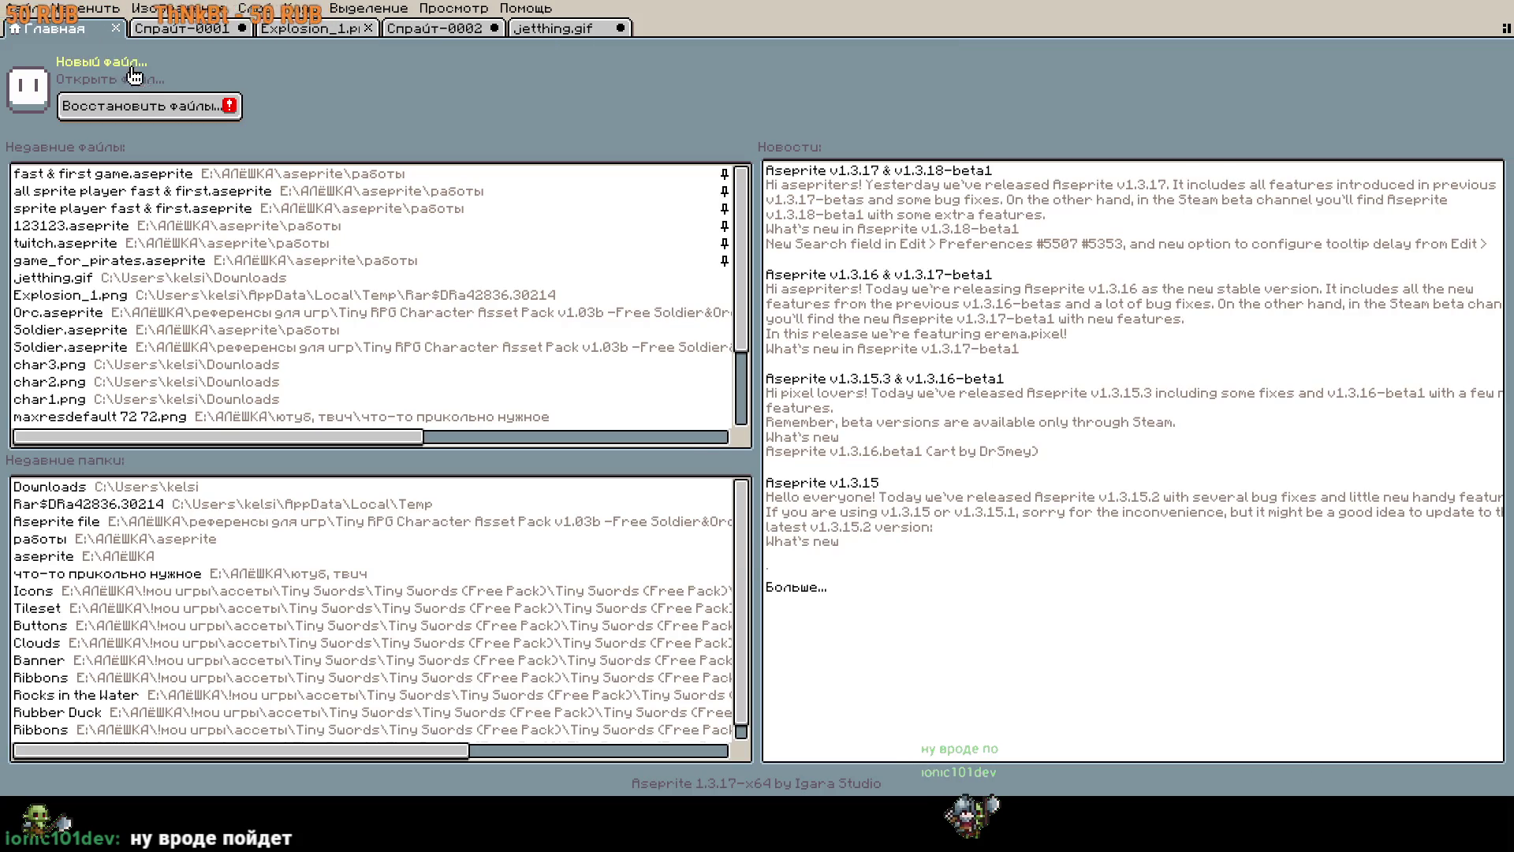
pyautogui.hotkey('ctrl', 'n')
pyautogui.press('Return')
pyautogui.hotkey('ctrl', 'v')
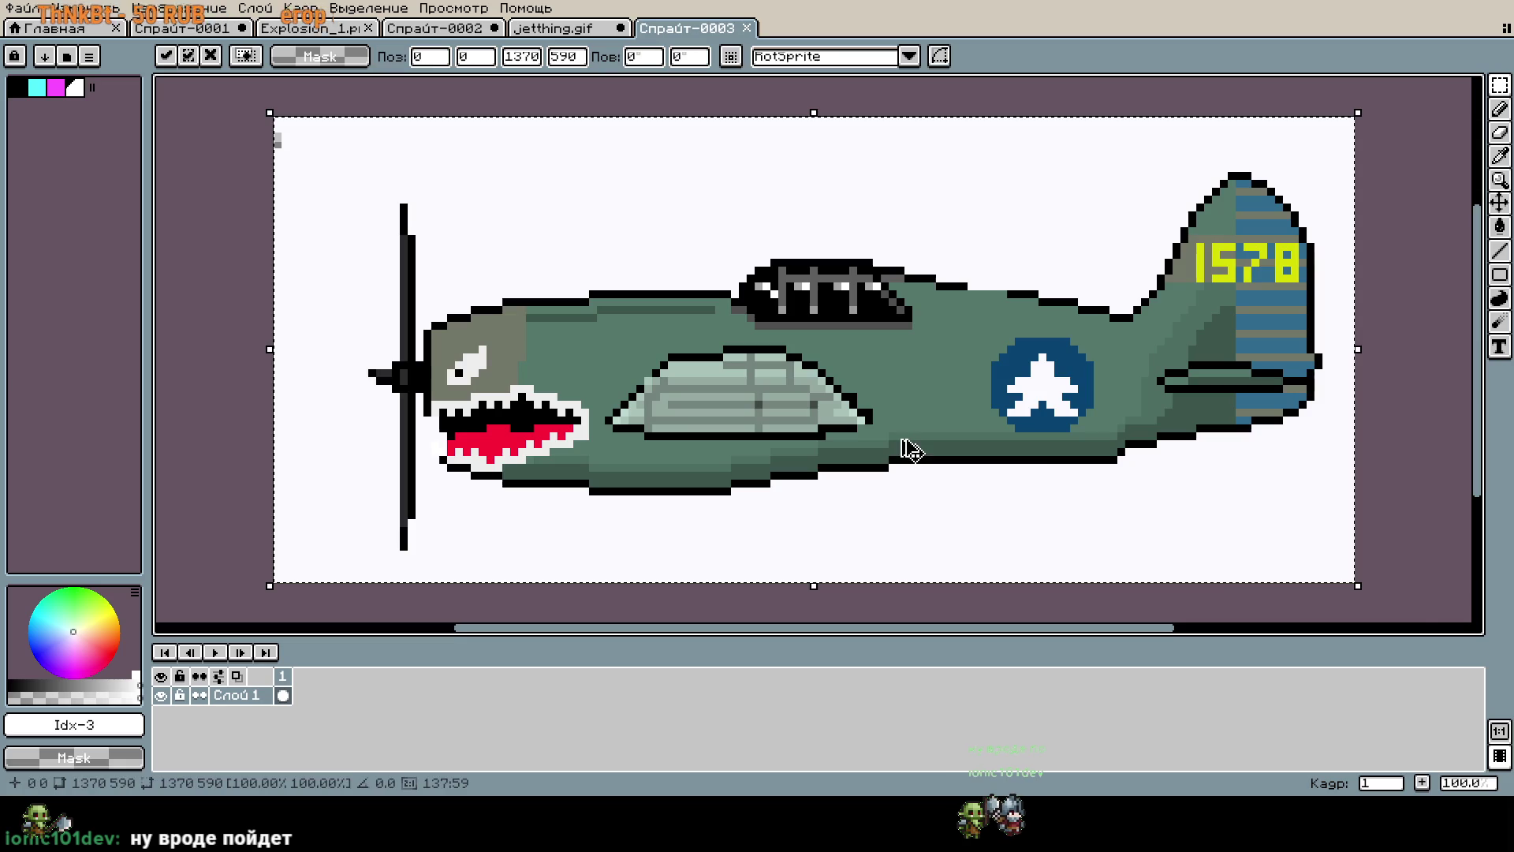
pyautogui.moveTo(1358, 585)
pyautogui.mouseDown()
pyautogui.moveTo(552, 237)
pyautogui.moveTo(654, 283)
pyautogui.mouseUp()
pyautogui.scroll(1, 654, 282)
pyautogui.scroll(-2, 986, 560)
# Open Canvas Size and drag the canvas edge in toward the plane.
pyautogui.press('c')
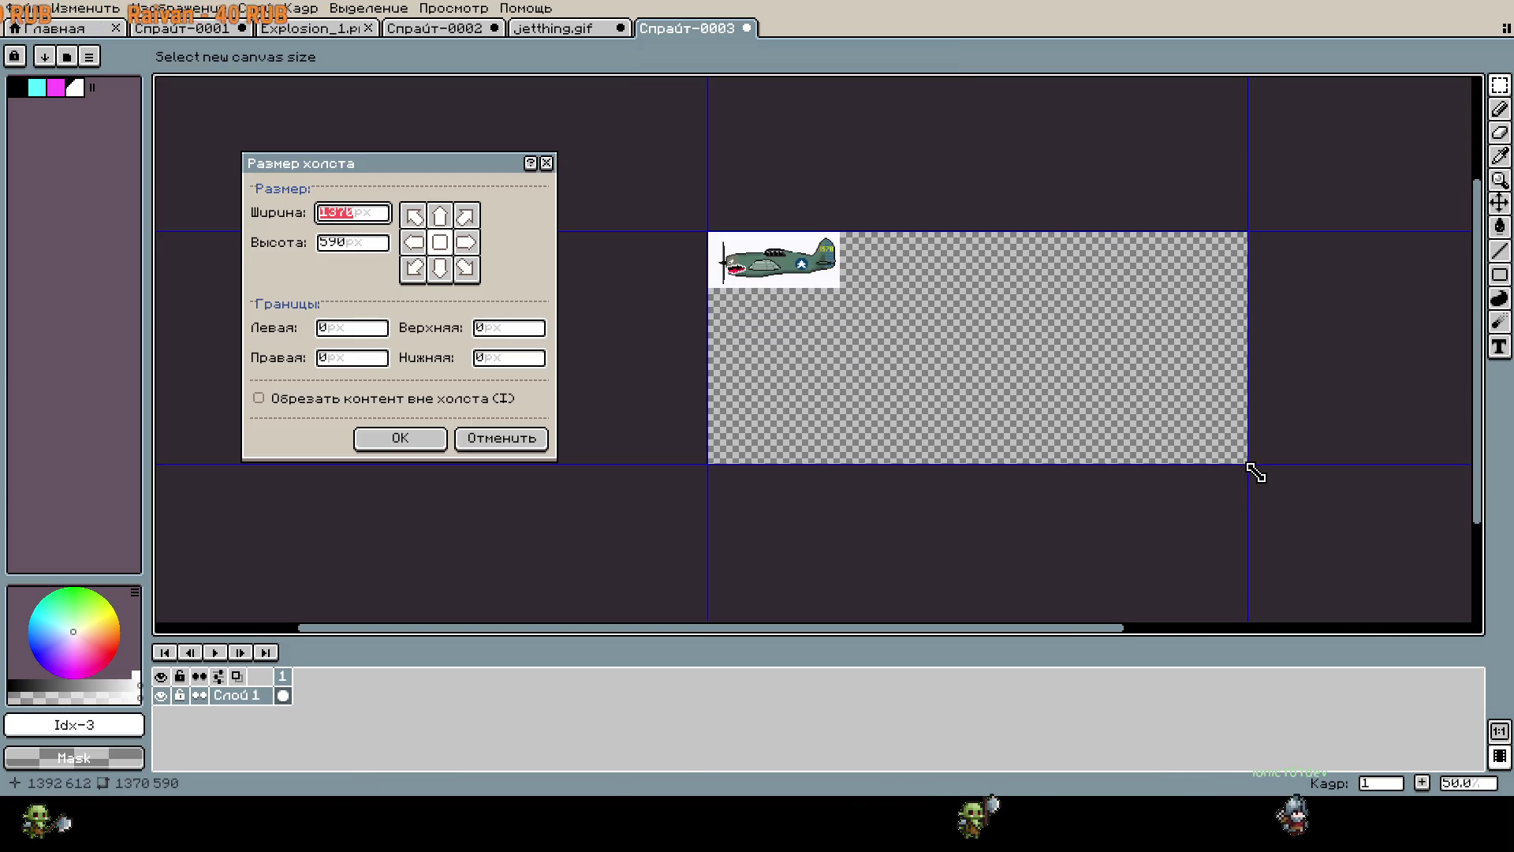
pyautogui.moveTo(1250, 473)
pyautogui.mouseDown()
pyautogui.moveTo(866, 333)
pyautogui.moveTo(812, 260)
pyautogui.mouseUp()
pyautogui.scroll(3, 843, 304)
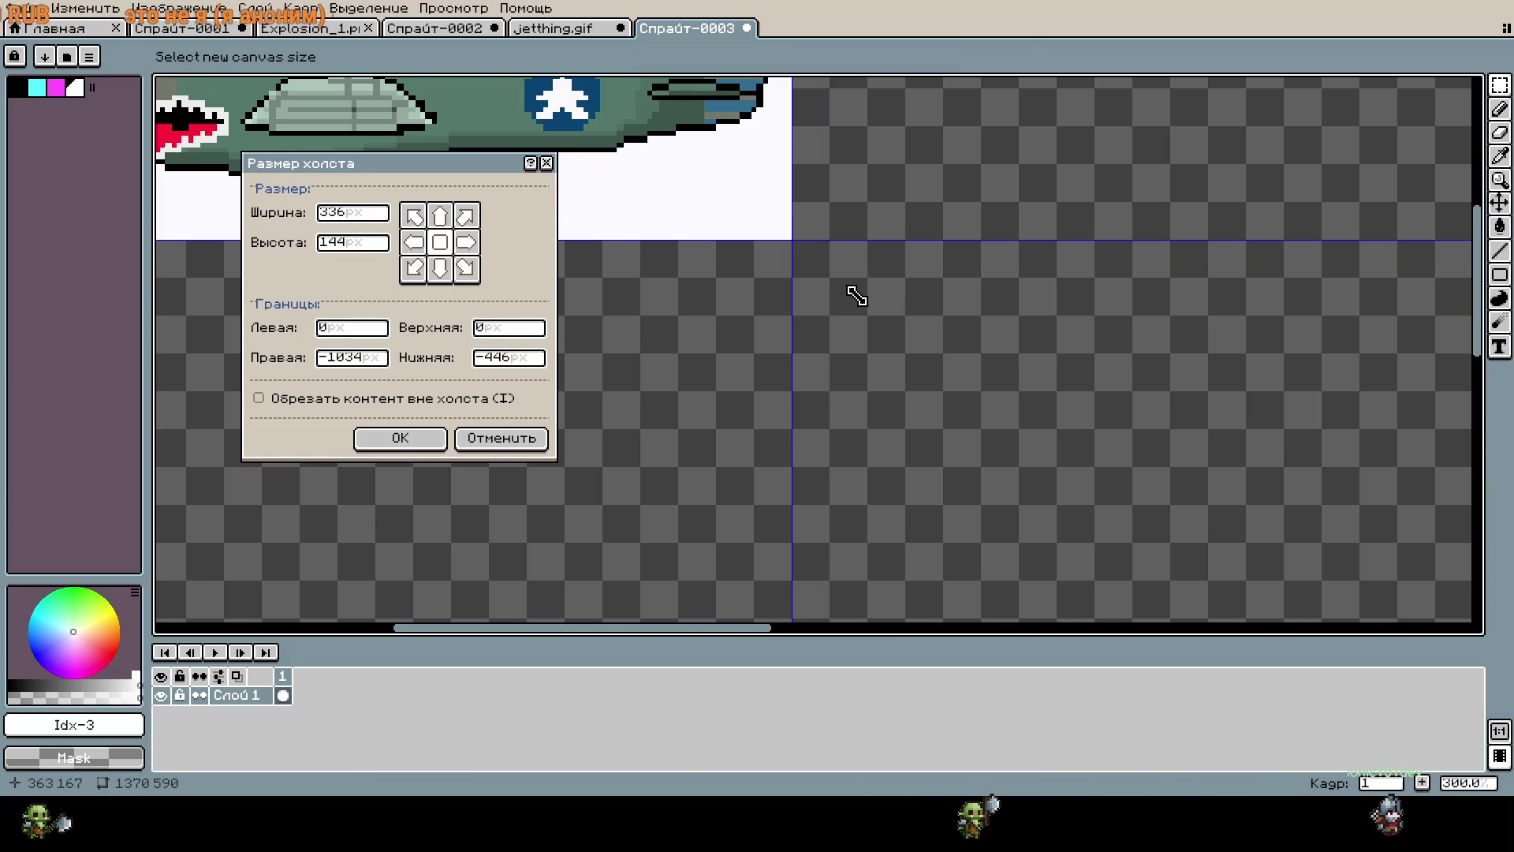
# Confirm the 336×144 canvas and bucket-fill the plane's white backing to transparency.
pyautogui.click(424, 440)
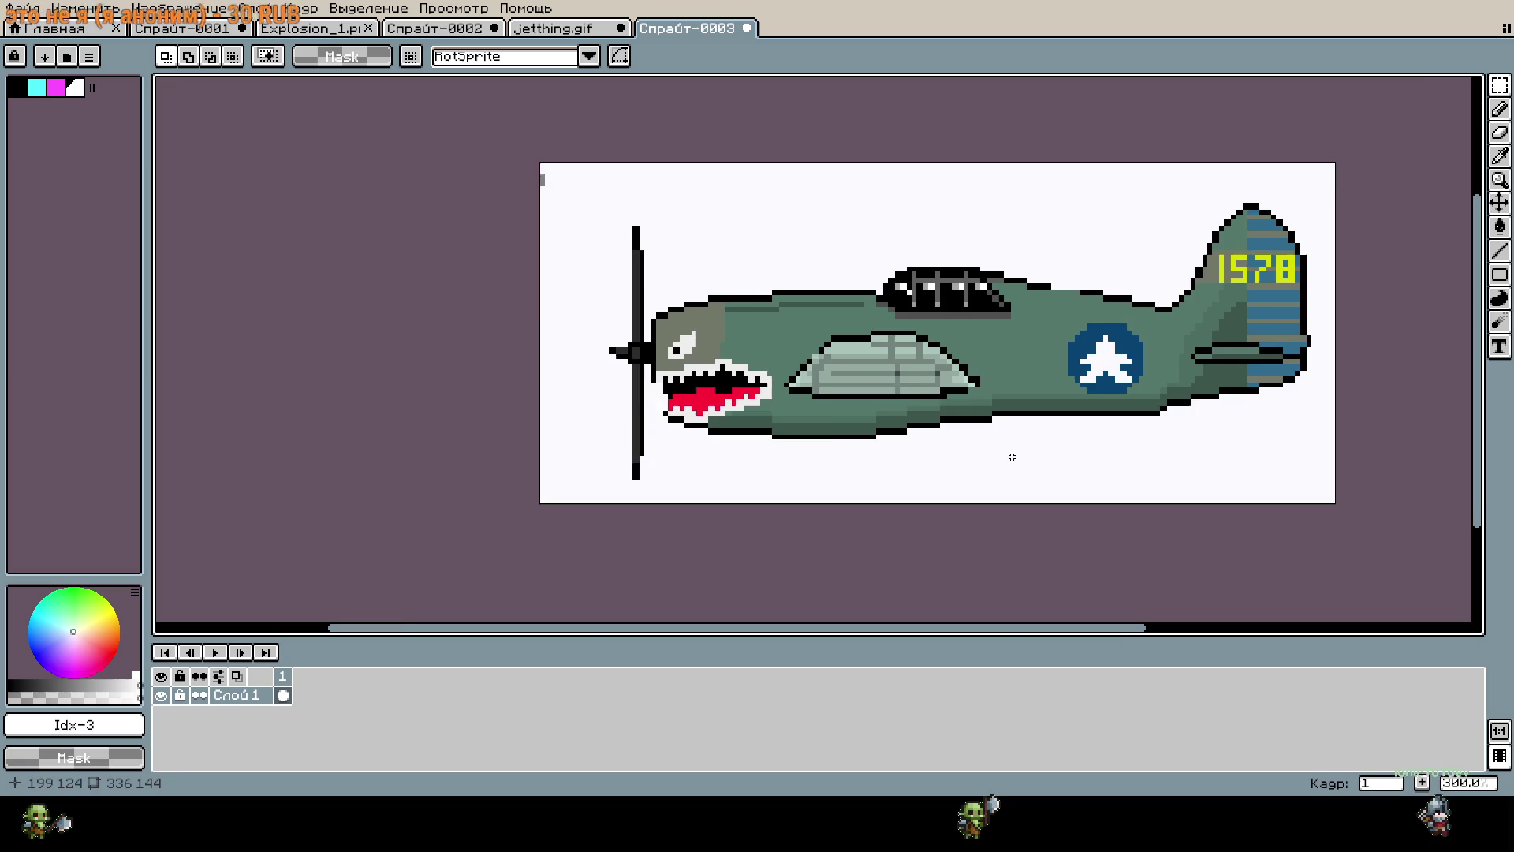
pyautogui.scroll(1, 1009, 453)
pyautogui.press('g')
pyautogui.click(985, 479)
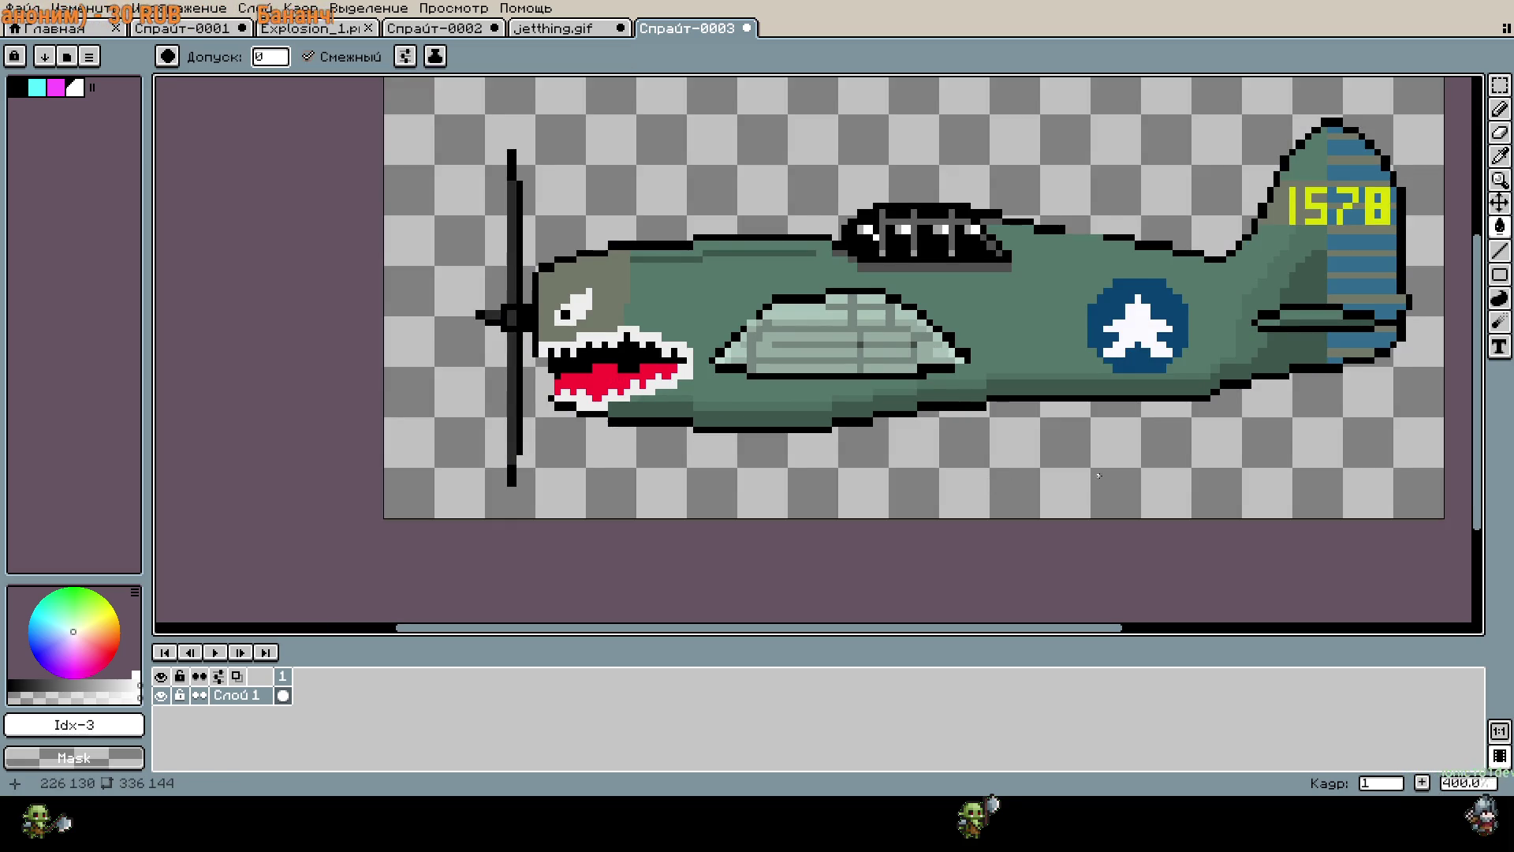
pyautogui.moveTo(1121, 461); pyautogui.dragTo(1014, 518)
pyautogui.moveTo(1113, 516); pyautogui.dragTo(853, 534)
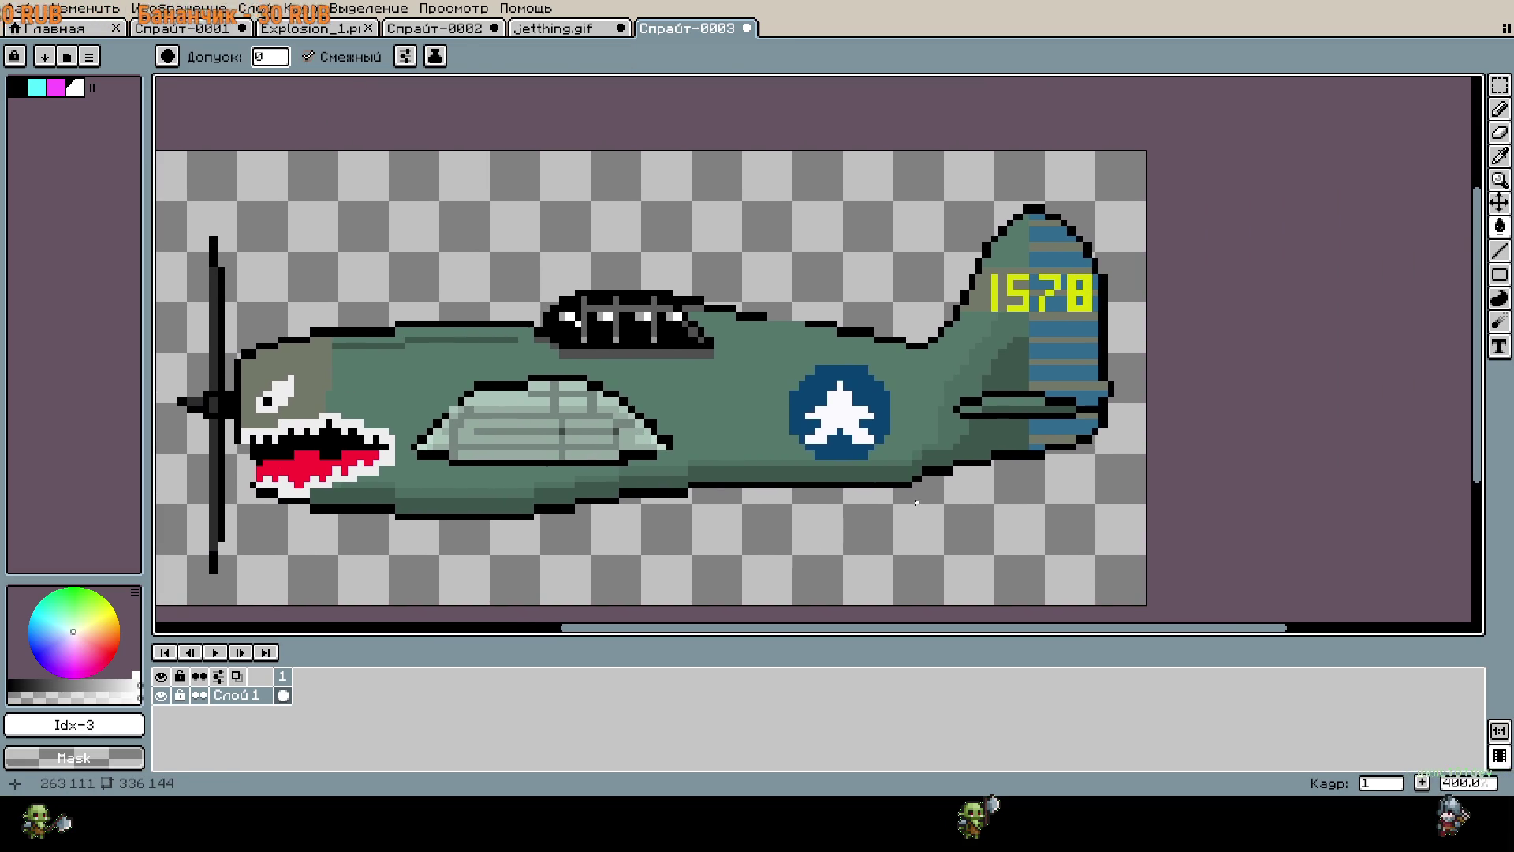
pyautogui.press('i')
pyautogui.scroll(5, 1007, 362)
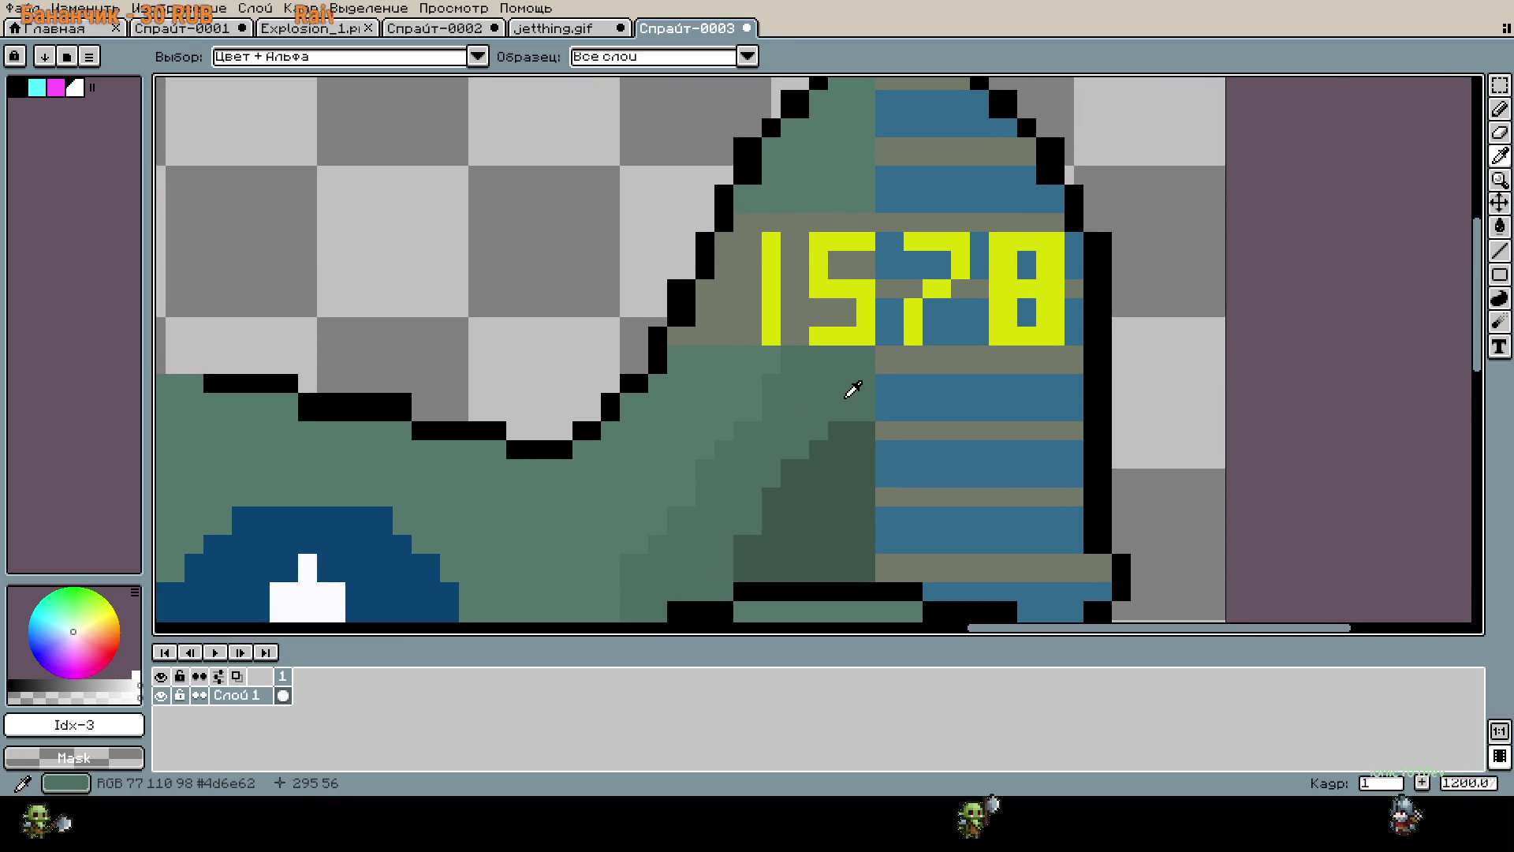
# Sample the tail's grey stripe and paint over the yellow 1, 5 and middle row of 78.
pyautogui.click(857, 369)
pyautogui.press('b')
pyautogui.scroll(4, 857, 370)
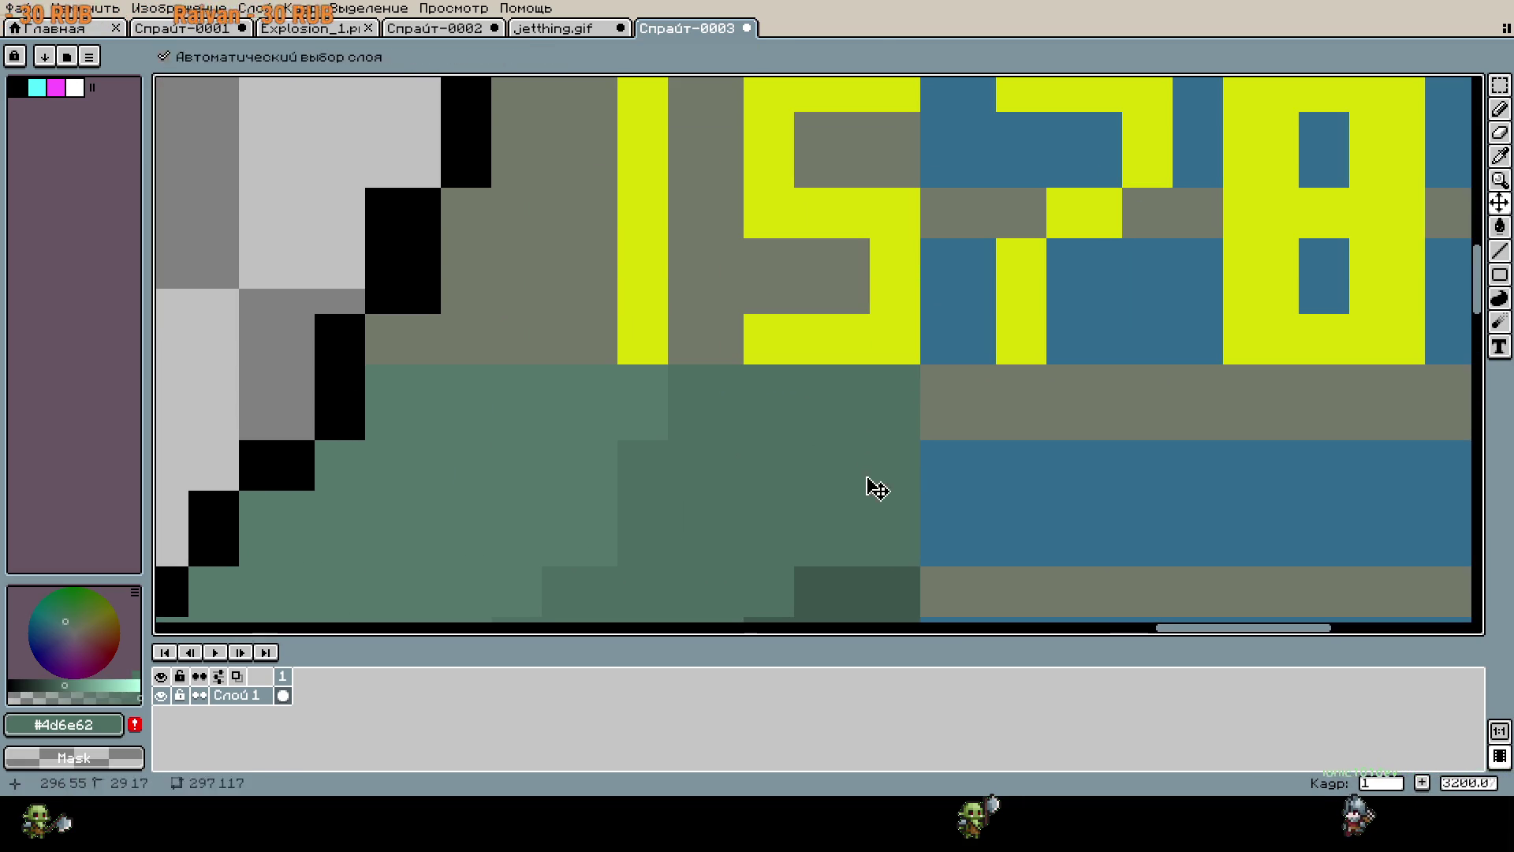
pyautogui.keyDown('alt'); pyautogui.click(733, 270); pyautogui.keyUp('alt')
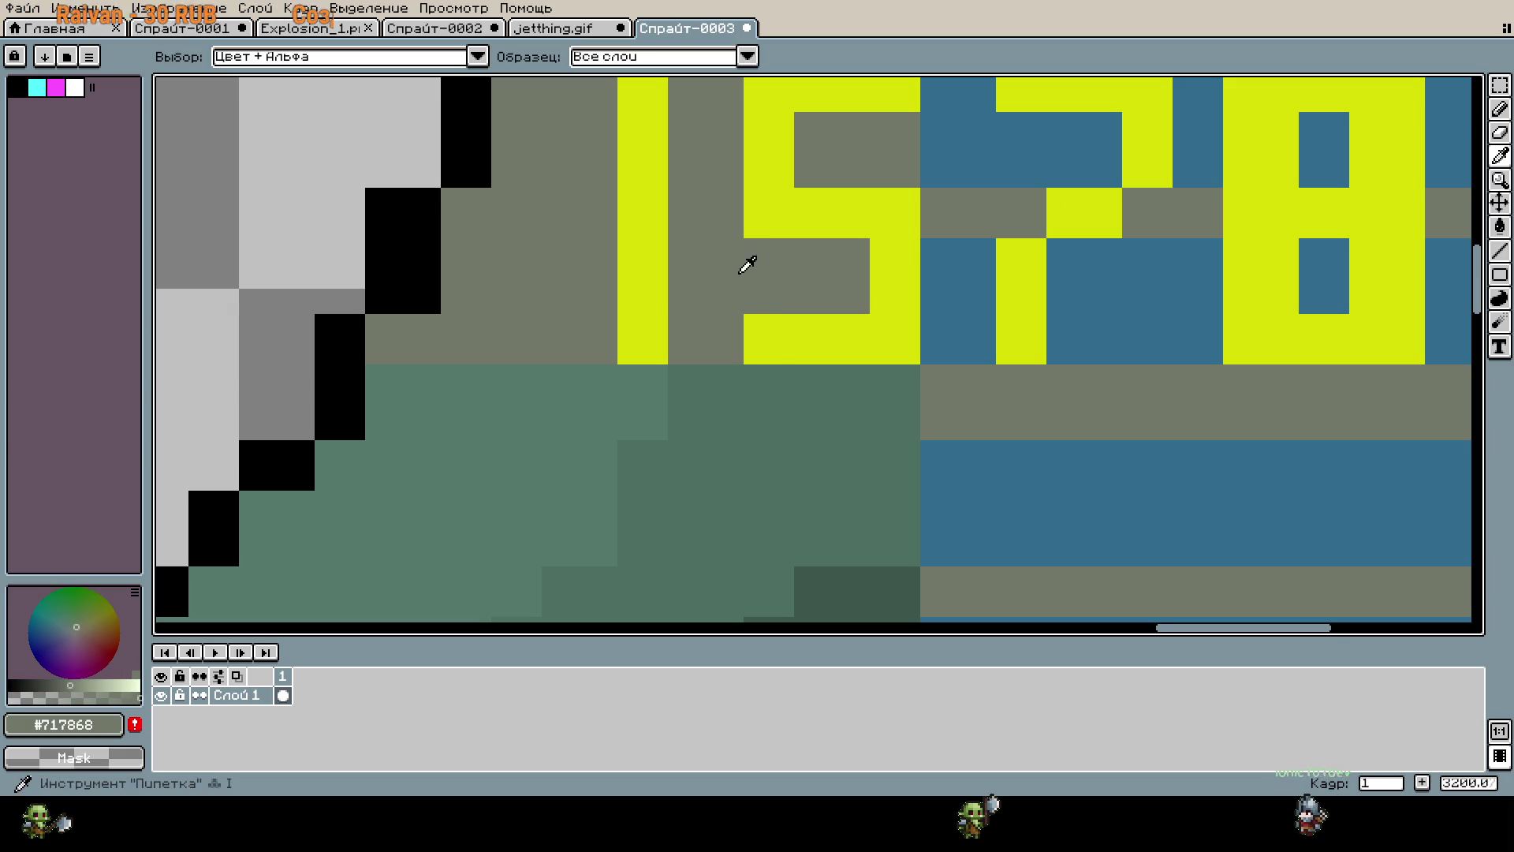
pyautogui.moveTo(734, 270); pyautogui.dragTo(798, 389)
pyautogui.click(680, 470)
pyautogui.moveTo(680, 470)
pyautogui.mouseDown()
pyautogui.moveTo(659, 485)
pyautogui.moveTo(674, 426)
pyautogui.moveTo(670, 370)
pyautogui.moveTo(645, 341)
pyautogui.moveTo(651, 210)
pyautogui.mouseUp()
pyautogui.scroll(-1, 835, 365)
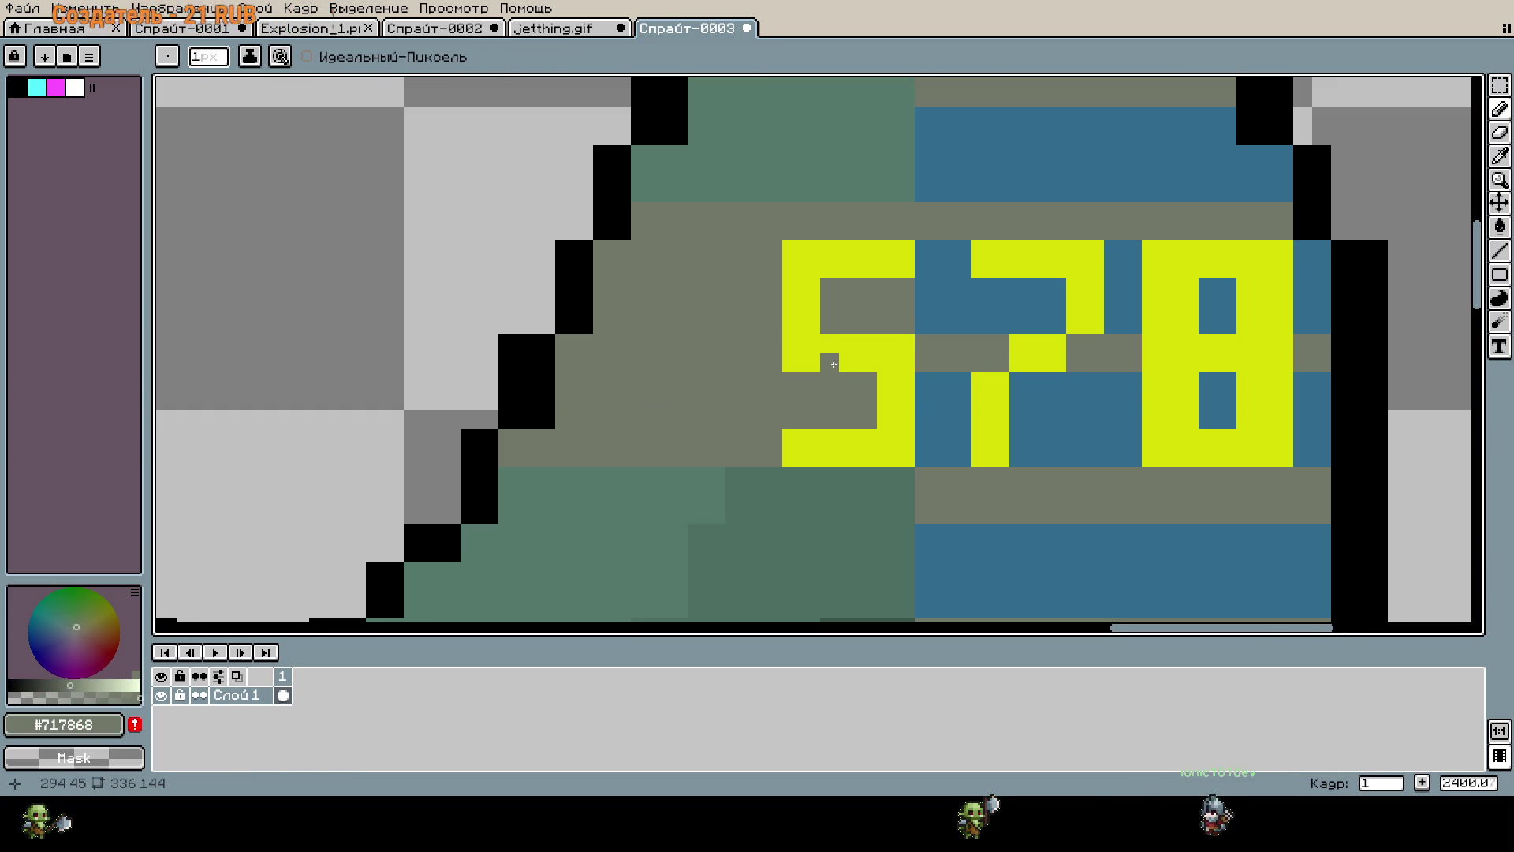
pyautogui.moveTo(905, 262)
pyautogui.mouseDown()
pyautogui.moveTo(795, 261)
pyautogui.moveTo(883, 268)
pyautogui.moveTo(808, 339)
pyautogui.moveTo(889, 363)
pyautogui.moveTo(839, 451)
pyautogui.moveTo(846, 359)
pyautogui.mouseUp()
pyautogui.moveTo(805, 448)
pyautogui.mouseDown()
pyautogui.moveTo(886, 458)
pyautogui.moveTo(868, 362)
pyautogui.mouseUp()
pyautogui.hscroll(4, 1041, 409)
pyautogui.moveTo(752, 370)
pyautogui.mouseDown()
pyautogui.moveTo(767, 350)
pyautogui.moveTo(982, 350)
pyautogui.moveTo(986, 369)
pyautogui.moveTo(940, 349)
pyautogui.mouseUp()
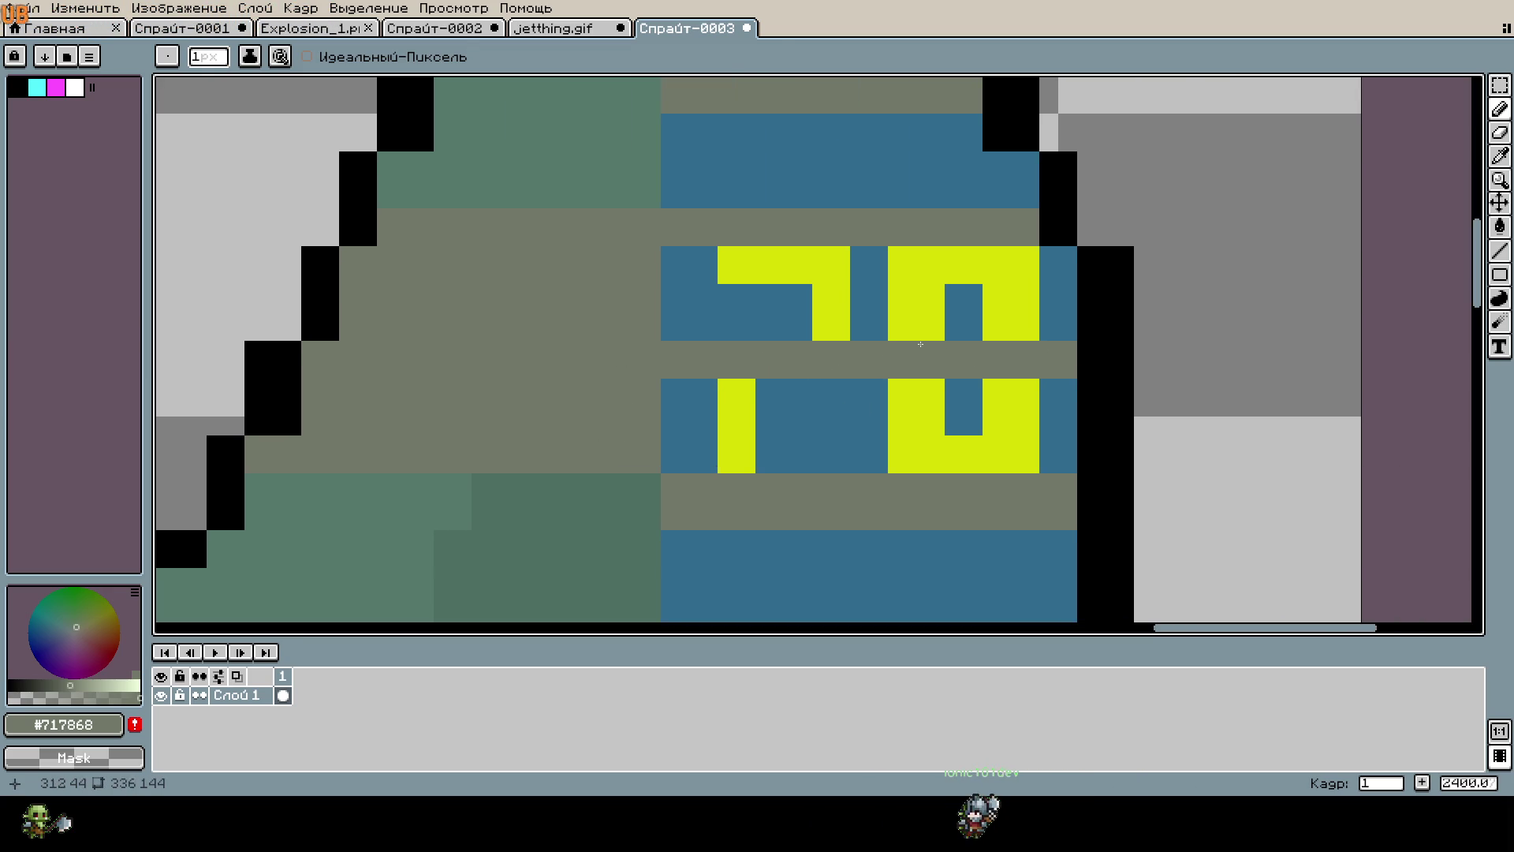
# Sample the tail's blue and, with a 2 px brush, cover the 7 stem and remaining yellow.
pyautogui.keyDown('alt'); pyautogui.click(873, 297); pyautogui.keyUp('alt')
pyautogui.press('+')
pyautogui.moveTo(832, 292)
pyautogui.mouseDown()
pyautogui.moveTo(831, 320)
pyautogui.moveTo(836, 300)
pyautogui.moveTo(785, 265)
pyautogui.moveTo(733, 263)
pyautogui.moveTo(907, 279)
pyautogui.moveTo(1022, 267)
pyautogui.moveTo(1022, 304)
pyautogui.moveTo(995, 330)
pyautogui.moveTo(904, 317)
pyautogui.moveTo(906, 335)
pyautogui.mouseUp()
pyautogui.moveTo(736, 385)
pyautogui.mouseDown()
pyautogui.moveTo(736, 445)
pyautogui.moveTo(1022, 449)
pyautogui.mouseUp()
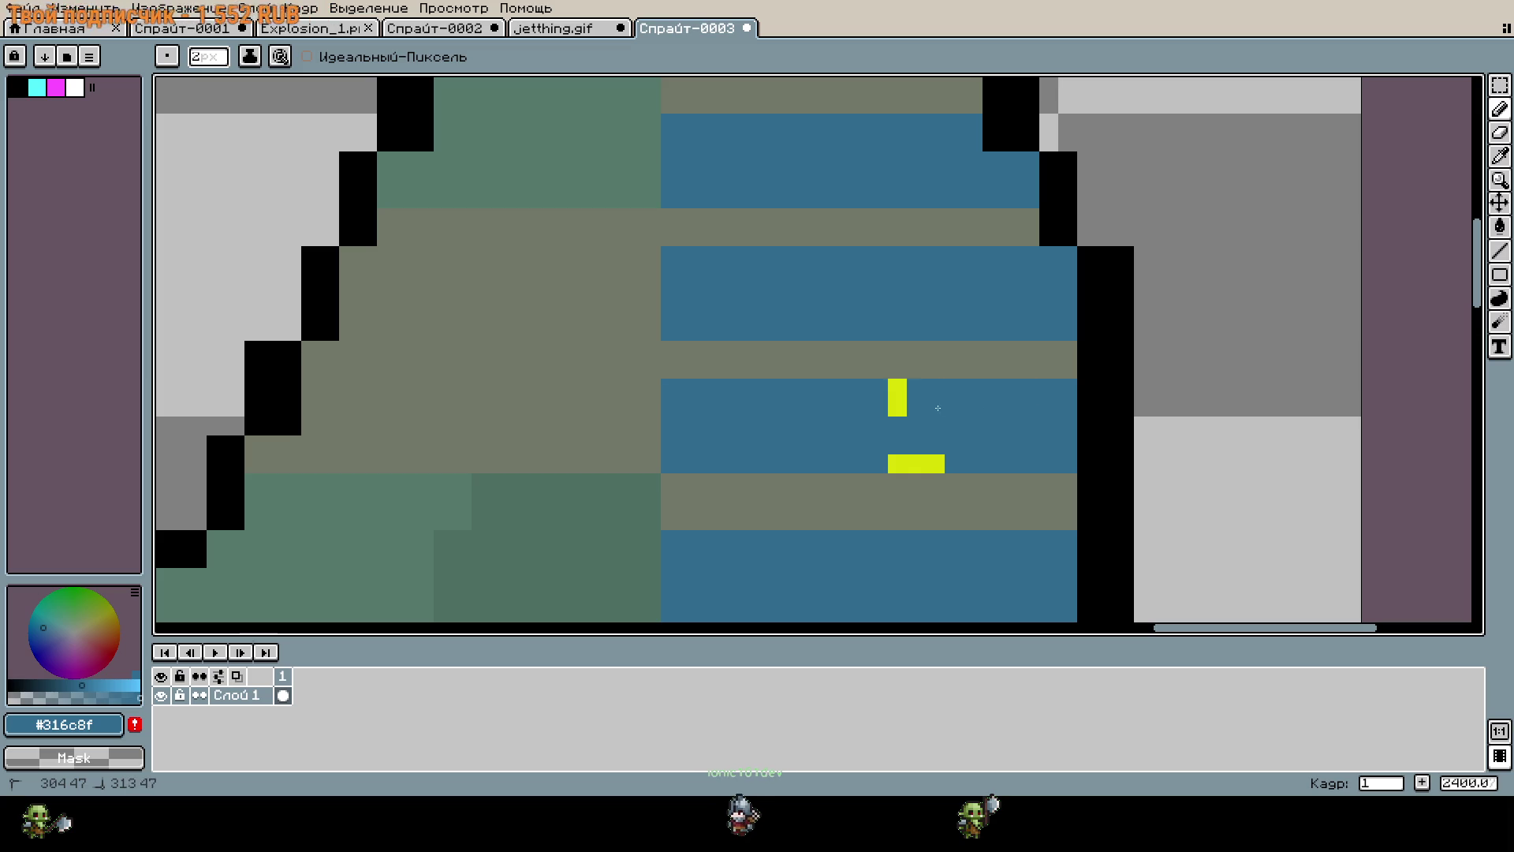
pyautogui.scroll(-4, 928, 458)
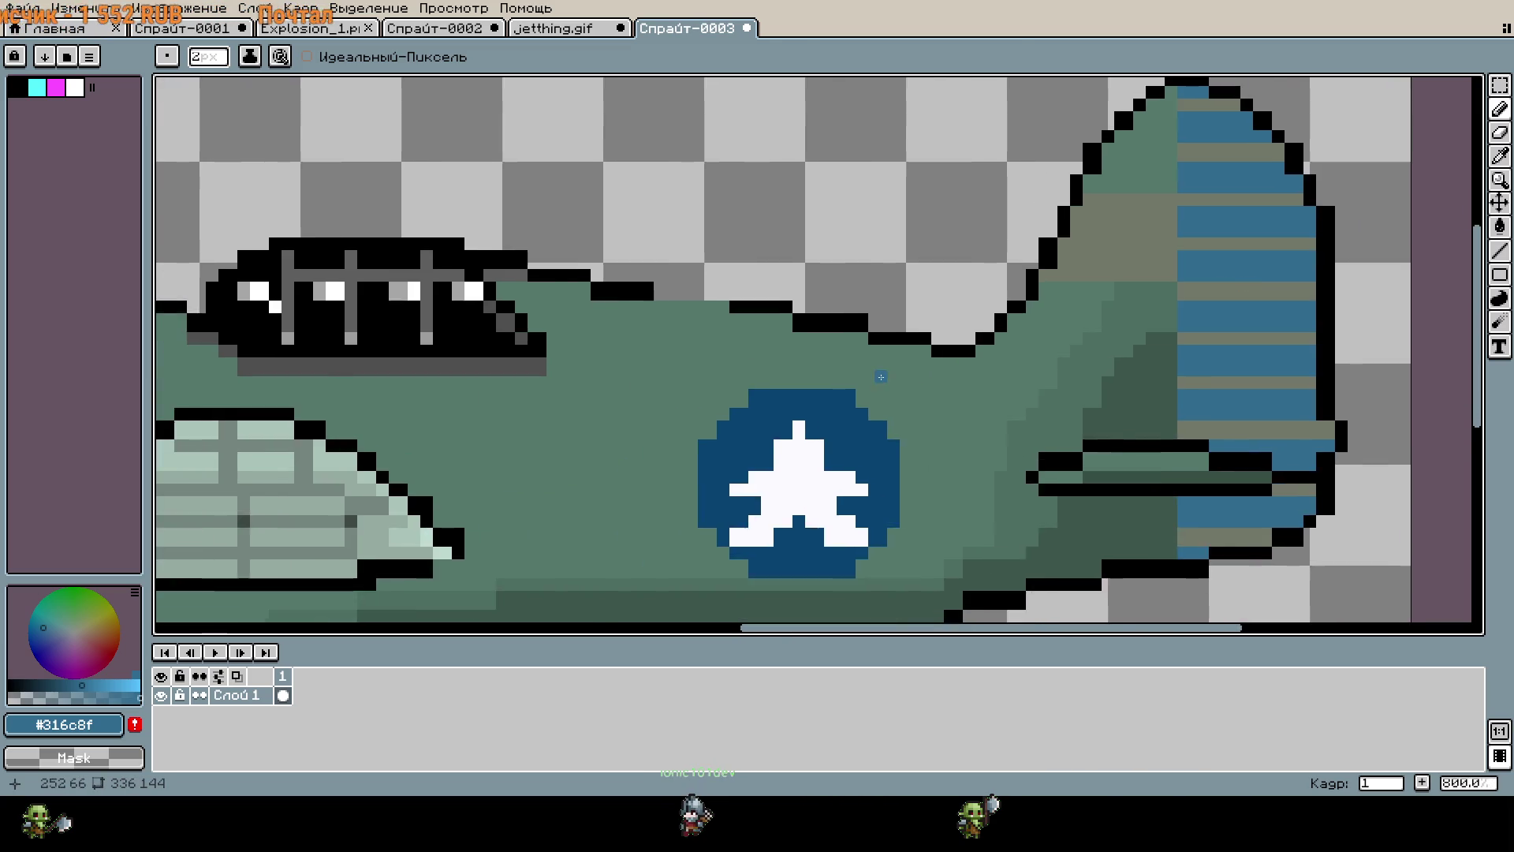
pyautogui.scroll(-1, 979, 401)
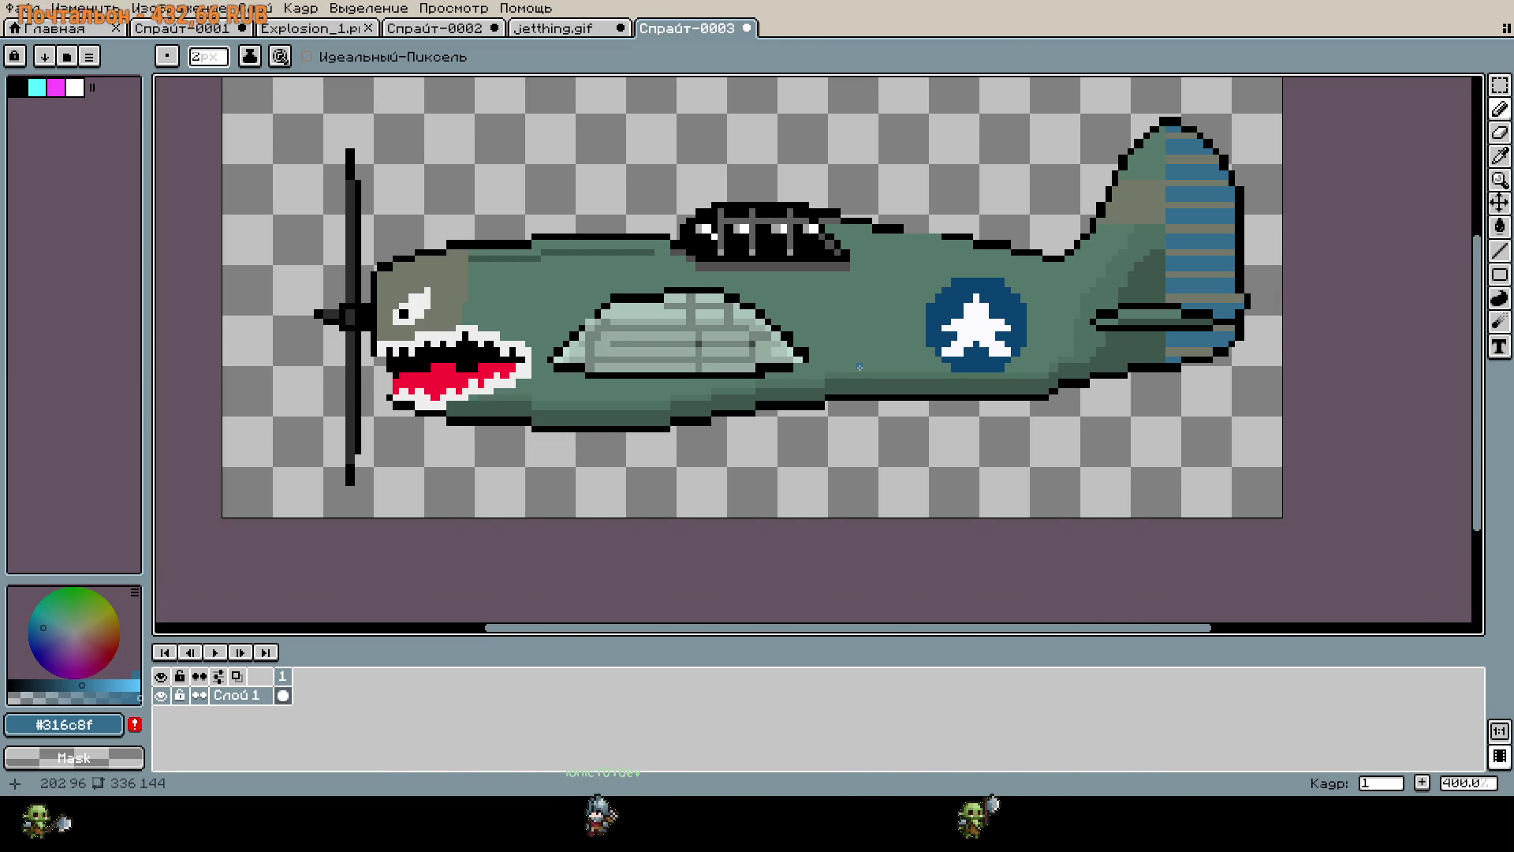
pyautogui.scroll(-1, 859, 367)
pyautogui.moveTo(874, 439)
pyautogui.mouseDown()
pyautogui.moveTo(995, 437)
pyautogui.moveTo(844, 429)
pyautogui.moveTo(839, 478)
pyautogui.mouseUp()
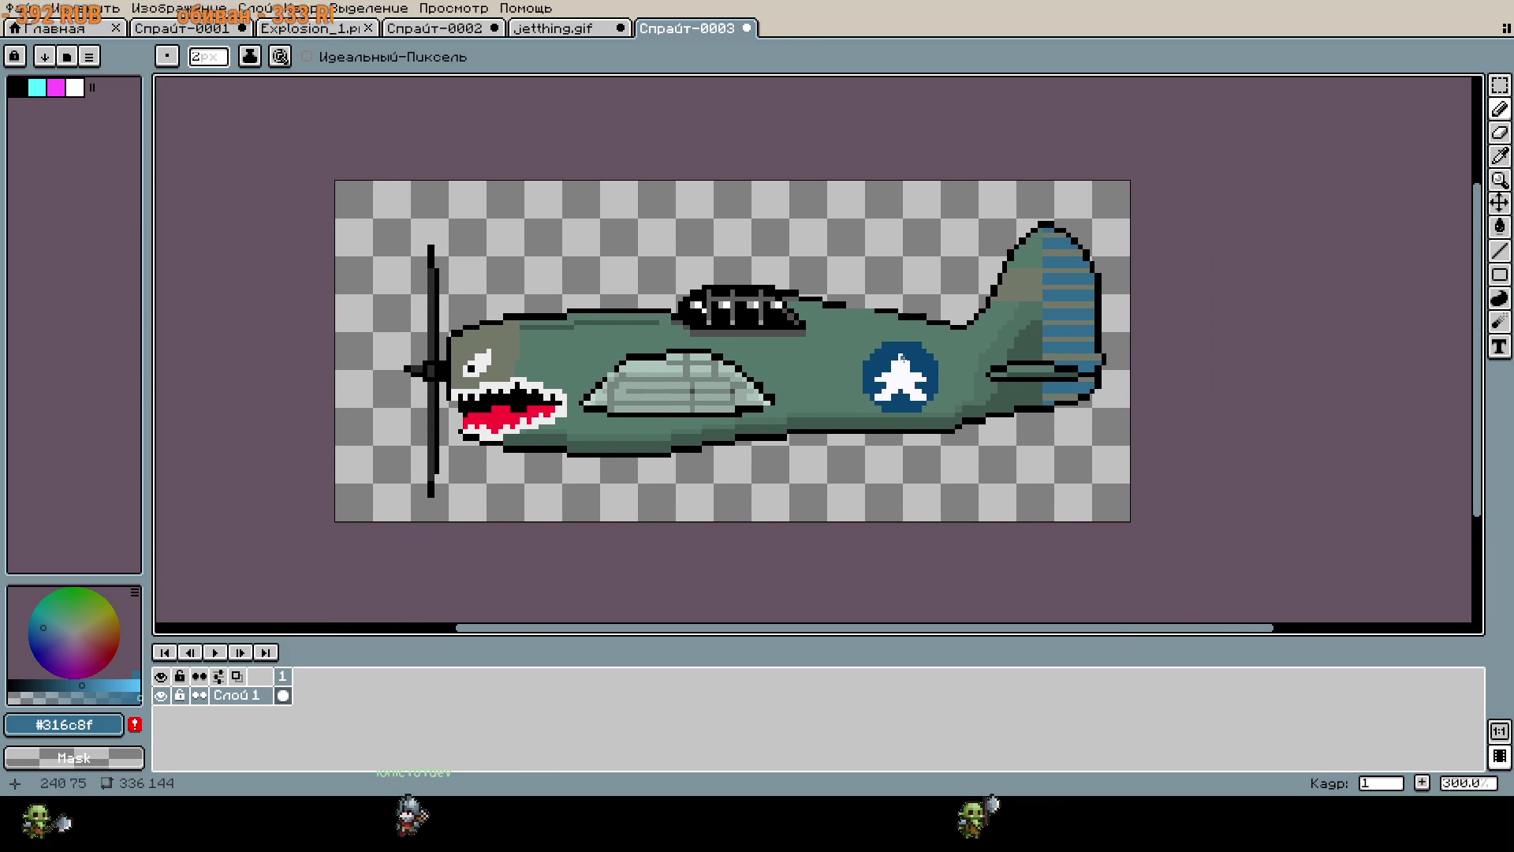
# Sample the roundel's dark blue and paint over the whole white star.
pyautogui.scroll(7, 899, 357)
pyautogui.keyDown('alt'); pyautogui.click(933, 359); pyautogui.keyUp('alt')
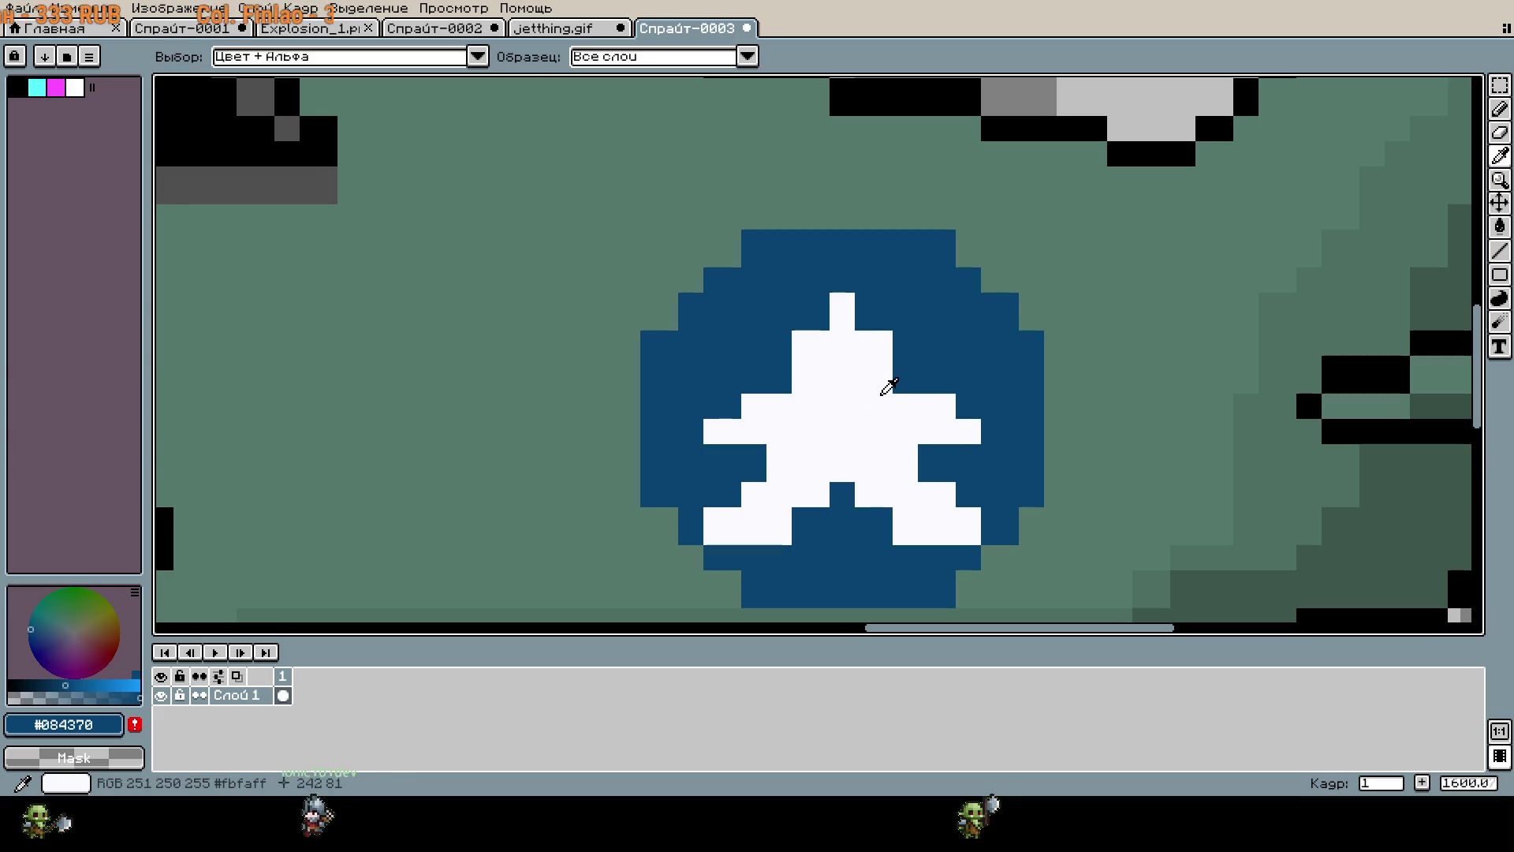
pyautogui.moveTo(873, 399)
pyautogui.mouseDown()
pyautogui.moveTo(821, 399)
pyautogui.moveTo(747, 493)
pyautogui.mouseUp()
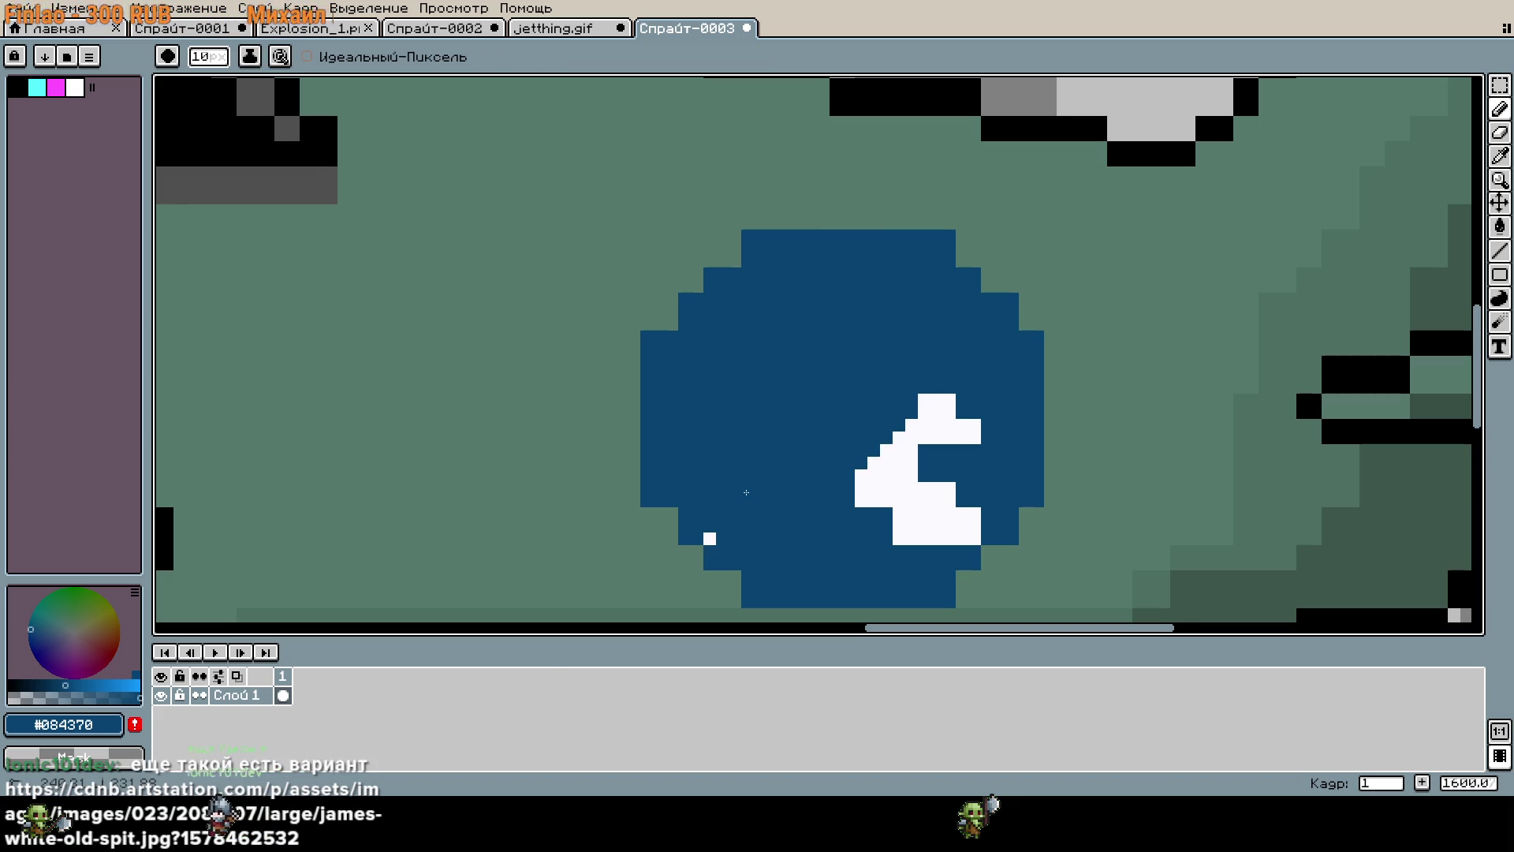
pyautogui.moveTo(811, 493)
pyautogui.mouseDown()
pyautogui.moveTo(915, 506)
pyautogui.moveTo(944, 478)
pyautogui.mouseUp()
# Try drawing a white S in the roundel, undo it, and switch to jetthing.gif.
pyautogui.press('i')
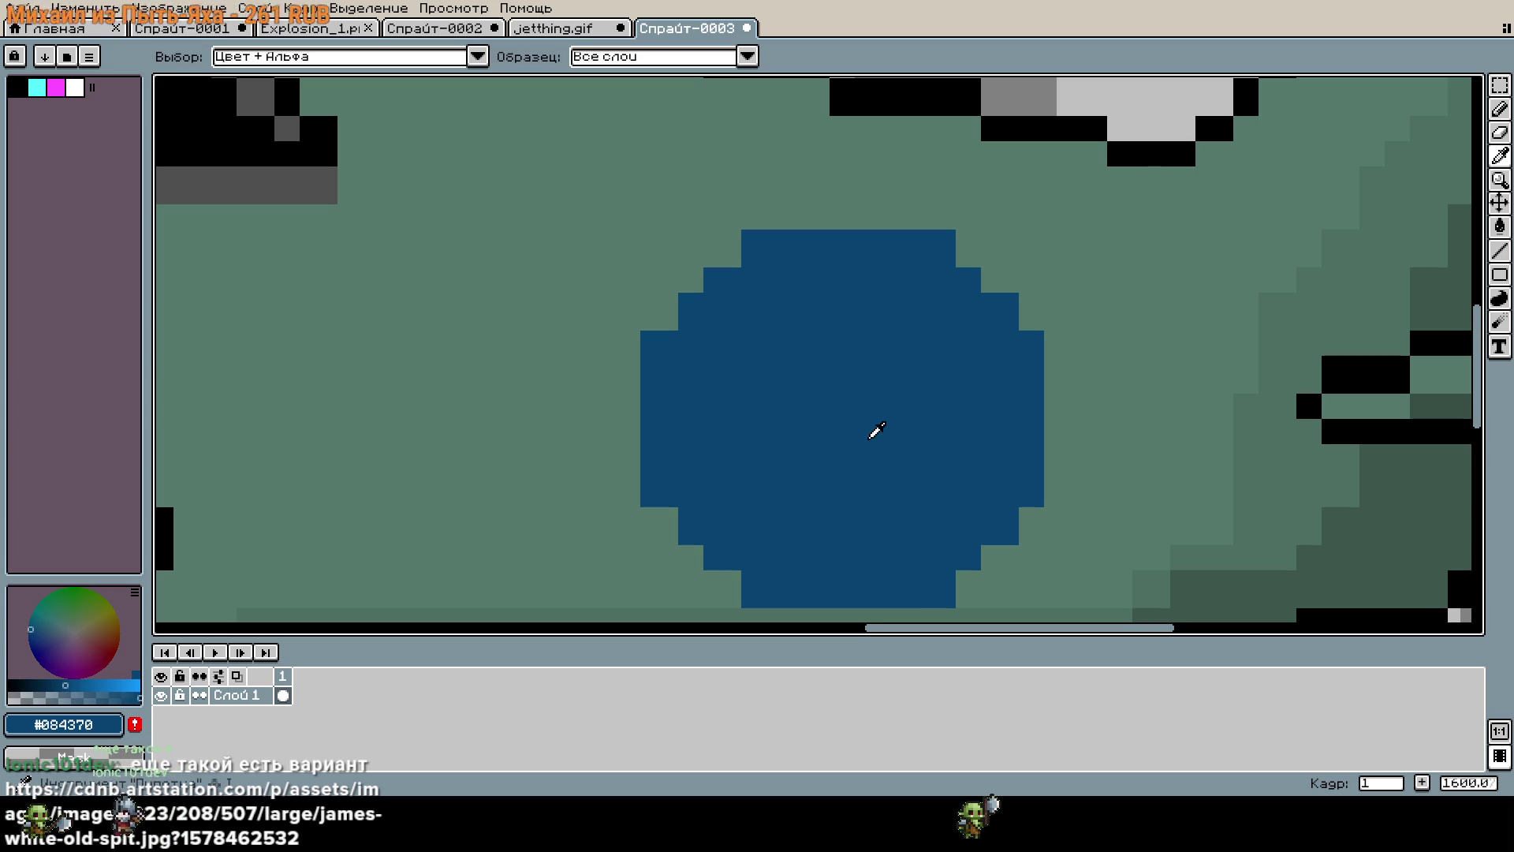
pyautogui.scroll(3, 204, 240)
pyautogui.click(74, 93)
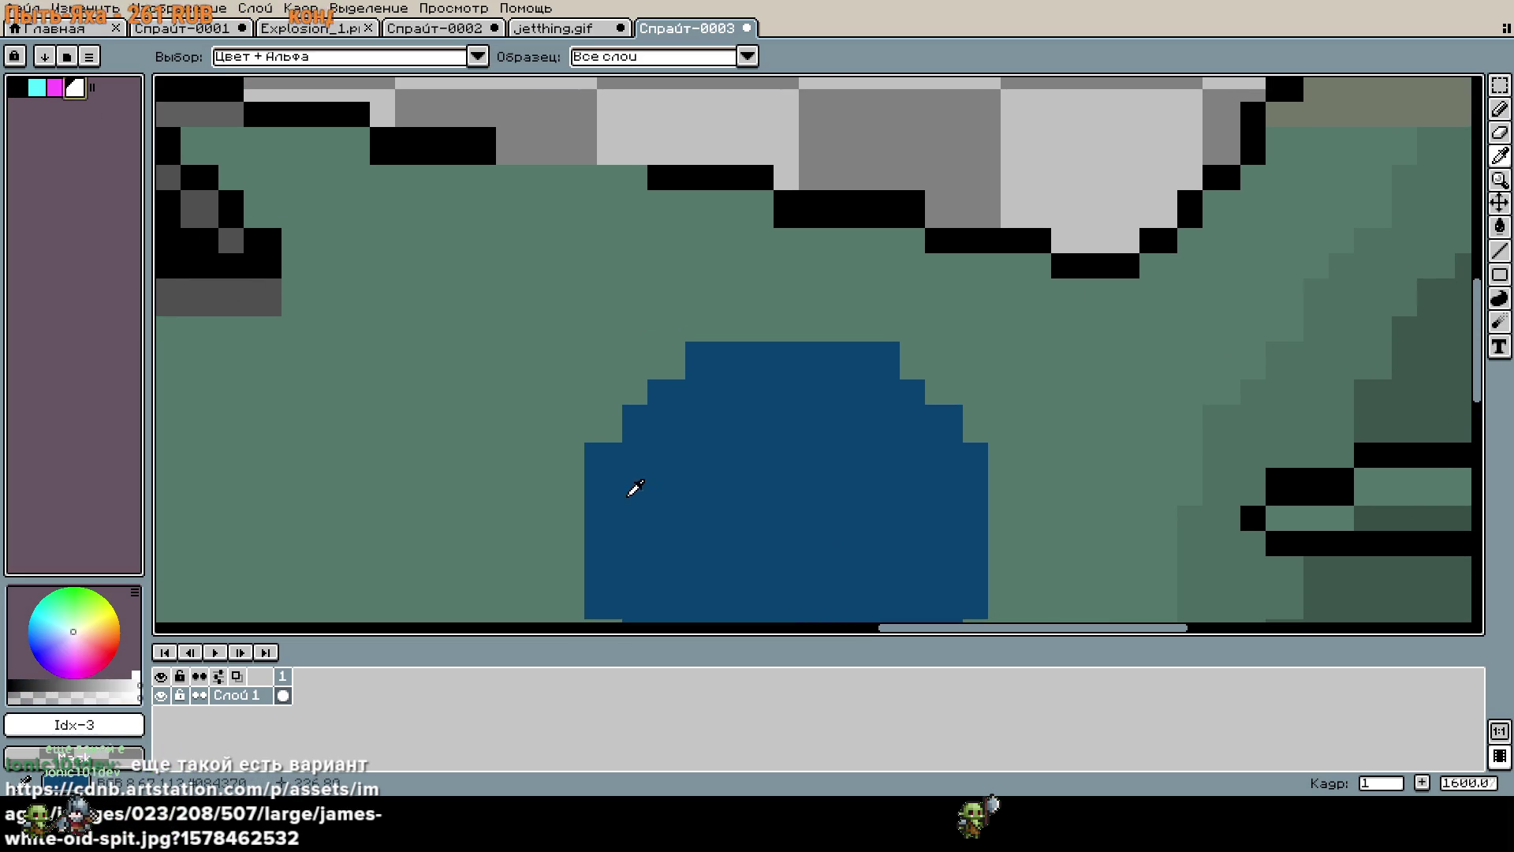
pyautogui.moveTo(751, 523); pyautogui.dragTo(821, 389)
pyautogui.hotkey('ctrl', 'alt', 'c')
pyautogui.press('Escape')
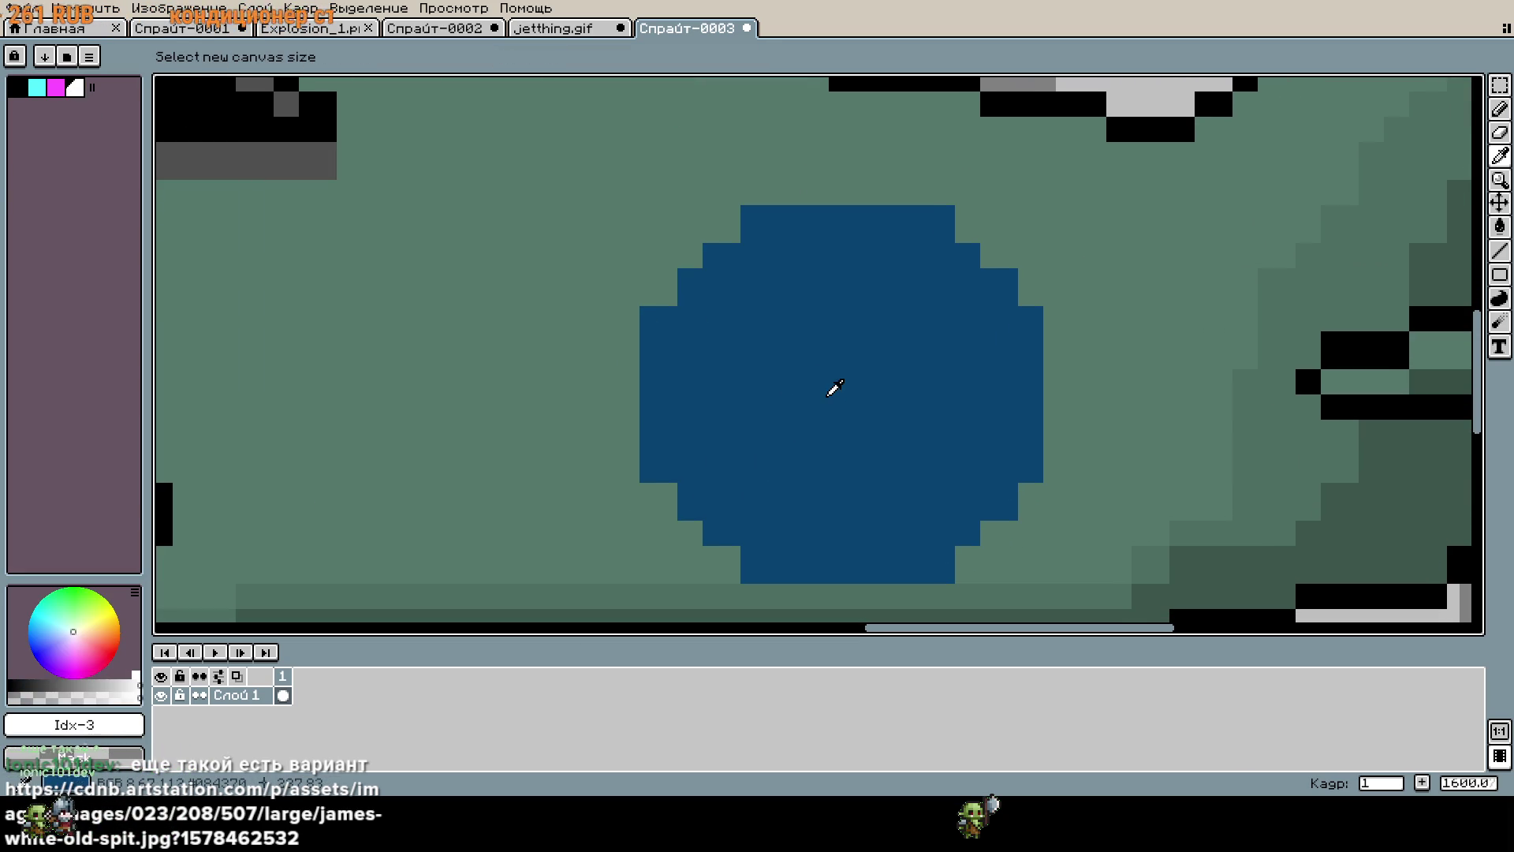
pyautogui.press('b')
pyautogui.moveTo(870, 284)
pyautogui.mouseDown()
pyautogui.moveTo(824, 378)
pyautogui.moveTo(844, 485)
pyautogui.moveTo(771, 483)
pyautogui.mouseUp()
pyautogui.scroll(-4, 919, 472)
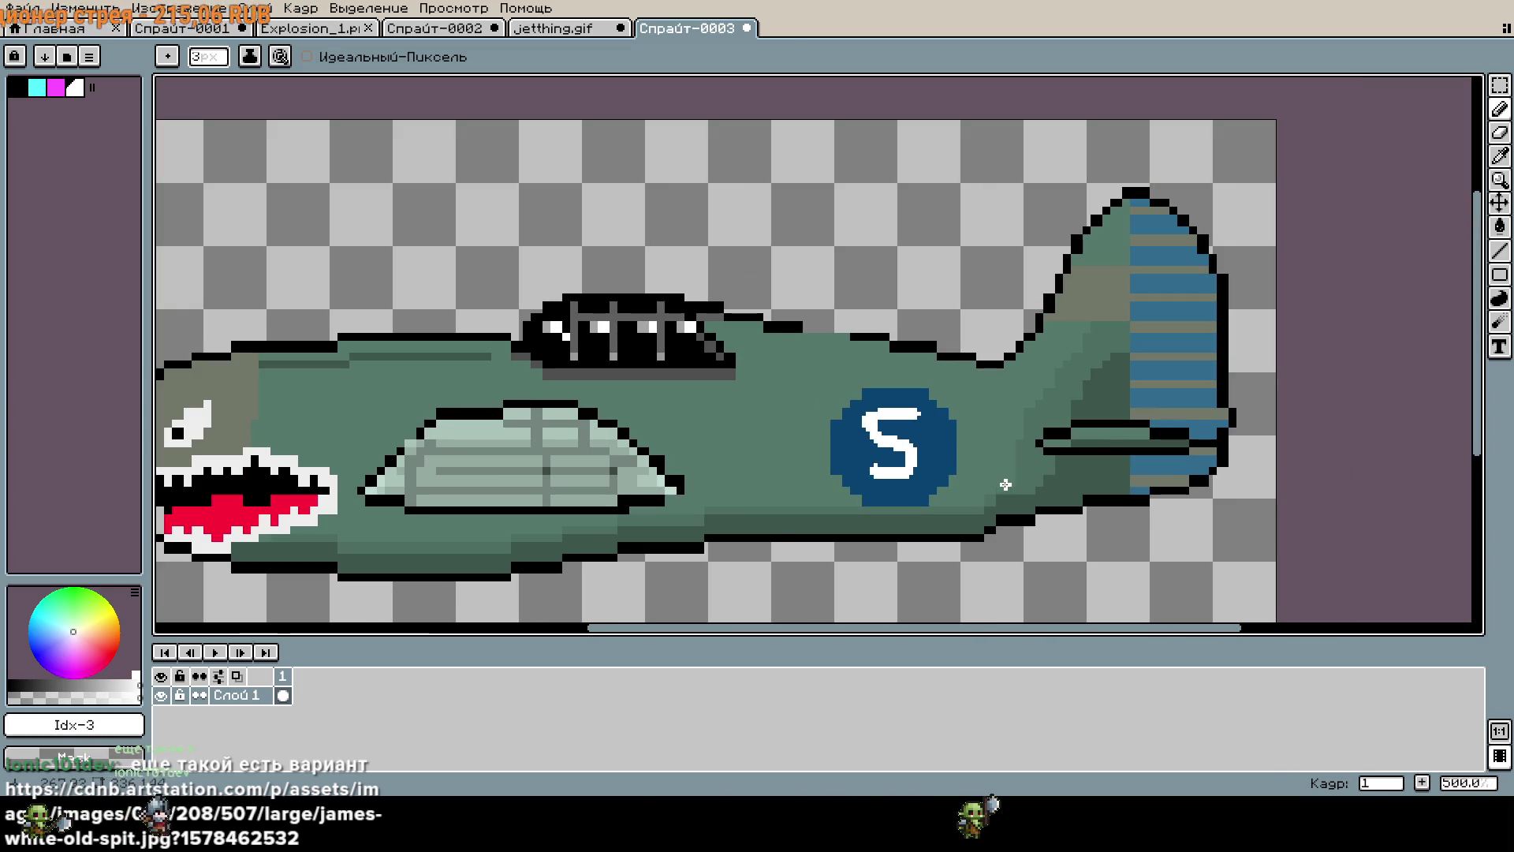
pyautogui.hotkey('ctrl', 'z')
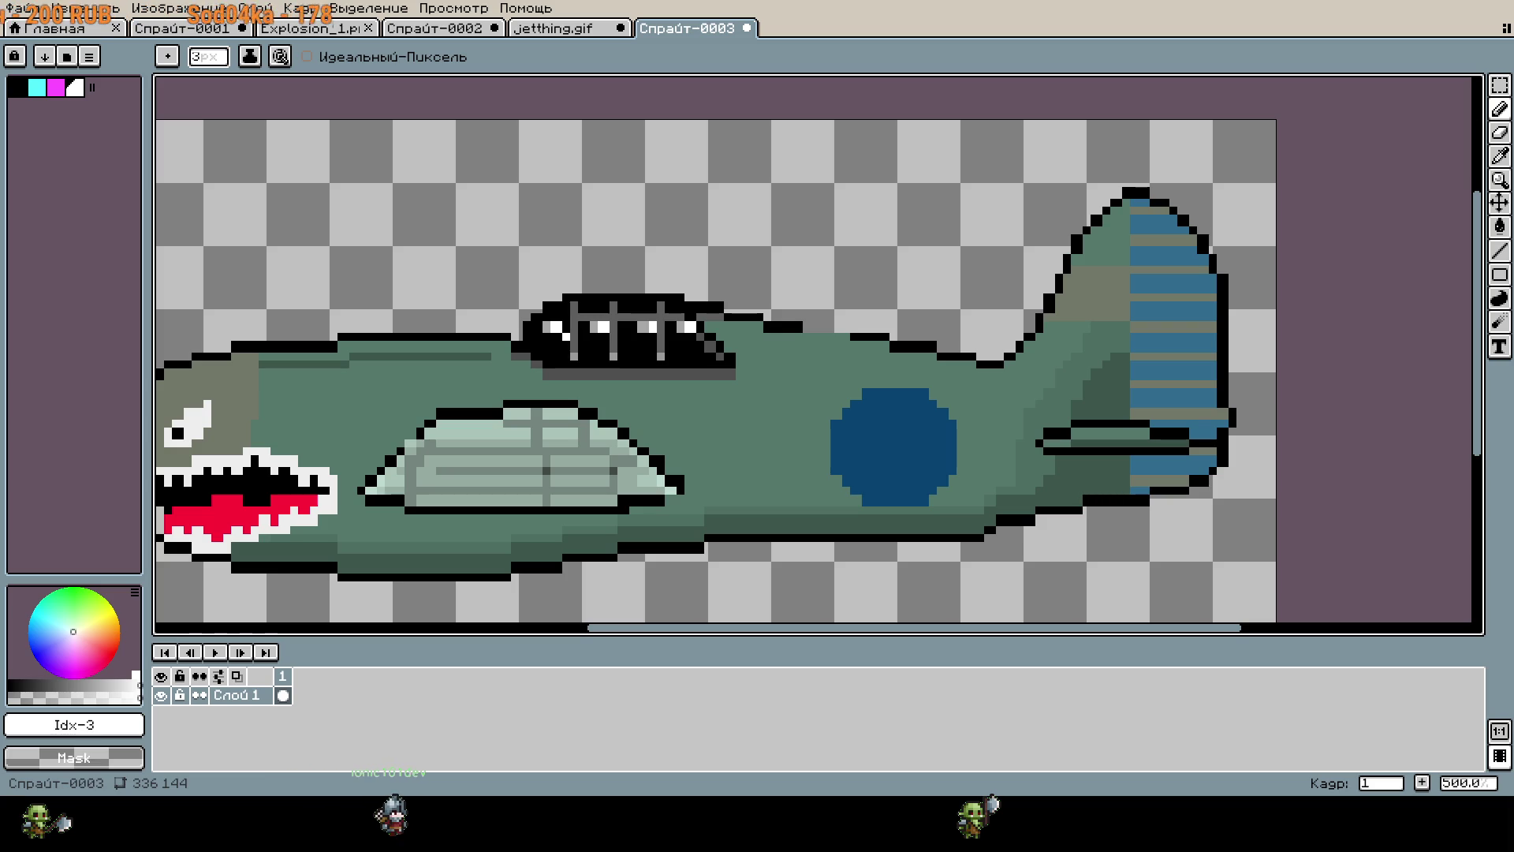
pyautogui.scroll(-2, 686, 425)
pyautogui.click(552, 28)
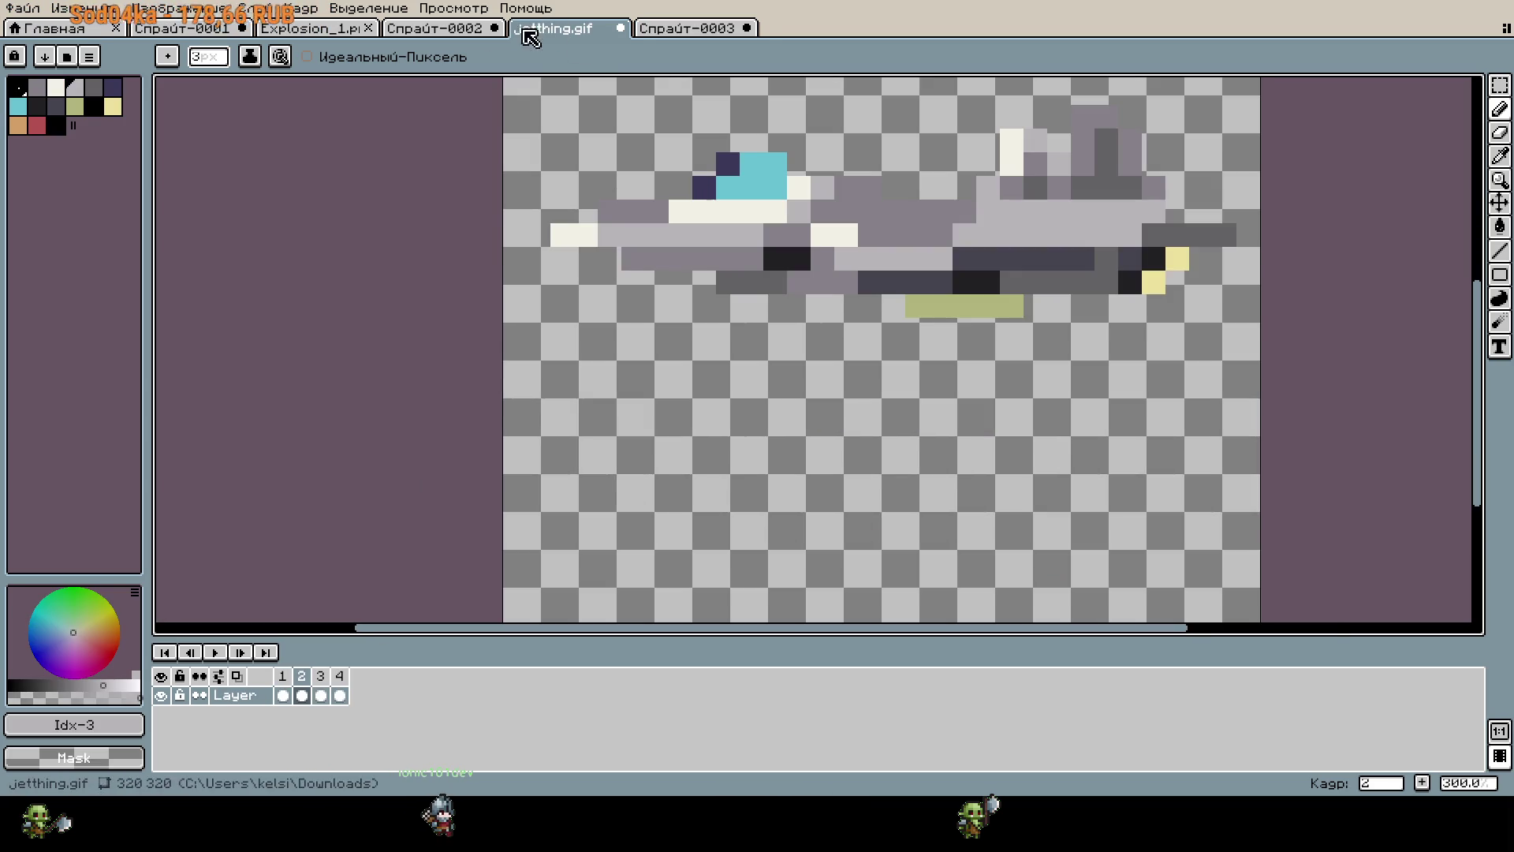
# Replace the old plane on Спрайт-0001 with the pasted RAF fighter image scaled to 623×445.
pyautogui.click(466, 29)
pyautogui.click(315, 29)
pyautogui.click(183, 28)
pyautogui.scroll(-3, 746, 393)
pyautogui.press('Delete')
pyautogui.hotkey('ctrl', 'v')
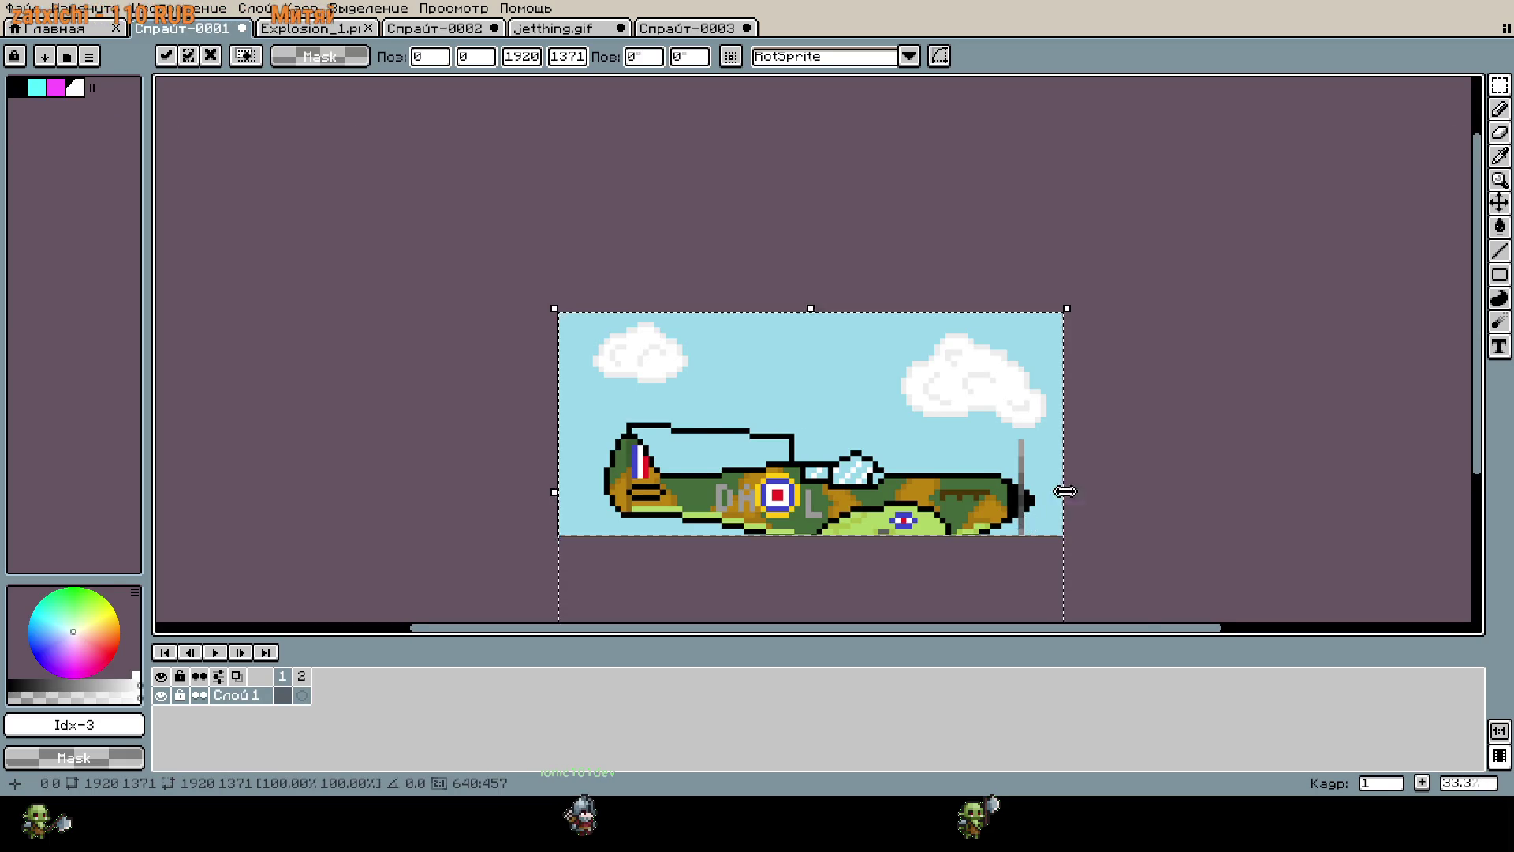
pyautogui.scroll(-1, 1070, 508)
pyautogui.moveTo(1055, 590)
pyautogui.mouseDown()
pyautogui.moveTo(957, 449)
pyautogui.moveTo(771, 363)
pyautogui.mouseUp()
pyautogui.scroll(6, 771, 363)
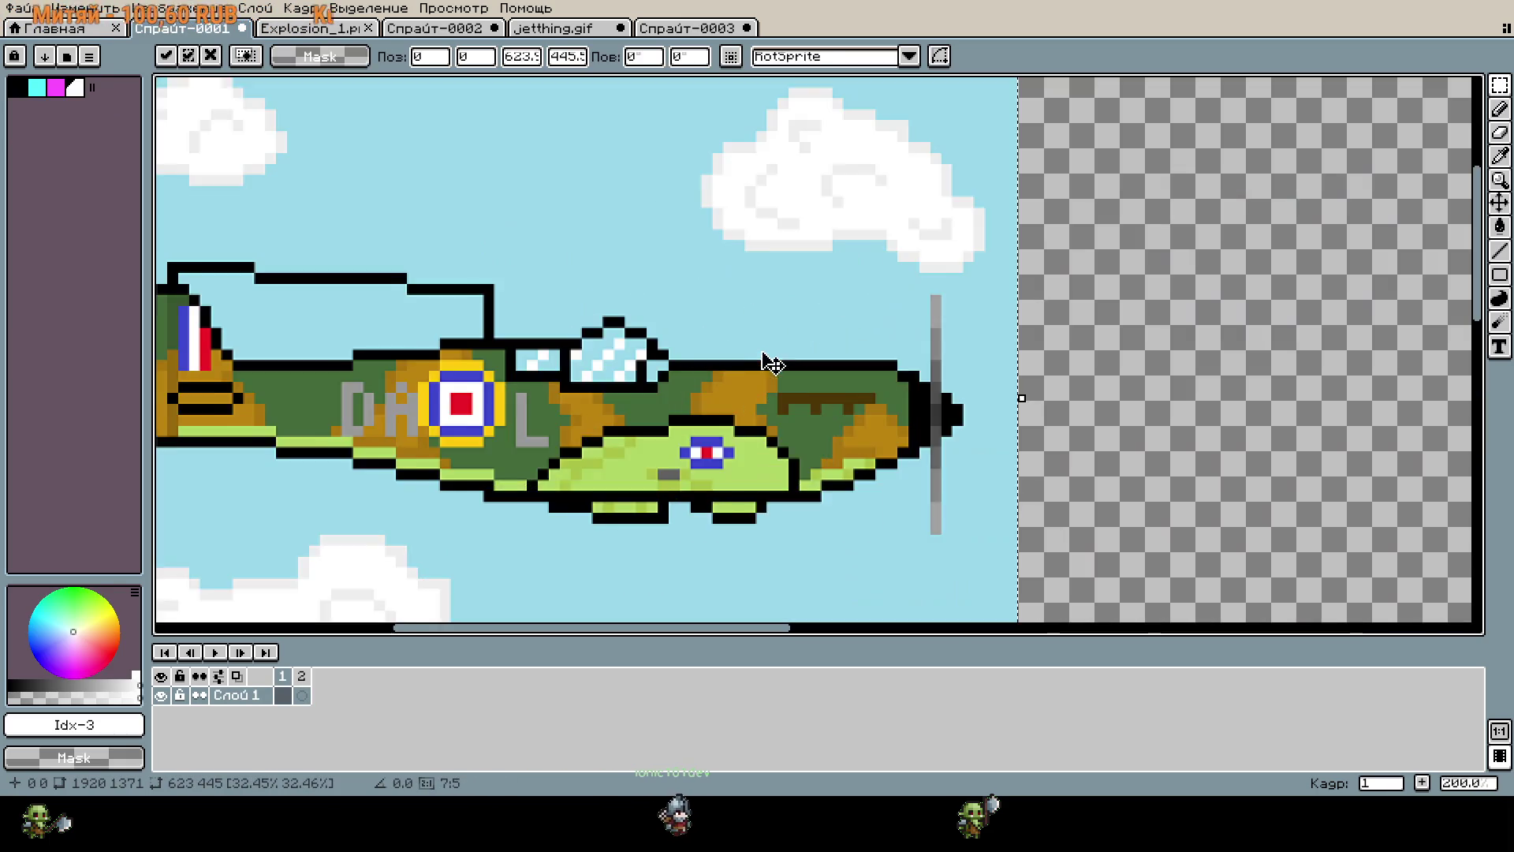
pyautogui.hscroll(-4, 1202, 375)
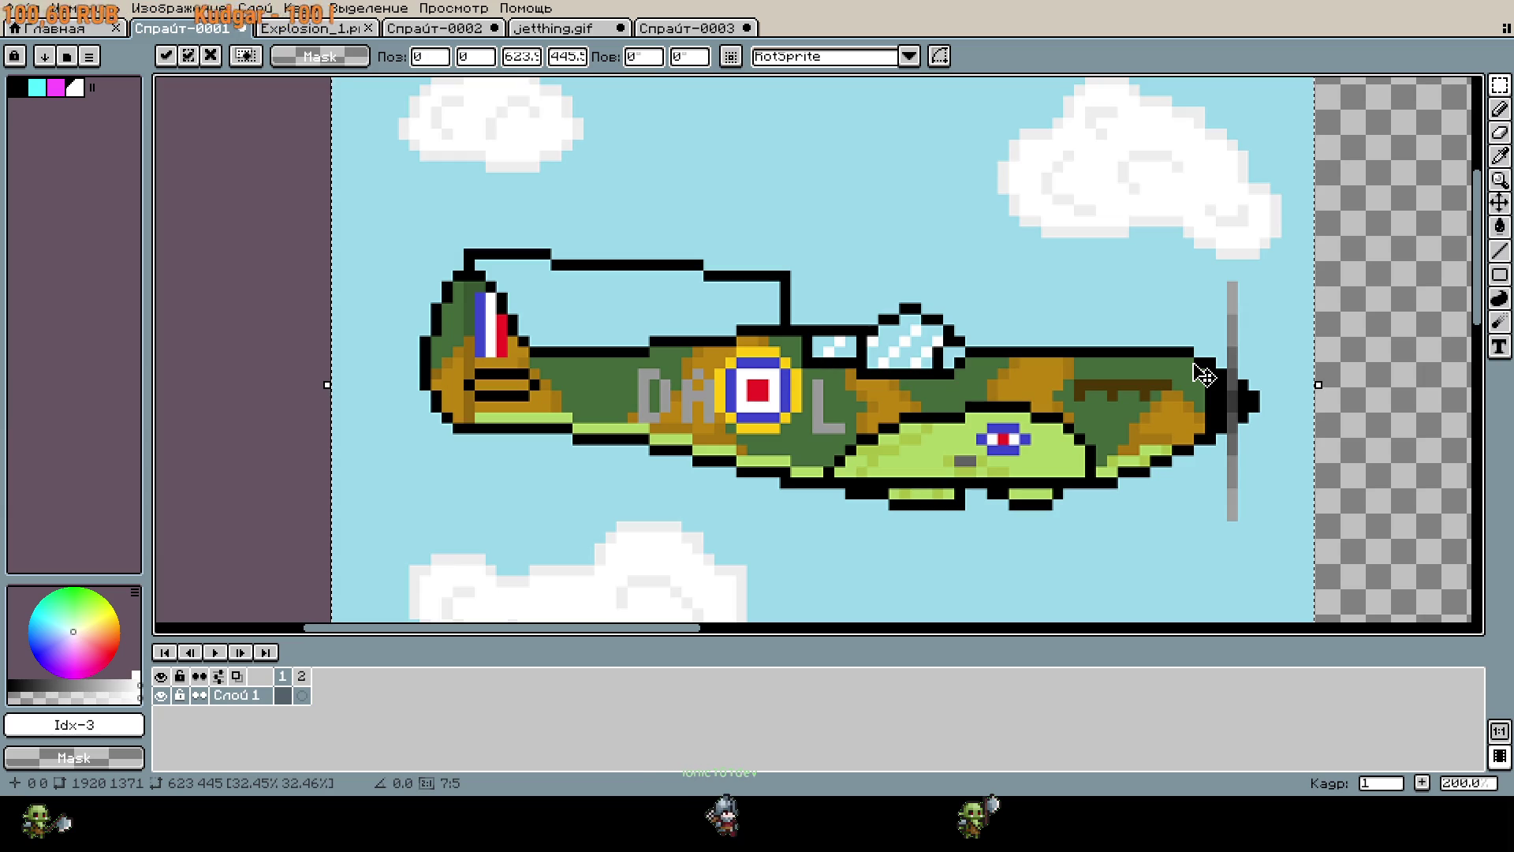
# Move the Спрайт-0003 tab right after Спрайт-0001 and return to Спрайт-0001.
pyautogui.click(707, 32)
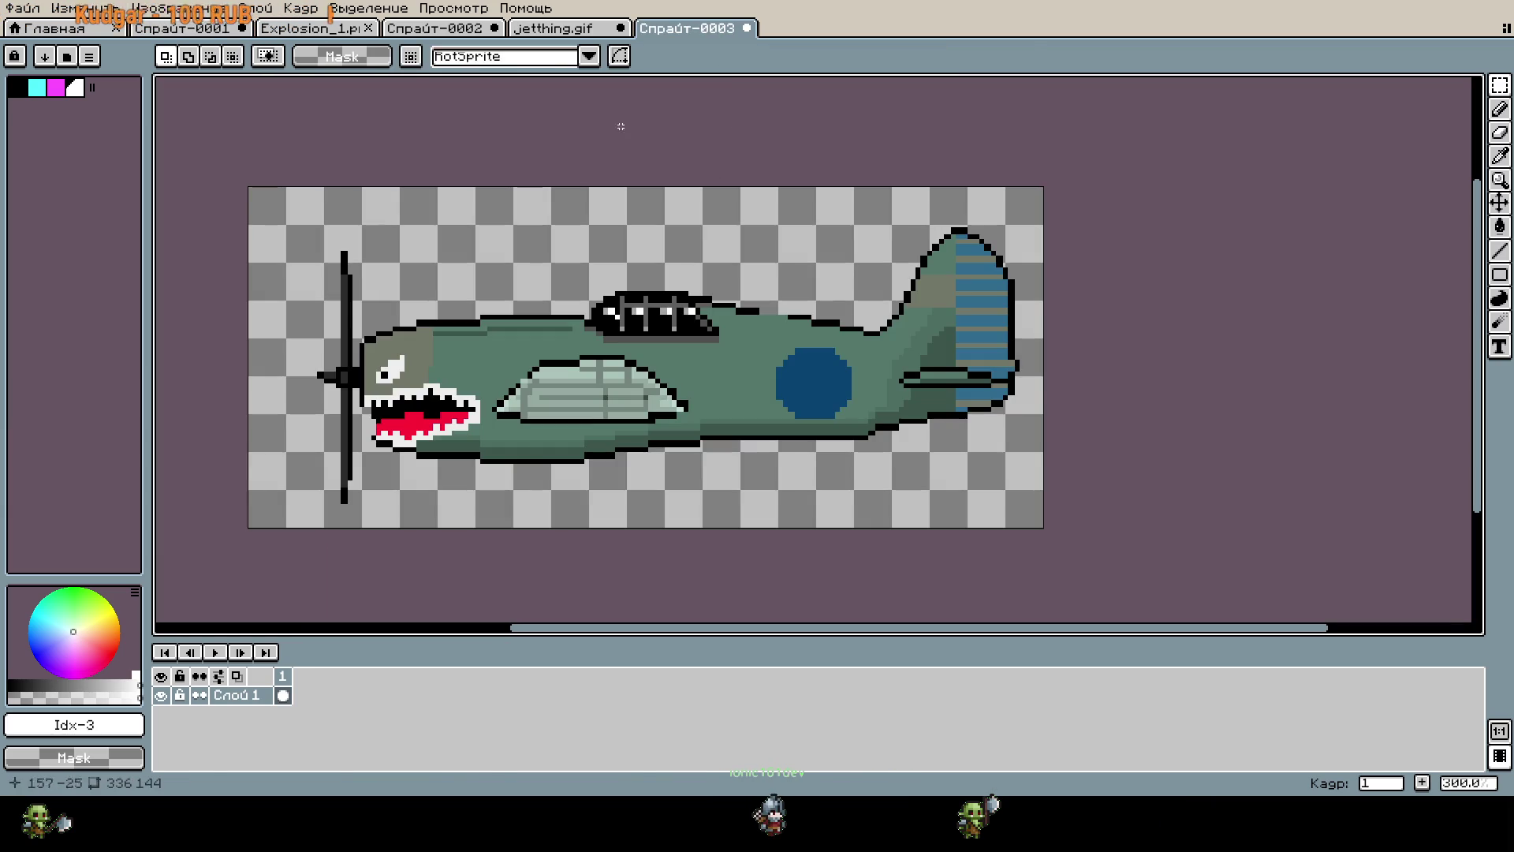
pyautogui.hotkey('ctrl', 'shift', 'Tab')
pyautogui.hotkey('ctrl', 'shift', 'Tab')
pyautogui.hotkey('ctrl', 'shift', 'Tab')
pyautogui.hotkey('ctrl', 'shift', 'Tab')
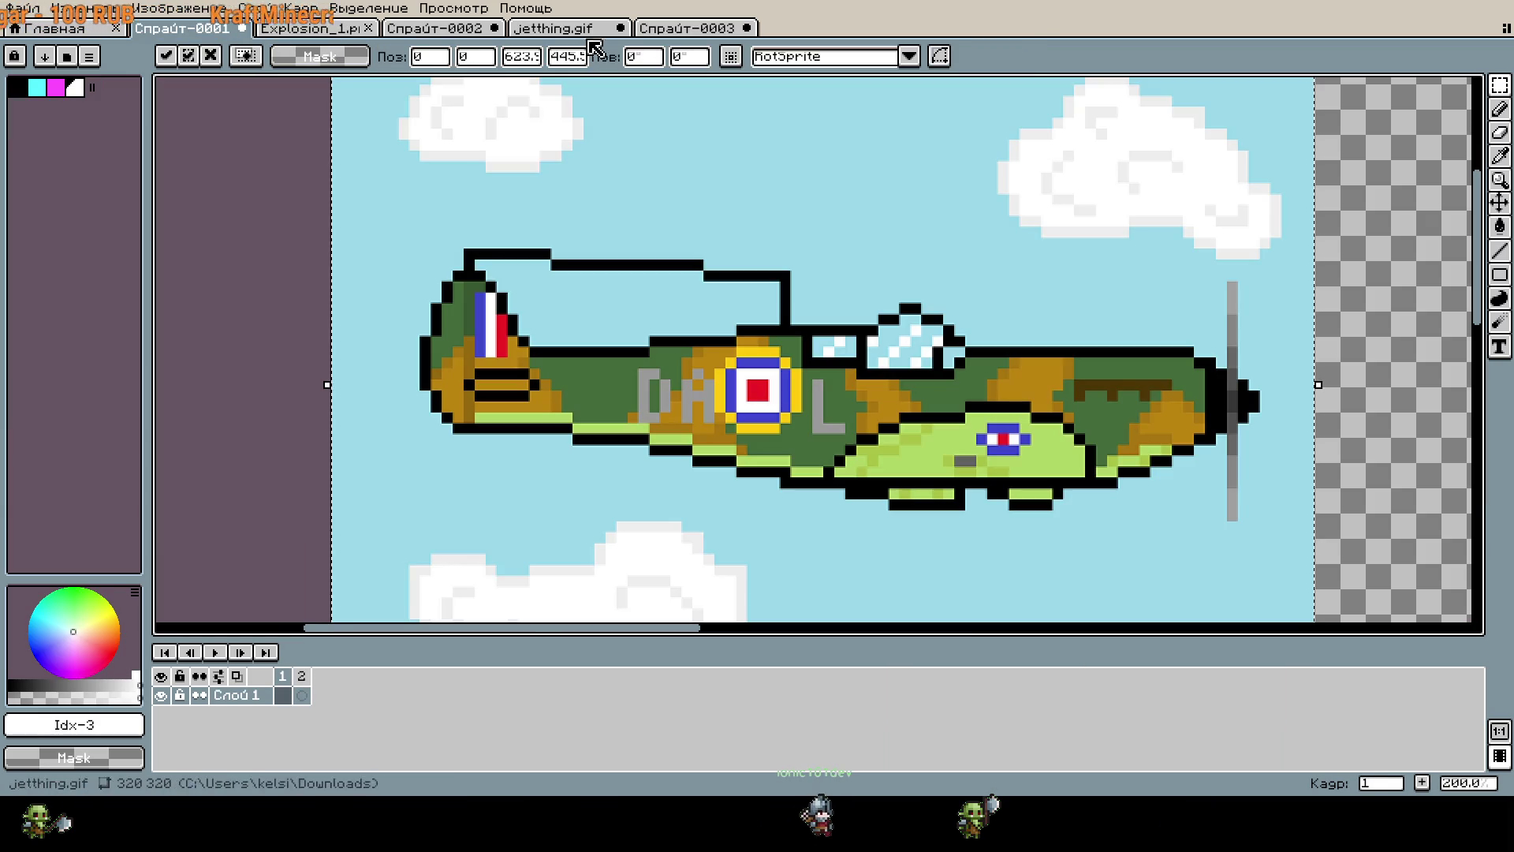
pyautogui.moveTo(686, 28); pyautogui.dragTo(315, 29)
pyautogui.click(204, 32)
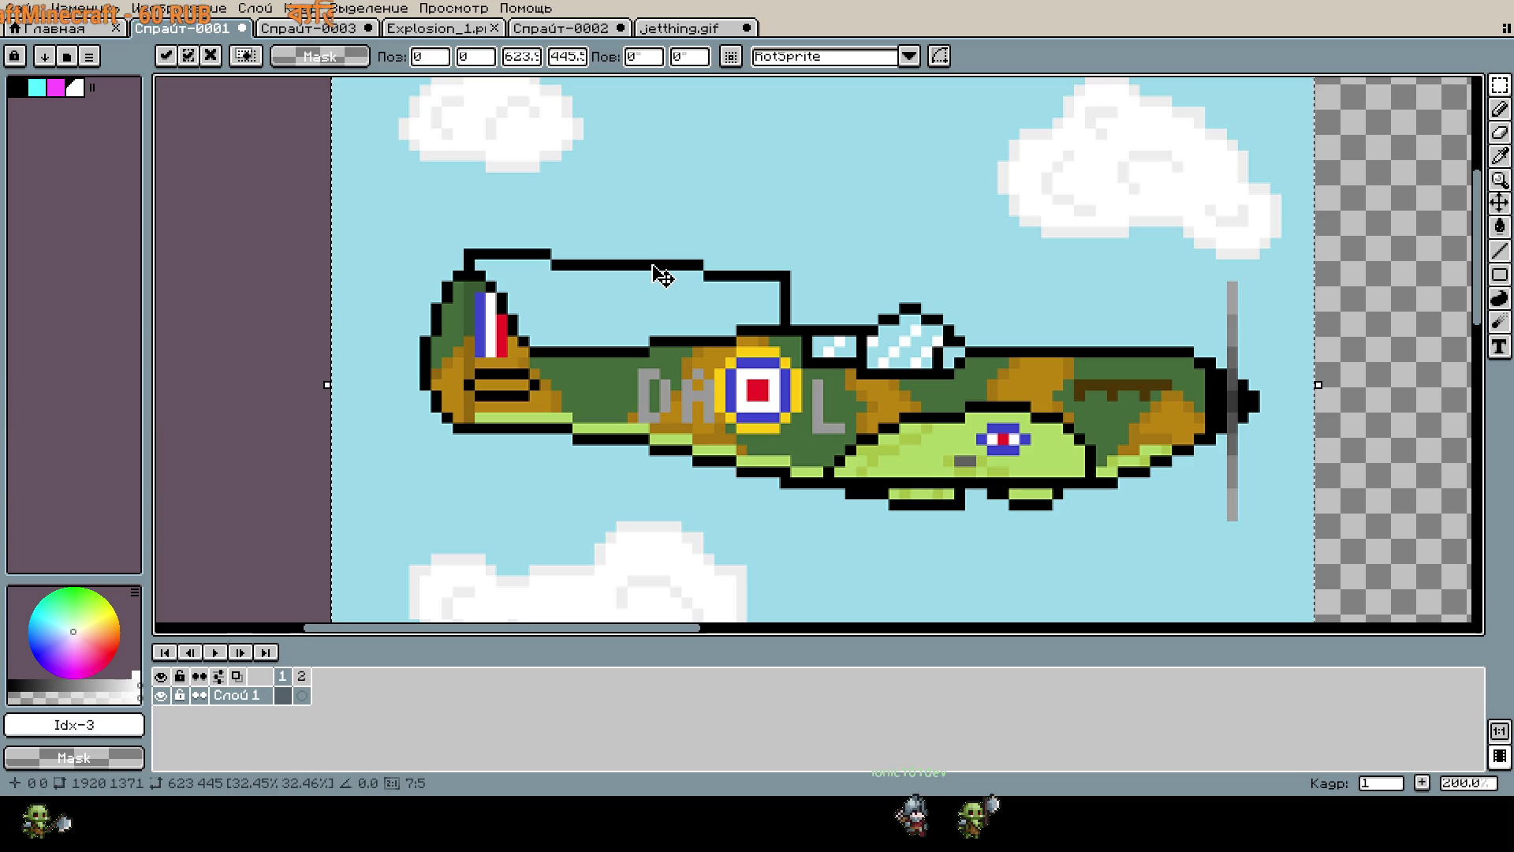
pyautogui.scroll(-2, 646, 231)
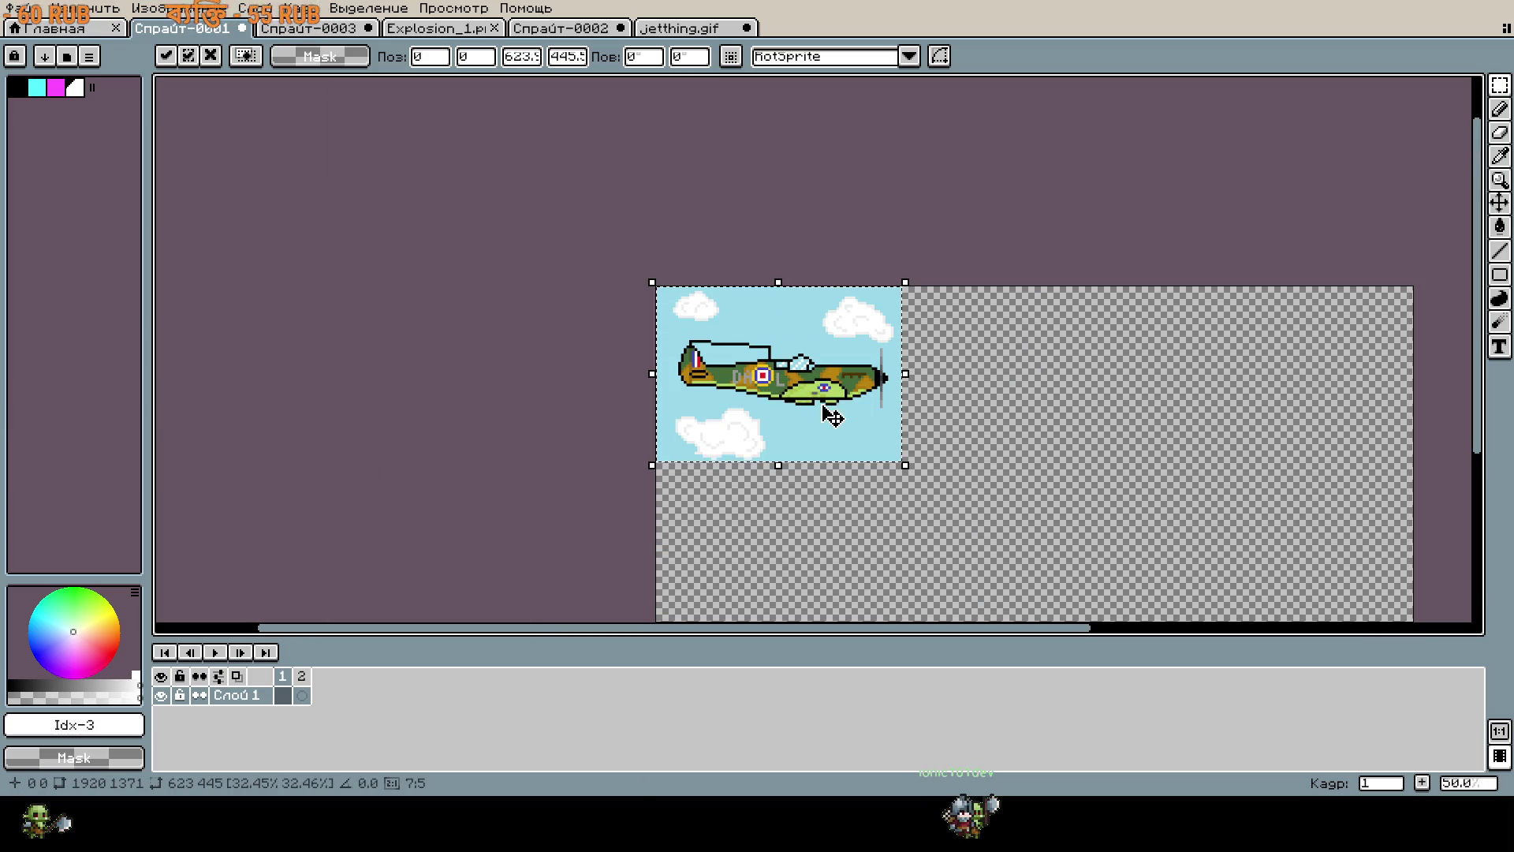
# Shrink the Spitfire picture to 197×140, apply it, and set the brush to 1 px.
pyautogui.scroll(1, 843, 422)
pyautogui.moveTo(975, 521)
pyautogui.mouseDown()
pyautogui.moveTo(813, 418)
pyautogui.moveTo(639, 278)
pyautogui.mouseUp()
pyautogui.scroll(3, 590, 230)
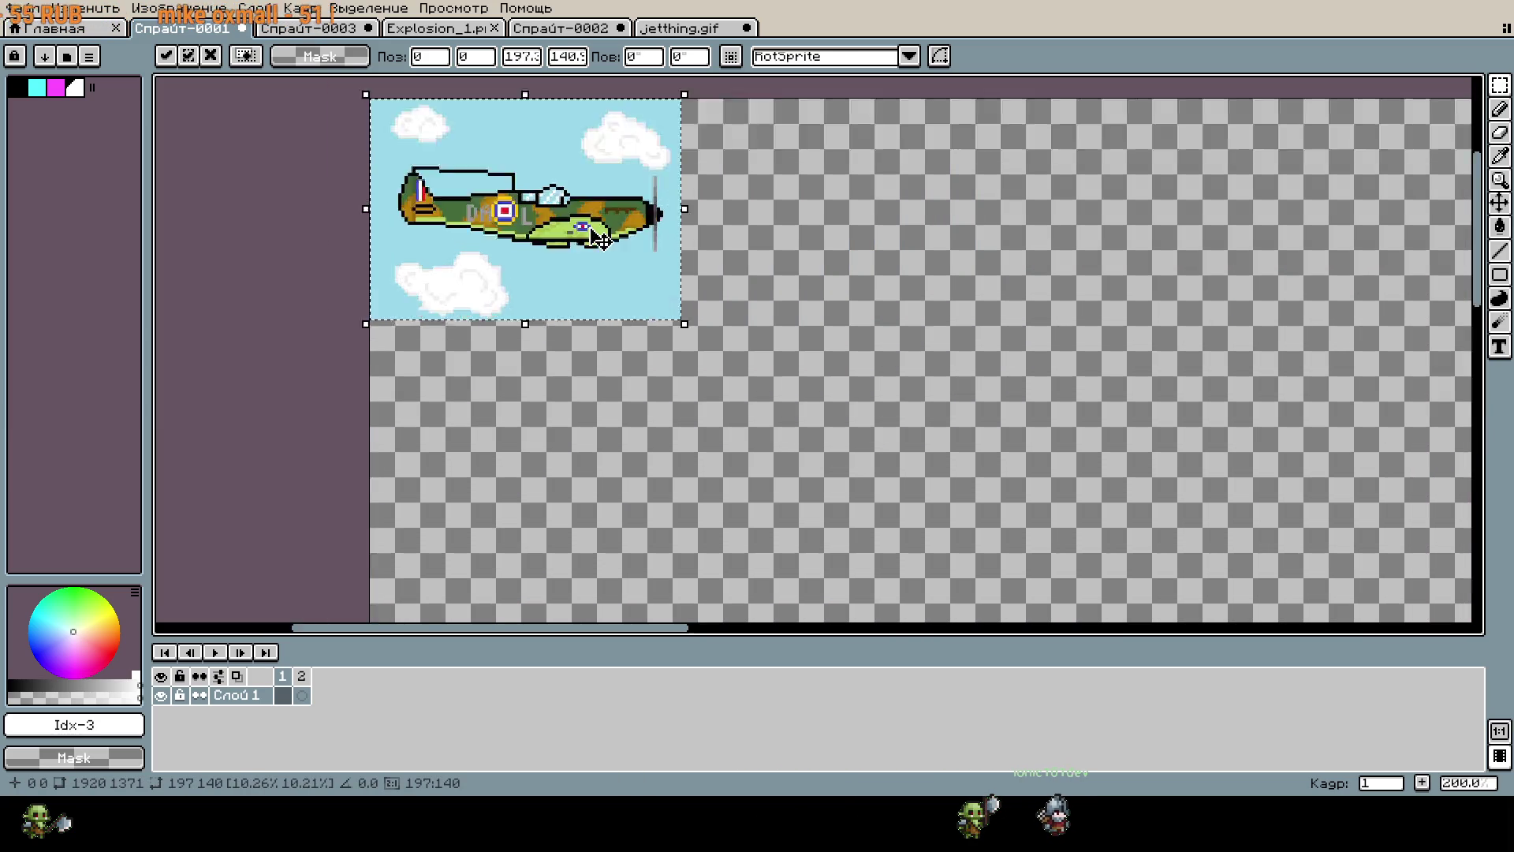
pyautogui.press('b')
pyautogui.press('-')
pyautogui.press('-')
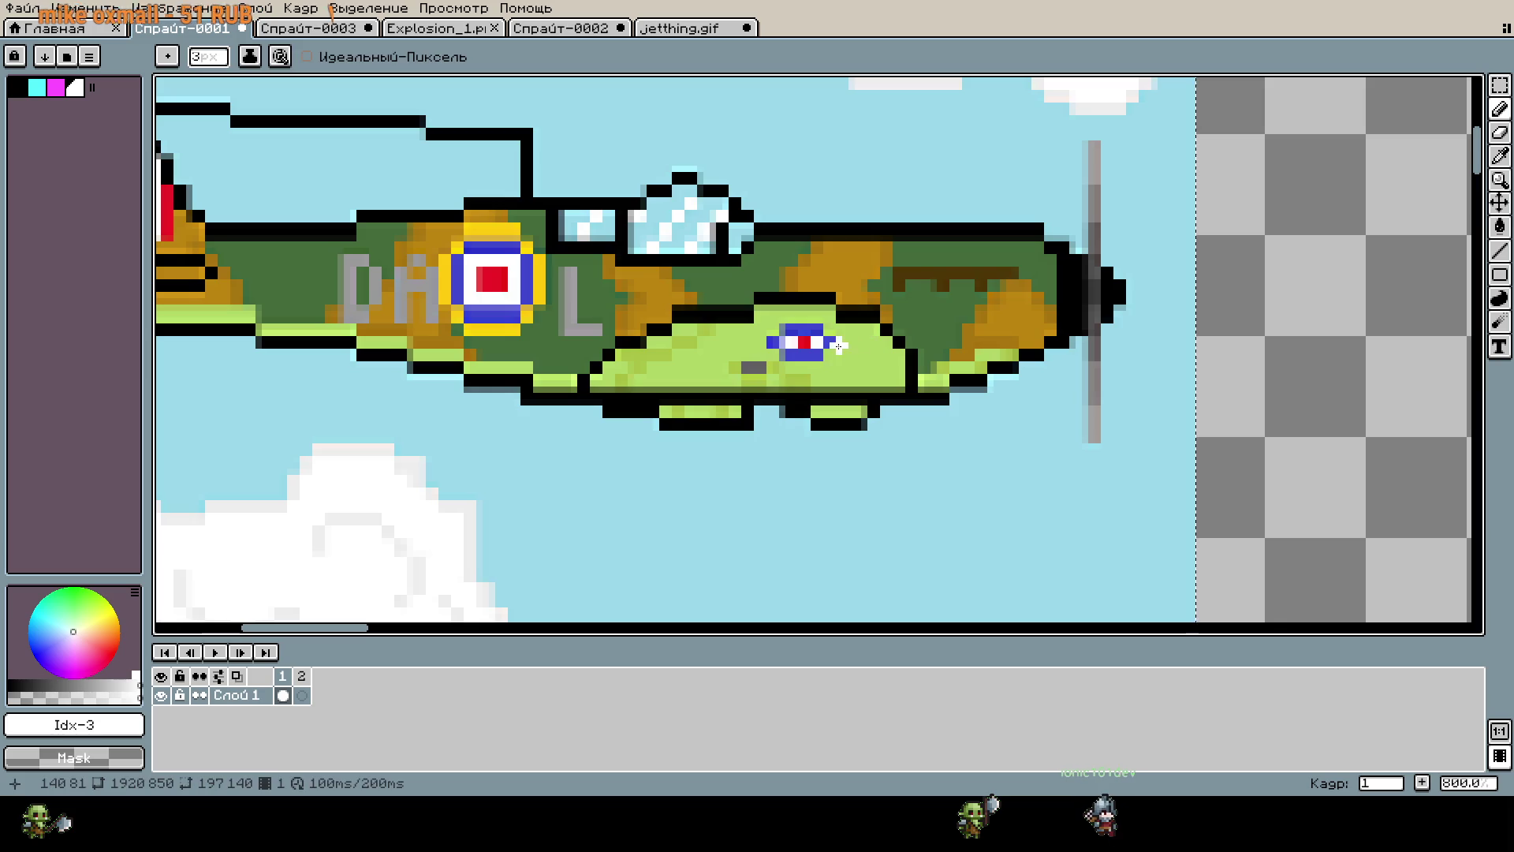
pyautogui.scroll(5, 833, 350)
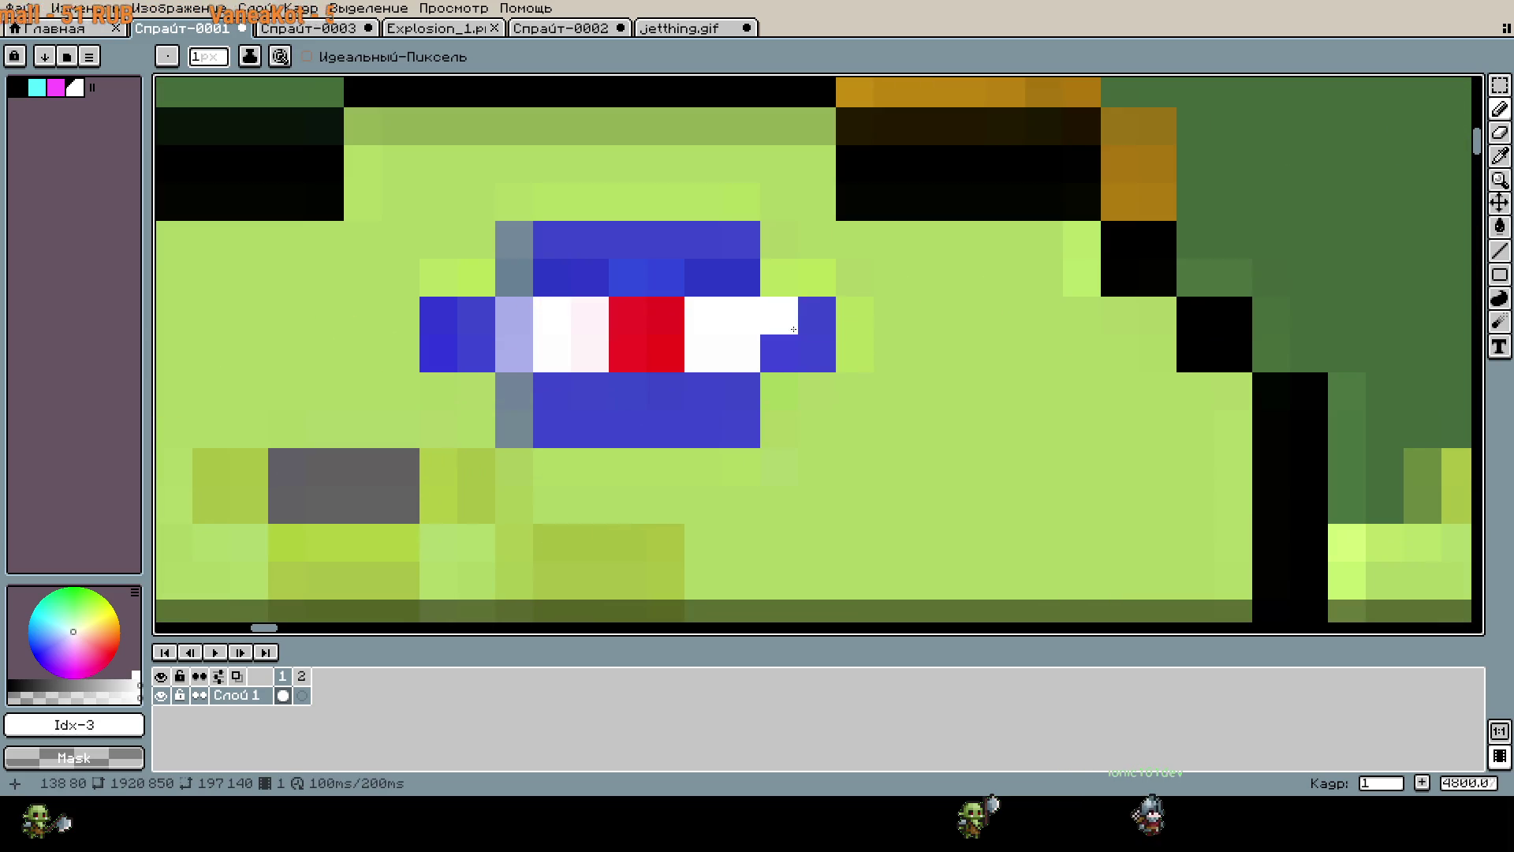
pyautogui.scroll(-3, 840, 357)
pyautogui.scroll(-3, 833, 360)
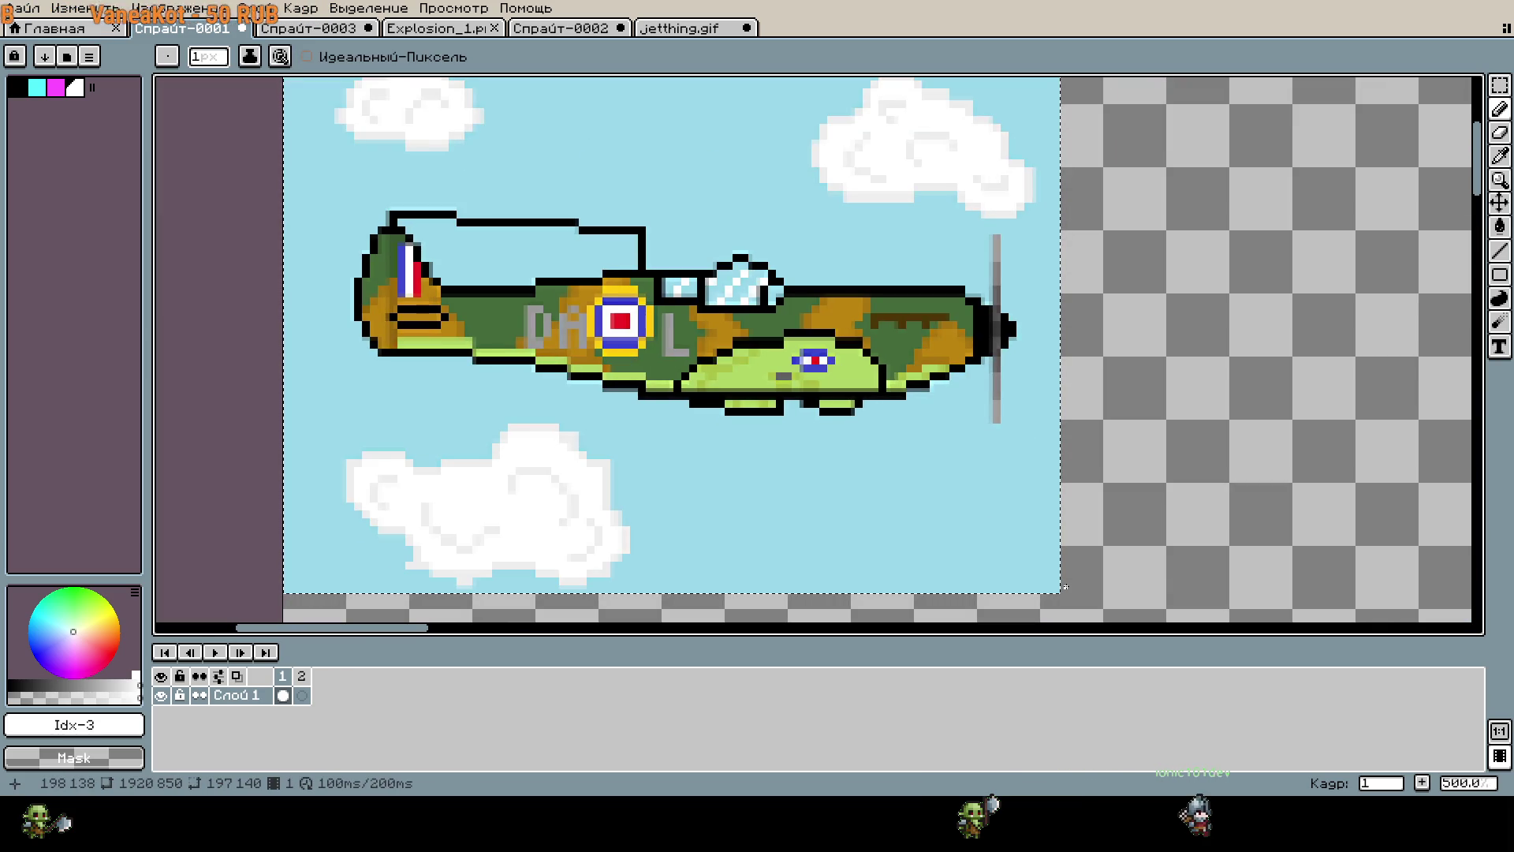
# Try a 171×121 shrink, cancel back to 197×140, then start shrinking it smaller.
pyautogui.press('m')
pyautogui.moveTo(1068, 600)
pyautogui.mouseDown()
pyautogui.moveTo(976, 506)
pyautogui.moveTo(757, 351)
pyautogui.moveTo(721, 347)
pyautogui.mouseUp()
pyautogui.scroll(1, 852, 342)
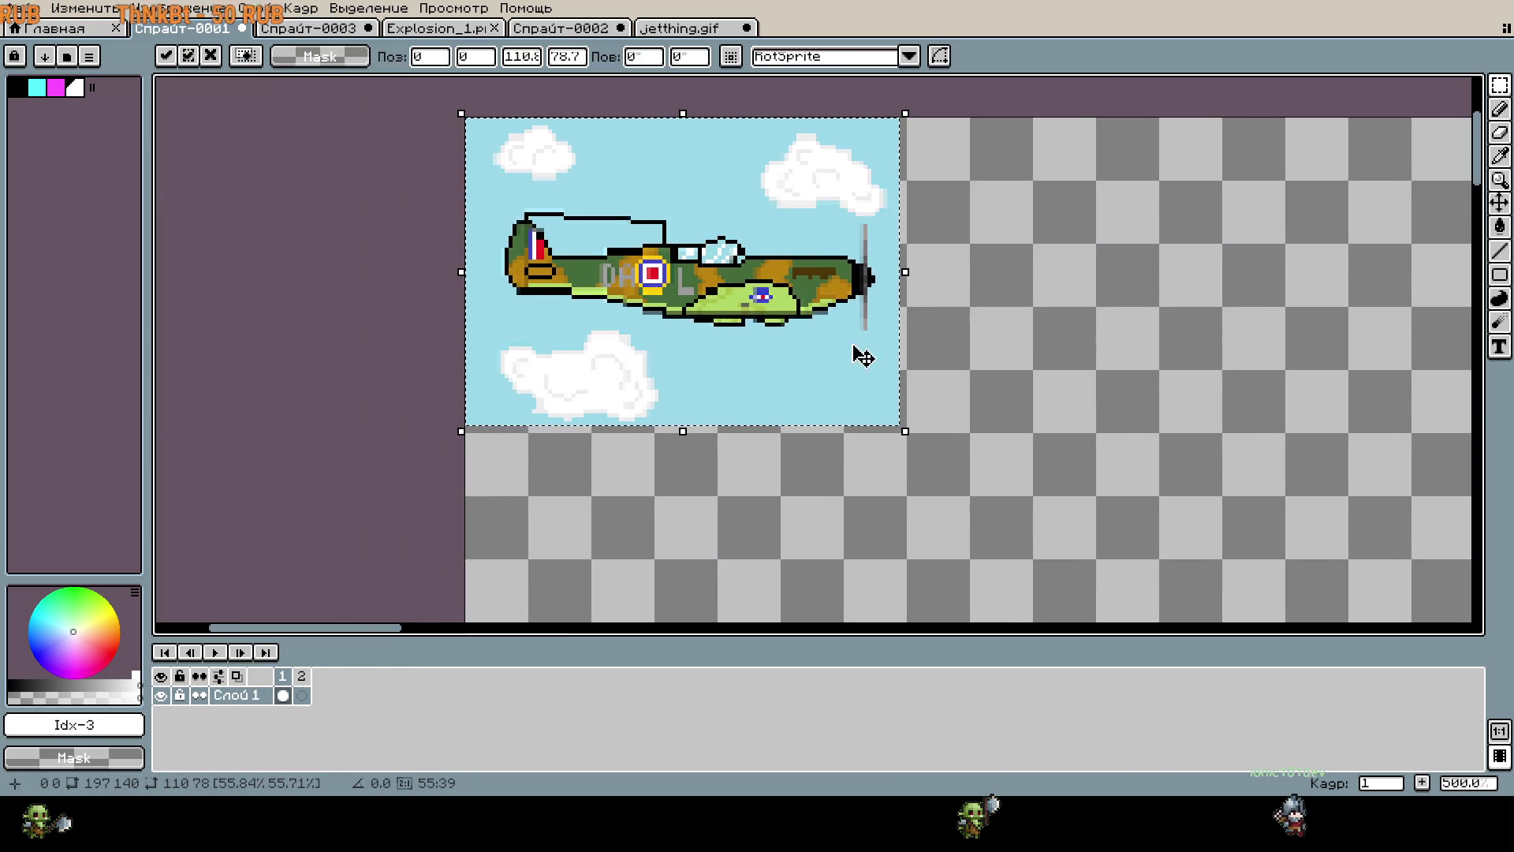
pyautogui.press('Escape')
pyautogui.scroll(-2, 868, 394)
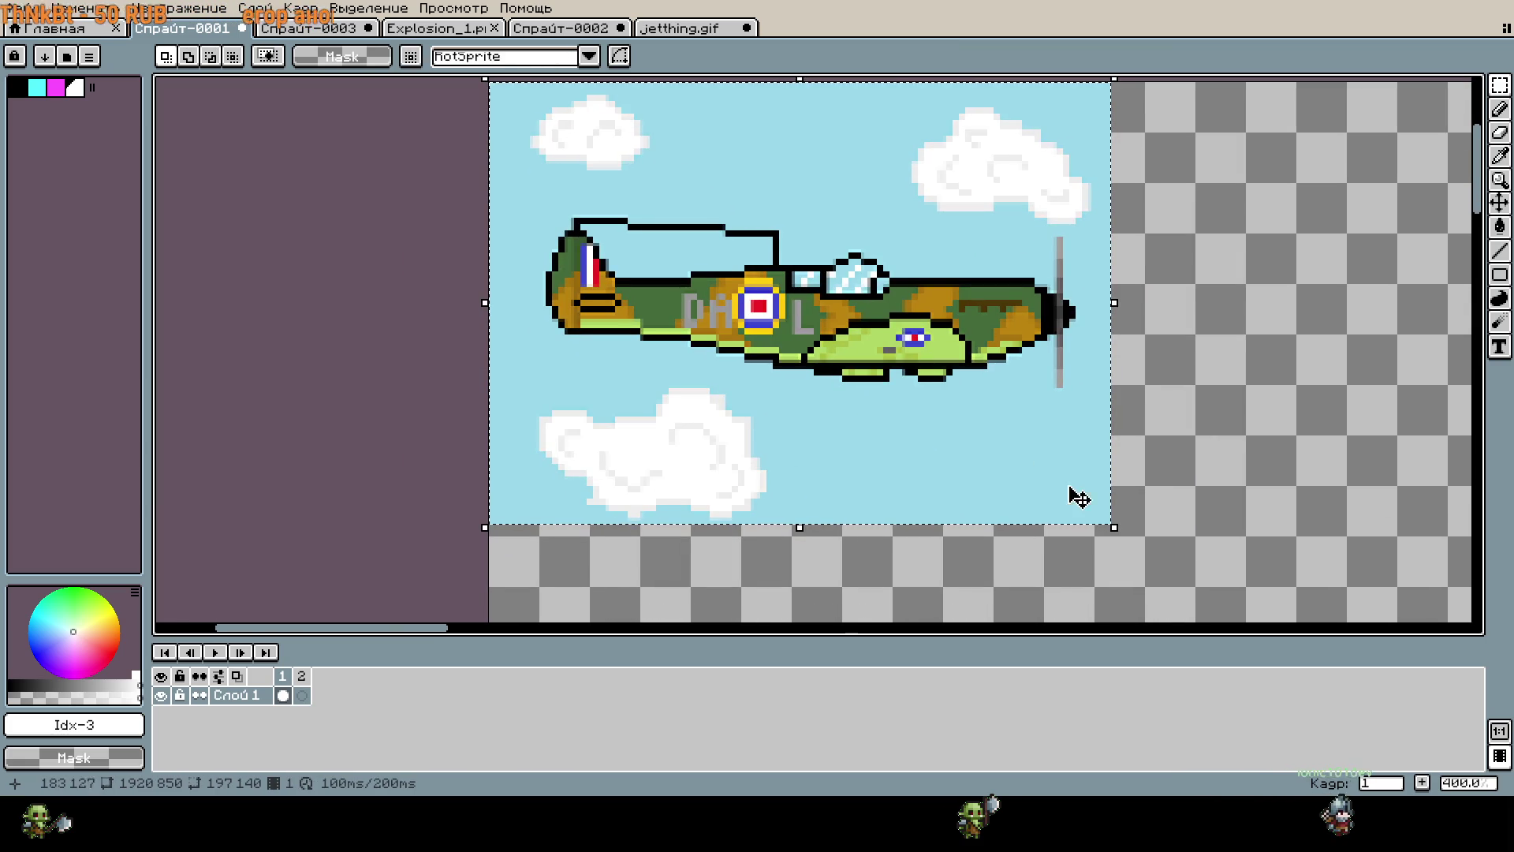
pyautogui.moveTo(1106, 527); pyautogui.dragTo(857, 313)
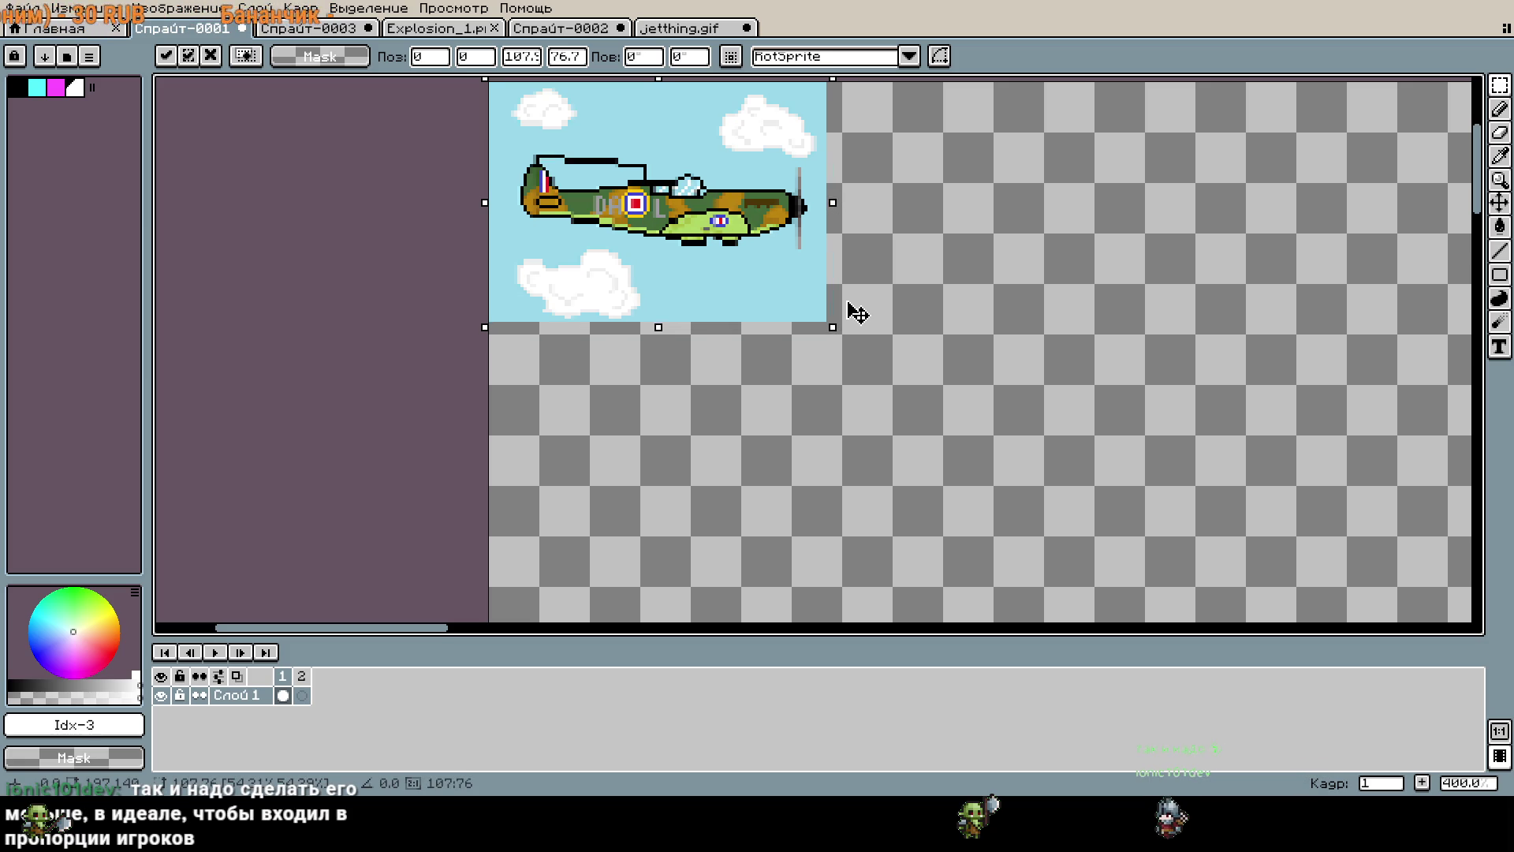
# Shrink the picture to about 102×73, apply it, and zoom in on the small plane.
pyautogui.moveTo(855, 313); pyautogui.dragTo(838, 301)
pyautogui.press('b')
pyautogui.scroll(6, 907, 331)
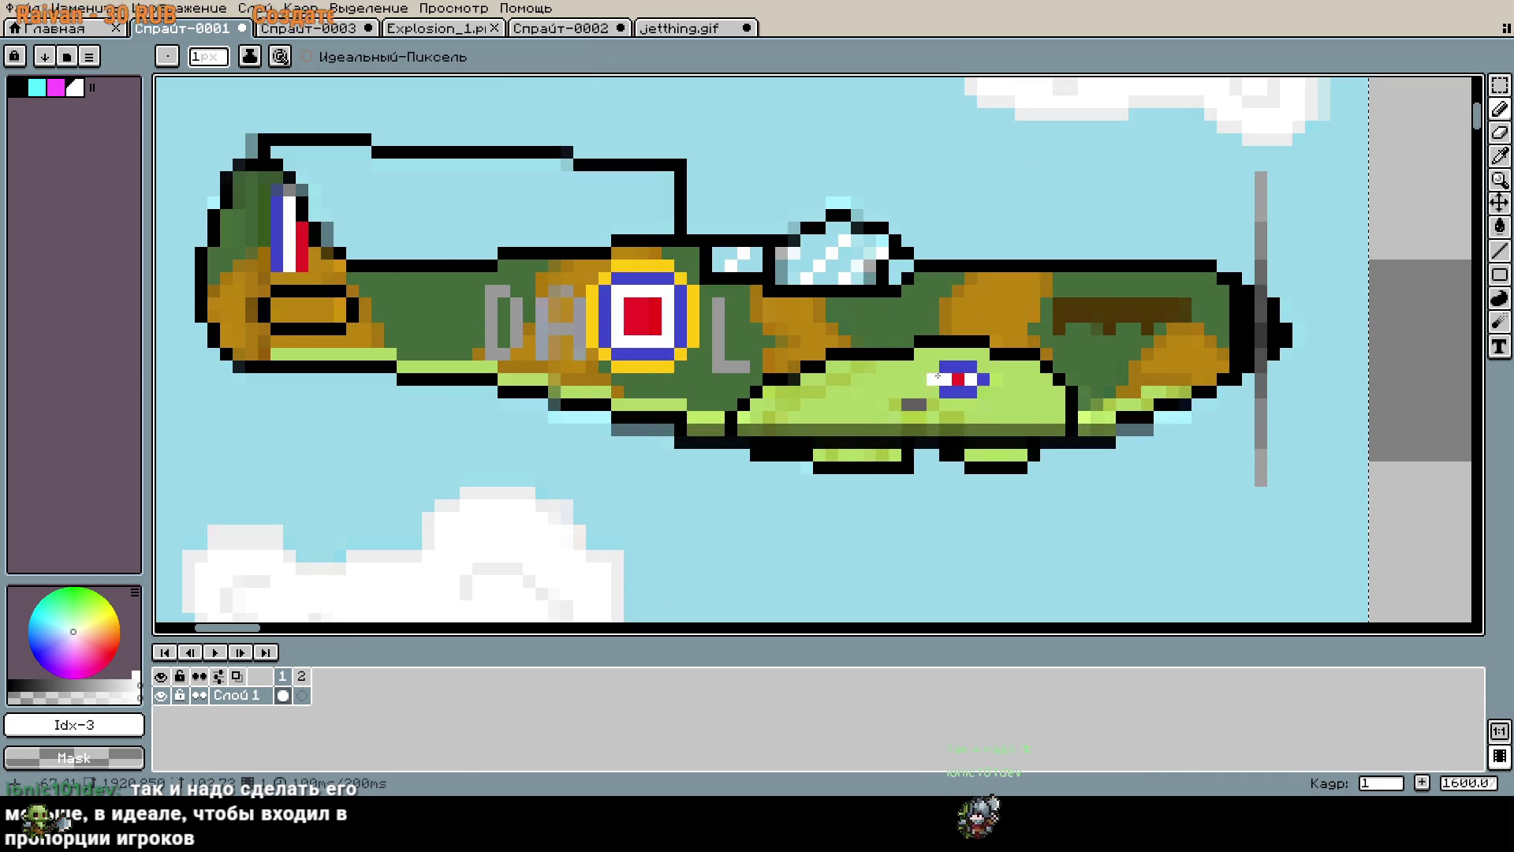
pyautogui.scroll(-2, 871, 251)
pyautogui.scroll(-3, 870, 251)
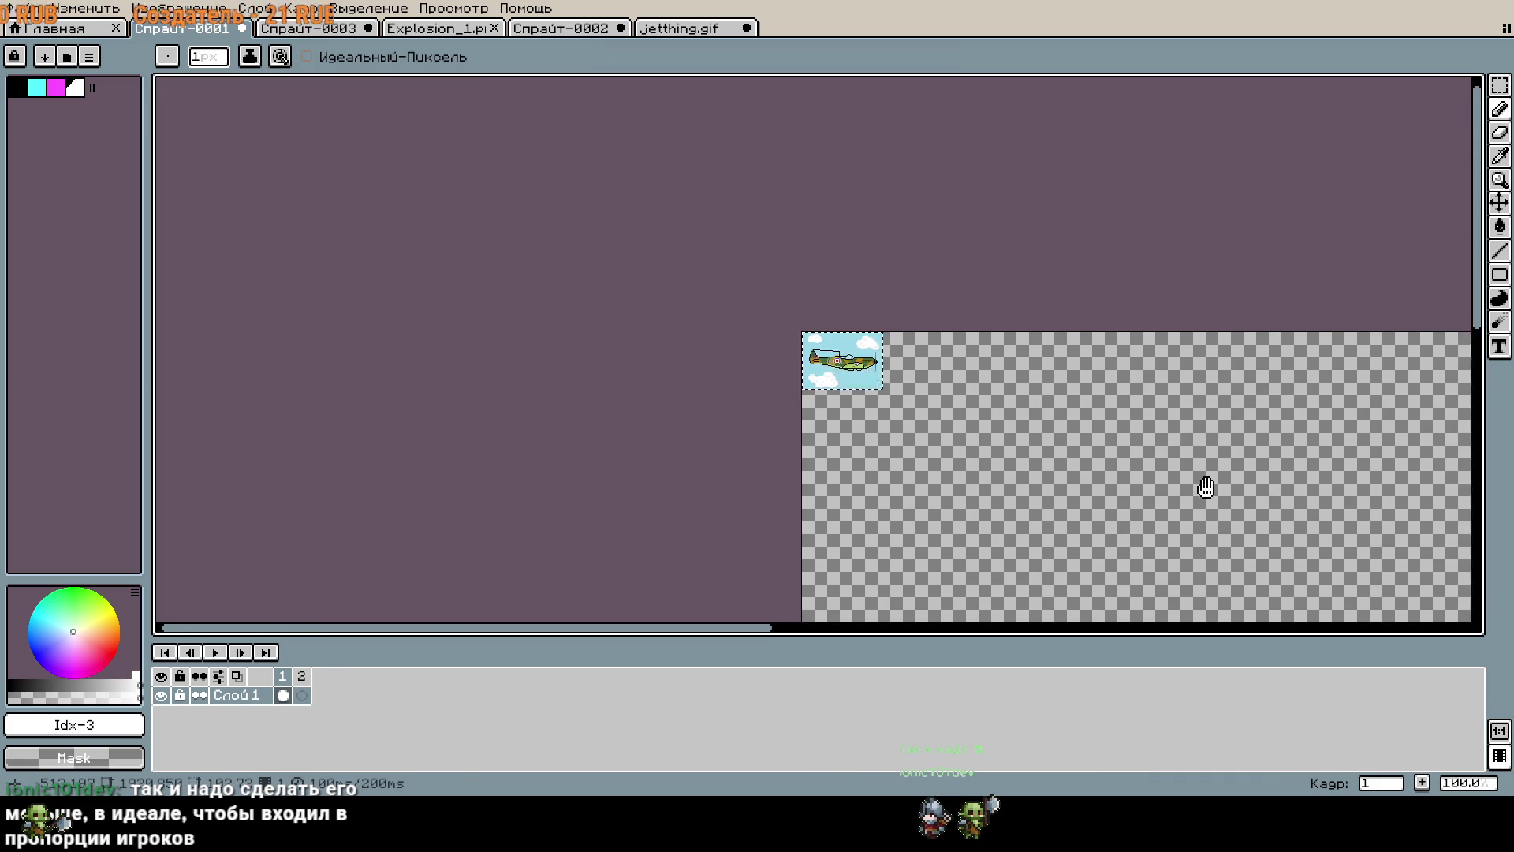
pyautogui.moveTo(1216, 504); pyautogui.dragTo(821, 305)
pyautogui.scroll(-1, 792, 300)
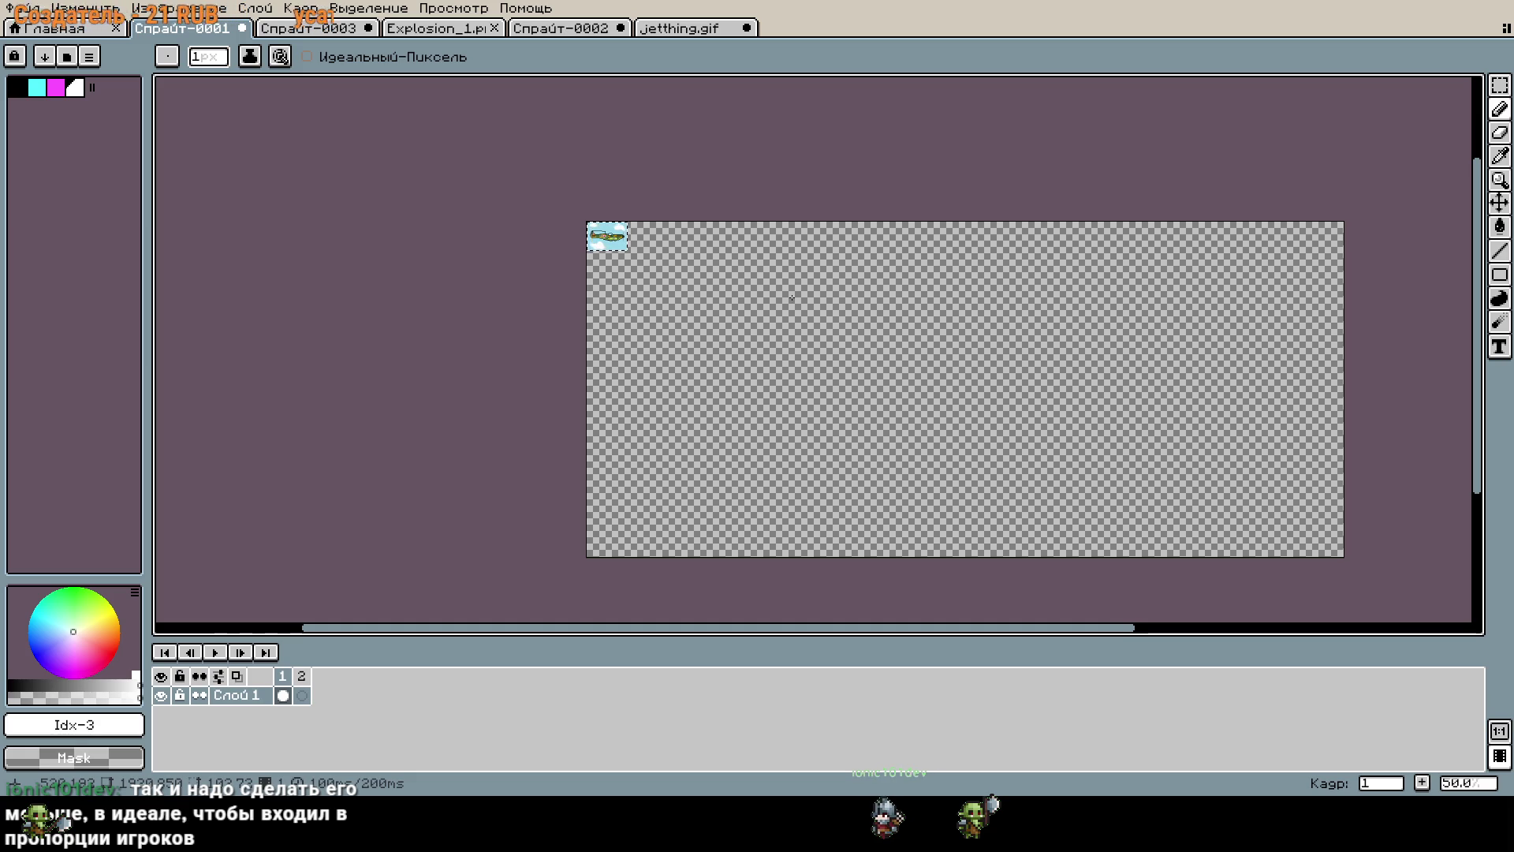
pyautogui.scroll(1, 726, 276)
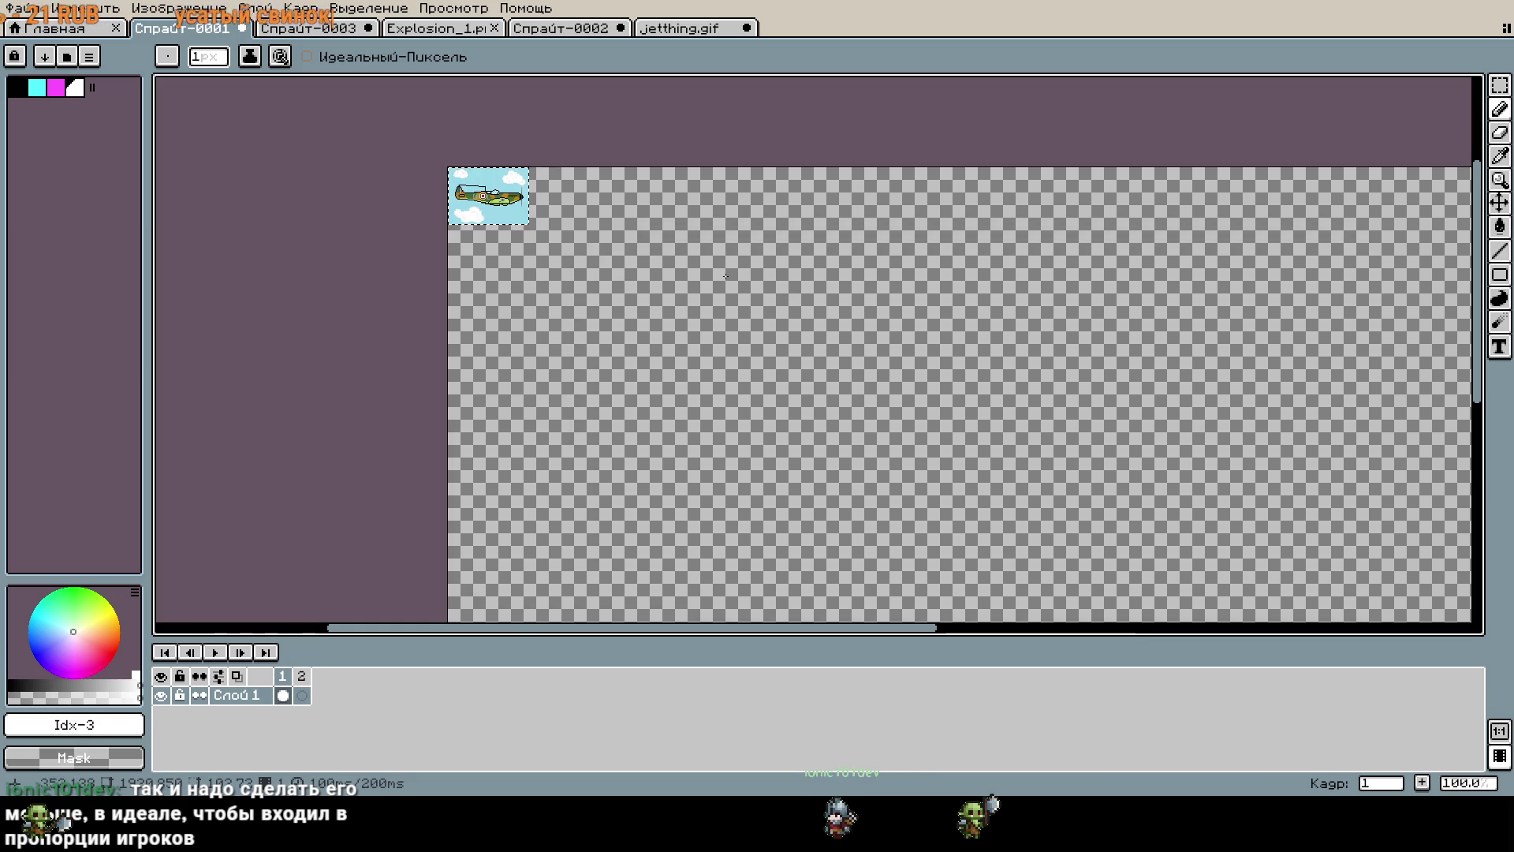
pyautogui.moveTo(710, 287)
pyautogui.mouseDown()
pyautogui.moveTo(896, 457)
pyautogui.moveTo(1021, 531)
pyautogui.mouseUp()
pyautogui.scroll(2, 1020, 531)
pyautogui.moveTo(963, 478)
pyautogui.mouseDown()
pyautogui.moveTo(1058, 550)
pyautogui.moveTo(1115, 623)
pyautogui.mouseUp()
pyautogui.scroll(3, 958, 462)
pyautogui.moveTo(946, 450); pyautogui.dragTo(1513, 663)
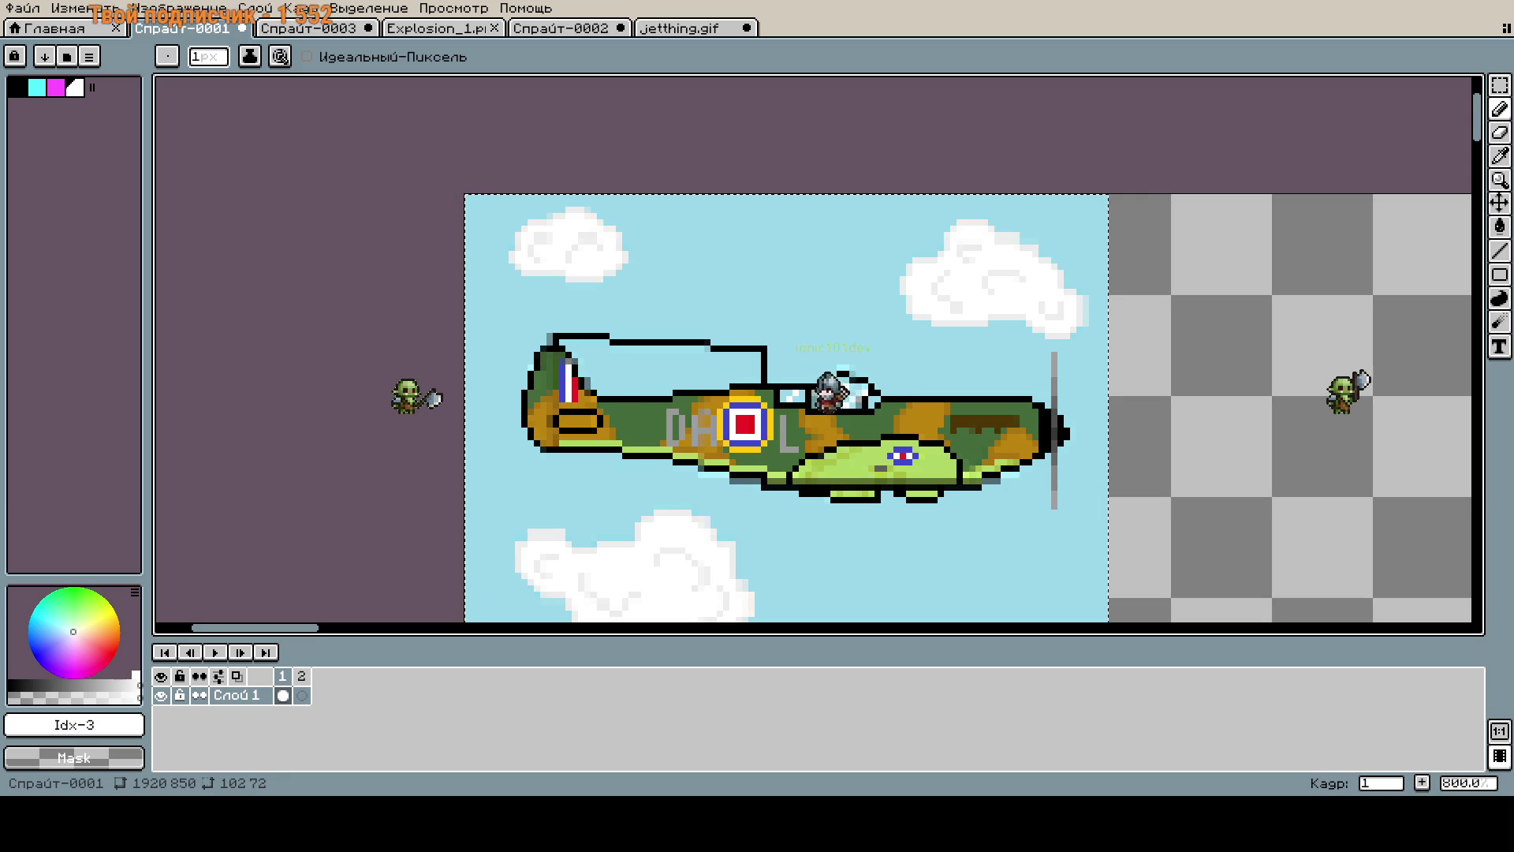
# Measure a 19×19 area over the cockpit with the Rectangular Marquee, then deselect.
pyautogui.scroll(-5, 627, 163)
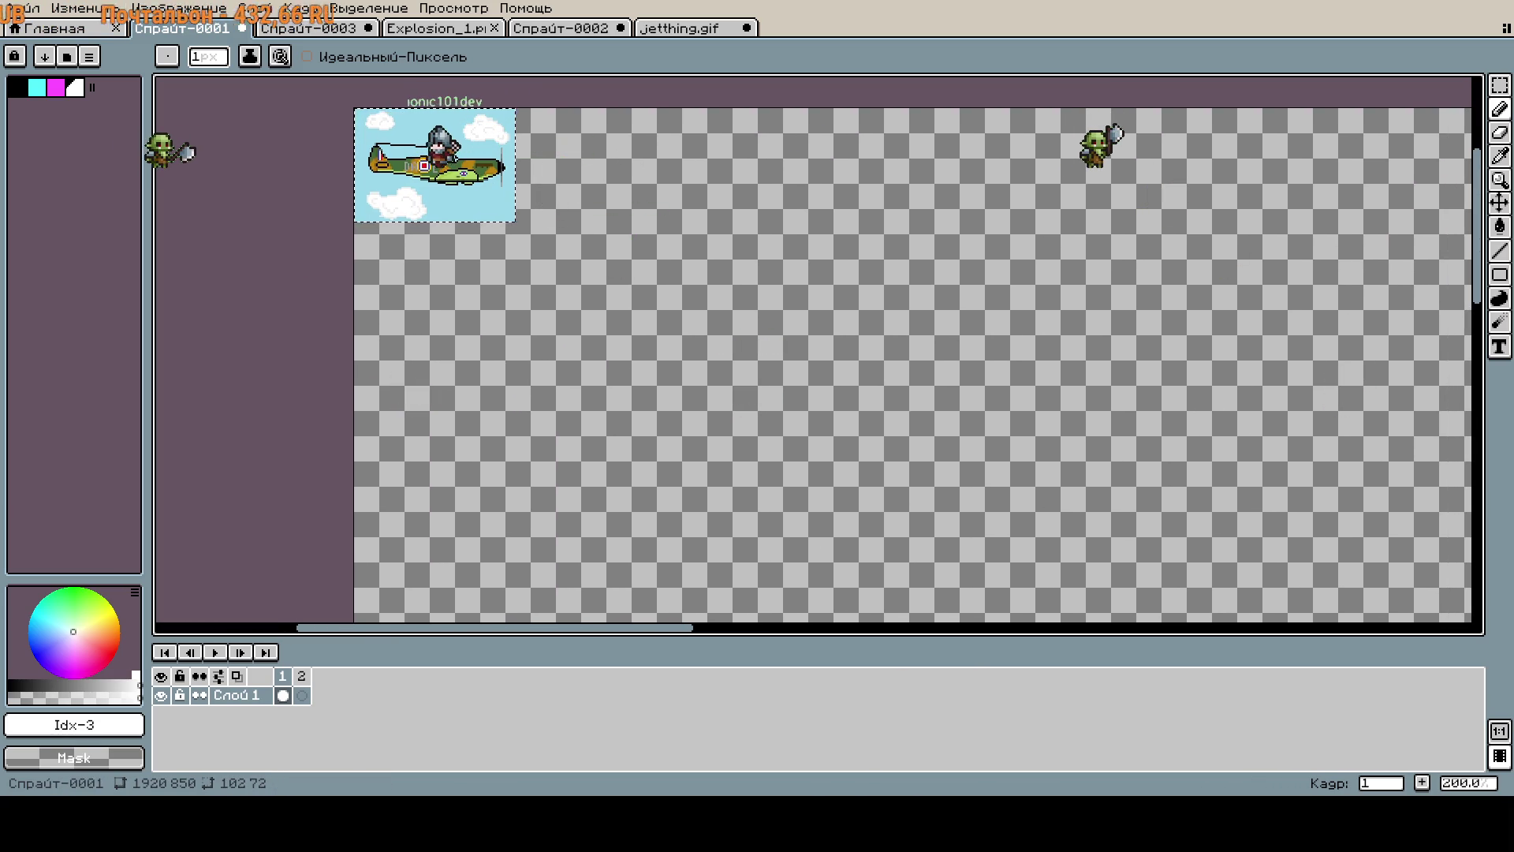
pyautogui.scroll(-3, 964, 176)
pyautogui.moveTo(964, 176)
pyautogui.mouseDown()
pyautogui.moveTo(615, 226)
pyautogui.moveTo(611, 101)
pyautogui.mouseUp()
pyautogui.scroll(2, 616, 227)
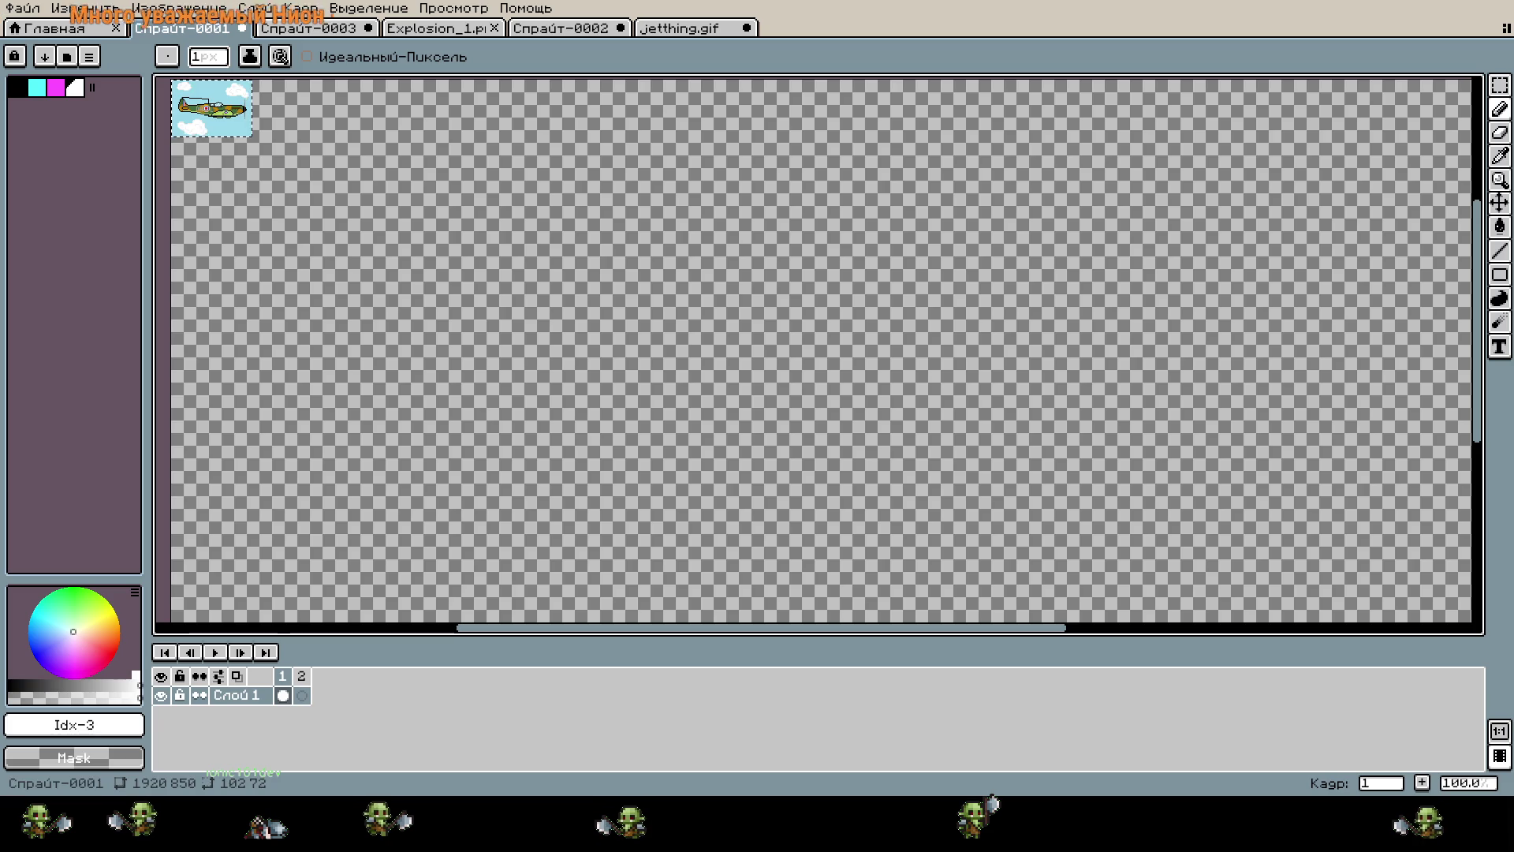
pyautogui.scroll(-2, 1368, 568)
pyautogui.scroll(9, 1368, 568)
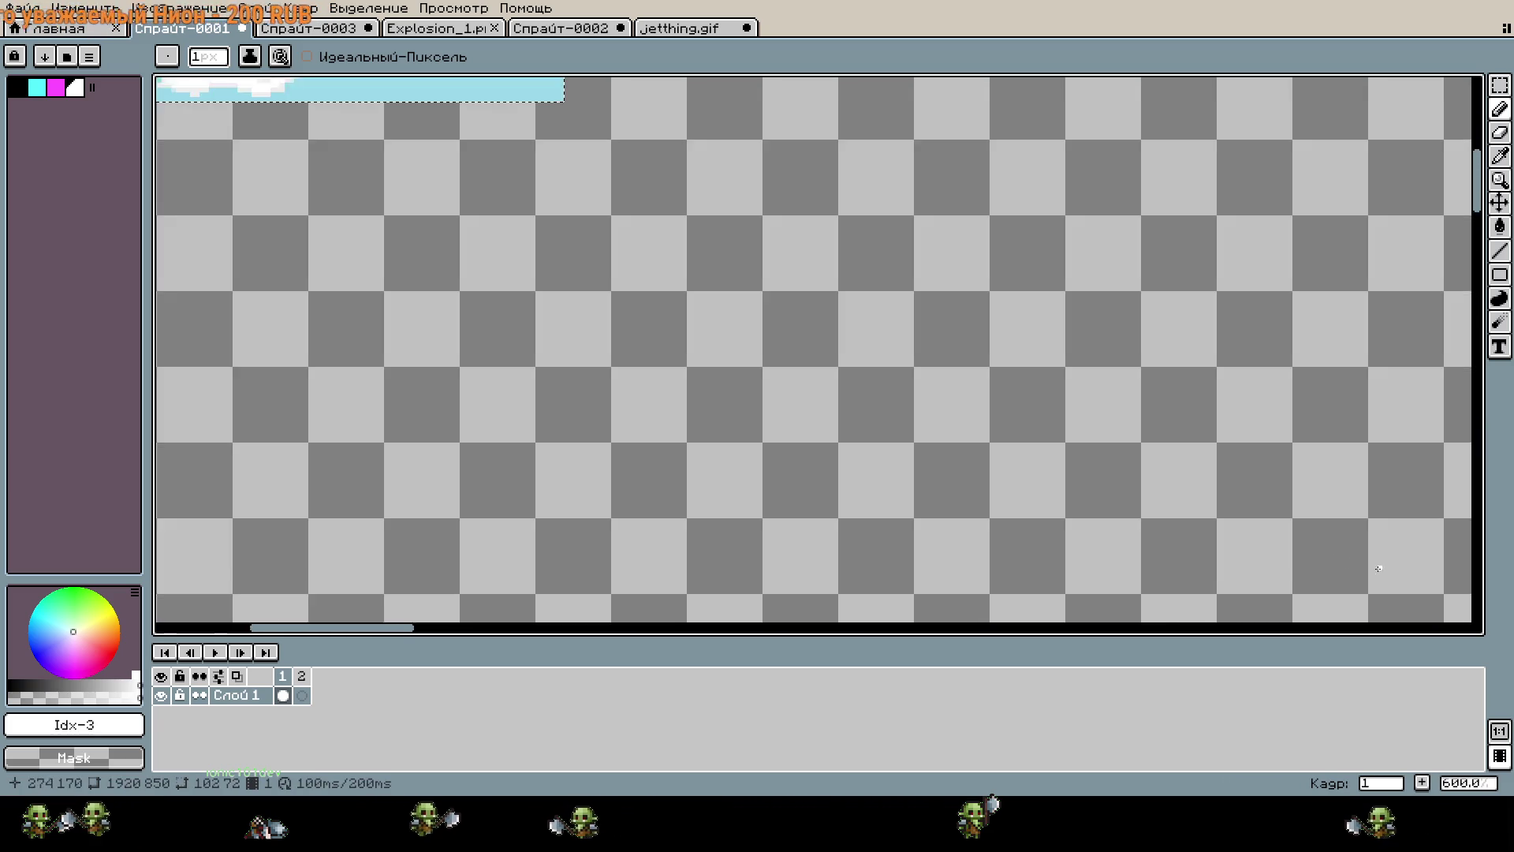
pyautogui.hscroll(-7, 1367, 568)
pyautogui.scroll(5, 1367, 568)
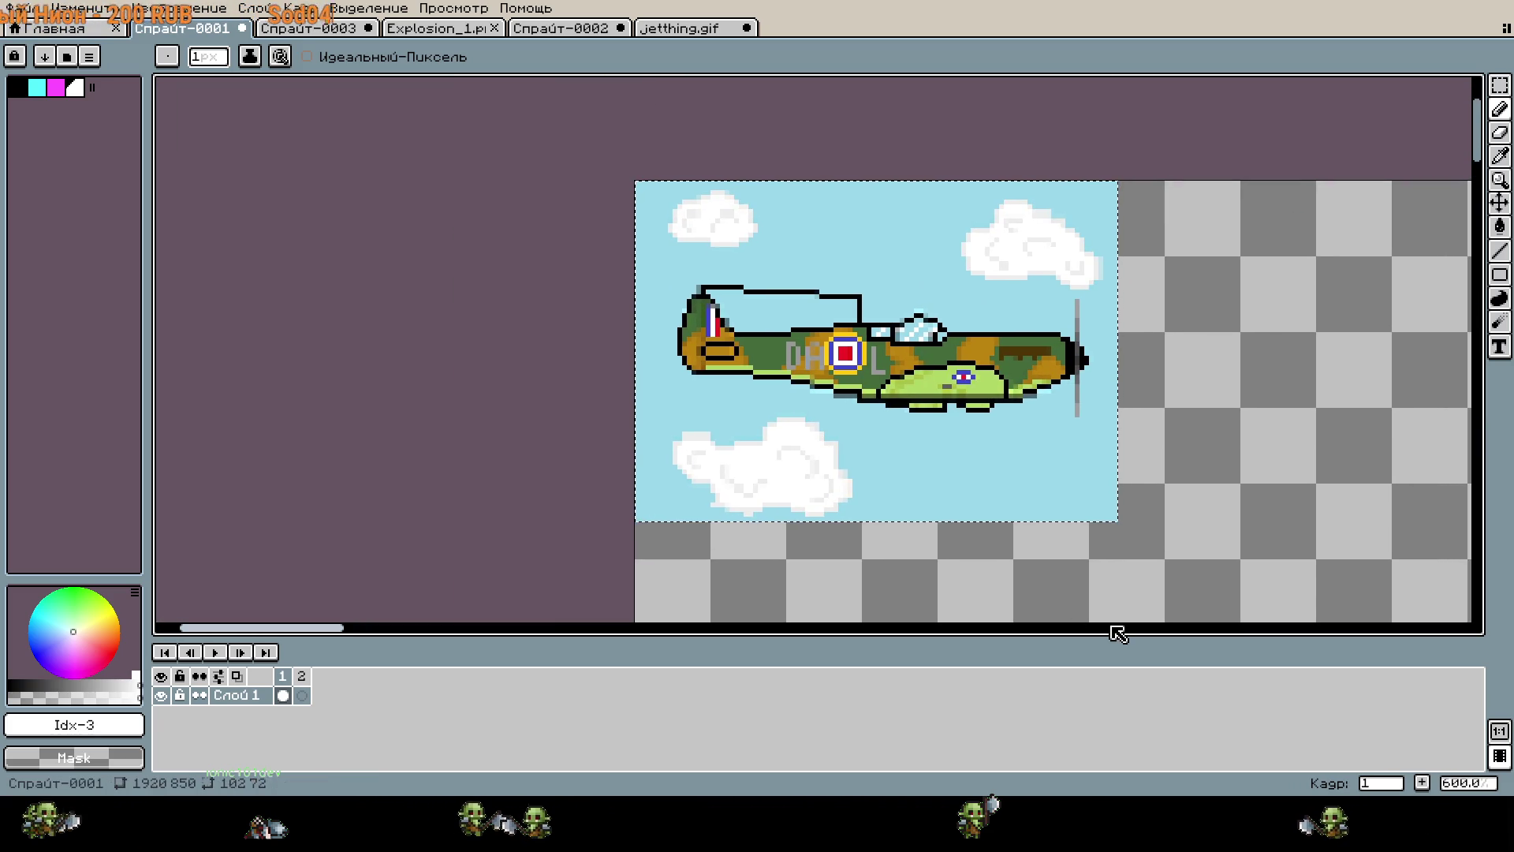
pyautogui.press('m')
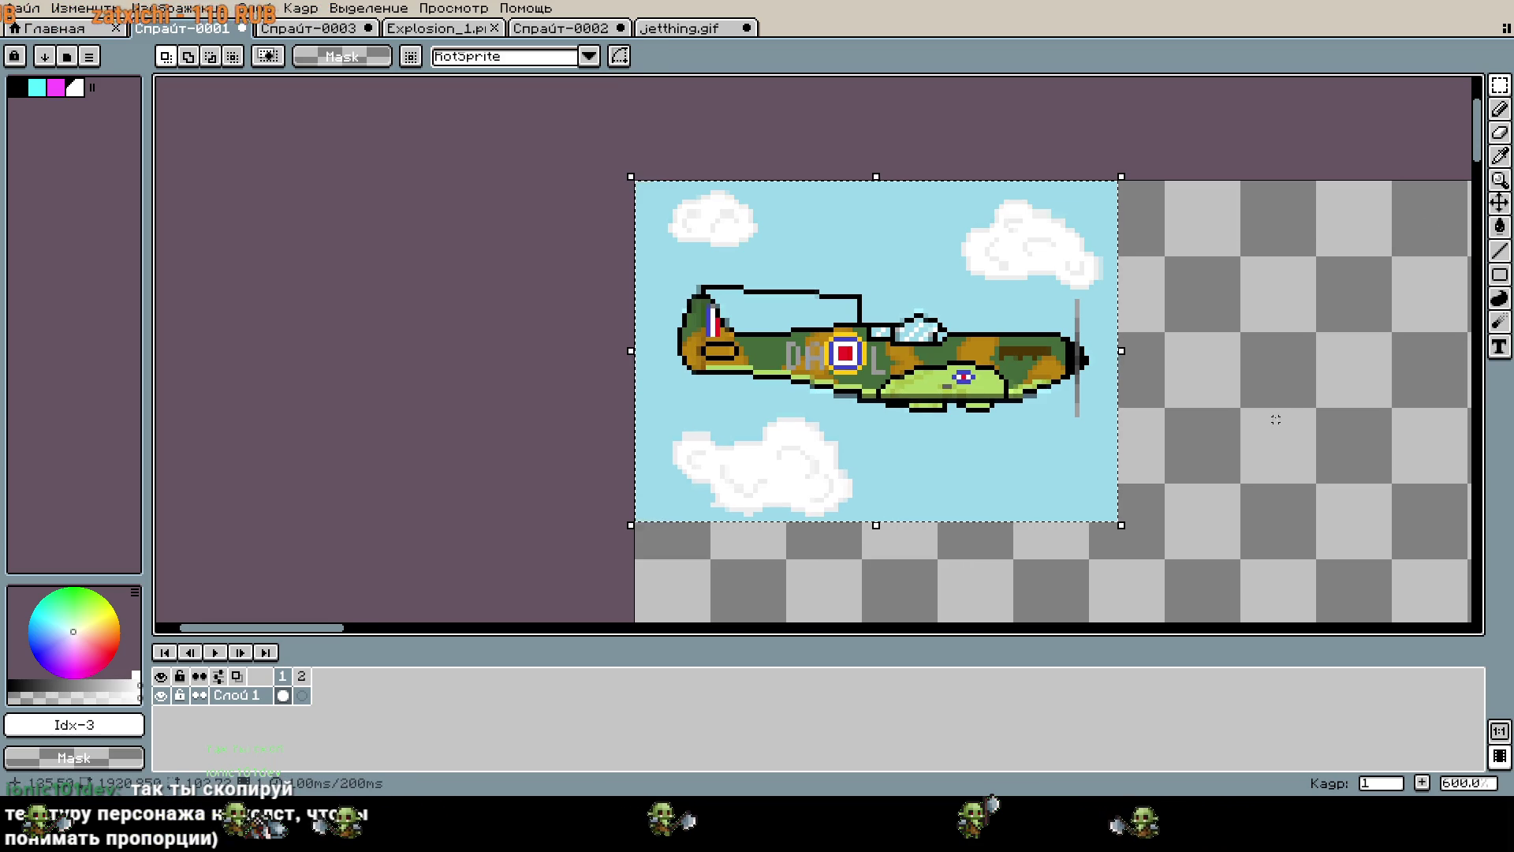
pyautogui.moveTo(1280, 419); pyautogui.dragTo(1068, 426)
pyautogui.scroll(1, 991, 368)
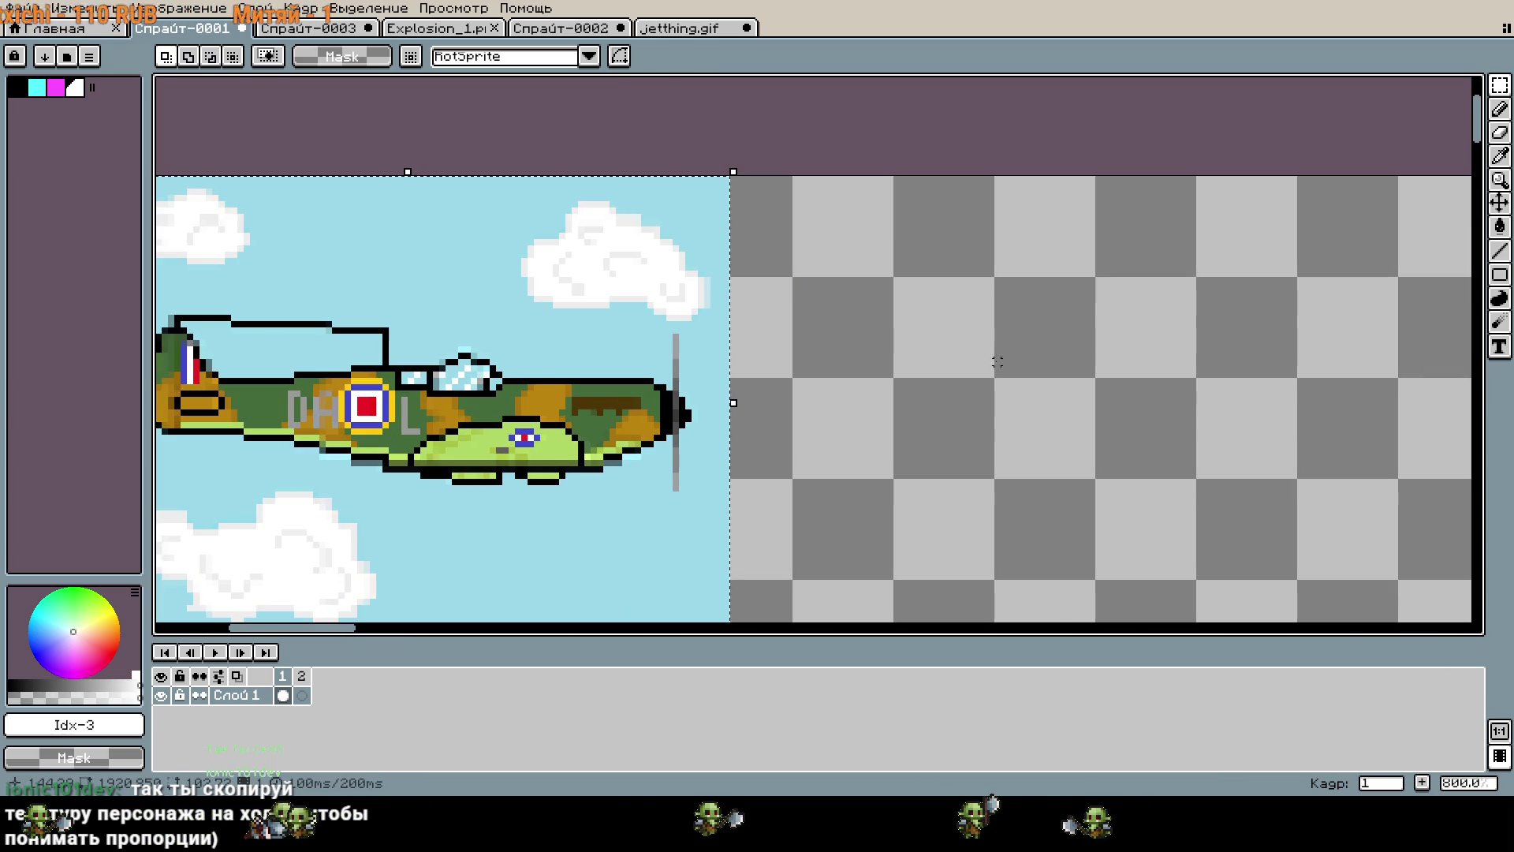
pyautogui.moveTo(984, 348); pyautogui.dragTo(930, 284)
pyautogui.click(865, 248)
pyautogui.moveTo(844, 231)
pyautogui.mouseDown()
pyautogui.moveTo(963, 348)
pyautogui.moveTo(495, 364)
pyautogui.mouseUp()
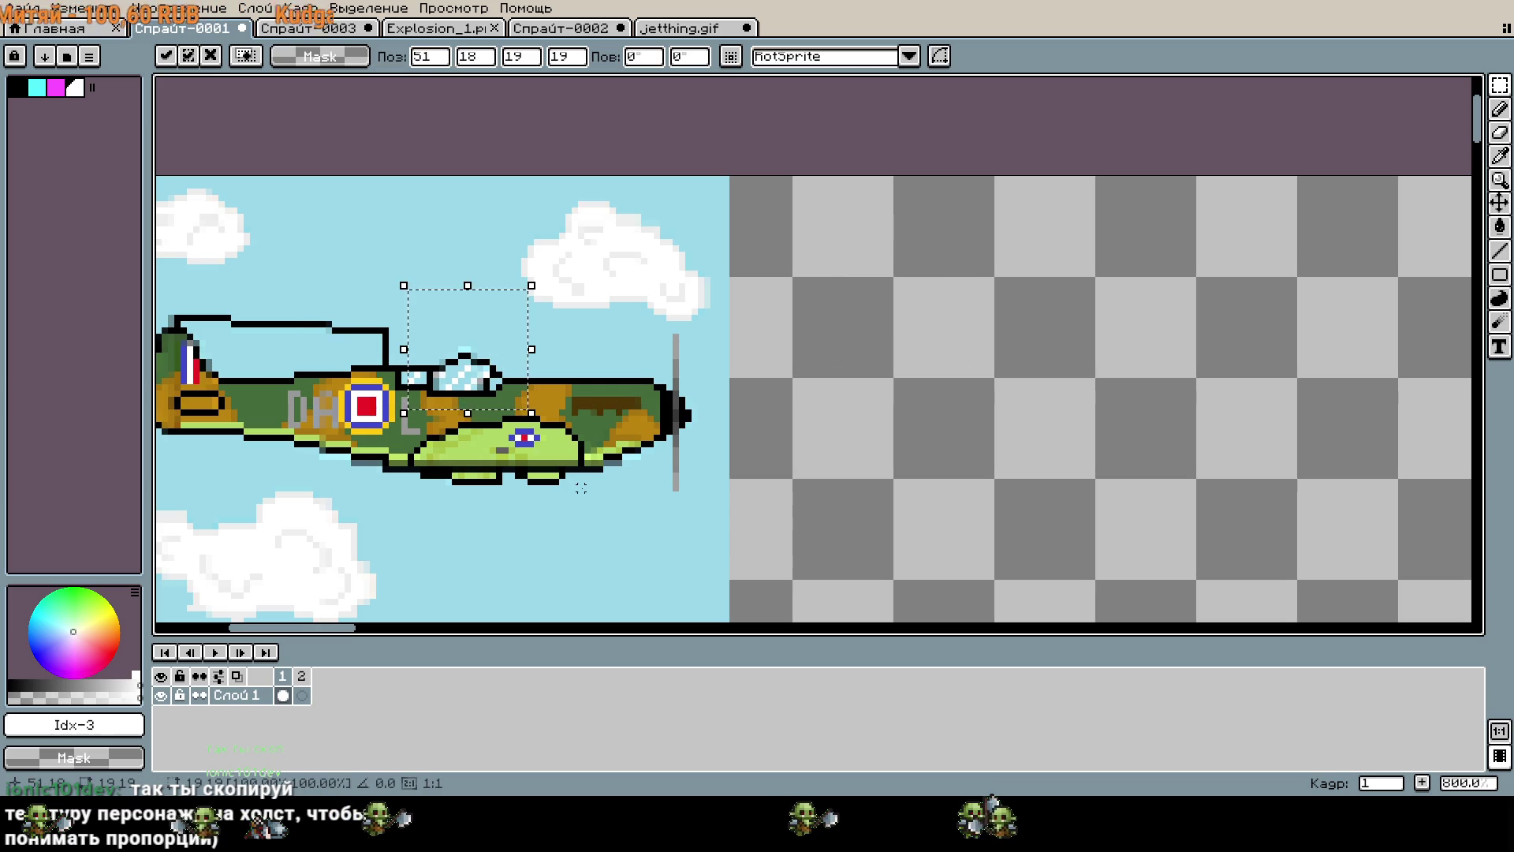
pyautogui.click(977, 429)
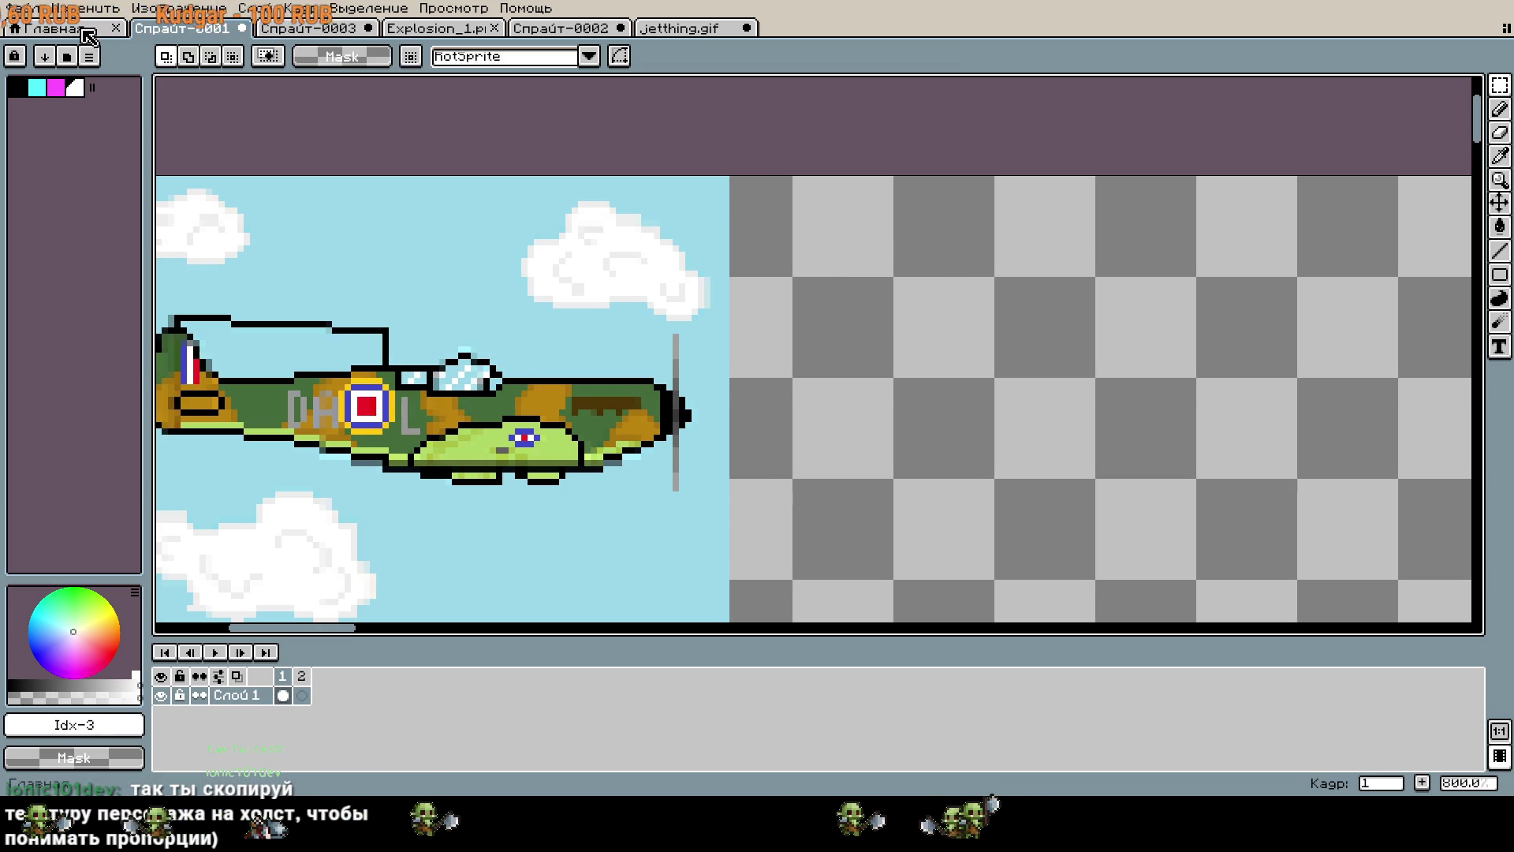
# Open Soldier.aseprite from the recent files and go to its first frame.
pyautogui.click(86, 32)
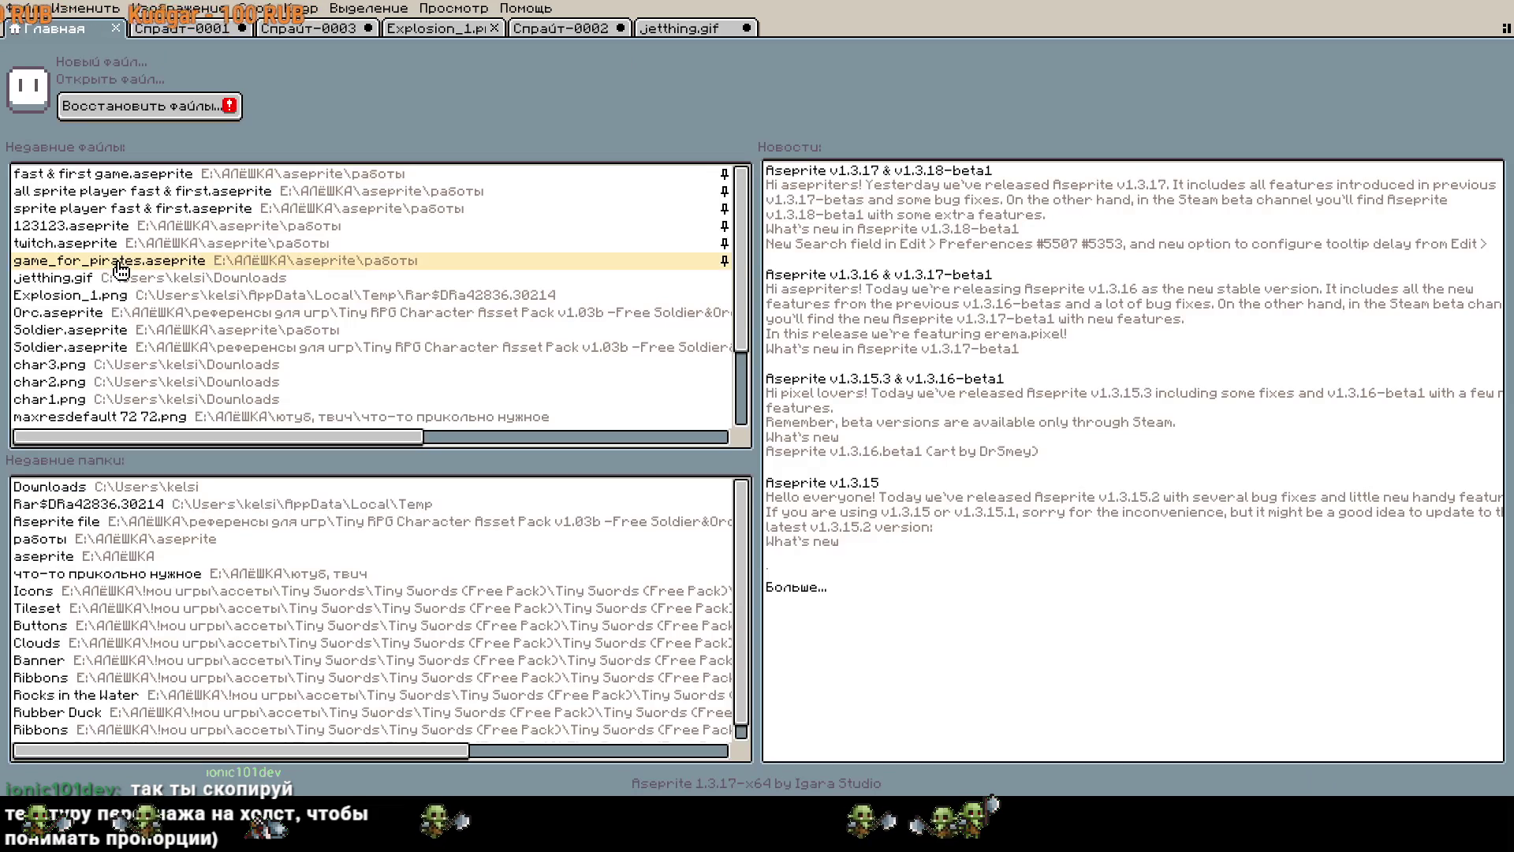
pyautogui.click(79, 330)
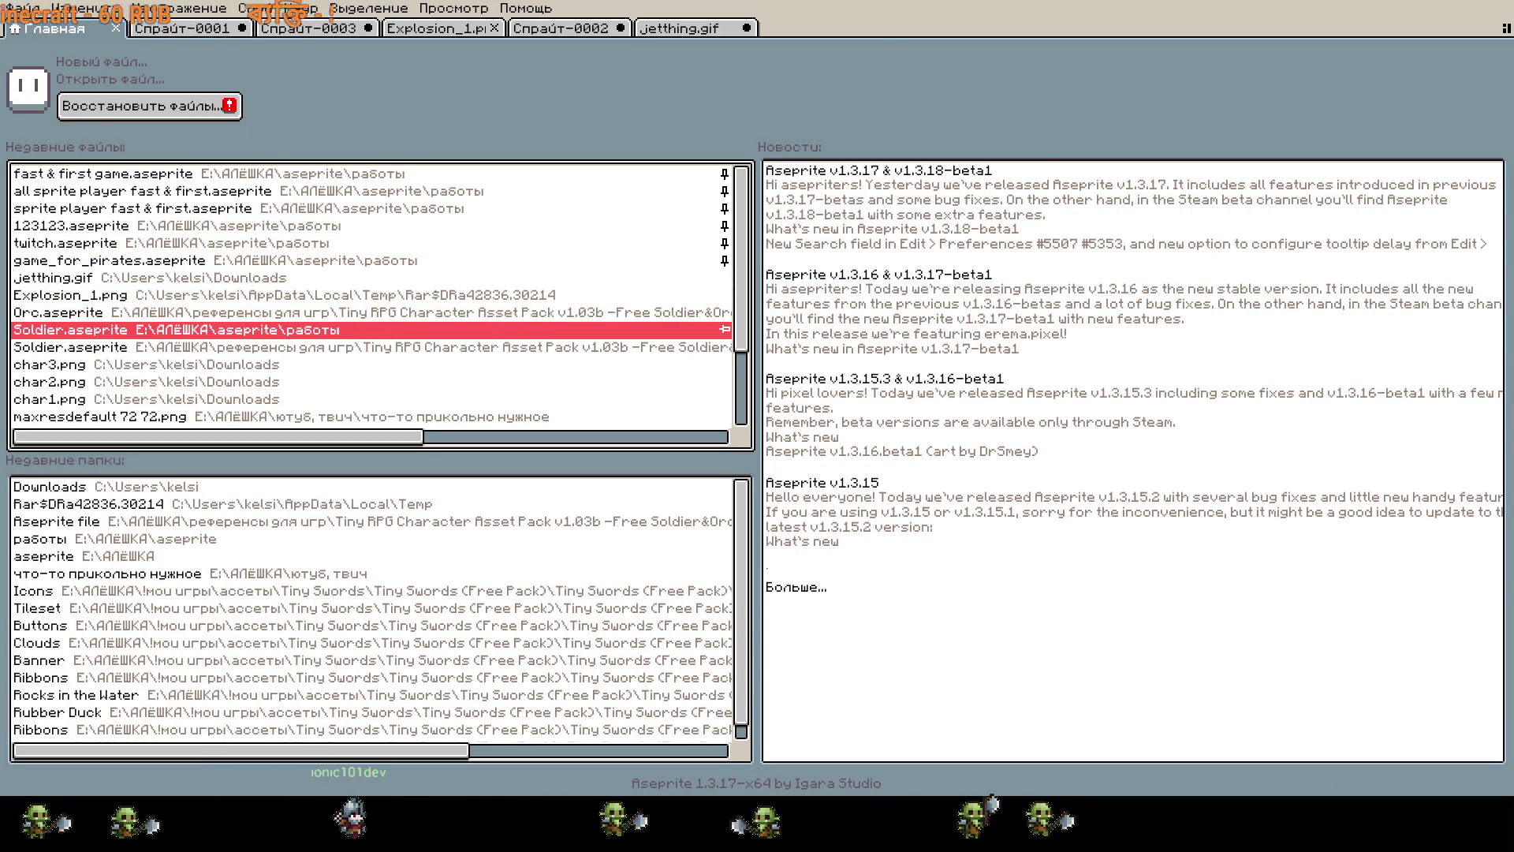
pyautogui.click(71, 329)
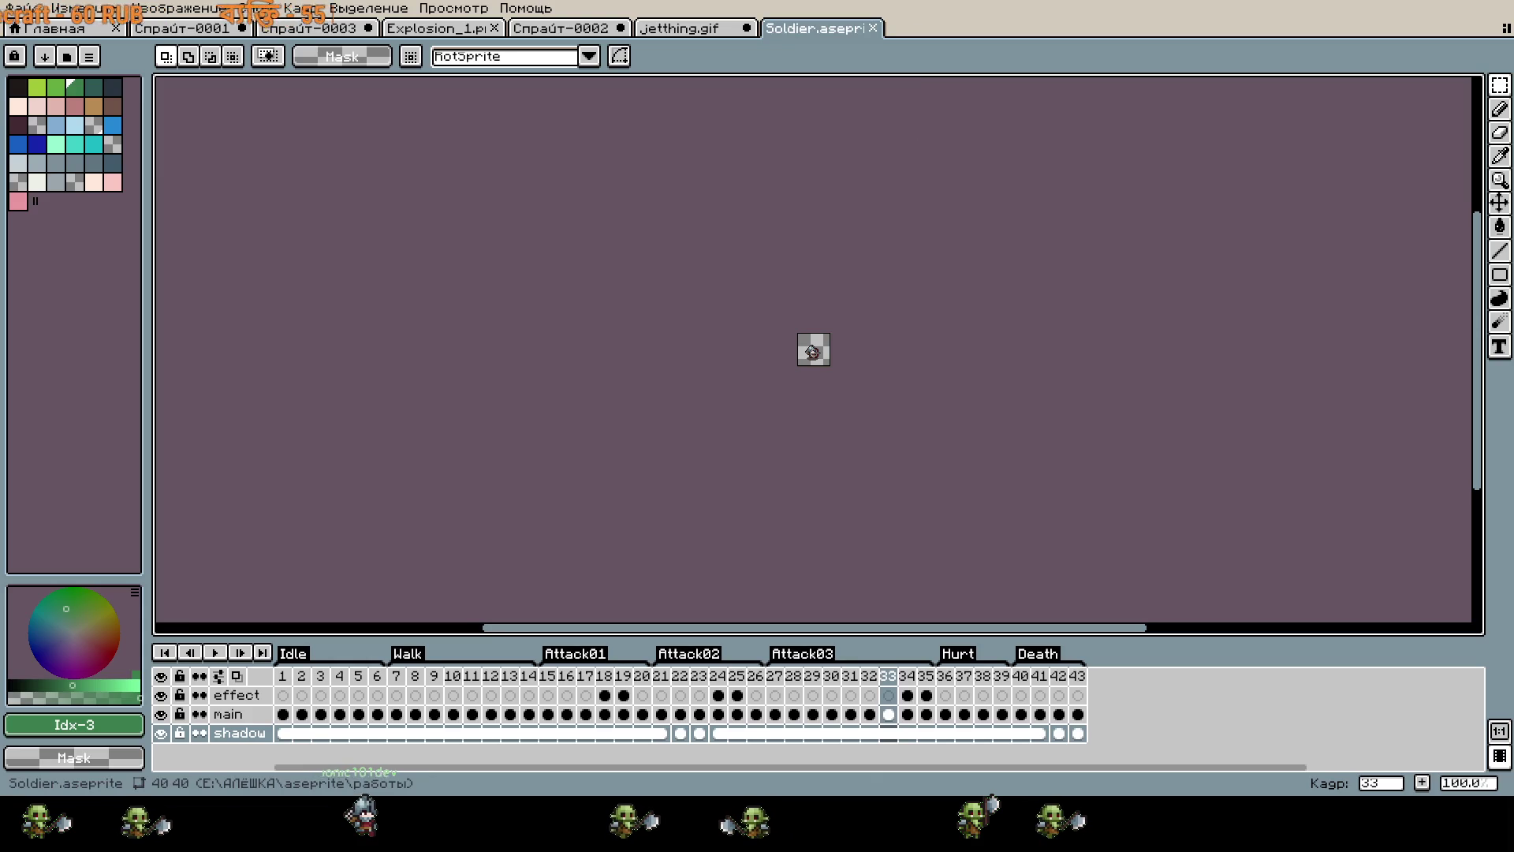
pyautogui.click(285, 676)
# Copy the whole soldier frame, paste it into Спрайт-0001, then cancel the paste.
pyautogui.scroll(4, 911, 235)
pyautogui.scroll(-2, 772, 174)
pyautogui.hotkey('ctrl', 'a')
pyautogui.hotkey('ctrl', 'c')
pyautogui.click(182, 28)
pyautogui.hotkey('ctrl', 'v')
pyautogui.moveTo(587, 354); pyautogui.dragTo(1048, 343)
pyautogui.press('Escape')
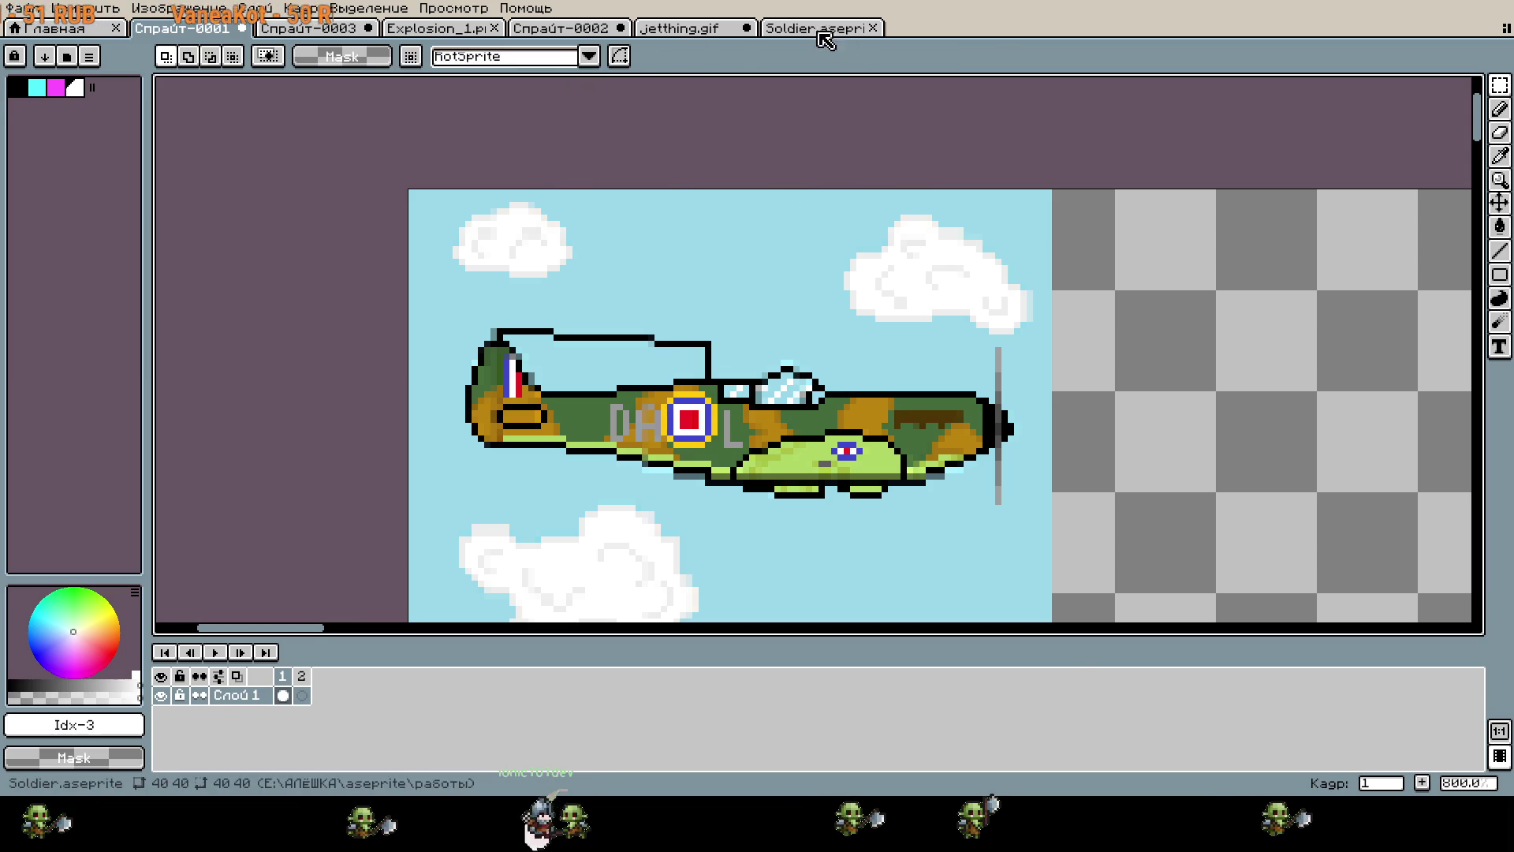
# Select the soldier's main layer, paste it into Спрайт-0001 twice, undoing each paste.
pyautogui.click(817, 30)
pyautogui.click(242, 722)
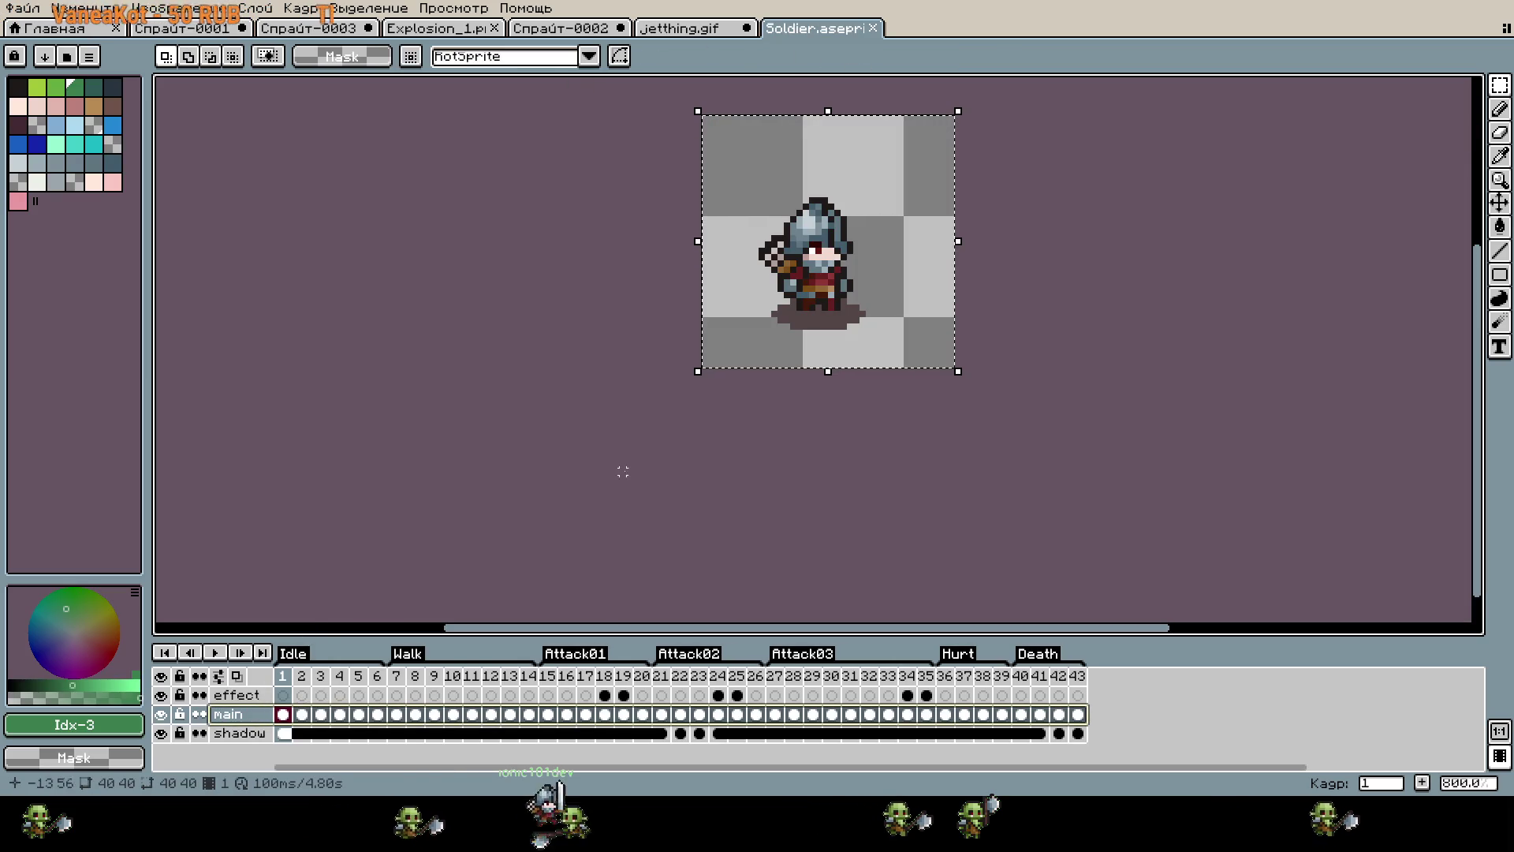
pyautogui.click(152, 30)
pyautogui.hotkey('ctrl', 'v')
pyautogui.hotkey('ctrl', 'z')
pyautogui.hotkey('ctrl', 'v')
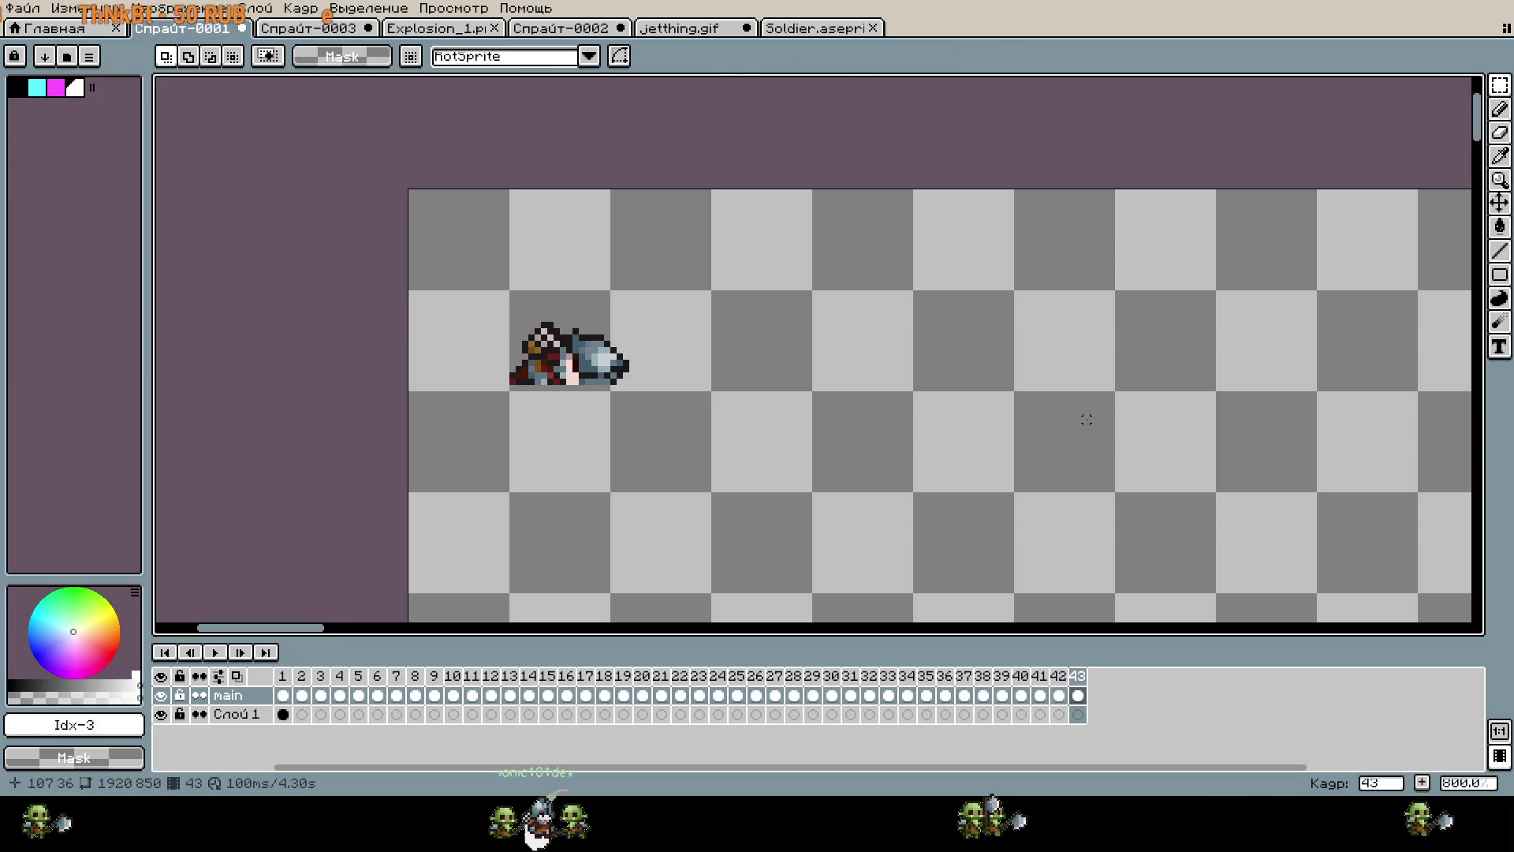
pyautogui.hotkey('ctrl', 'z')
# Copy the whole soldier sprite again, paste it into the Spitfire sprite, and remove it.
pyautogui.click(820, 28)
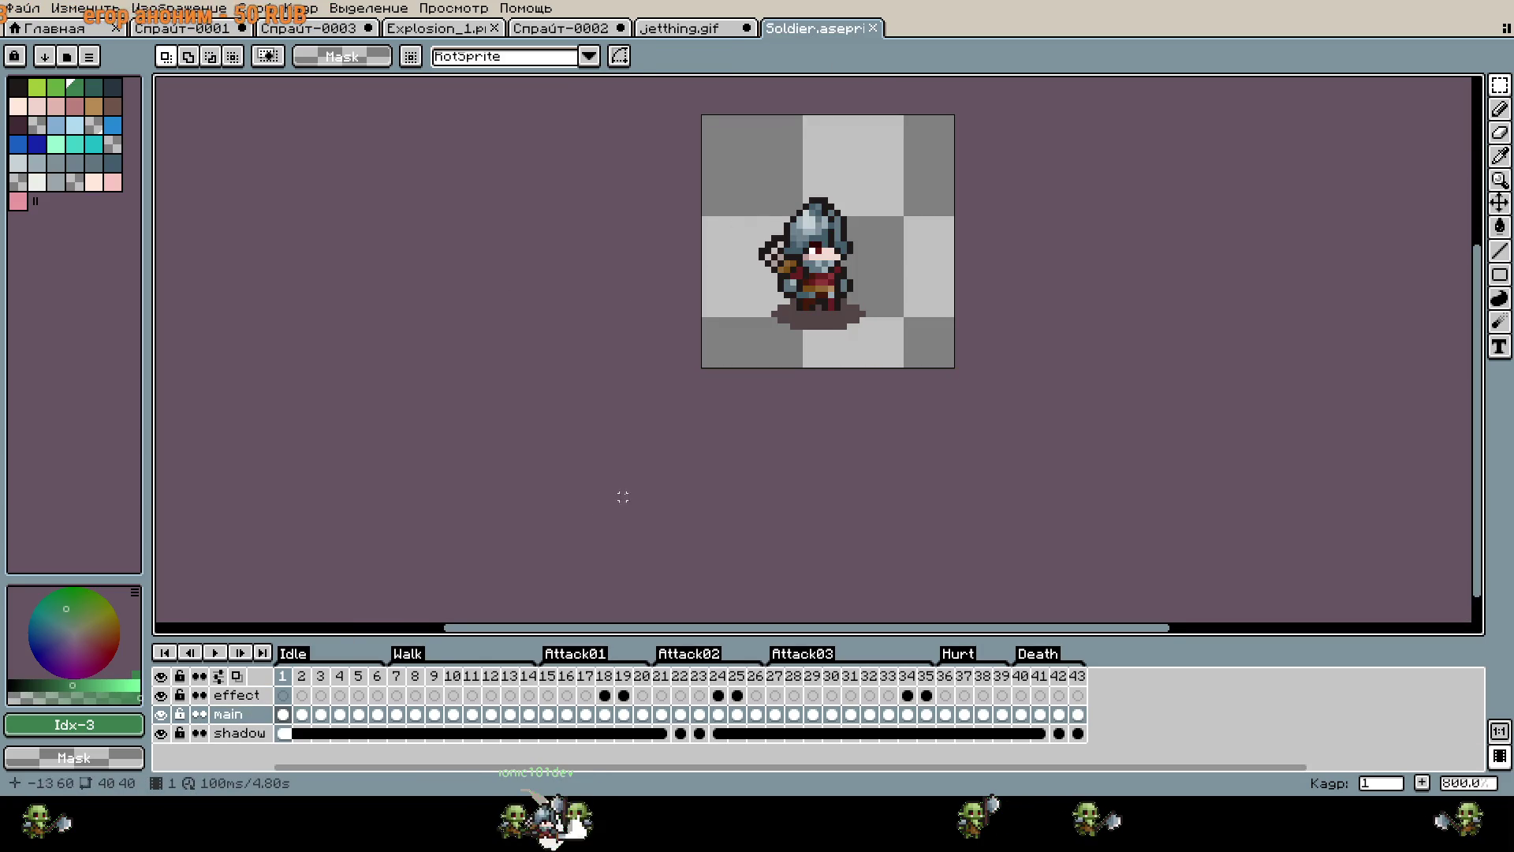
pyautogui.scroll(2, 645, 237)
pyautogui.hotkey('ctrl', 'a')
pyautogui.hotkey('ctrl', 'c')
pyautogui.click(186, 29)
pyautogui.hotkey('ctrl', 'v')
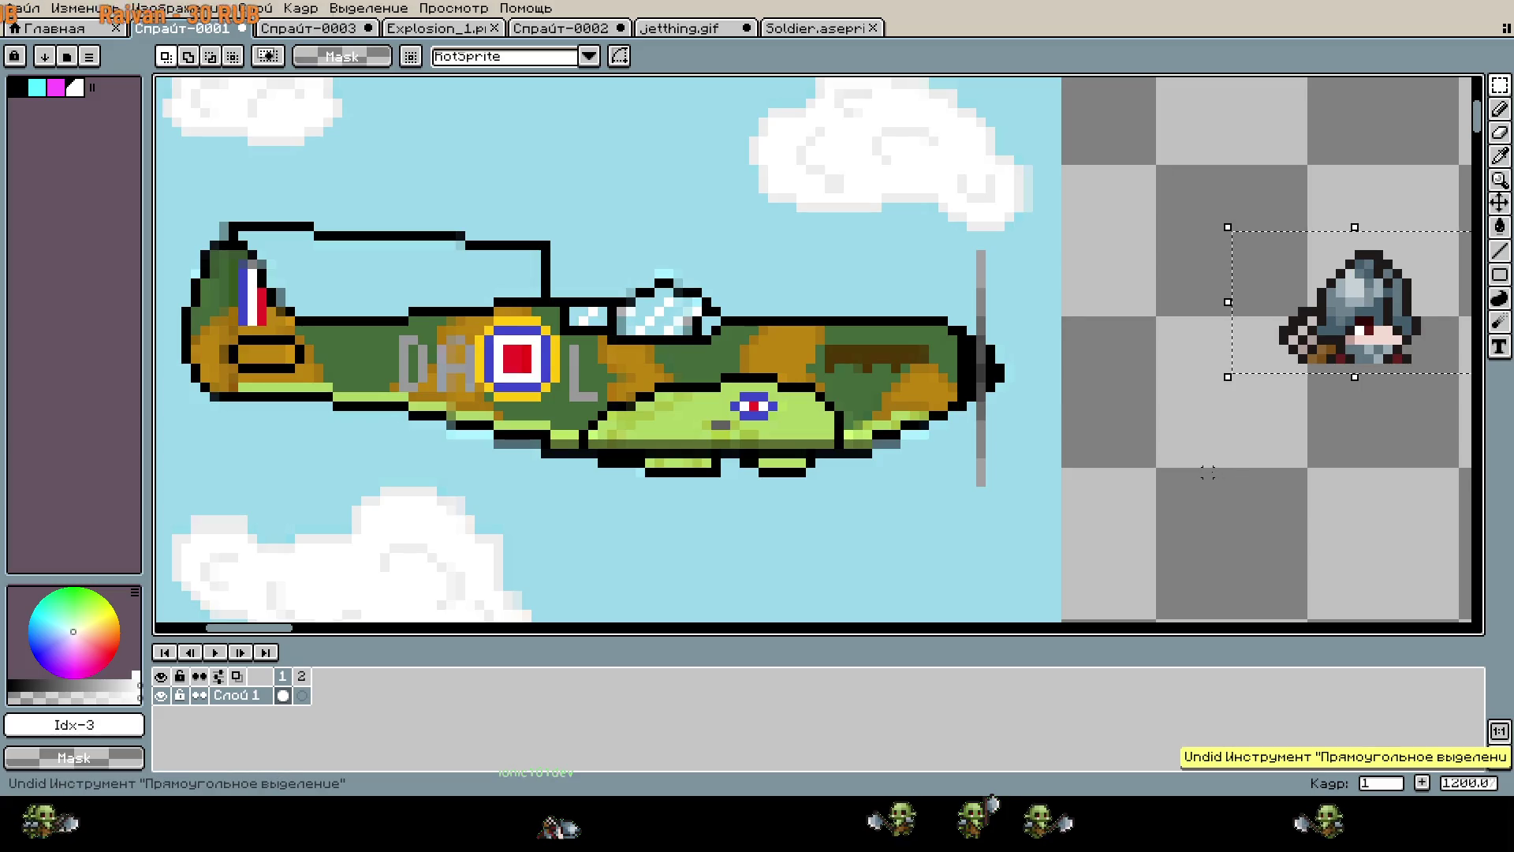
pyautogui.scroll(-2, 1199, 469)
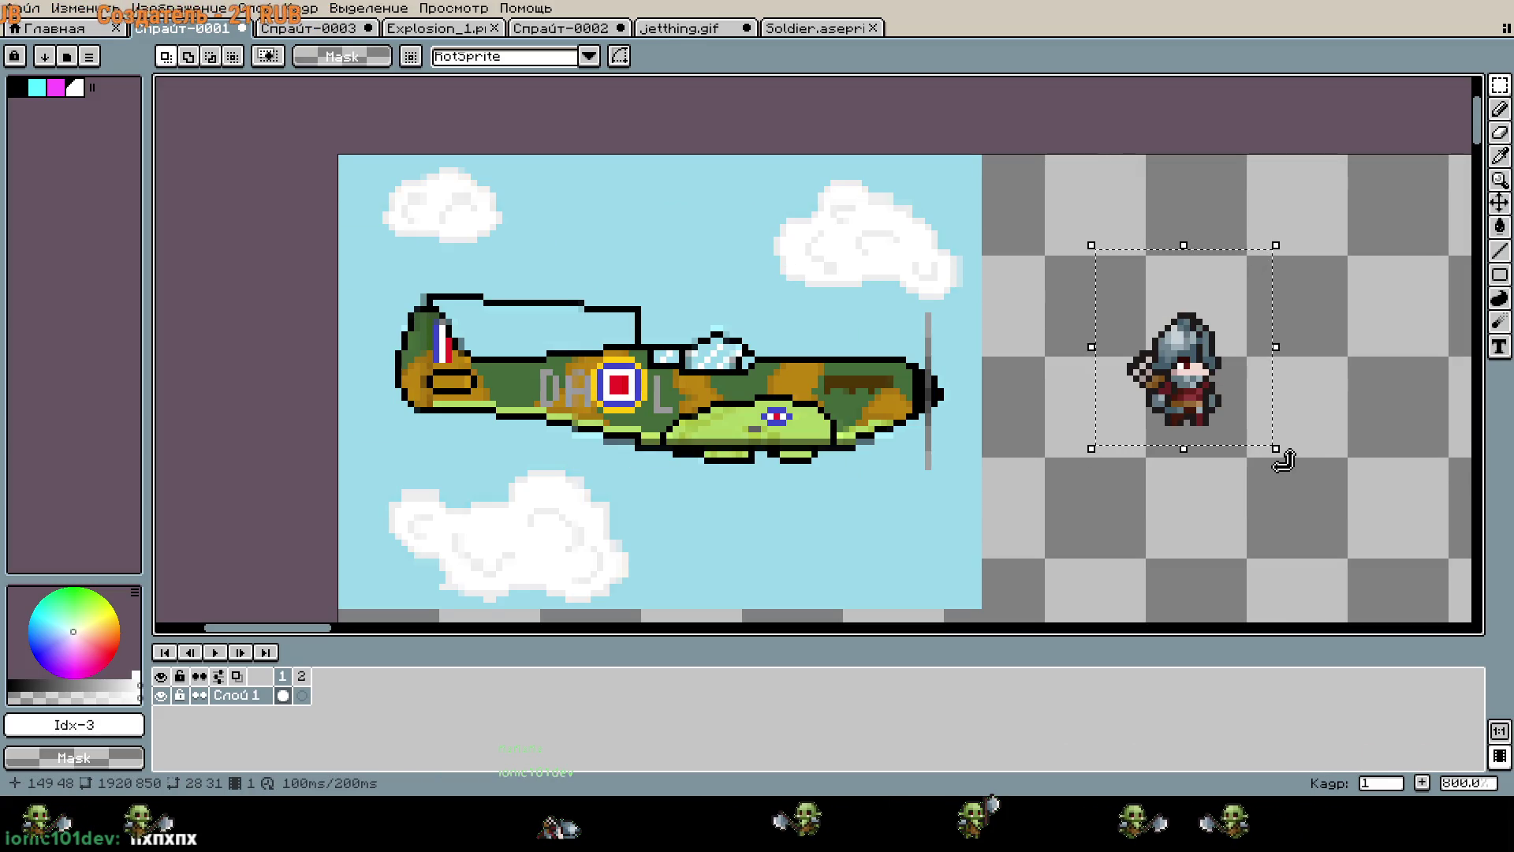
pyautogui.press('Escape')
# Clear the blue sky to transparent with the Paint Bucket.
pyautogui.hscroll(-3, 1210, 426)
pyautogui.scroll(-1, 1209, 426)
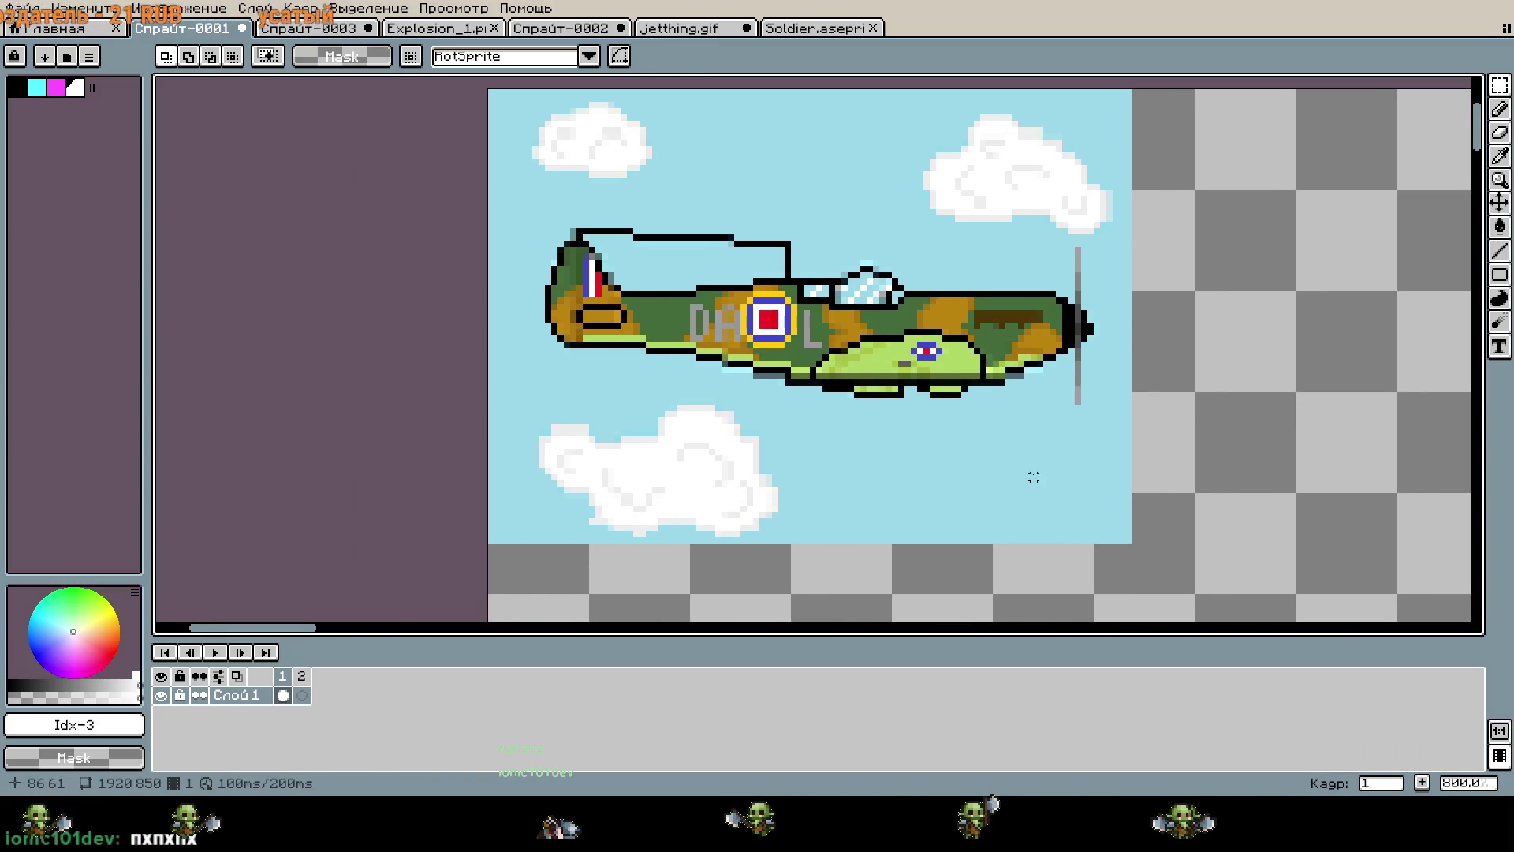
pyautogui.press('g')
pyautogui.click(1001, 457)
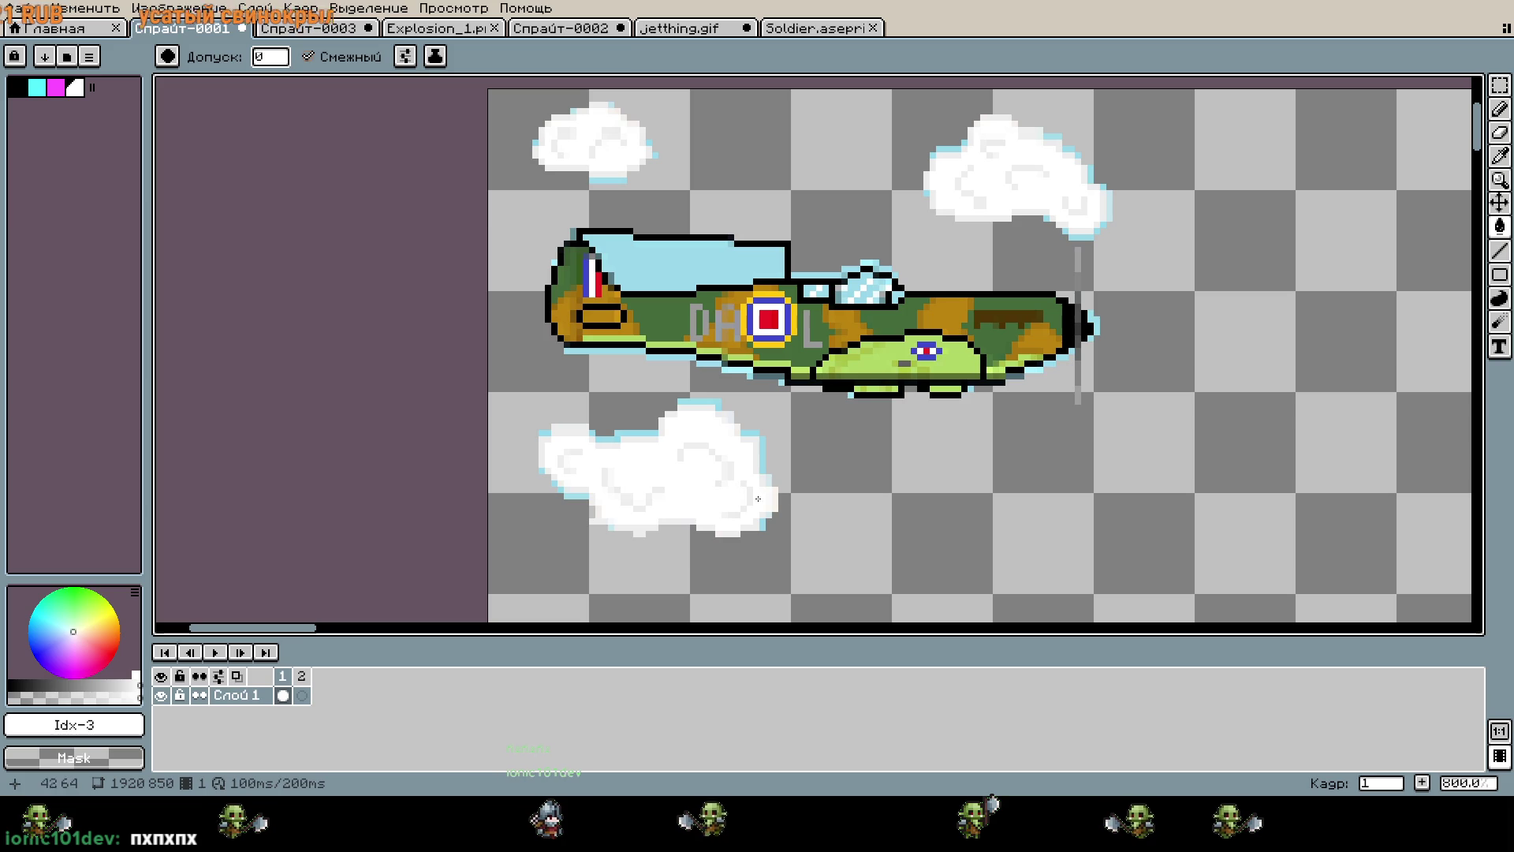
# Marquee-select and delete the lower, upper-left and right-hand clouds.
pyautogui.press('m')
pyautogui.moveTo(489, 407)
pyautogui.mouseDown()
pyautogui.moveTo(833, 515)
pyautogui.moveTo(844, 550)
pyautogui.mouseUp()
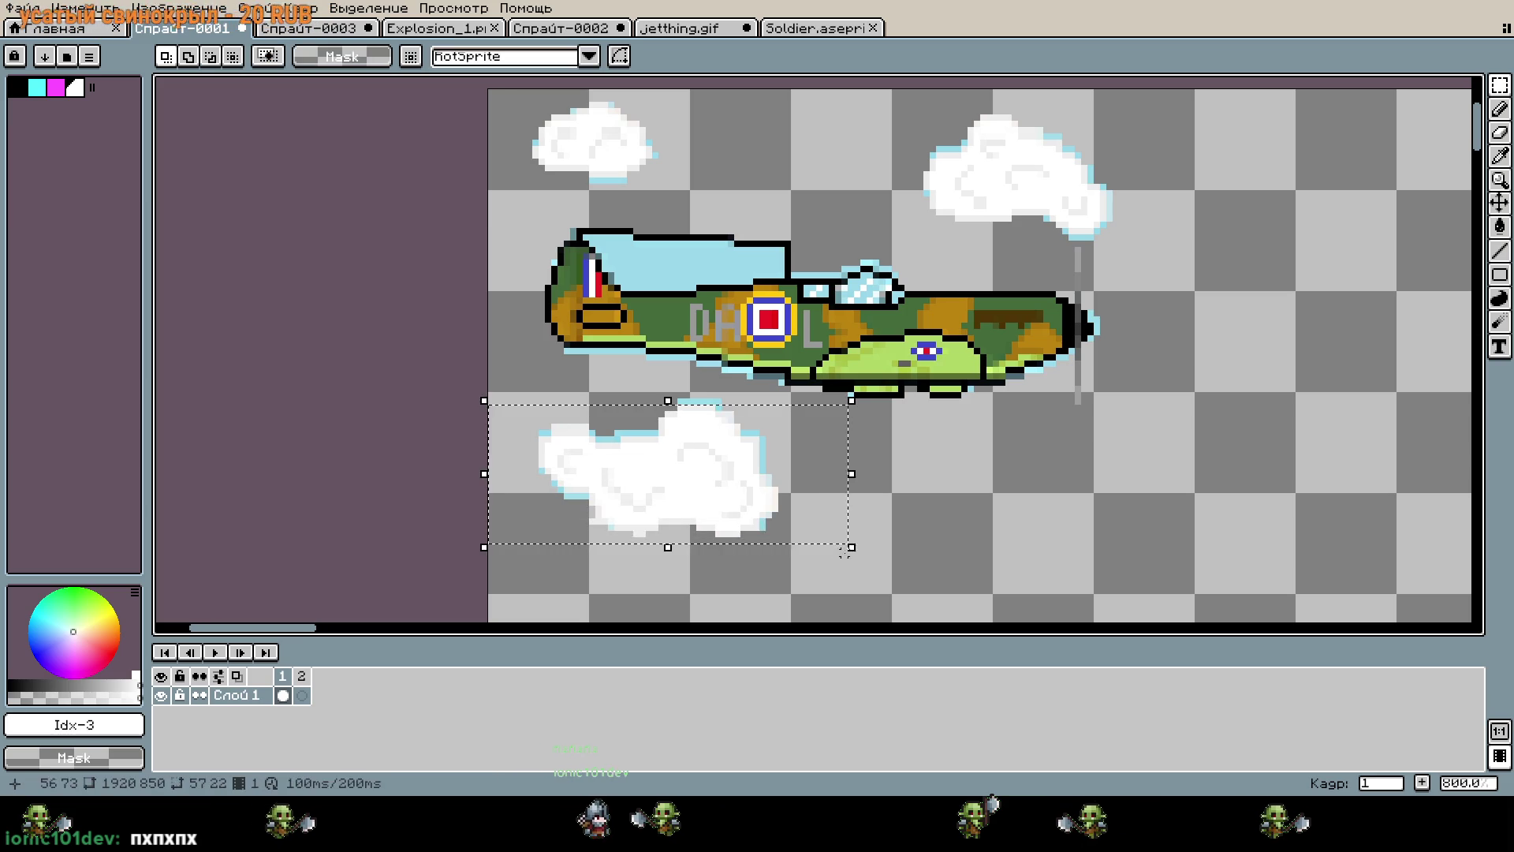
pyautogui.press('Delete')
pyautogui.scroll(3, 825, 457)
pyautogui.moveTo(574, 203); pyautogui.dragTo(800, 347)
pyautogui.press('Delete')
pyautogui.moveTo(976, 208)
pyautogui.mouseDown()
pyautogui.moveTo(1128, 325)
pyautogui.moveTo(1288, 365)
pyautogui.mouseUp()
pyautogui.press('Delete')
pyautogui.scroll(3, 1241, 403)
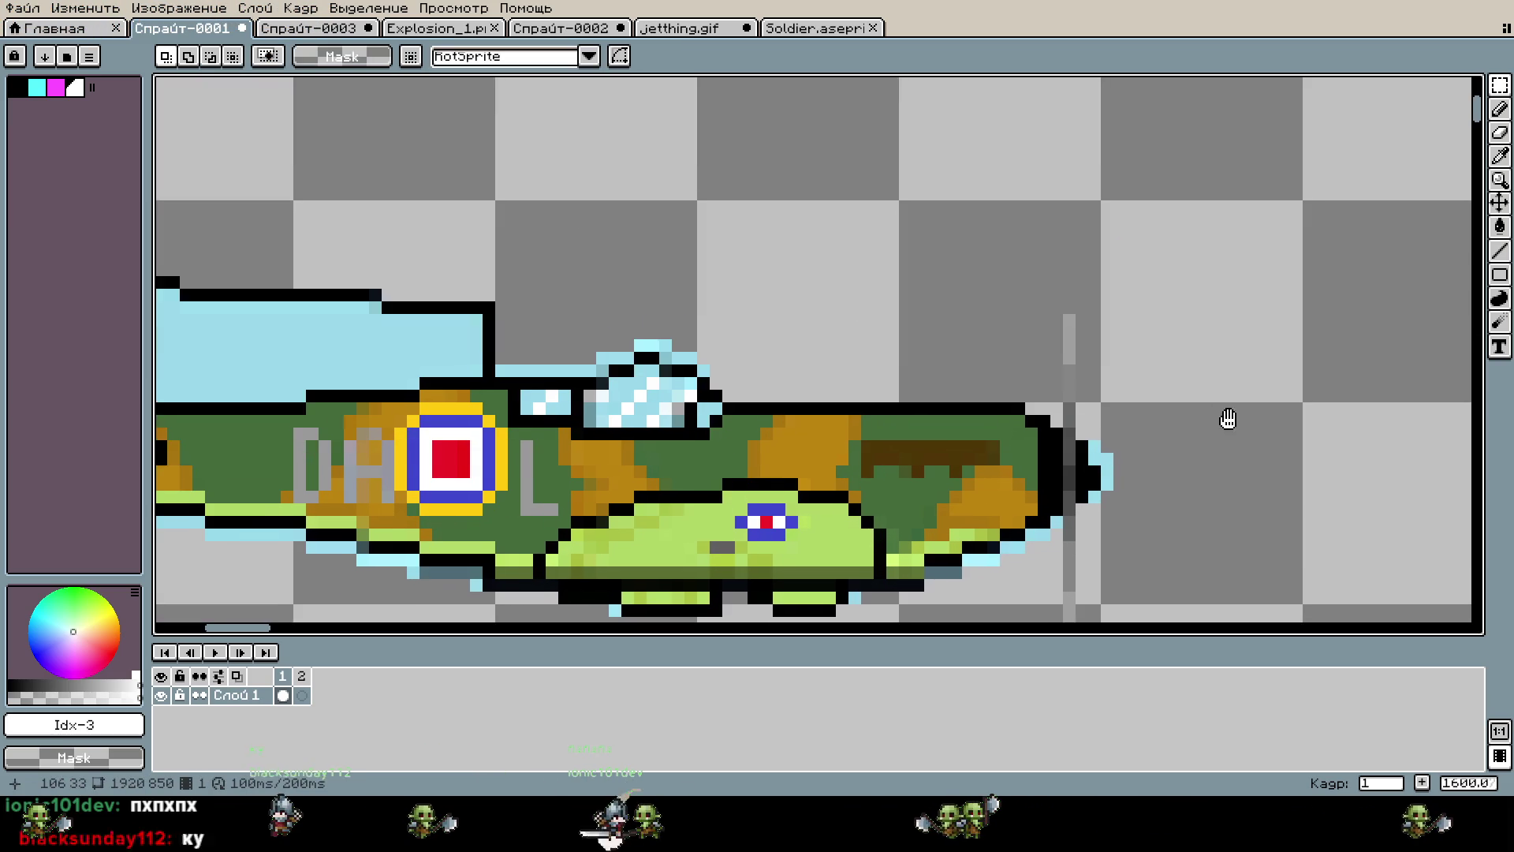
pyautogui.moveTo(1228, 422); pyautogui.dragTo(1229, 321)
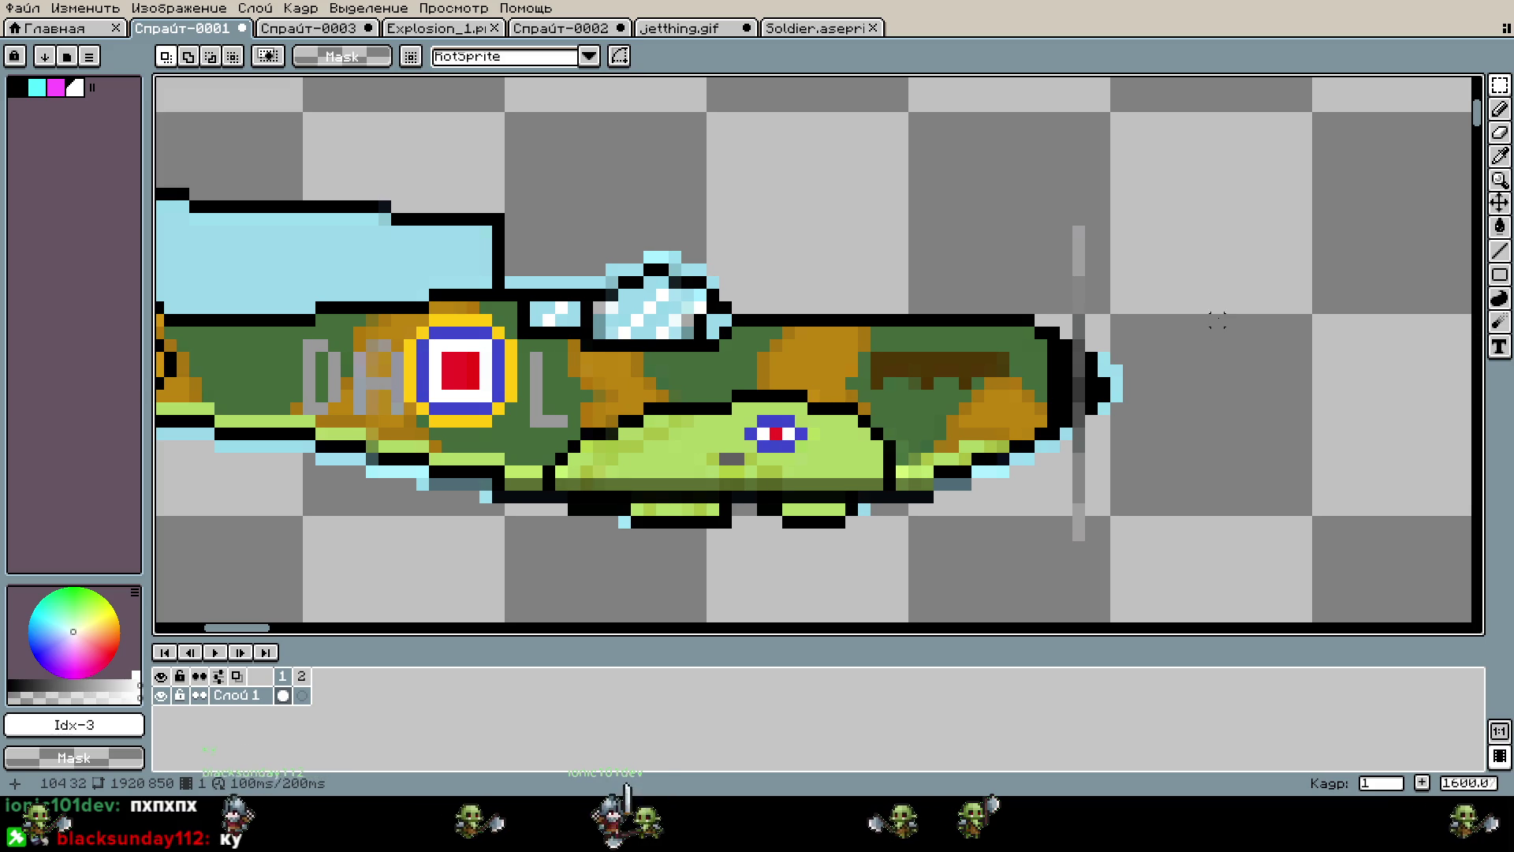
pyautogui.press('b')
pyautogui.scroll(4, 1204, 320)
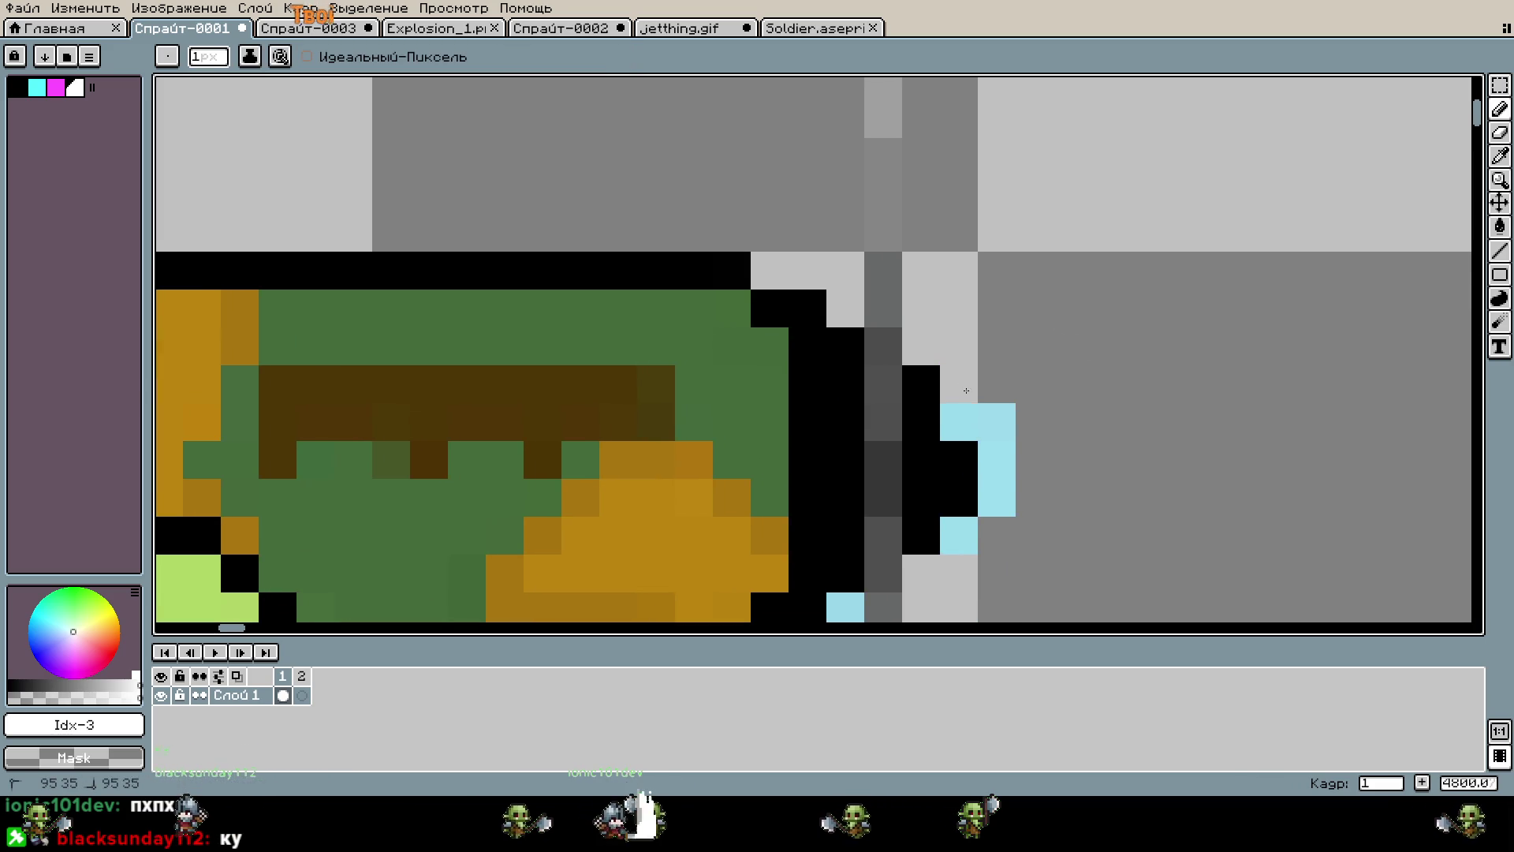
# Erase the stray light-blue rows under the fuselage to transparency.
pyautogui.moveTo(1086, 428); pyautogui.dragTo(1304, 102)
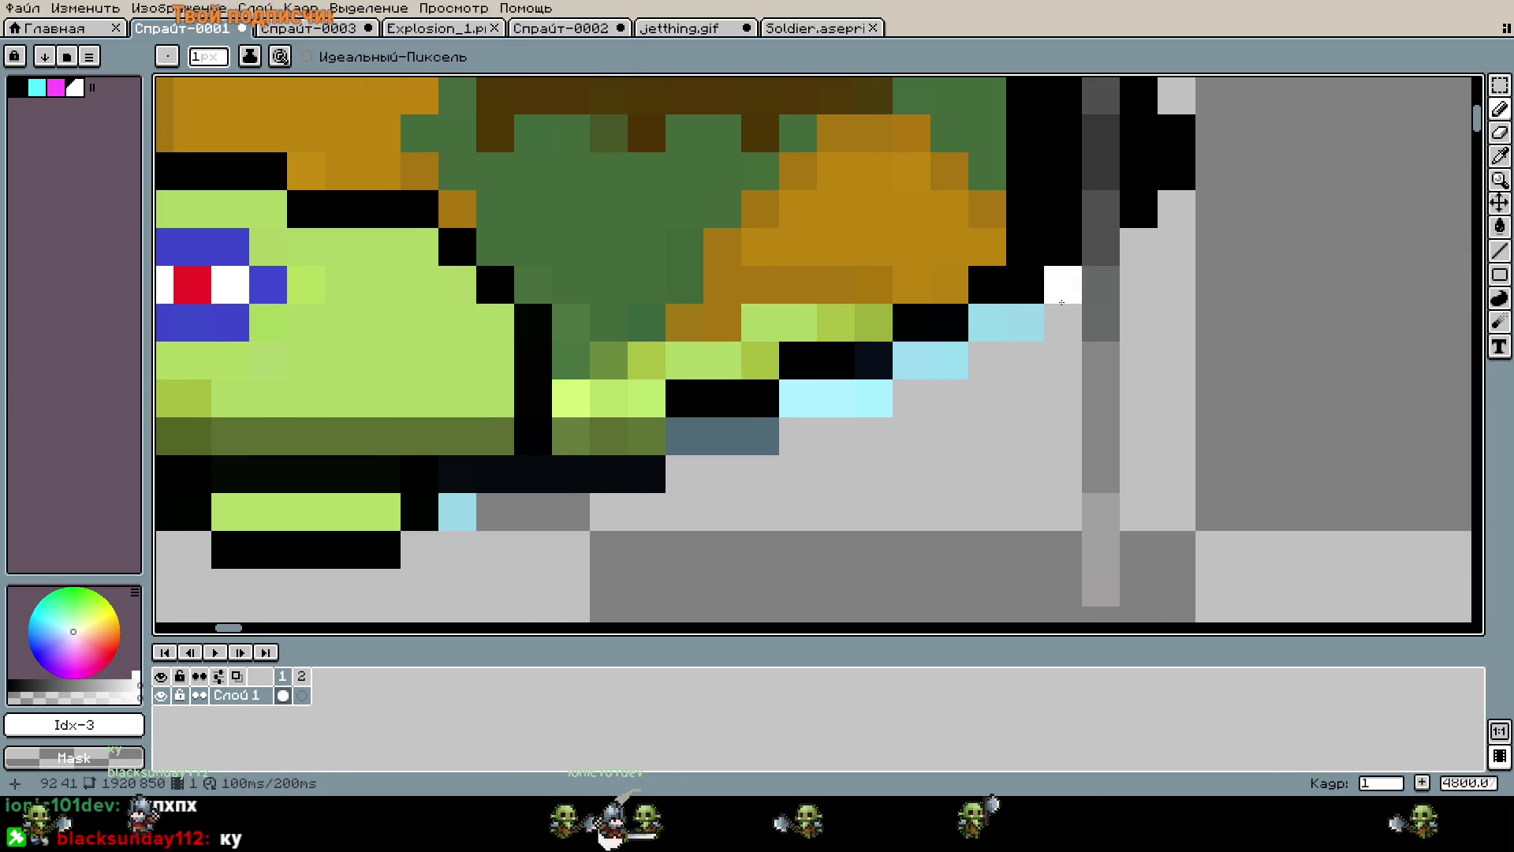
pyautogui.moveTo(868, 418); pyautogui.dragTo(1043, 307)
pyautogui.scroll(-2, 691, 336)
pyautogui.moveTo(670, 365); pyautogui.dragTo(906, 391)
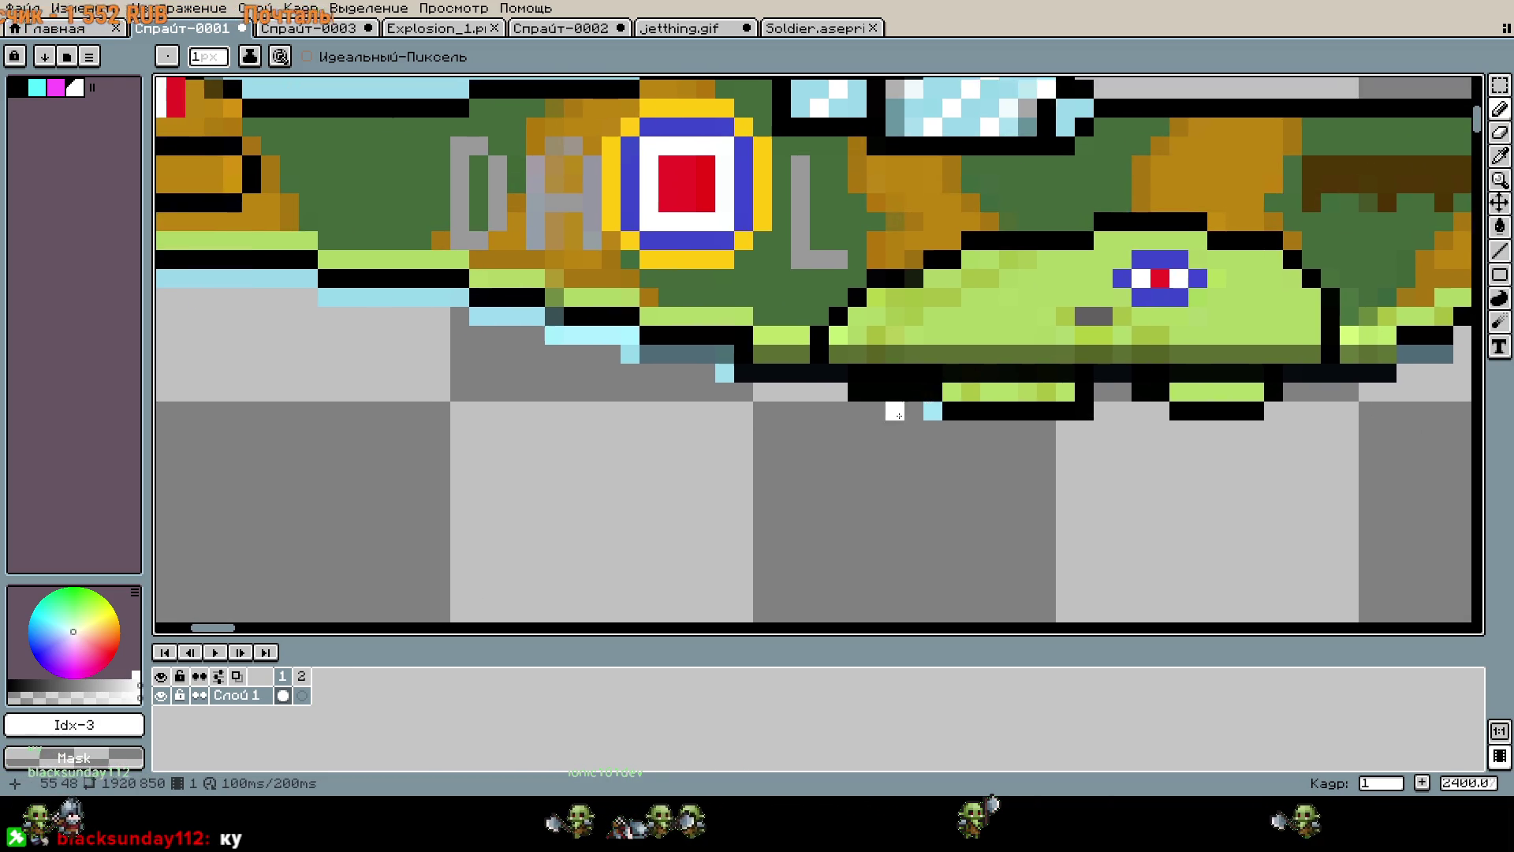
pyautogui.scroll(2, 899, 415)
pyautogui.moveTo(555, 344)
pyautogui.mouseDown()
pyautogui.moveTo(434, 288)
pyautogui.moveTo(324, 288)
pyautogui.mouseUp()
pyautogui.moveTo(319, 288)
pyautogui.mouseDown()
pyautogui.moveTo(761, 372)
pyautogui.moveTo(872, 343)
pyautogui.moveTo(789, 331)
pyautogui.moveTo(716, 292)
pyautogui.moveTo(564, 292)
pyautogui.moveTo(1006, 390)
pyautogui.mouseUp()
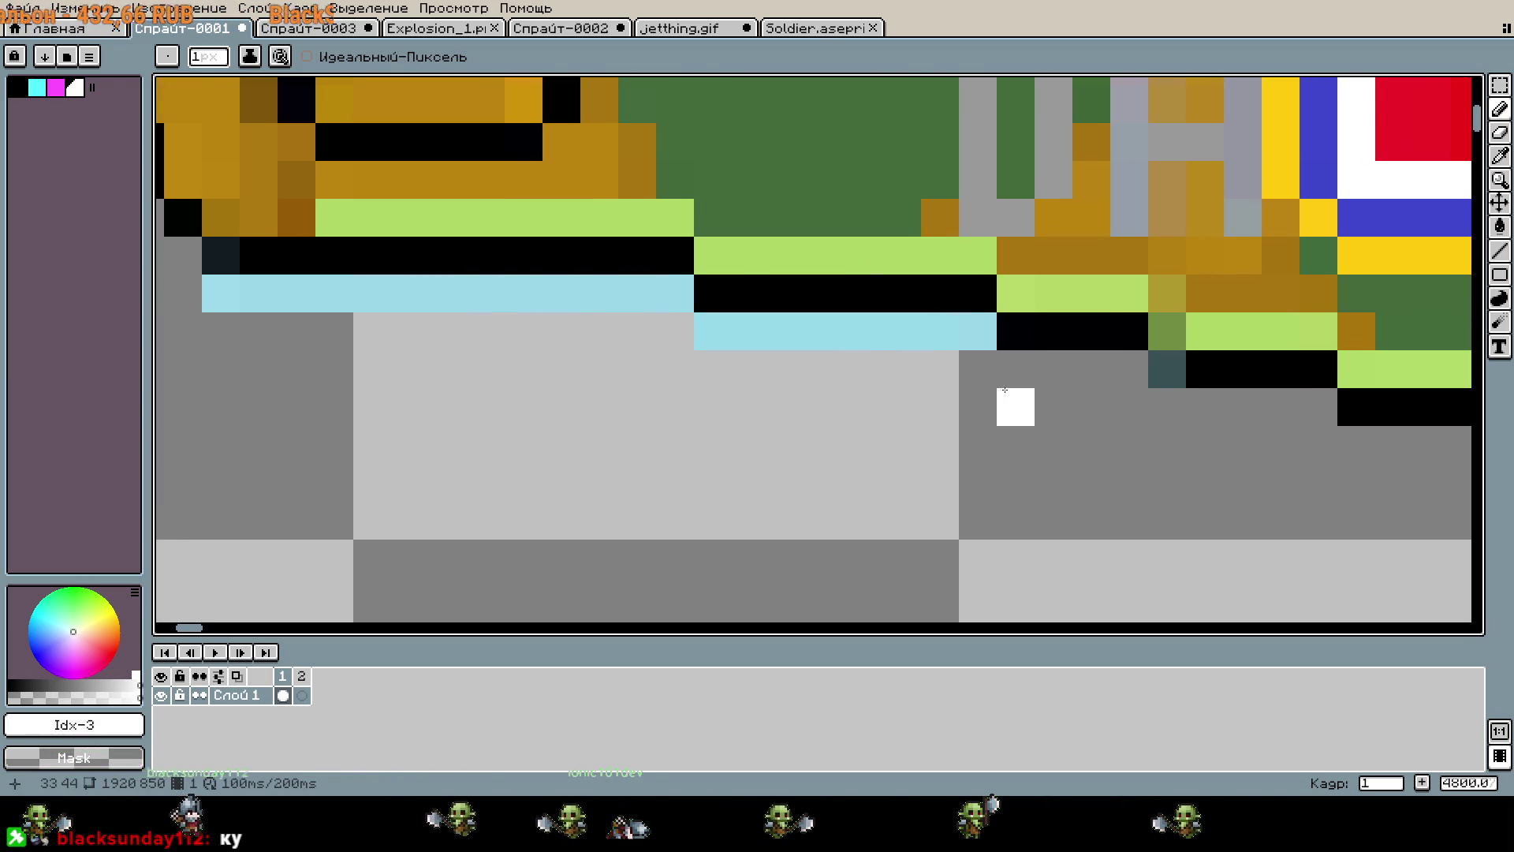
pyautogui.moveTo(973, 328)
pyautogui.mouseDown()
pyautogui.moveTo(673, 328)
pyautogui.moveTo(489, 298)
pyautogui.moveTo(190, 306)
pyautogui.mouseUp()
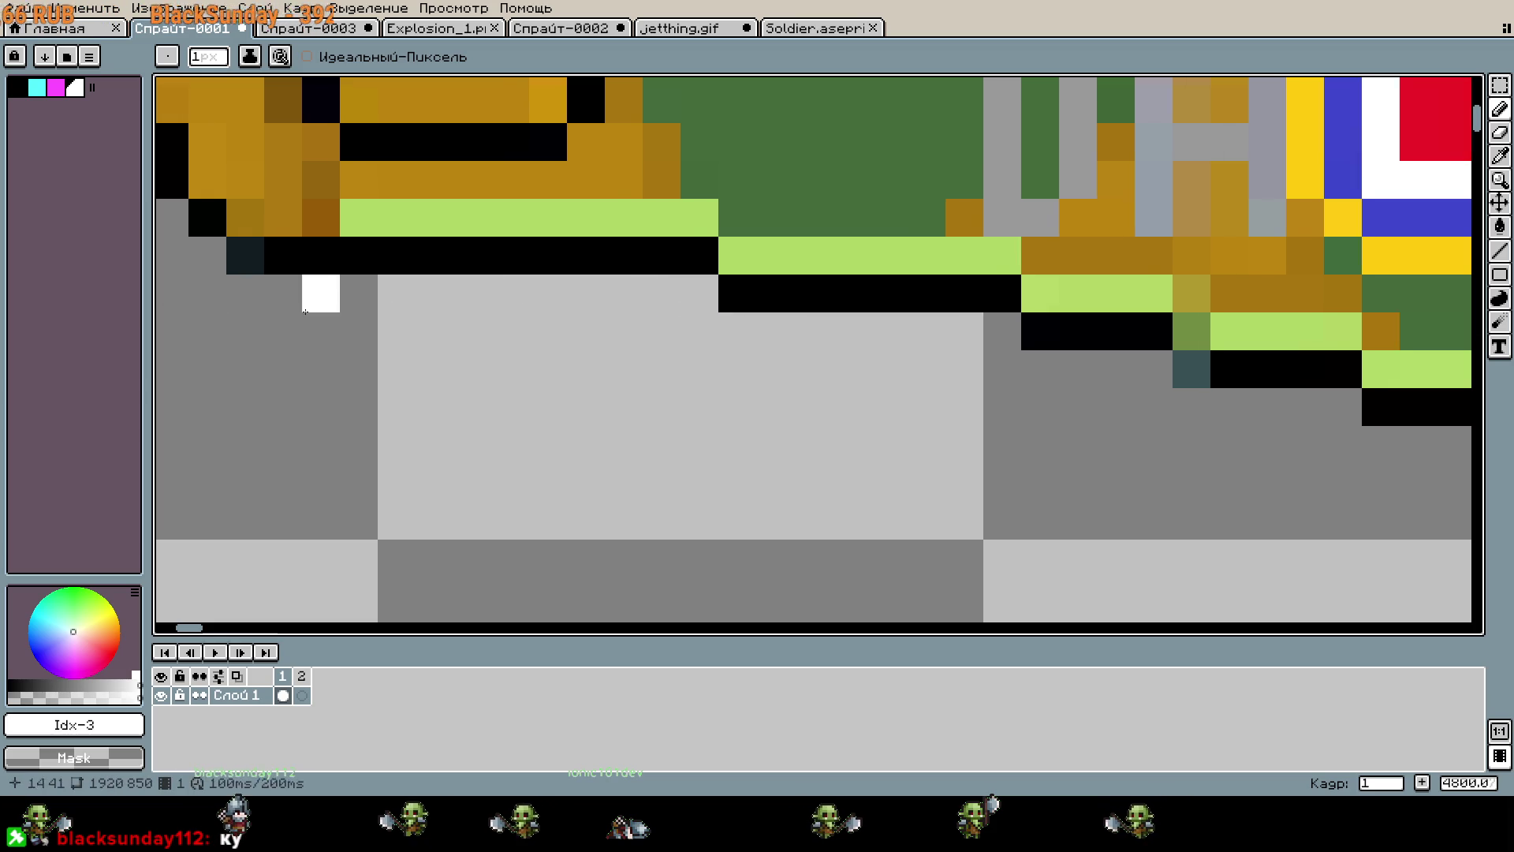
# Erase the sky pocket above the fuselage, including its black outline and light-blue lower edge.
pyautogui.scroll(-5, 190, 307)
pyautogui.moveTo(1144, 252); pyautogui.dragTo(1043, 395)
pyautogui.scroll(1, 945, 292)
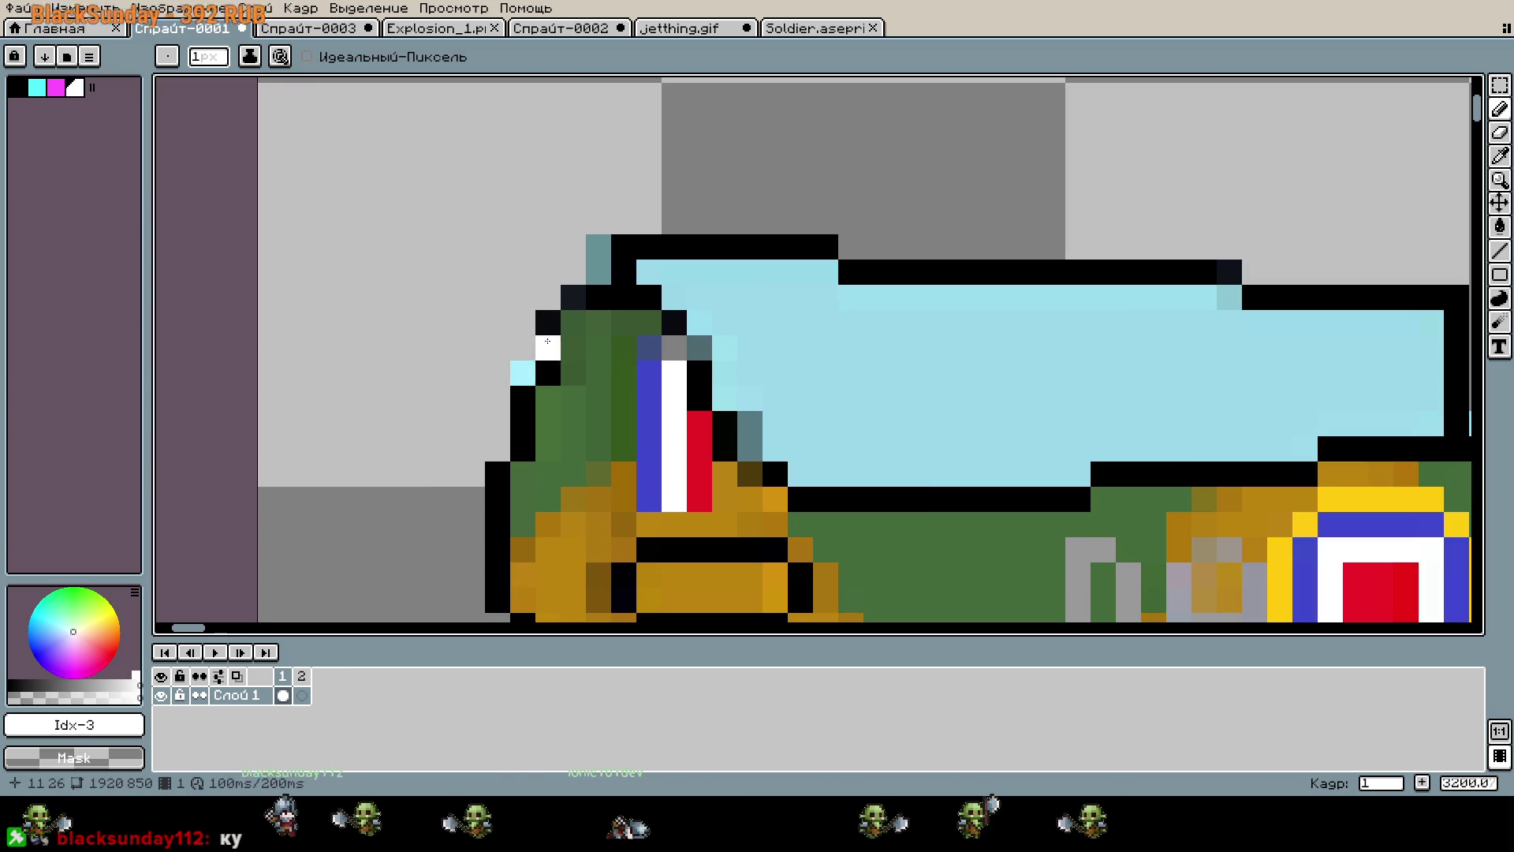
pyautogui.moveTo(1076, 277); pyautogui.dragTo(820, 276)
pyautogui.moveTo(859, 237)
pyautogui.mouseDown()
pyautogui.moveTo(946, 260)
pyautogui.moveTo(913, 270)
pyautogui.mouseUp()
pyautogui.scroll(-4, 912, 270)
pyautogui.scroll(3, 982, 281)
pyautogui.scroll(1, 982, 282)
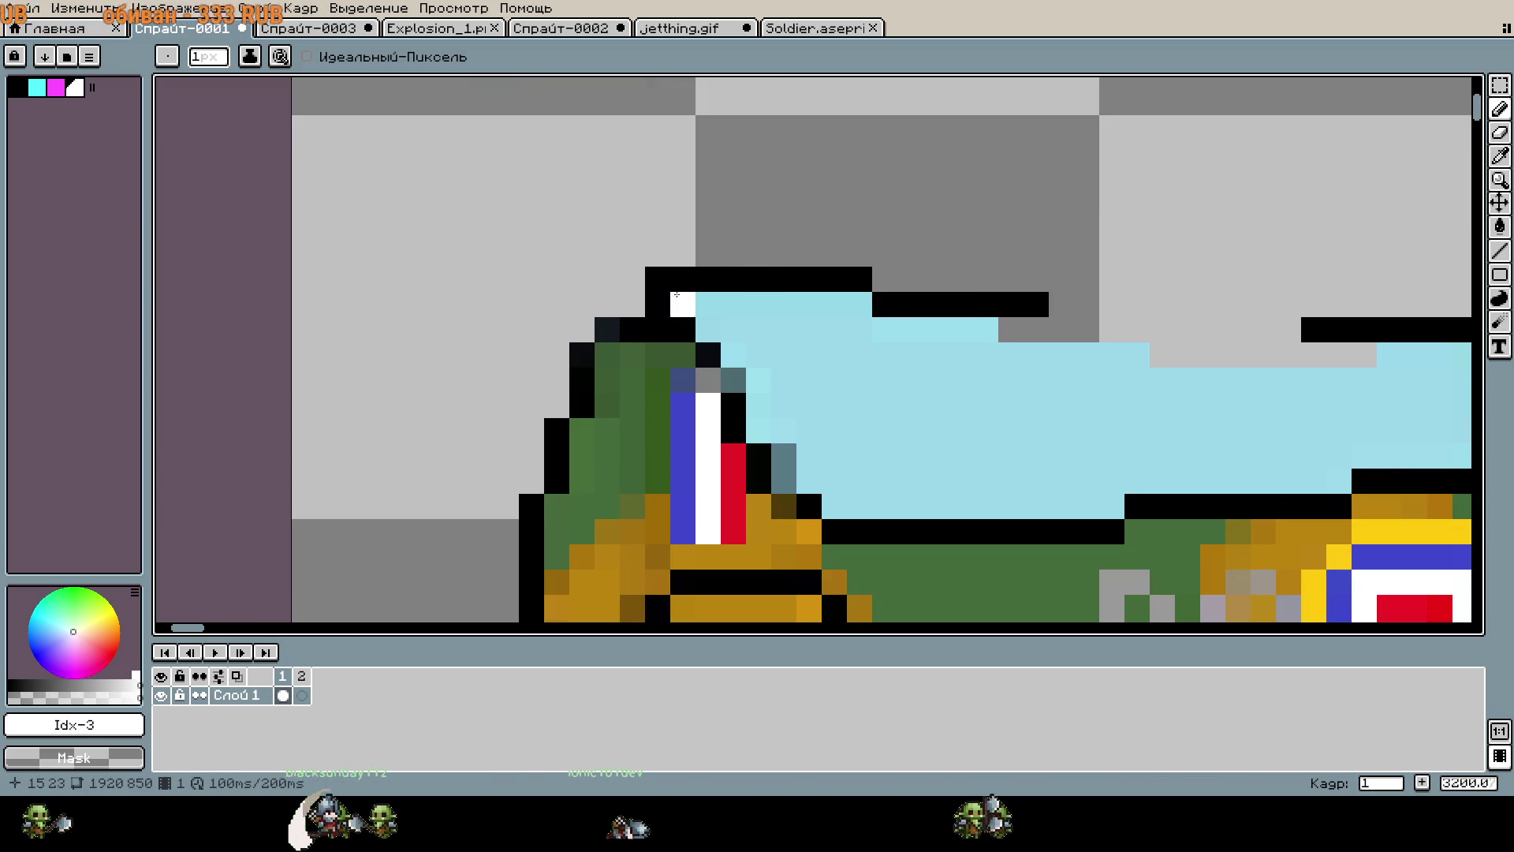
pyautogui.moveTo(715, 284)
pyautogui.mouseDown()
pyautogui.moveTo(923, 304)
pyautogui.moveTo(725, 276)
pyautogui.mouseUp()
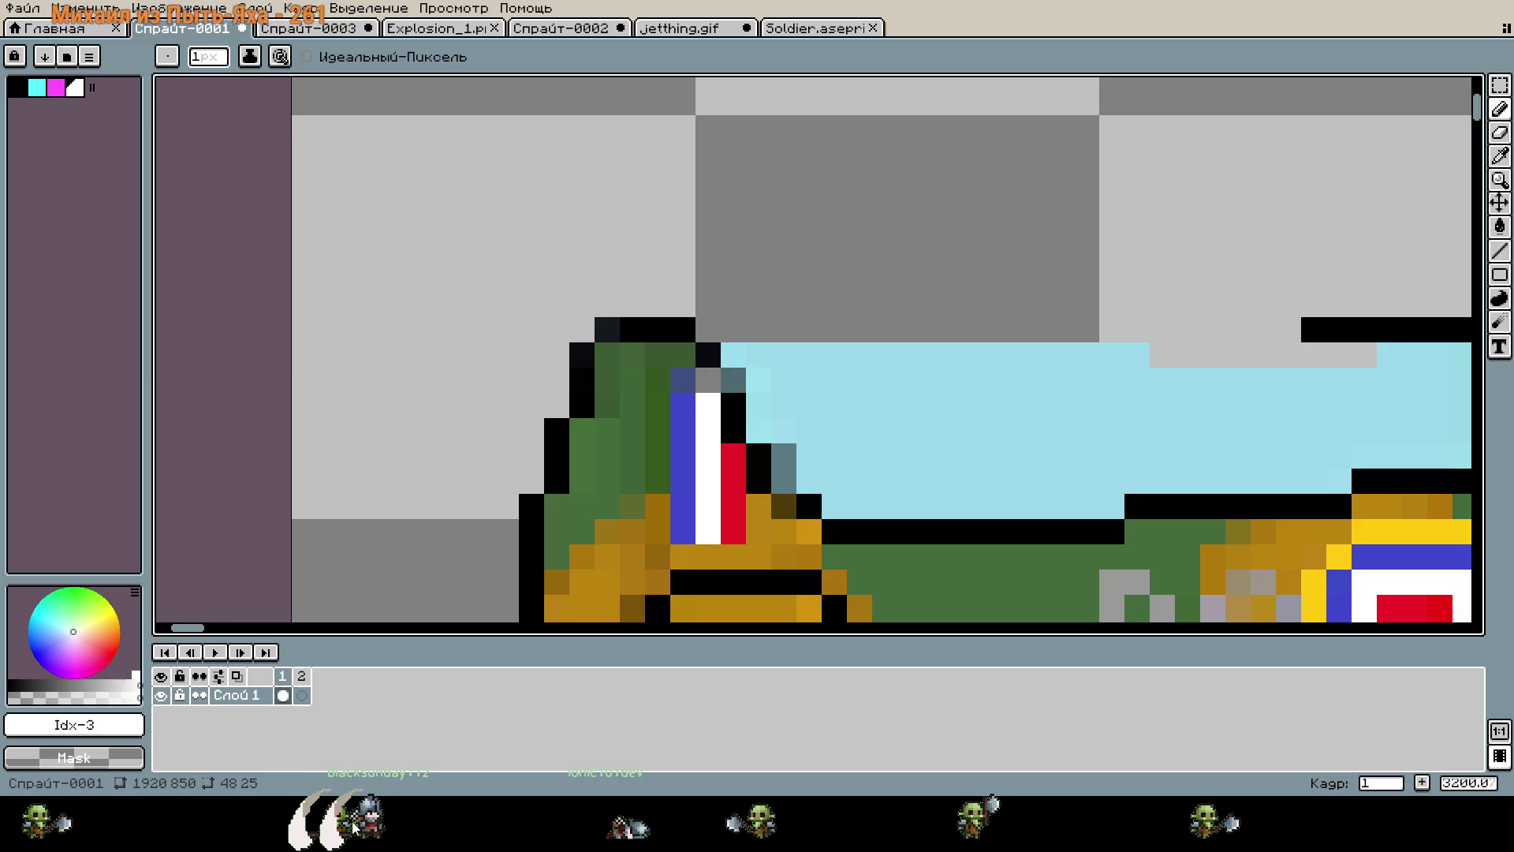
pyautogui.hscroll(5, 892, 419)
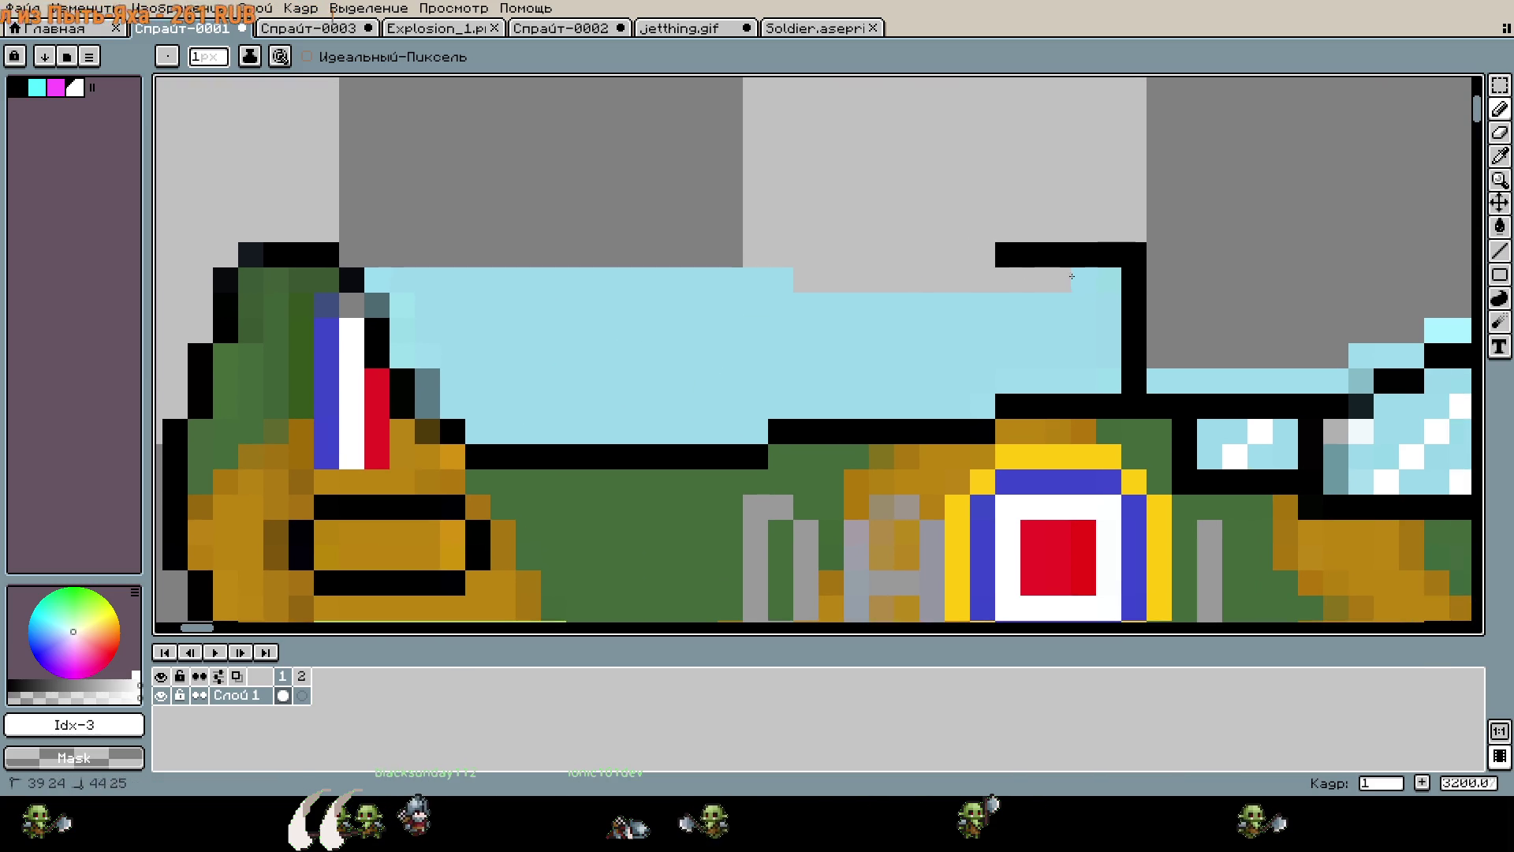
pyautogui.moveTo(1094, 373)
pyautogui.mouseDown()
pyautogui.moveTo(955, 383)
pyautogui.moveTo(899, 406)
pyautogui.moveTo(749, 399)
pyautogui.moveTo(711, 420)
pyautogui.moveTo(705, 406)
pyautogui.mouseUp()
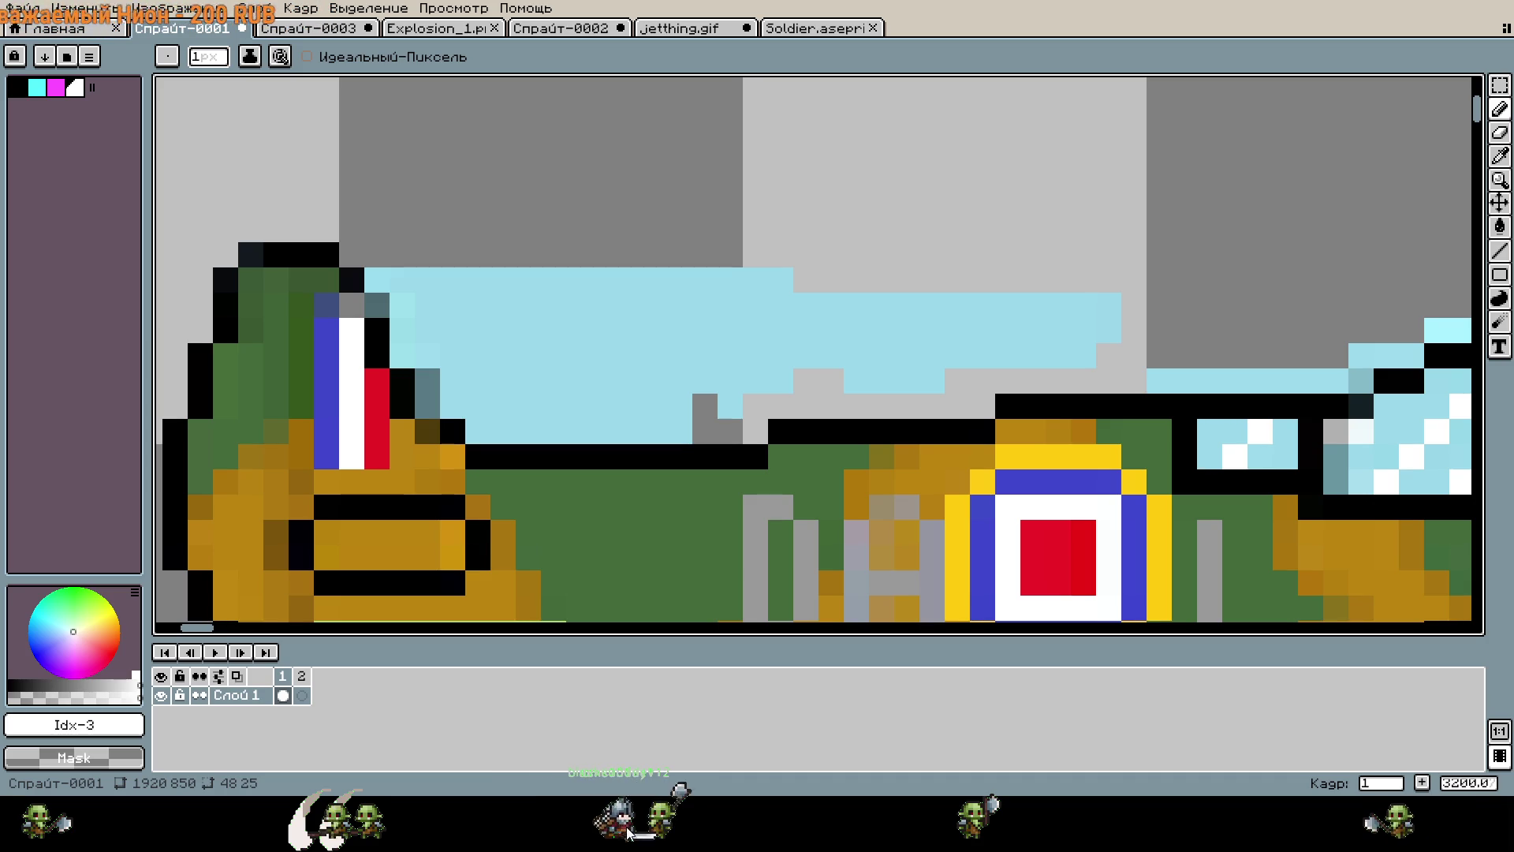
# Paint the leftover pixels and the light-blue strip near the canopy transparent.
pyautogui.press('g')
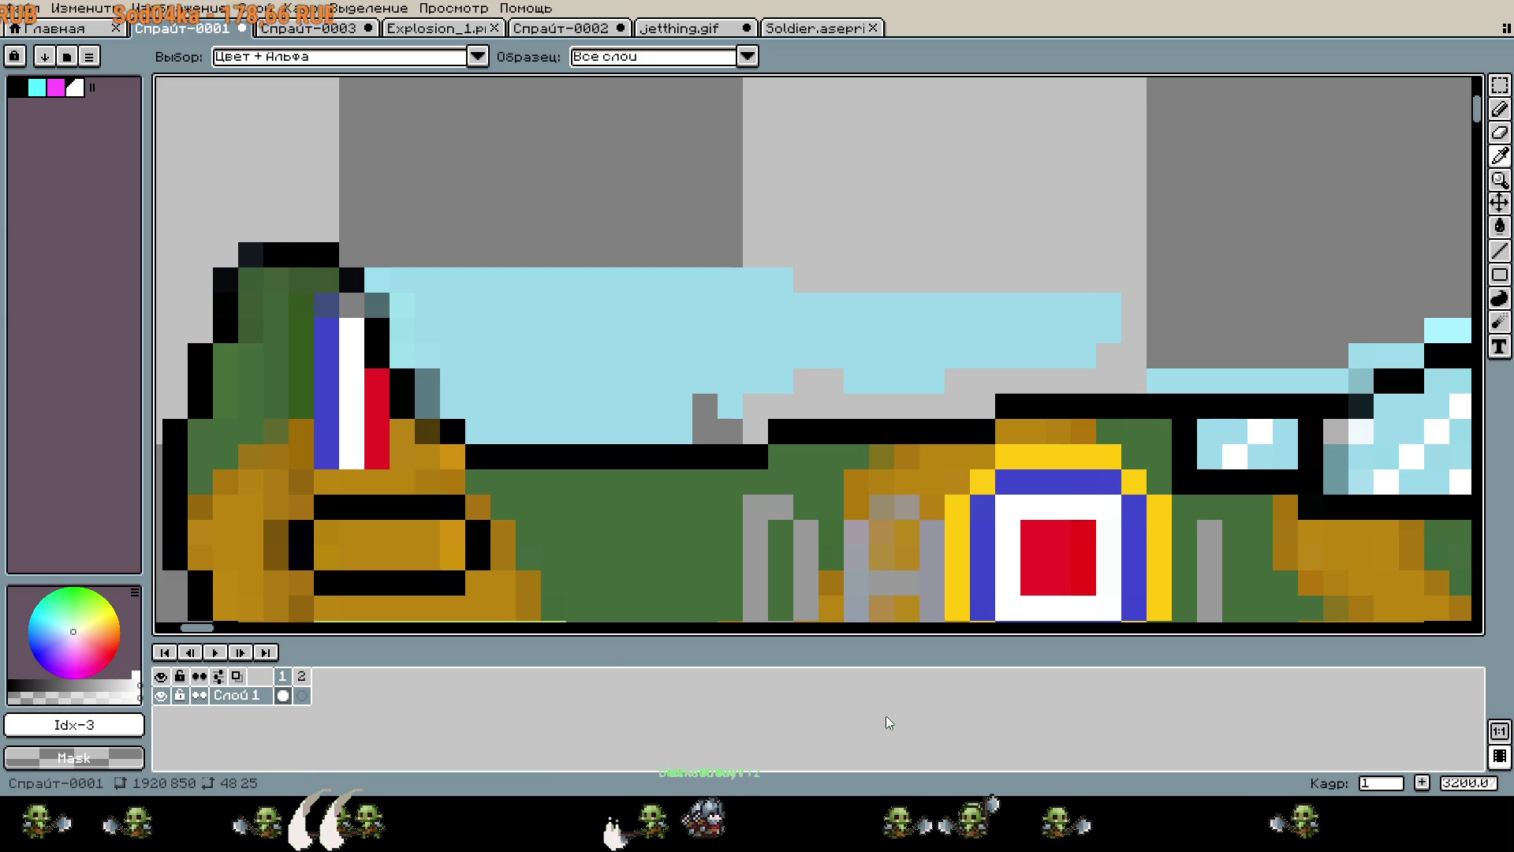
pyautogui.press('b')
pyautogui.moveTo(746, 454)
pyautogui.mouseDown()
pyautogui.moveTo(644, 450)
pyautogui.moveTo(471, 337)
pyautogui.moveTo(568, 316)
pyautogui.moveTo(569, 361)
pyautogui.moveTo(536, 404)
pyautogui.moveTo(572, 331)
pyautogui.moveTo(631, 370)
pyautogui.moveTo(599, 418)
pyautogui.moveTo(658, 419)
pyautogui.moveTo(623, 398)
pyautogui.moveTo(710, 304)
pyautogui.moveTo(1136, 331)
pyautogui.moveTo(1146, 377)
pyautogui.moveTo(757, 406)
pyautogui.moveTo(690, 432)
pyautogui.moveTo(734, 319)
pyautogui.moveTo(781, 355)
pyautogui.moveTo(883, 379)
pyautogui.moveTo(788, 370)
pyautogui.moveTo(1066, 360)
pyautogui.moveTo(872, 337)
pyautogui.moveTo(1017, 378)
pyautogui.mouseUp()
pyautogui.hscroll(5, 500, 348)
pyautogui.moveTo(575, 380)
pyautogui.mouseDown()
pyautogui.moveTo(788, 371)
pyautogui.moveTo(883, 335)
pyautogui.moveTo(924, 345)
pyautogui.mouseUp()
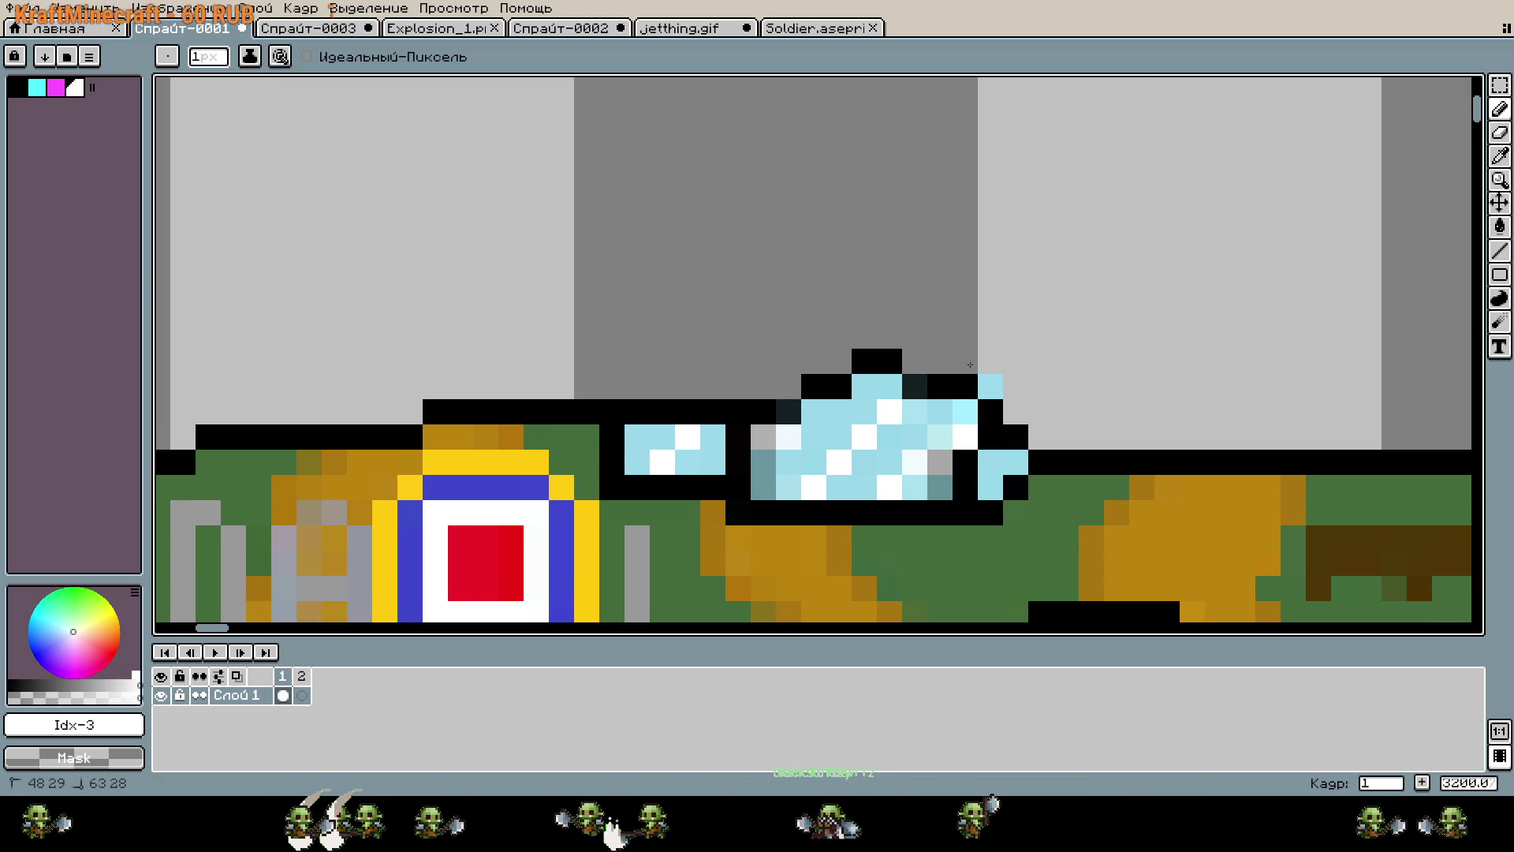
pyautogui.scroll(-3, 1063, 369)
pyautogui.moveTo(843, 260); pyautogui.dragTo(711, 213)
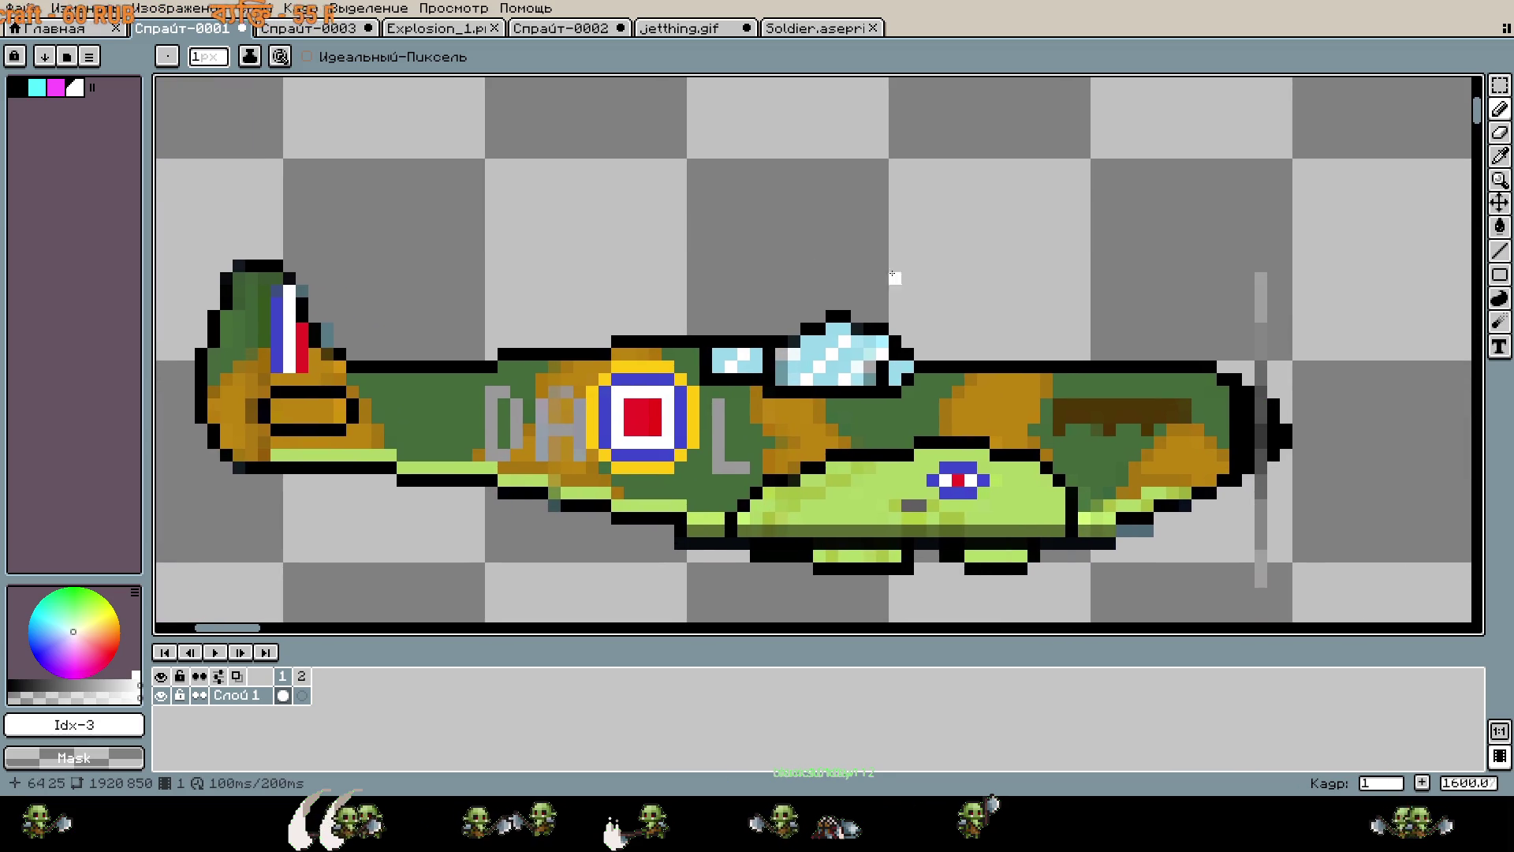
pyautogui.press('i')
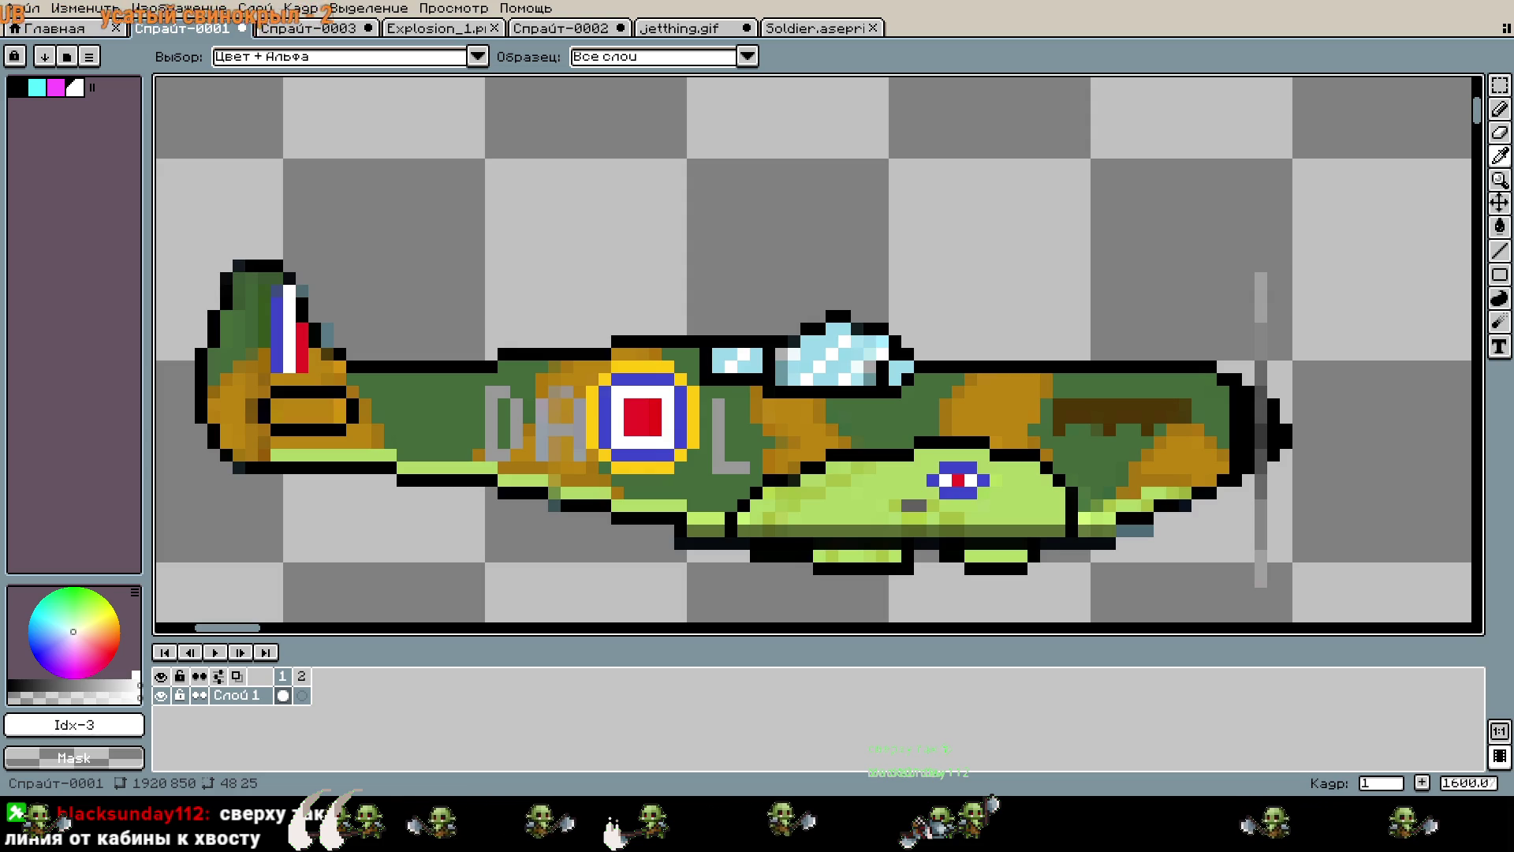
pyautogui.press('v')
# Undo the last clean-up to restore the cockpit-to-tail line, then bucket-fill the pocket beneath it transparent.
pyautogui.moveTo(703, 314); pyautogui.dragTo(885, 365)
pyautogui.hotkey('ctrl', 'z')
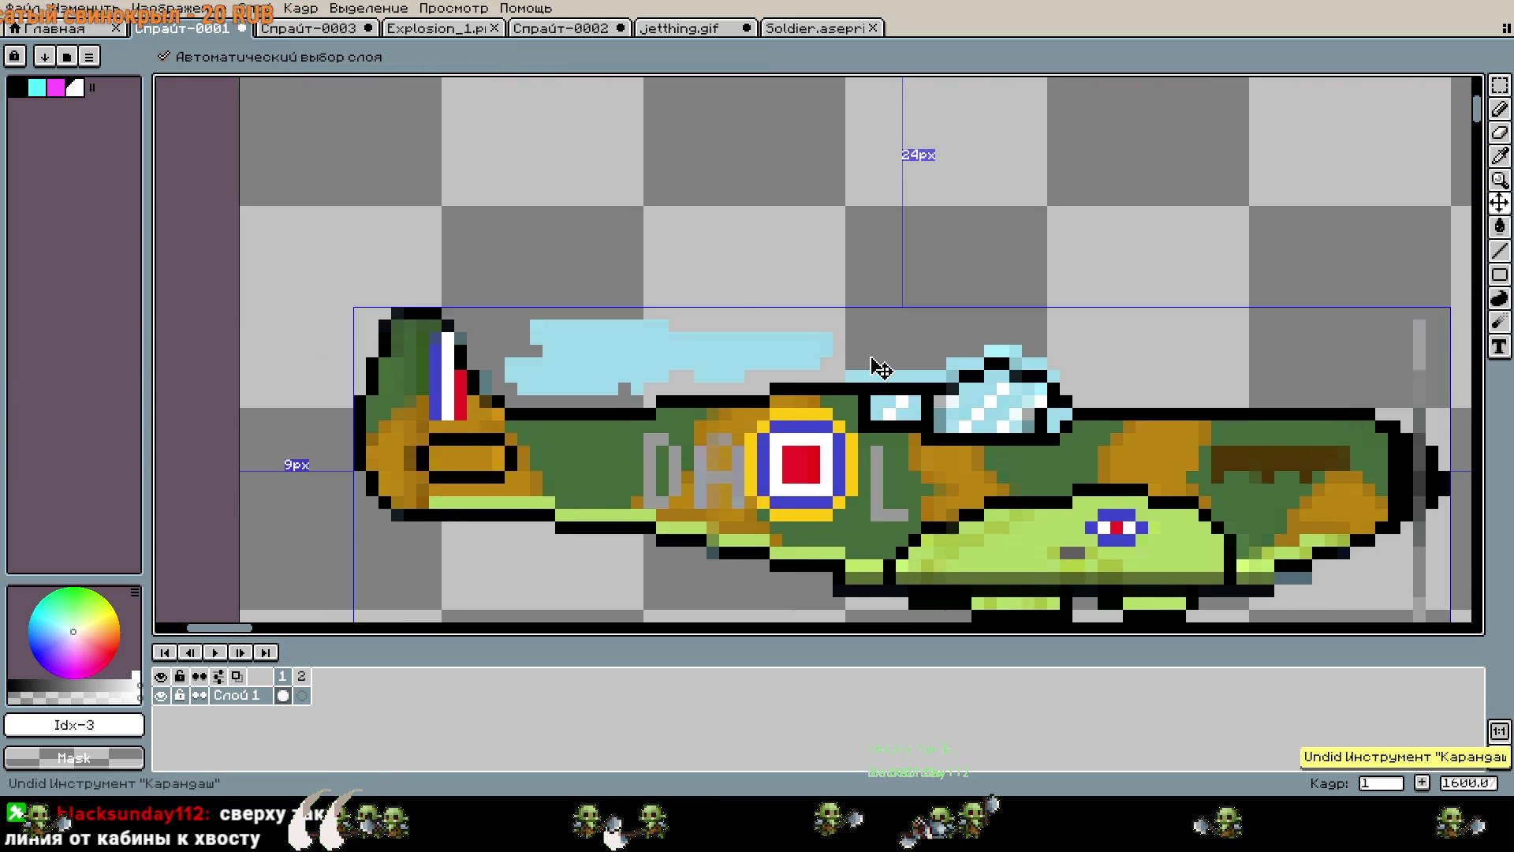
pyautogui.hotkey('ctrl', 'z')
pyautogui.hotkey('ctrl', 'z')
pyautogui.hotkey('ctrl', 'z')
pyautogui.press('g')
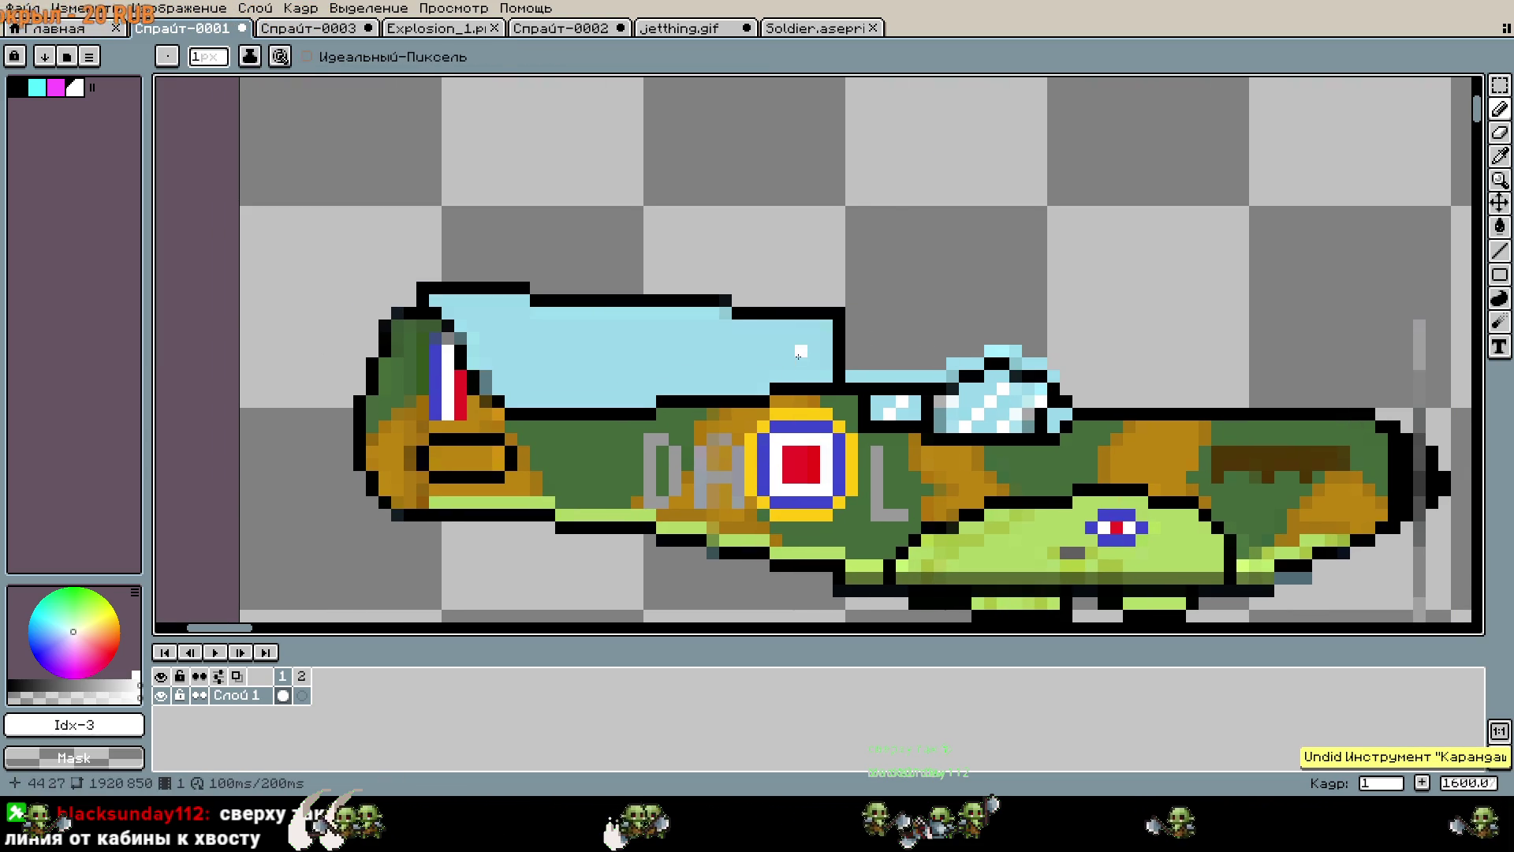
pyautogui.click(717, 360)
# Erase the light-blue fringe under the line, beside the tail flag and near its front end.
pyautogui.scroll(2, 630, 343)
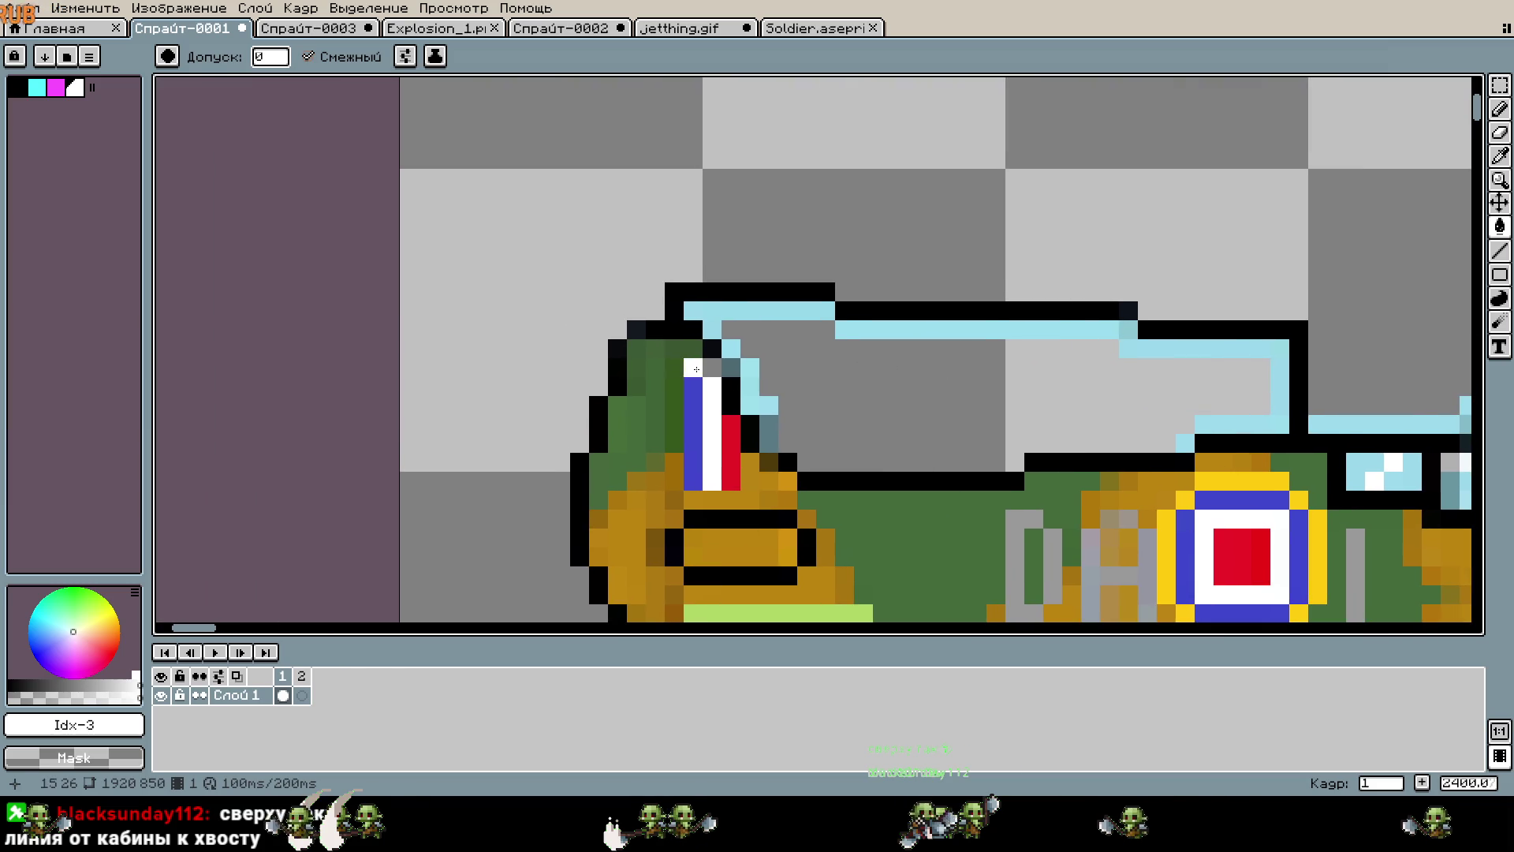
pyautogui.press('b')
pyautogui.scroll(2, 735, 367)
pyautogui.moveTo(868, 395); pyautogui.dragTo(872, 434)
pyautogui.moveTo(834, 358)
pyautogui.mouseDown()
pyautogui.moveTo(834, 434)
pyautogui.moveTo(771, 280)
pyautogui.moveTo(1000, 249)
pyautogui.moveTo(947, 331)
pyautogui.moveTo(597, 336)
pyautogui.mouseUp()
pyautogui.moveTo(473, 252)
pyautogui.mouseDown()
pyautogui.moveTo(1041, 252)
pyautogui.moveTo(1330, 314)
pyautogui.mouseUp()
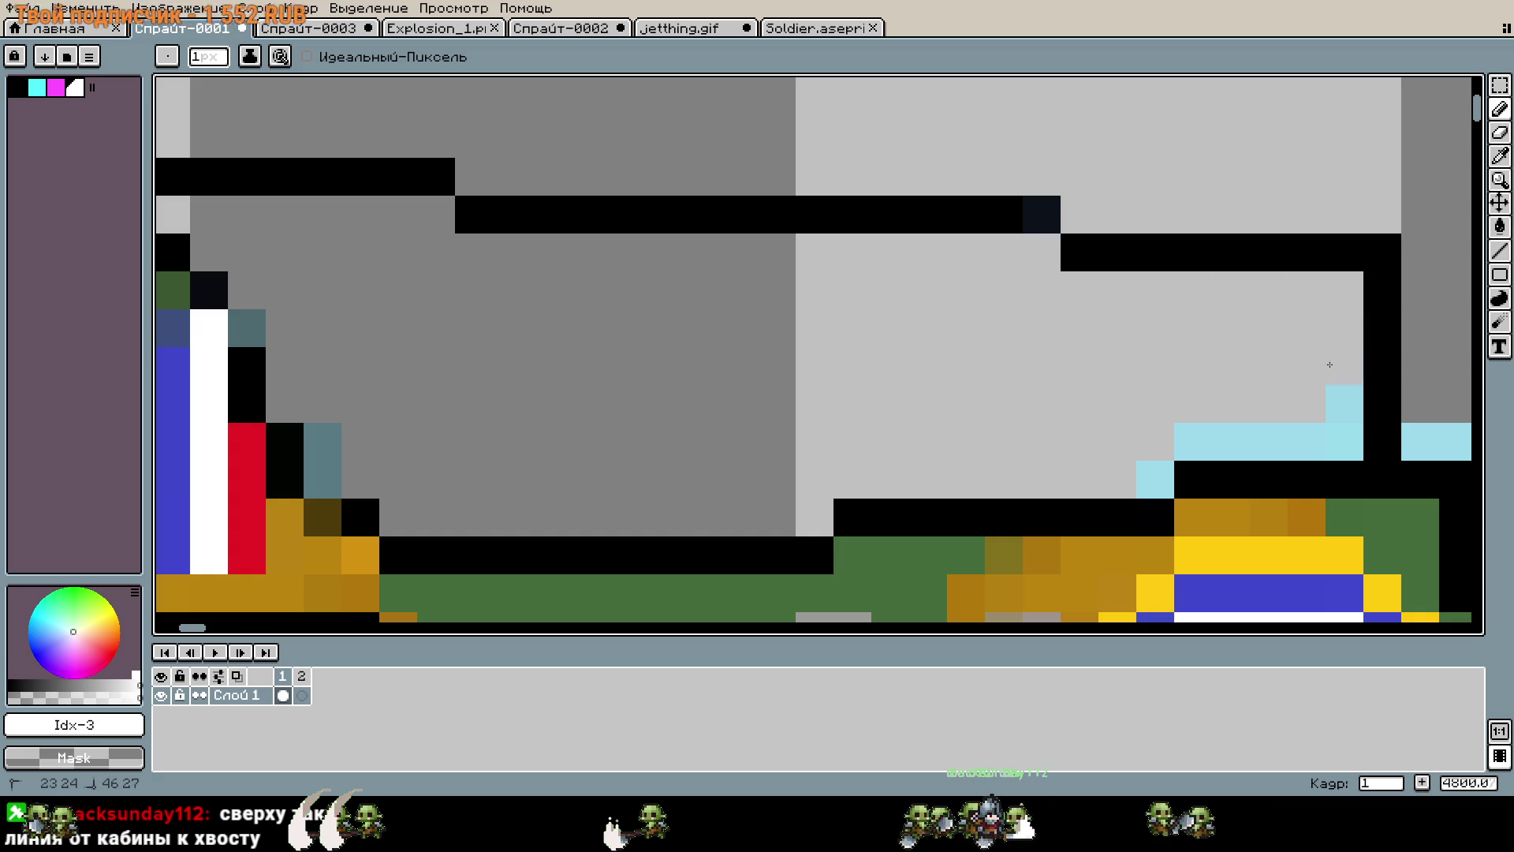
pyautogui.moveTo(1251, 432); pyautogui.dragTo(1154, 479)
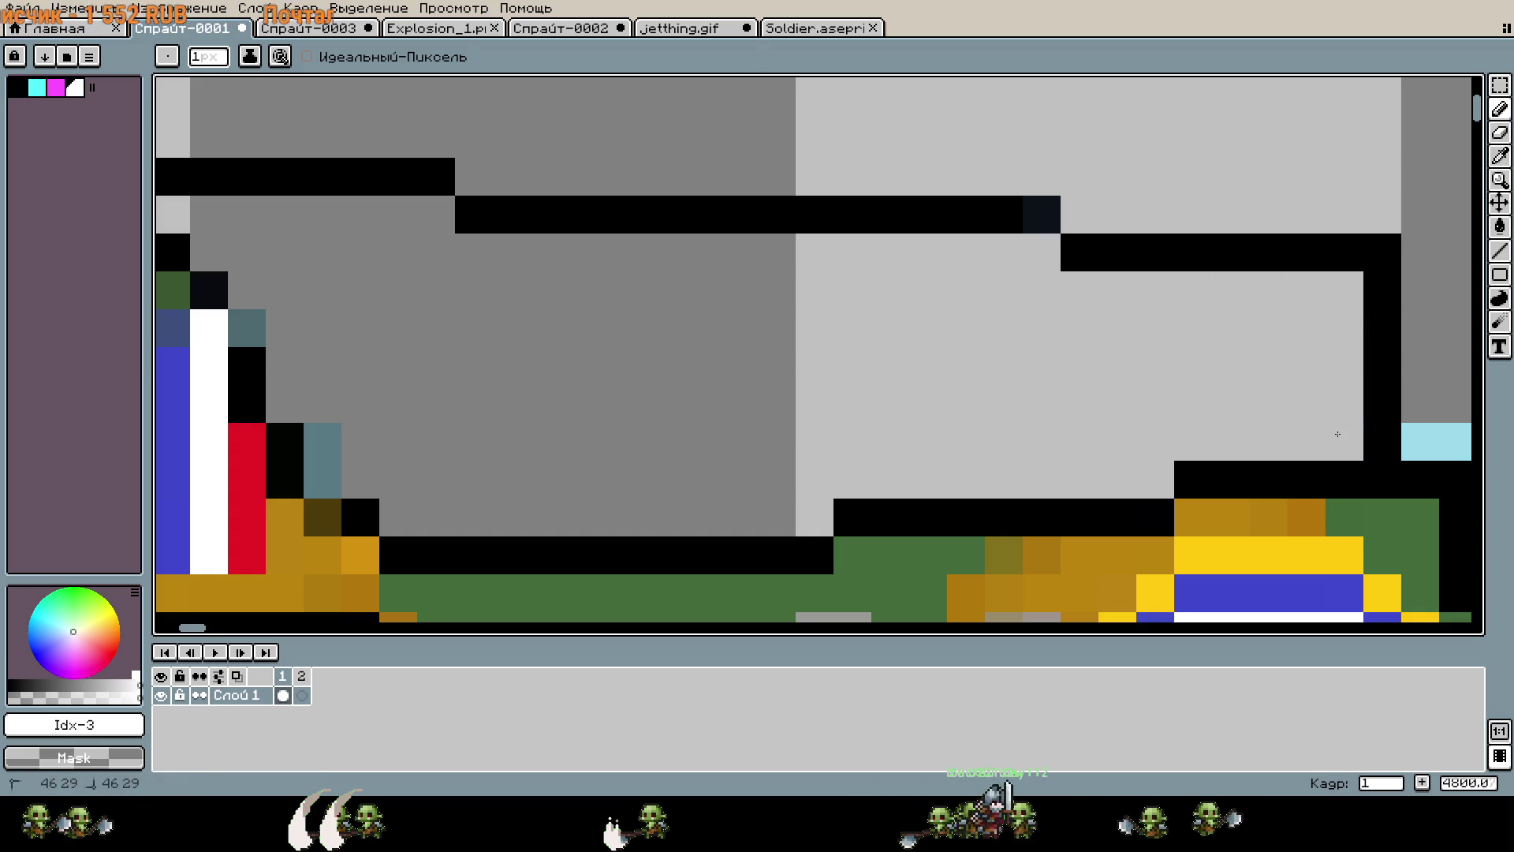
# Erase the stray light-blue pixels above and left of the canopy.
pyautogui.press('w')
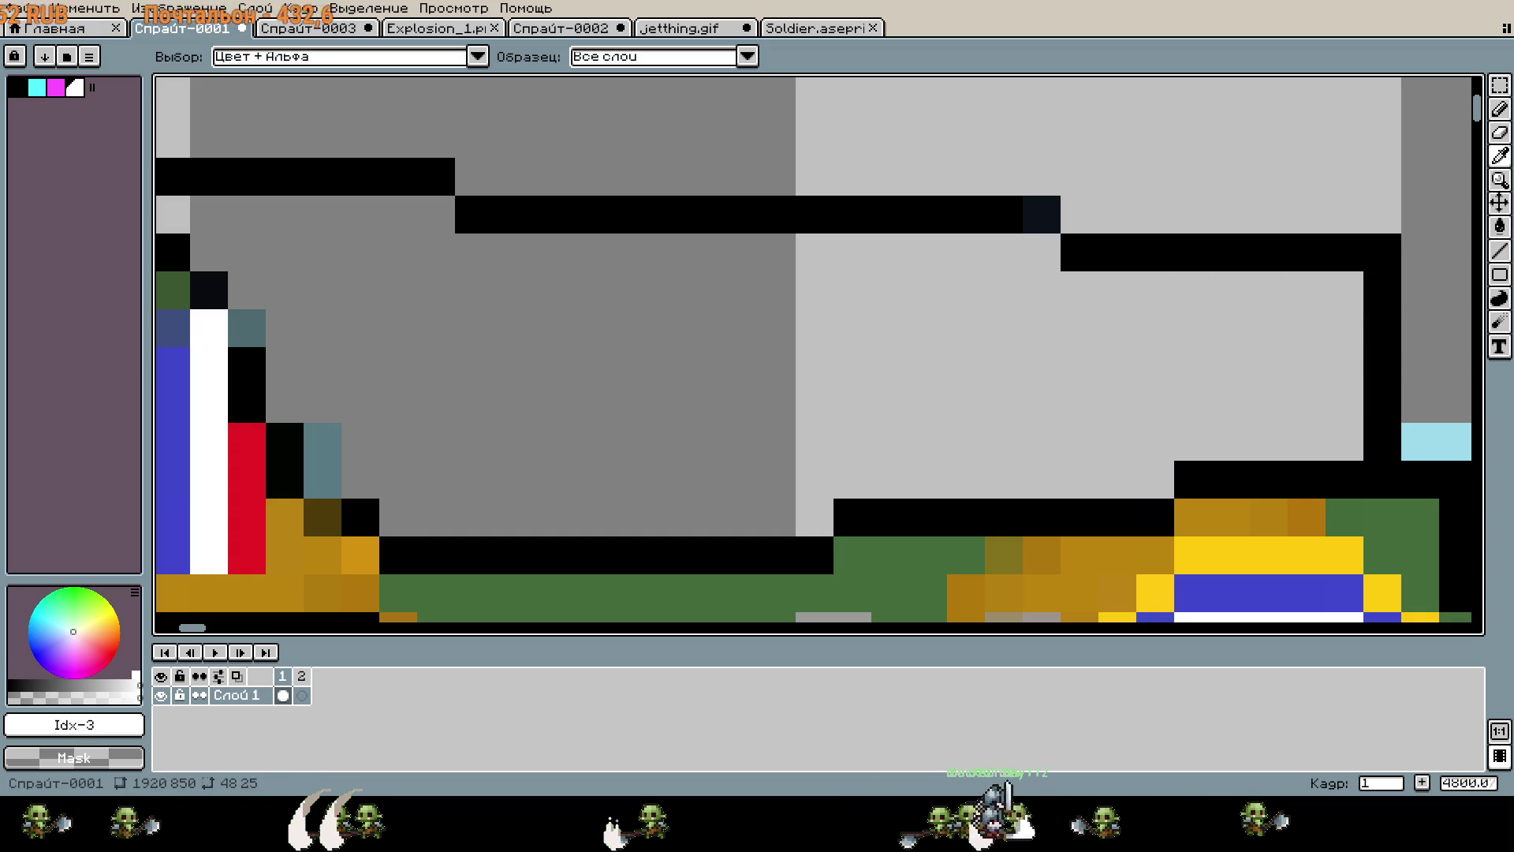
pyautogui.press('e')
pyautogui.moveTo(1112, 386); pyautogui.dragTo(371, 298)
pyautogui.hscroll(3, 642, 304)
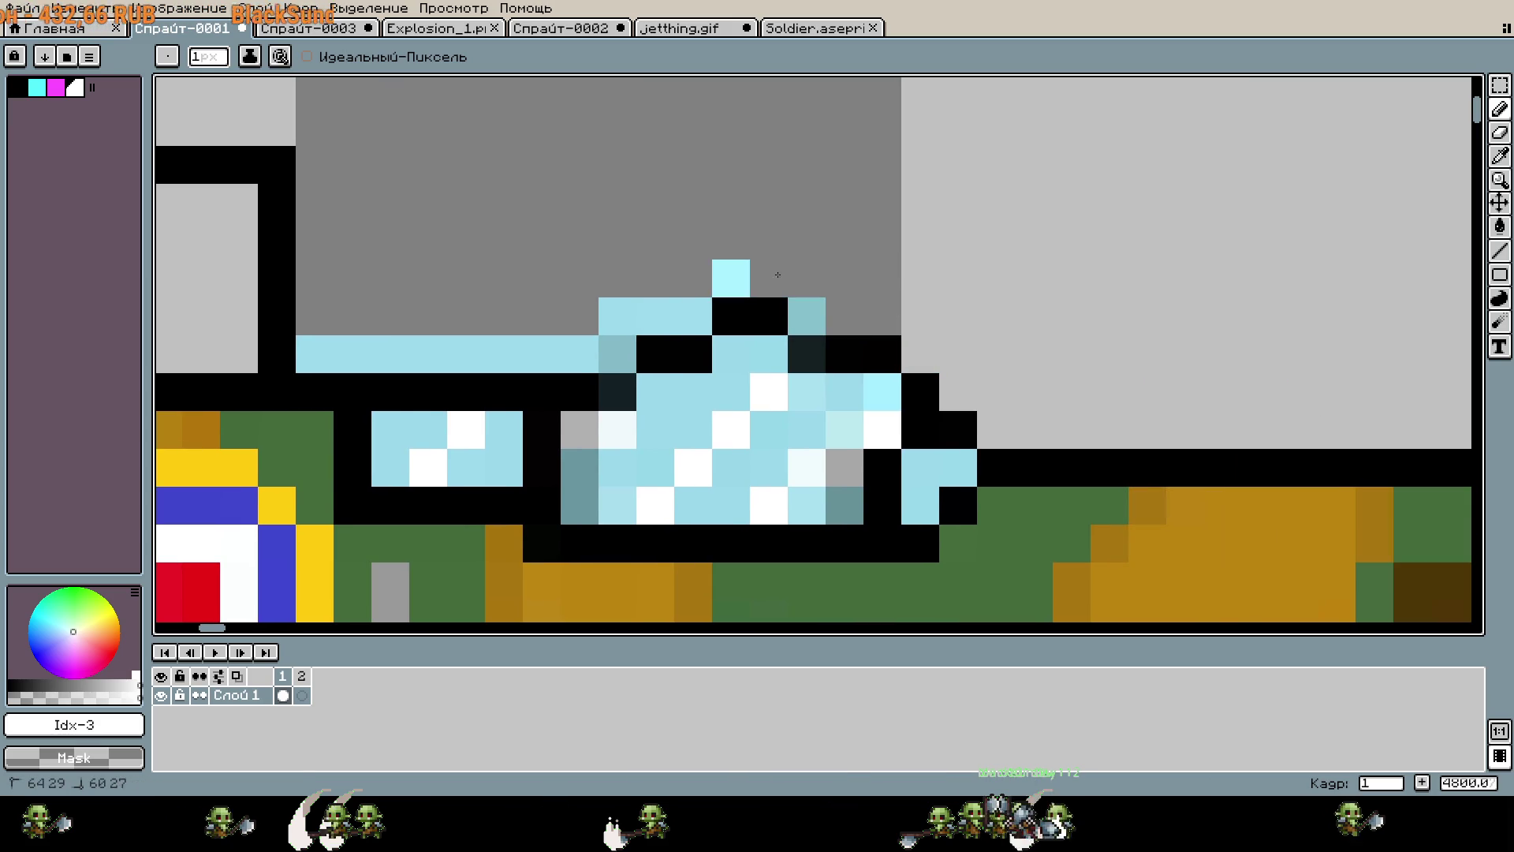
pyautogui.moveTo(822, 310); pyautogui.dragTo(679, 281)
pyautogui.moveTo(617, 354); pyautogui.dragTo(308, 354)
pyautogui.scroll(-8, 935, 319)
pyautogui.moveTo(935, 318); pyautogui.dragTo(947, 313)
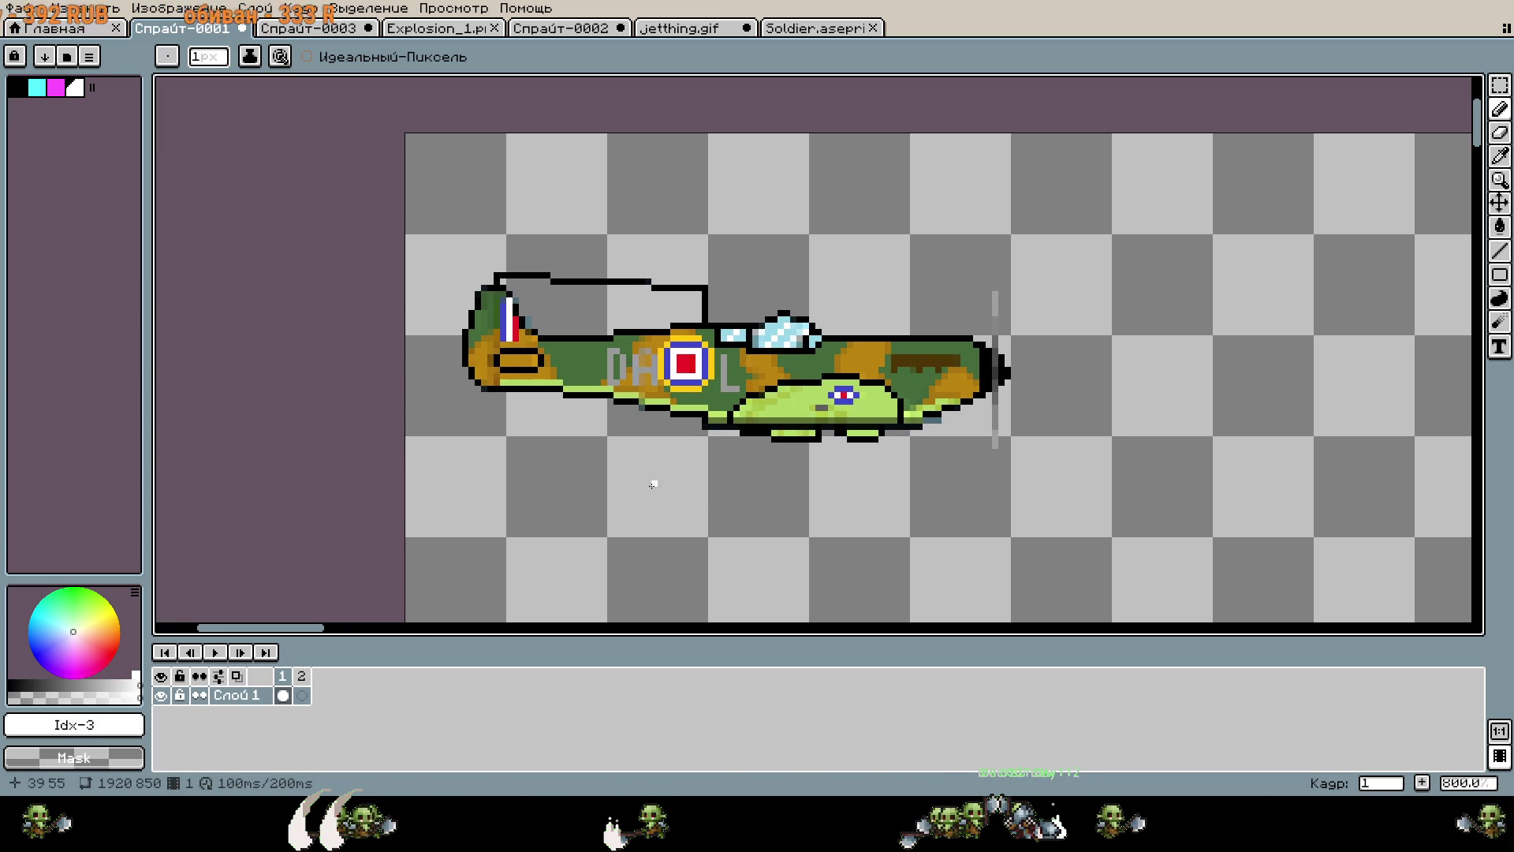
pyautogui.moveTo(647, 488); pyautogui.dragTo(963, 532)
pyautogui.scroll(8, 830, 369)
pyautogui.moveTo(700, 331); pyautogui.dragTo(722, 322)
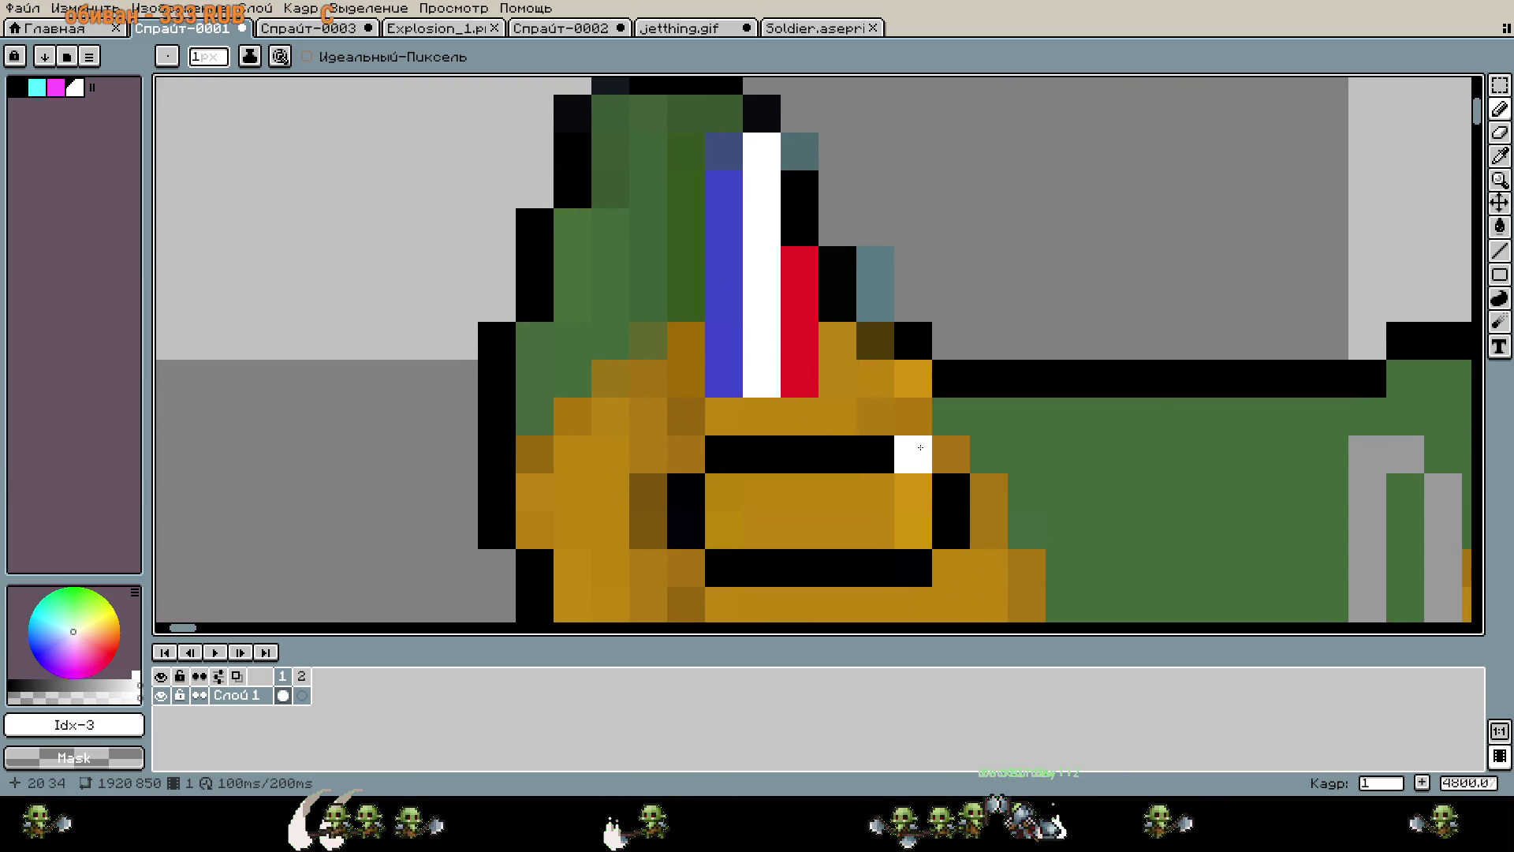
# Pick gold shades from the tail and paint the bottom of the stripes gold and dark orange.
pyautogui.press('i')
pyautogui.click(852, 377)
pyautogui.press('b')
pyautogui.moveTo(726, 378)
pyautogui.mouseDown()
pyautogui.moveTo(698, 343)
pyautogui.moveTo(724, 341)
pyautogui.mouseUp()
pyautogui.press('i')
pyautogui.click(686, 371)
pyautogui.press('b')
pyautogui.click(846, 422)
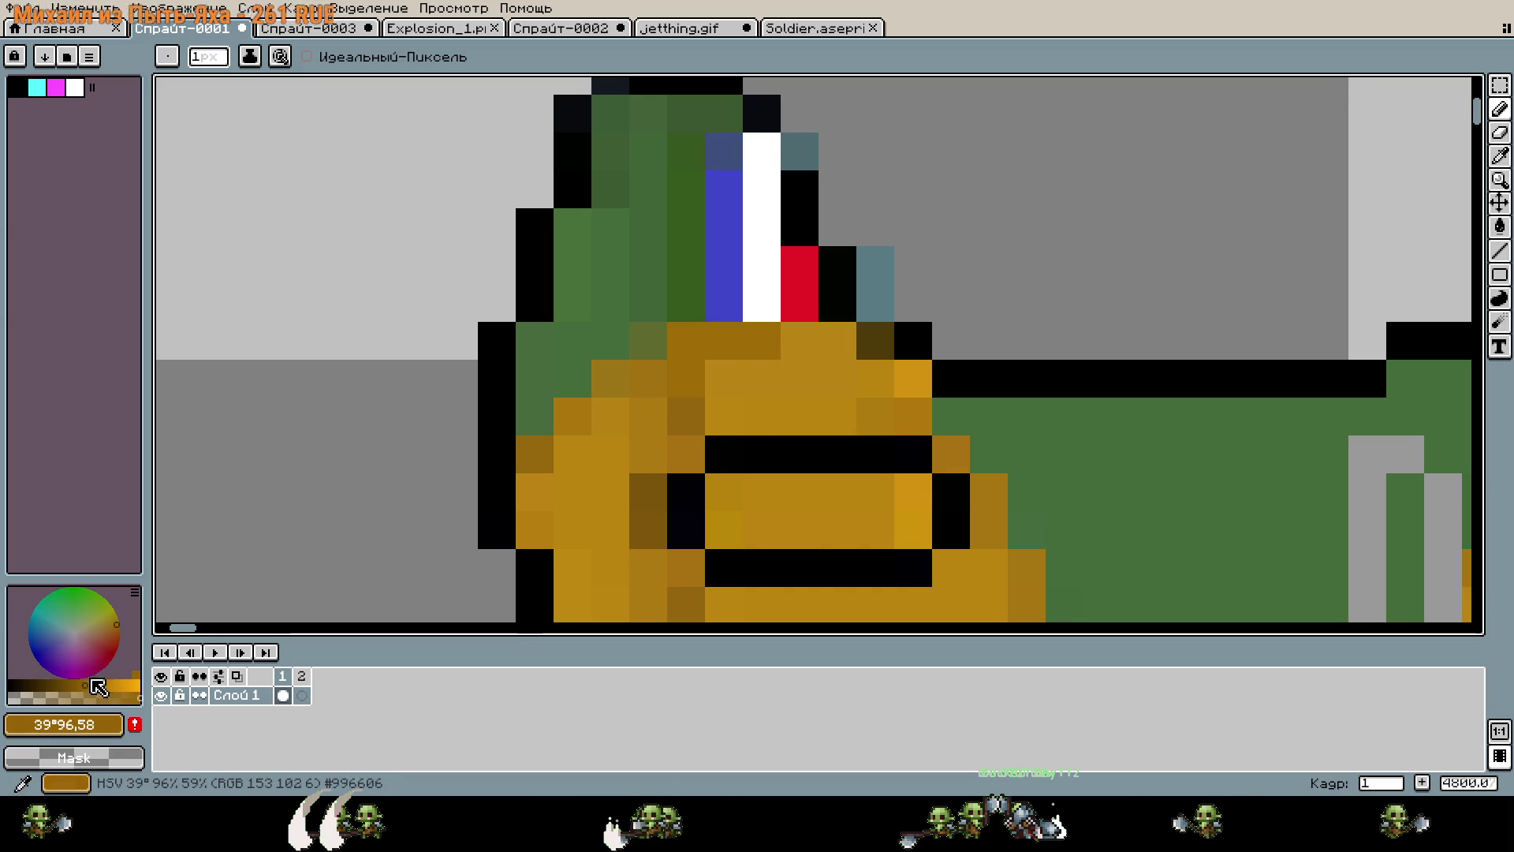
pyautogui.moveTo(756, 352); pyautogui.dragTo(724, 379)
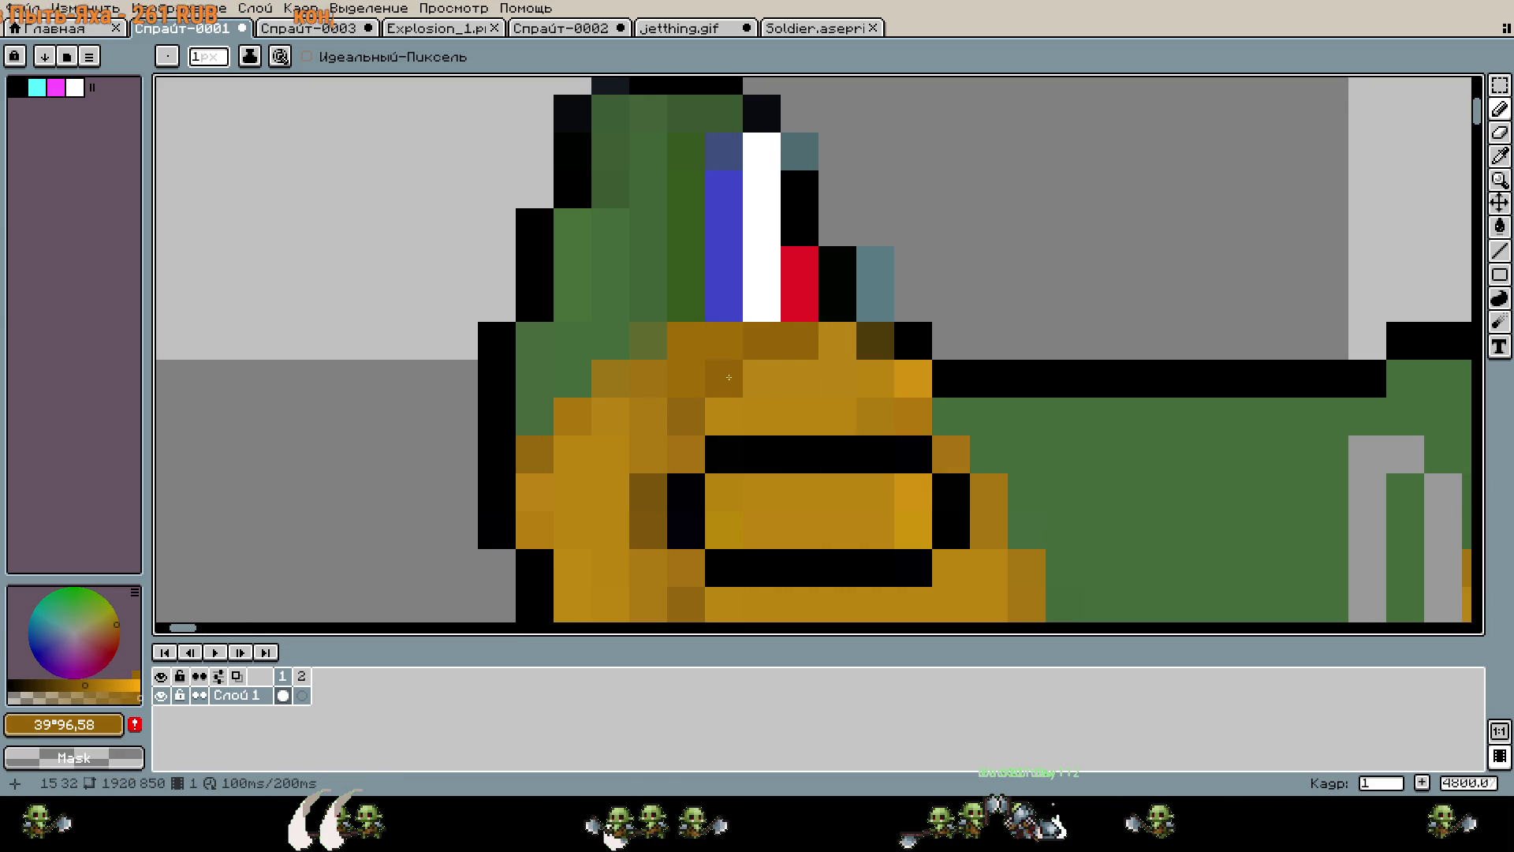
# Pick the fin's dark green and paint over the red and white stripes with it.
pyautogui.keyDown('alt'); pyautogui.click(907, 395); pyautogui.keyUp('alt')
pyautogui.keyDown('alt'); pyautogui.click(843, 348); pyautogui.keyUp('alt')
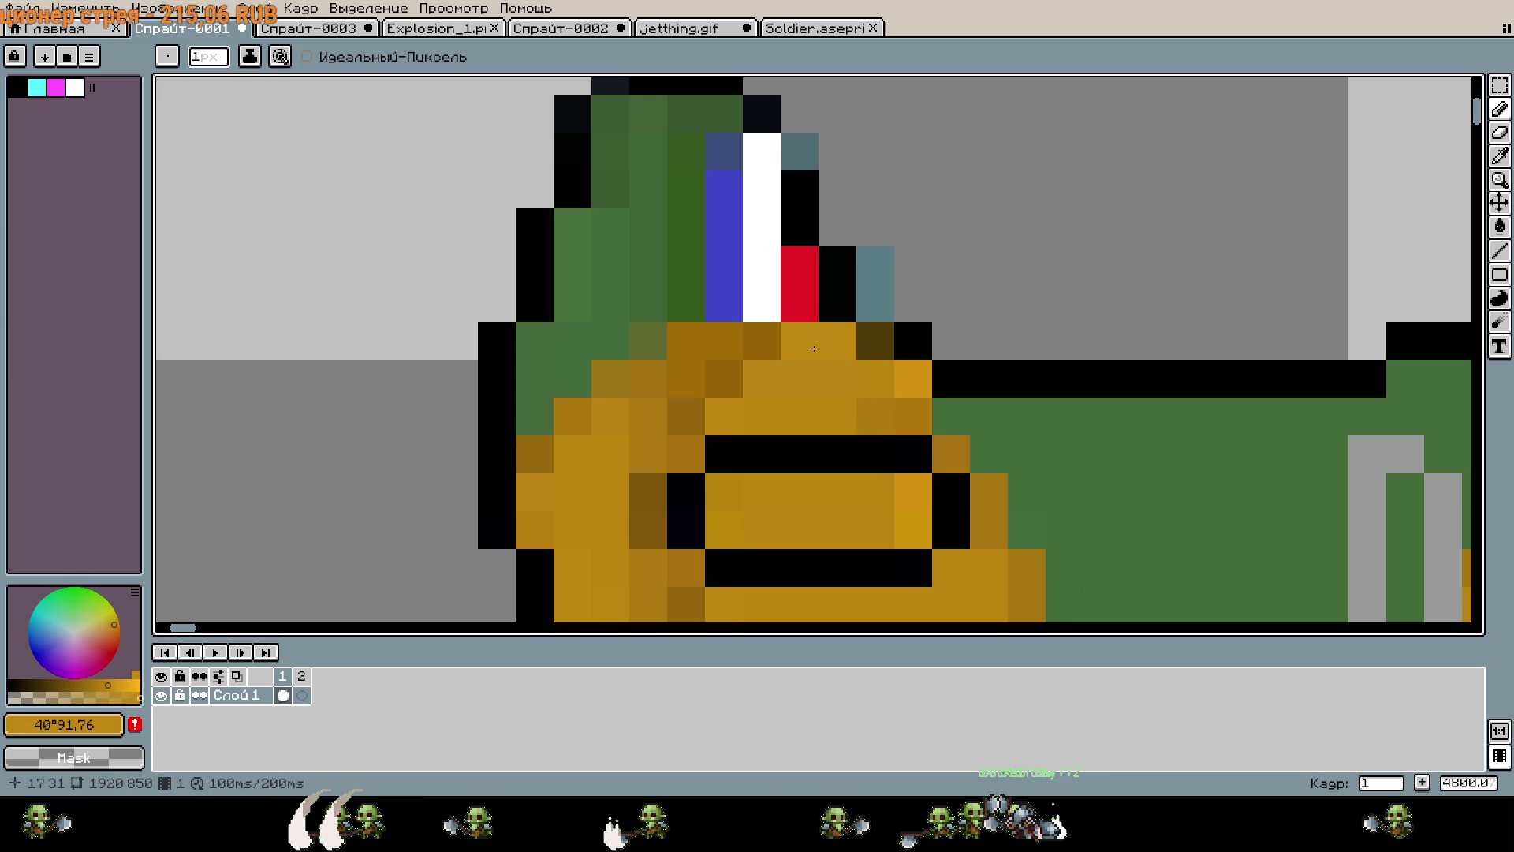
pyautogui.keyDown('alt'); pyautogui.click(593, 454); pyautogui.keyUp('alt')
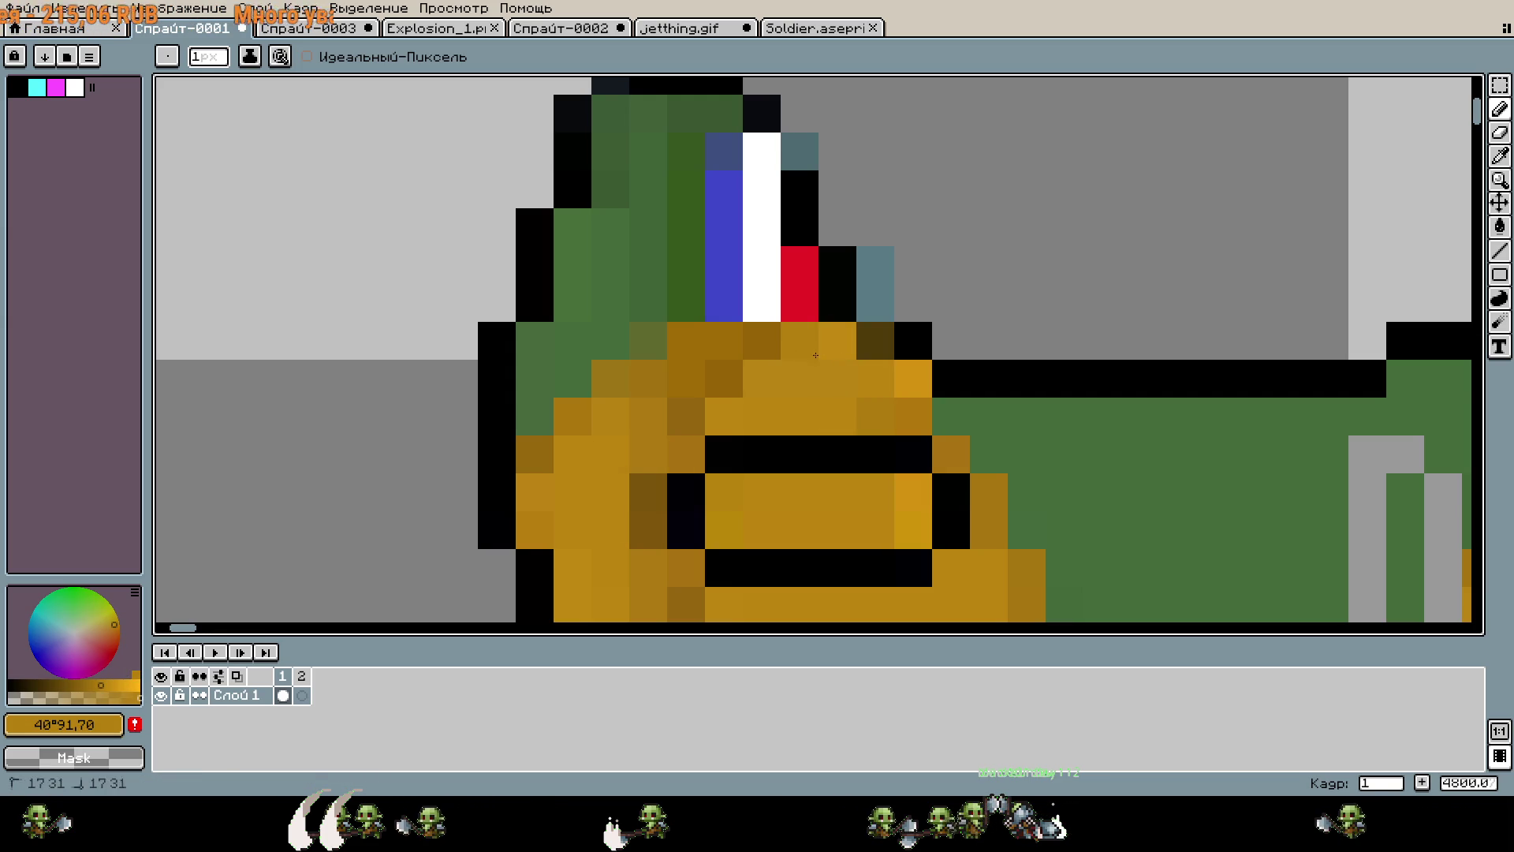
pyautogui.scroll(2, 1171, 264)
pyautogui.keyDown('alt'); pyautogui.click(734, 437); pyautogui.keyUp('alt')
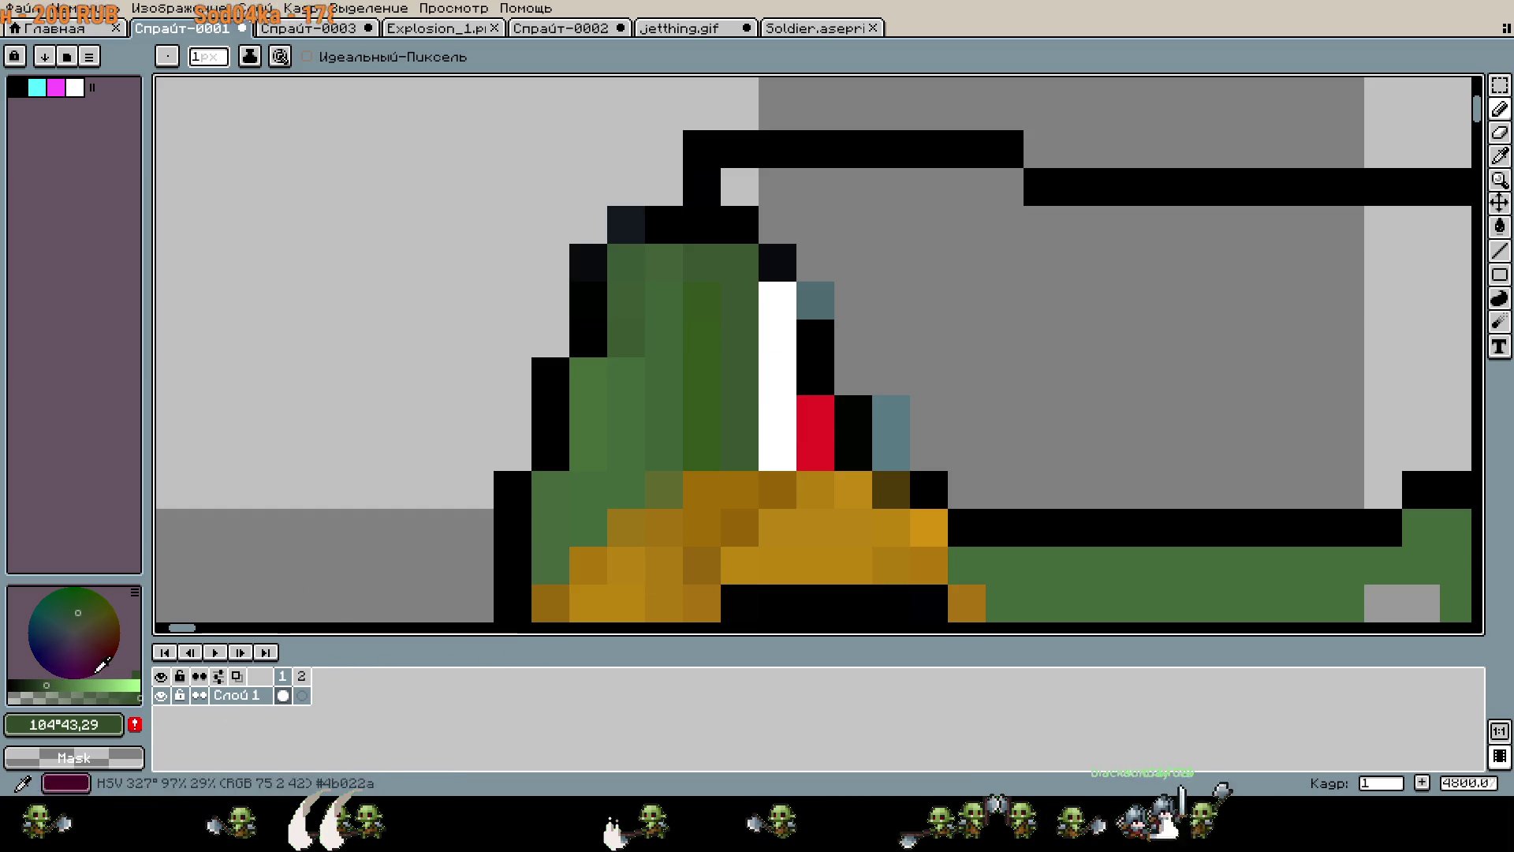
pyautogui.moveTo(815, 451); pyautogui.dragTo(815, 414)
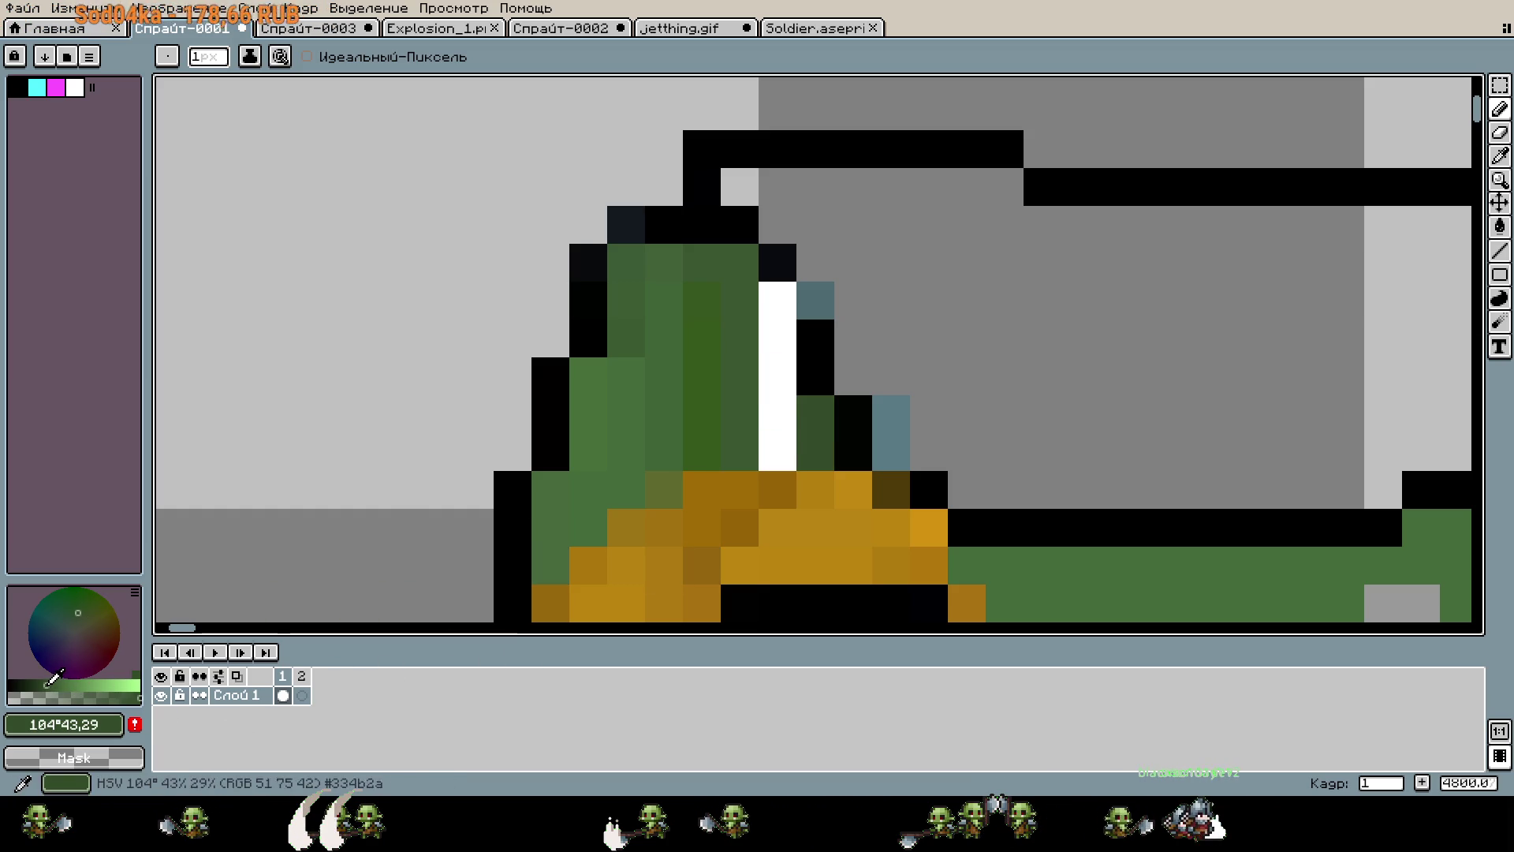
pyautogui.moveTo(777, 461); pyautogui.dragTo(777, 299)
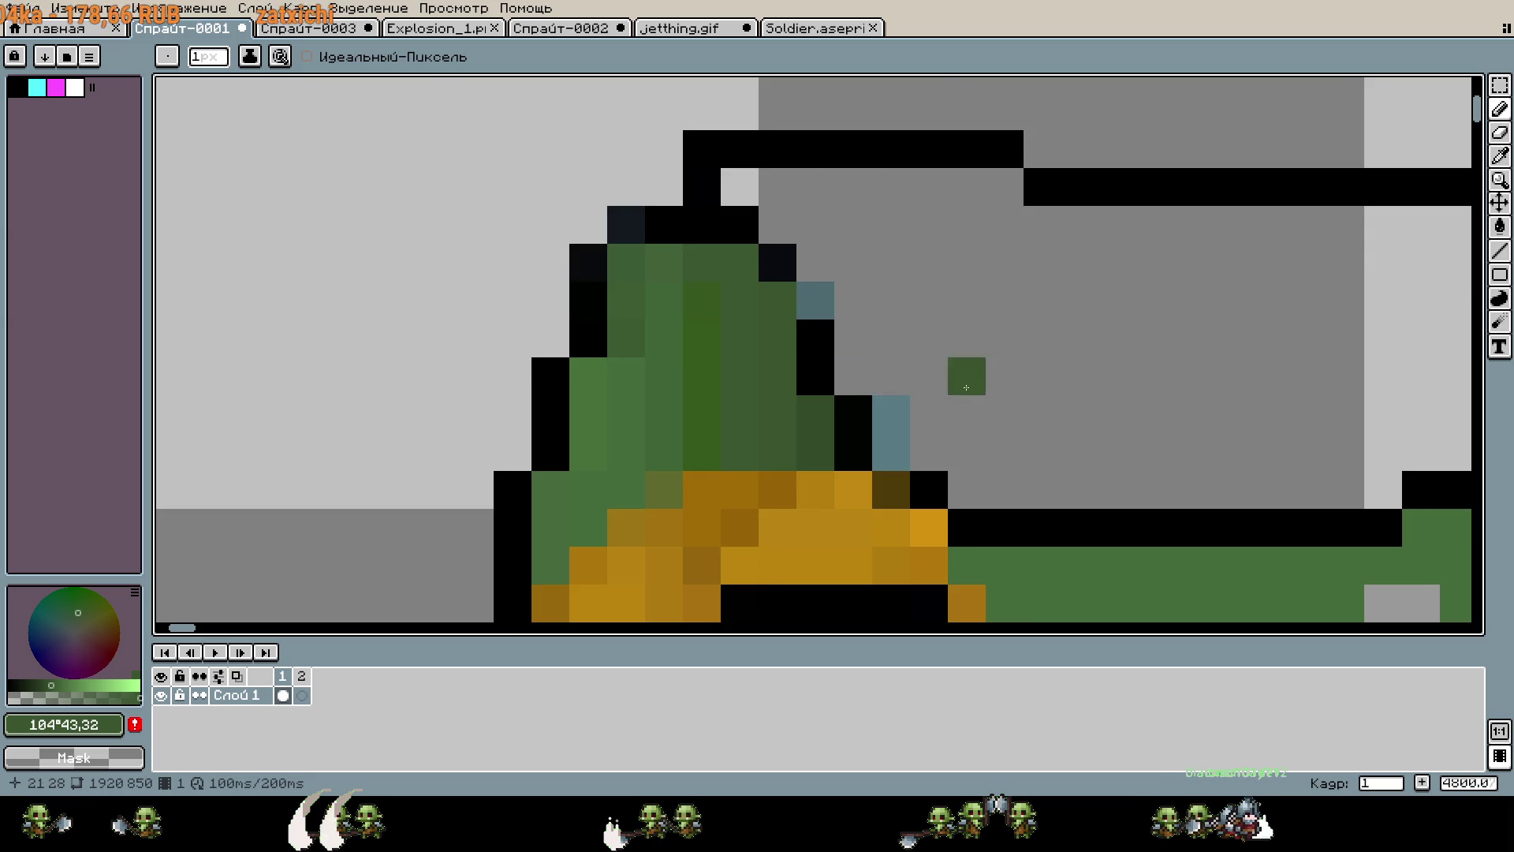
pyautogui.scroll(-5, 1071, 404)
pyautogui.scroll(-2, 1149, 420)
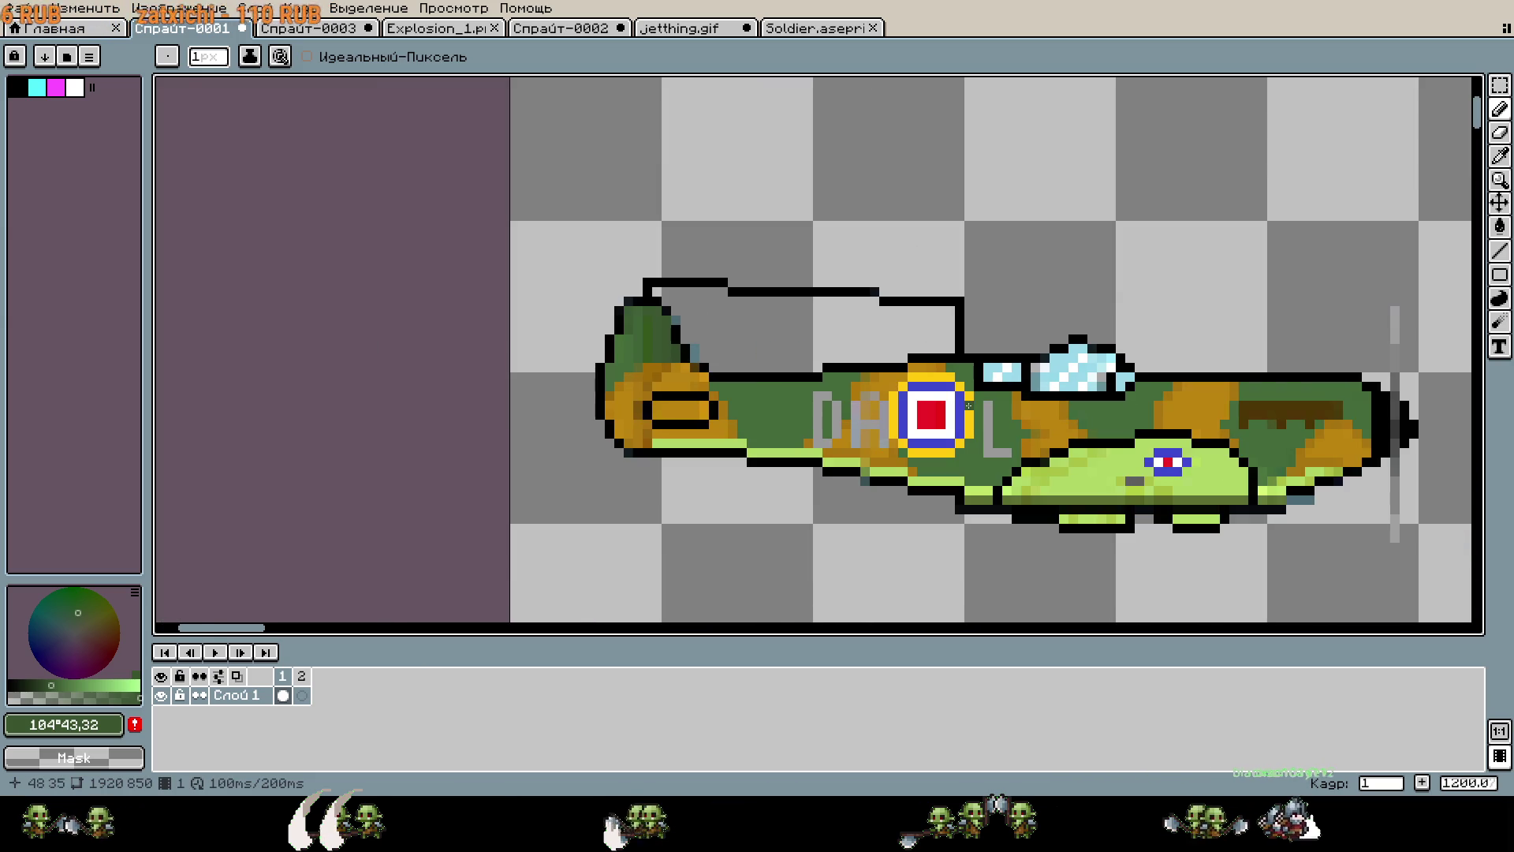
# Cover the grey D letter on the fuselage with green.
pyautogui.scroll(3, 657, 344)
pyautogui.scroll(-1, 820, 430)
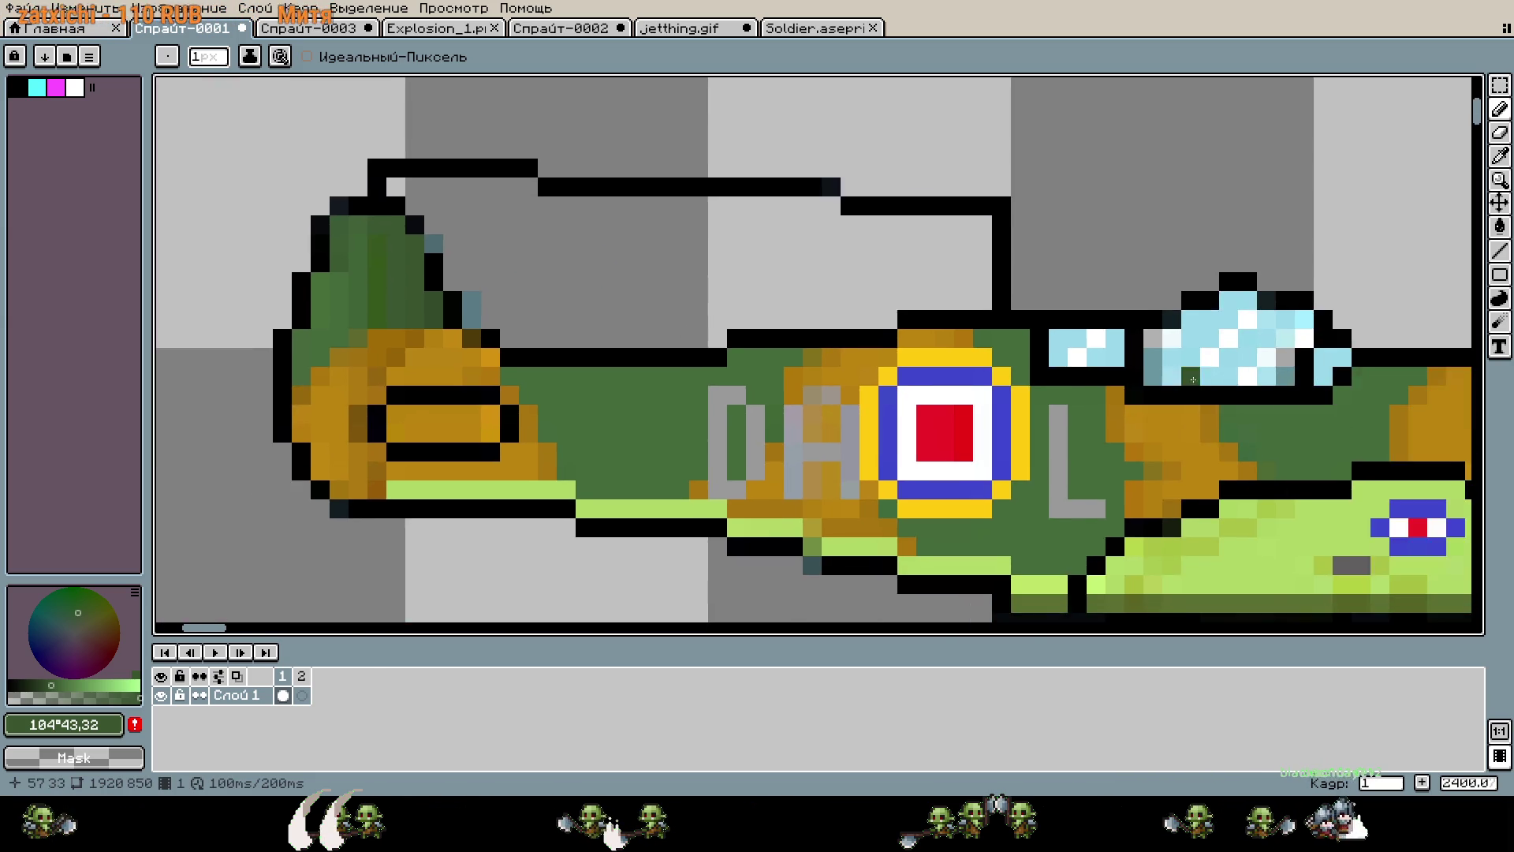
pyautogui.scroll(4, 600, 410)
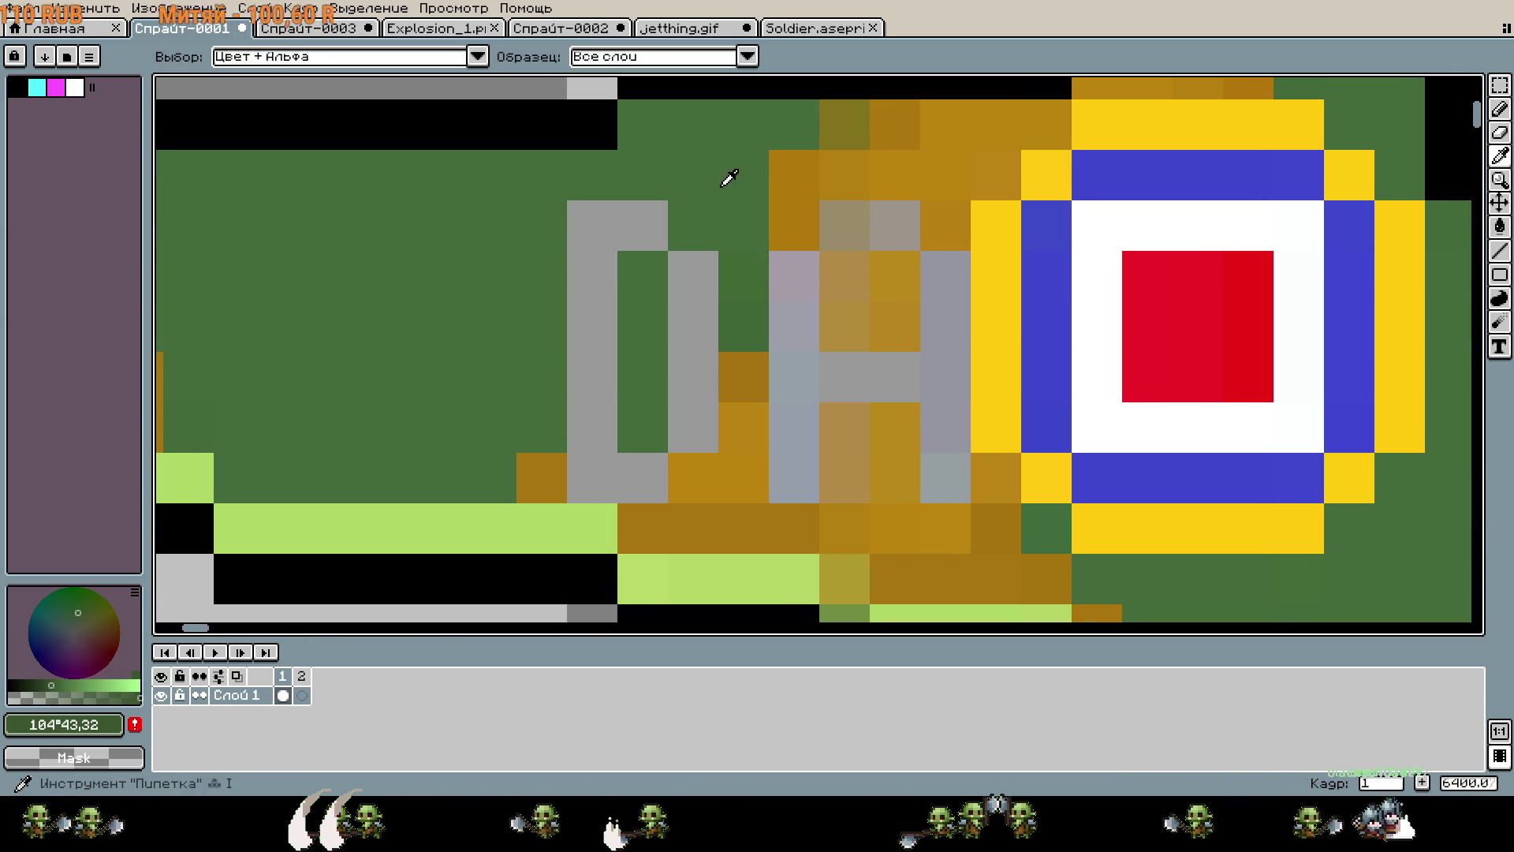
pyautogui.click(658, 234)
pyautogui.click(733, 276)
pyautogui.moveTo(733, 327); pyautogui.dragTo(733, 377)
pyautogui.click(631, 276)
pyautogui.click(631, 377)
pyautogui.click(631, 326)
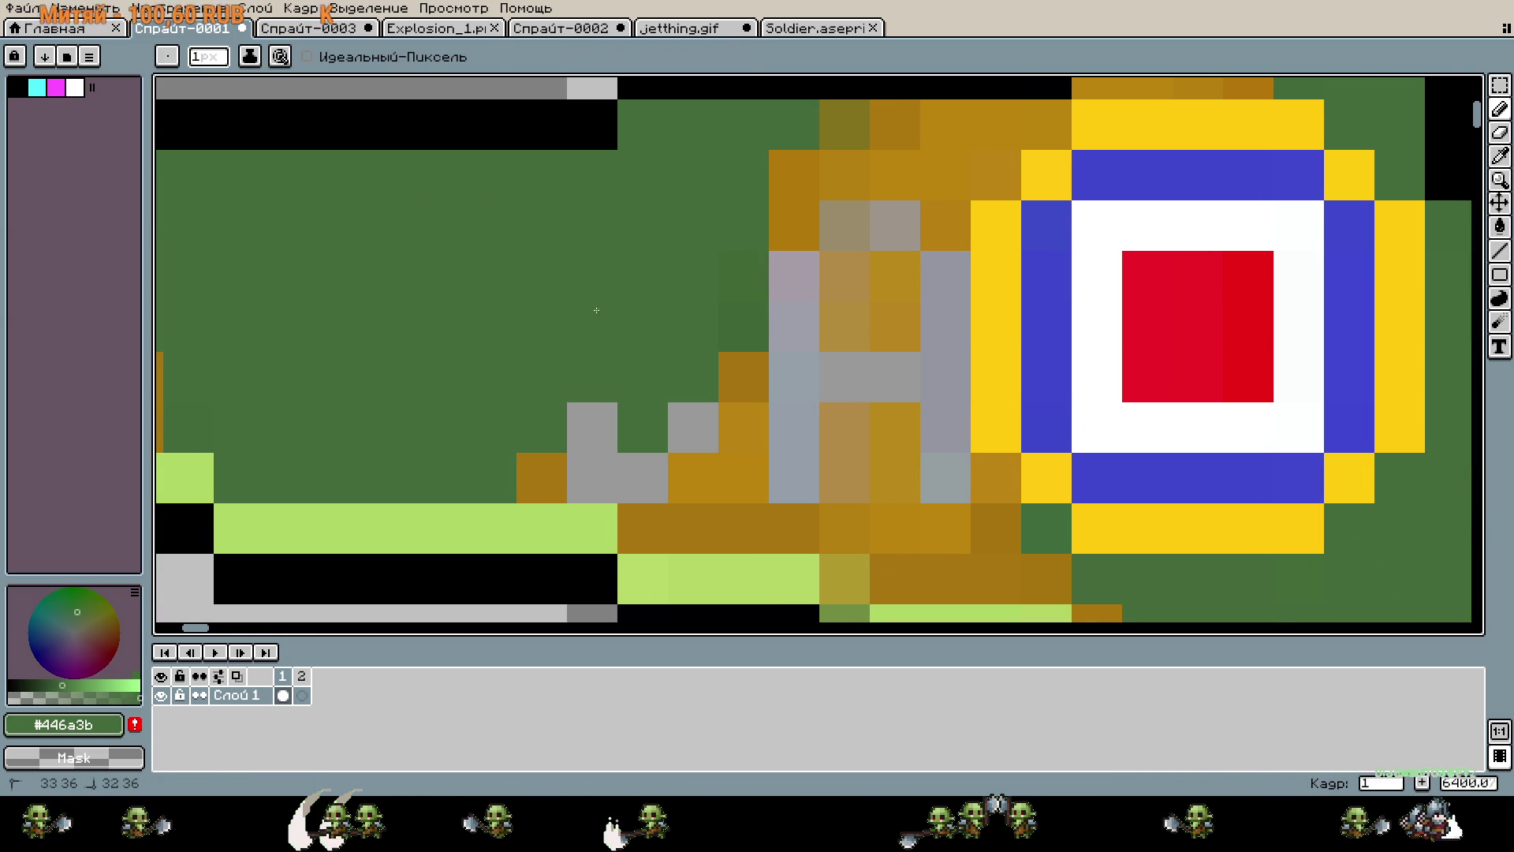
pyautogui.click(621, 404)
# Pick the brown camouflage colour and paint the grey pixels around the D brown.
pyautogui.press('i')
pyautogui.click(552, 473)
pyautogui.press('b')
pyautogui.click(591, 477)
pyautogui.click(643, 477)
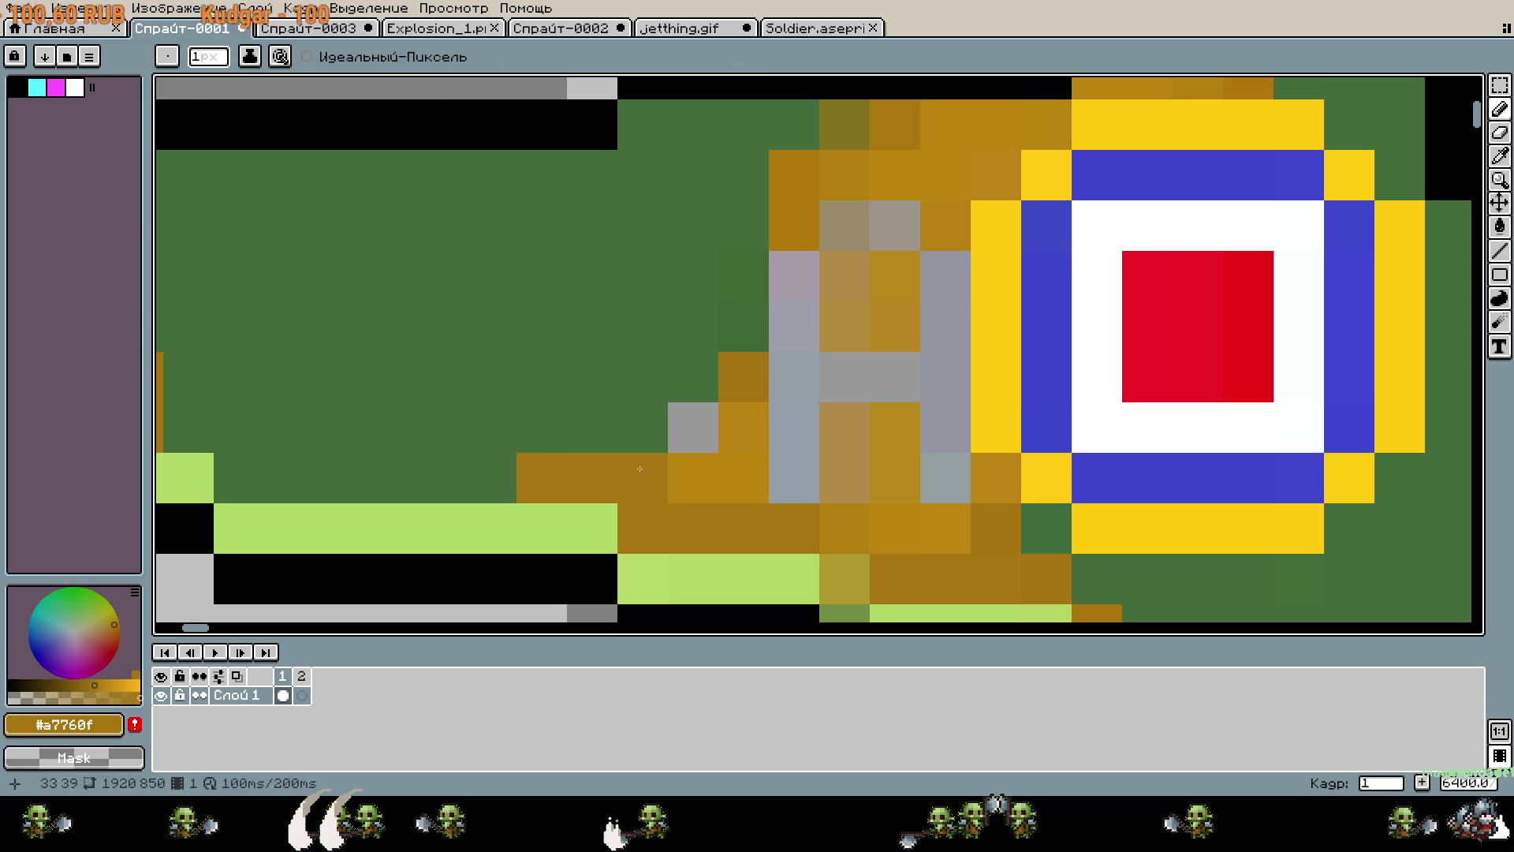
pyautogui.hotkey('ctrl', 'z')
pyautogui.press('i')
pyautogui.click(719, 435)
pyautogui.press('b')
pyautogui.click(710, 430)
pyautogui.click(643, 477)
pyautogui.moveTo(996, 376); pyautogui.dragTo(876, 394)
pyautogui.click(675, 495)
pyautogui.click(690, 435)
# Paint the grey H column and nearby letter pixels in a matching brown.
pyautogui.press('i')
pyautogui.click(686, 247)
pyautogui.moveTo(691, 434); pyautogui.dragTo(674, 292)
pyautogui.press('b')
pyautogui.press('i')
pyautogui.press('b')
pyautogui.press('i')
pyautogui.click(805, 193)
pyautogui.press('b')
pyautogui.moveTo(726, 242); pyautogui.dragTo(781, 243)
pyautogui.press('i')
pyautogui.press('b')
pyautogui.moveTo(826, 292); pyautogui.dragTo(826, 449)
# Repaint the remaining grey letter pixels in tan and brown shades.
pyautogui.press('i')
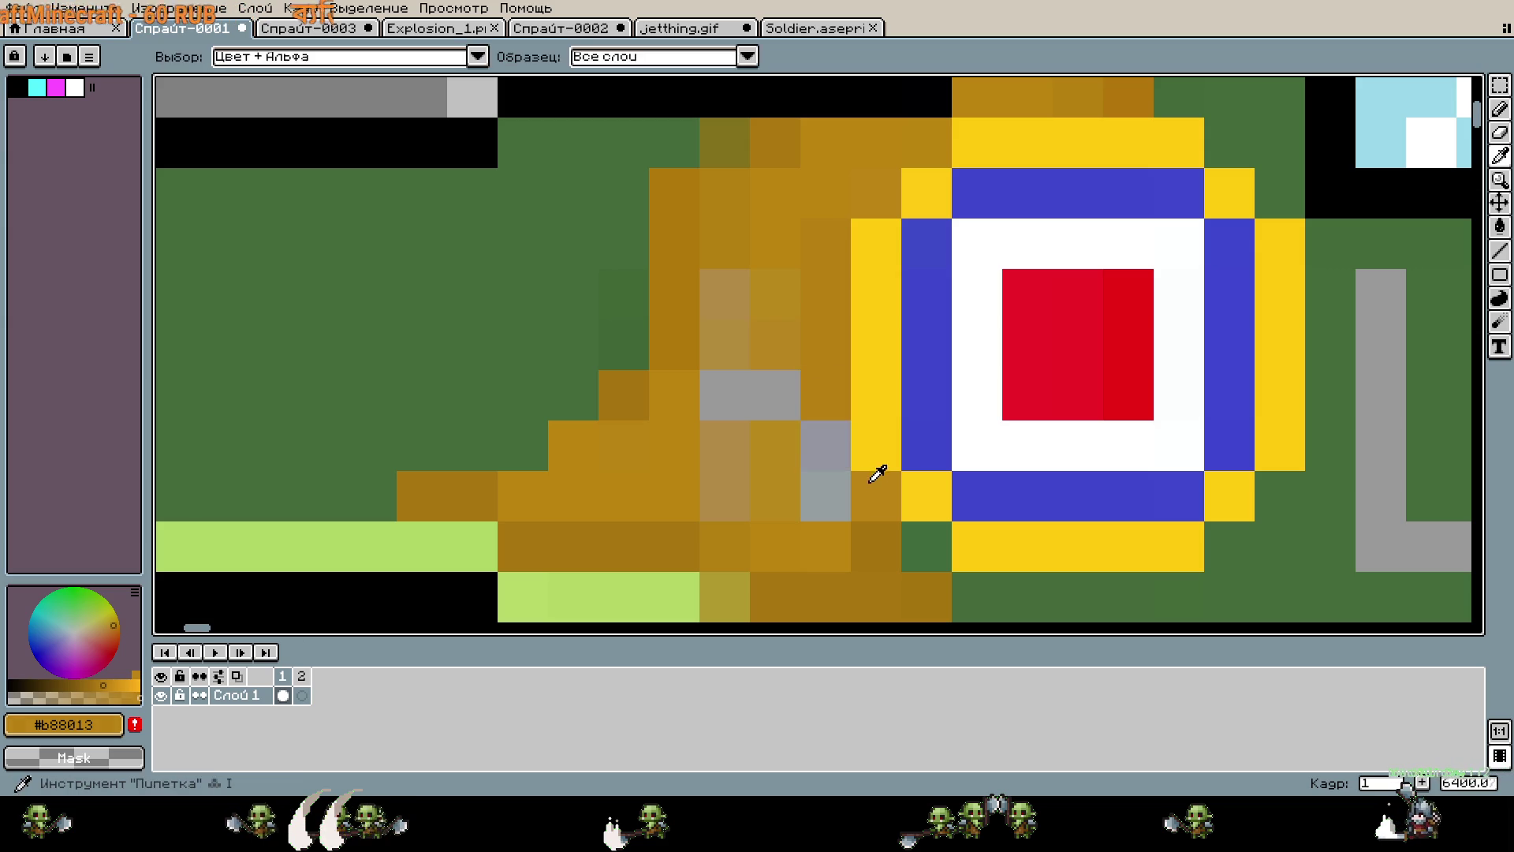
pyautogui.click(872, 466)
pyautogui.press('b')
pyautogui.press('i')
pyautogui.click(734, 422)
pyautogui.press('b')
pyautogui.click(722, 394)
pyautogui.press('i')
pyautogui.click(796, 331)
pyautogui.press('b')
pyautogui.click(780, 396)
pyautogui.hscroll(6, 790, 398)
pyautogui.press('i')
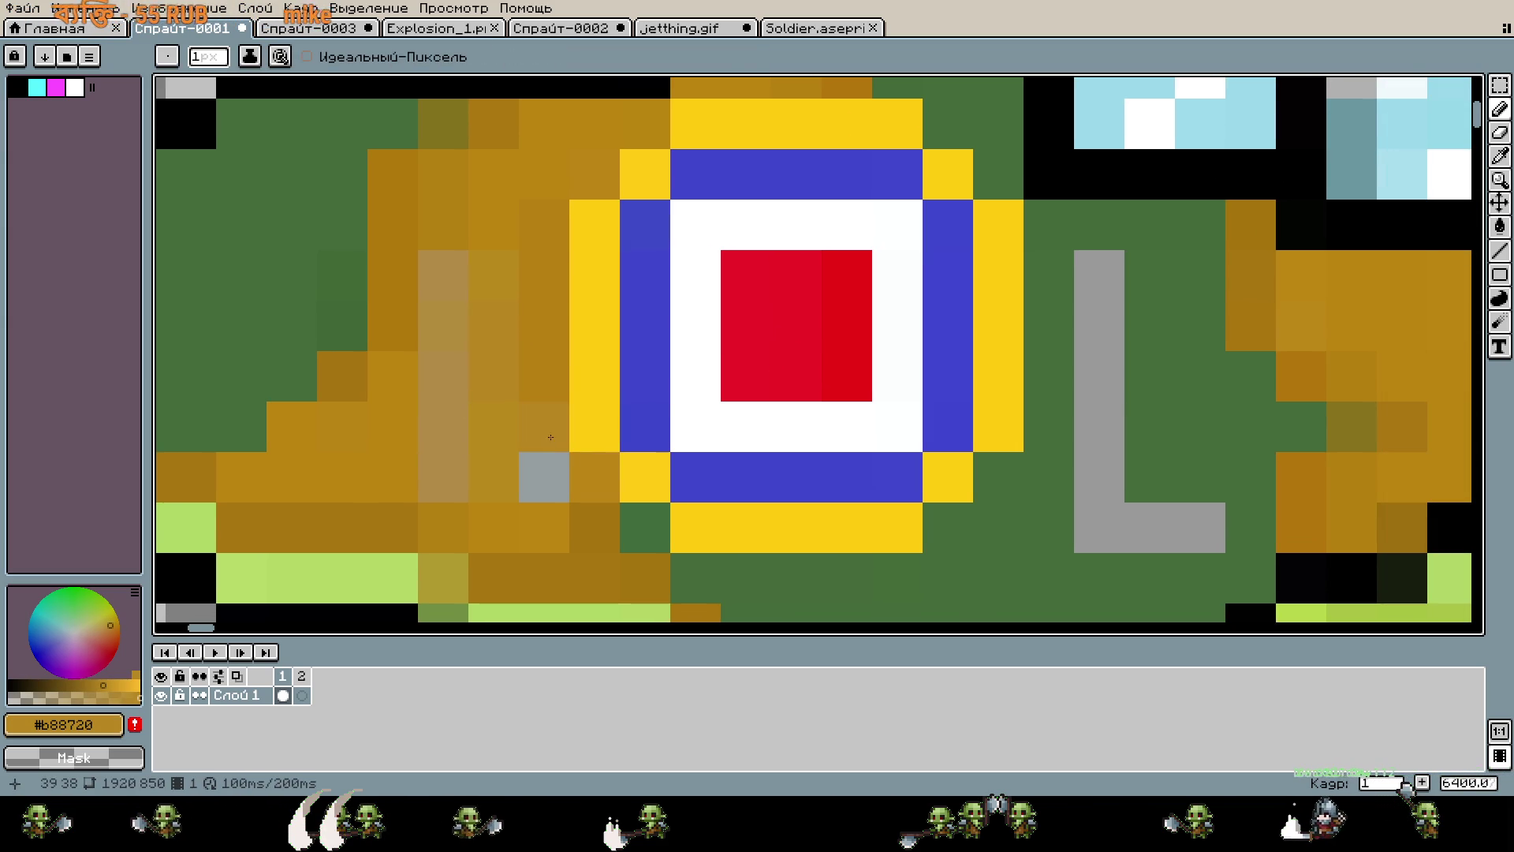
pyautogui.press('b')
pyautogui.click(528, 472)
pyautogui.hscroll(-4, 902, 446)
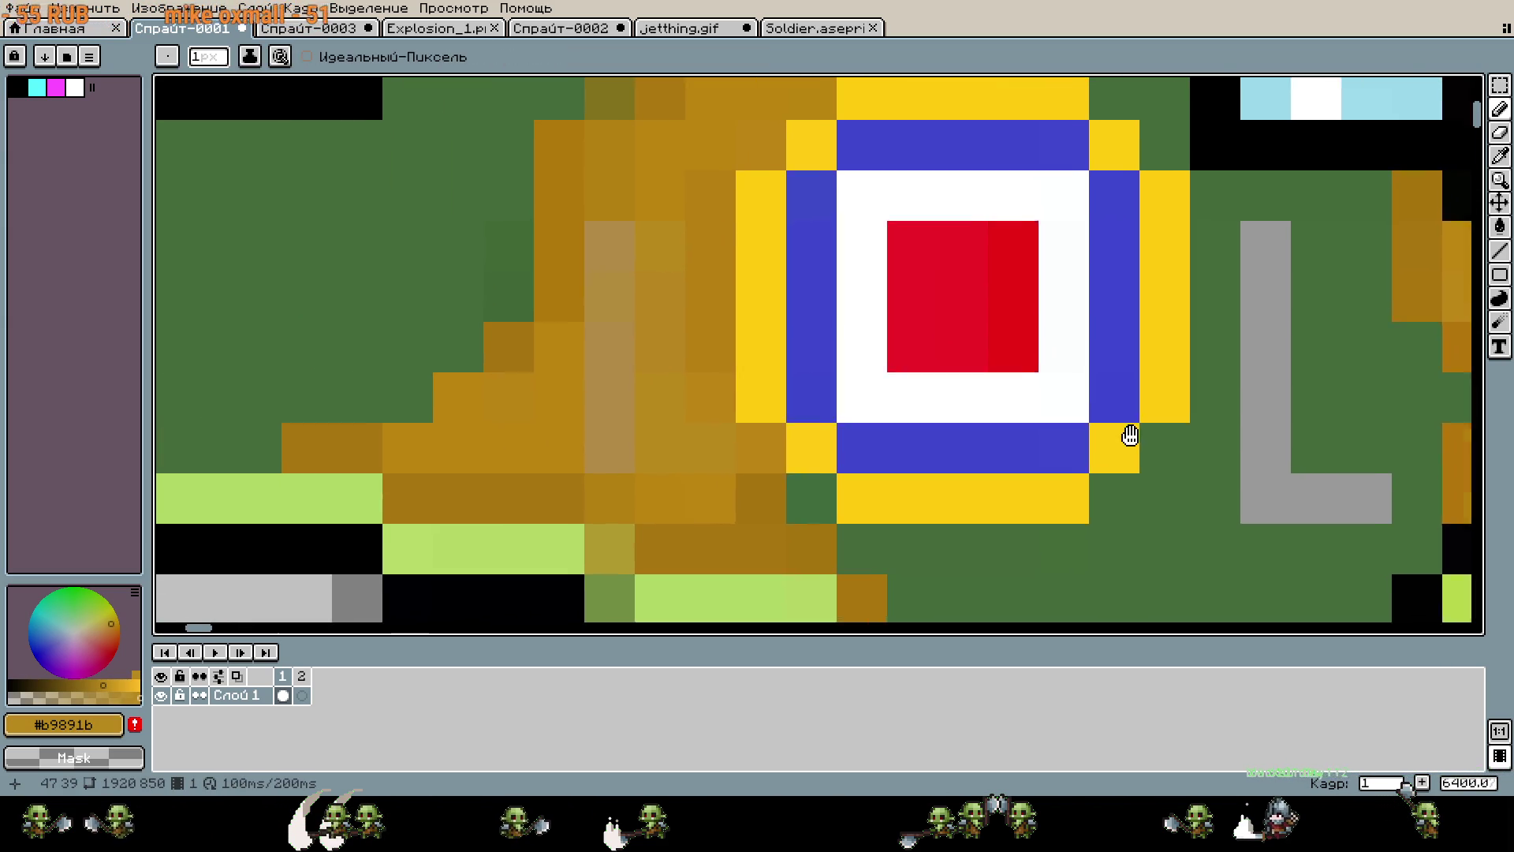
pyautogui.hscroll(6, 954, 395)
# Pick the fuselage green and cover the L letter with it.
pyautogui.press('i')
pyautogui.click(899, 363)
pyautogui.press('b')
pyautogui.moveTo(830, 485); pyautogui.dragTo(781, 485)
pyautogui.moveTo(728, 394)
pyautogui.mouseDown()
pyautogui.moveTo(729, 268)
pyautogui.moveTo(728, 484)
pyautogui.mouseUp()
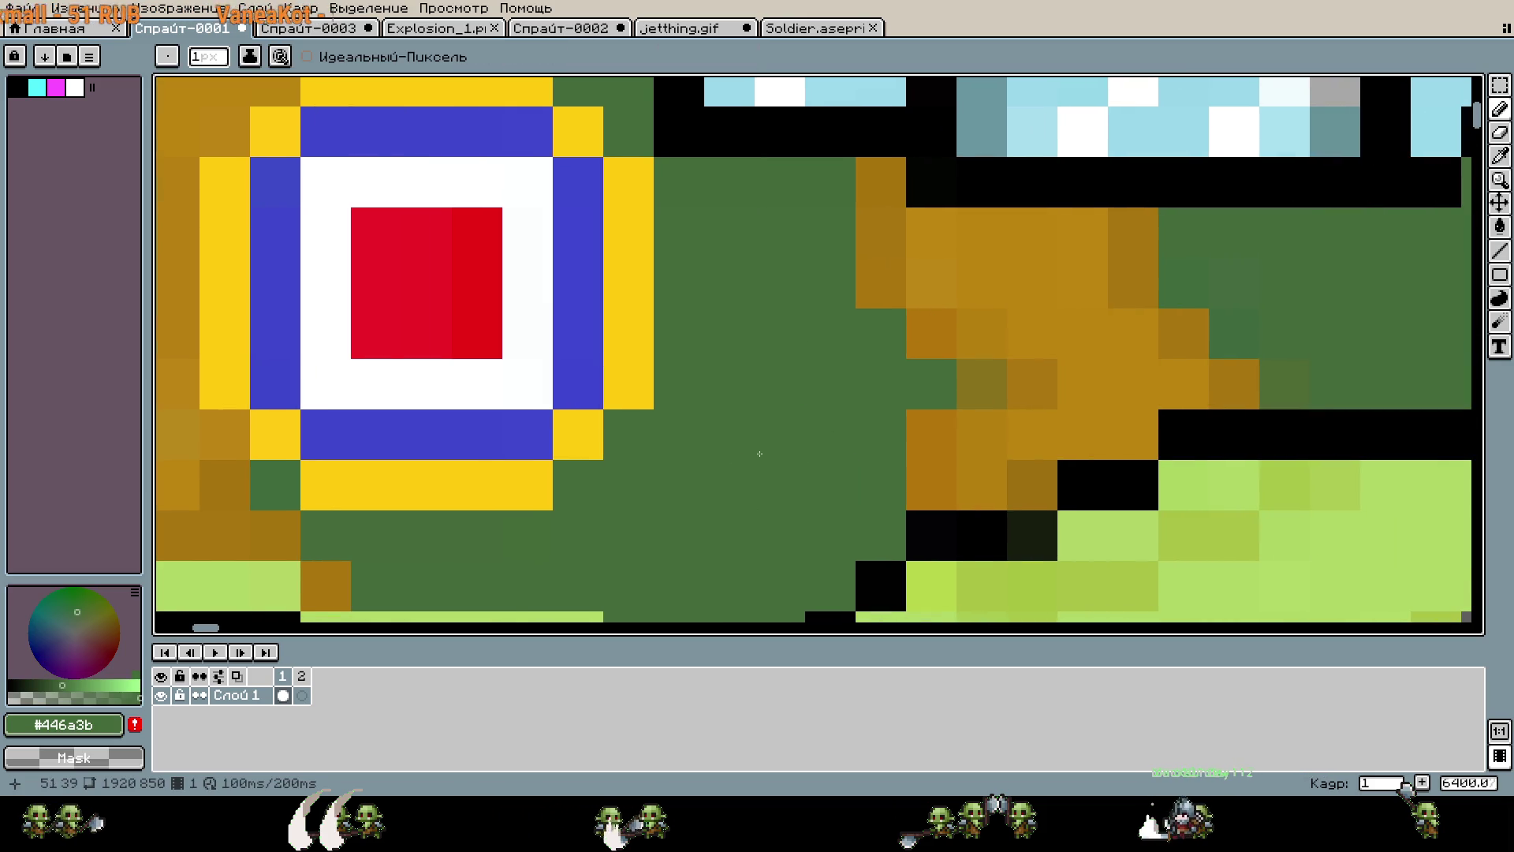
pyautogui.scroll(-1, 768, 443)
pyautogui.scroll(-4, 768, 444)
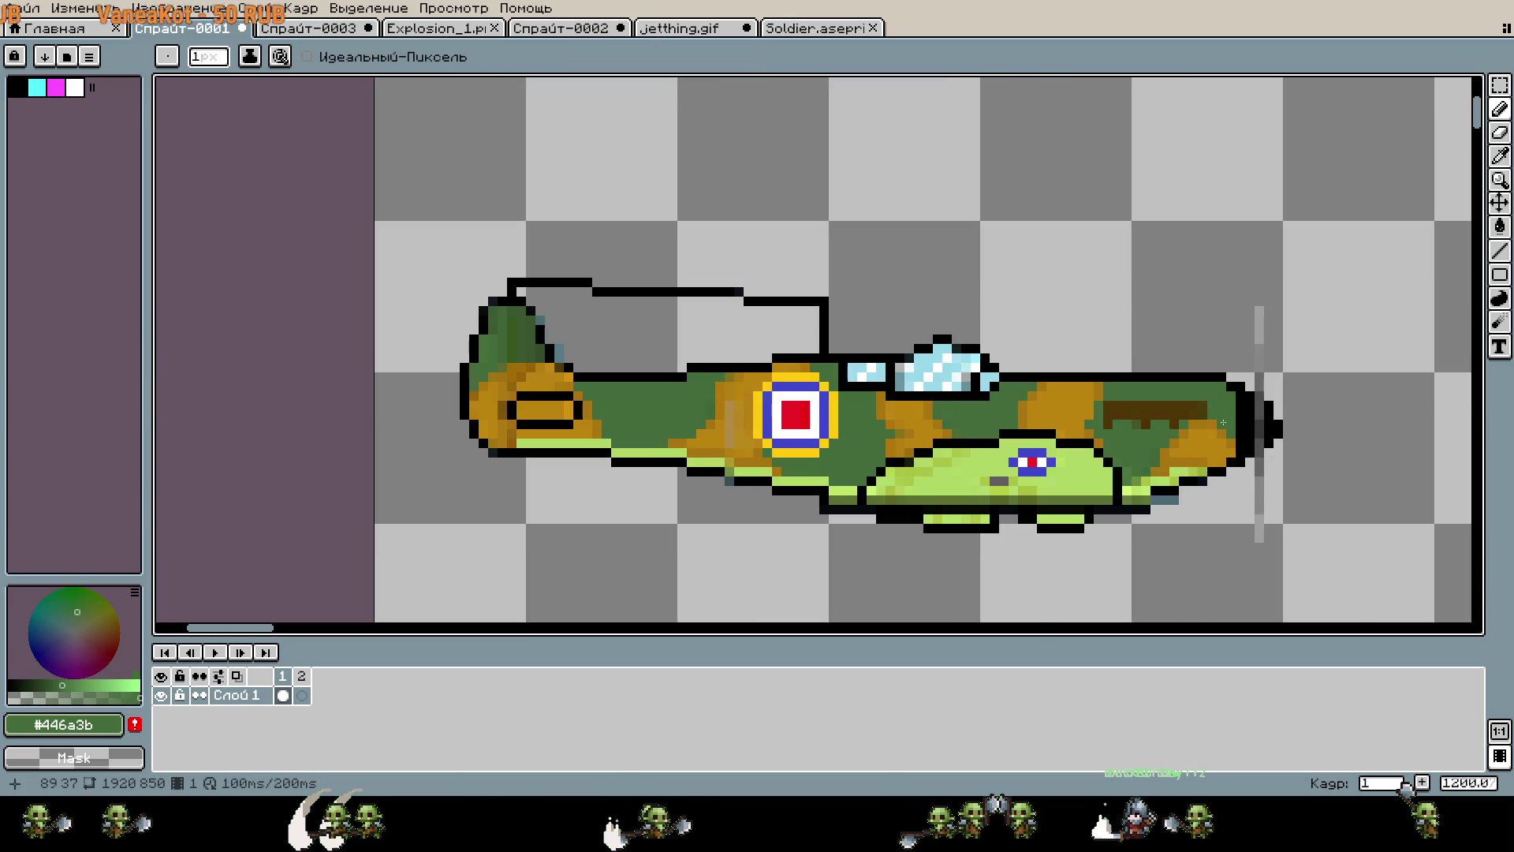
# Marquee-select the Spitfire sprite in the canvas's top-left corner.
pyautogui.scroll(-1, 1196, 425)
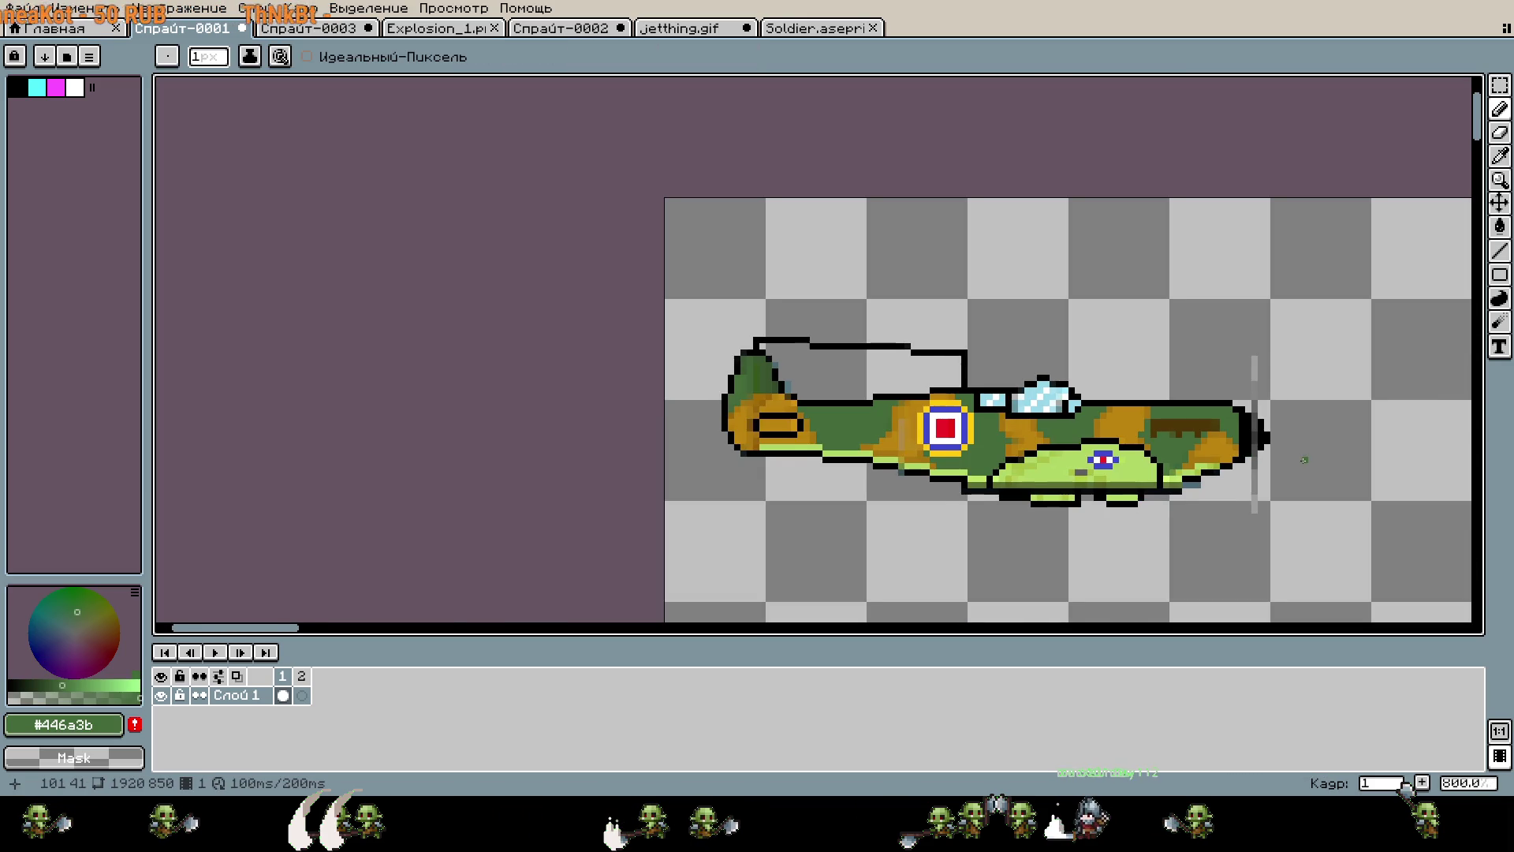
pyautogui.hscroll(3, 1048, 389)
pyautogui.scroll(-1, 1095, 382)
pyautogui.scroll(-3, 1071, 399)
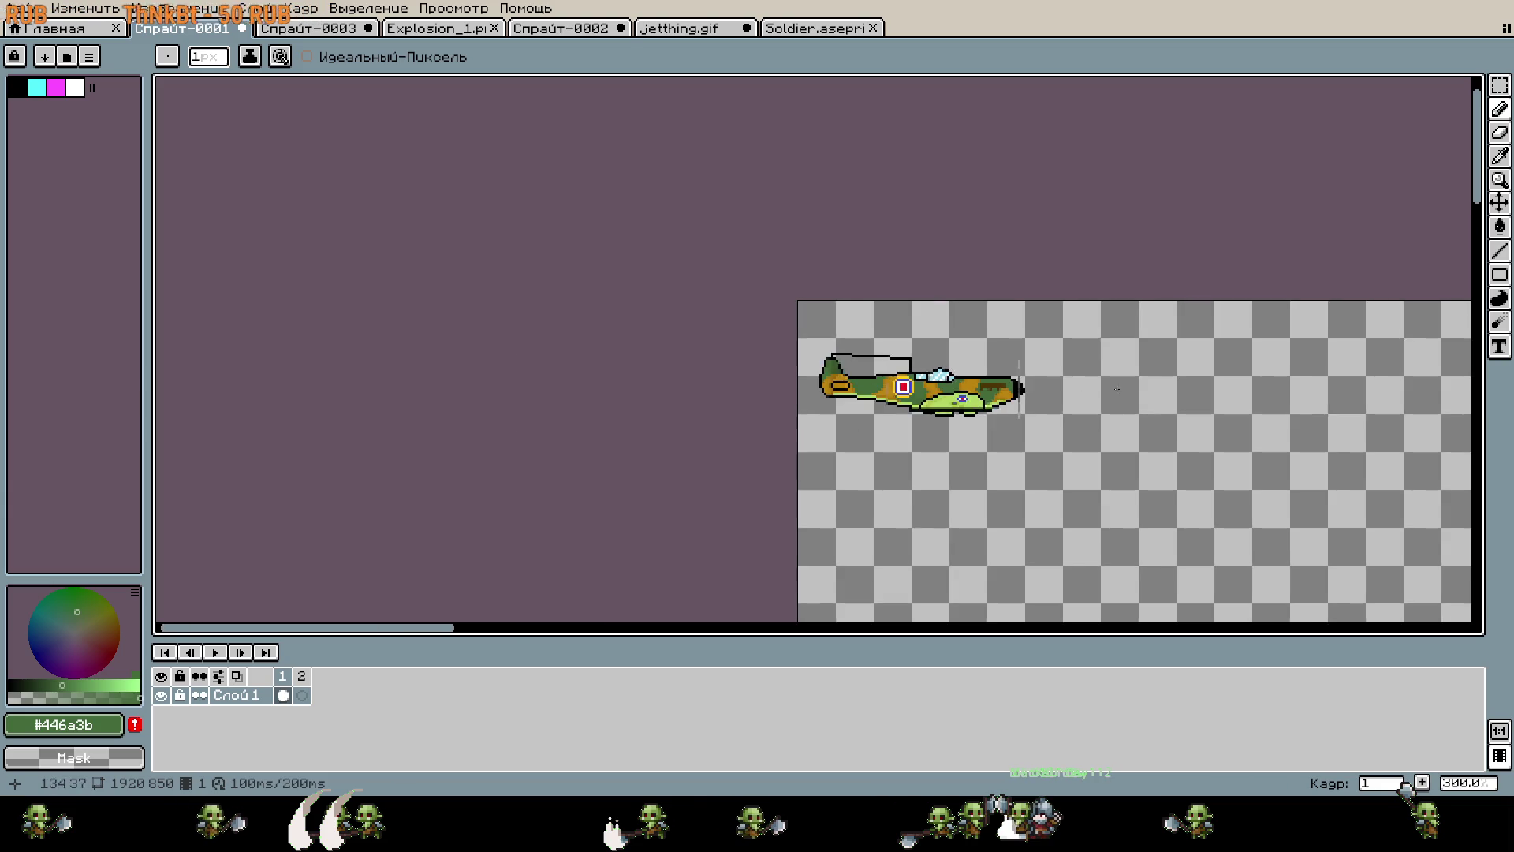
pyautogui.hscroll(3, 1072, 400)
pyautogui.press('m')
pyautogui.moveTo(488, 269); pyautogui.dragTo(940, 460)
# Move the plane down to 52,341 on the canvas's left side, commit it, and pick a dark grey colour.
pyautogui.scroll(-3, 1005, 466)
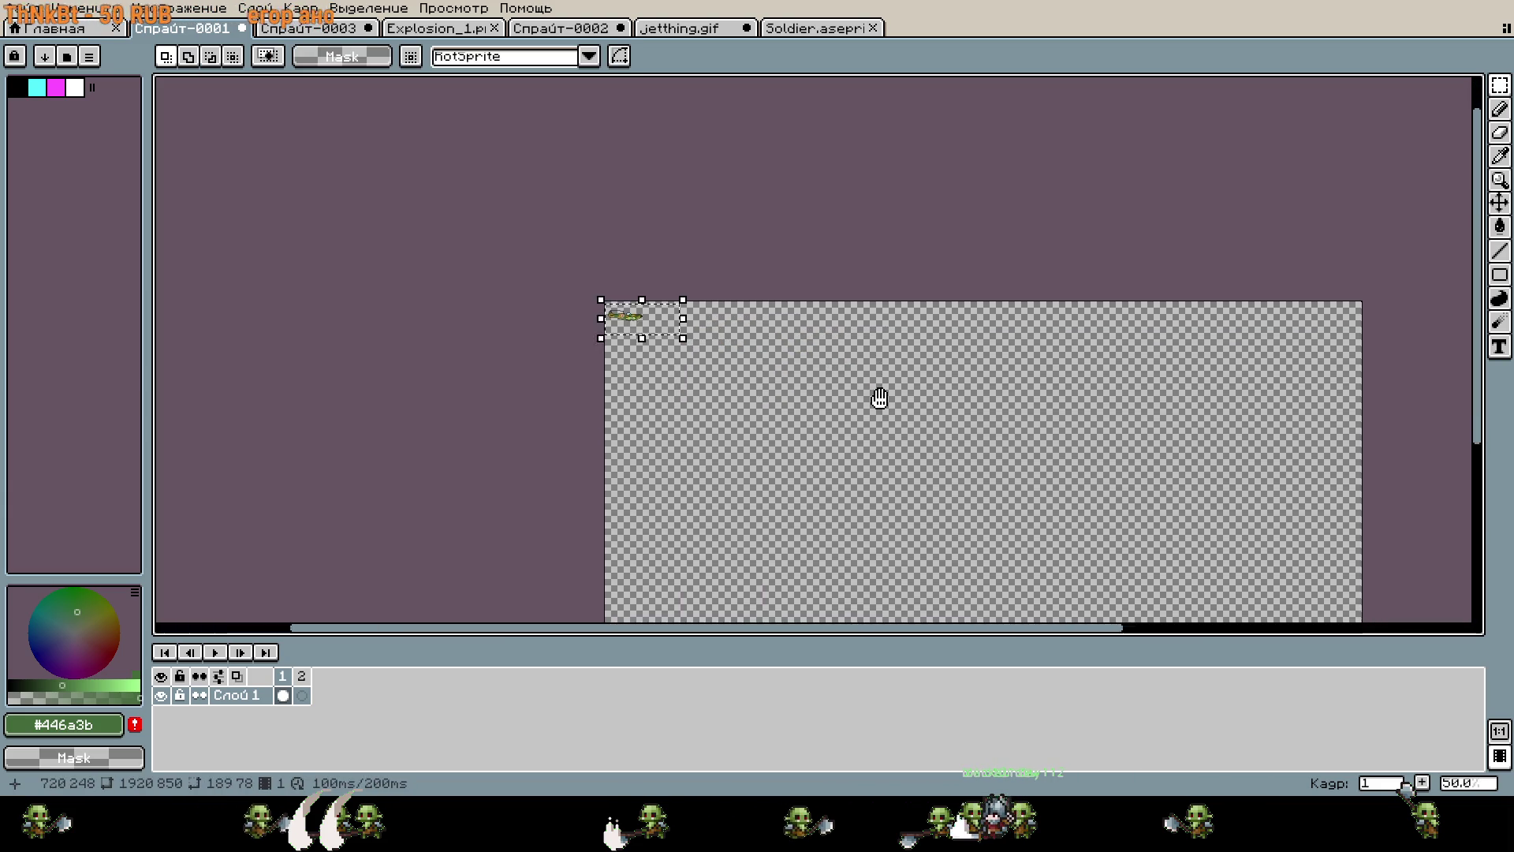
pyautogui.scroll(-1, 936, 403)
pyautogui.moveTo(521, 179); pyautogui.dragTo(542, 313)
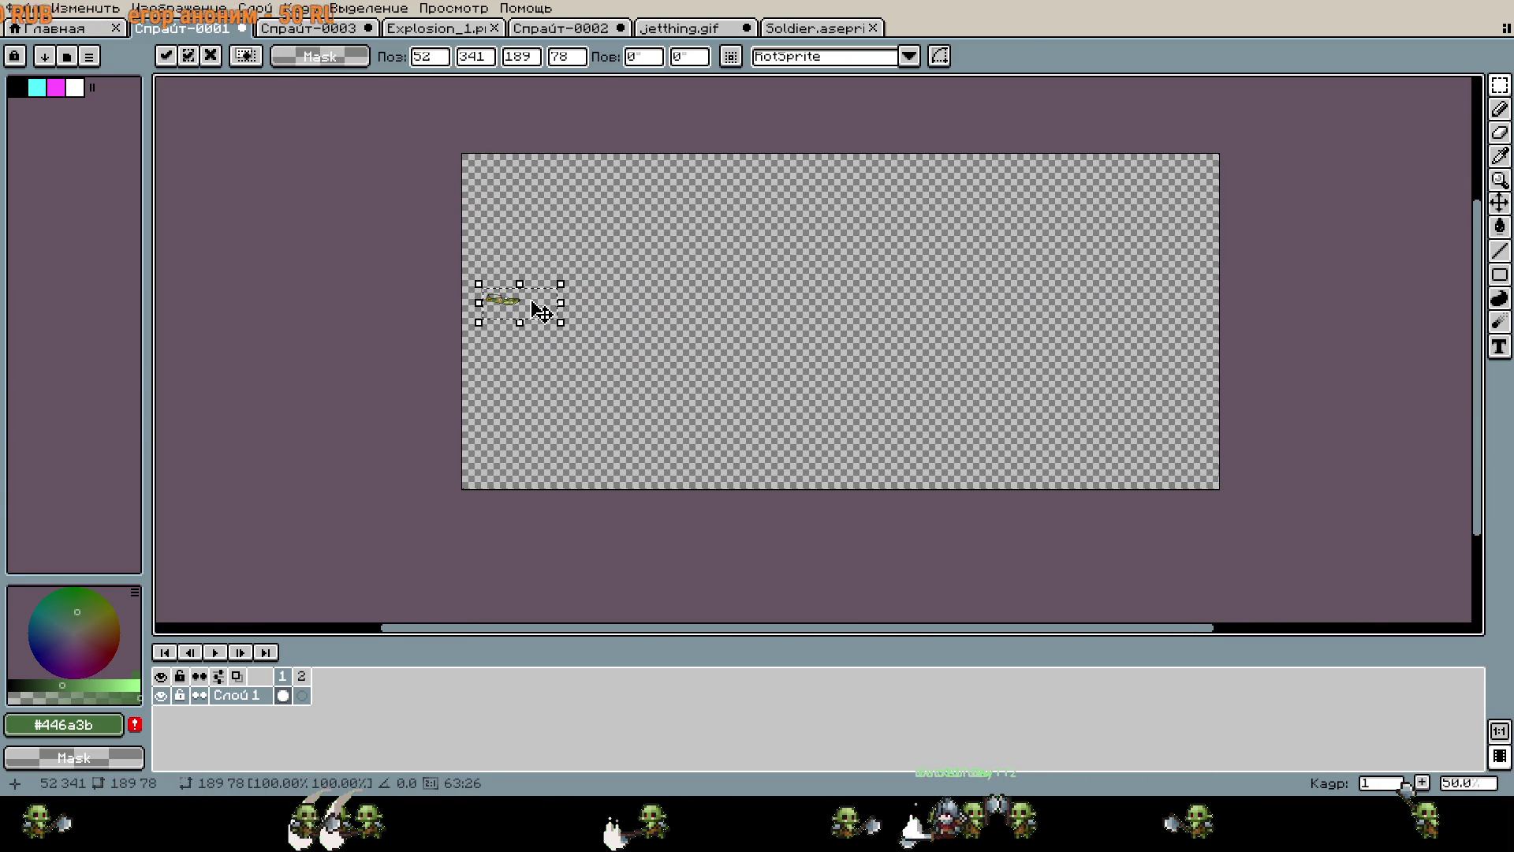
pyautogui.scroll(1, 679, 359)
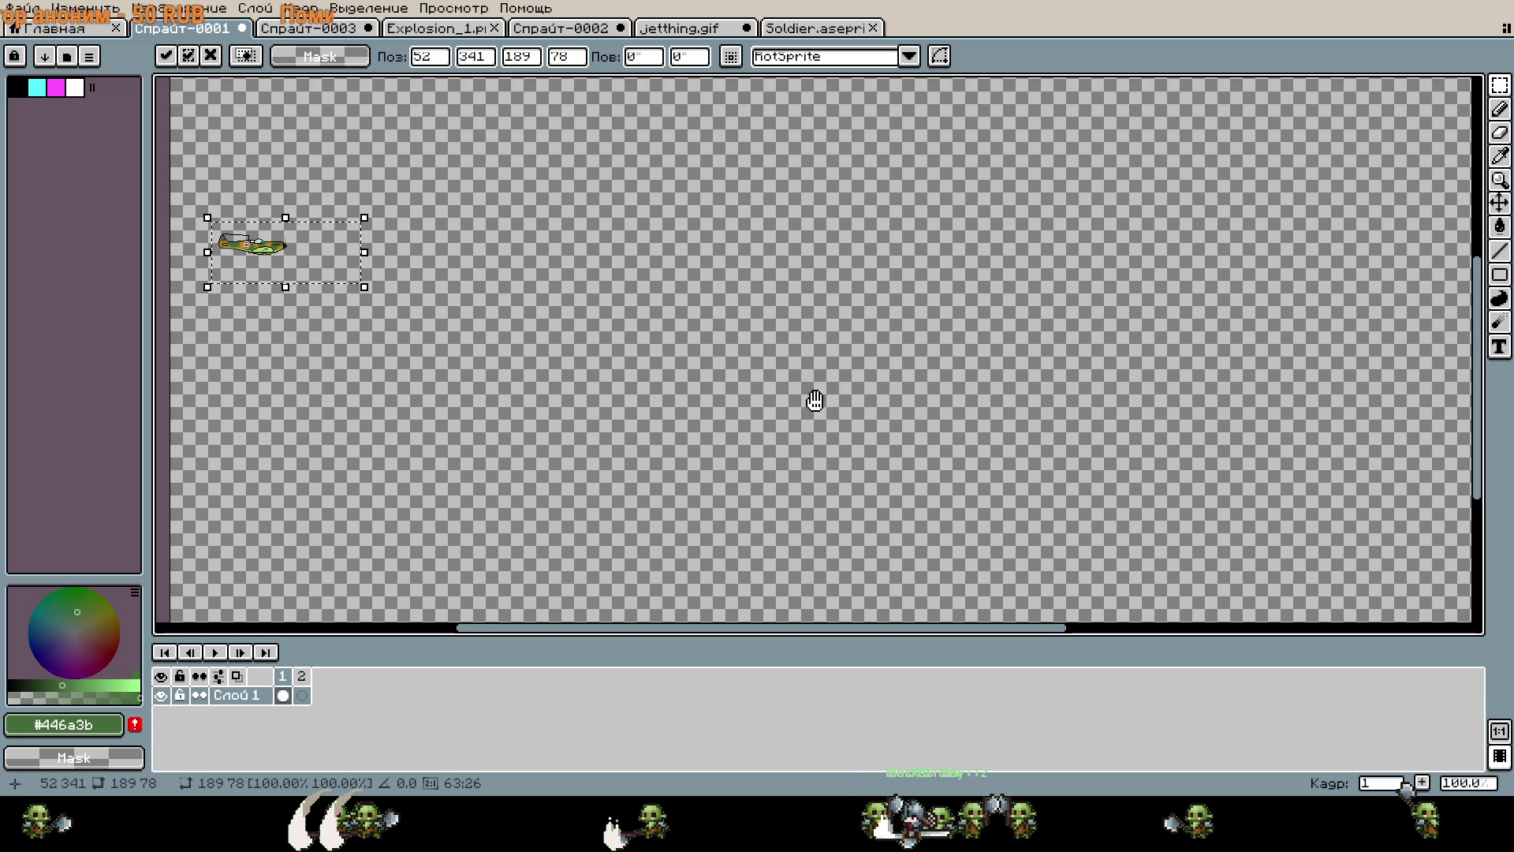
pyautogui.click(845, 402)
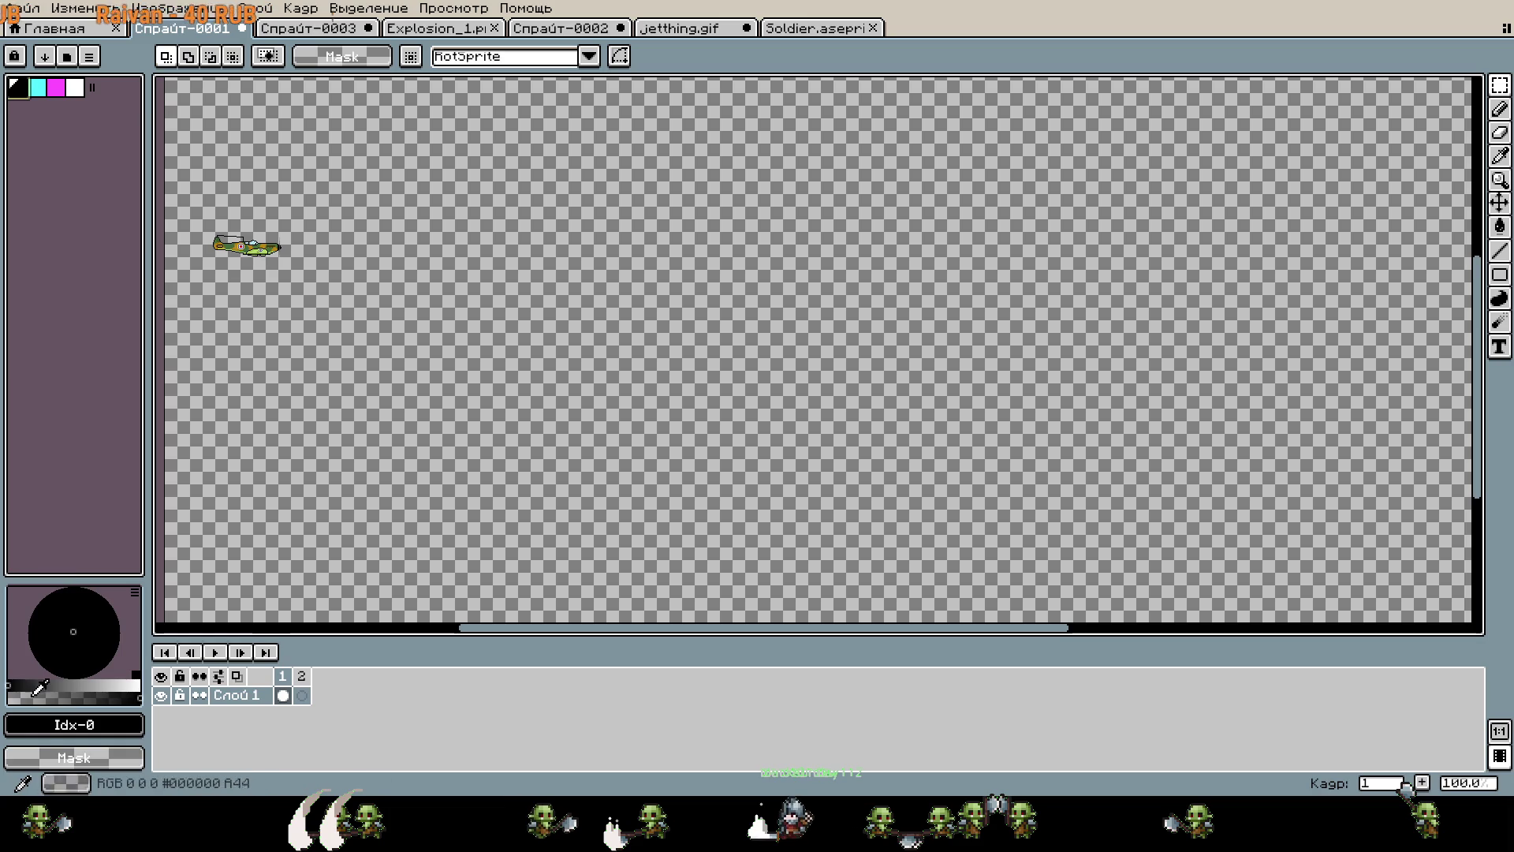
pyautogui.click(41, 684)
pyautogui.click(44, 685)
pyautogui.press('g')
pyautogui.click(489, 578)
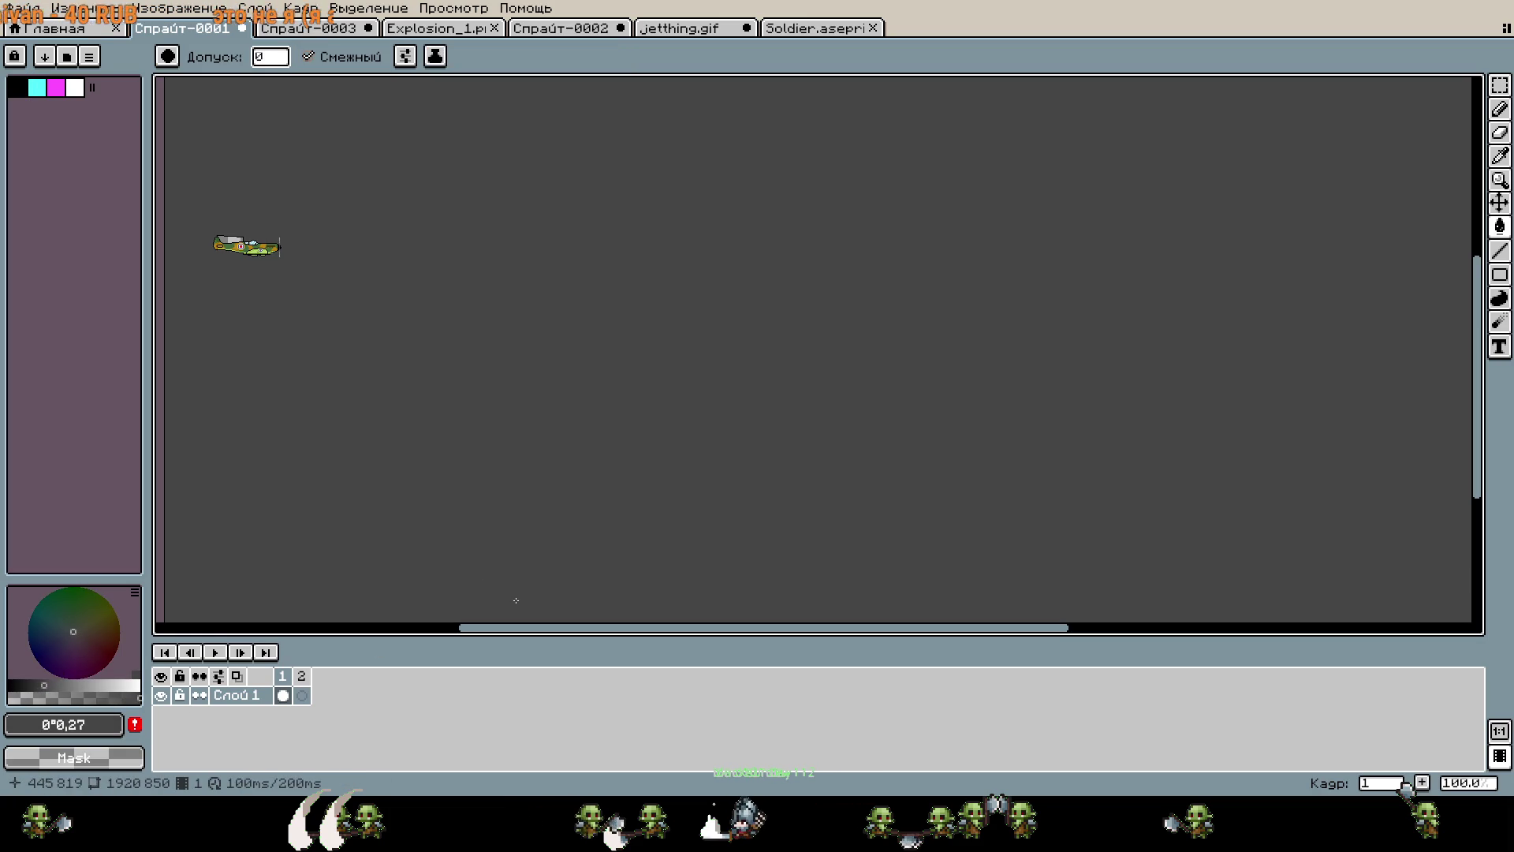
pyautogui.moveTo(555, 525)
pyautogui.mouseDown()
pyautogui.moveTo(551, 581)
pyautogui.moveTo(602, 567)
pyautogui.moveTo(587, 566)
pyautogui.mouseUp()
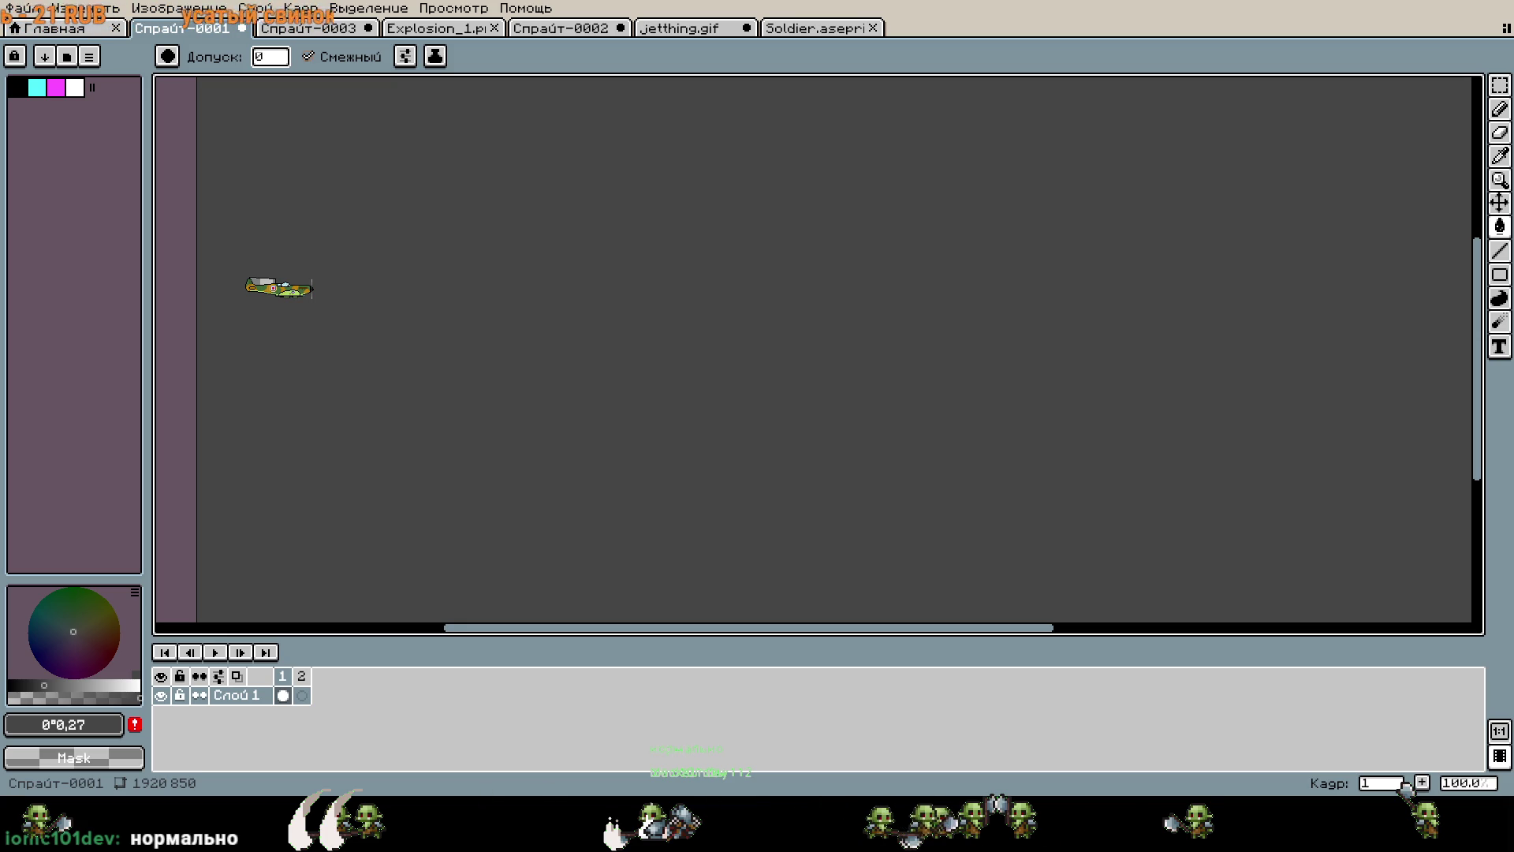
pyautogui.hscroll(-2, 719, 383)
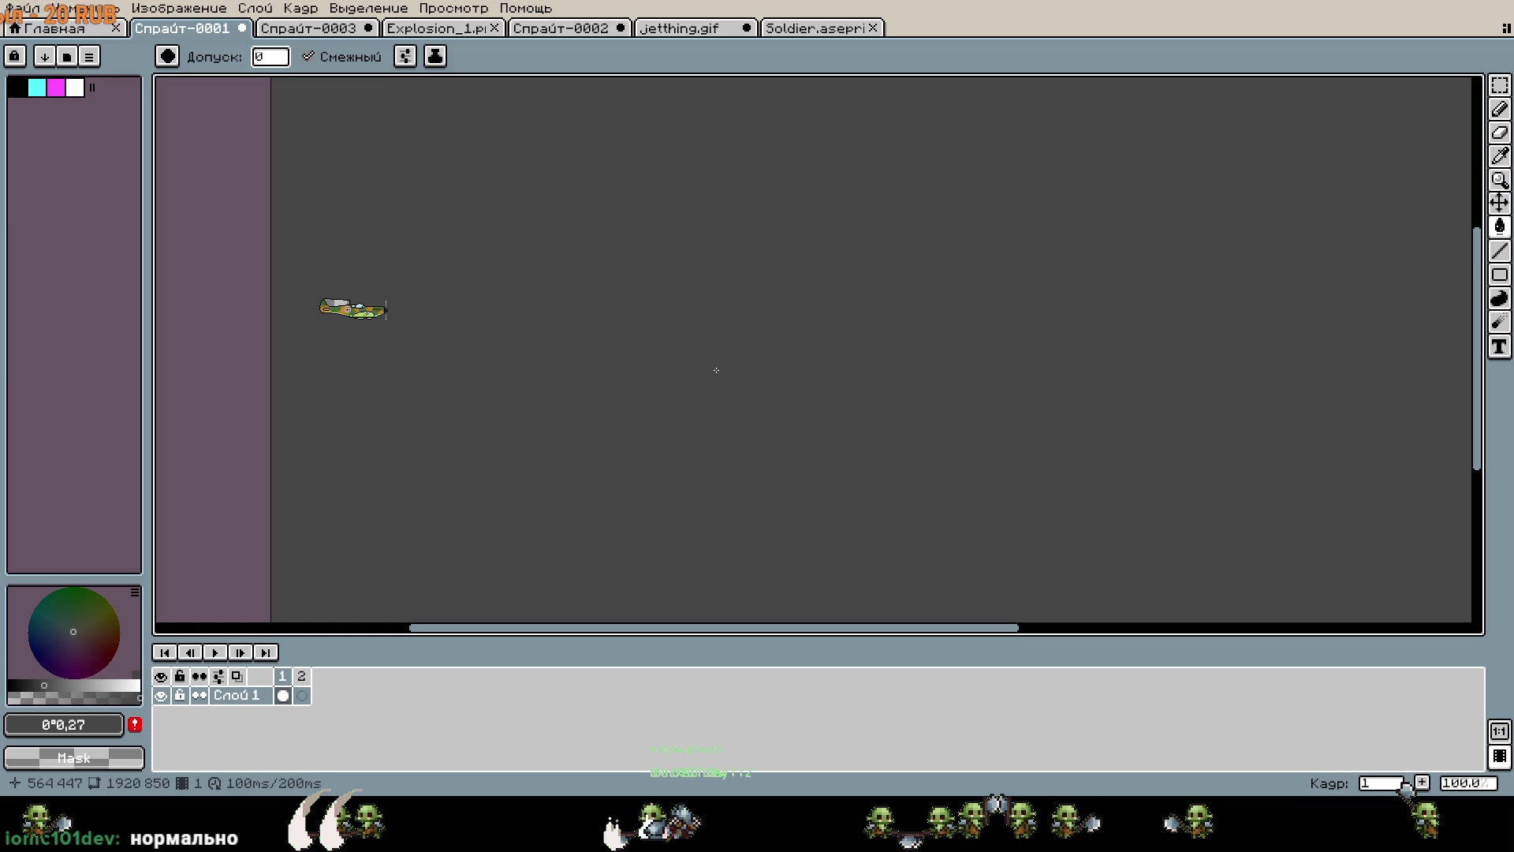
pyautogui.scroll(-1, 716, 370)
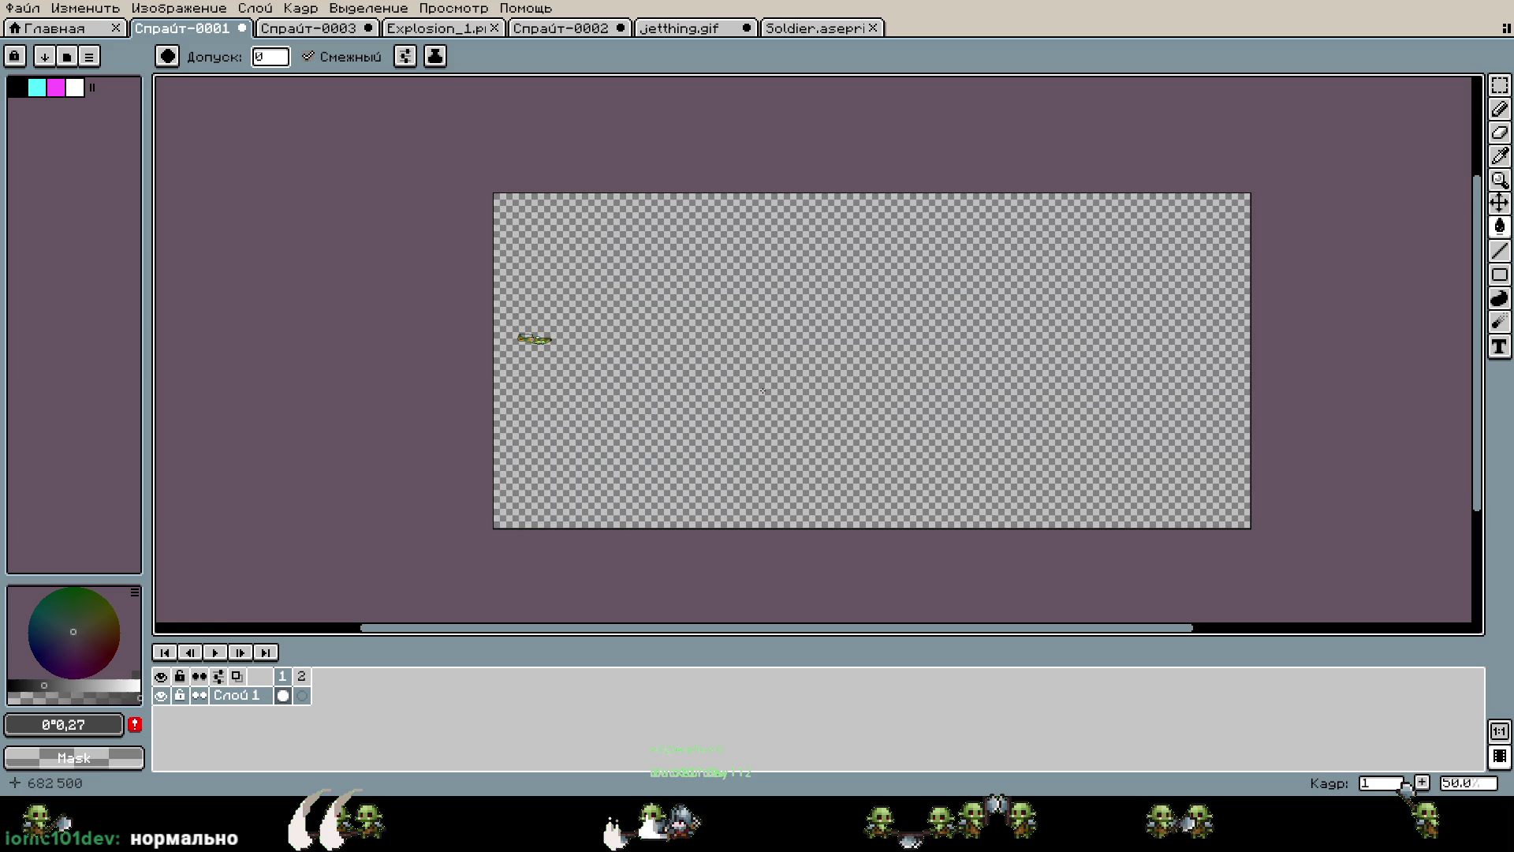
pyautogui.scroll(7, 762, 390)
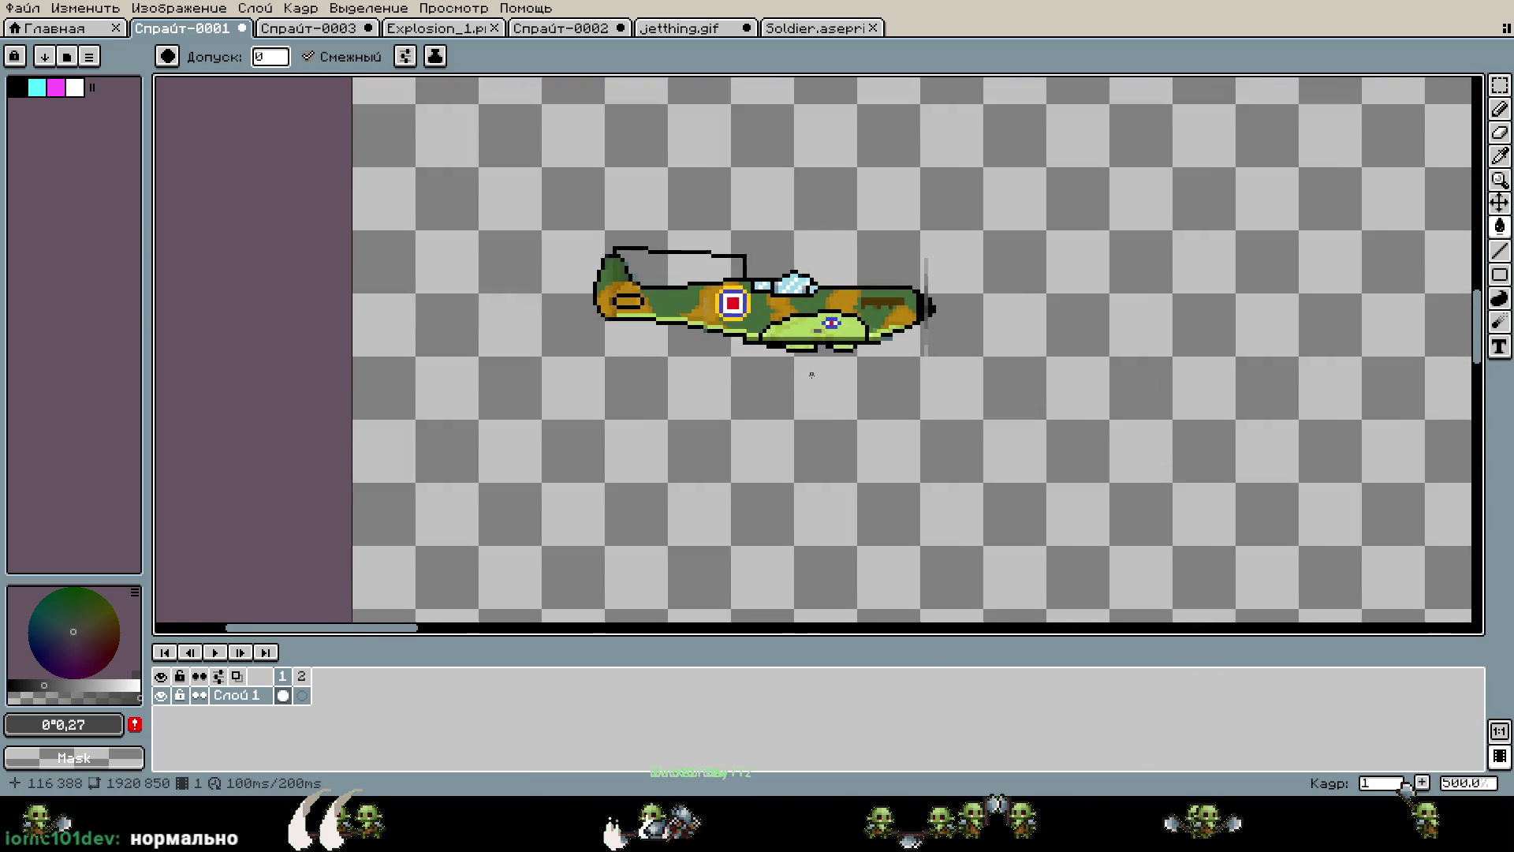
pyautogui.scroll(-5, 812, 375)
pyautogui.moveTo(636, 322)
pyautogui.mouseDown()
pyautogui.moveTo(381, 283)
pyautogui.moveTo(504, 379)
pyautogui.mouseUp()
# Select the plane, try enlarging it, then cancel the scaling to keep its original size.
pyautogui.press('m')
pyautogui.moveTo(400, 337)
pyautogui.mouseDown()
pyautogui.moveTo(1040, 335)
pyautogui.moveTo(381, 331)
pyautogui.moveTo(702, 358)
pyautogui.mouseUp()
pyautogui.scroll(1, 469, 353)
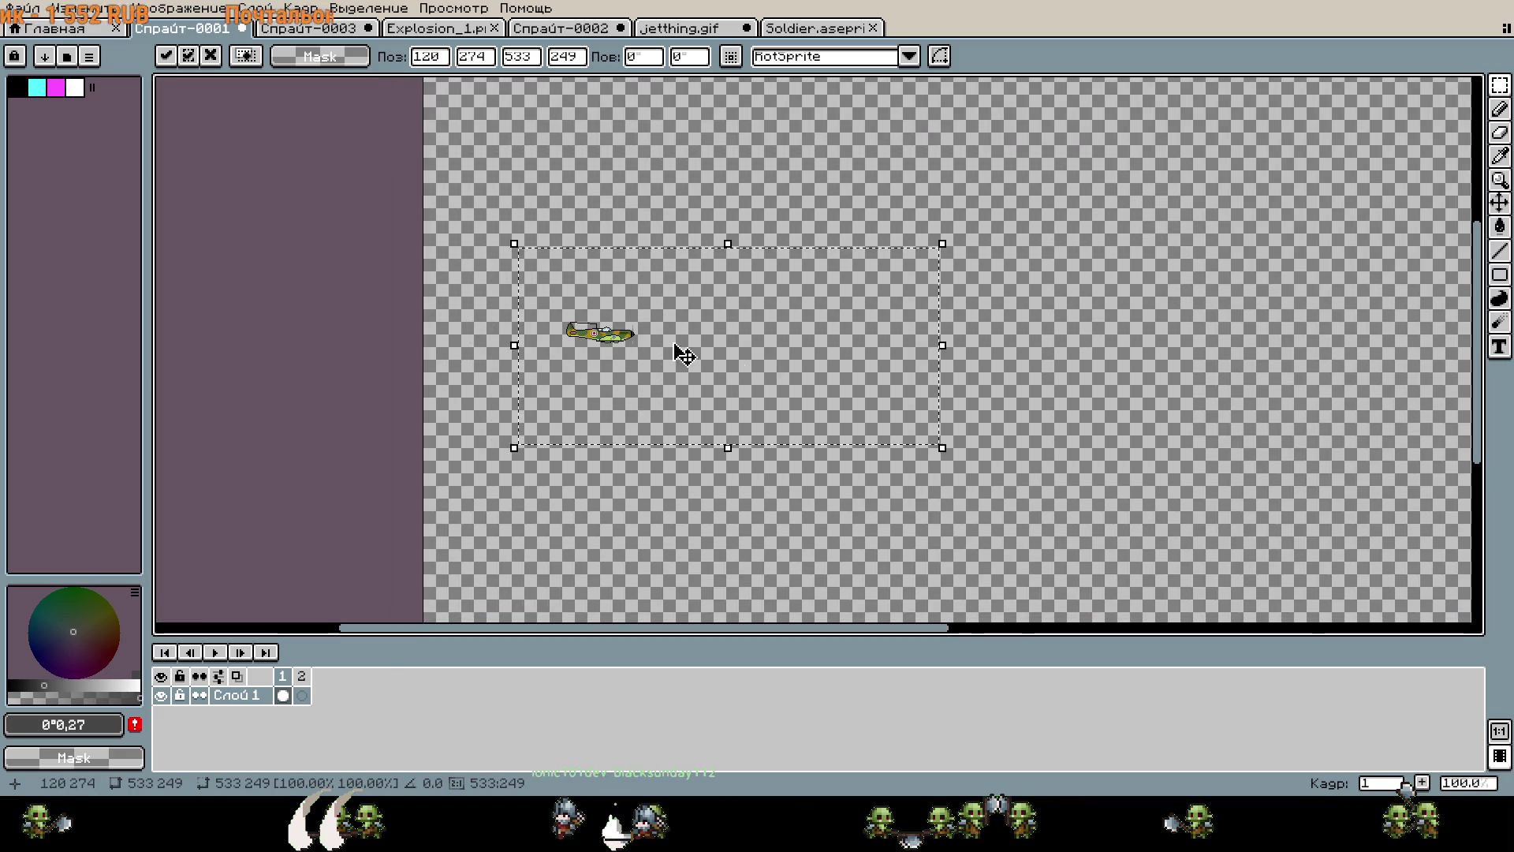
pyautogui.scroll(3, 619, 344)
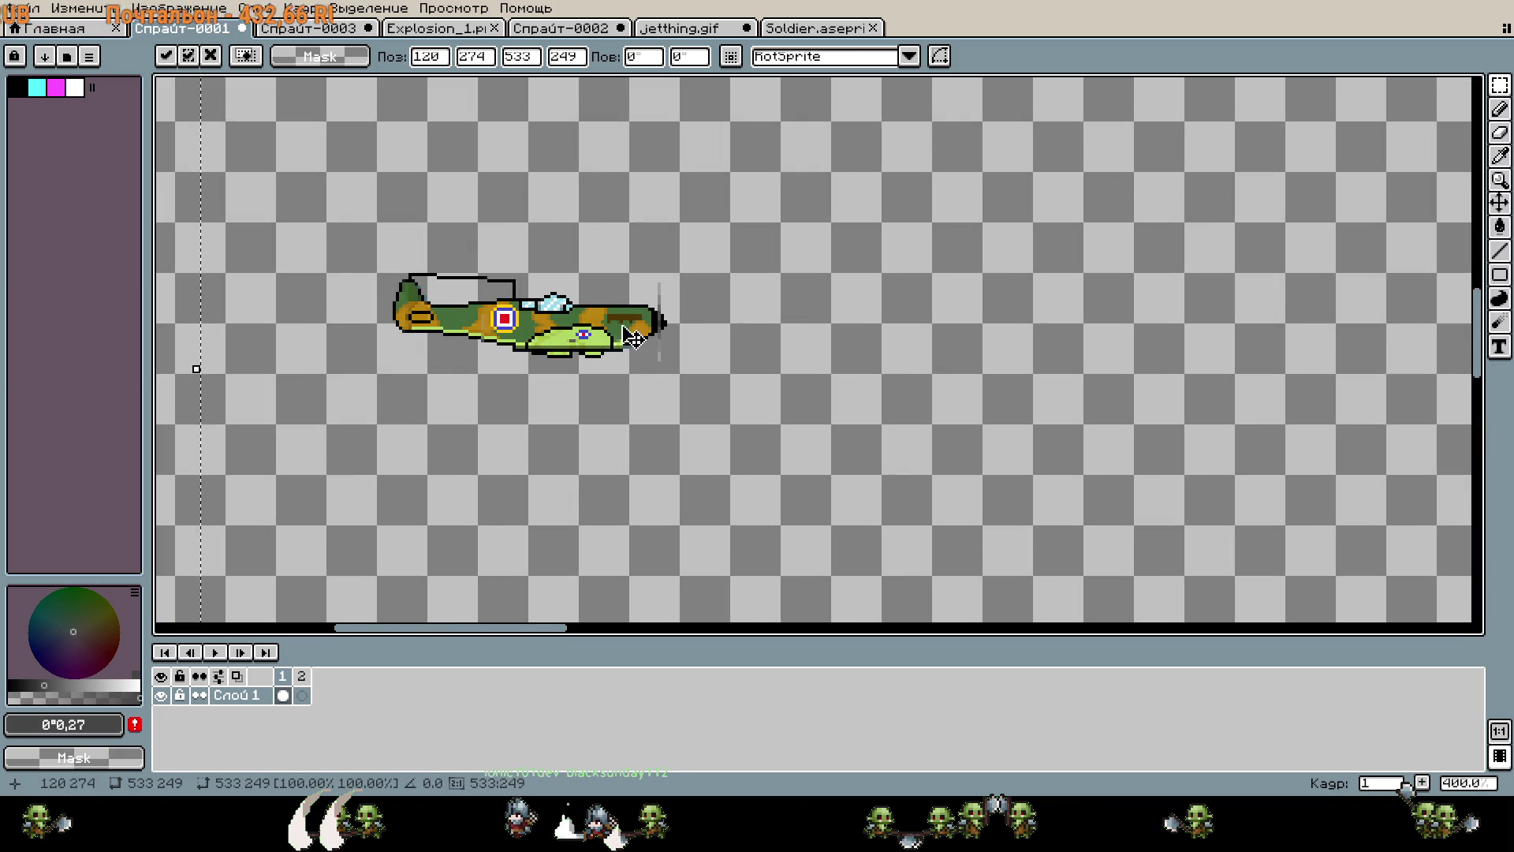
pyautogui.moveTo(678, 371)
pyautogui.mouseDown()
pyautogui.moveTo(633, 324)
pyautogui.moveTo(377, 273)
pyautogui.mouseUp()
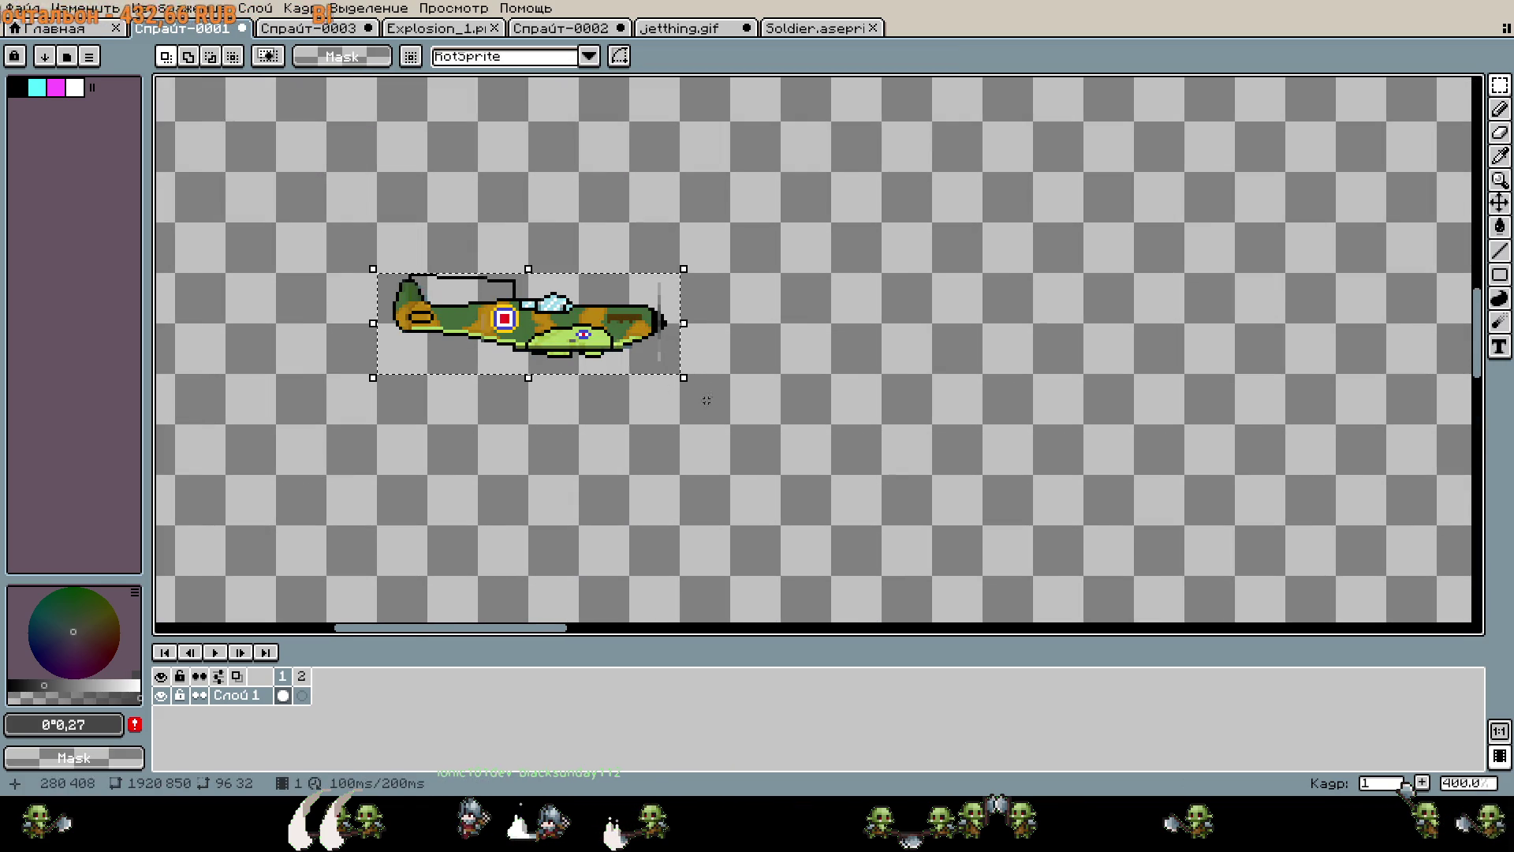
pyautogui.moveTo(685, 378)
pyautogui.mouseDown()
pyautogui.moveTo(903, 490)
pyautogui.moveTo(984, 507)
pyautogui.mouseUp()
pyautogui.scroll(-1, 1108, 533)
pyautogui.scroll(-2, 1108, 533)
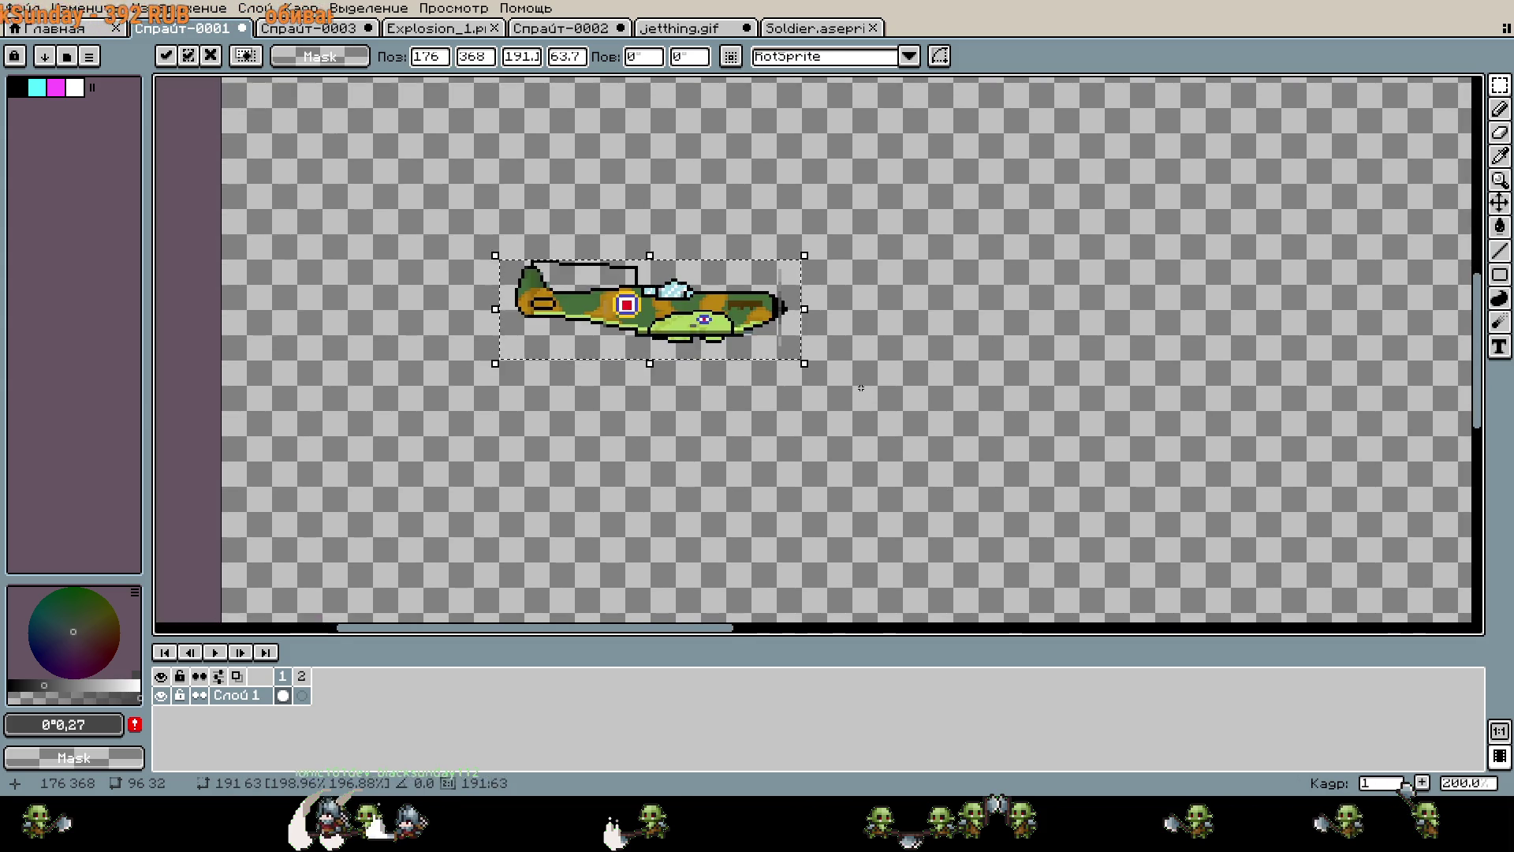
pyautogui.hscroll(3, 872, 292)
pyautogui.press('Escape')
pyautogui.click(725, 264)
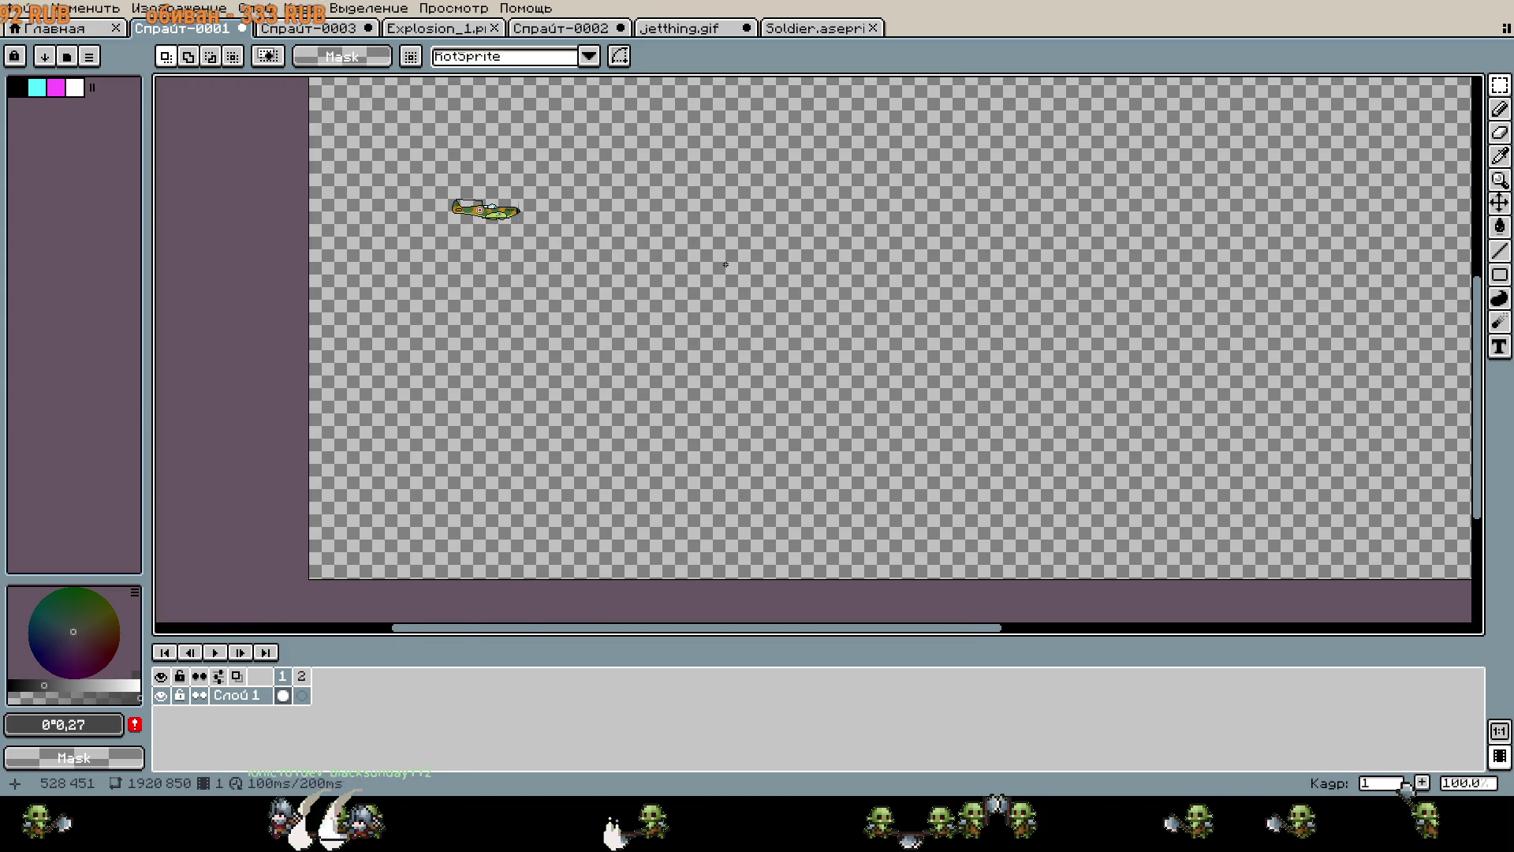
# Move the plane to its starting spot near frame 1's top-left and commit the position.
pyautogui.scroll(3, 700, 298)
pyautogui.hscroll(-3, 700, 297)
pyautogui.scroll(-1, 622, 342)
pyautogui.moveTo(661, 378); pyautogui.dragTo(641, 317)
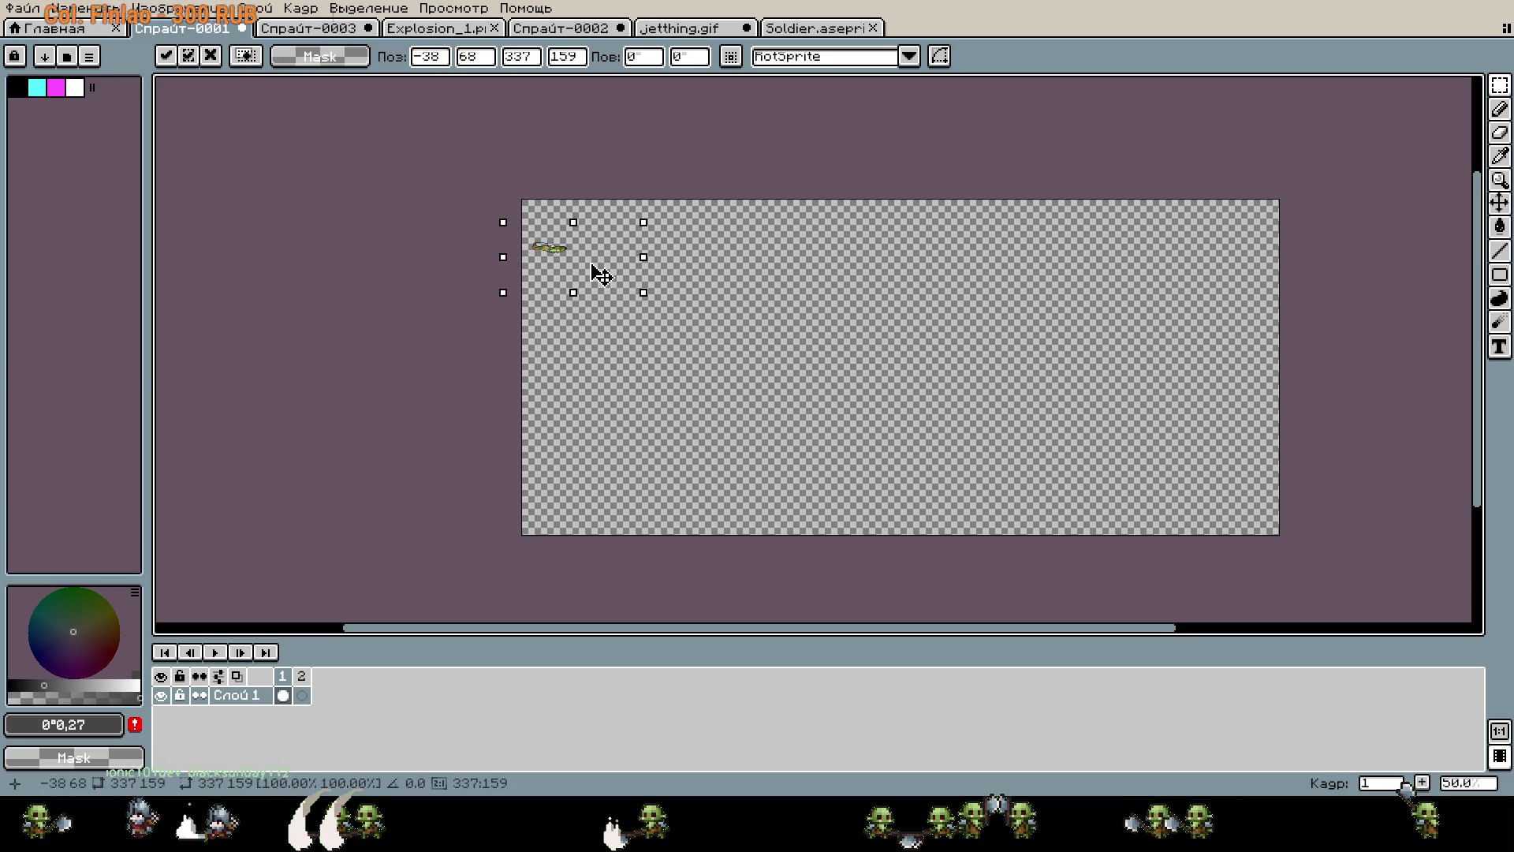
pyautogui.scroll(2, 599, 280)
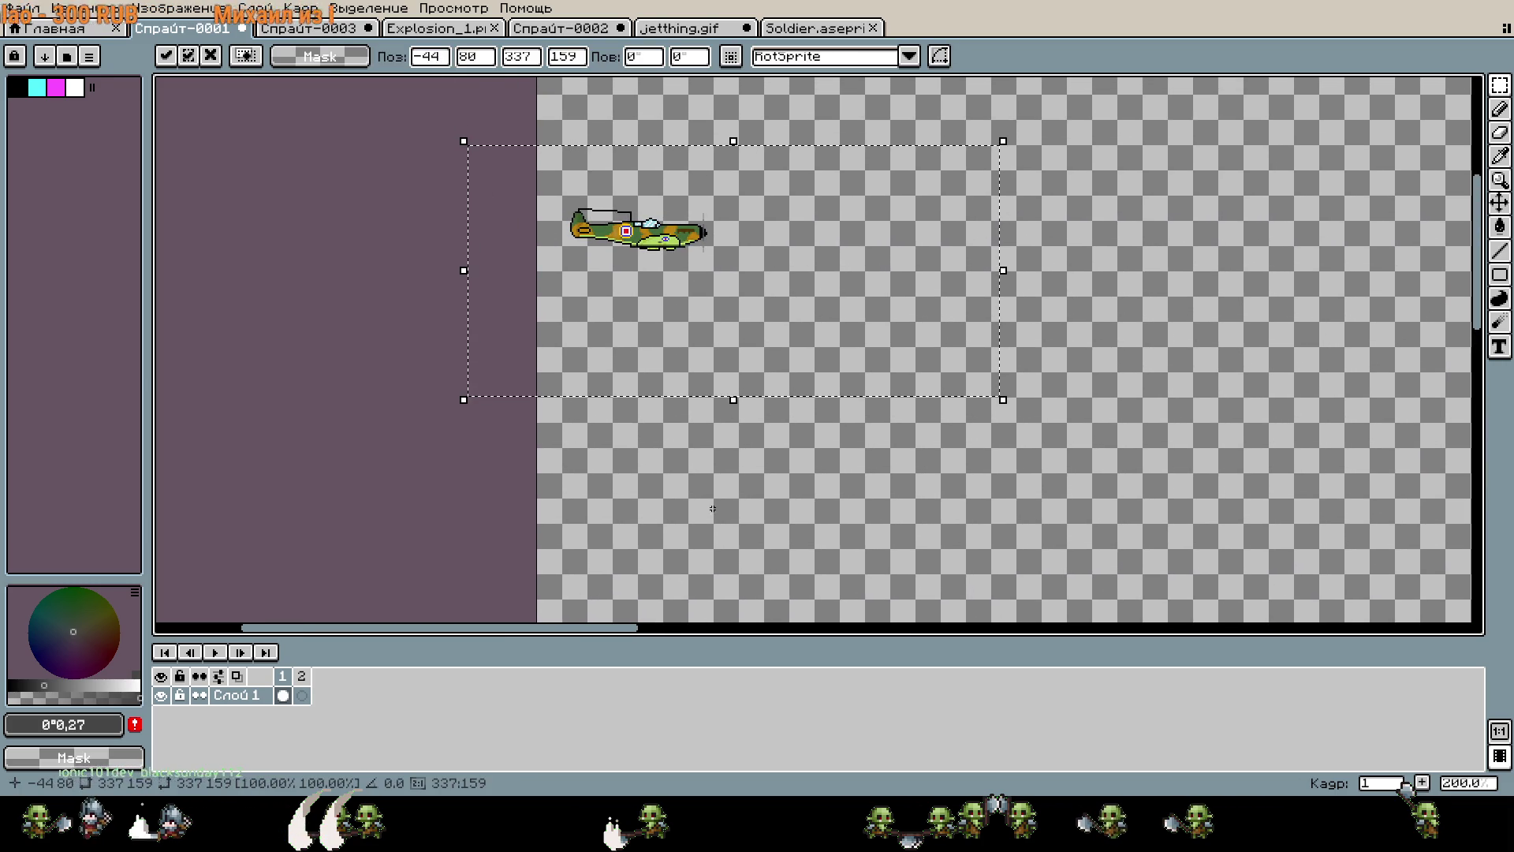
pyautogui.moveTo(786, 301)
pyautogui.mouseDown()
pyautogui.moveTo(764, 297)
pyautogui.moveTo(820, 303)
pyautogui.mouseUp()
pyautogui.press('Return')
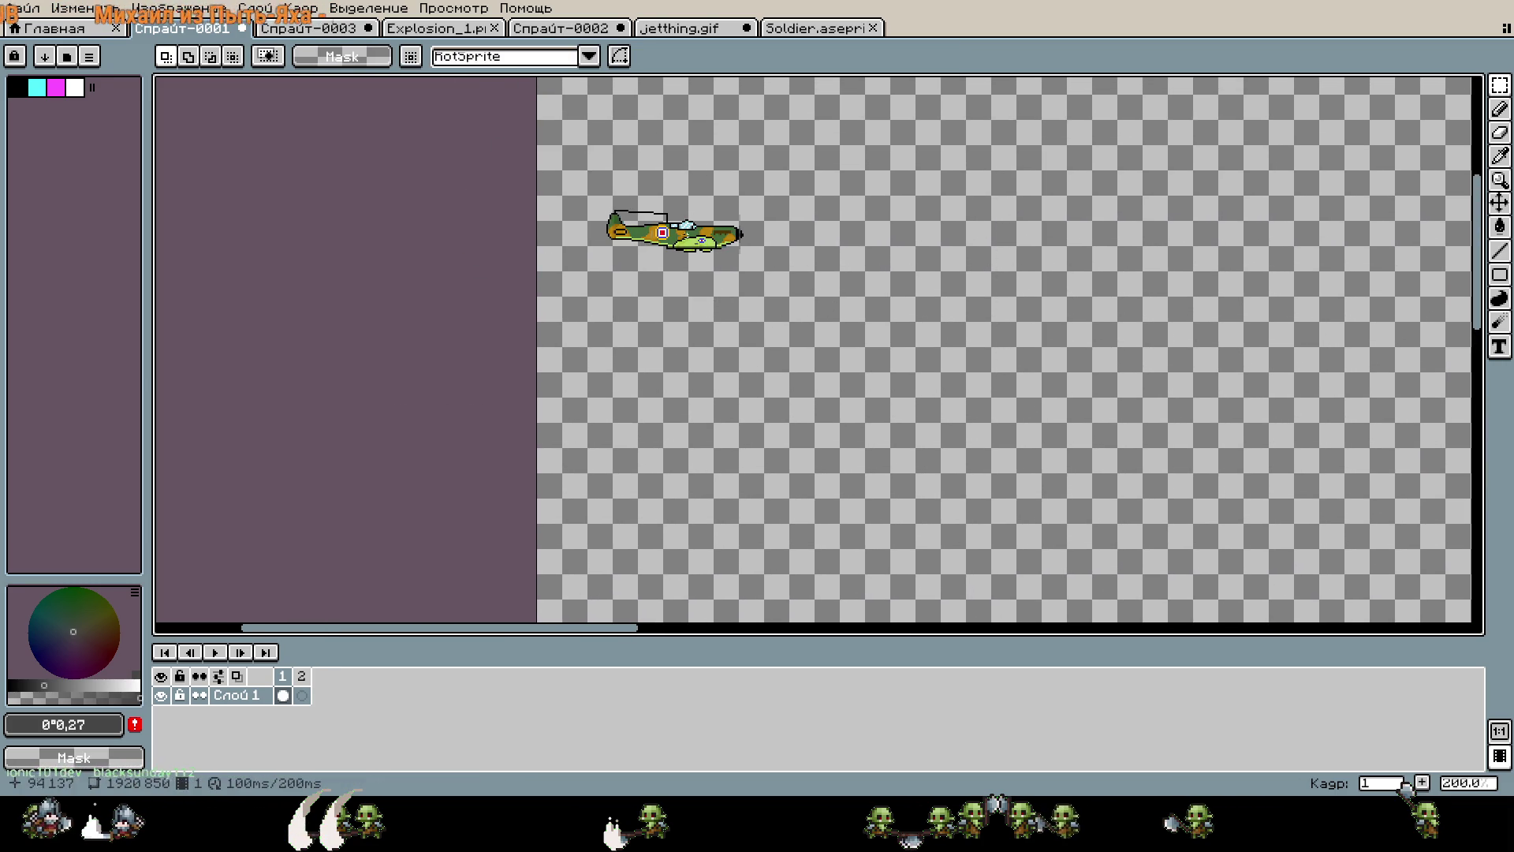
pyautogui.scroll(1, 746, 352)
pyautogui.scroll(1, 746, 351)
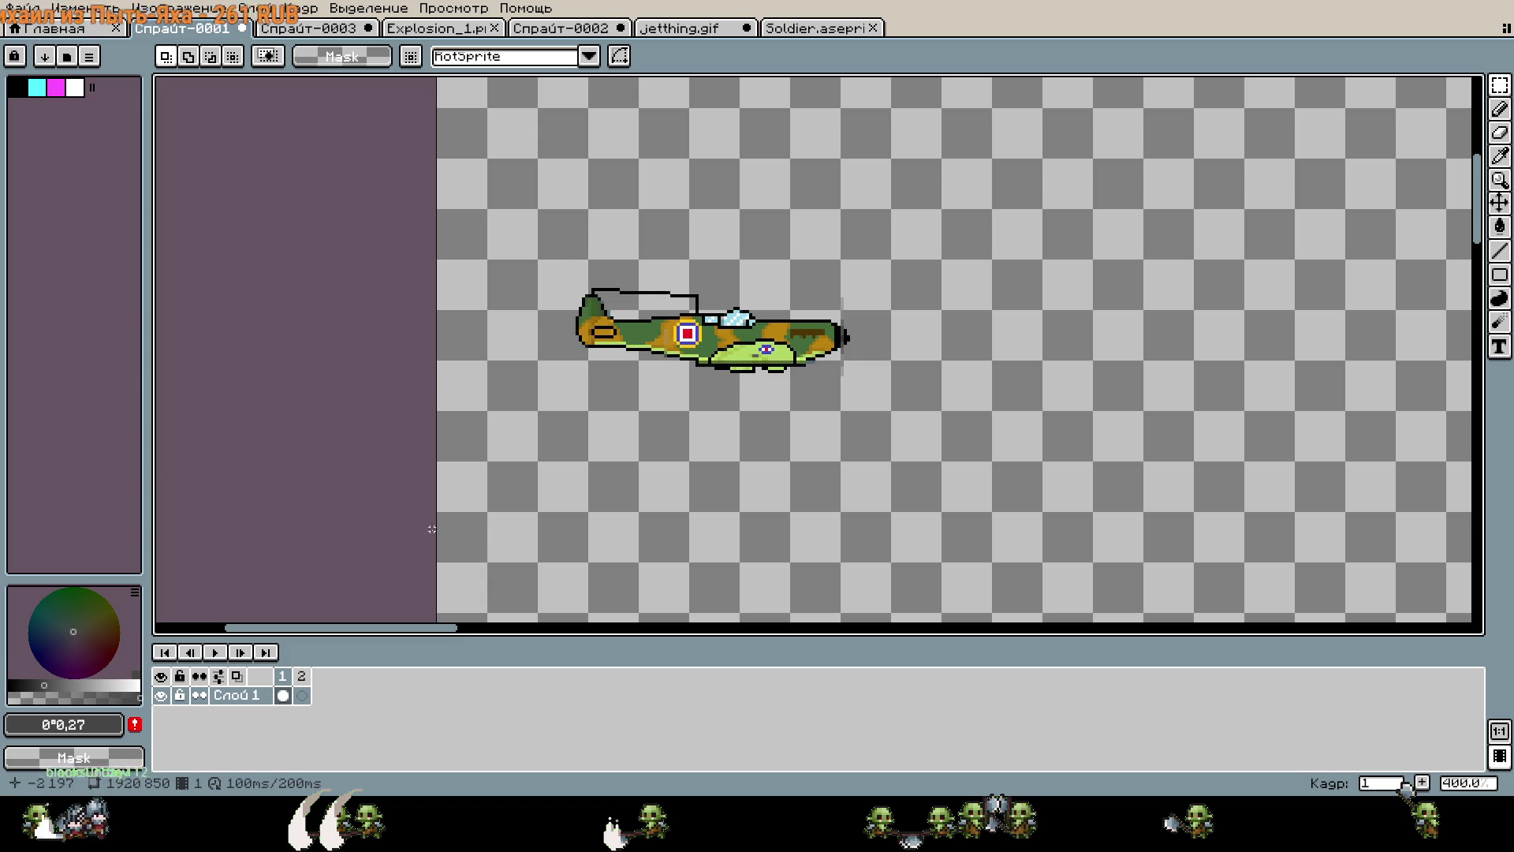
pyautogui.rightClick(301, 676)
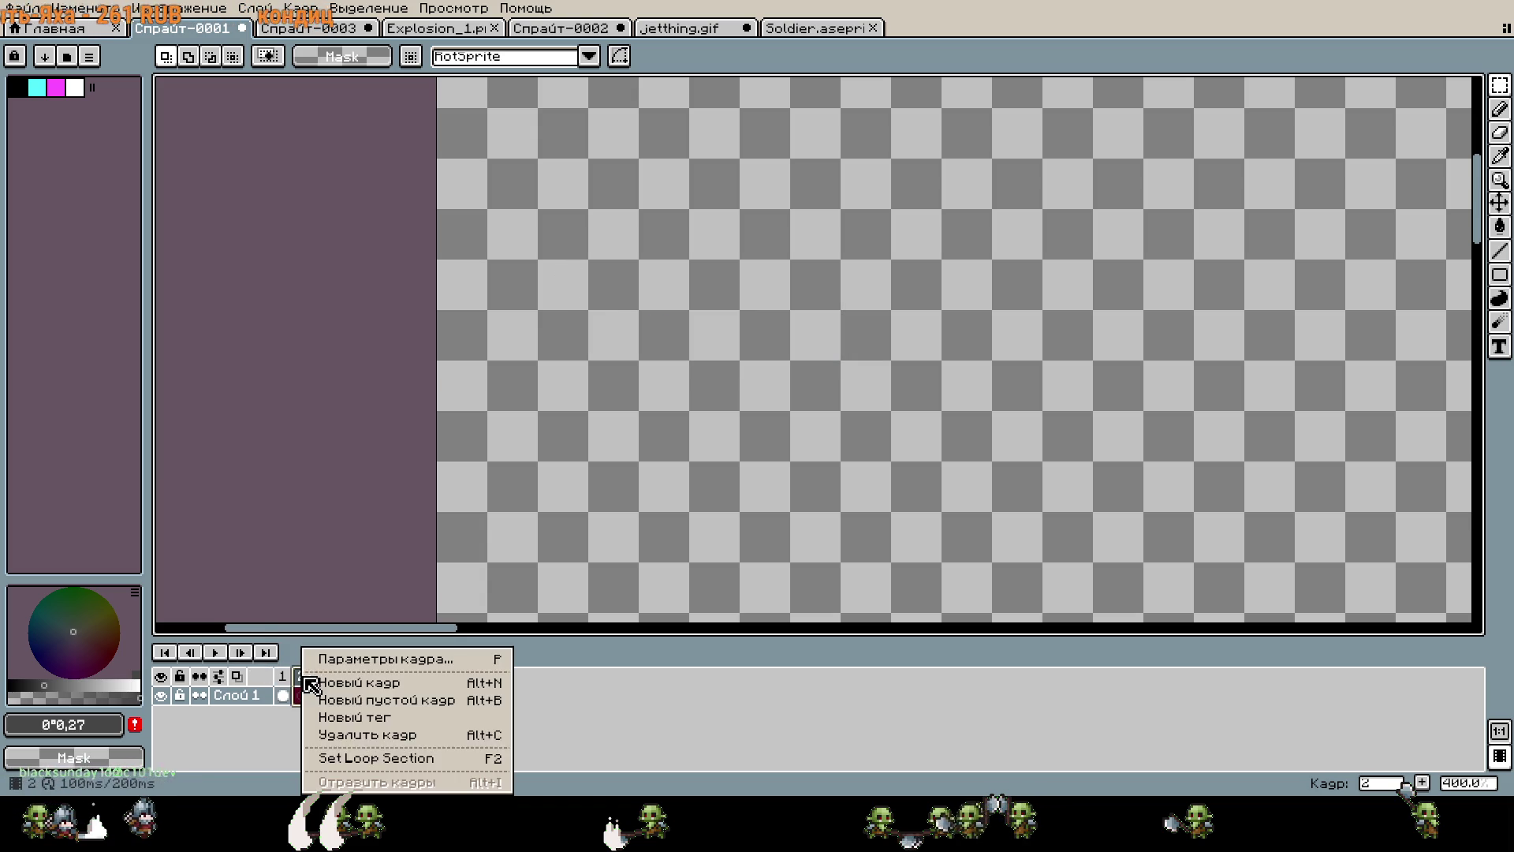
# Delete the empty frame 2 and drag the plane off the left edge so only its nose shows.
pyautogui.click(367, 737)
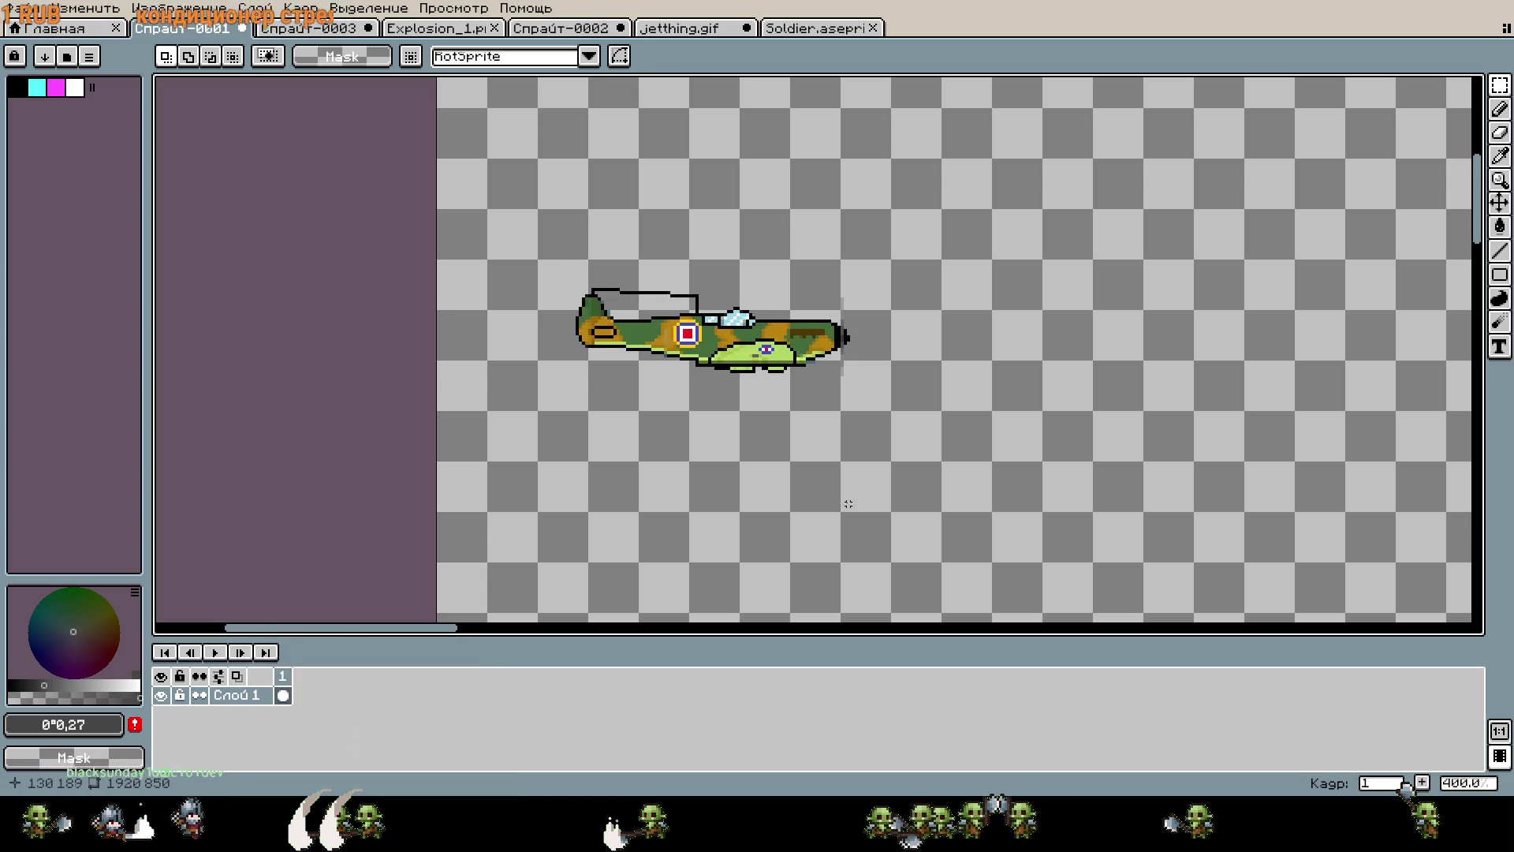
pyautogui.scroll(-1, 788, 505)
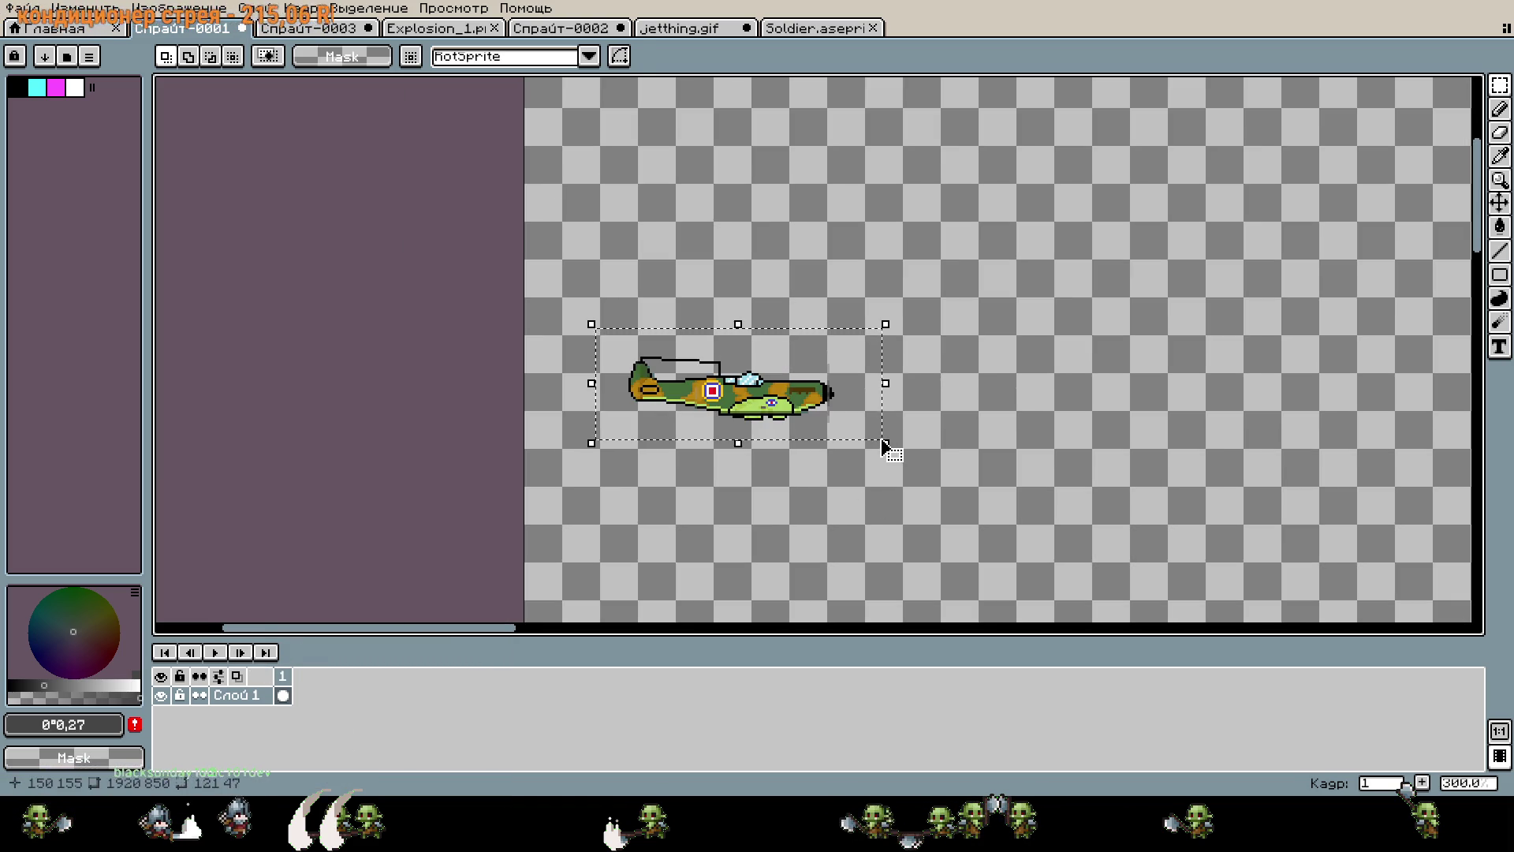
pyautogui.hotkey('ctrl', 'a')
pyautogui.moveTo(865, 433); pyautogui.dragTo(618, 338)
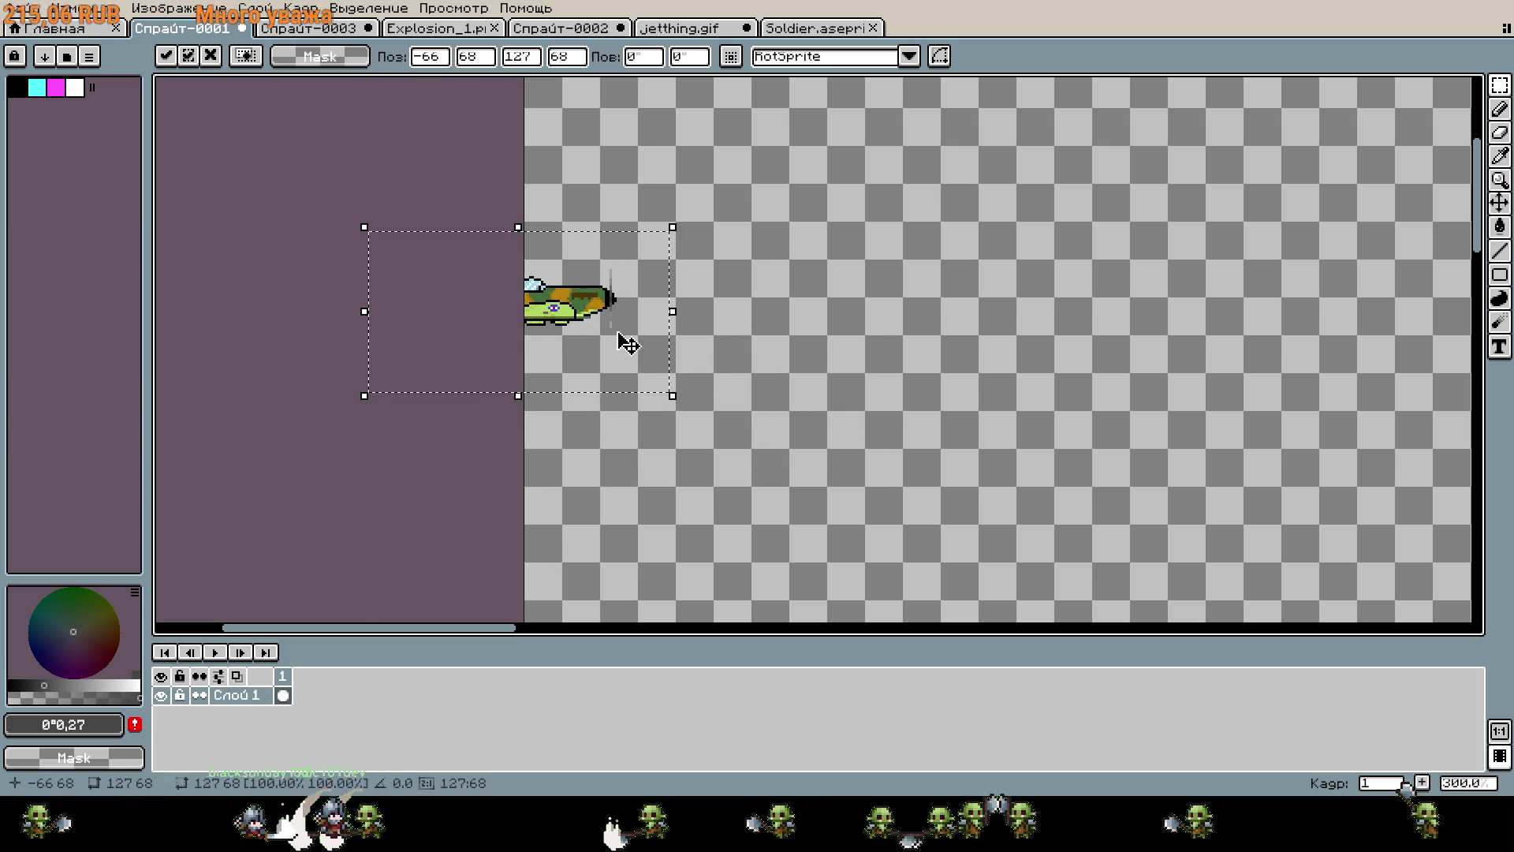
# Add a new frame 2, paste a full copy of the plane and place it over the cut-off one.
pyautogui.rightClick(284, 676)
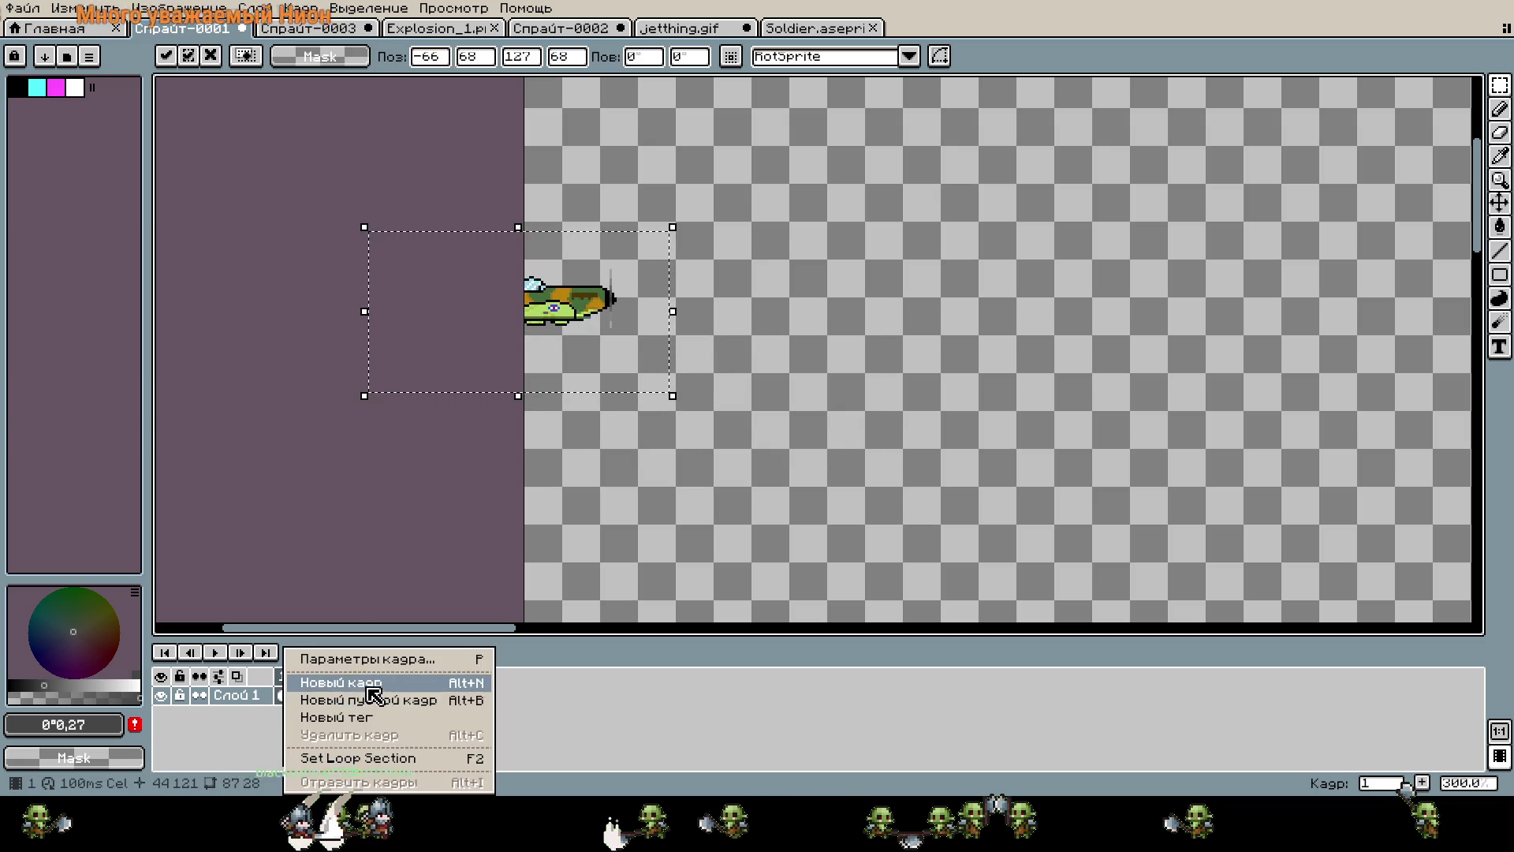
pyautogui.click(365, 683)
pyautogui.hotkey('shift', 'Right')
pyautogui.hotkey('shift', 'Left')
pyautogui.hotkey('ctrl', 'v')
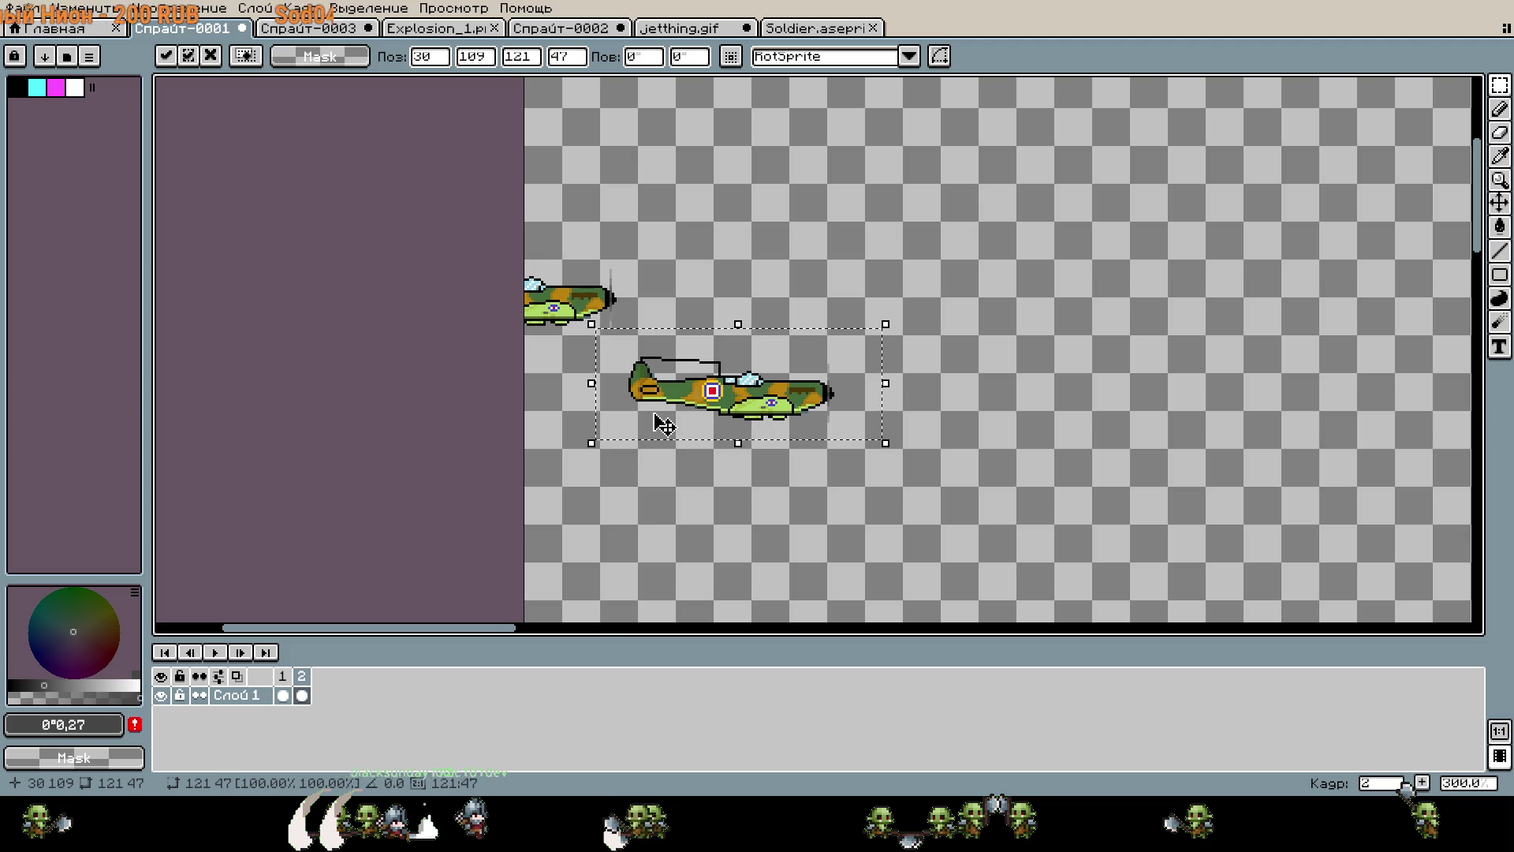
pyautogui.moveTo(665, 243); pyautogui.dragTo(493, 365)
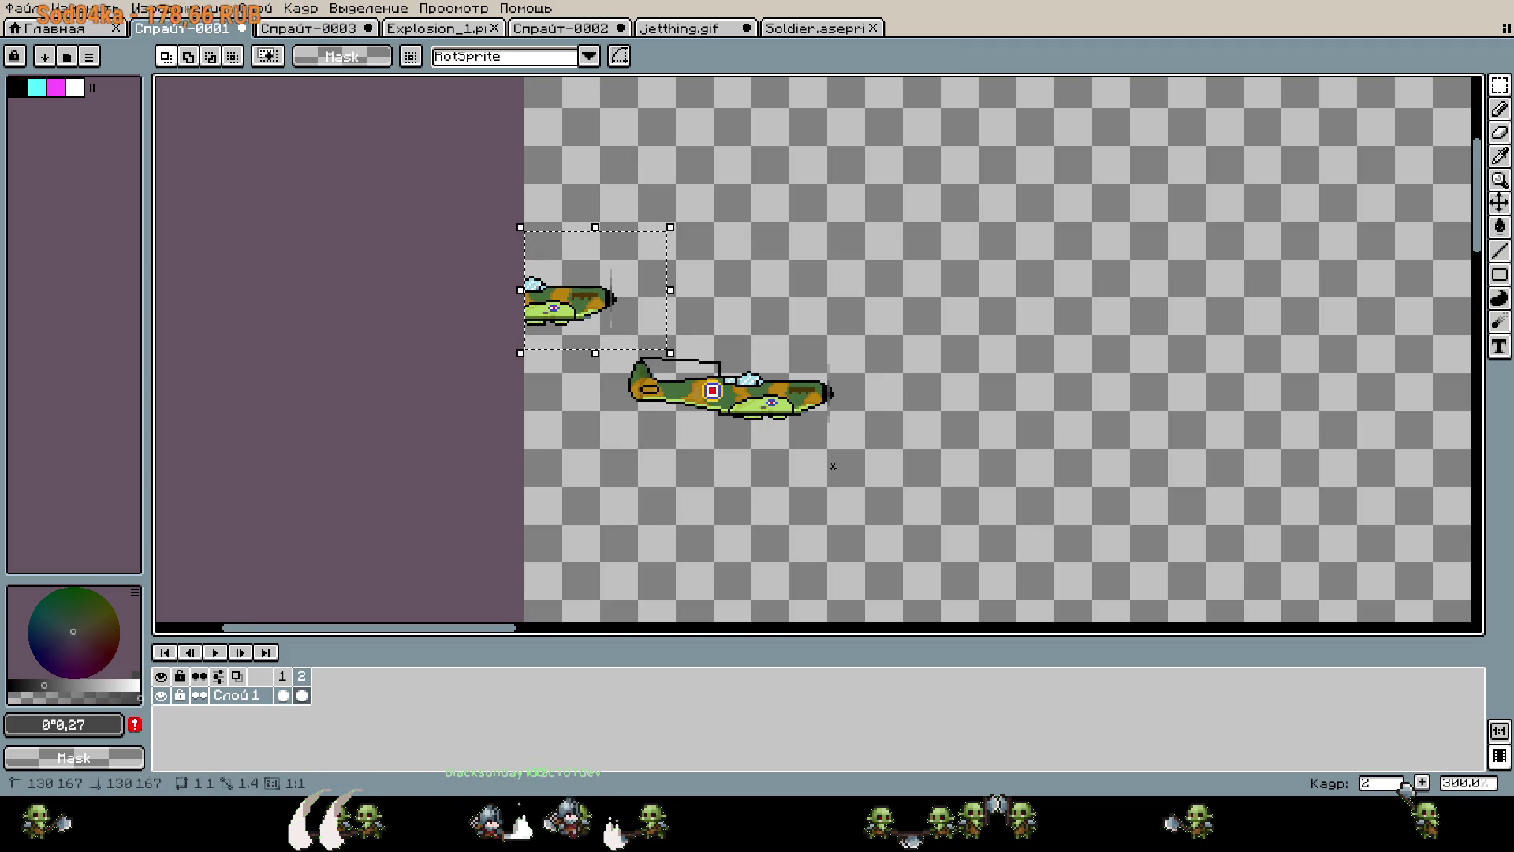
pyautogui.moveTo(857, 448); pyautogui.dragTo(628, 358)
pyautogui.moveTo(781, 407); pyautogui.dragTo(565, 314)
# Shift the full plane 80 pixels right and delete the leftover cut-off copy.
pyautogui.scroll(5, 565, 314)
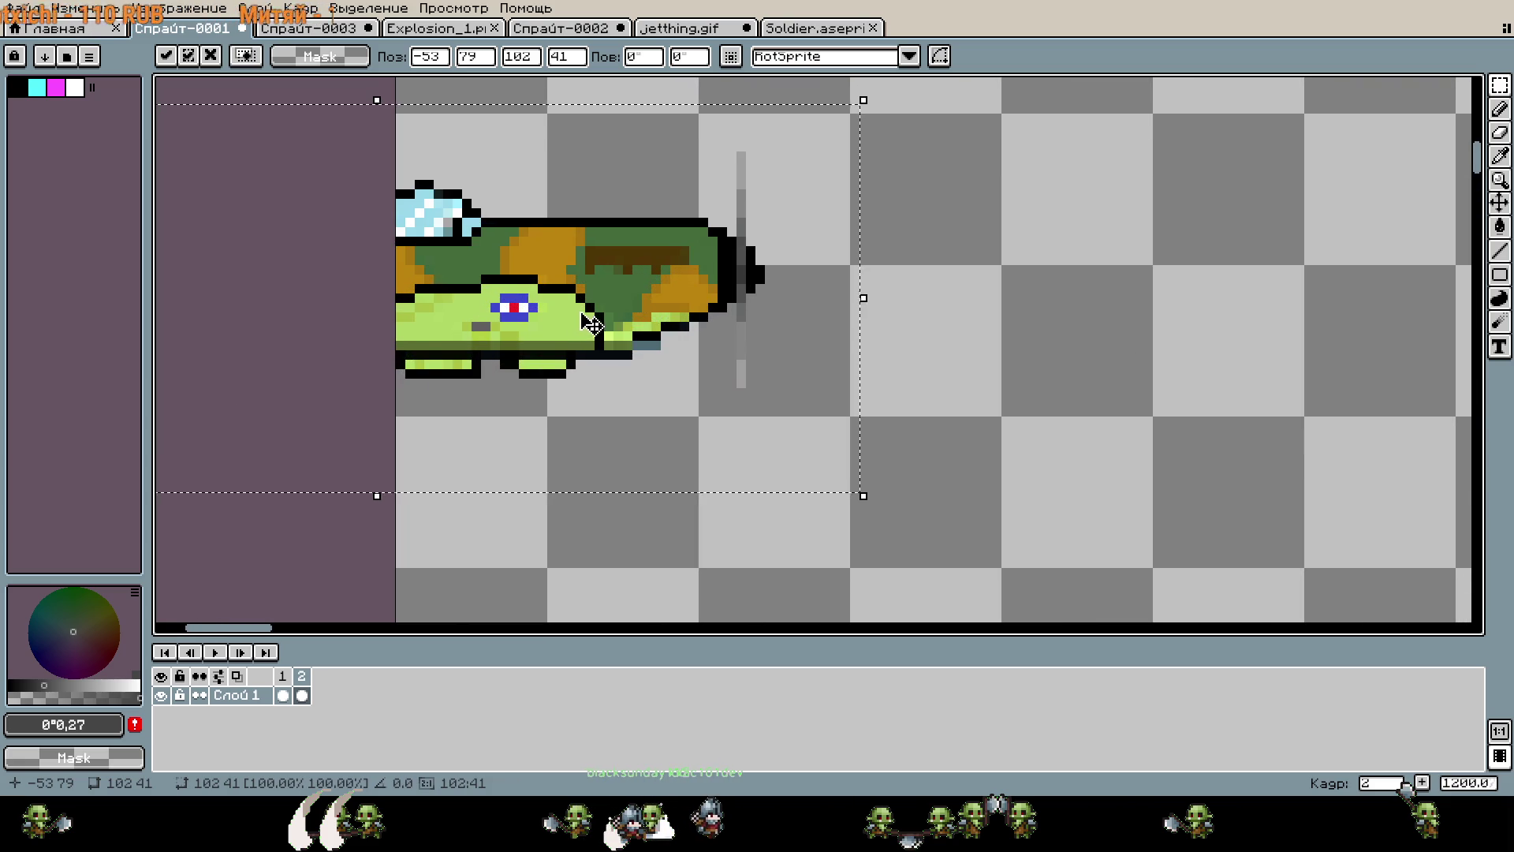
pyautogui.scroll(-4, 235, 315)
pyautogui.moveTo(518, 303); pyautogui.dragTo(581, 306)
pyautogui.press('Right')
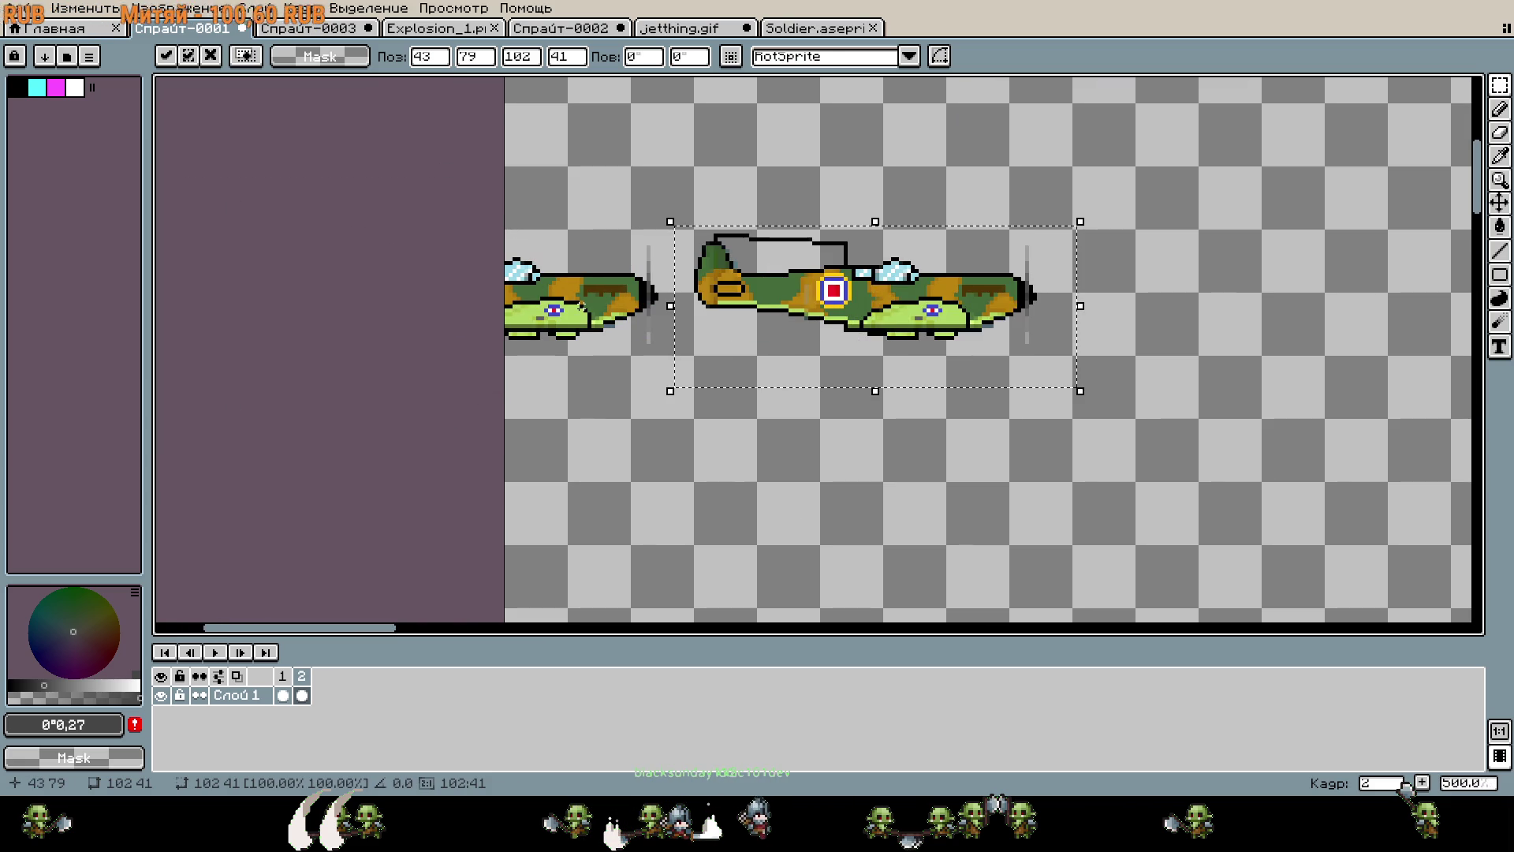
pyautogui.click(727, 483)
pyautogui.moveTo(662, 359); pyautogui.dragTo(432, 215)
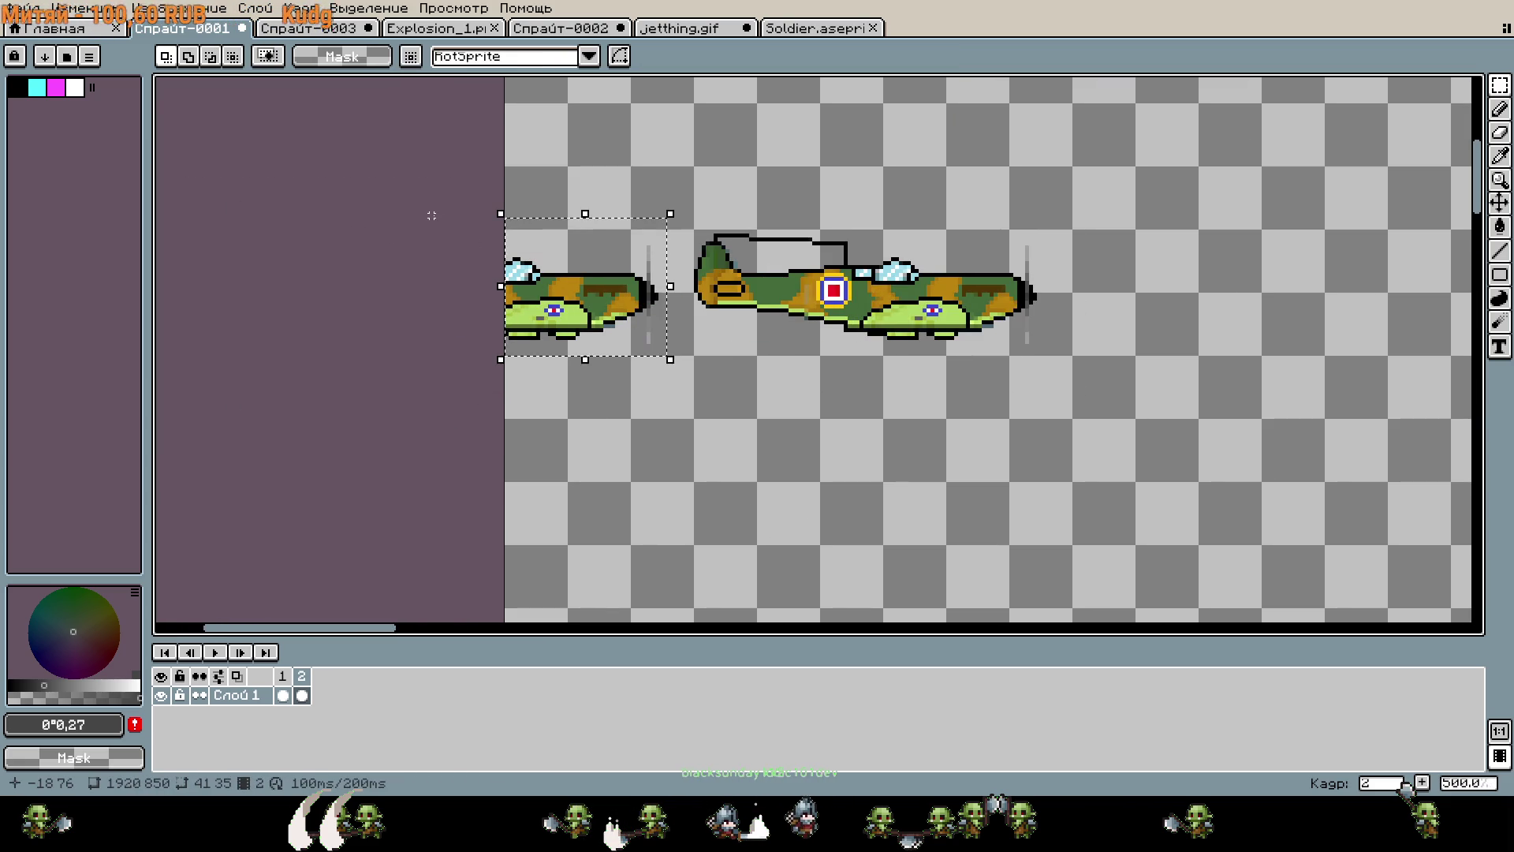
pyautogui.press('Delete')
pyautogui.scroll(-1, 451, 259)
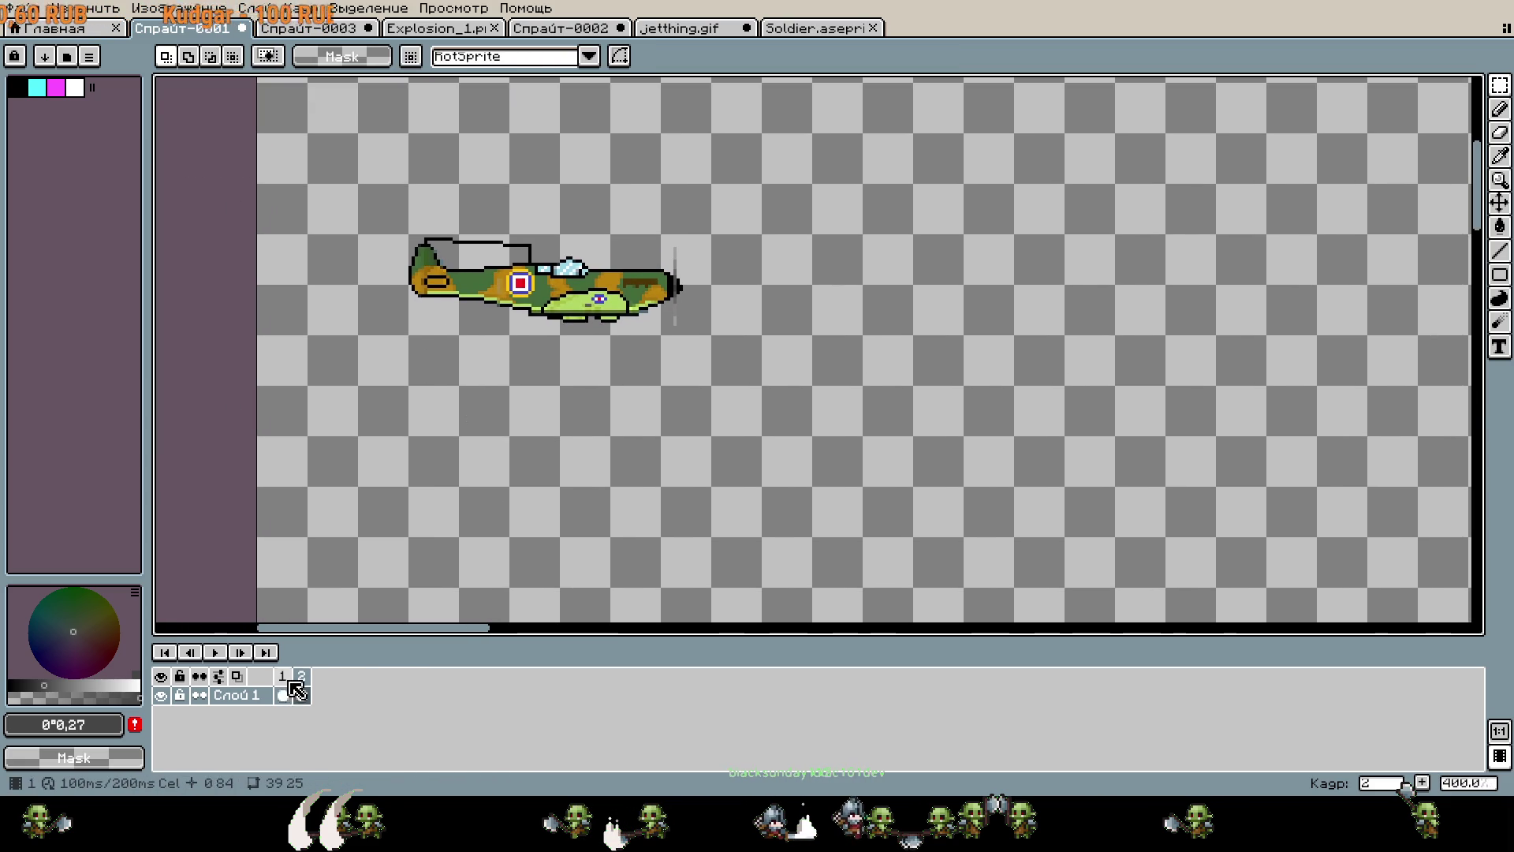
# Add frames 3 and 4, shifting the plane further right in each.
pyautogui.rightClick(301, 676)
pyautogui.click(391, 686)
pyautogui.moveTo(351, 192); pyautogui.dragTo(788, 398)
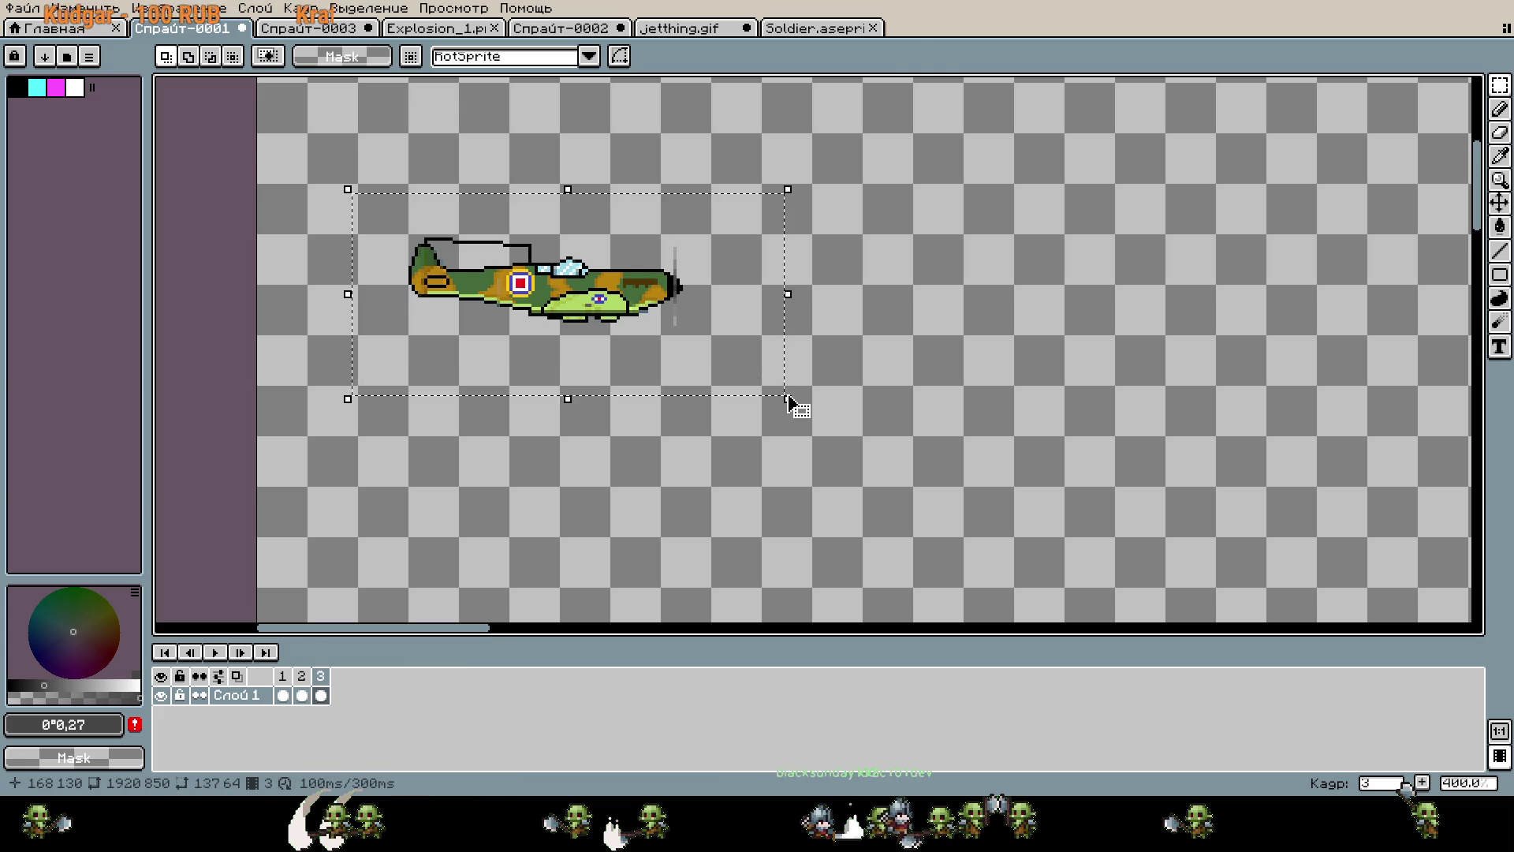
pyautogui.hotkey('shift', 'Right')
pyautogui.hotkey('shift', 'Right')
pyautogui.hotkey('shift', 'Right')
pyautogui.hotkey('shift', 'Right')
pyautogui.hotkey('shift', 'Right')
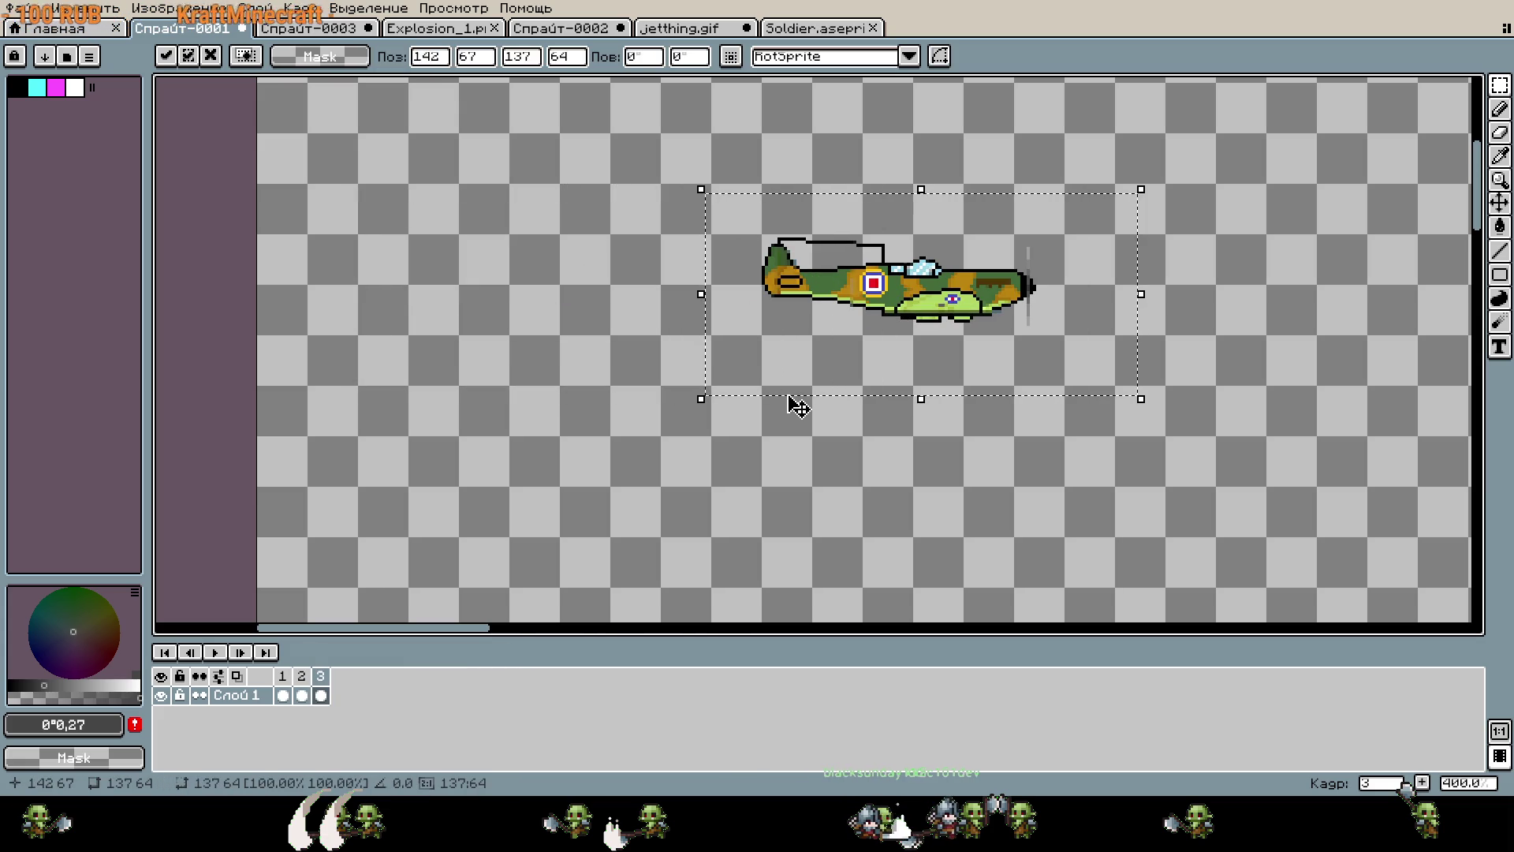
pyautogui.rightClick(319, 675)
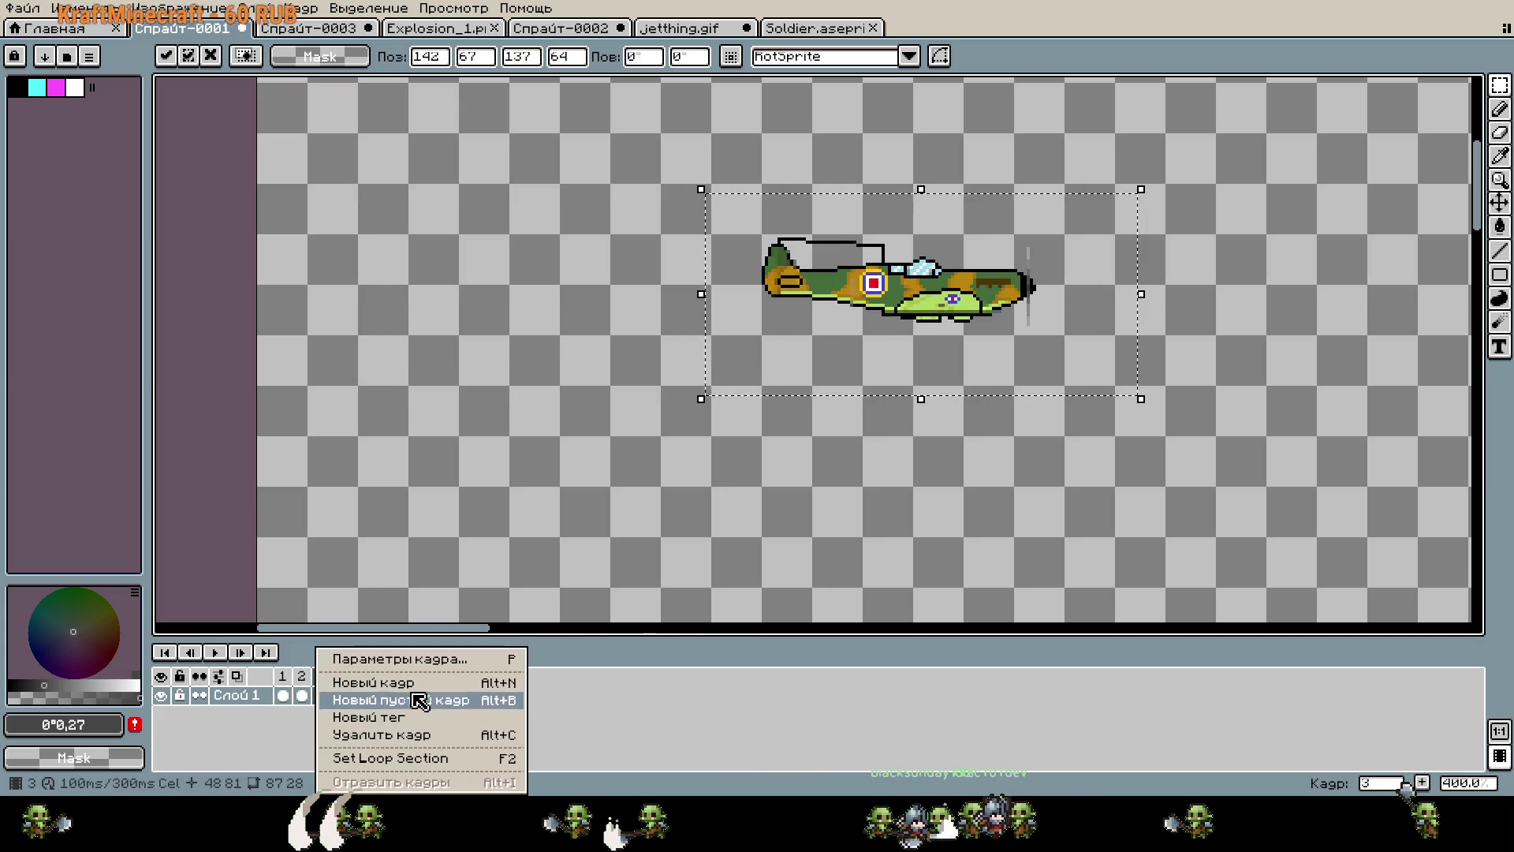
pyautogui.click(418, 701)
pyautogui.hscroll(5, 642, 473)
pyautogui.scroll(-1, 668, 482)
pyautogui.hotkey('shift', 'Right')
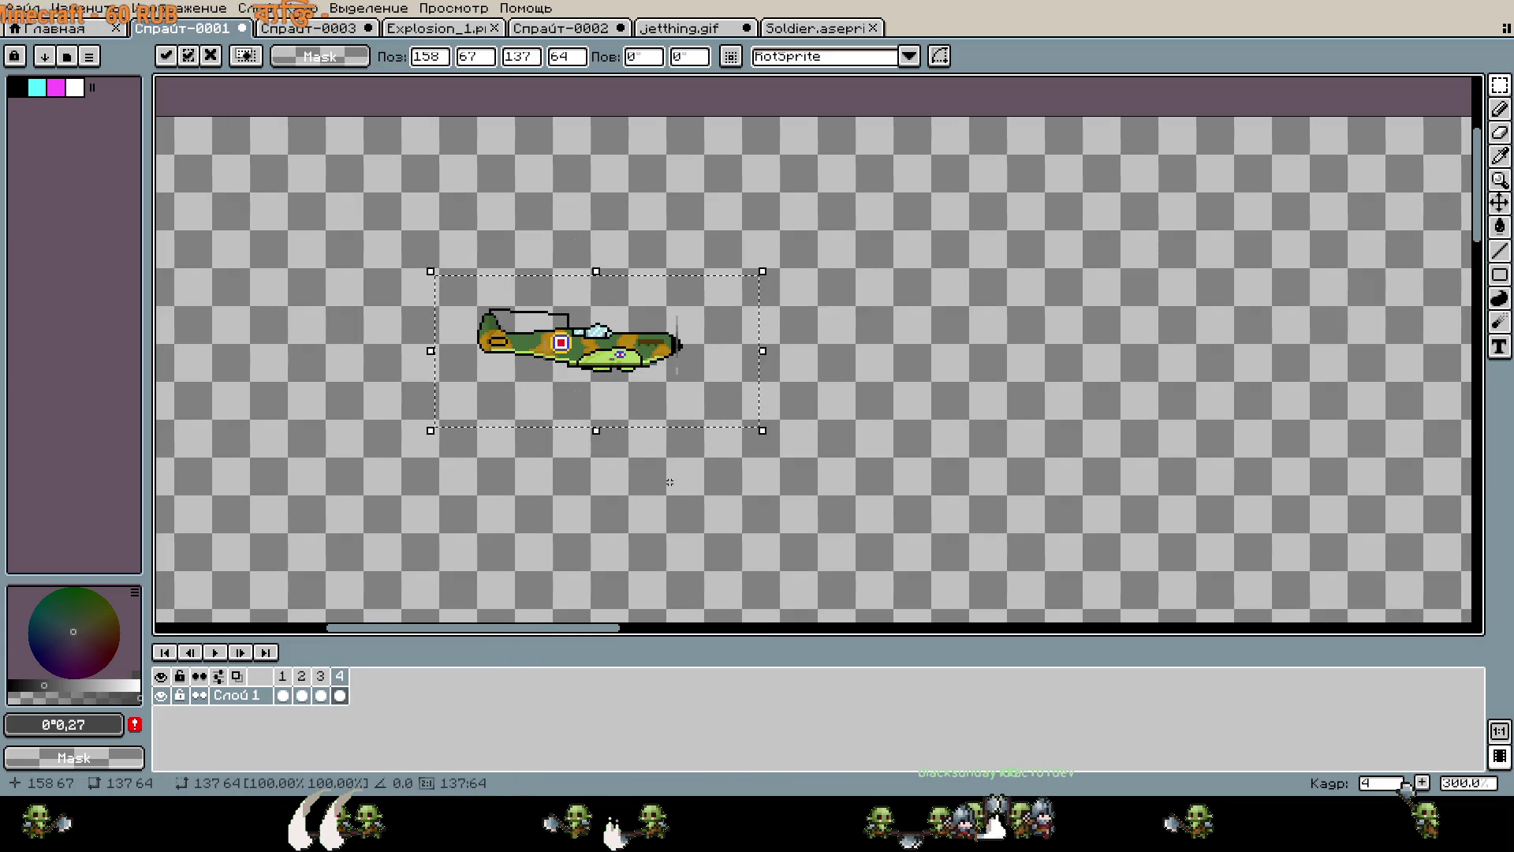
pyautogui.hotkey('shift', 'Right')
pyautogui.hotkey('shift', 'Right')
pyautogui.hotkey('shift', 'Right')
# Add frames 5 through 7, nudging the plane right in each new frame.
pyautogui.rightClick(345, 691)
pyautogui.click(418, 677)
pyautogui.hscroll(5, 741, 441)
pyautogui.hotkey('shift', 'Right')
pyautogui.hotkey('shift', 'Right')
pyautogui.hotkey('shift', 'Right')
pyautogui.hotkey('shift', 'Right')
pyautogui.rightClick(358, 695)
pyautogui.click(410, 683)
pyautogui.hscroll(5, 846, 461)
pyautogui.hotkey('shift', 'Right')
pyautogui.hotkey('shift', 'Right')
pyautogui.hotkey('shift', 'Right')
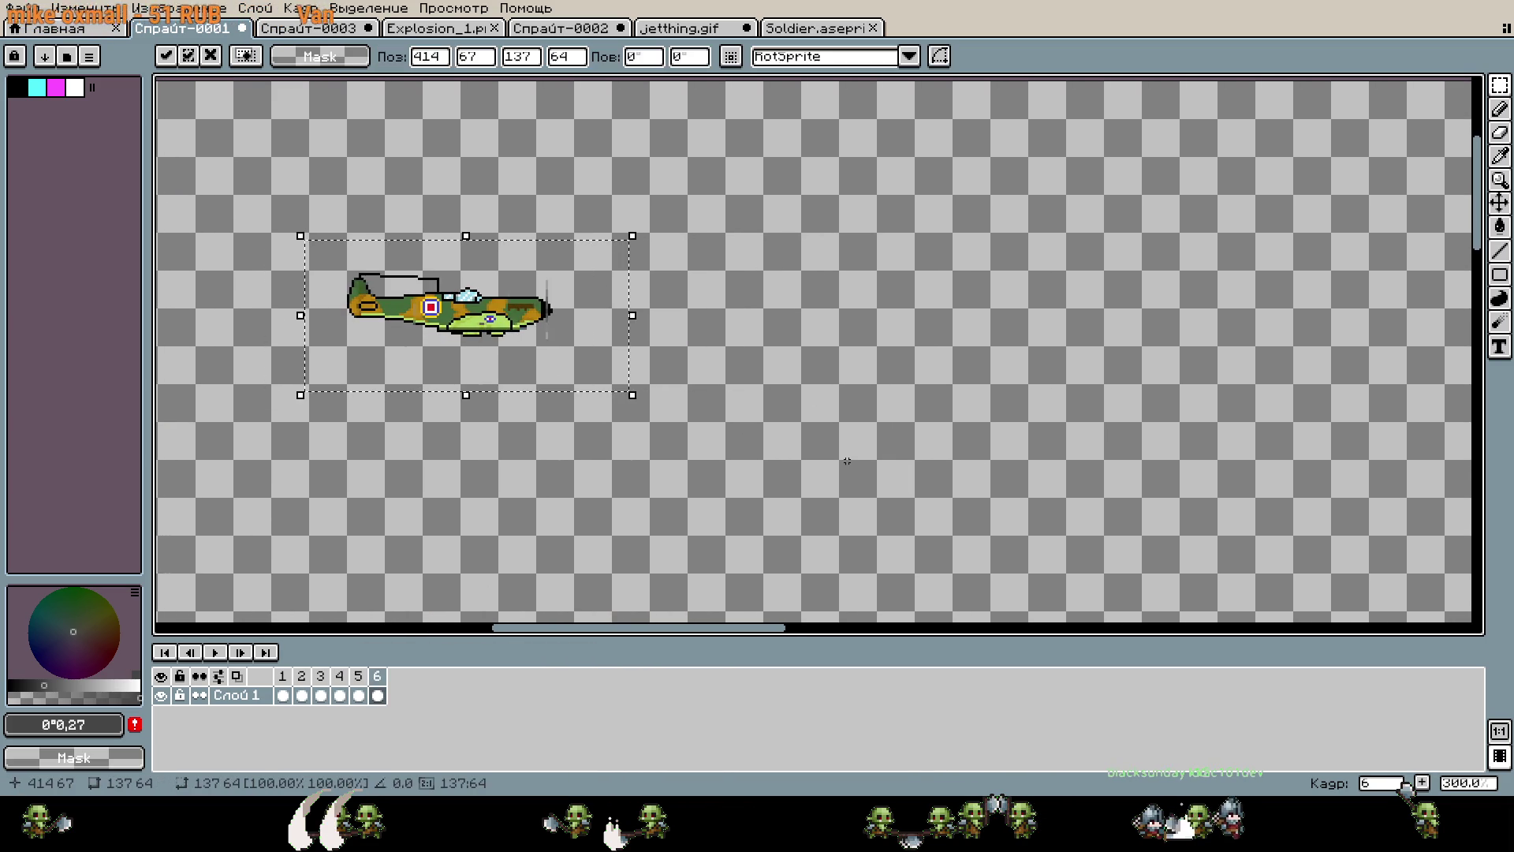
pyautogui.rightClick(385, 677)
pyautogui.click(456, 693)
pyautogui.hscroll(5, 1031, 456)
pyautogui.hotkey('shift', 'Right')
pyautogui.hotkey('shift', 'Right')
pyautogui.hotkey('shift', 'Right')
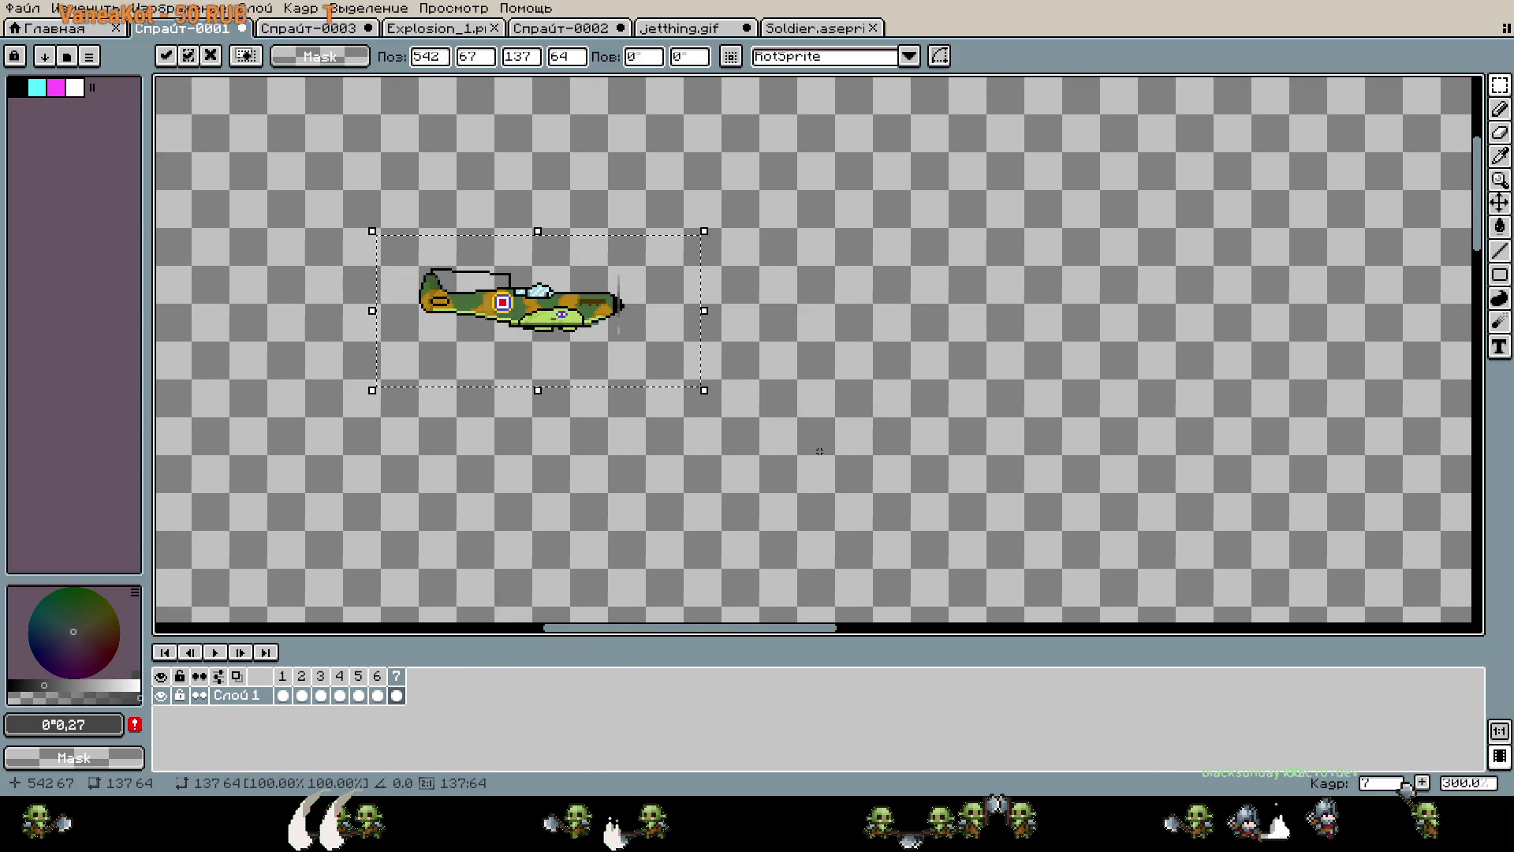
# Add frames 8 through 10, moving the plane further right each time.
pyautogui.rightClick(396, 676)
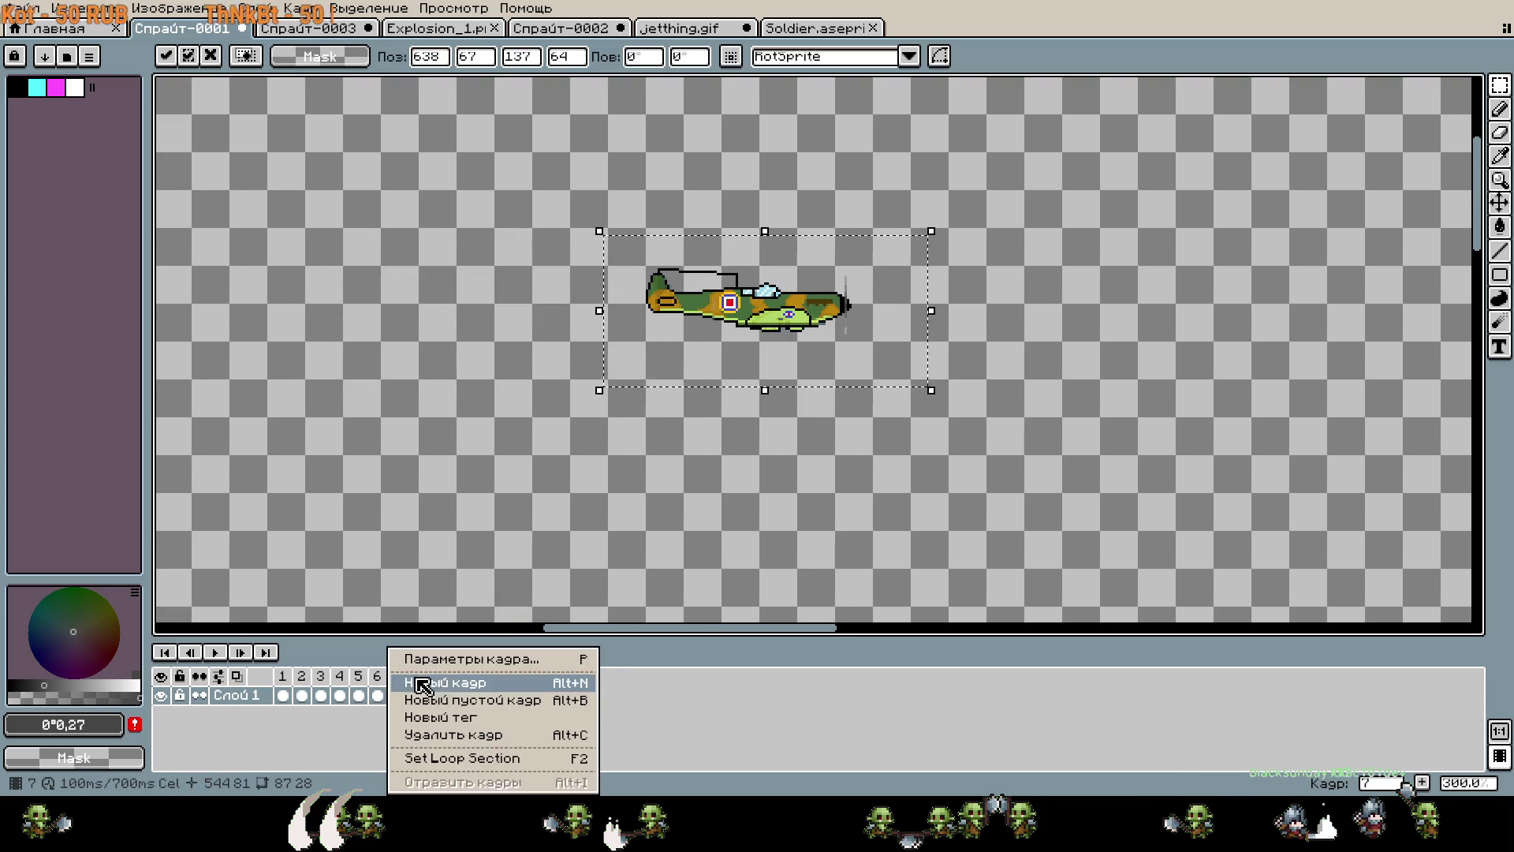
pyautogui.click(399, 680)
pyautogui.hscroll(5, 787, 441)
pyautogui.press('Right')
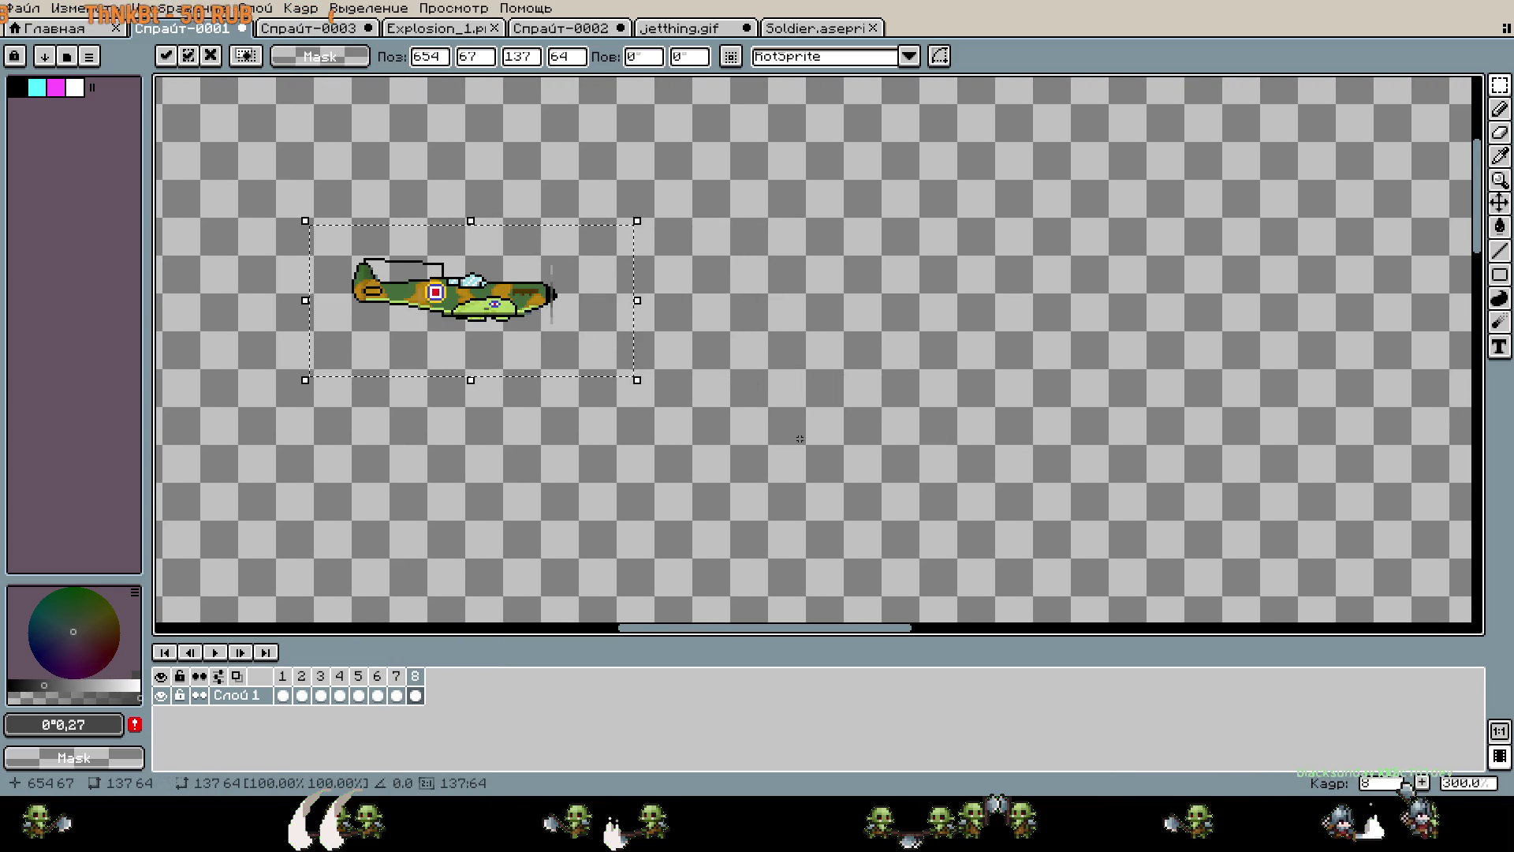
pyautogui.rightClick(416, 676)
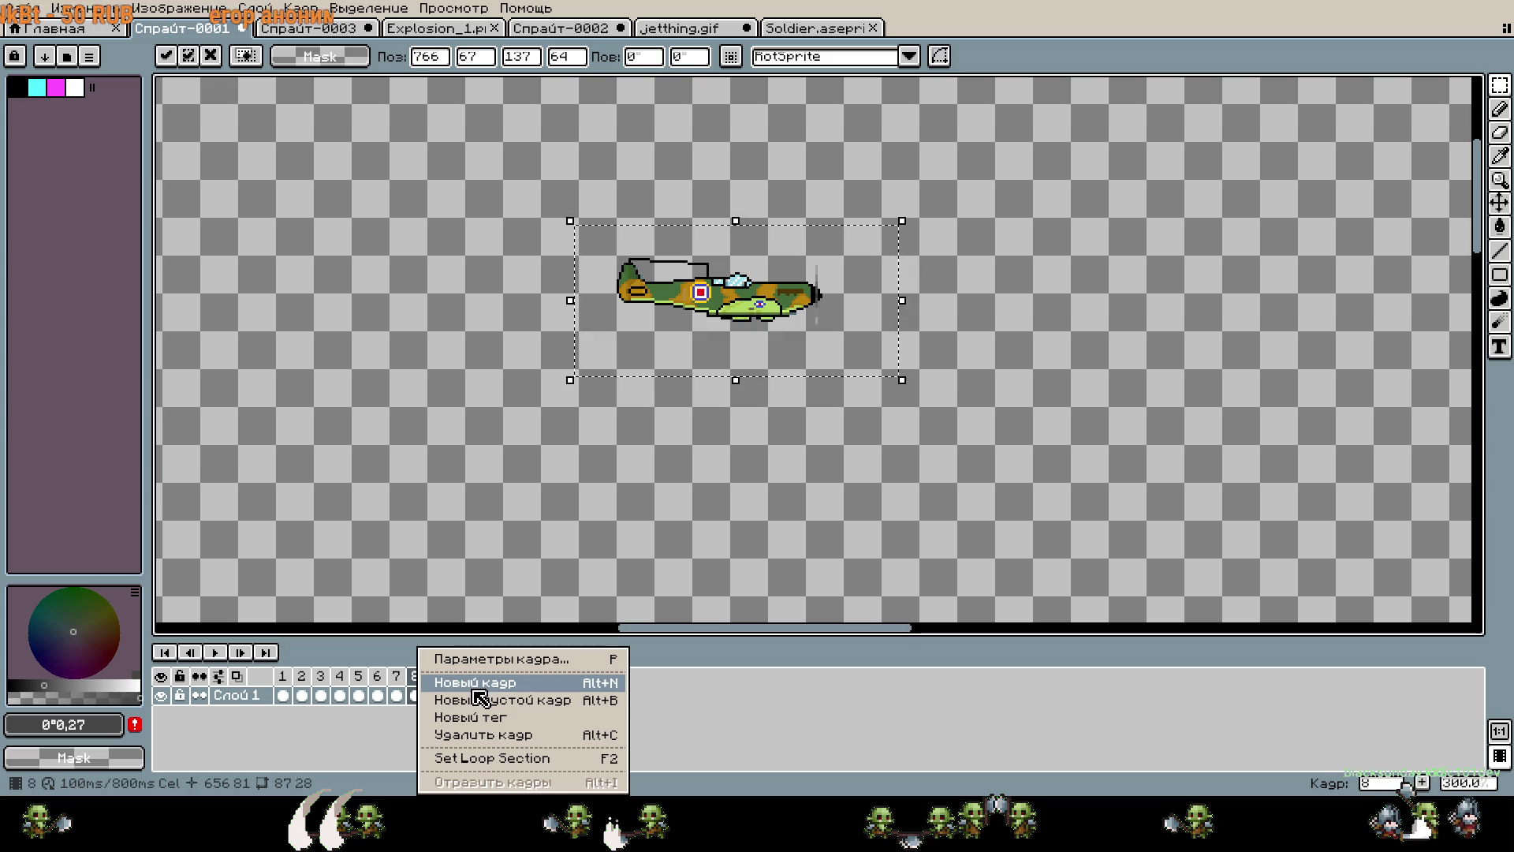
pyautogui.click(477, 688)
pyautogui.press('Right')
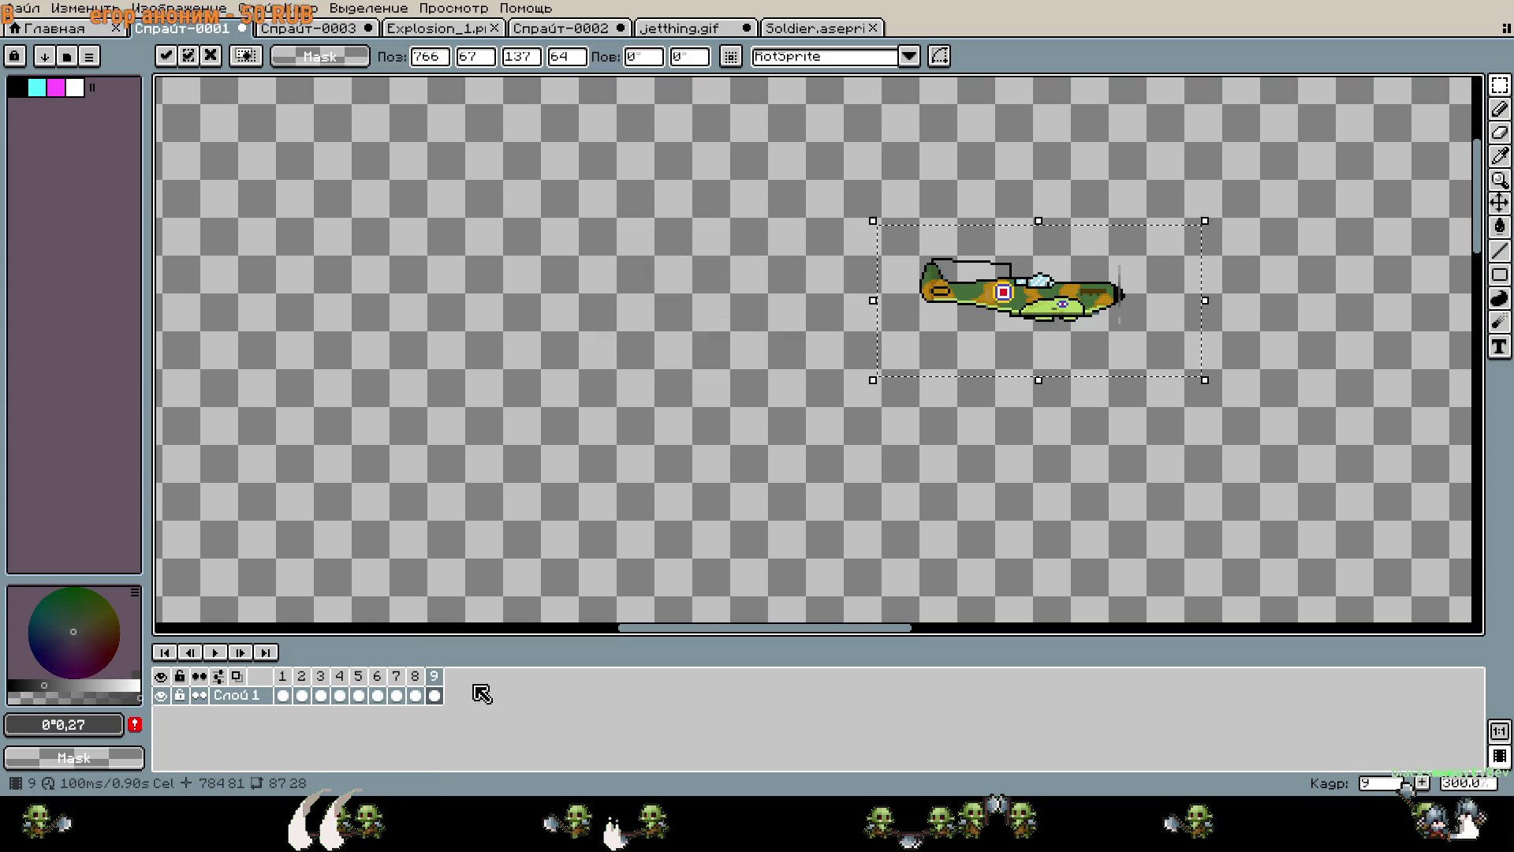
pyautogui.rightClick(434, 687)
pyautogui.click(494, 700)
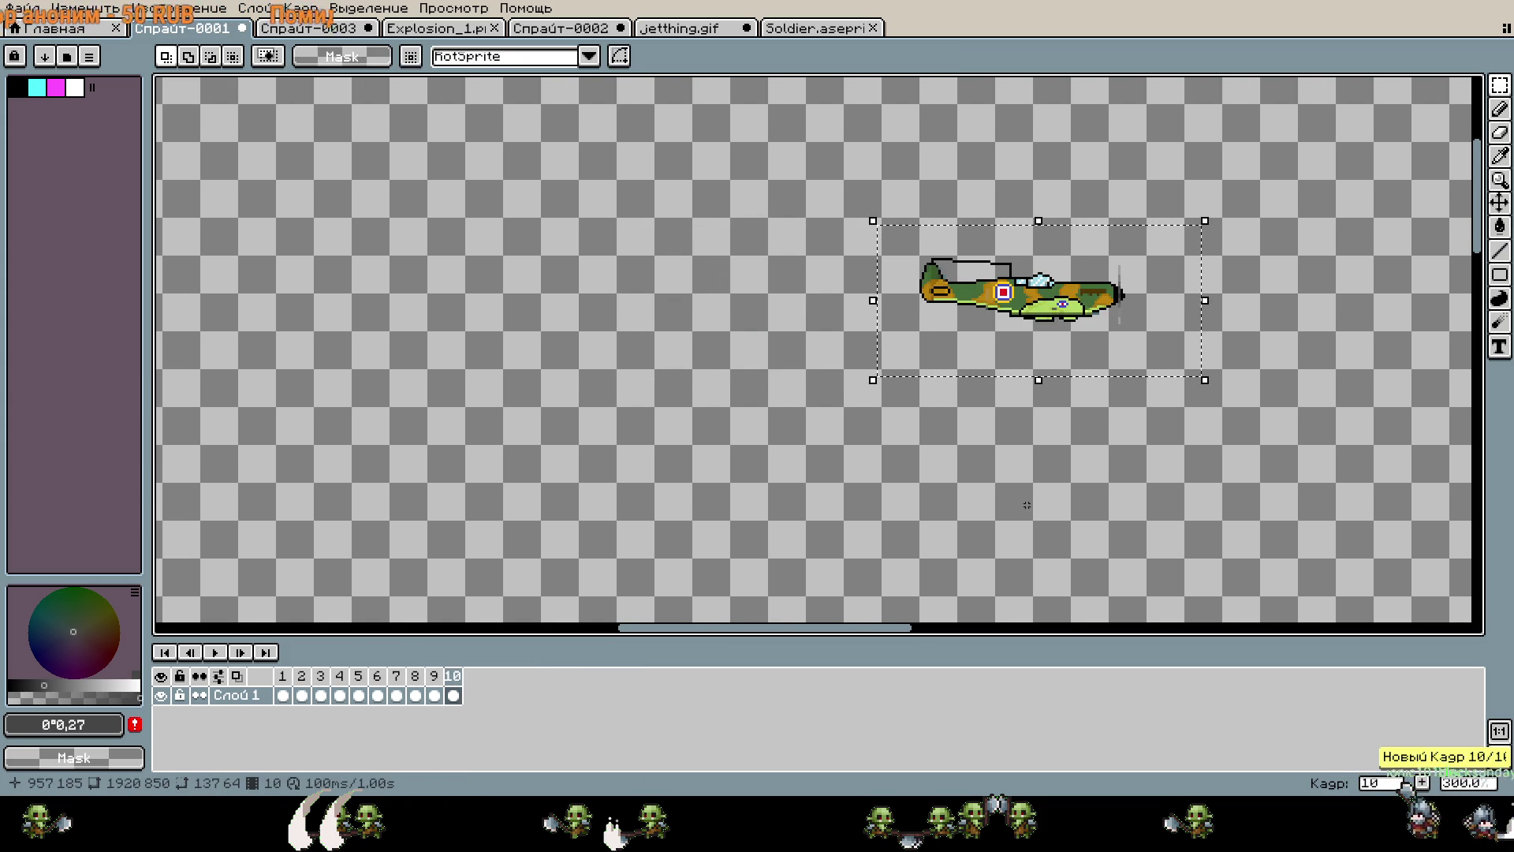
pyautogui.press('Right')
# Add frames 11 and 12, sliding the plane further right.
pyautogui.press('Right')
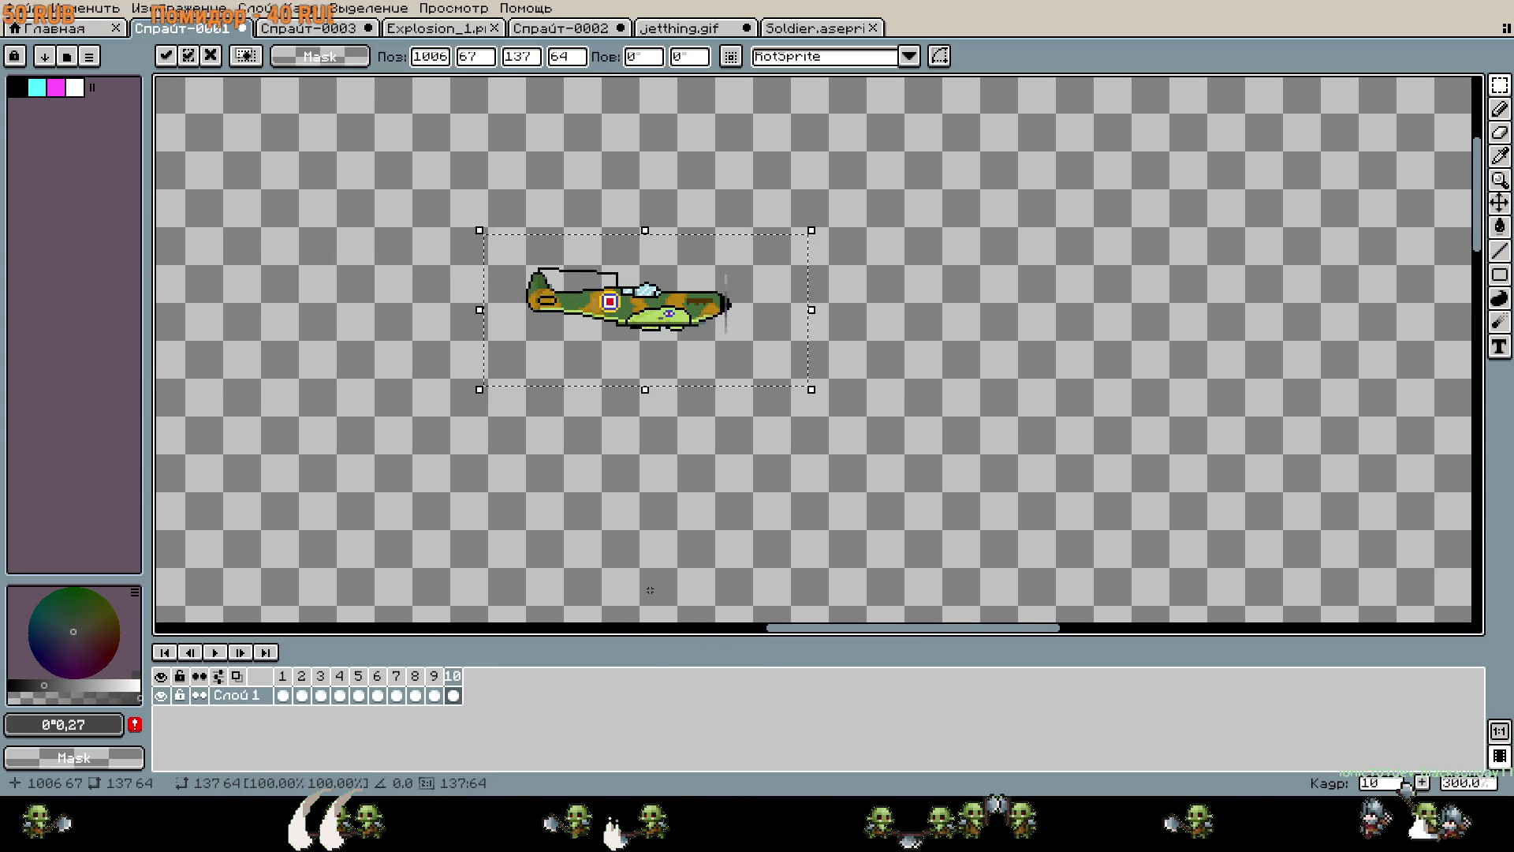
pyautogui.rightClick(466, 686)
pyautogui.click(534, 683)
pyautogui.press('Right')
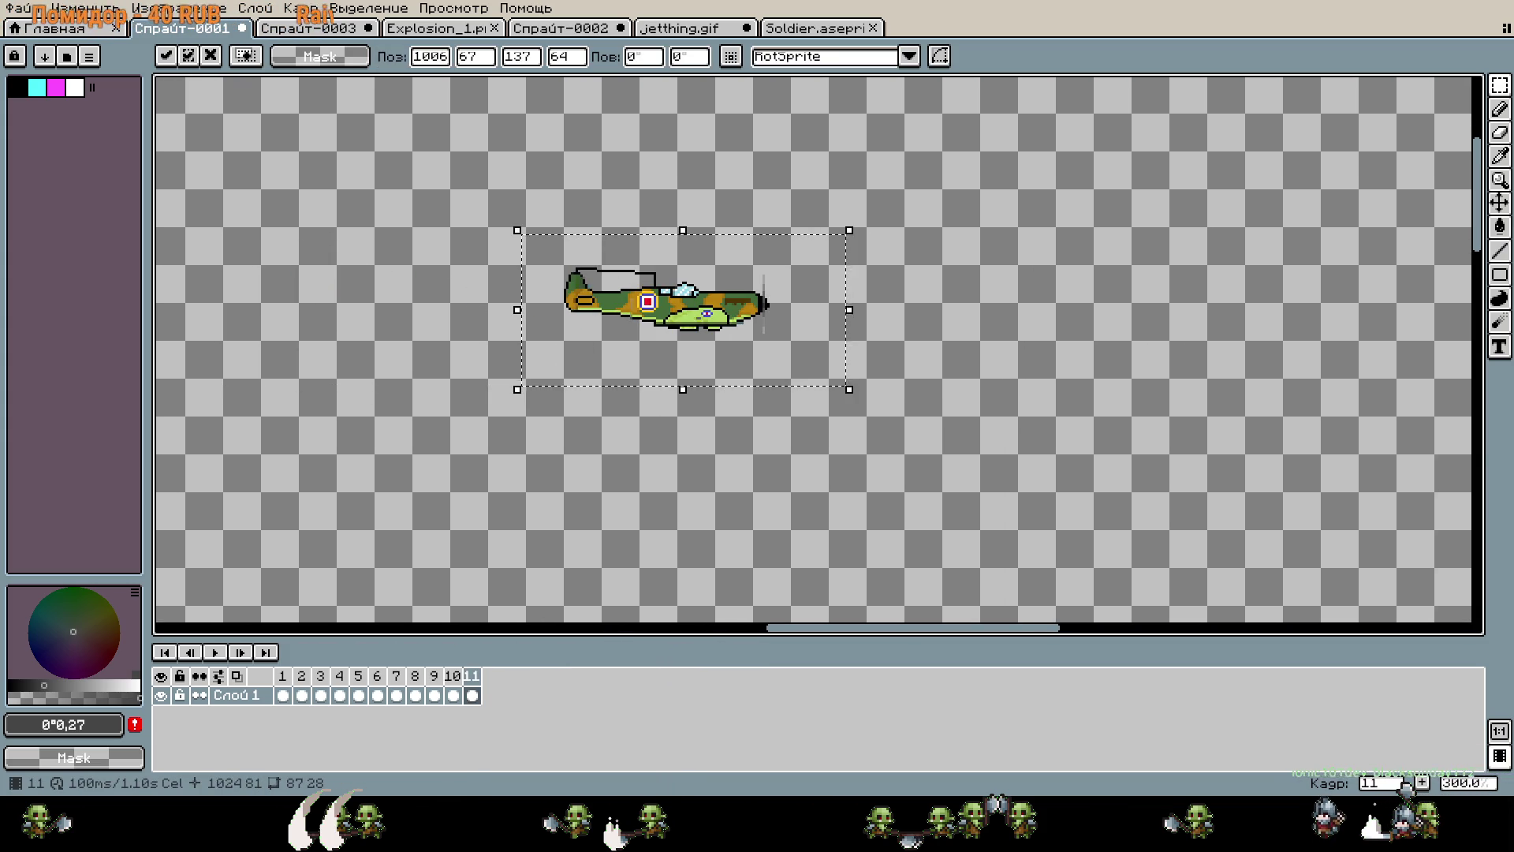
pyautogui.press('Right')
pyautogui.hscroll(5, 405, 463)
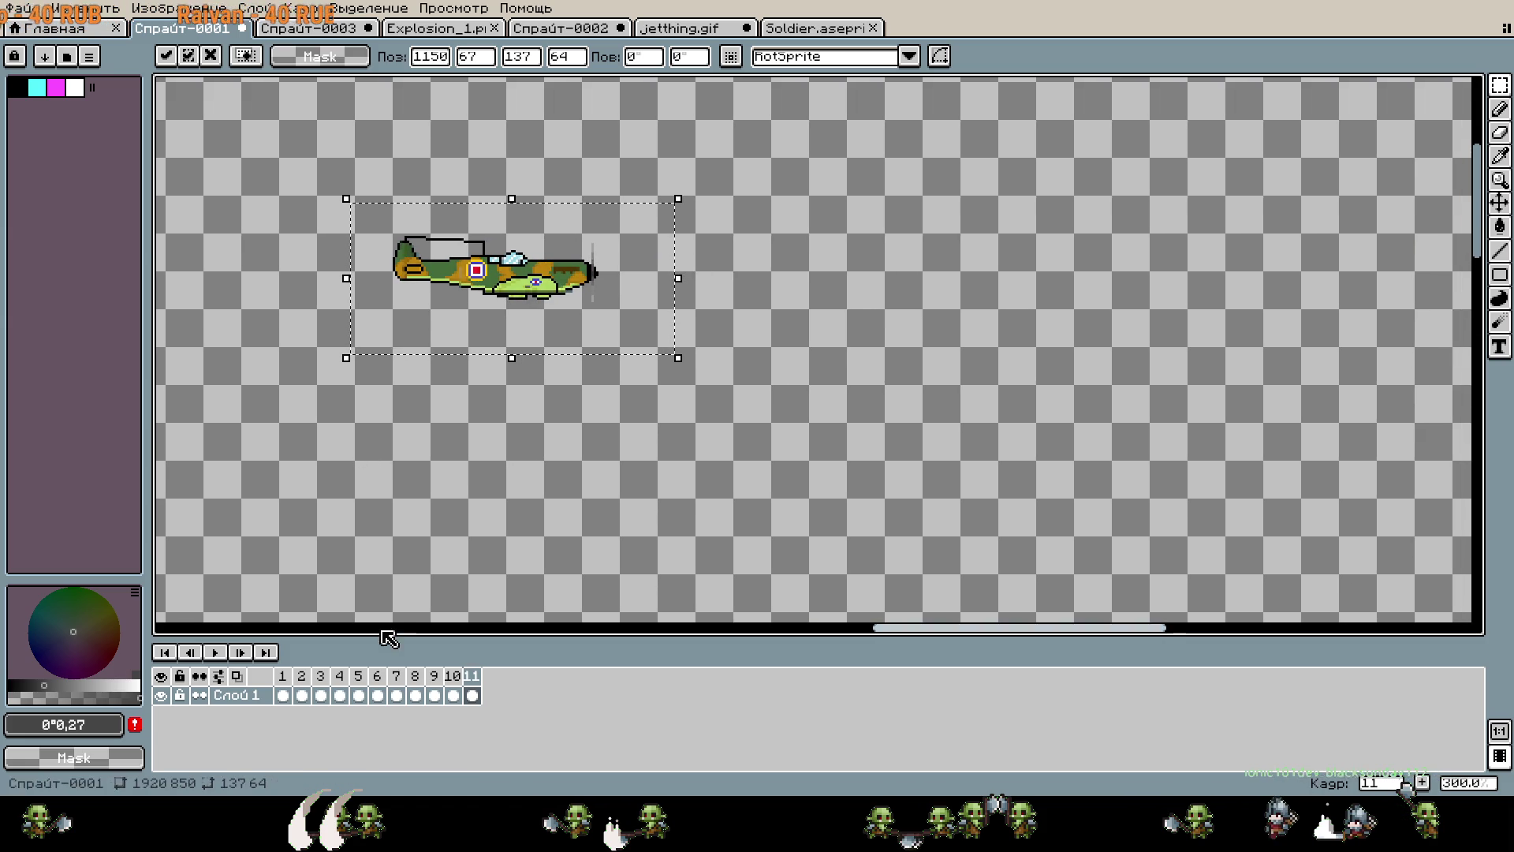
pyautogui.rightClick(471, 683)
pyautogui.click(551, 693)
pyautogui.press('Right')
pyautogui.moveTo(532, 272); pyautogui.dragTo(797, 272)
# Add frames 13 and 14, dragging the plane further right across the canvas.
pyautogui.rightClick(494, 684)
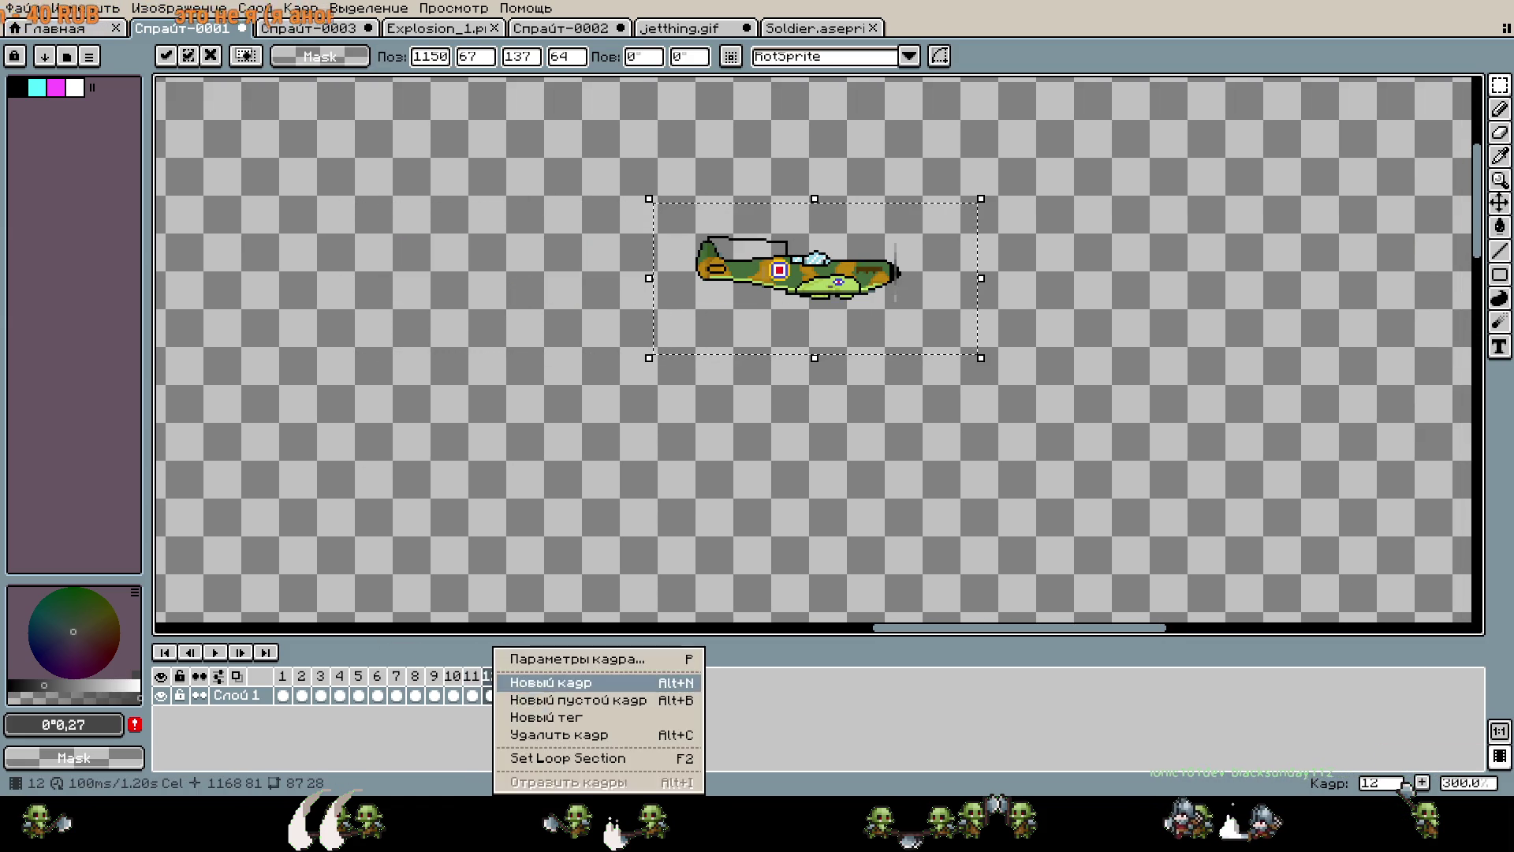
pyautogui.click(533, 683)
pyautogui.hscroll(5, 750, 516)
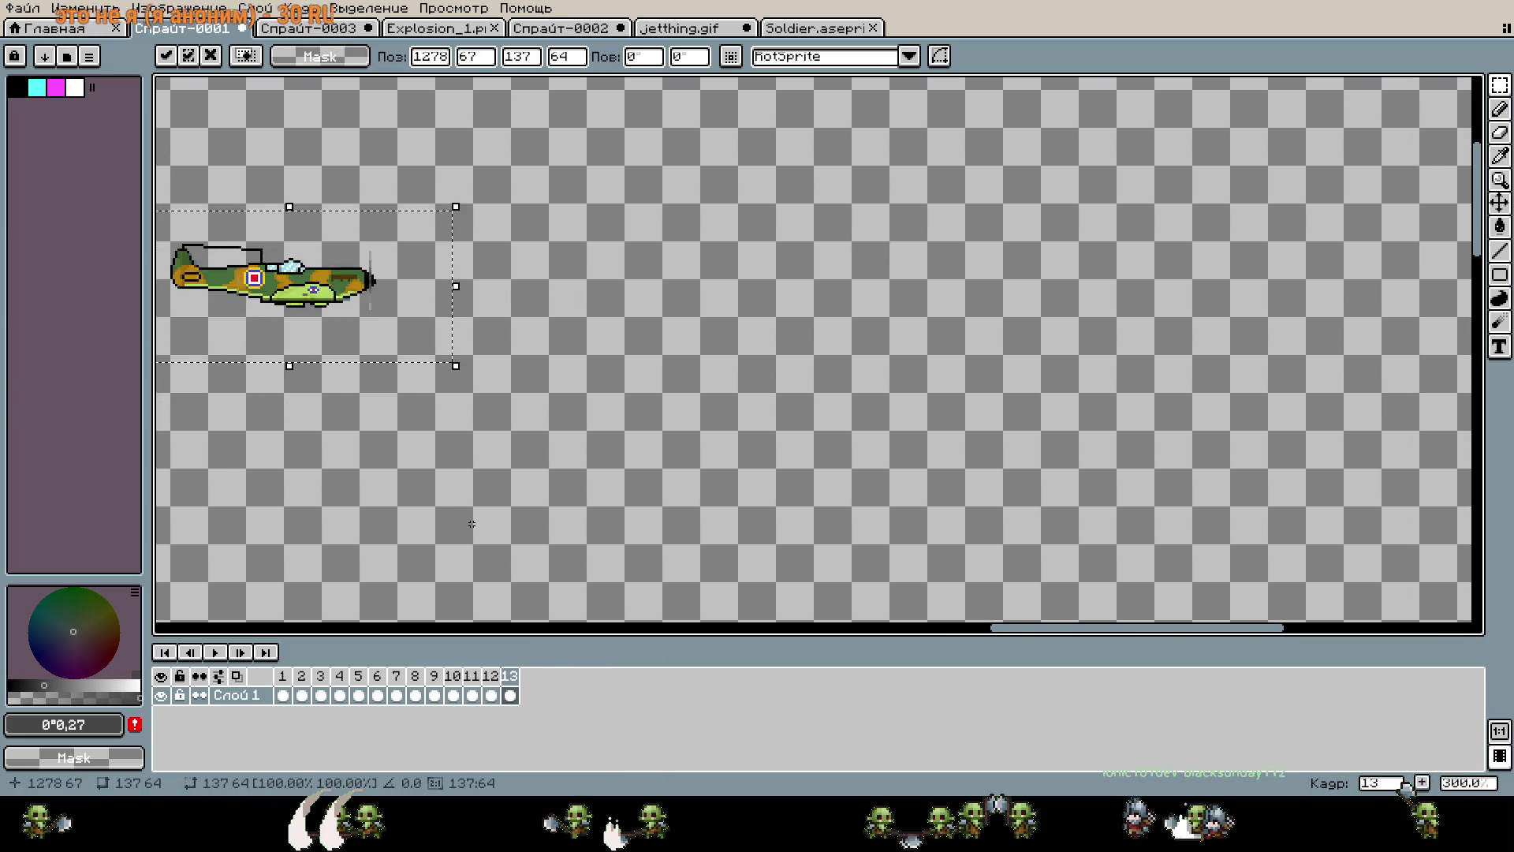
pyautogui.moveTo(268, 316); pyautogui.dragTo(571, 278)
pyautogui.rightClick(533, 681)
pyautogui.click(581, 682)
pyautogui.hscroll(5, 707, 508)
pyautogui.moveTo(260, 311); pyautogui.dragTo(487, 312)
# Add frames 15 and 16, continuing the plane's move to the right.
pyautogui.rightClick(528, 677)
pyautogui.click(566, 683)
pyautogui.moveTo(393, 457); pyautogui.dragTo(734, 457)
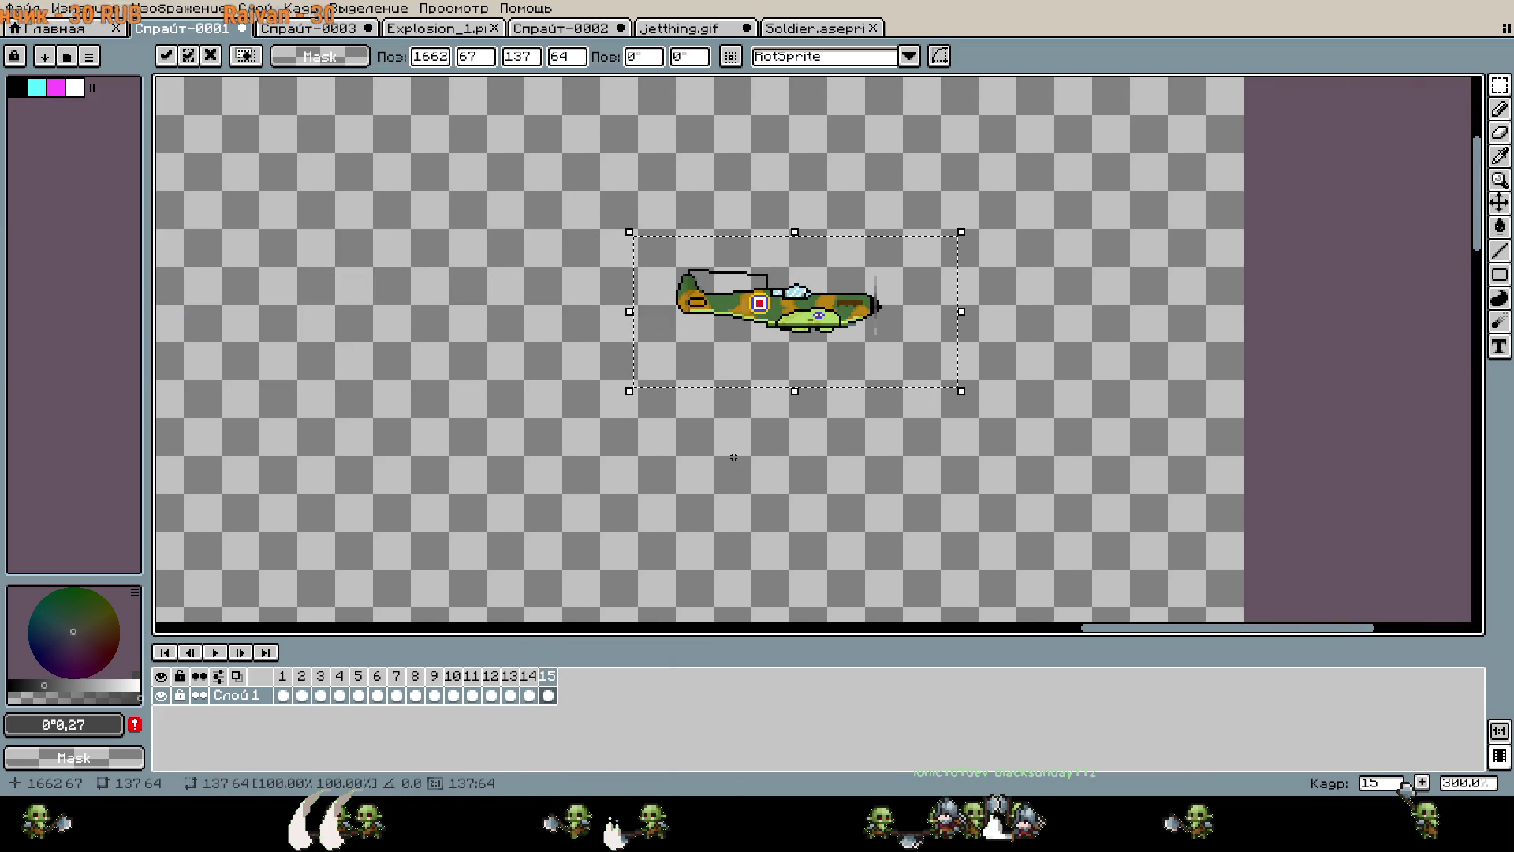
pyautogui.rightClick(550, 678)
pyautogui.click(588, 686)
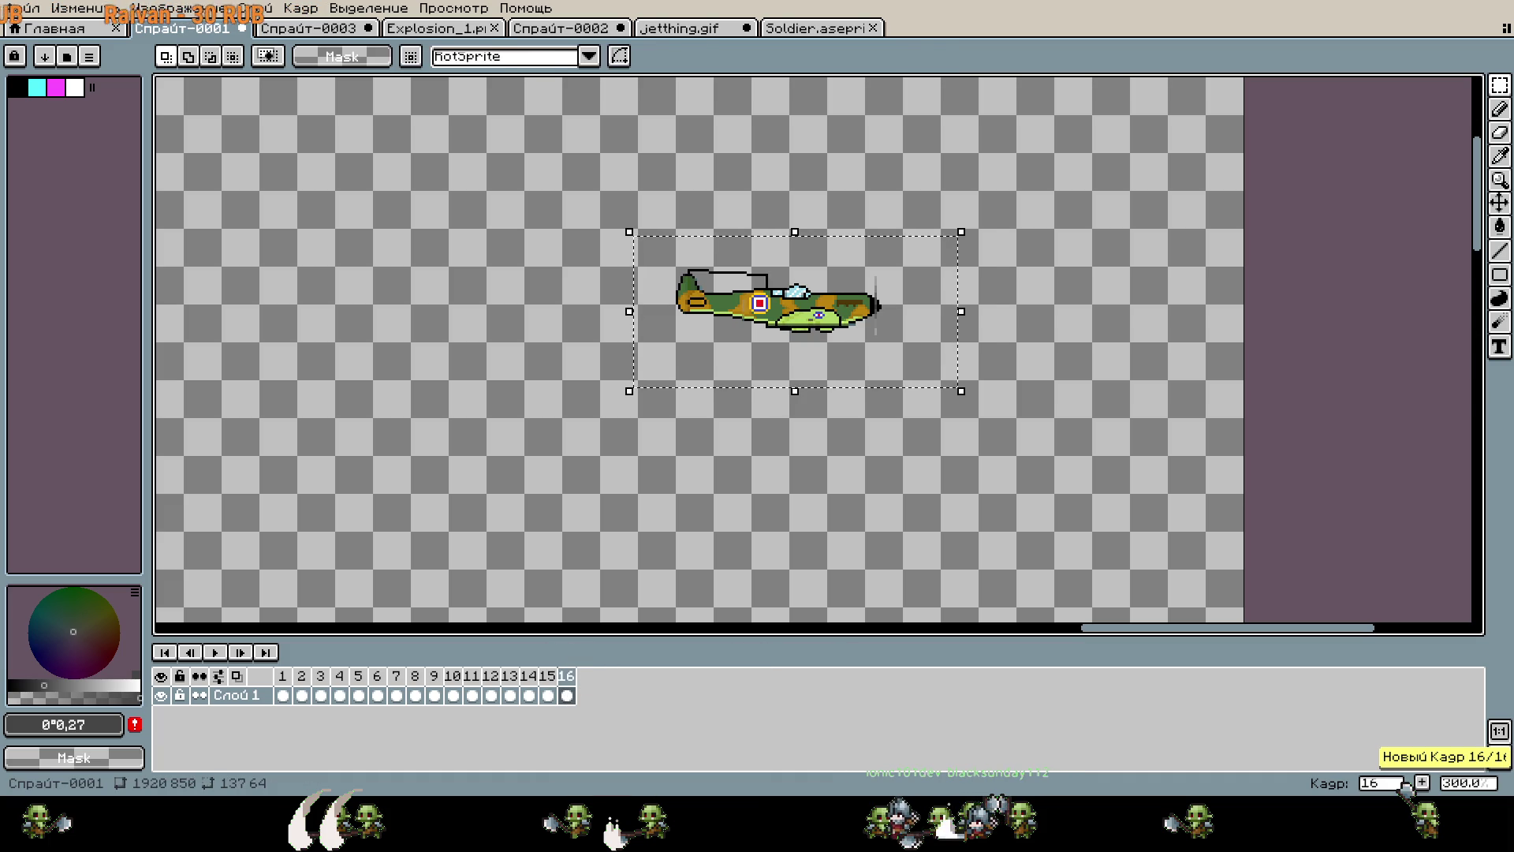
pyautogui.hotkey('ctrl', 'v')
# Add frame 17 and clear the plane from it so the last frame is empty.
pyautogui.rightClick(573, 678)
pyautogui.click(599, 684)
pyautogui.hotkey('ctrl', 'v')
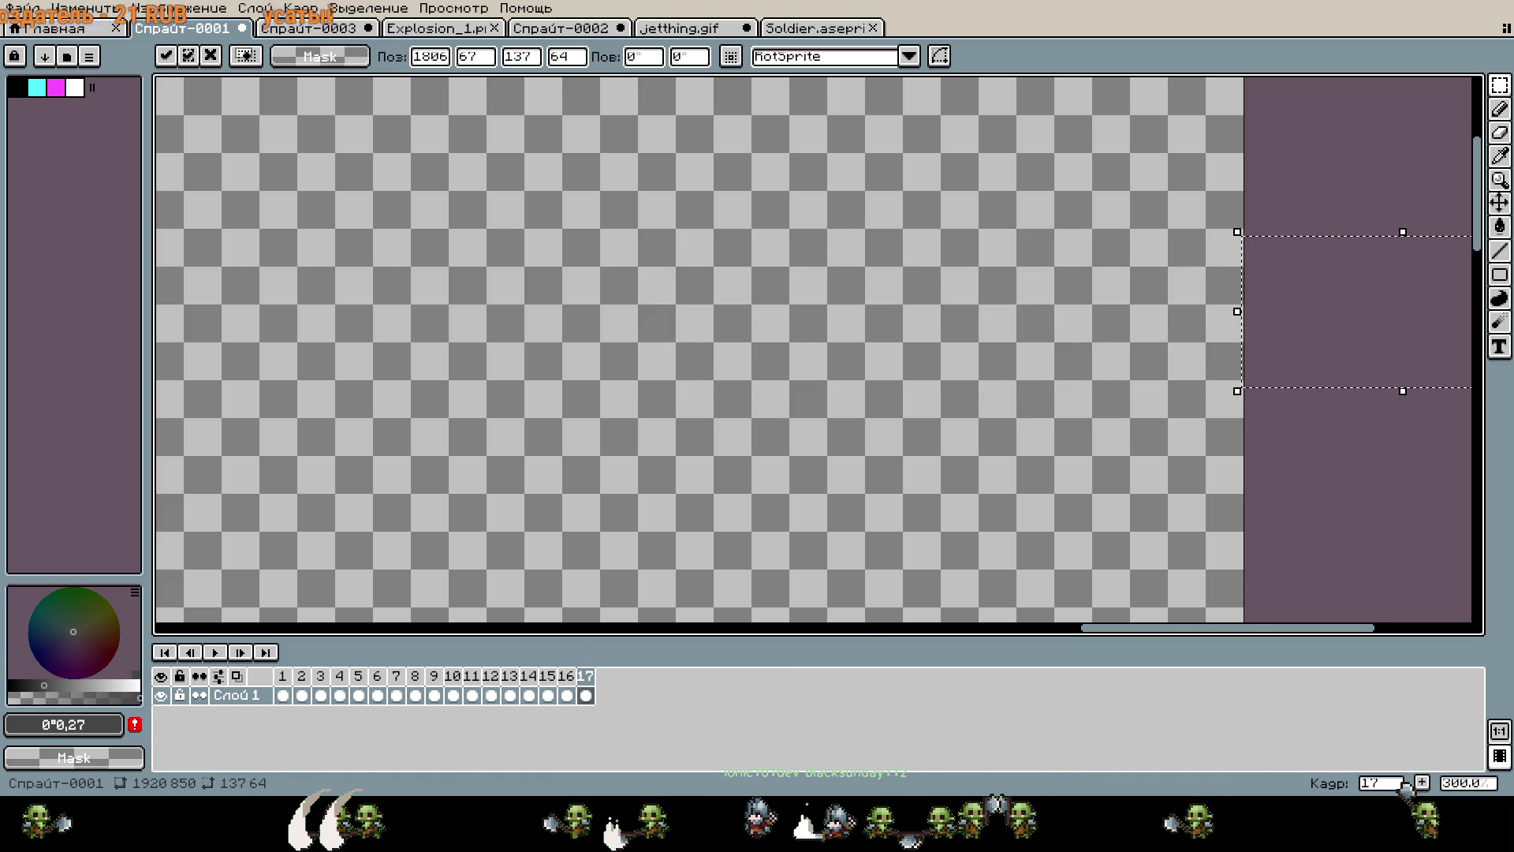
pyautogui.press('Escape')
pyautogui.scroll(-4, 885, 409)
# Play the animation, then set all 17 frames' duration to 250 ms.
pyautogui.click(213, 654)
pyautogui.scroll(2, 537, 380)
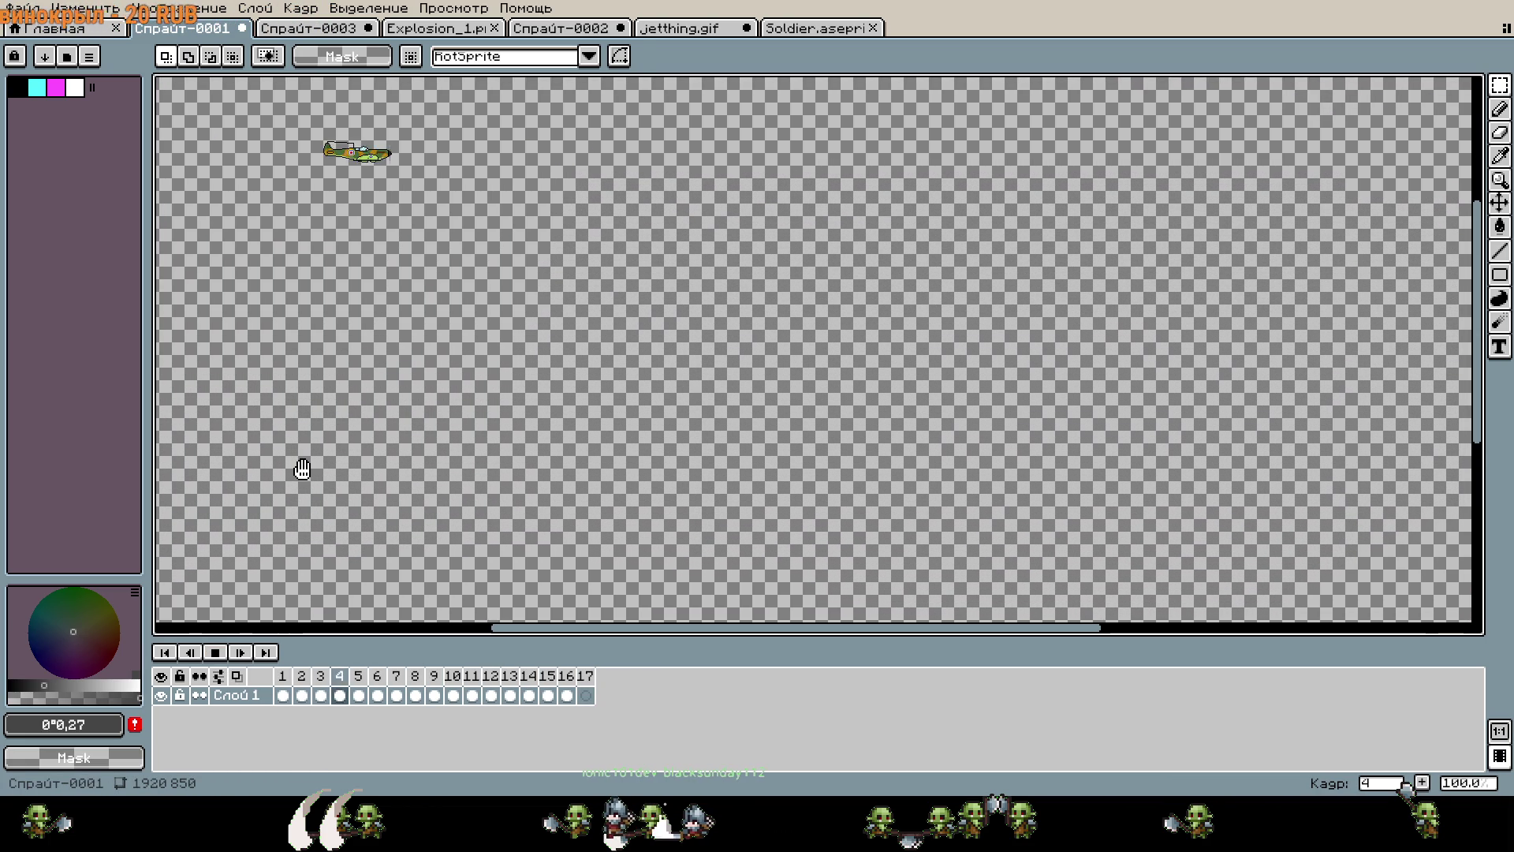
pyautogui.scroll(-1, 335, 446)
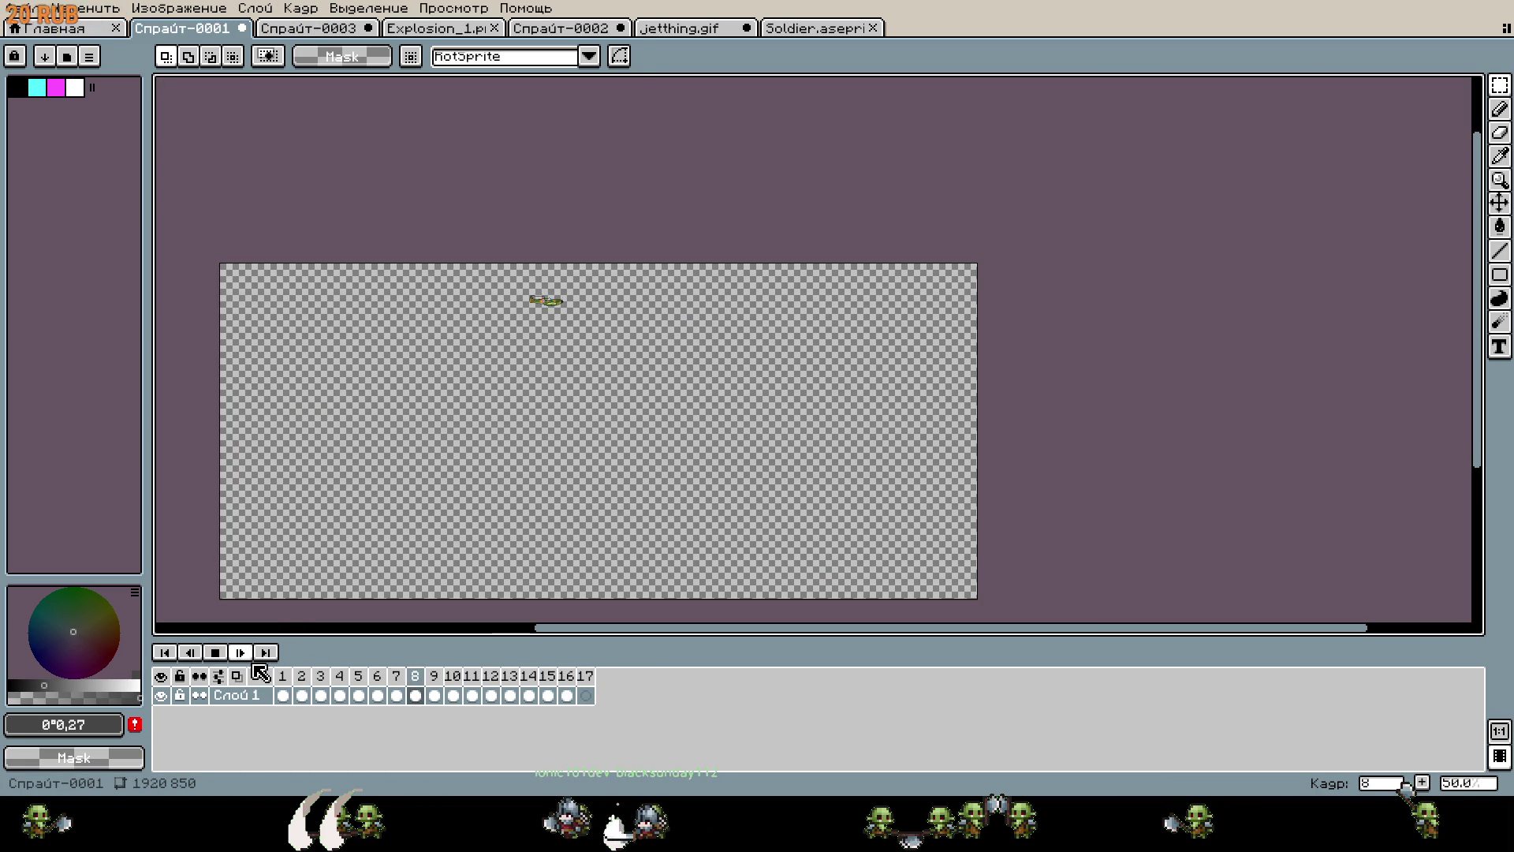
pyautogui.moveTo(282, 675); pyautogui.dragTo(583, 682)
pyautogui.rightClick(584, 683)
pyautogui.click(623, 661)
pyautogui.write('250')
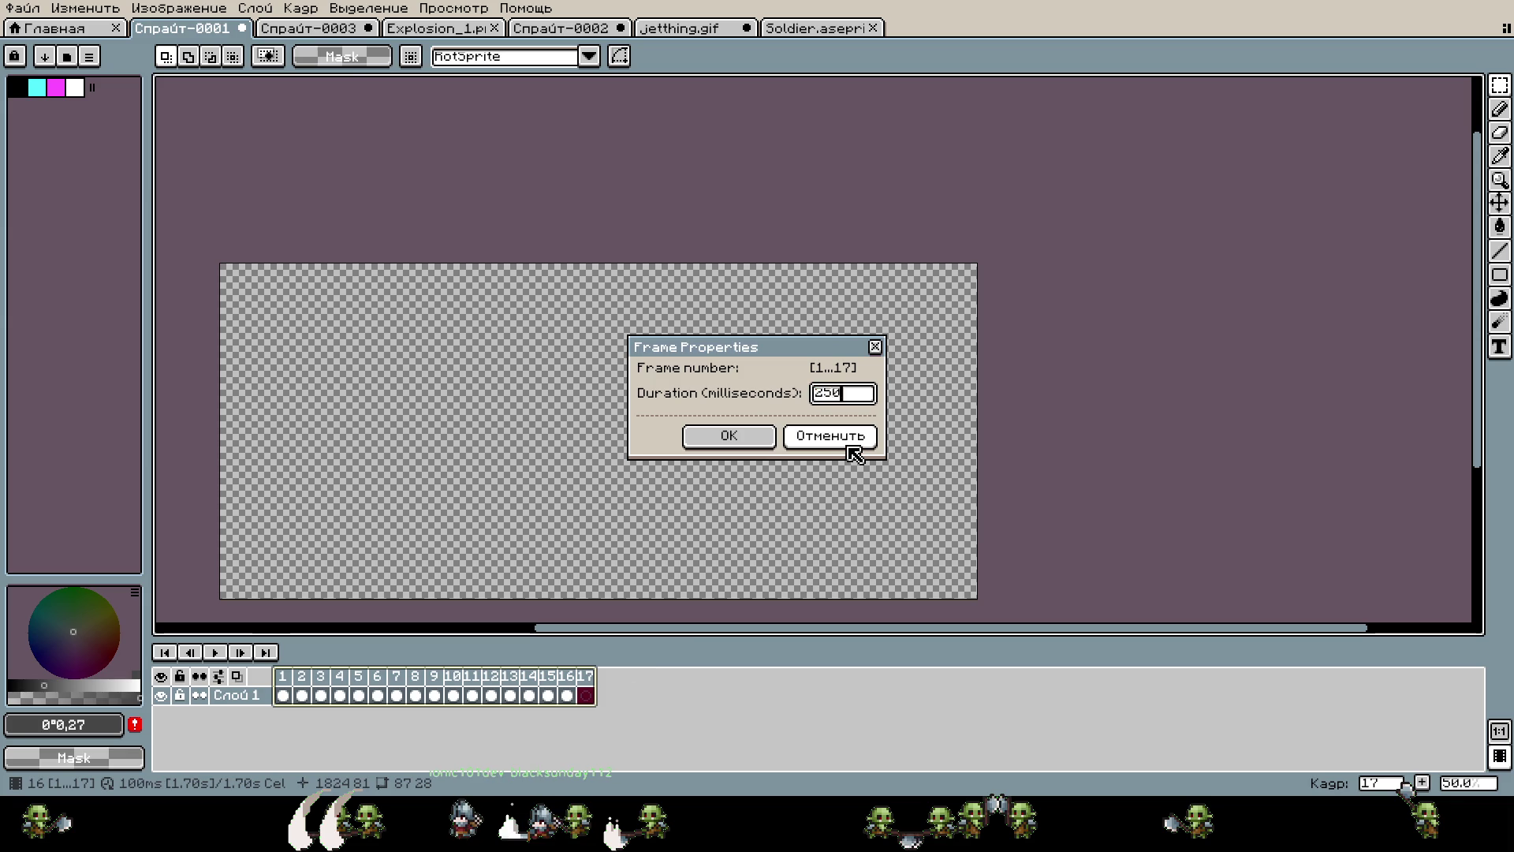
pyautogui.press('Return')
# Replay the animation at 250 ms per frame, then select frames 3 through 17.
pyautogui.scroll(2, 855, 452)
pyautogui.moveTo(1041, 355); pyautogui.dragTo(1124, 324)
pyautogui.scroll(-1, 1124, 325)
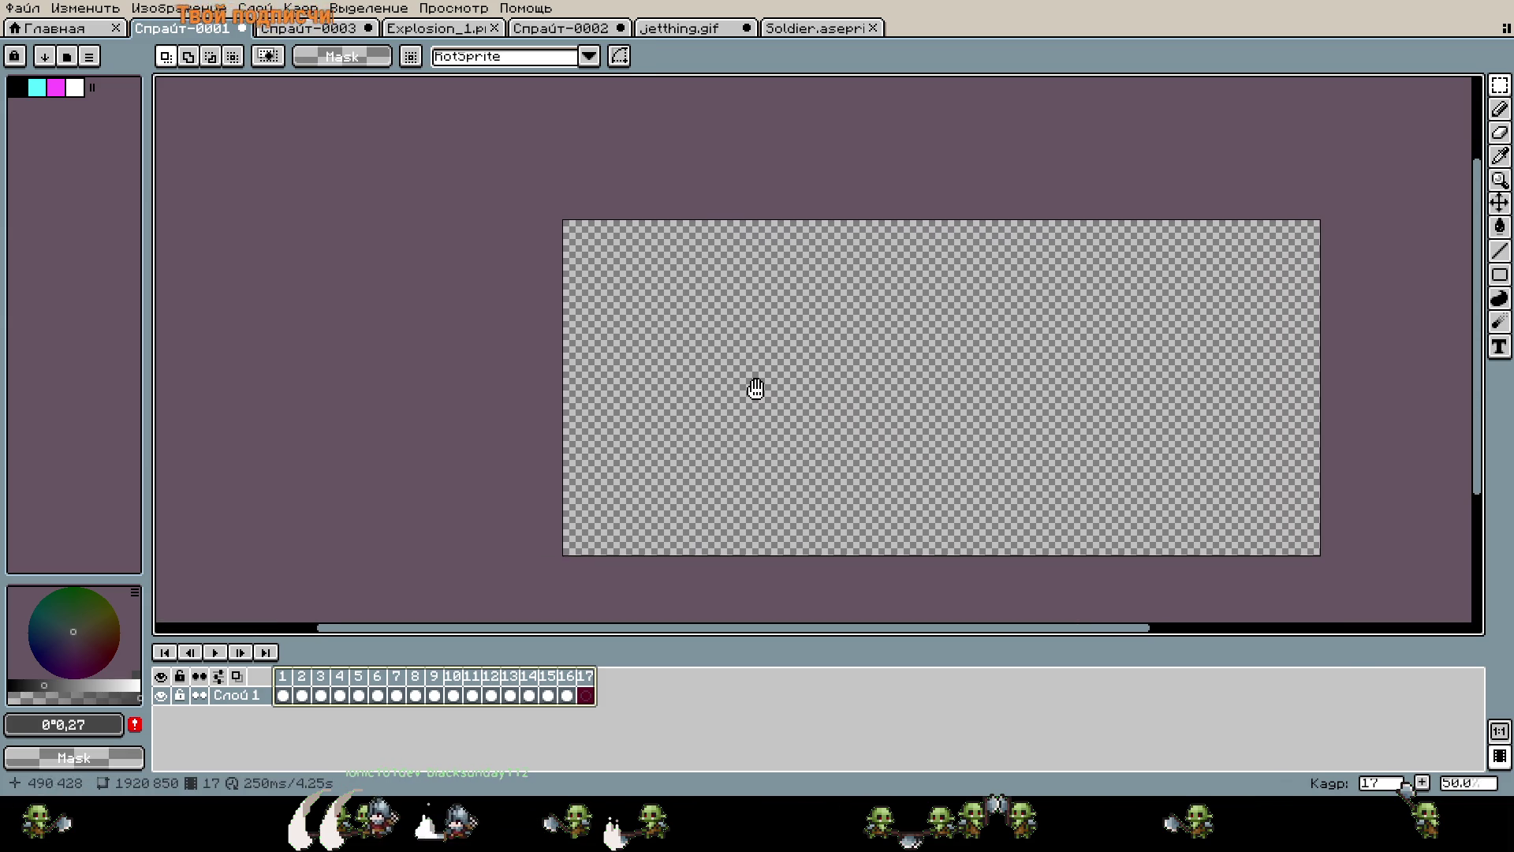
pyautogui.click(214, 653)
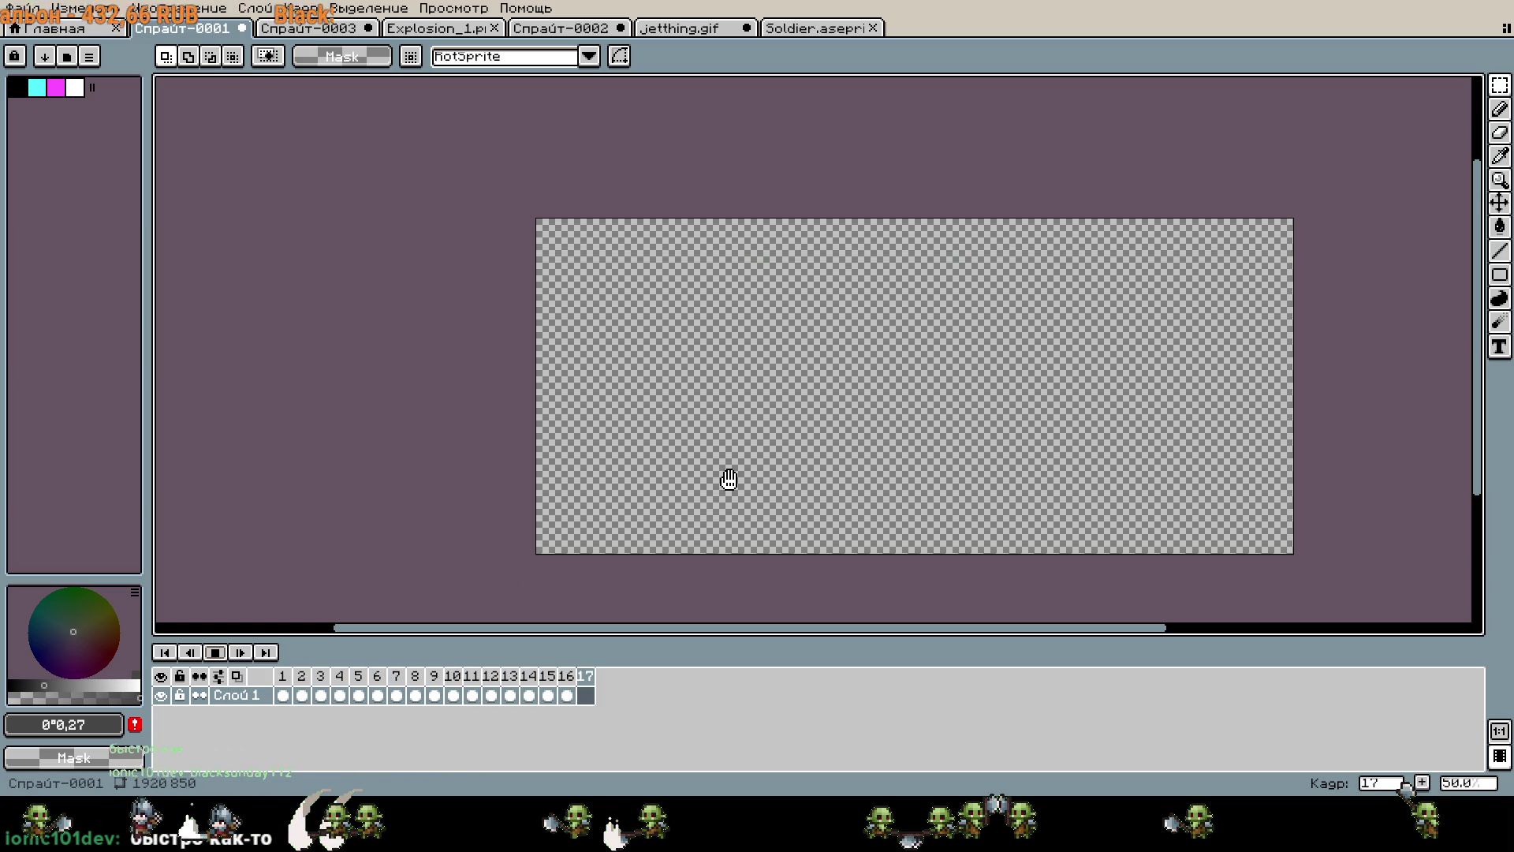
pyautogui.scroll(1, 1100, 381)
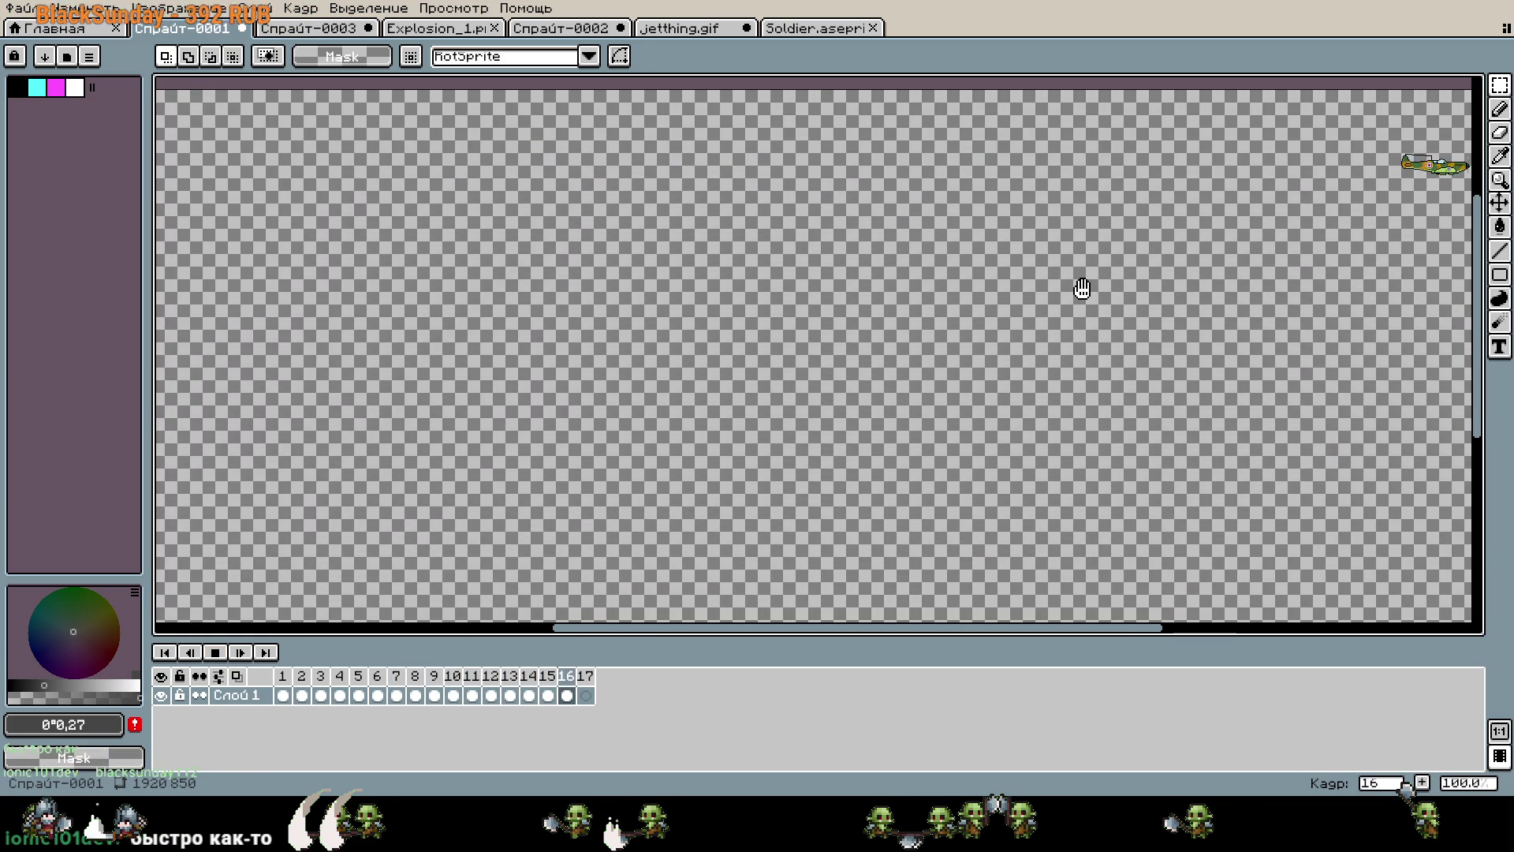
pyautogui.scroll(-1, 1080, 307)
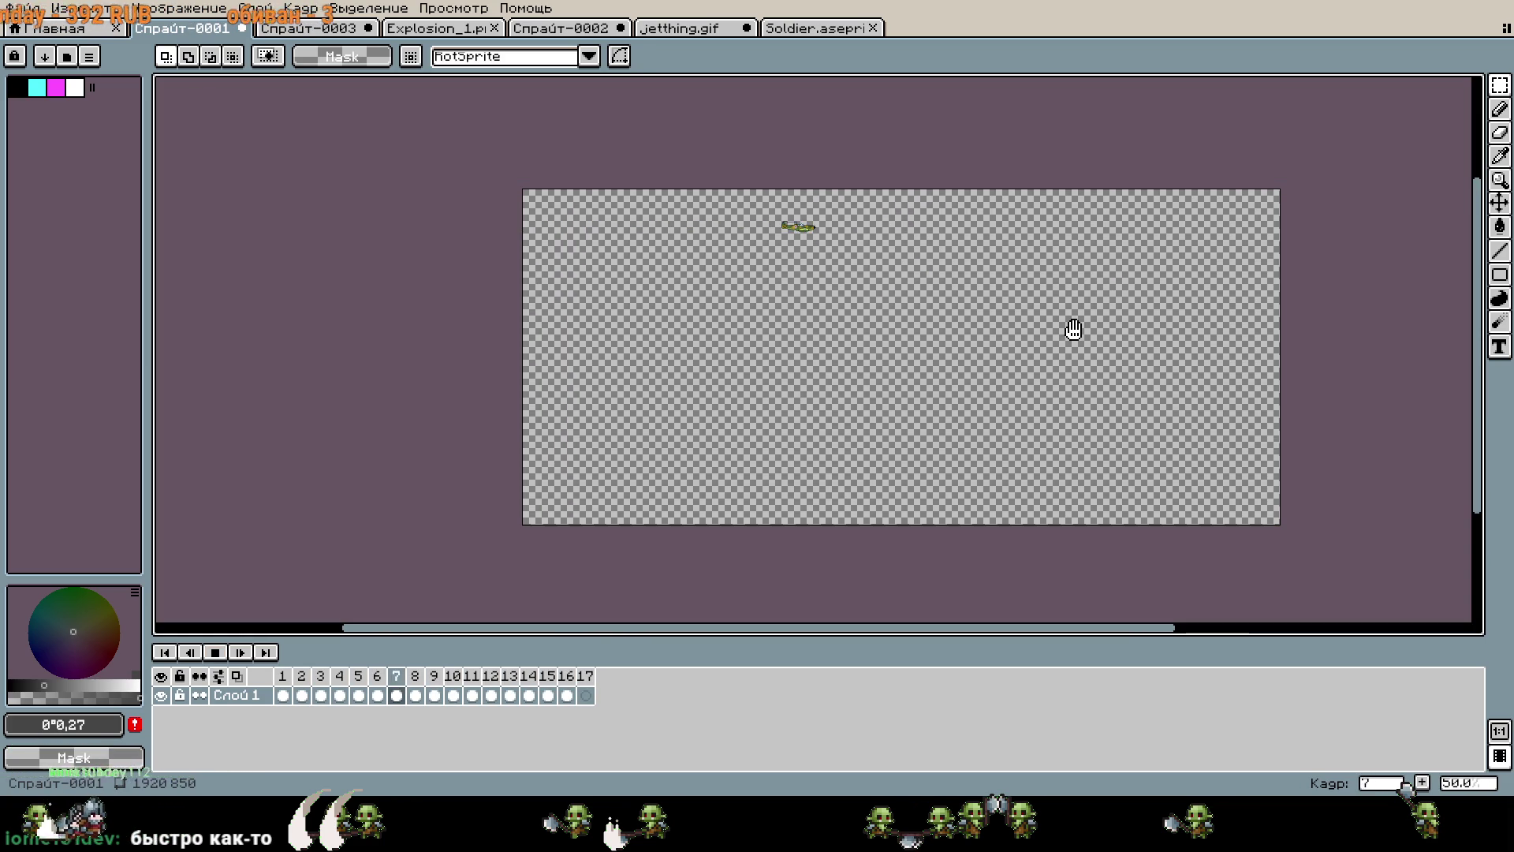
pyautogui.moveTo(309, 676); pyautogui.dragTo(584, 675)
pyautogui.rightClick(583, 676)
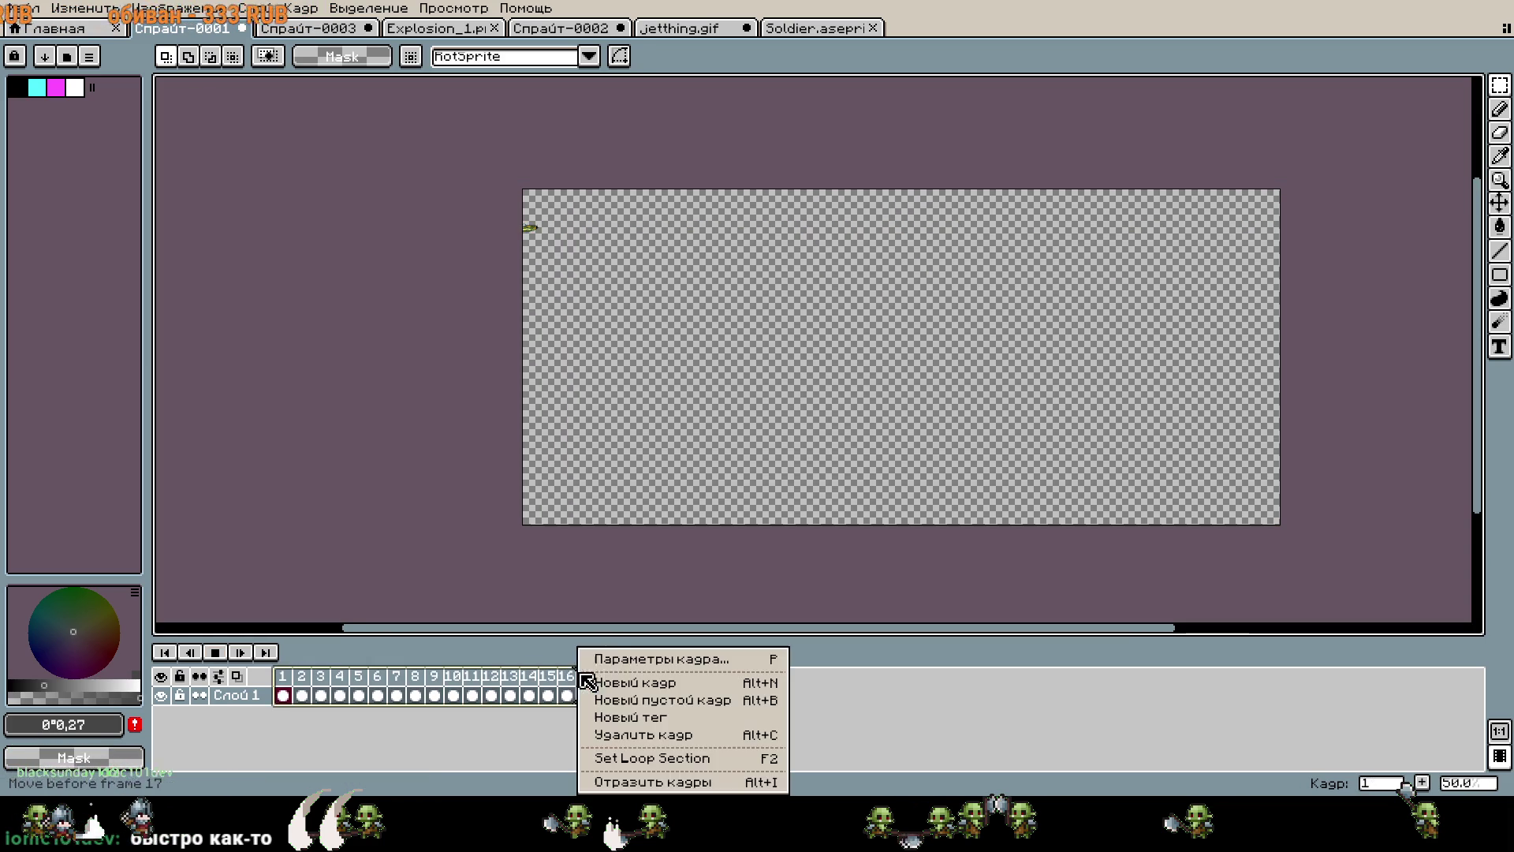
# Close the frame properties unchanged, stop playback and select all 17 frames.
pyautogui.click(619, 666)
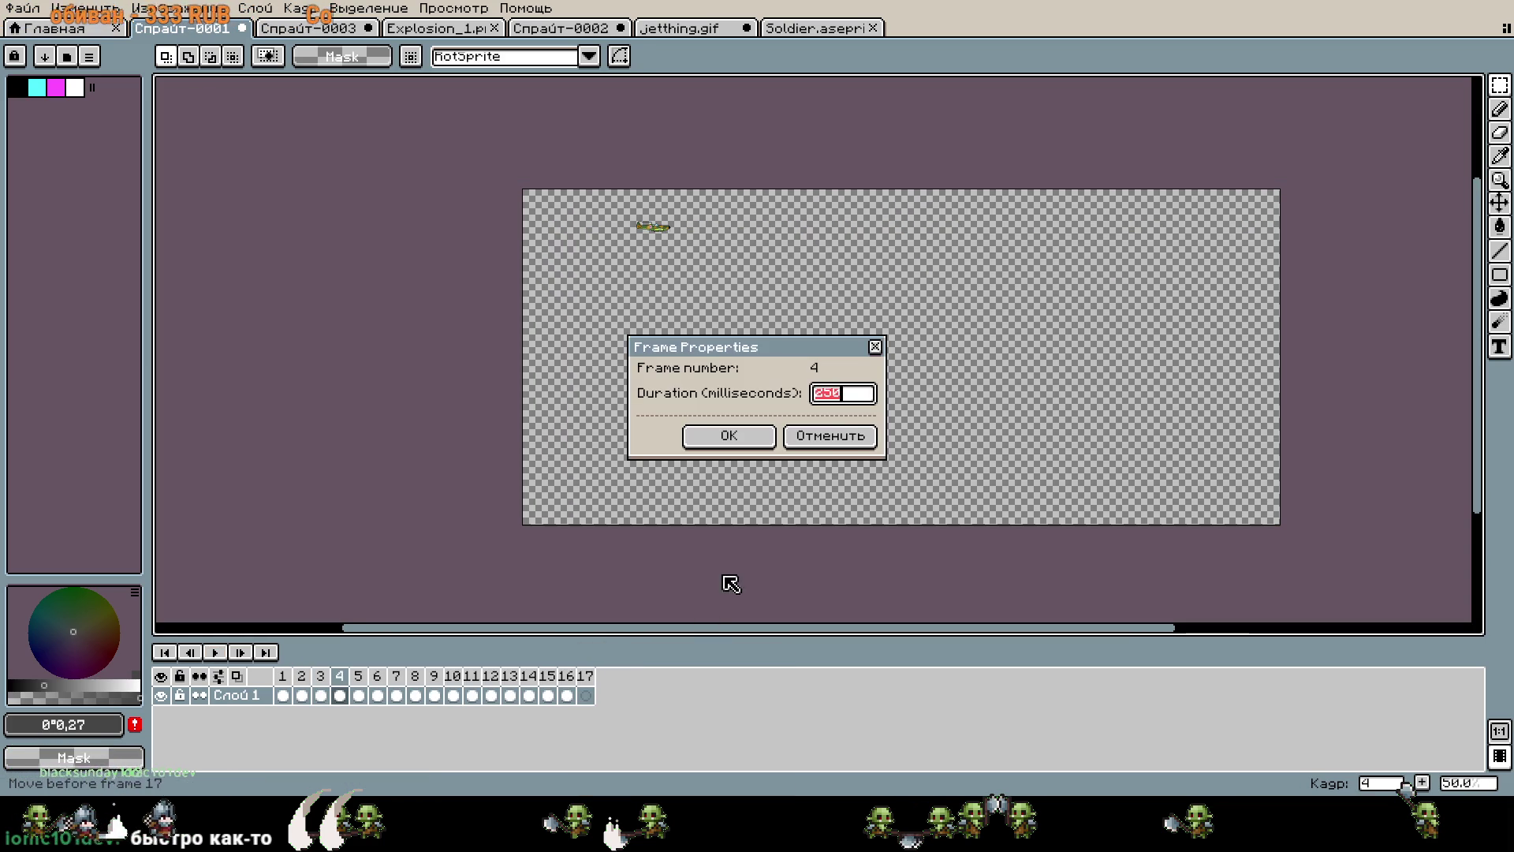
pyautogui.click(842, 435)
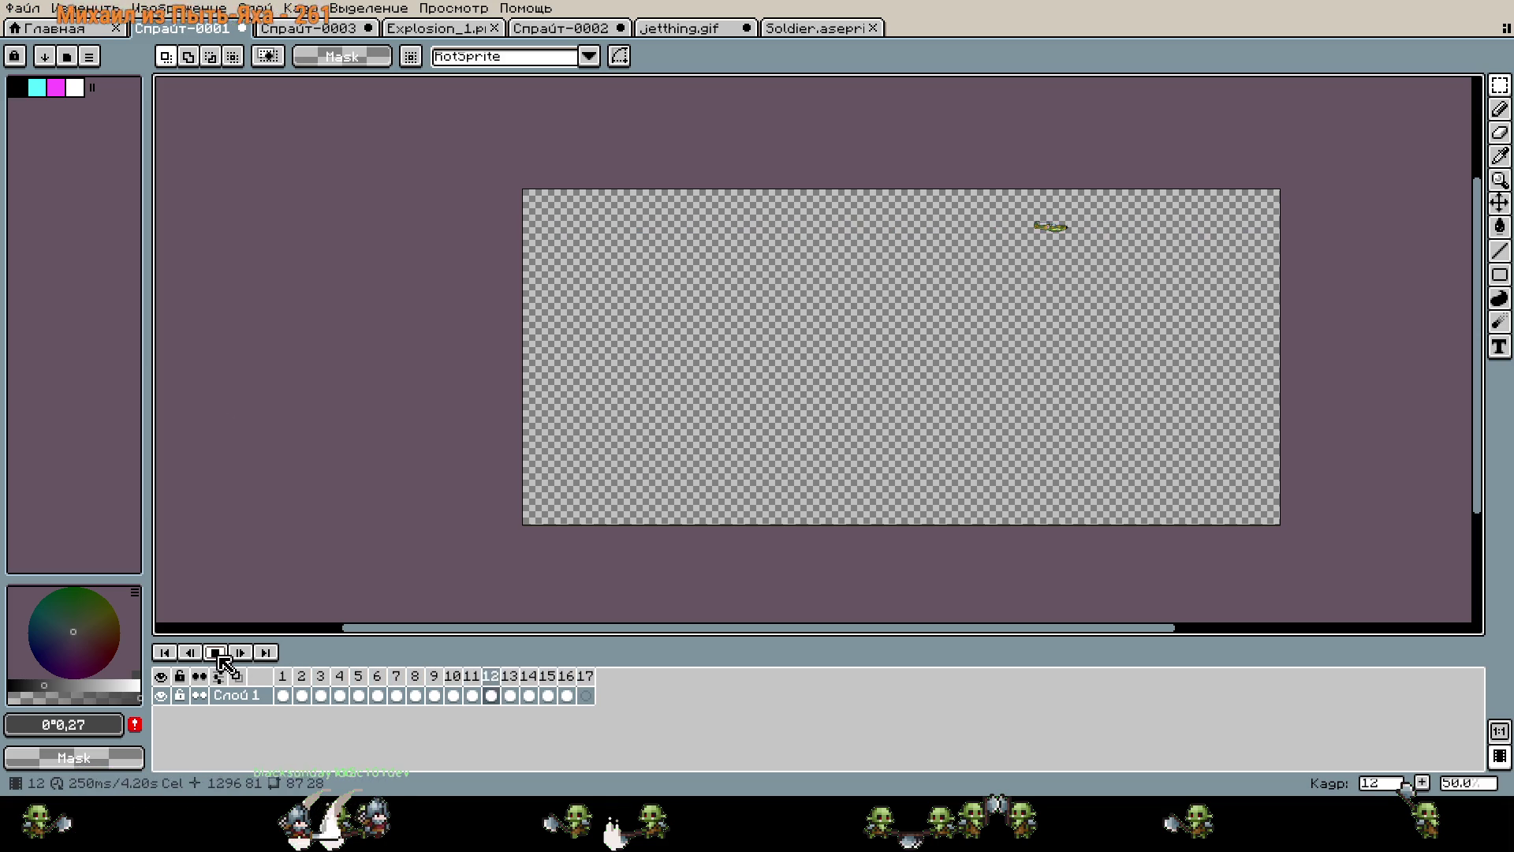
pyautogui.click(218, 665)
pyautogui.moveTo(282, 676); pyautogui.dragTo(586, 679)
# Set the selected frames' duration to 154 ms and replay the animation.
pyautogui.rightClick(589, 684)
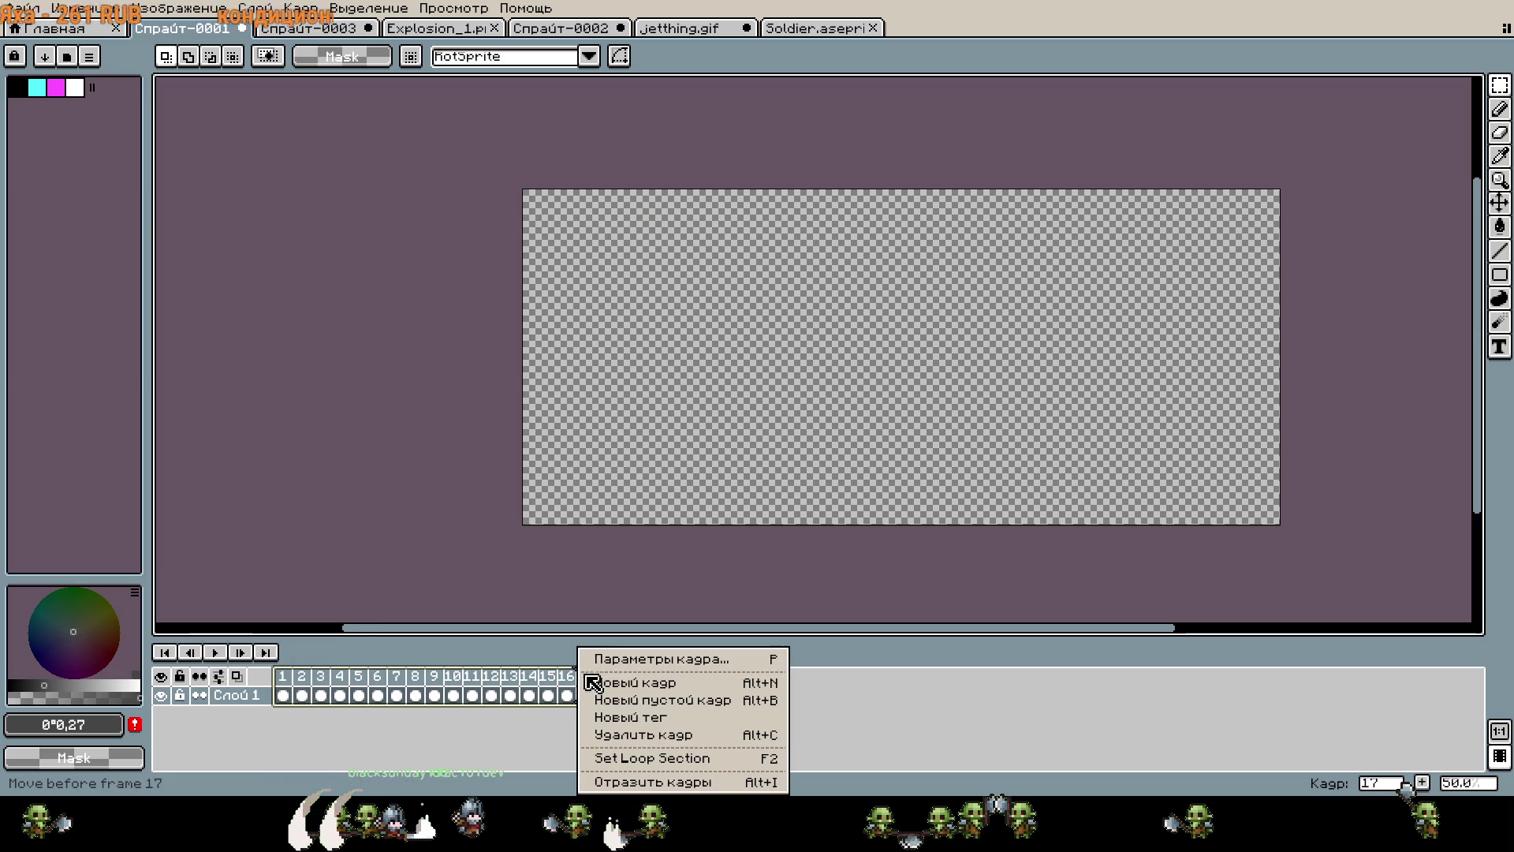
pyautogui.click(645, 667)
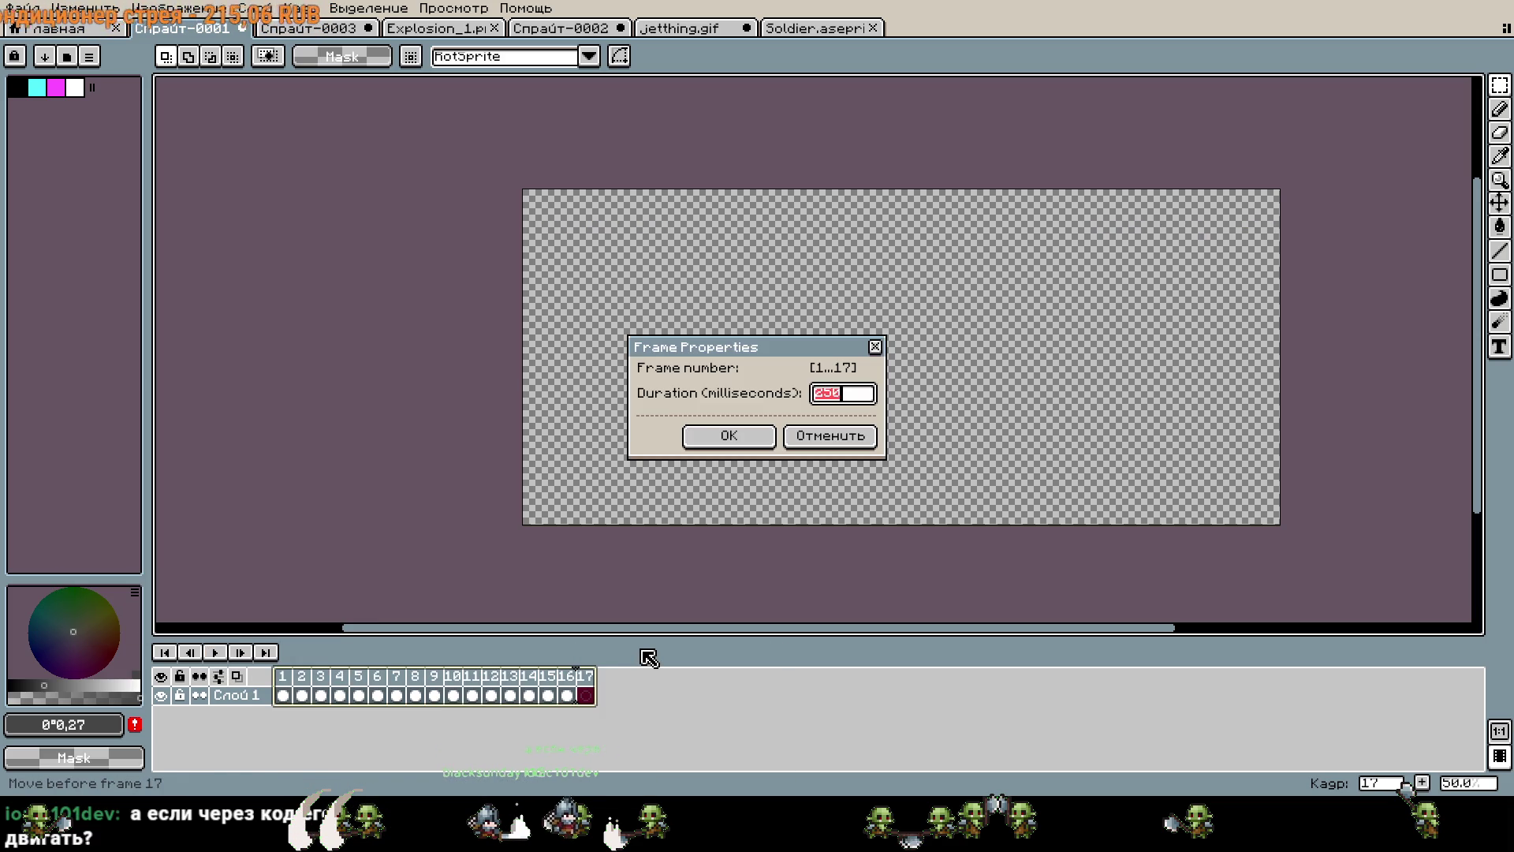
pyautogui.write('154')
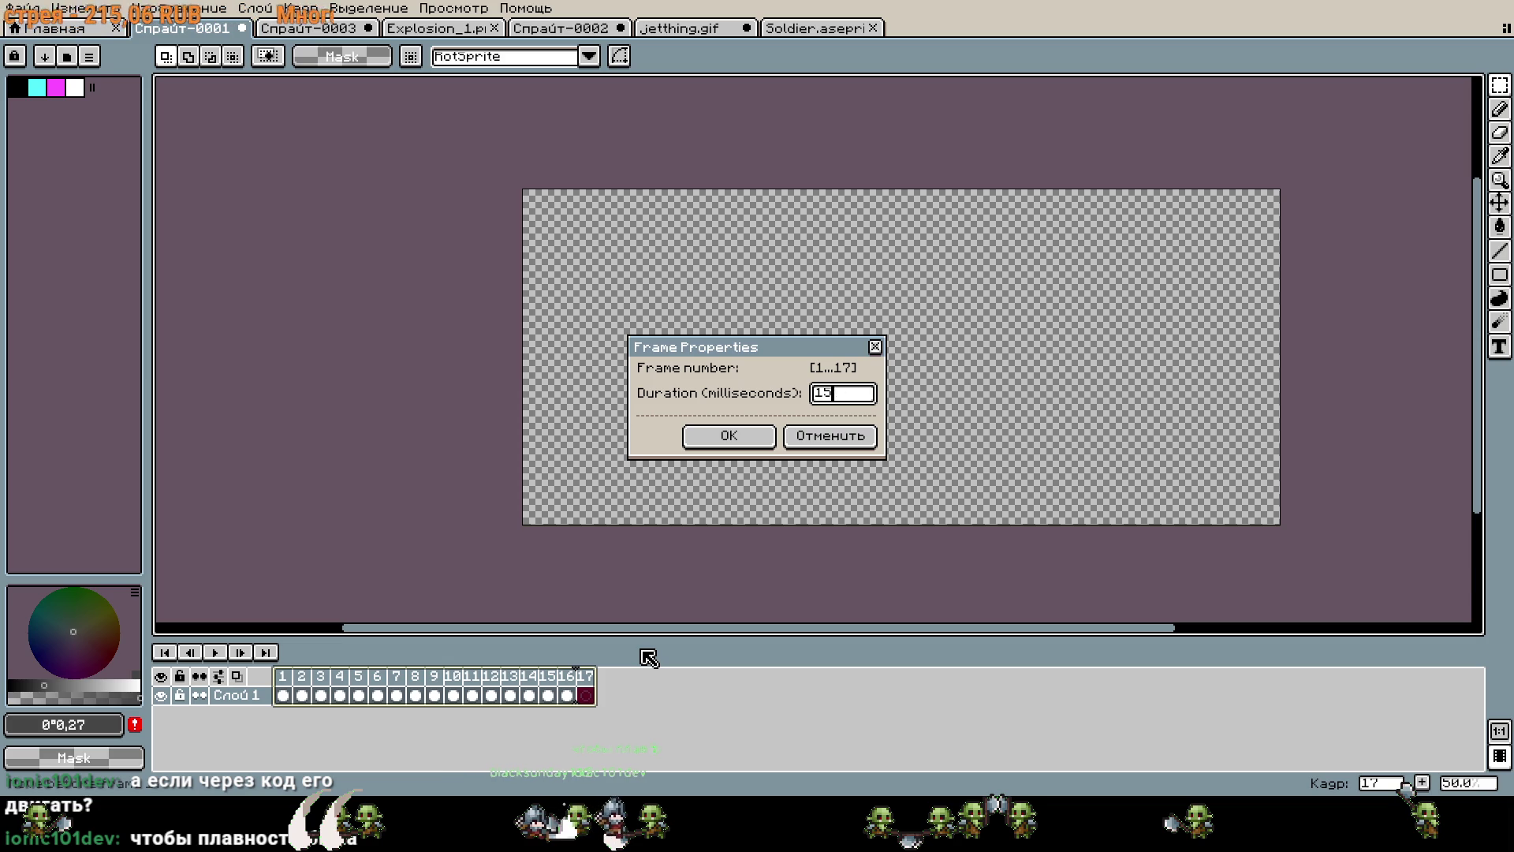
pyautogui.press('Return')
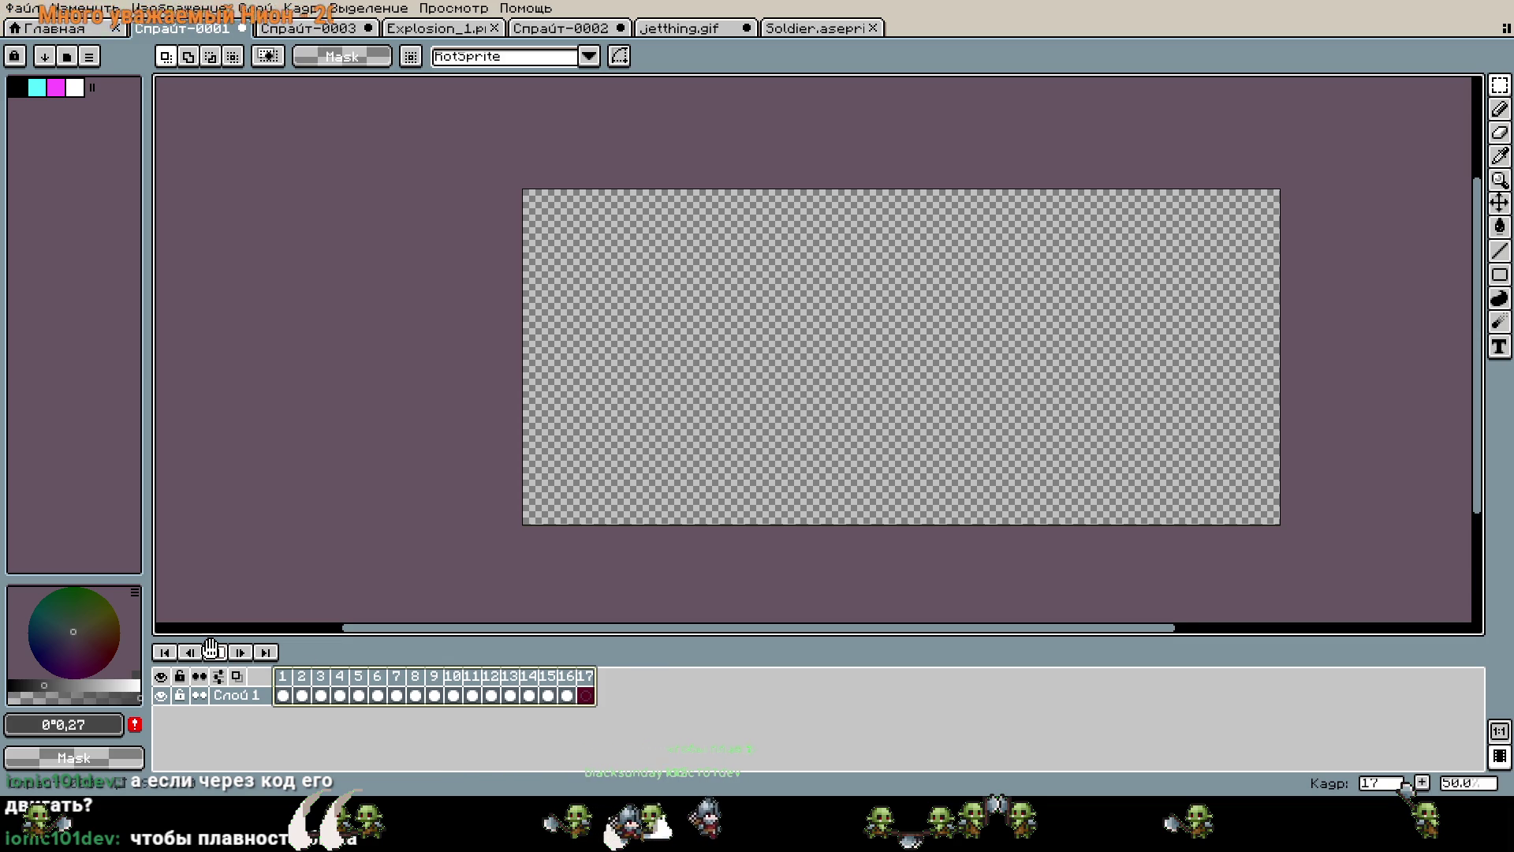
pyautogui.click(211, 648)
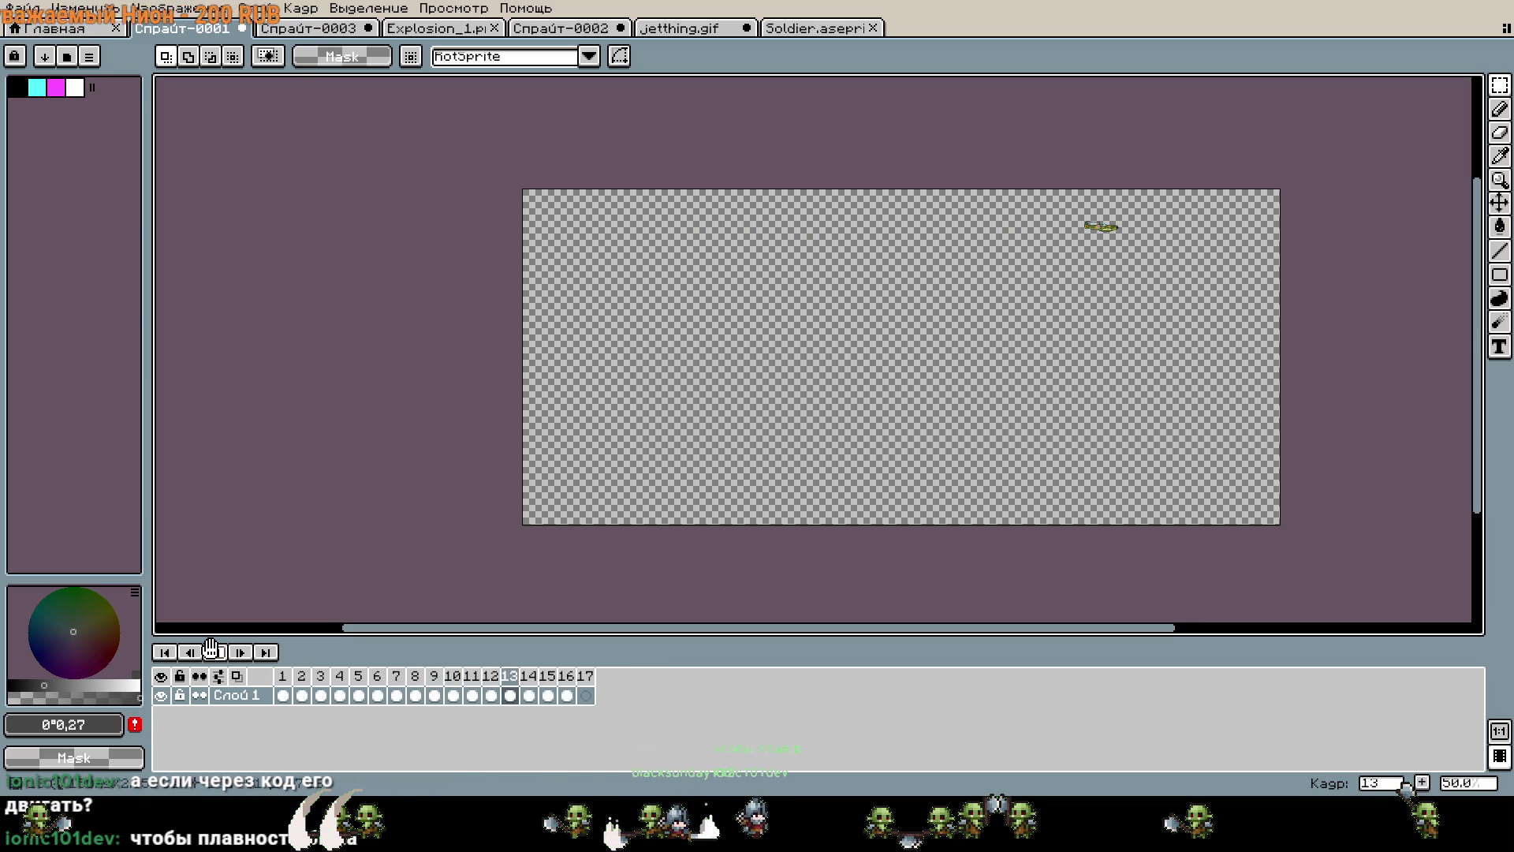
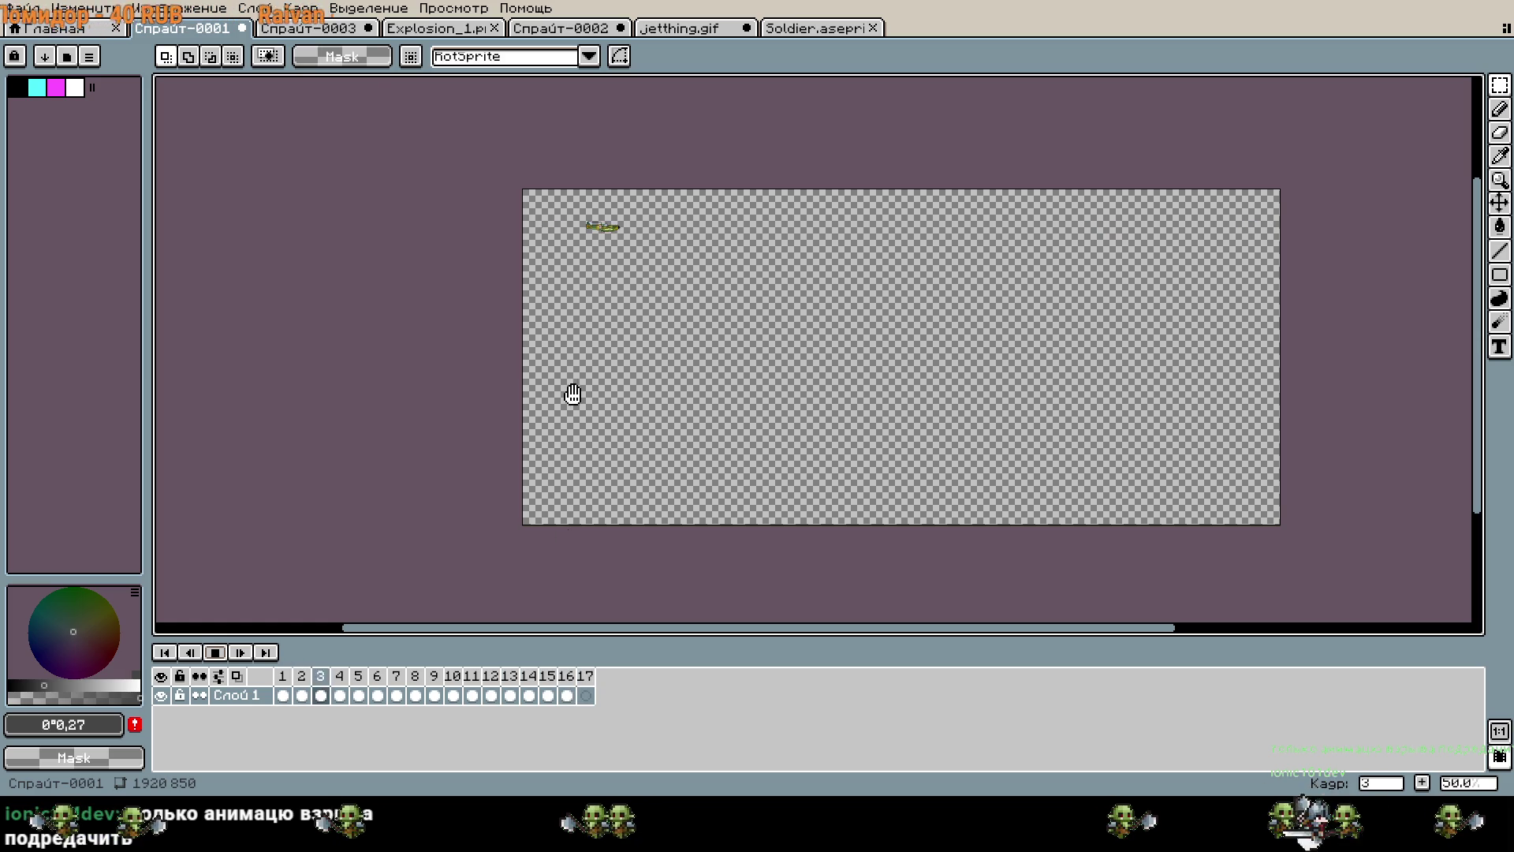
# Select the entire camo plane in the Спрайт-0001 sprite.
pyautogui.click(317, 30)
pyautogui.click(447, 31)
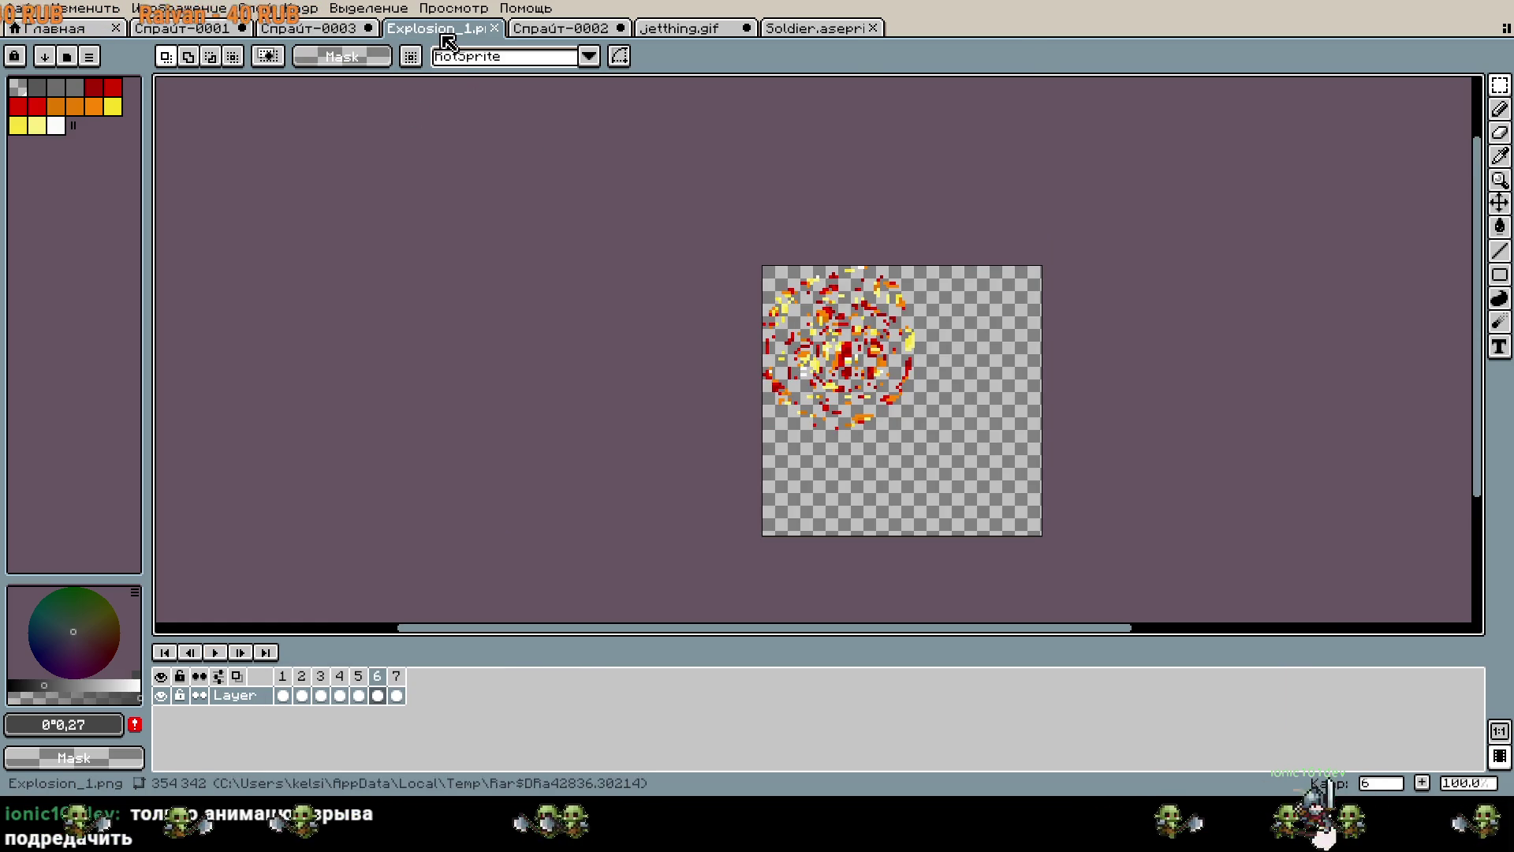
pyautogui.hotkey('ctrl', 'shift', 'Tab')
pyautogui.hotkey('ctrl', 'shift', 'Tab')
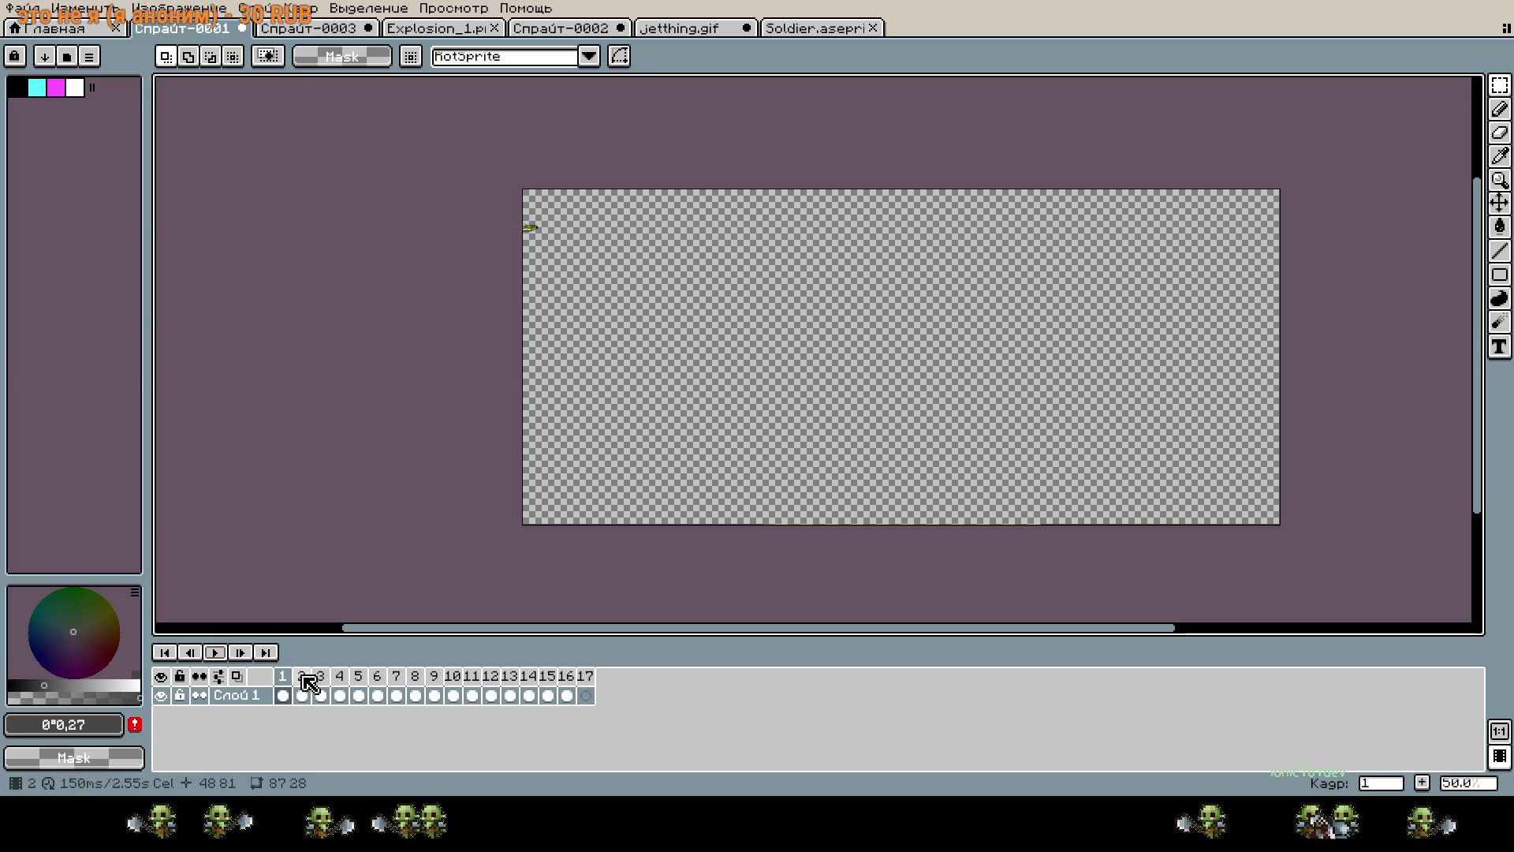
pyautogui.scroll(5, 553, 224)
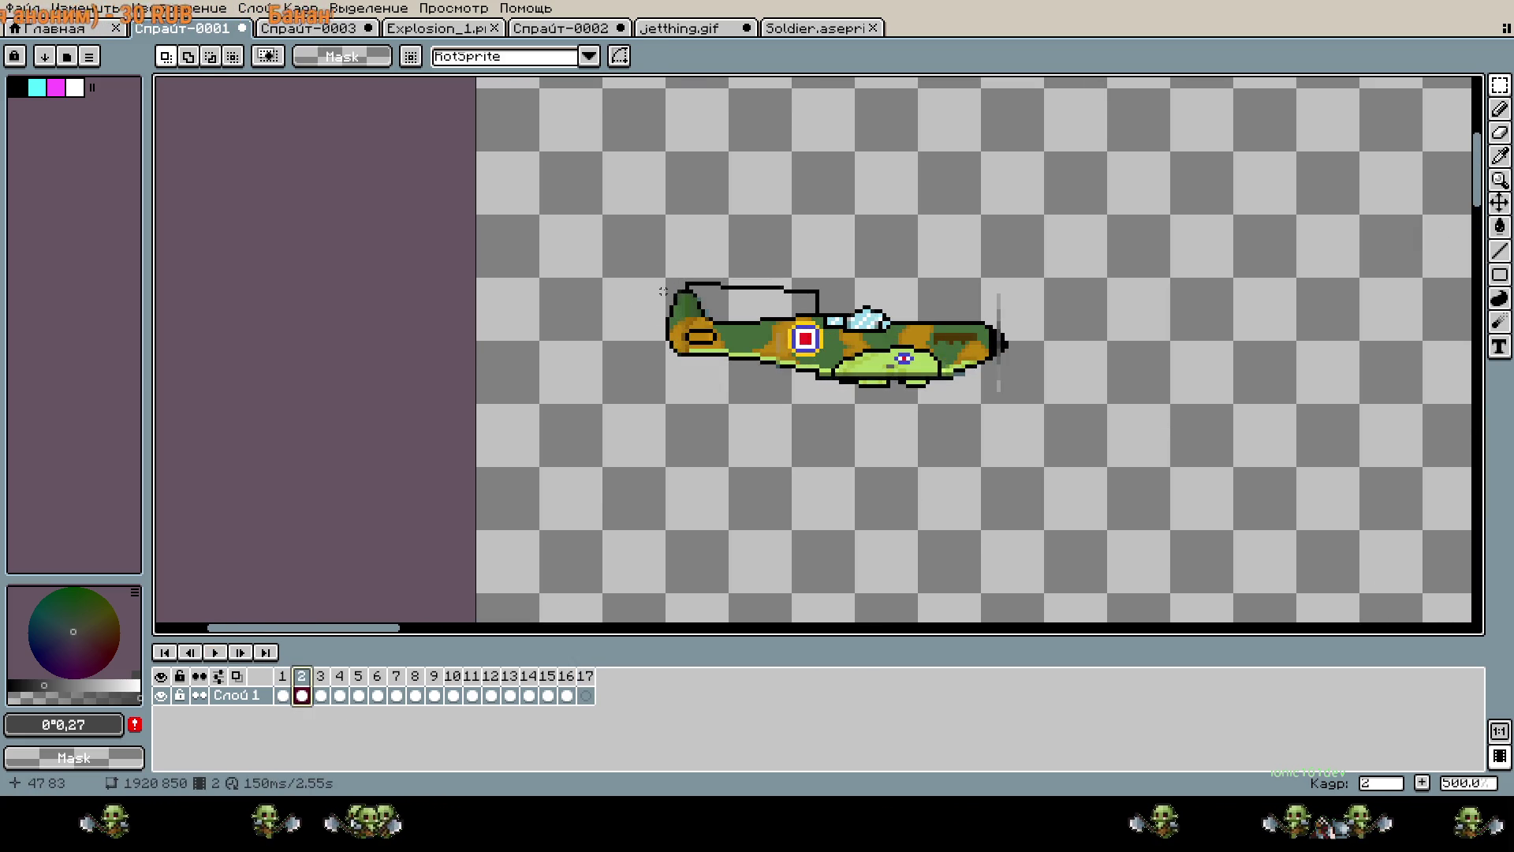
pyautogui.hotkey('ctrl', 'a')
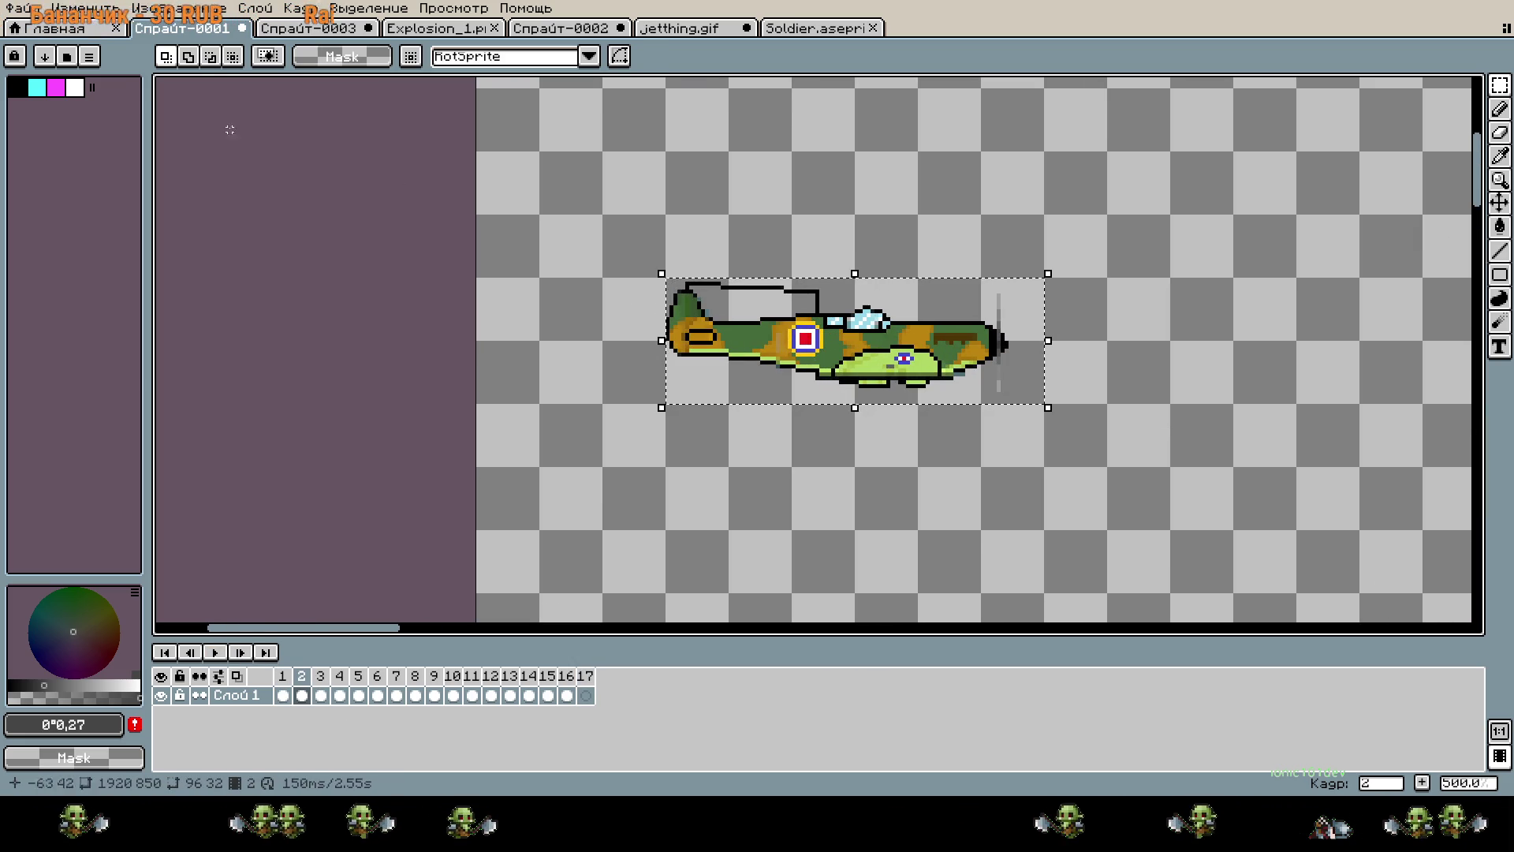
# Create a new 96x32 sprite and paste the plane into it.
pyautogui.click(79, 32)
pyautogui.click(118, 52)
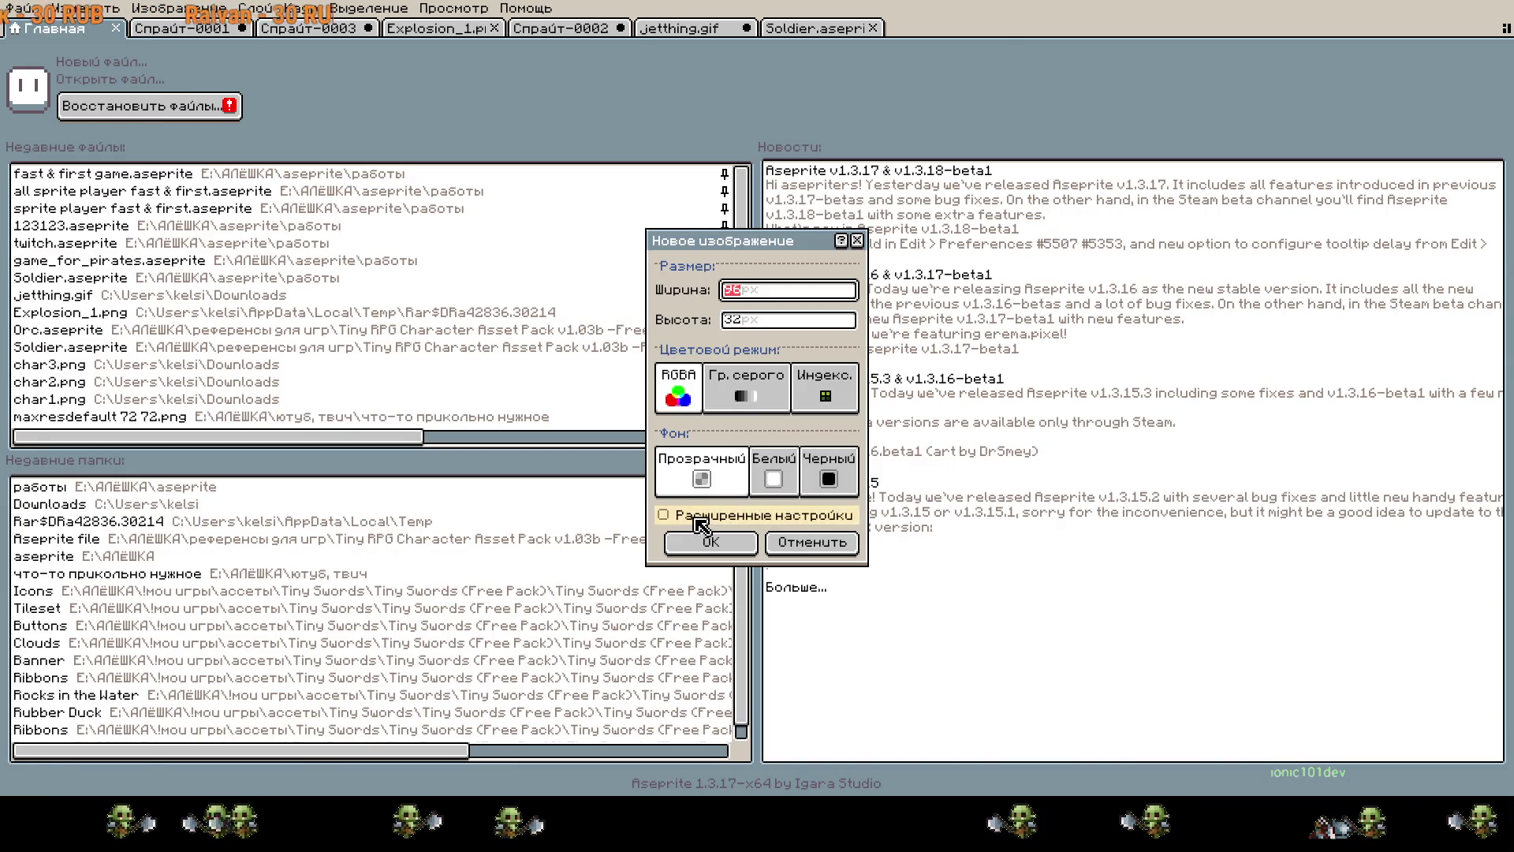
pyautogui.click(715, 550)
pyautogui.hotkey('ctrl', 'v')
pyautogui.scroll(5, 867, 459)
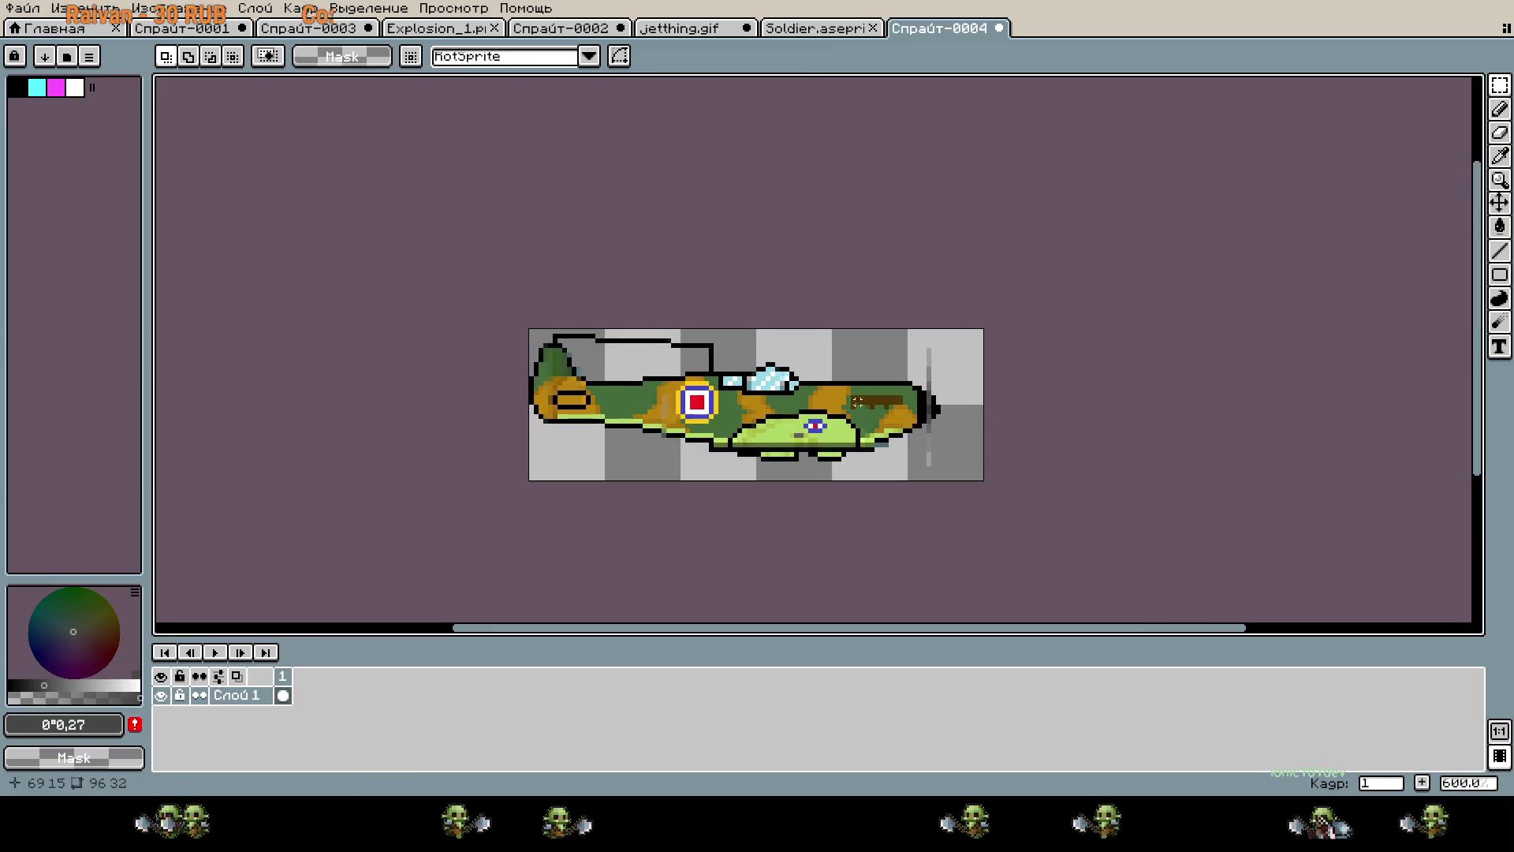
# Return to the Спрайт-0001 camo plane sprite after glancing over the other sprites.
pyautogui.click(770, 30)
pyautogui.click(710, 28)
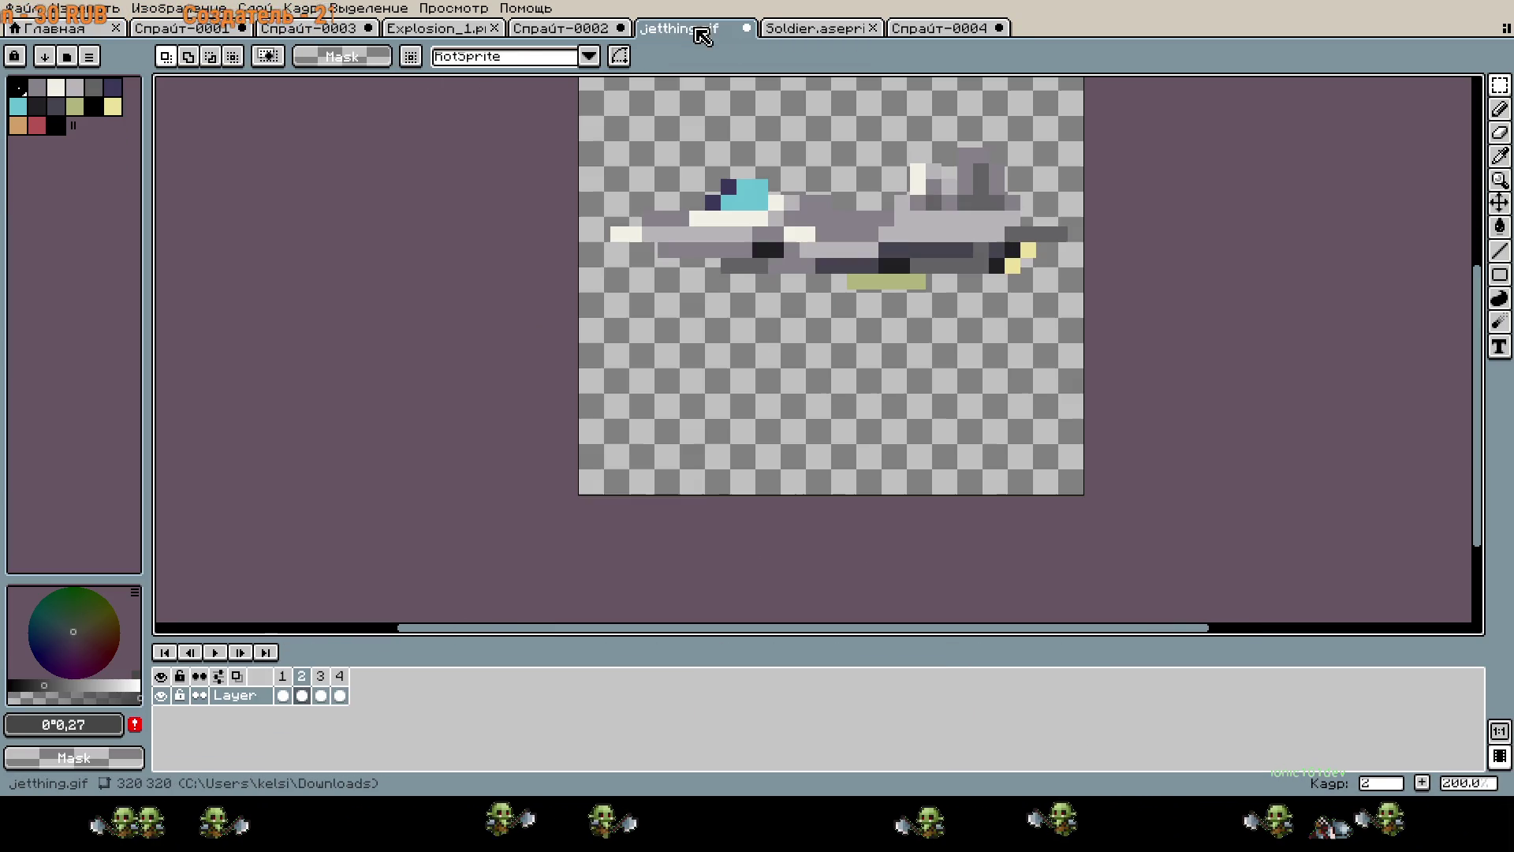
pyautogui.click(584, 29)
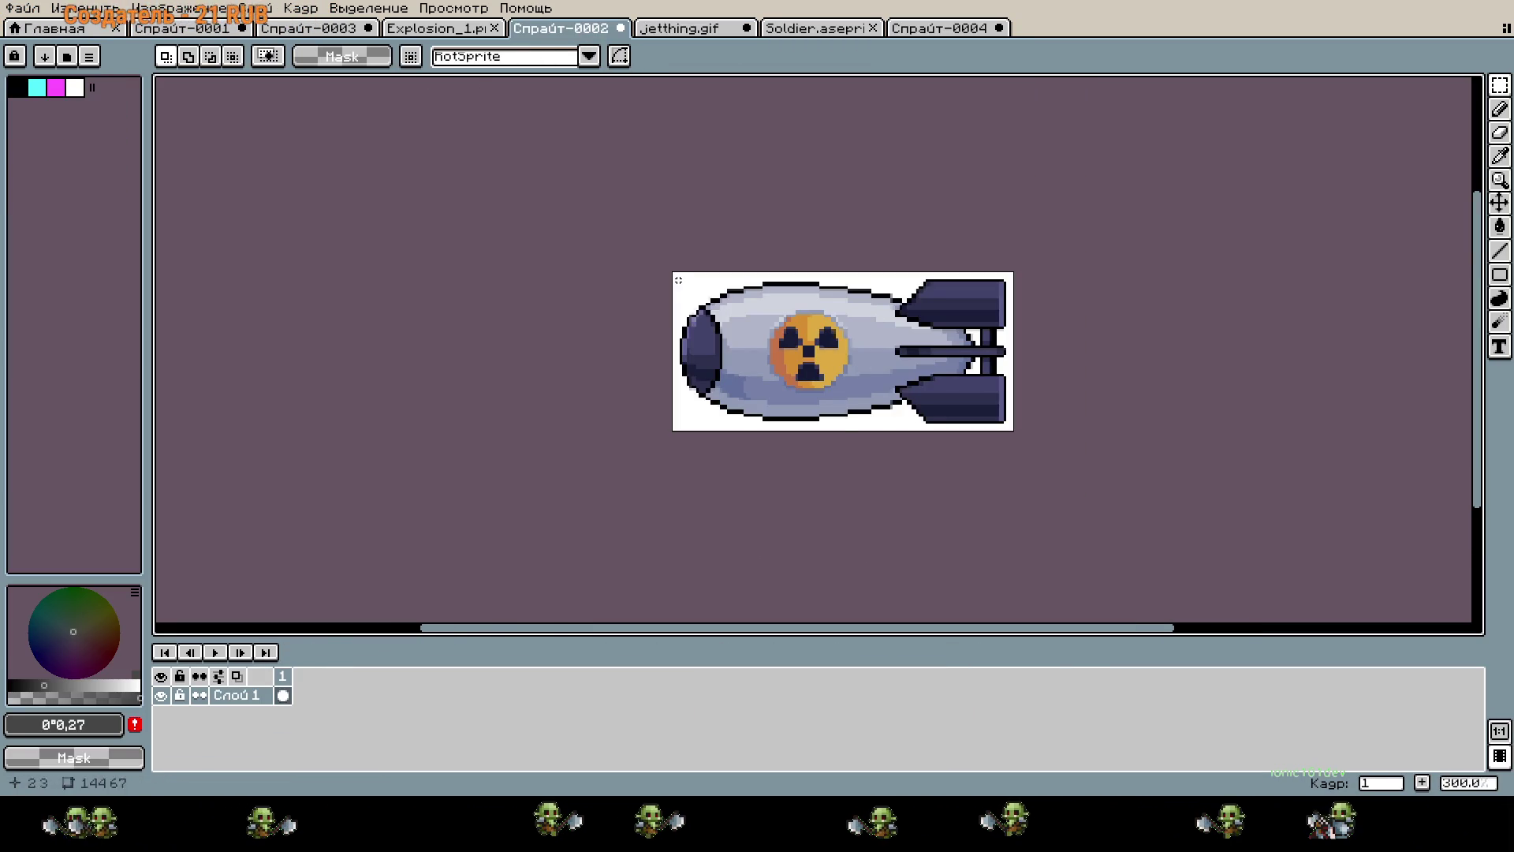
pyautogui.click(310, 29)
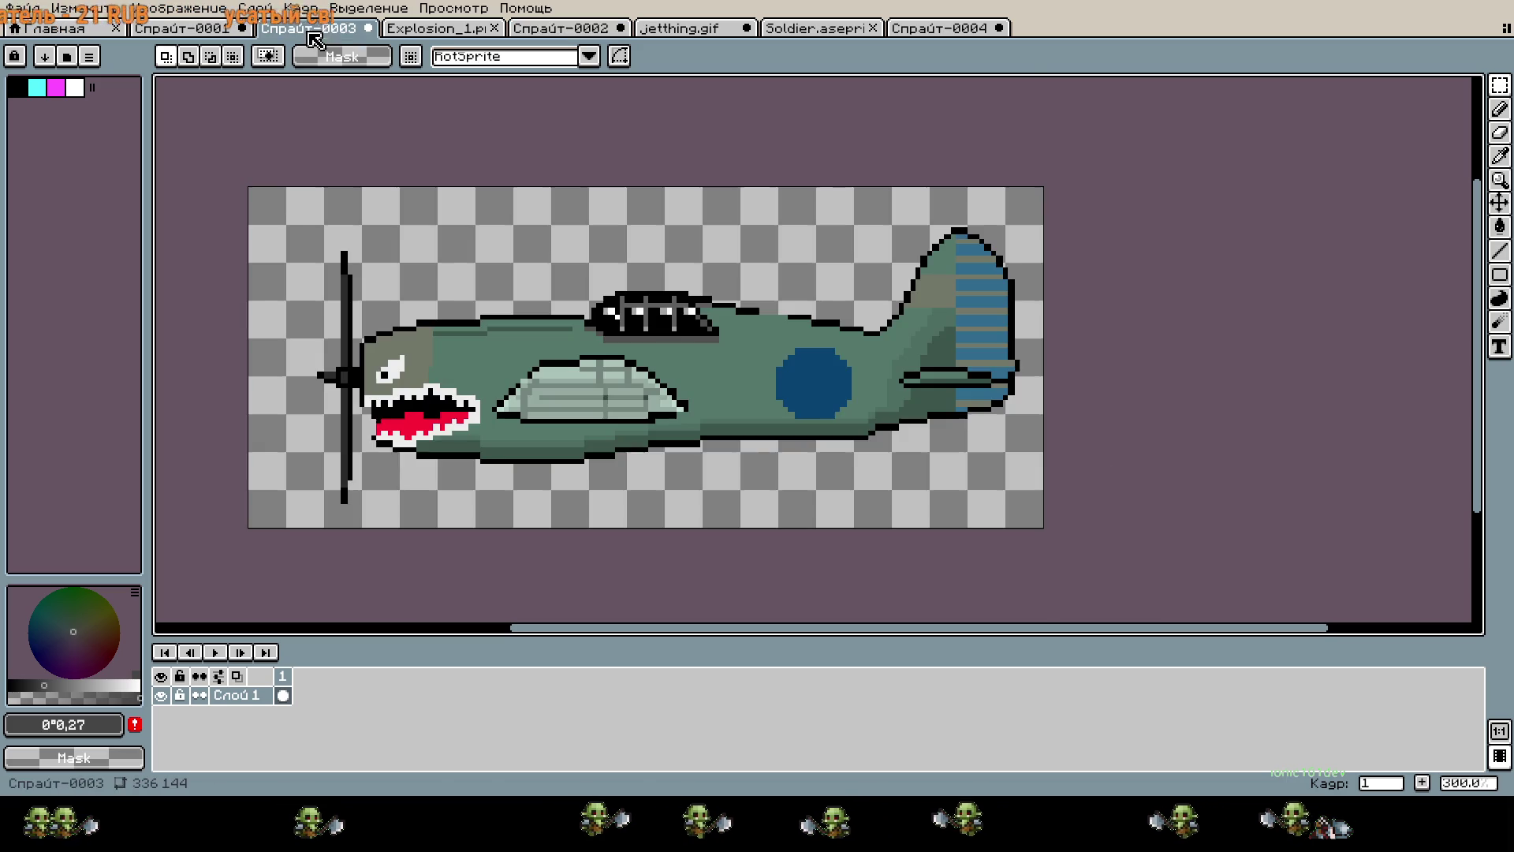
pyautogui.click(433, 29)
pyautogui.click(183, 29)
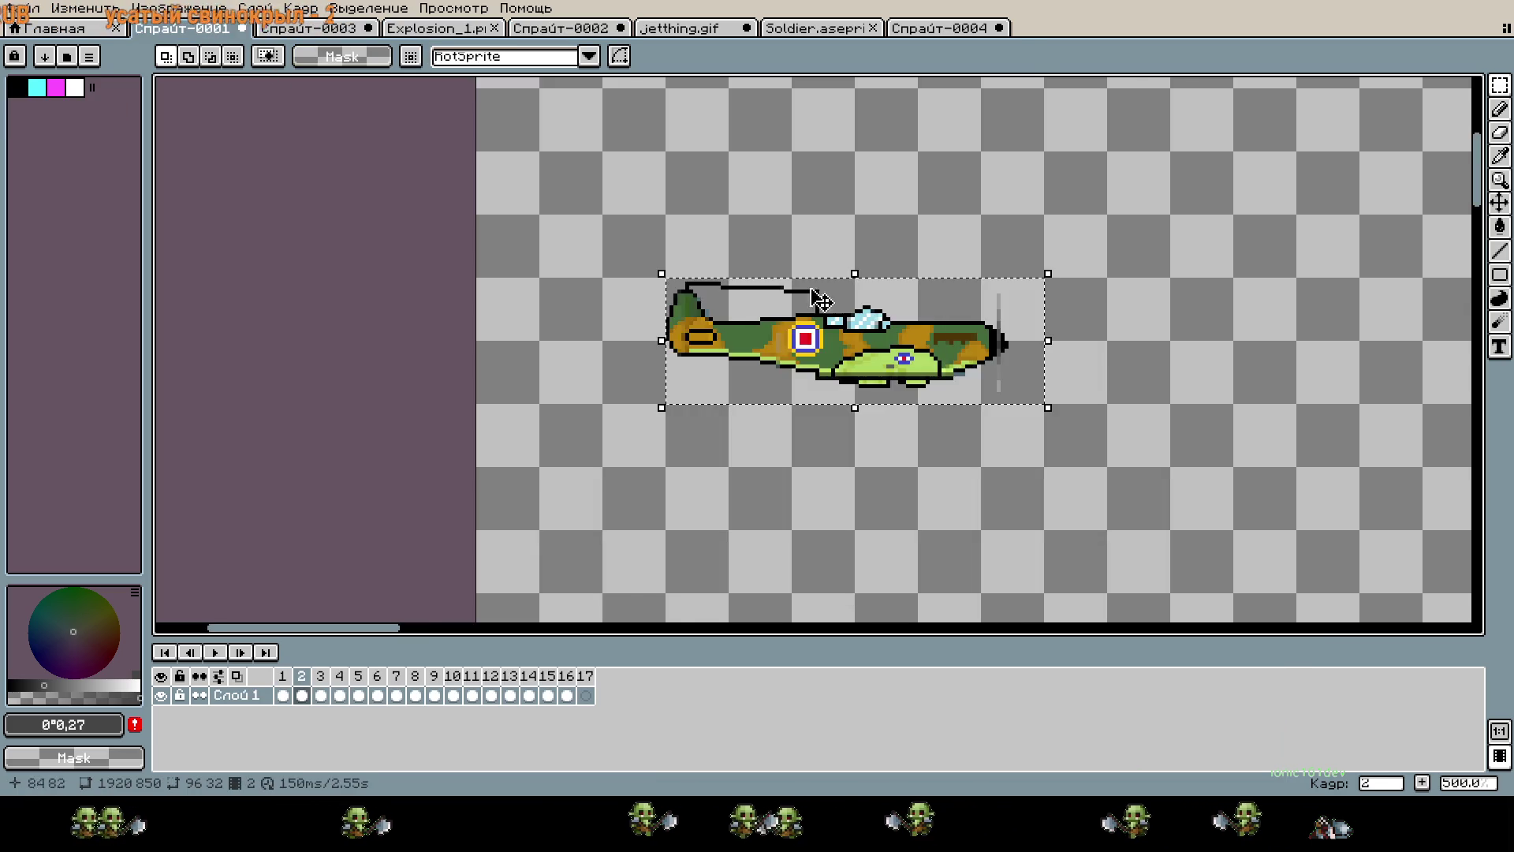
# Paste the bomb below the plane and shrink it to about 34x16.
pyautogui.scroll(-1, 987, 288)
pyautogui.moveTo(541, 242); pyautogui.dragTo(811, 348)
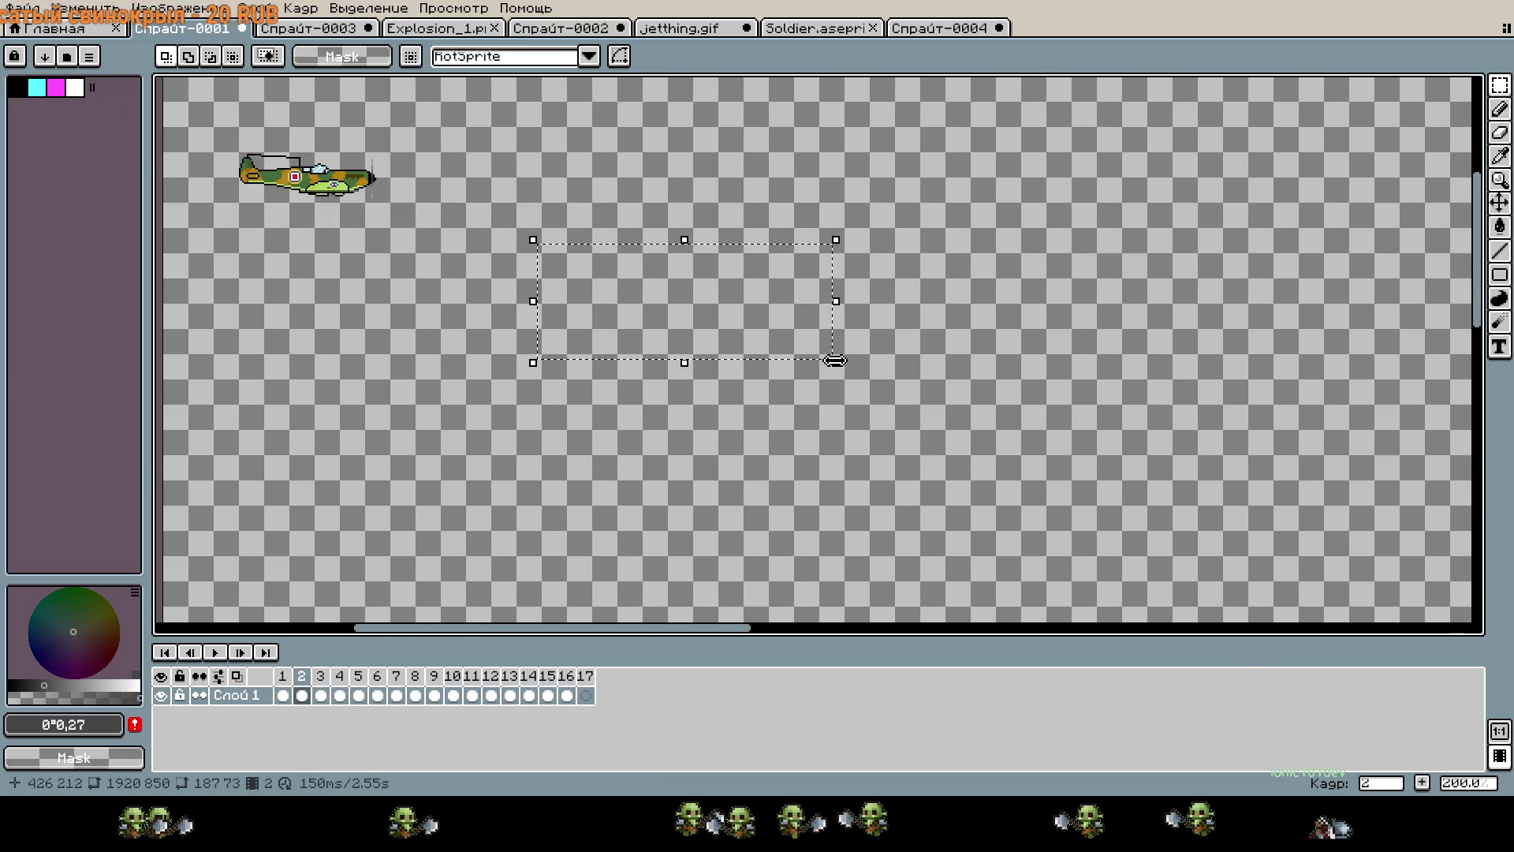
pyautogui.hotkey('ctrl', 'v')
pyautogui.moveTo(536, 178)
pyautogui.mouseDown()
pyautogui.moveTo(641, 377)
pyautogui.moveTo(647, 432)
pyautogui.moveTo(636, 355)
pyautogui.mouseUp()
pyautogui.press('Left')
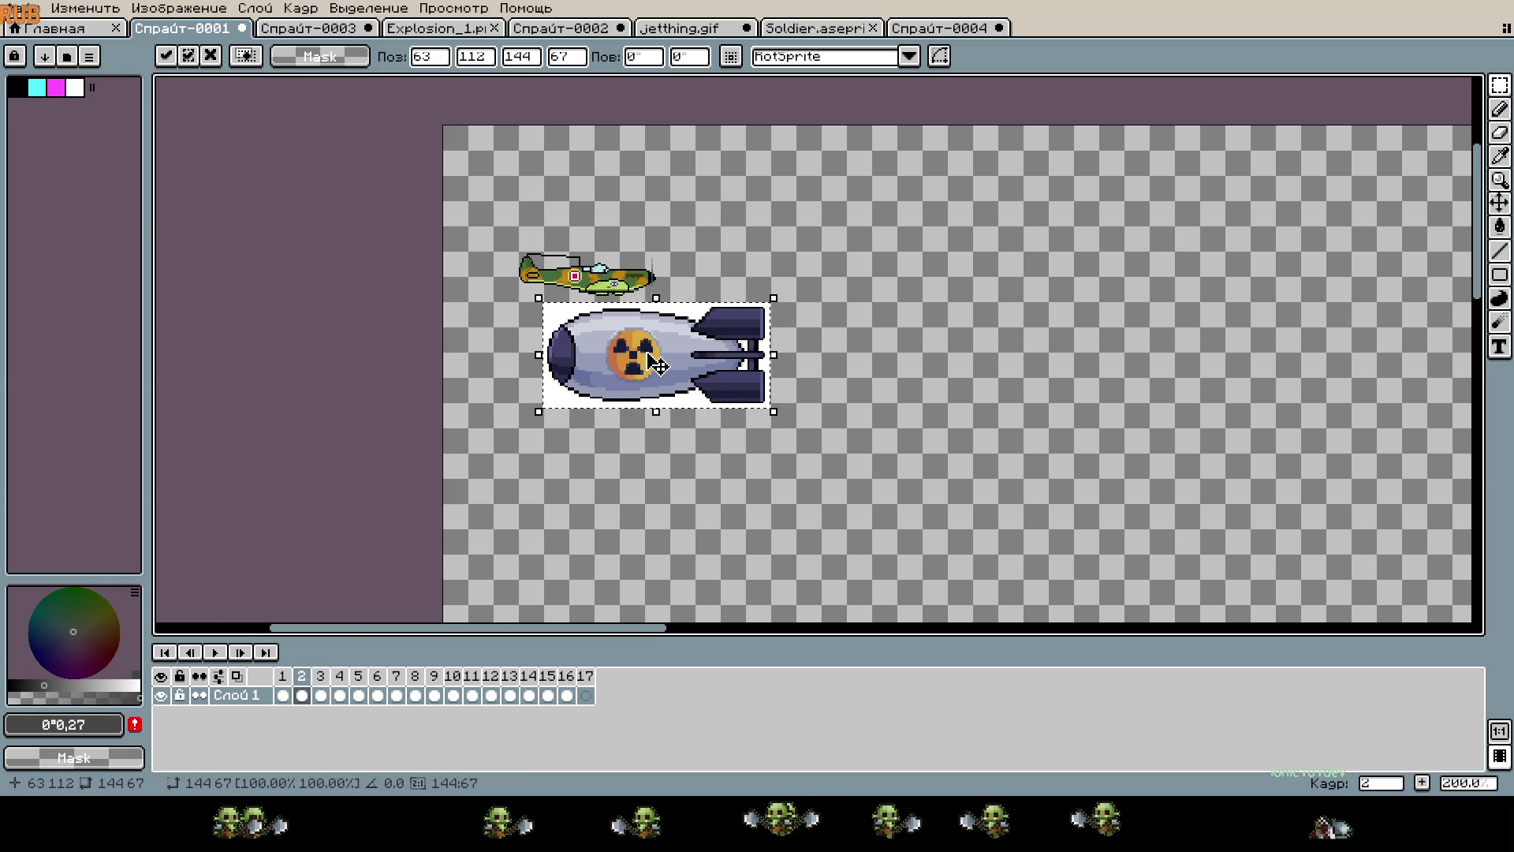
pyautogui.press('Right')
pyautogui.moveTo(771, 410); pyautogui.dragTo(606, 345)
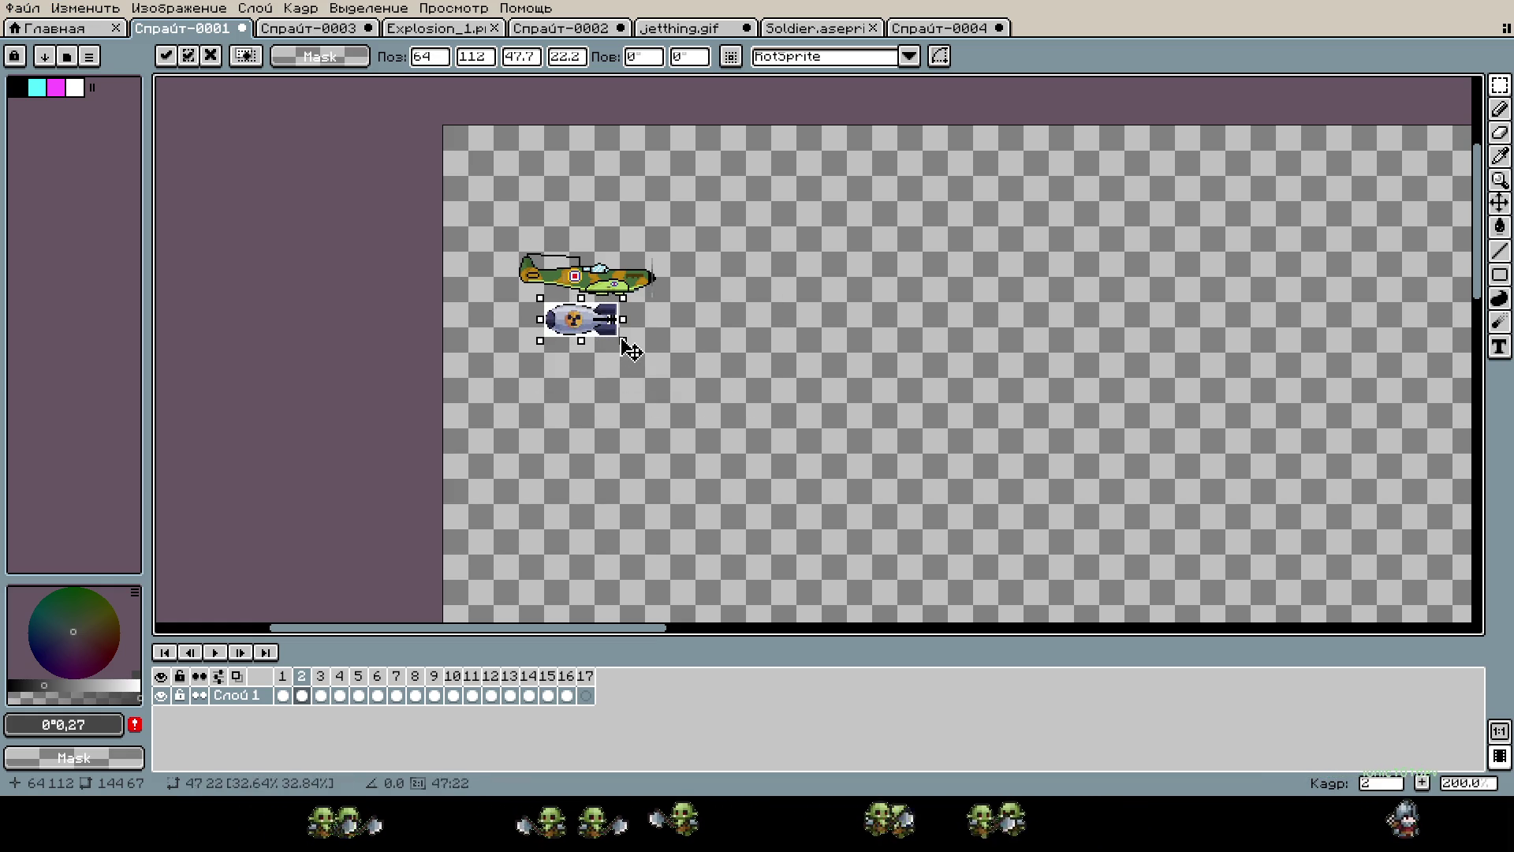
pyautogui.scroll(4, 623, 344)
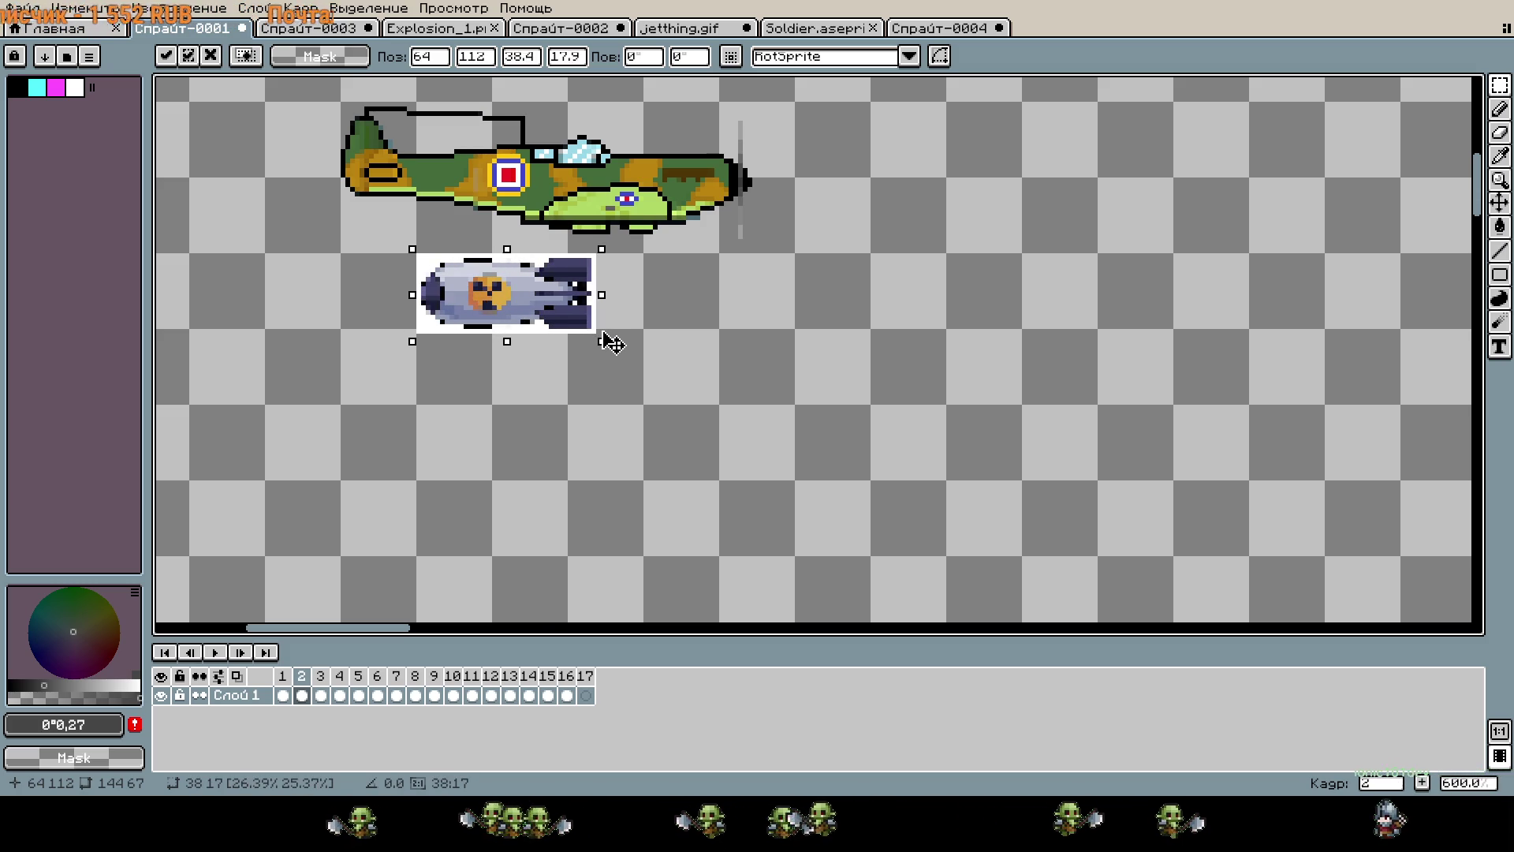
# Enlarge the bomb back toward full size, then undo and discard the pasted bomb.
pyautogui.moveTo(631, 353); pyautogui.dragTo(661, 367)
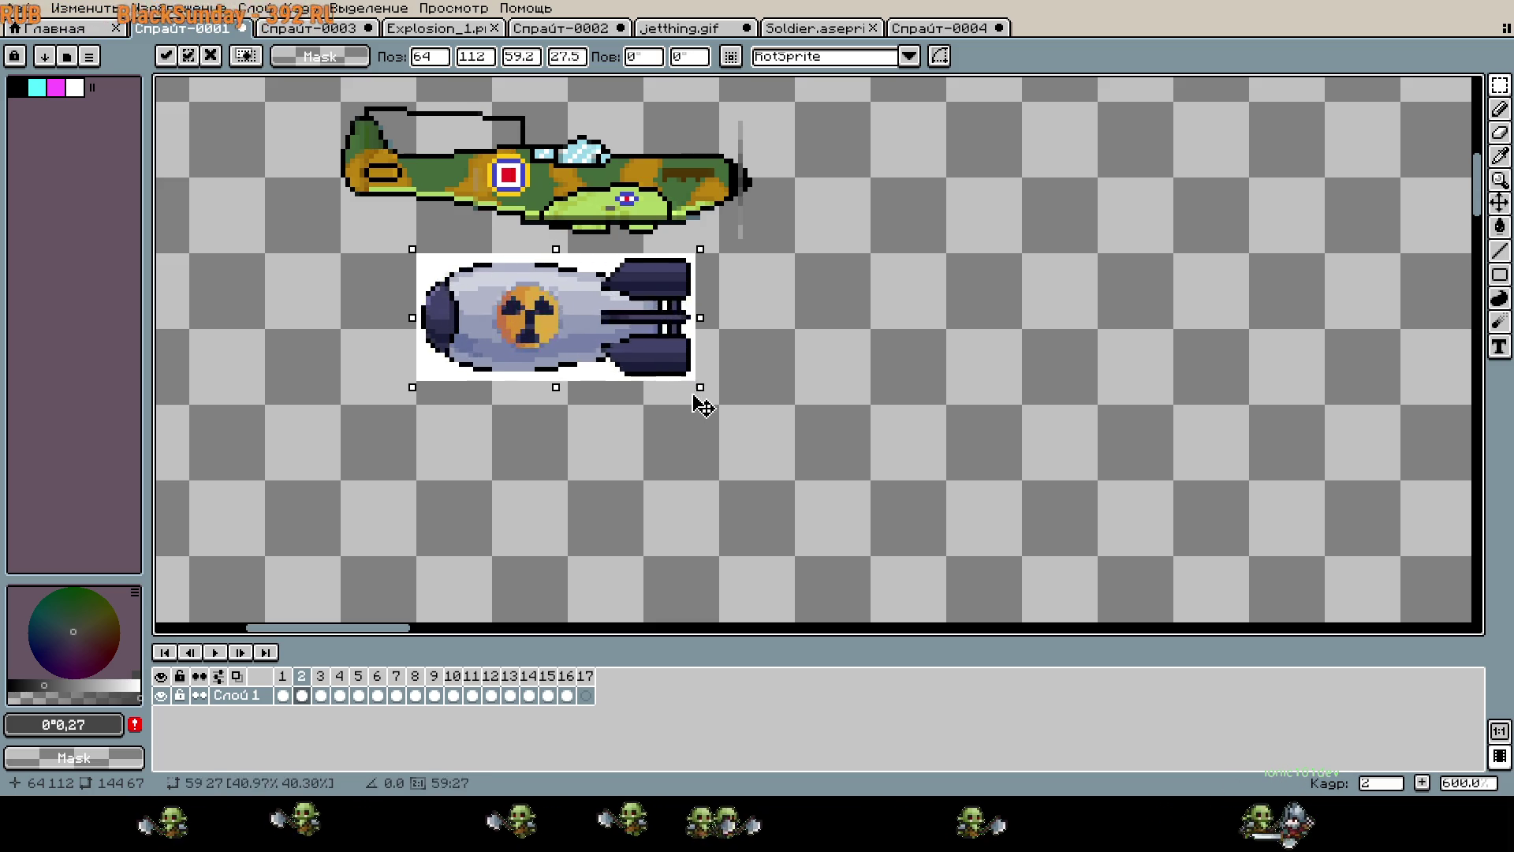
pyautogui.moveTo(727, 422)
pyautogui.mouseDown()
pyautogui.moveTo(923, 551)
pyautogui.moveTo(1090, 623)
pyautogui.mouseUp()
pyautogui.hotkey('ctrl', 'z')
pyautogui.hotkey('ctrl', 'v')
pyautogui.moveTo(613, 399); pyautogui.dragTo(807, 461)
pyautogui.press('Escape')
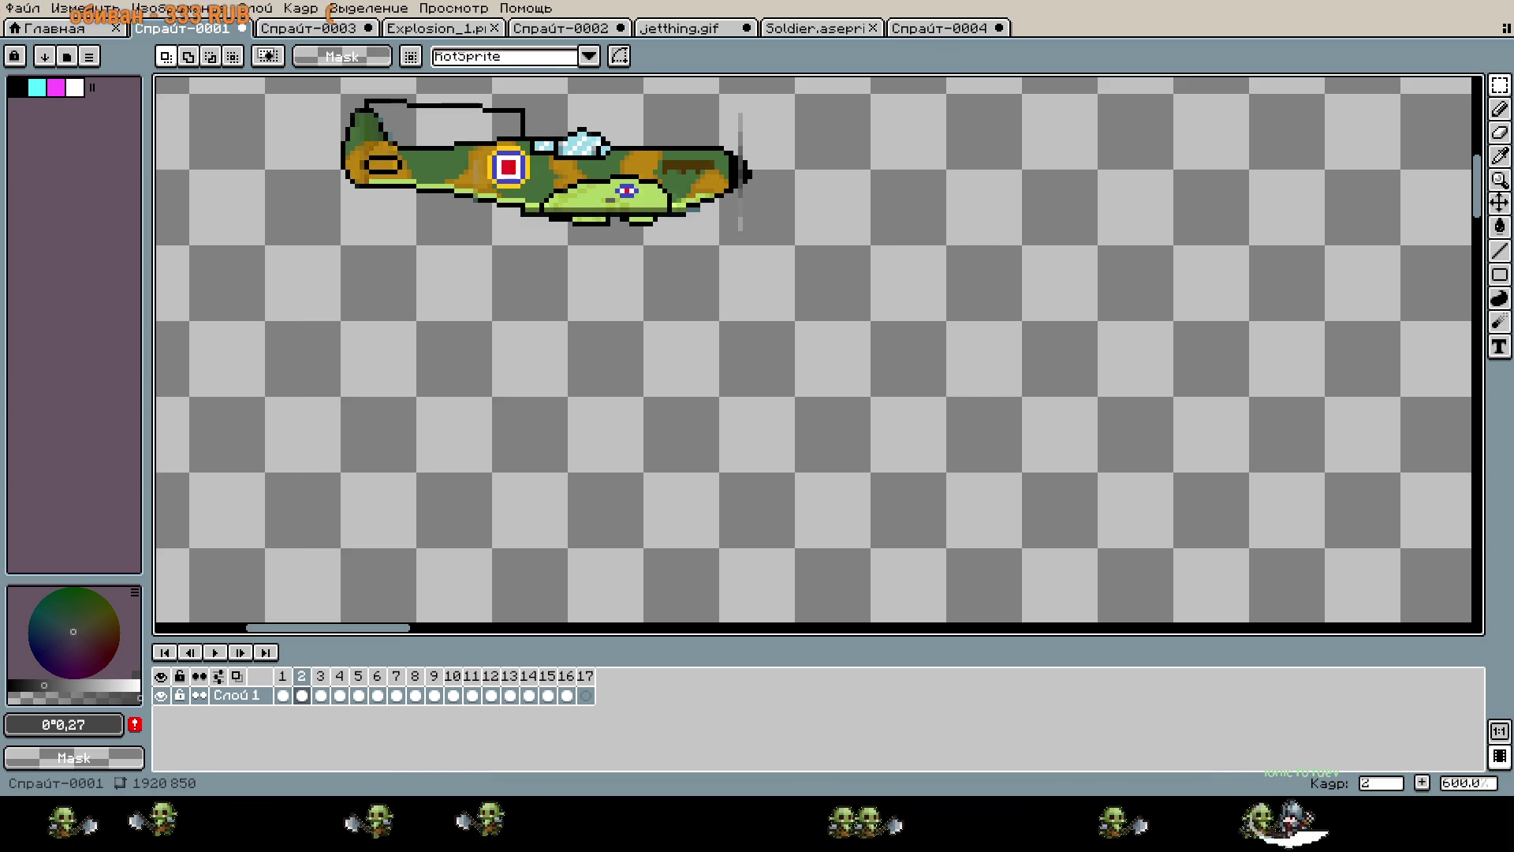
# Re-paste the bomb at 64,112 beneath the plane, scale it down, and commit.
pyautogui.hotkey('ctrl', 'v')
pyautogui.moveTo(649, 416)
pyautogui.mouseDown()
pyautogui.moveTo(906, 476)
pyautogui.moveTo(838, 404)
pyautogui.mouseUp()
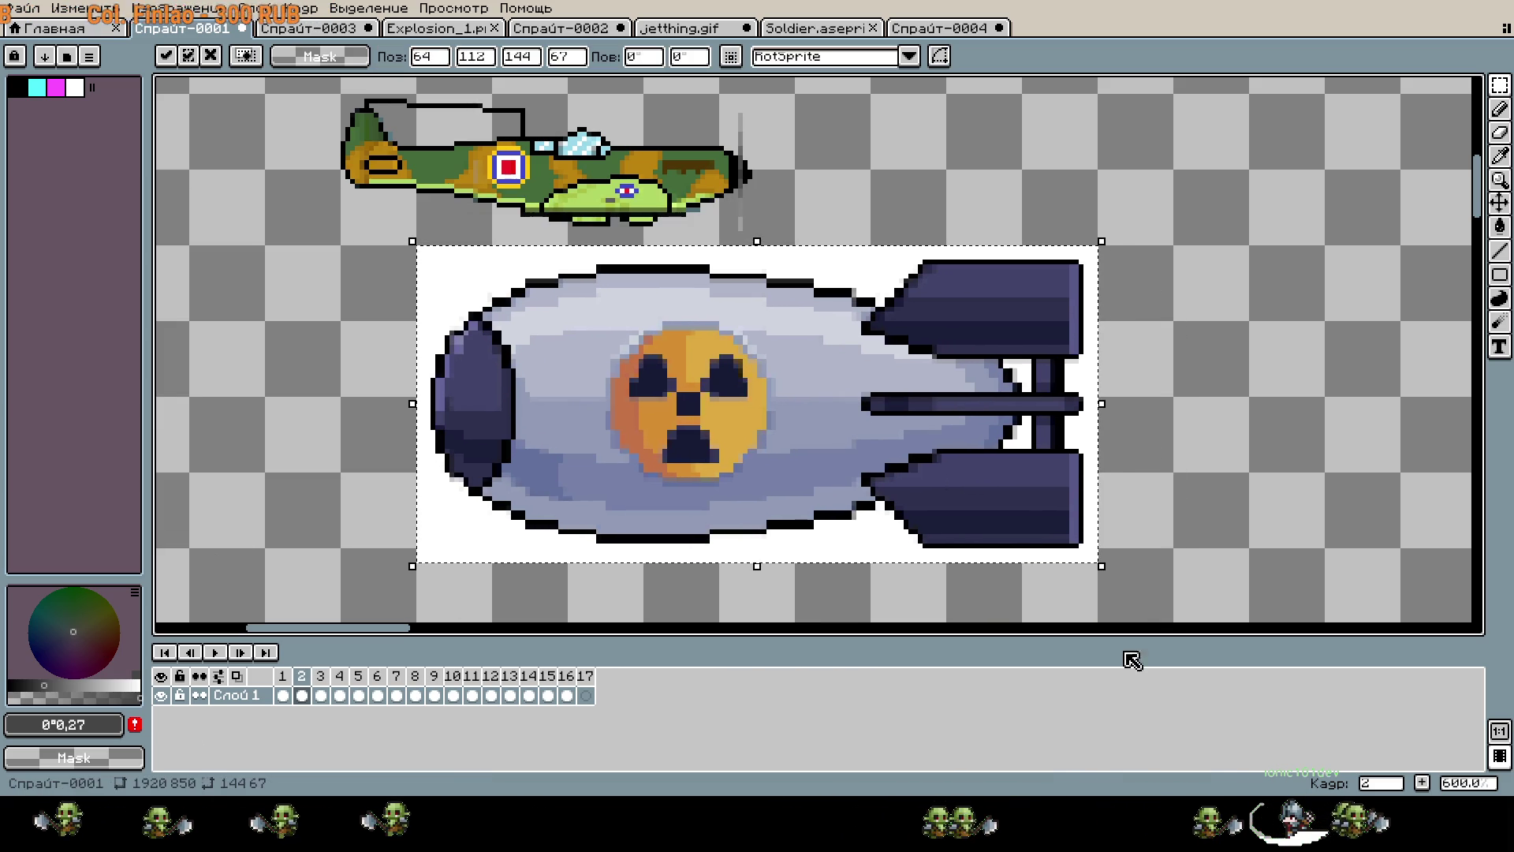
pyautogui.moveTo(1104, 573)
pyautogui.mouseDown()
pyautogui.moveTo(795, 440)
pyautogui.moveTo(694, 371)
pyautogui.moveTo(912, 433)
pyautogui.moveTo(1034, 435)
pyautogui.mouseUp()
pyautogui.press('Return')
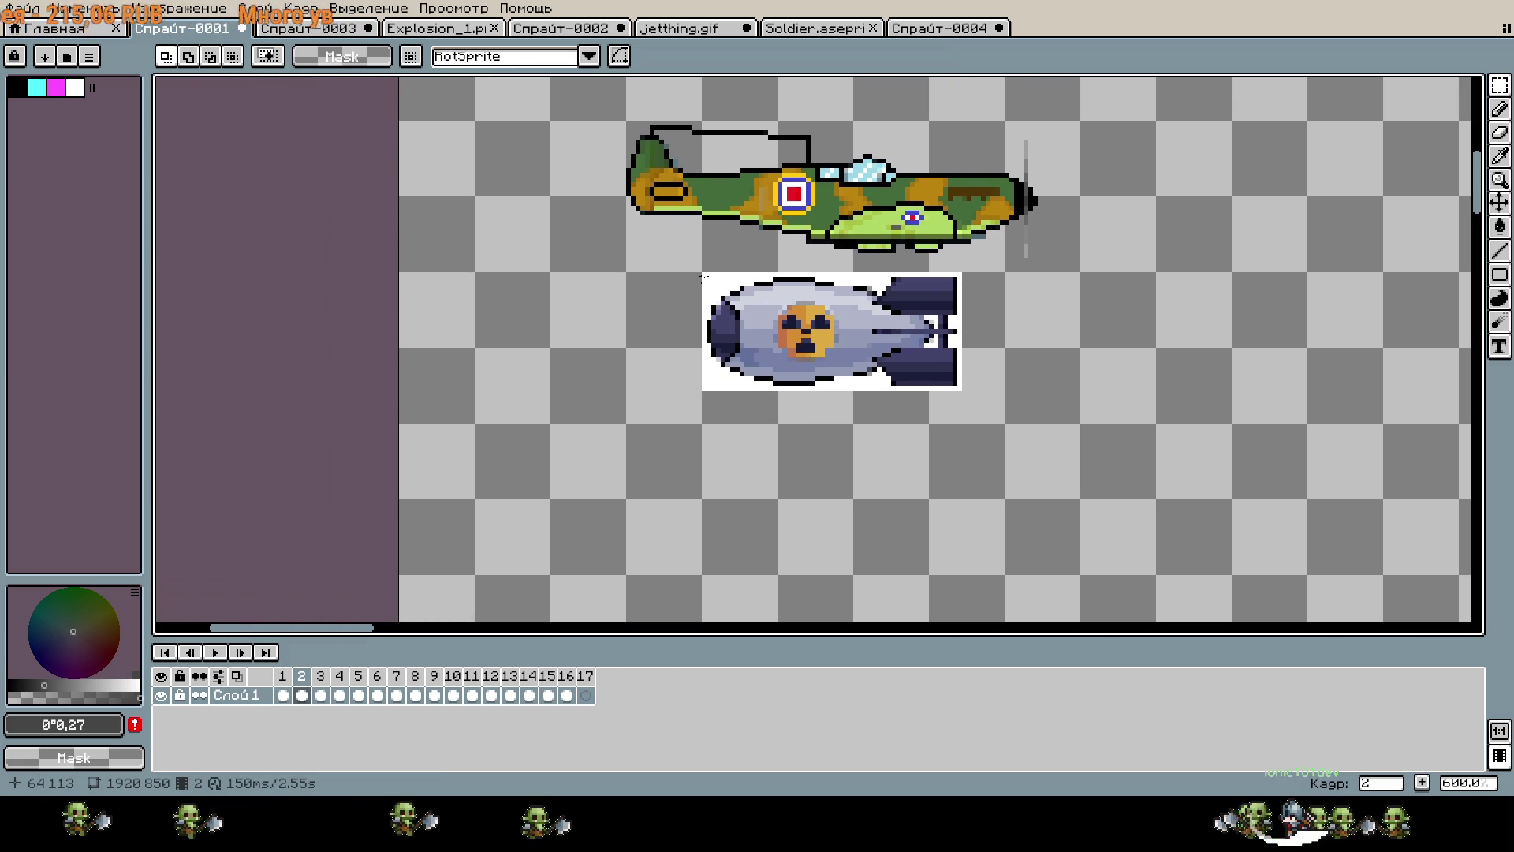
# Rotate the bomb 90° so its fins point up and clear the surrounding white background.
pyautogui.moveTo(964, 387); pyautogui.dragTo(899, 526)
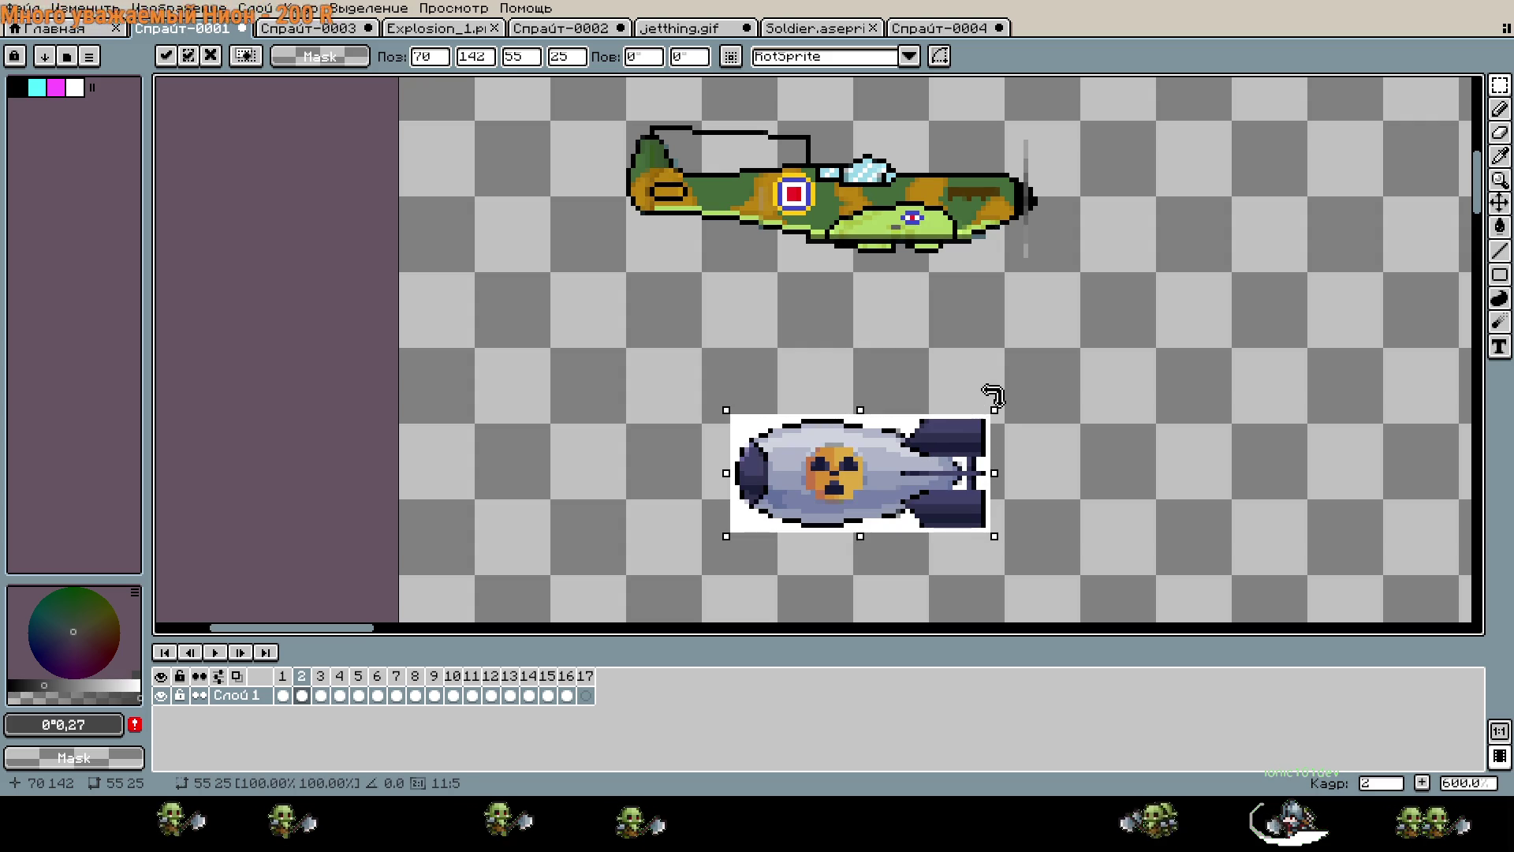
pyautogui.moveTo(998, 407); pyautogui.dragTo(816, 357)
pyautogui.press('Return')
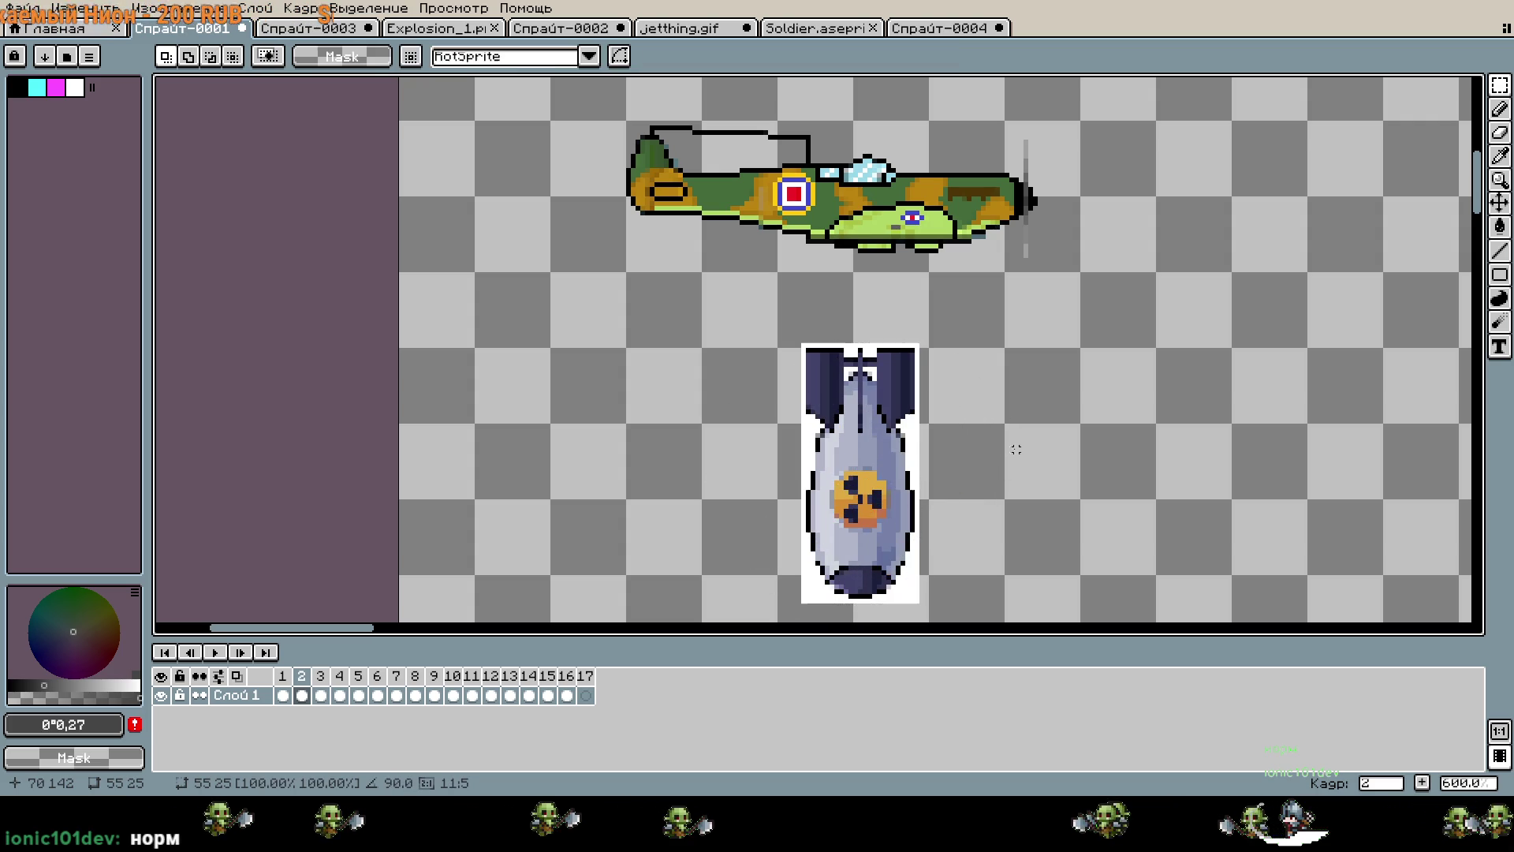
pyautogui.scroll(3, 739, 290)
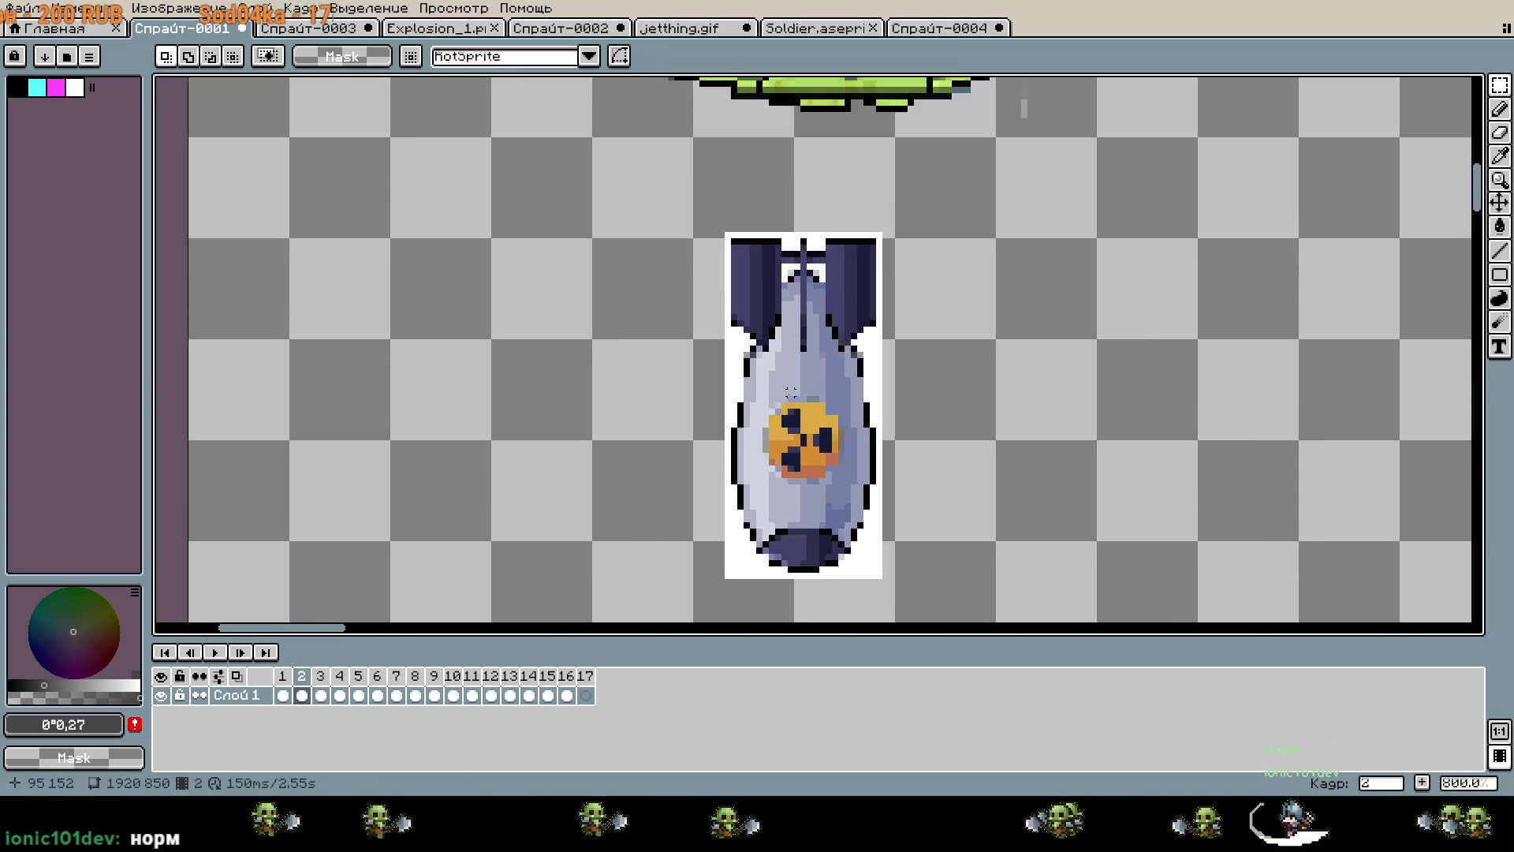
pyautogui.press('g')
pyautogui.click(706, 354)
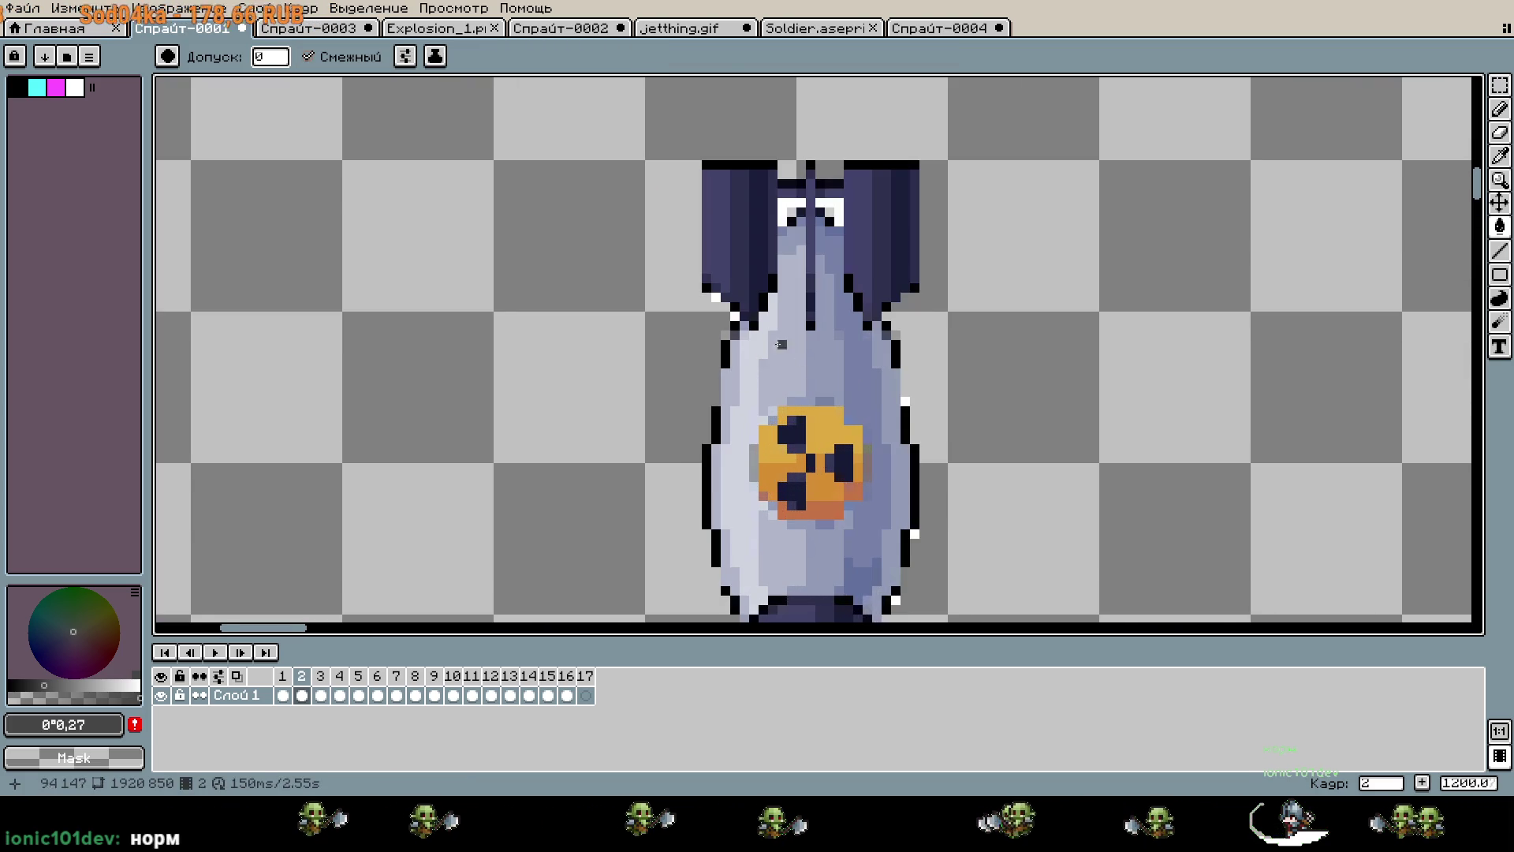
# Paint a dark grey pixel on the bomb's edge, then undo it.
pyautogui.scroll(4, 705, 354)
pyautogui.press('b')
pyautogui.click(678, 268)
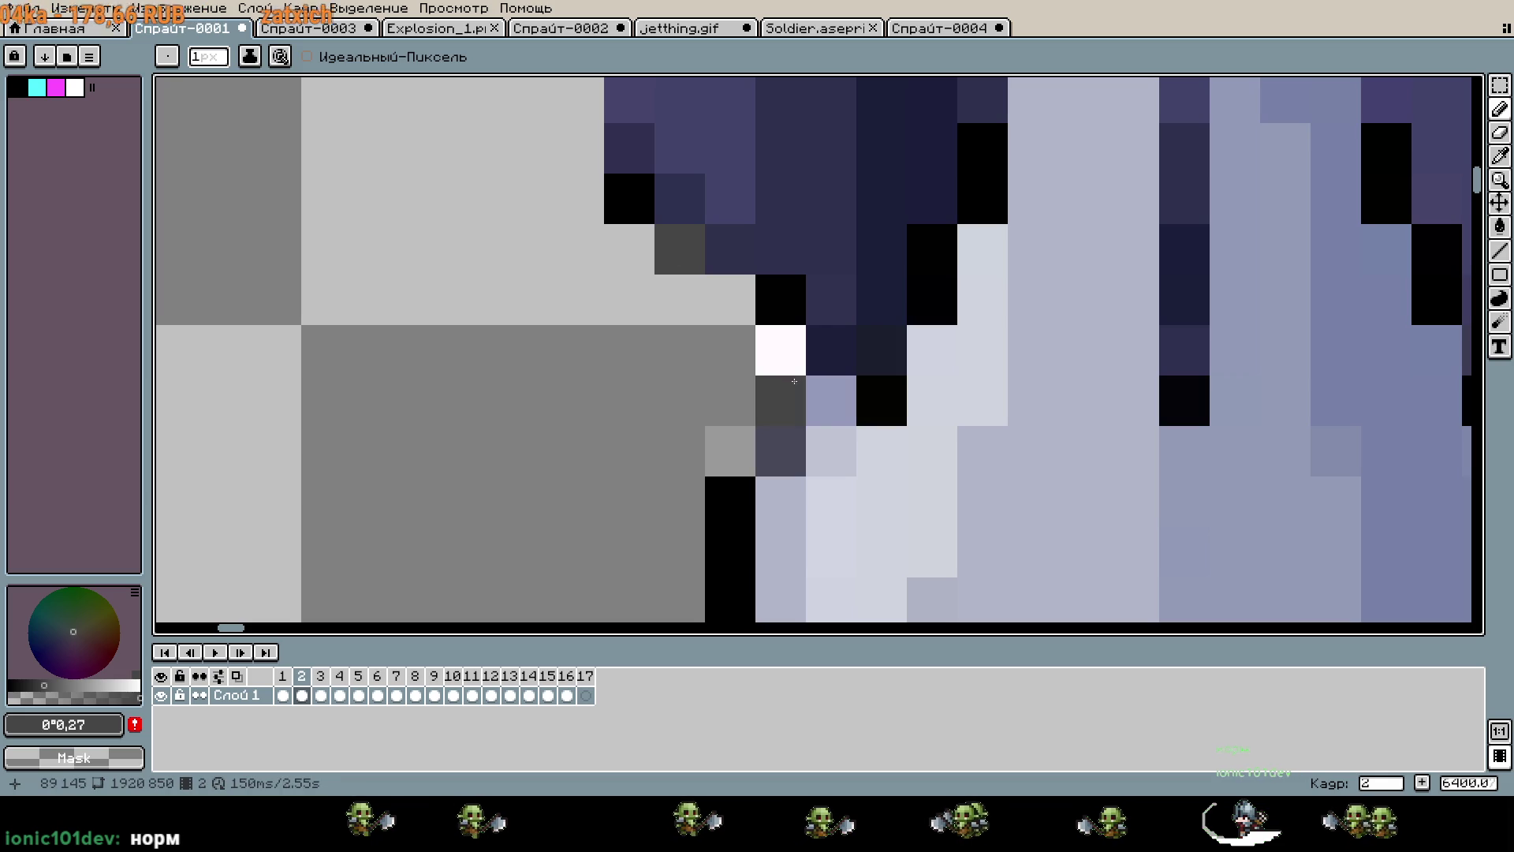
pyautogui.hotkey('ctrl', 'z')
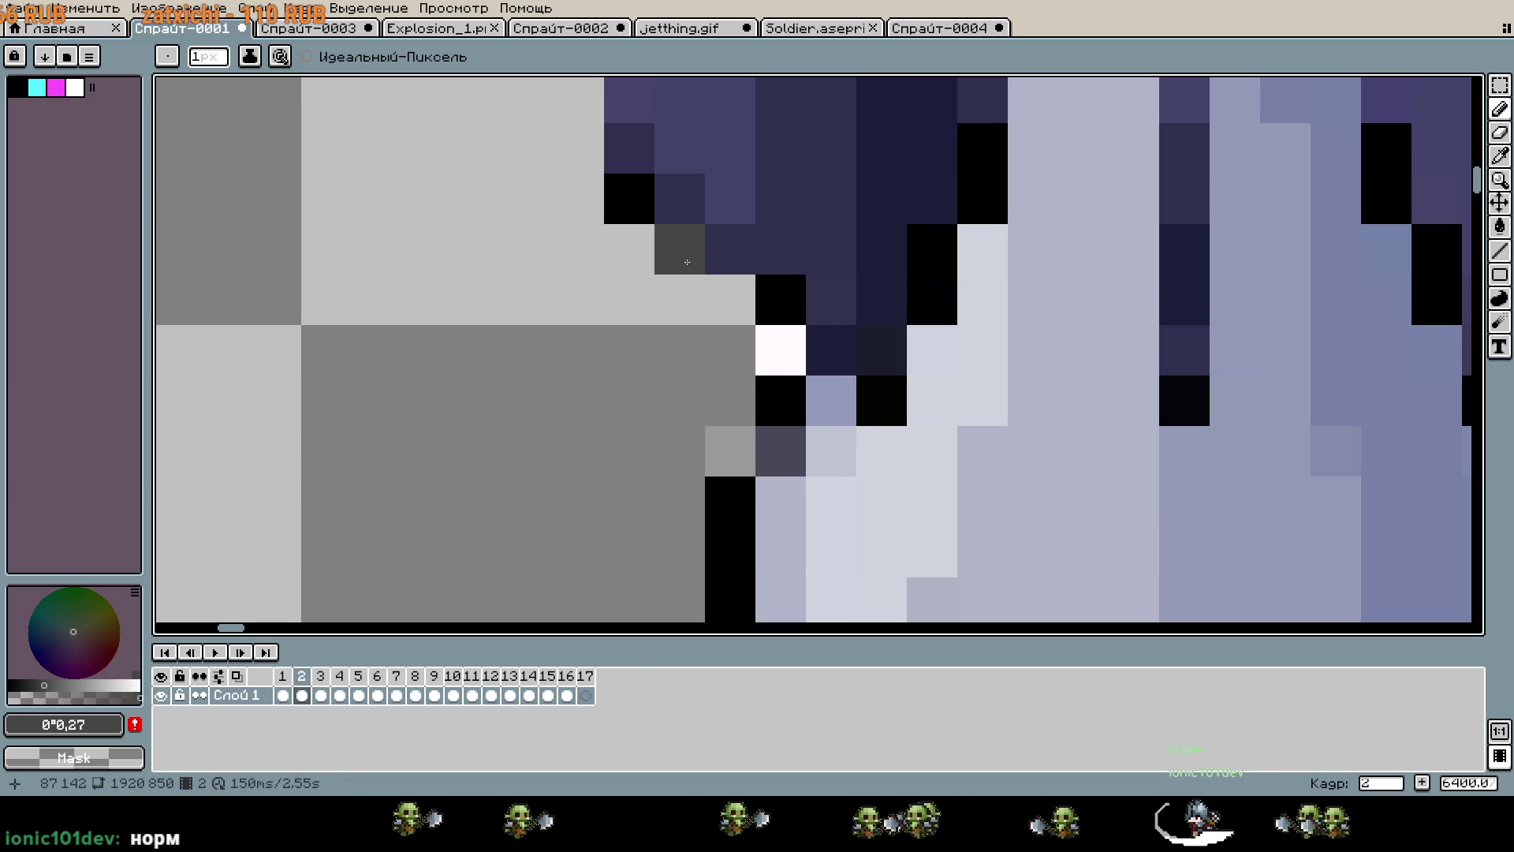
# Pan and zoom around the bomb to inspect its eyes and outline.
pyautogui.moveTo(1084, 300); pyautogui.dragTo(855, 662)
pyautogui.moveTo(834, 311); pyautogui.dragTo(796, 463)
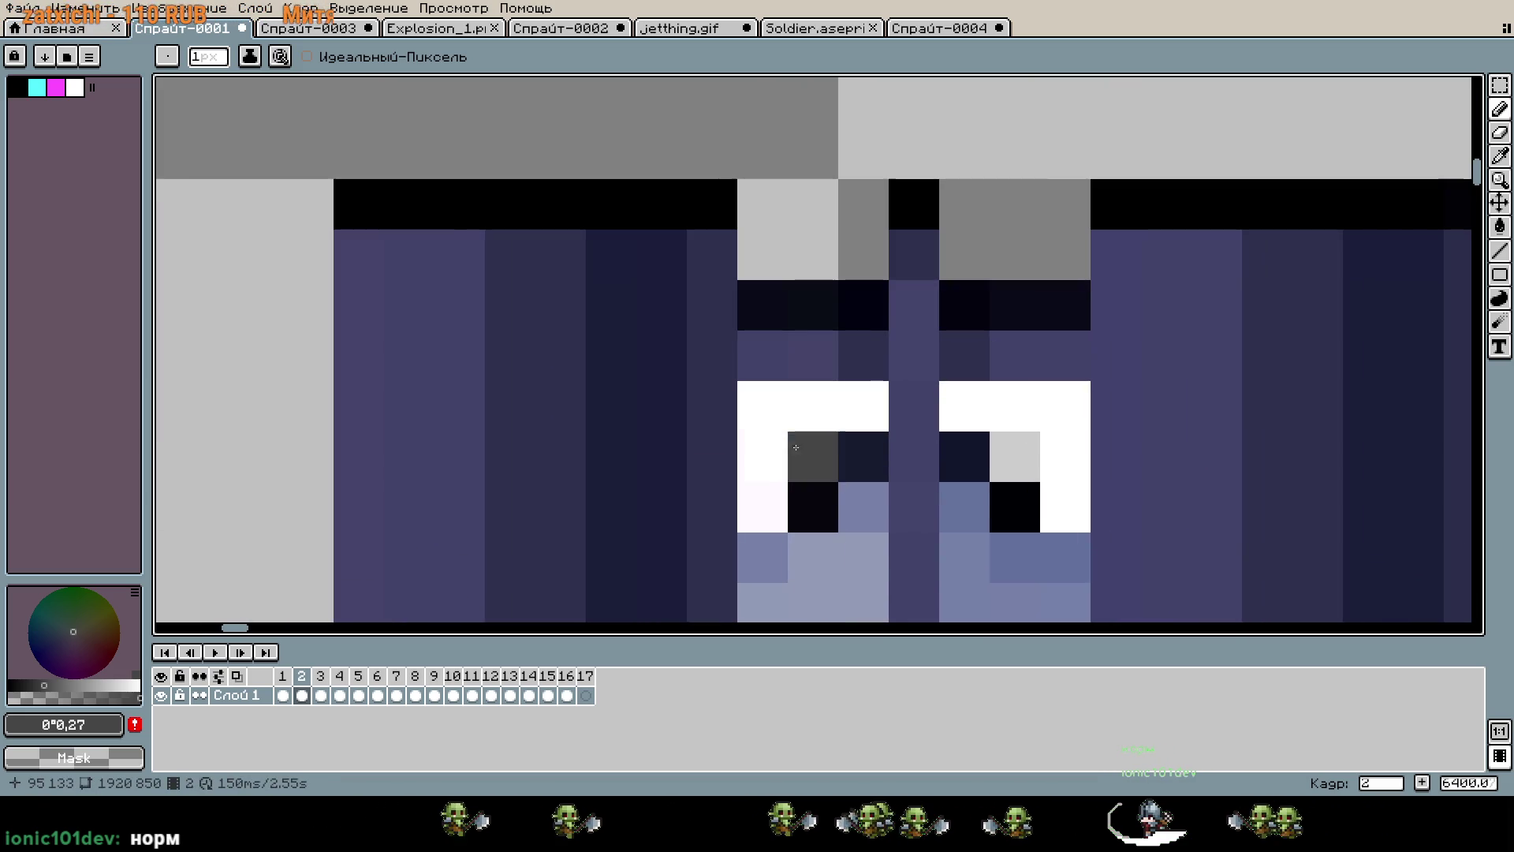
pyautogui.scroll(-7, 824, 356)
pyautogui.scroll(3, 886, 378)
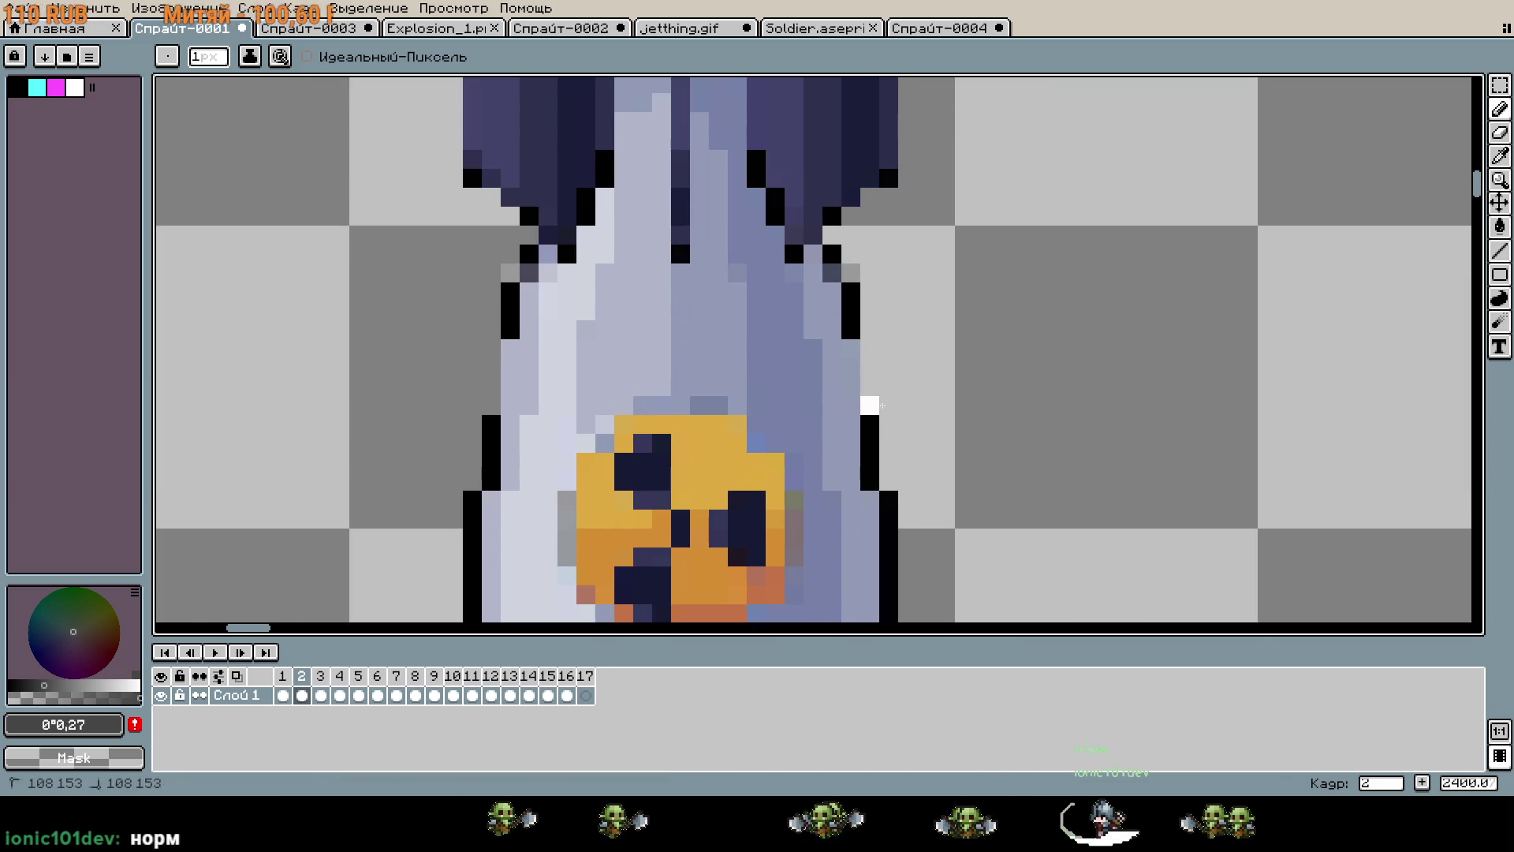
pyautogui.scroll(-3, 967, 430)
pyautogui.scroll(-3, 855, 371)
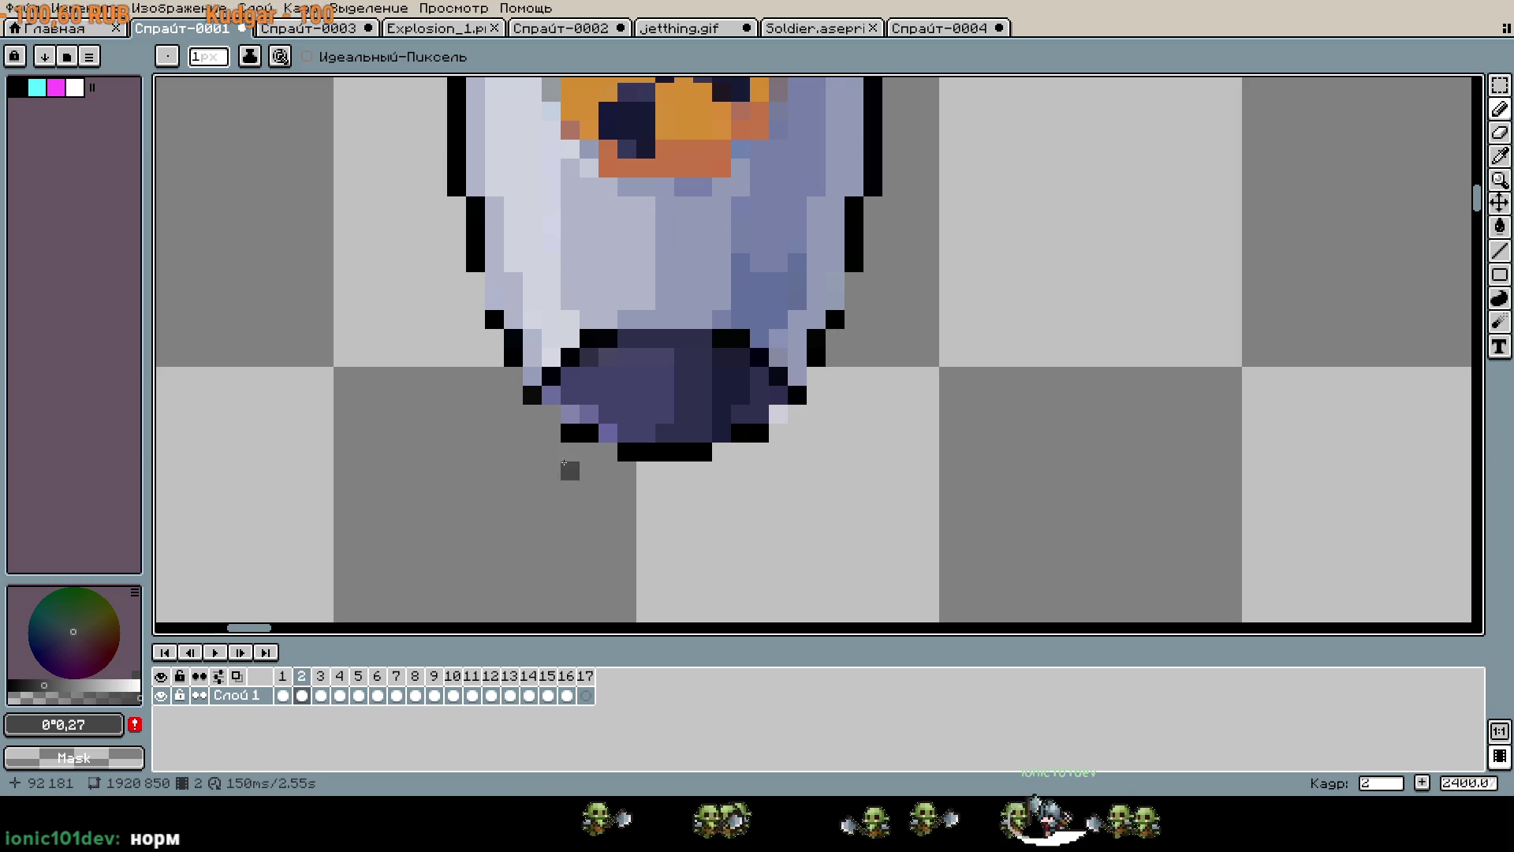
pyautogui.scroll(3, 565, 467)
pyautogui.press('i')
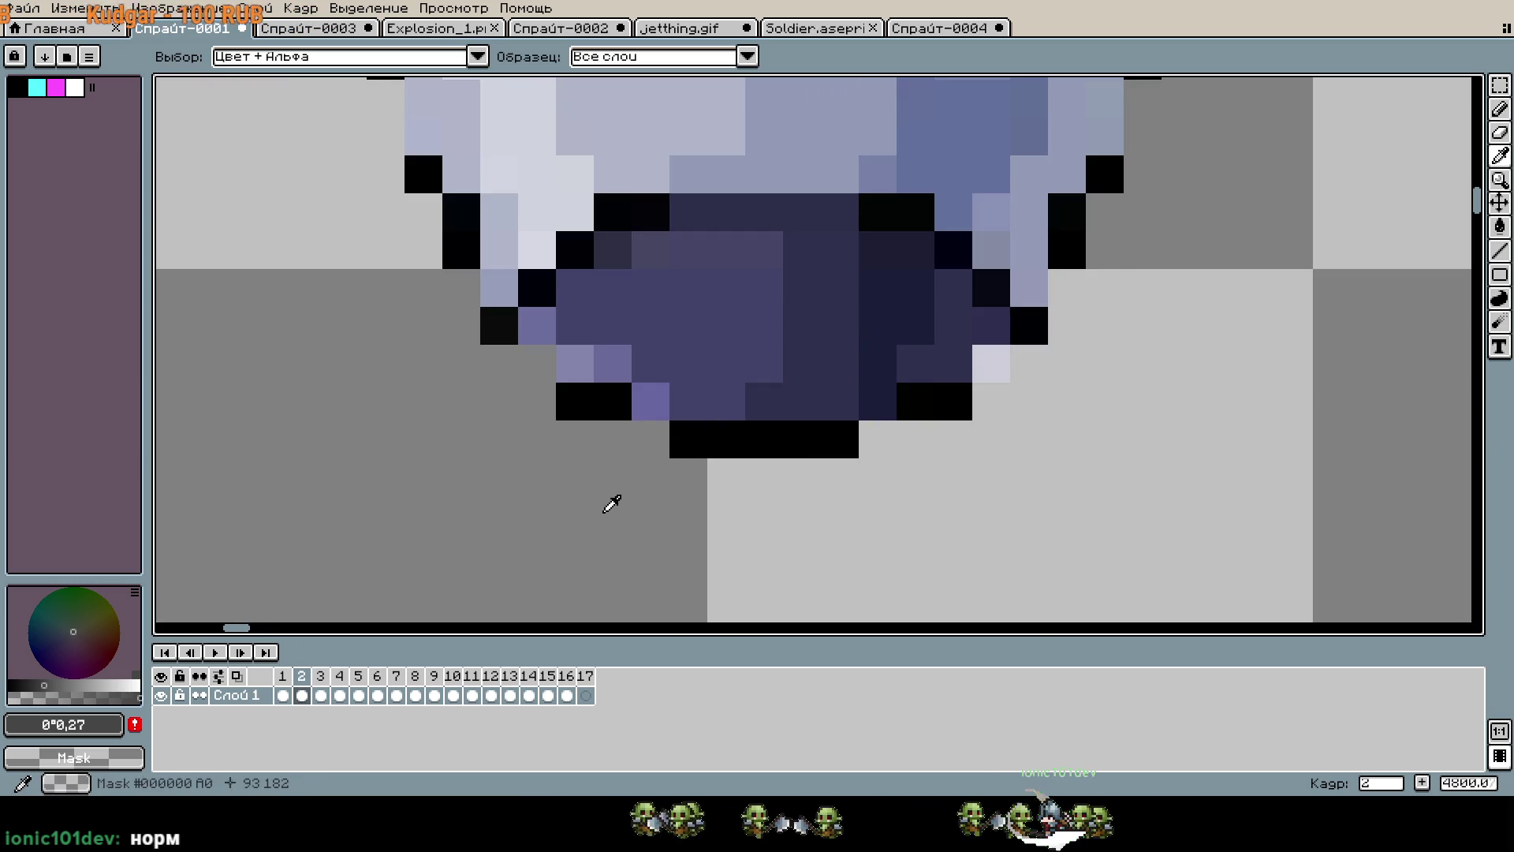
pyautogui.press('b')
pyautogui.scroll(-5, 978, 371)
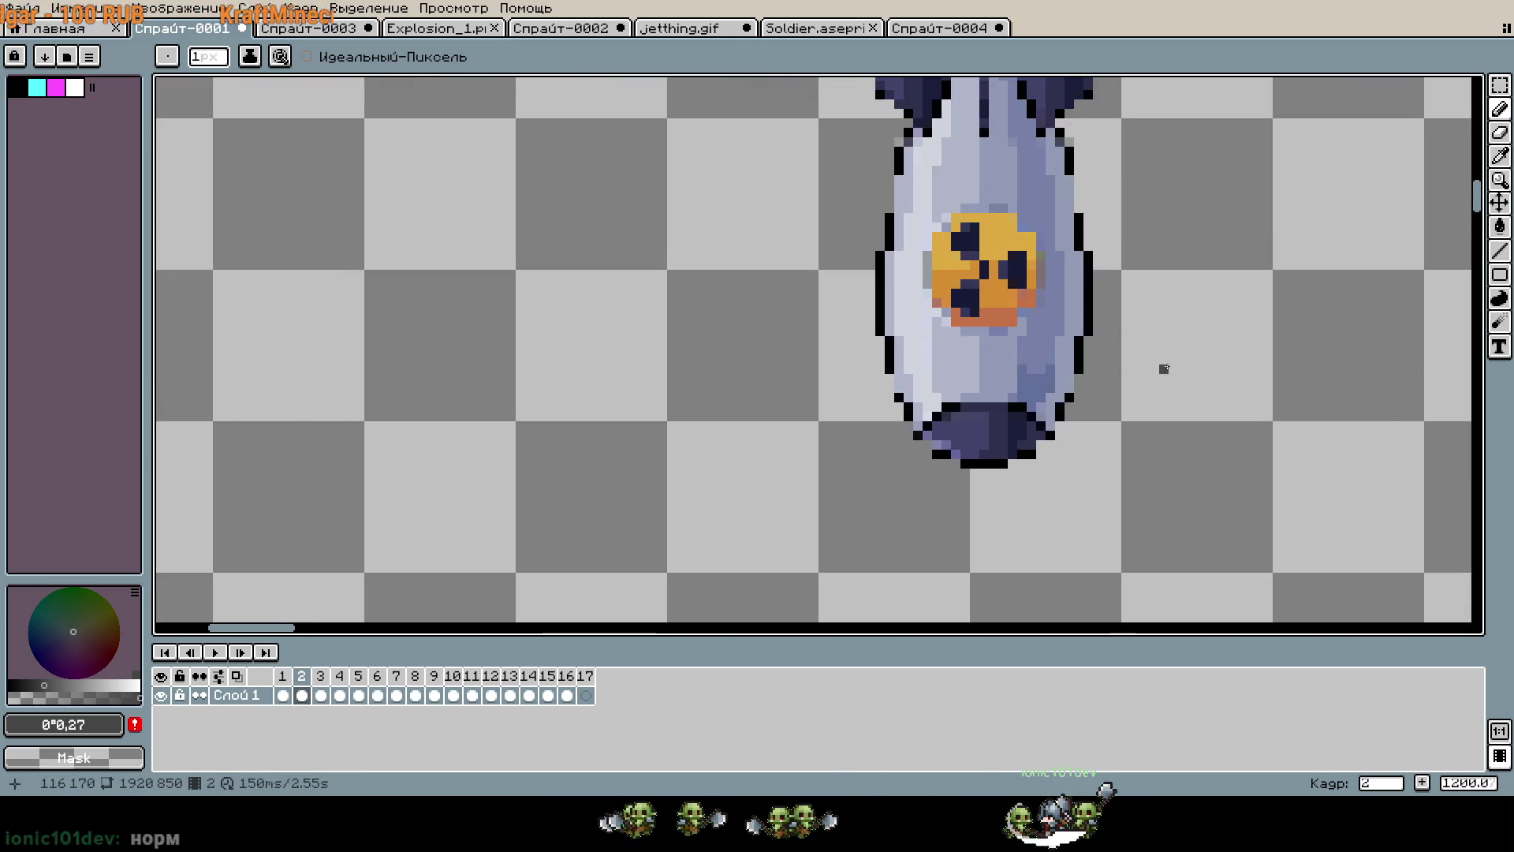
pyautogui.scroll(-2, 1021, 459)
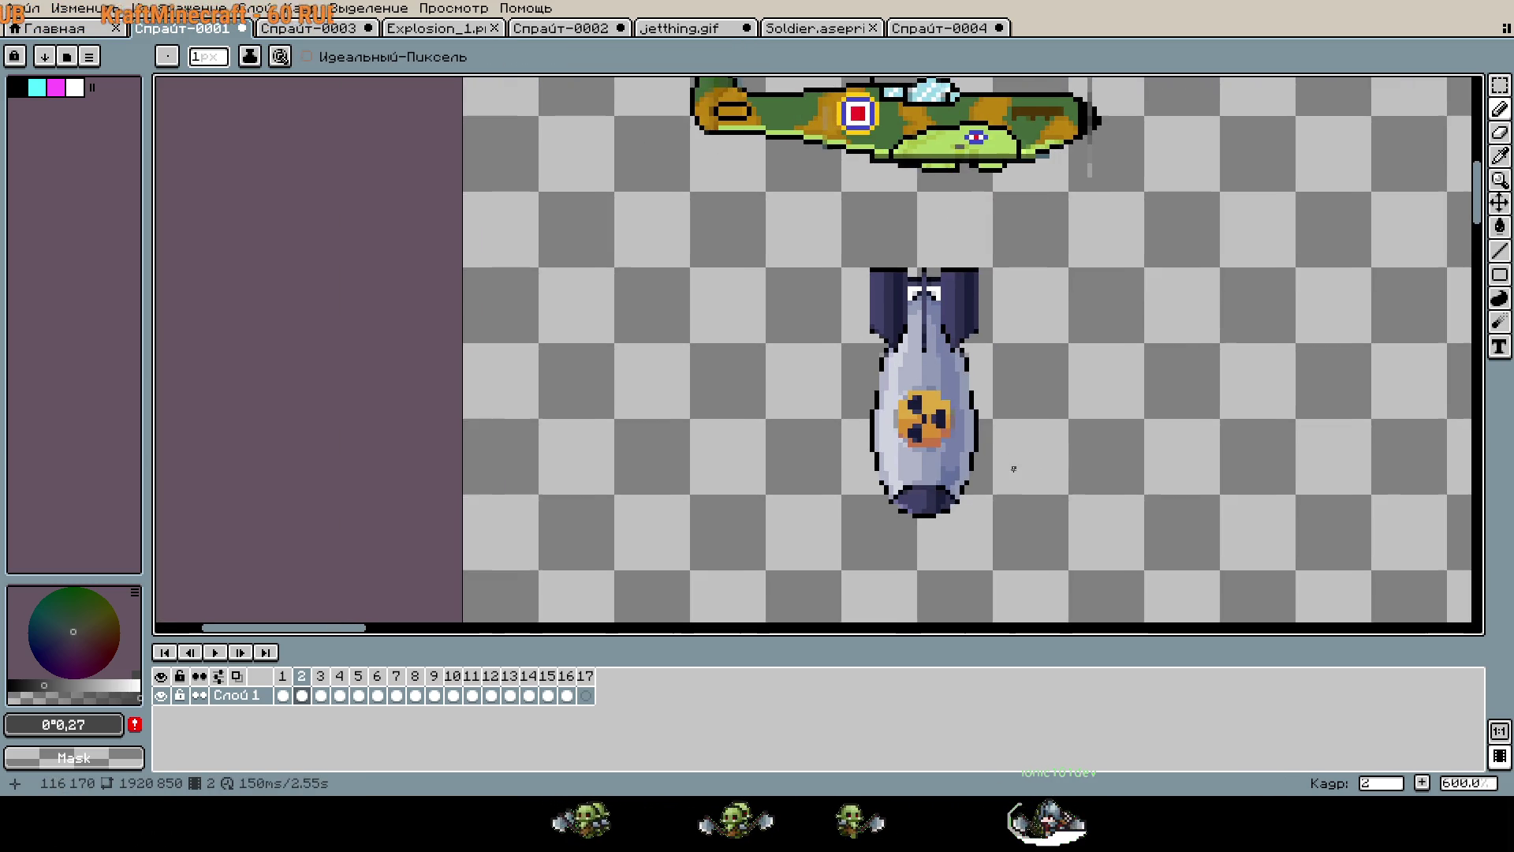
pyautogui.scroll(-1, 1012, 472)
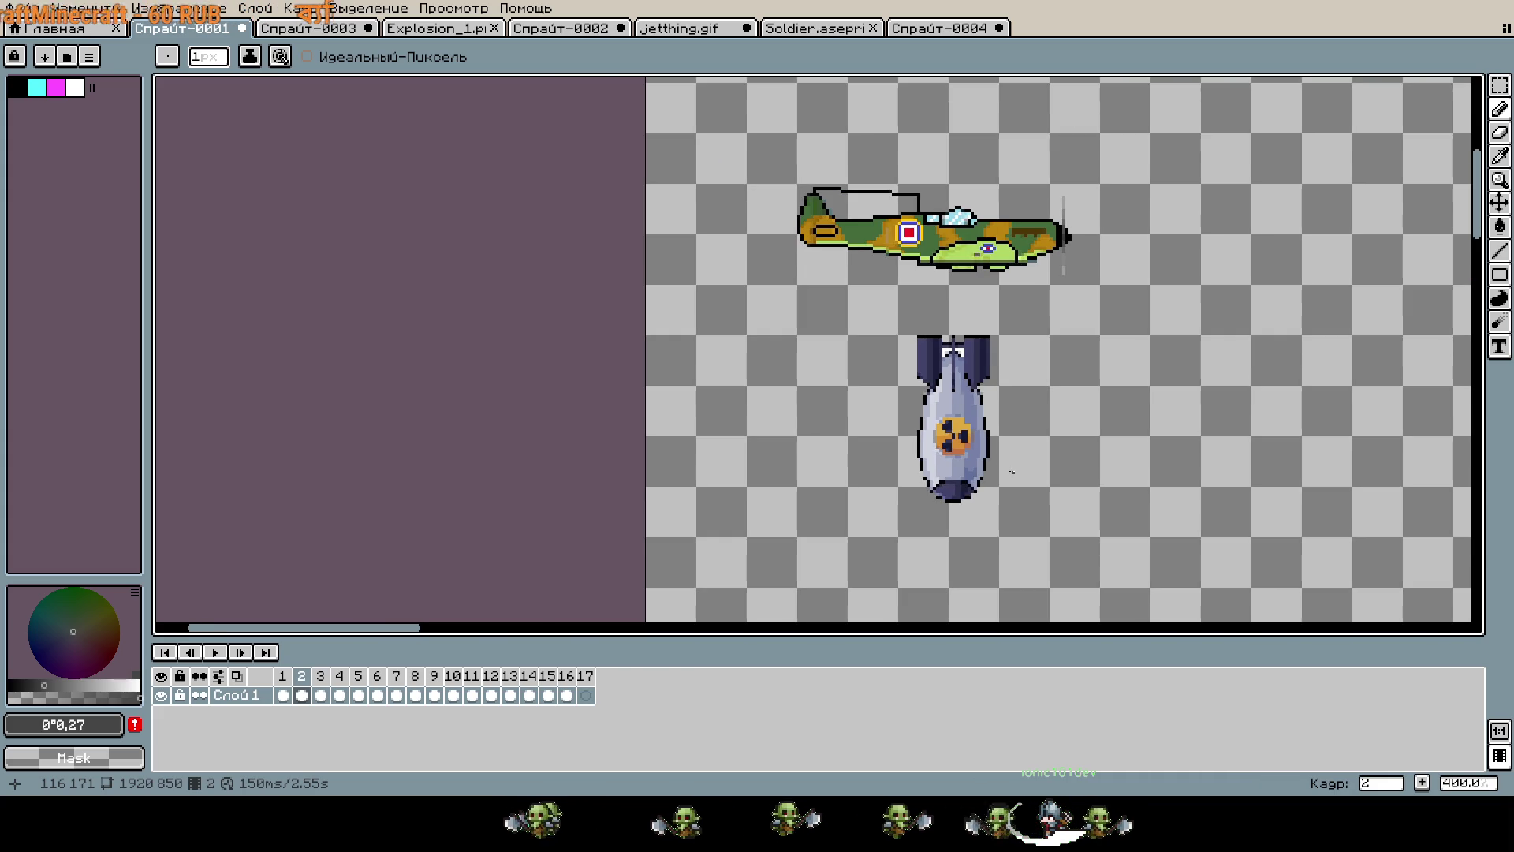
pyautogui.press('m')
pyautogui.scroll(2, 929, 328)
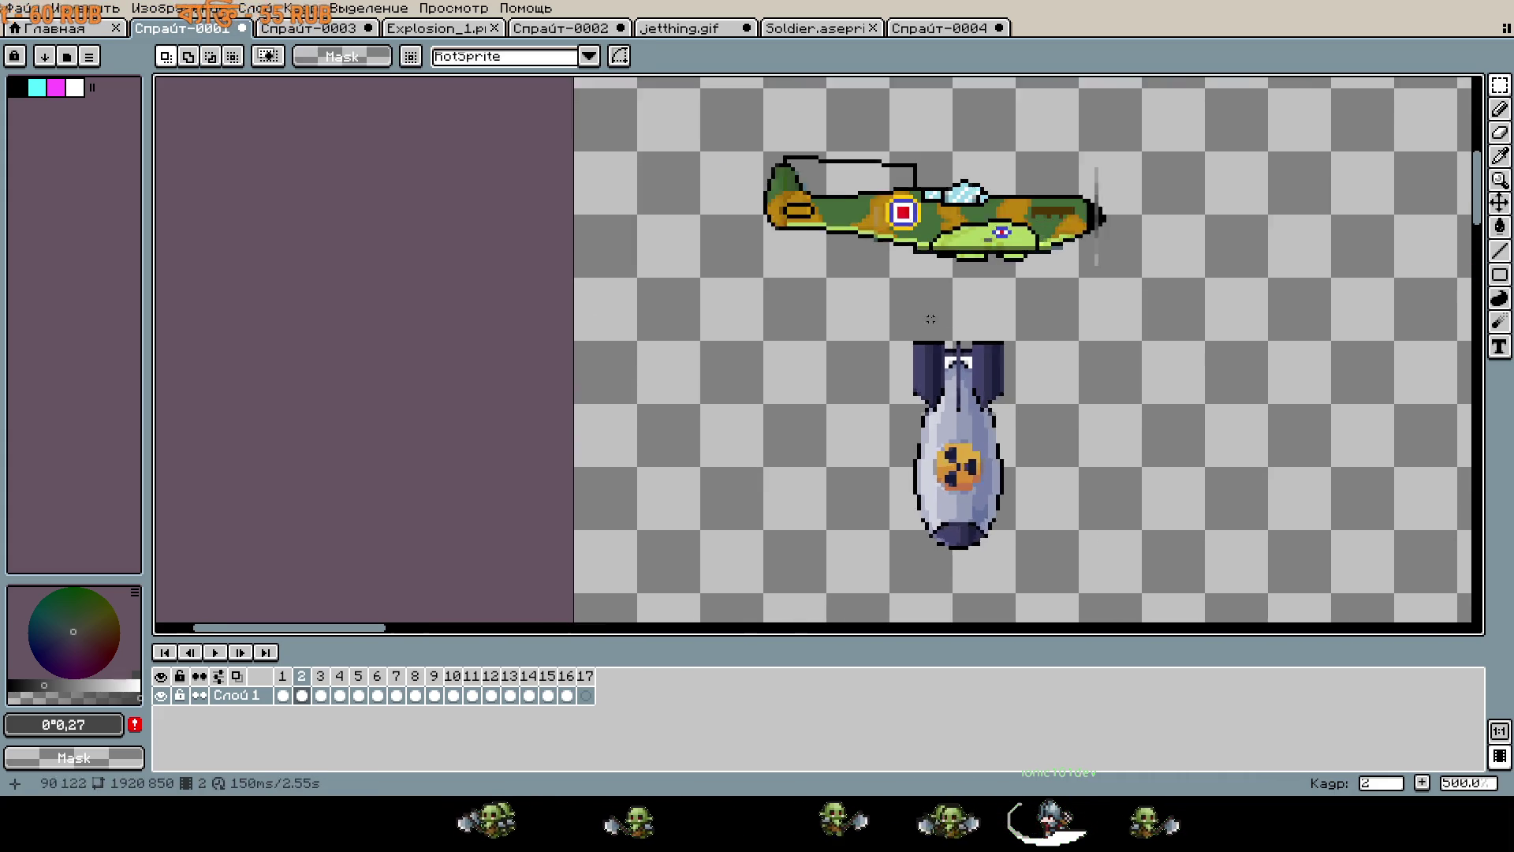
# Select the 32x64 area around the bomb and create a new 32x64 sprite.
pyautogui.moveTo(926, 372)
pyautogui.mouseDown()
pyautogui.moveTo(735, 199)
pyautogui.moveTo(841, 470)
pyautogui.mouseUp()
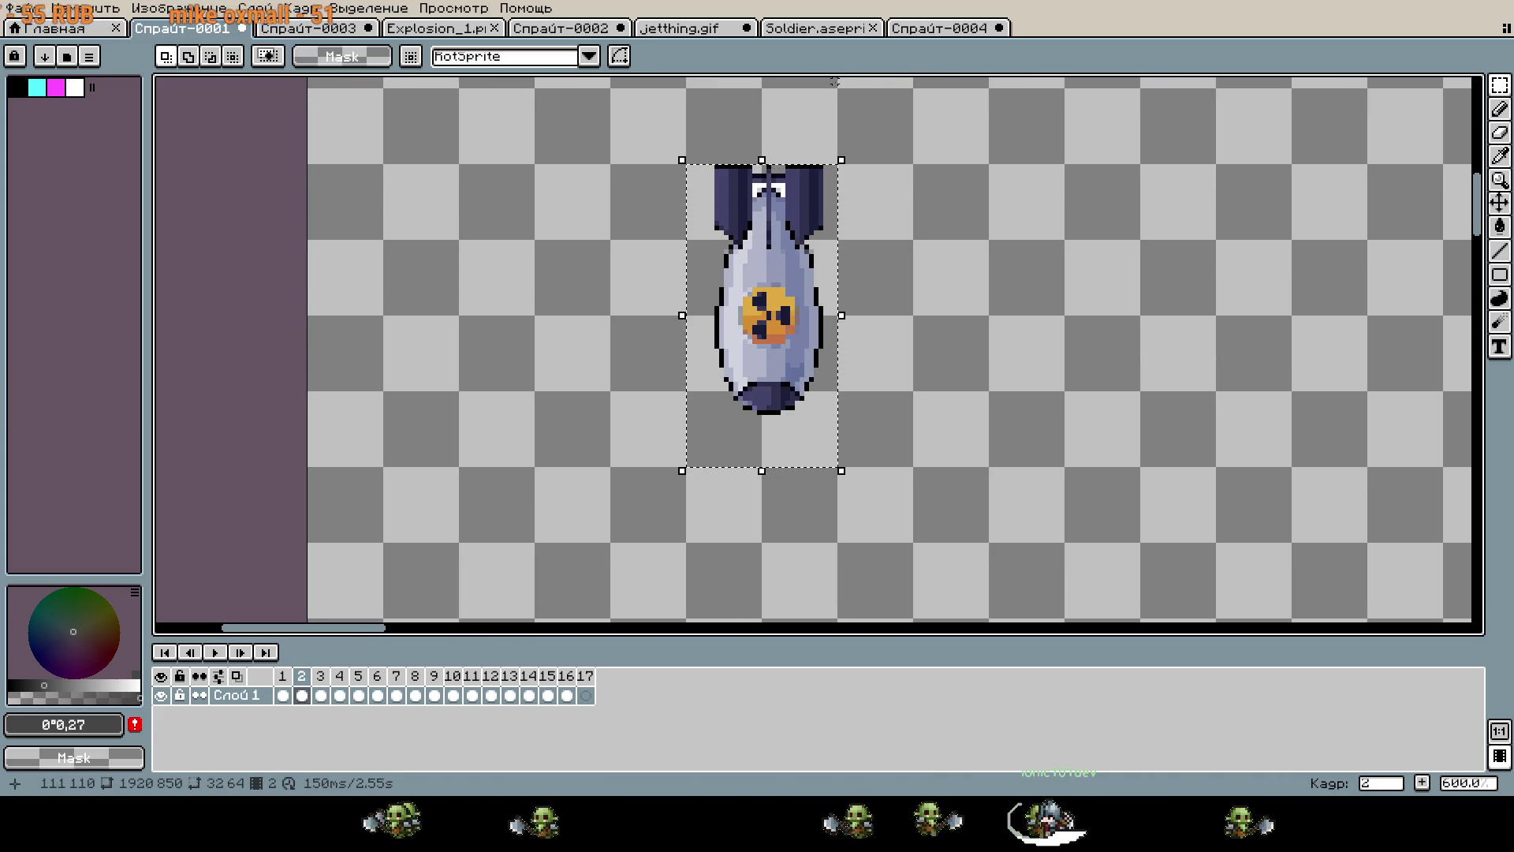
pyautogui.click(54, 28)
pyautogui.click(122, 69)
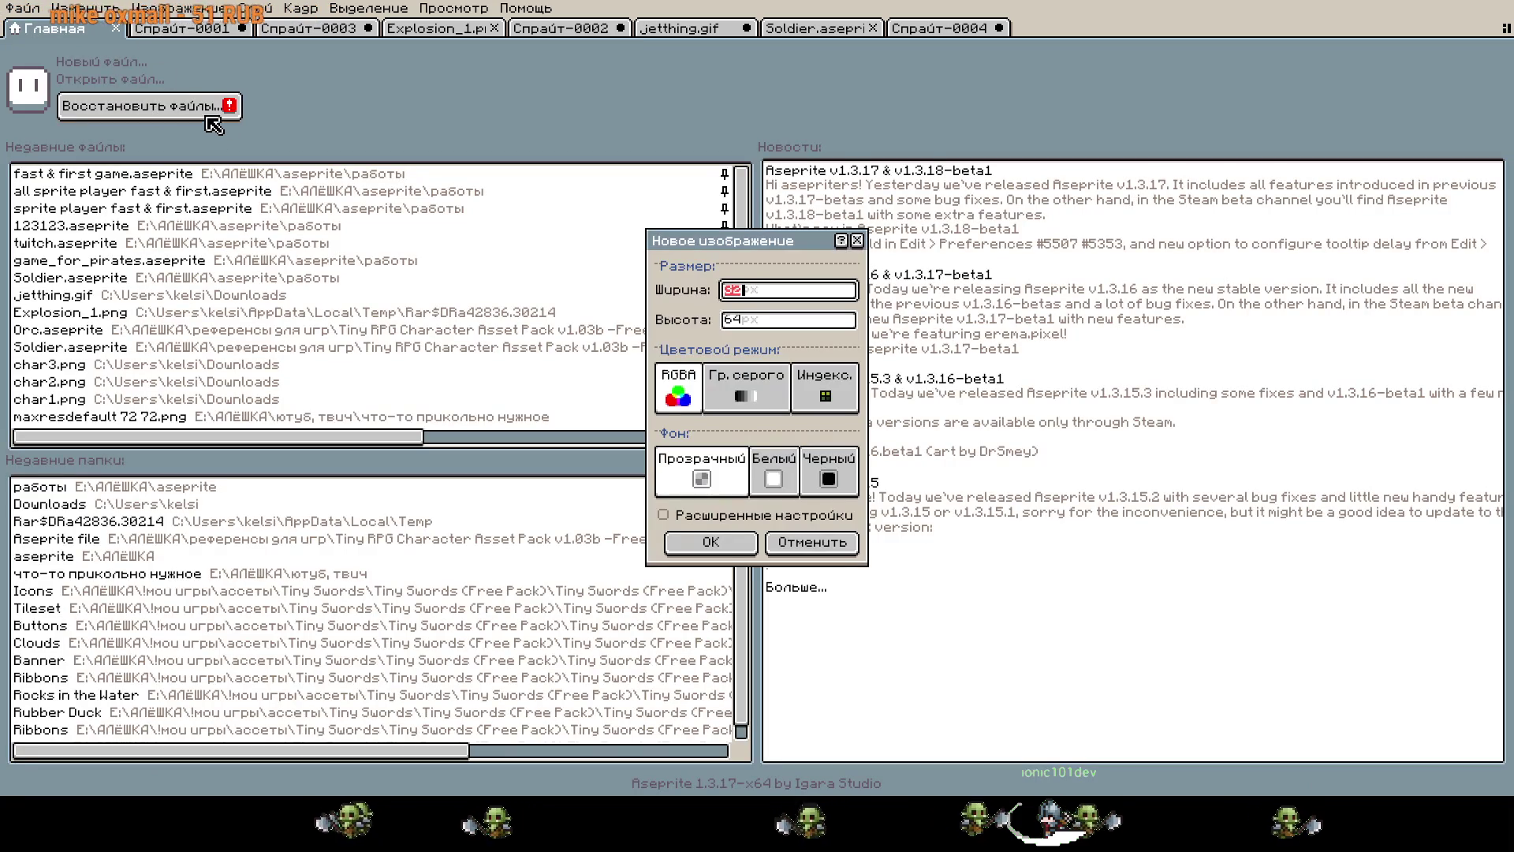
pyautogui.press('Return')
# Remove an accidental short black line from the new sprite's background.
pyautogui.scroll(6, 944, 376)
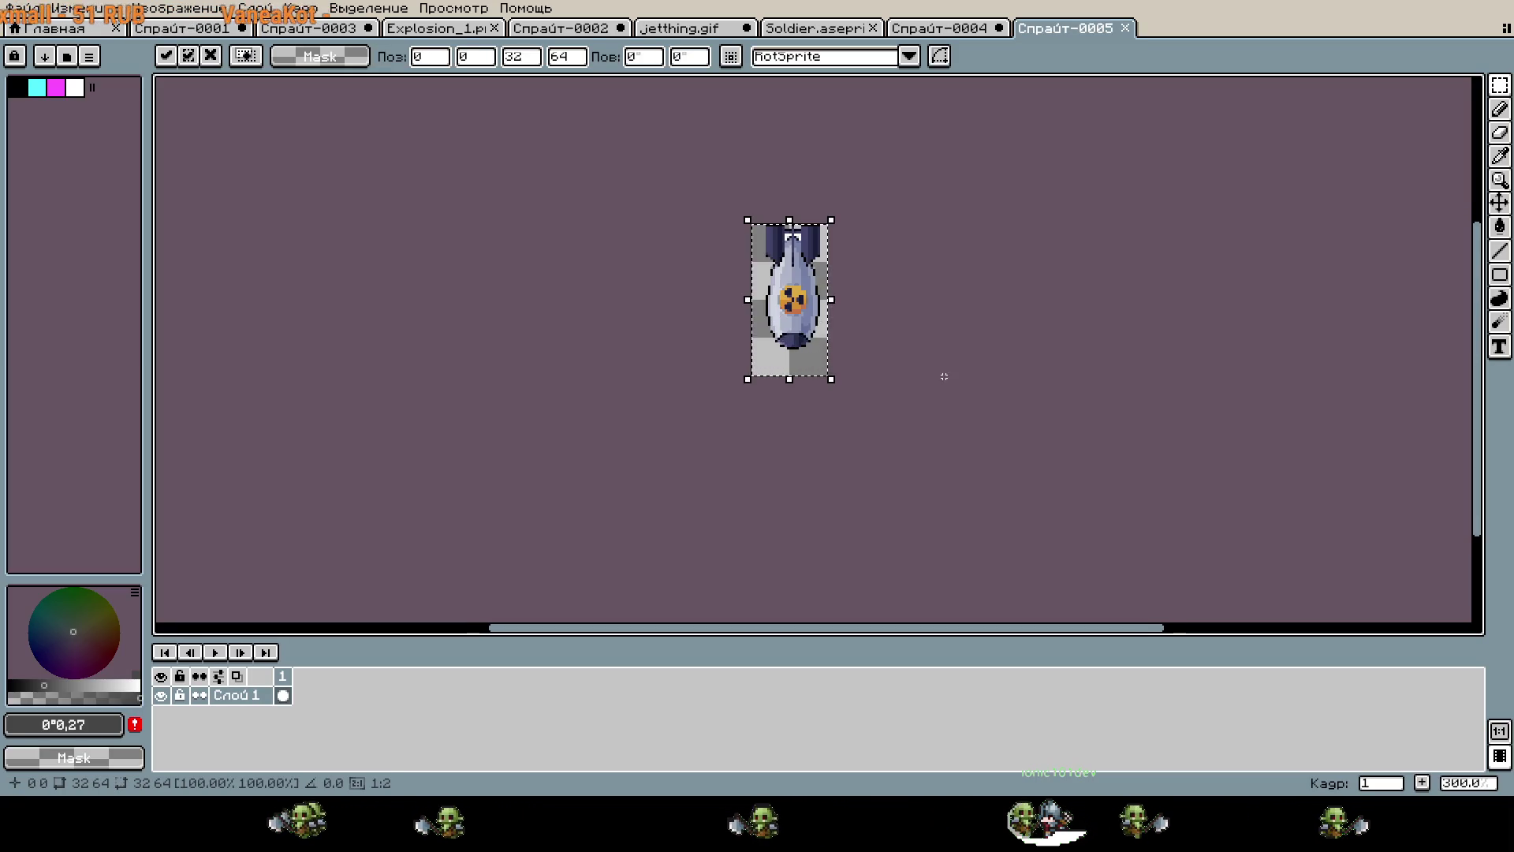
pyautogui.scroll(6, 761, 200)
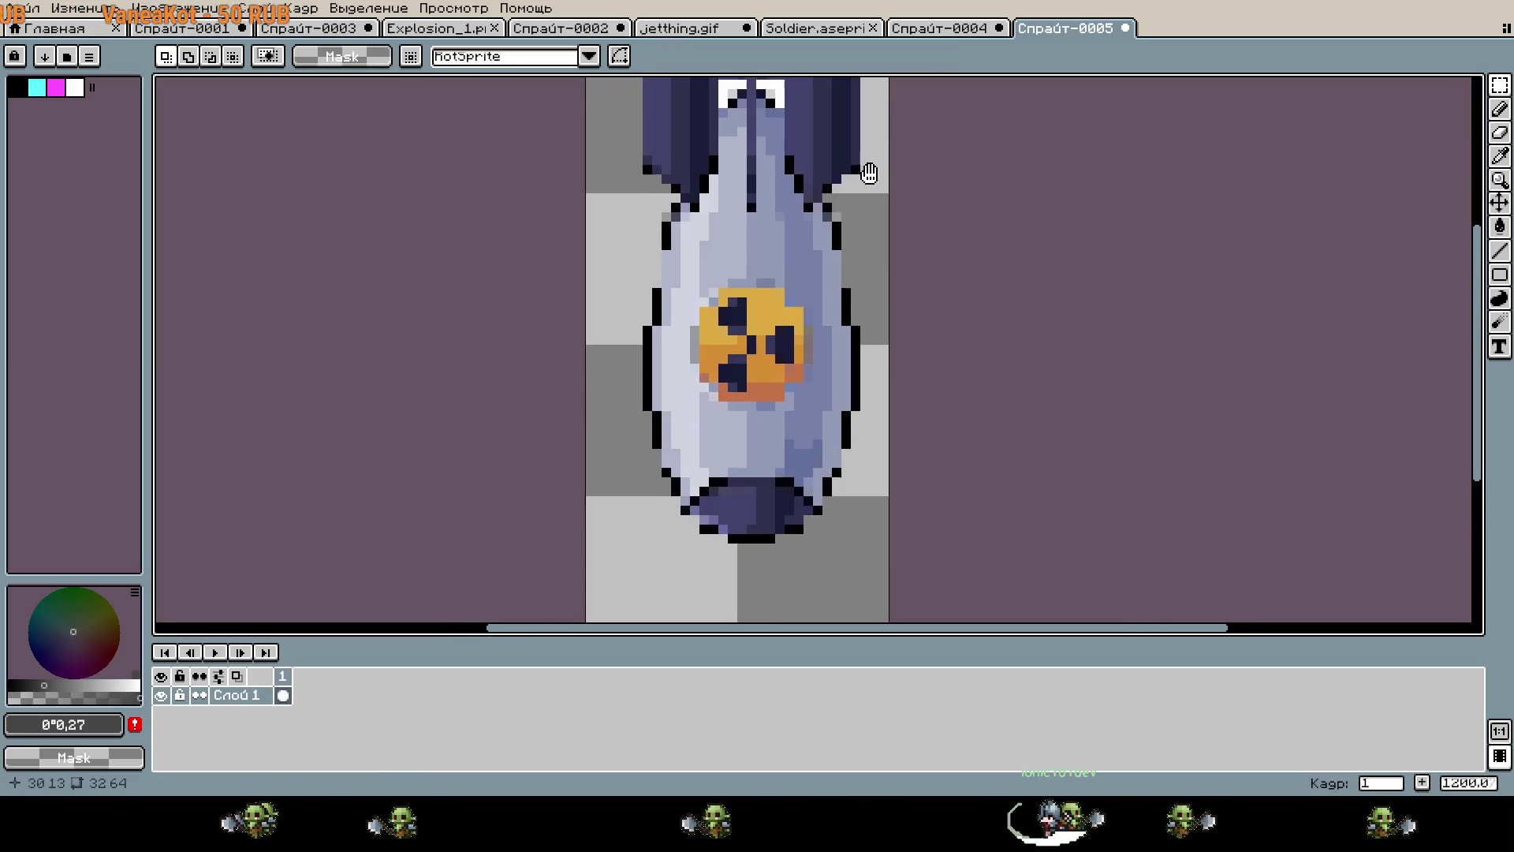
pyautogui.moveTo(514, 258); pyautogui.dragTo(561, 260)
pyautogui.hotkey('ctrl', 'x')
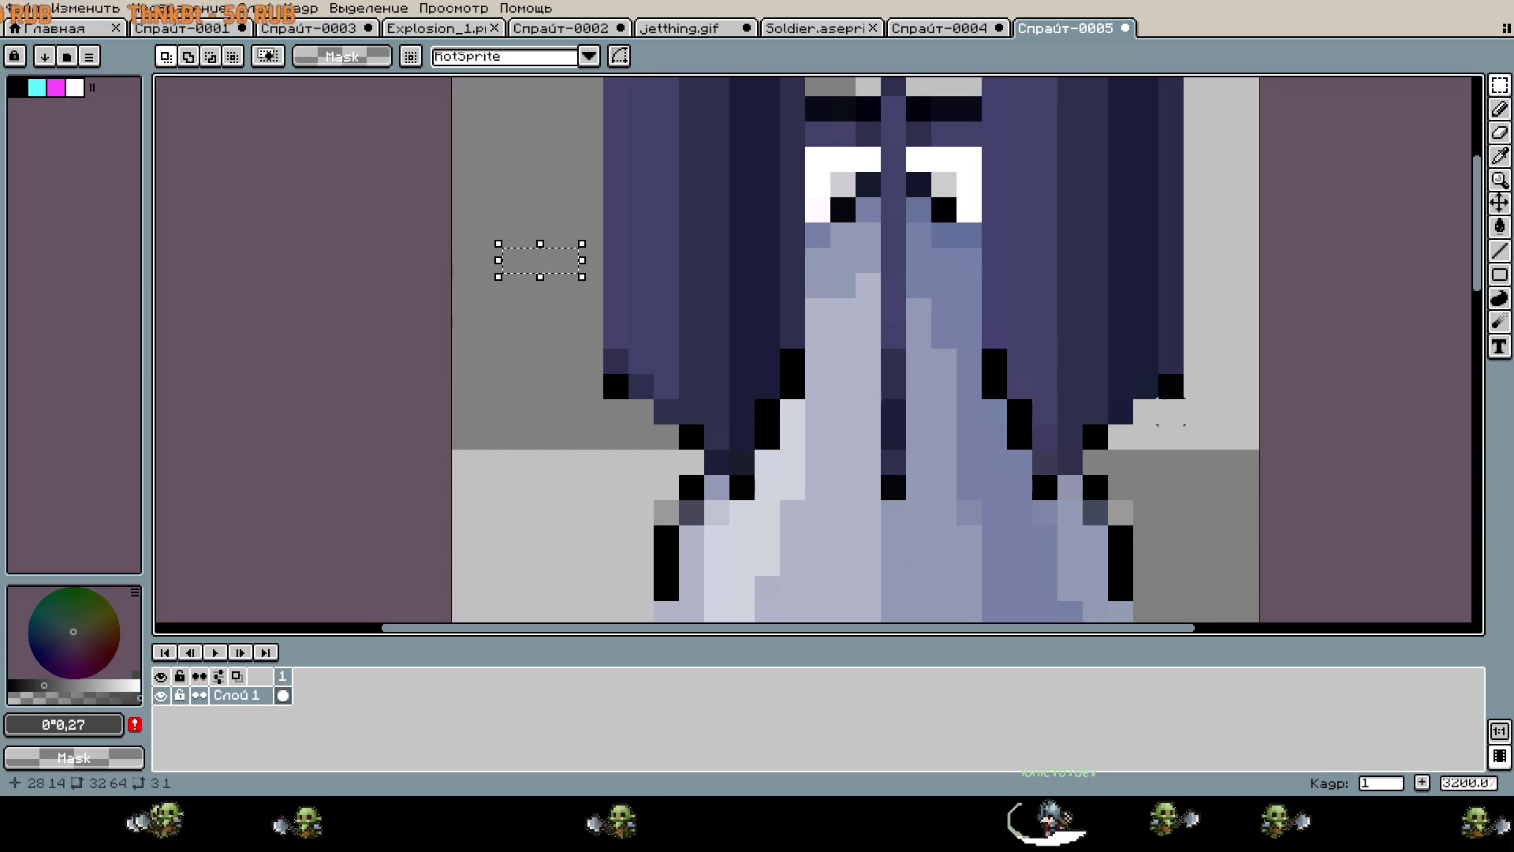
pyautogui.scroll(-4, 1072, 300)
# Shift the whole bomb one pixel left and deselect.
pyautogui.hotkey('ctrl', 'a')
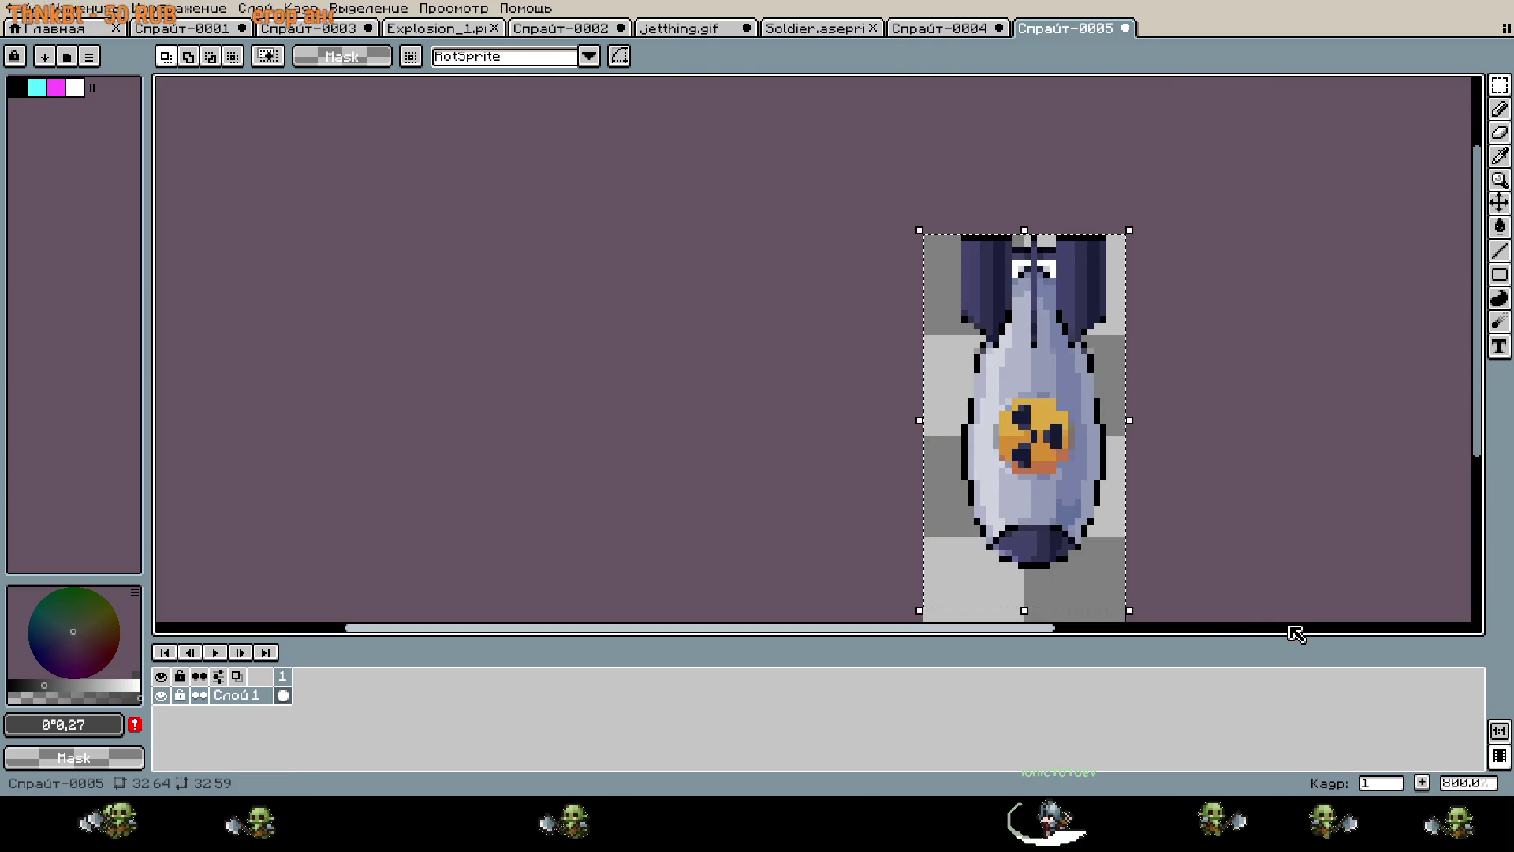
pyautogui.press('Left')
pyautogui.hotkey('ctrl', 'd')
pyautogui.scroll(3, 1154, 370)
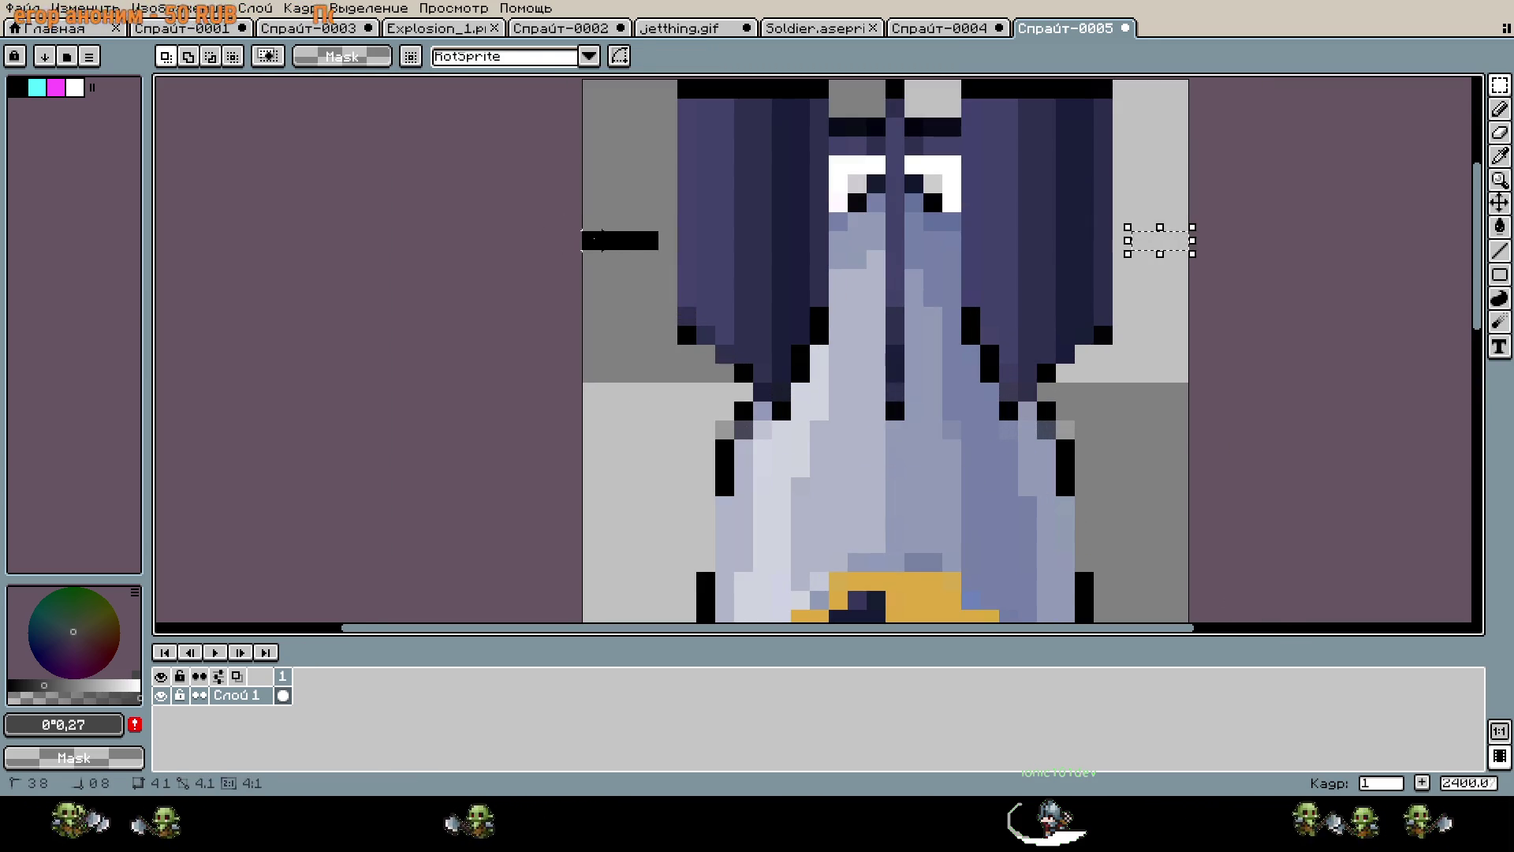
pyautogui.scroll(-1, 1197, 370)
pyautogui.moveTo(1278, 426); pyautogui.dragTo(1138, 316)
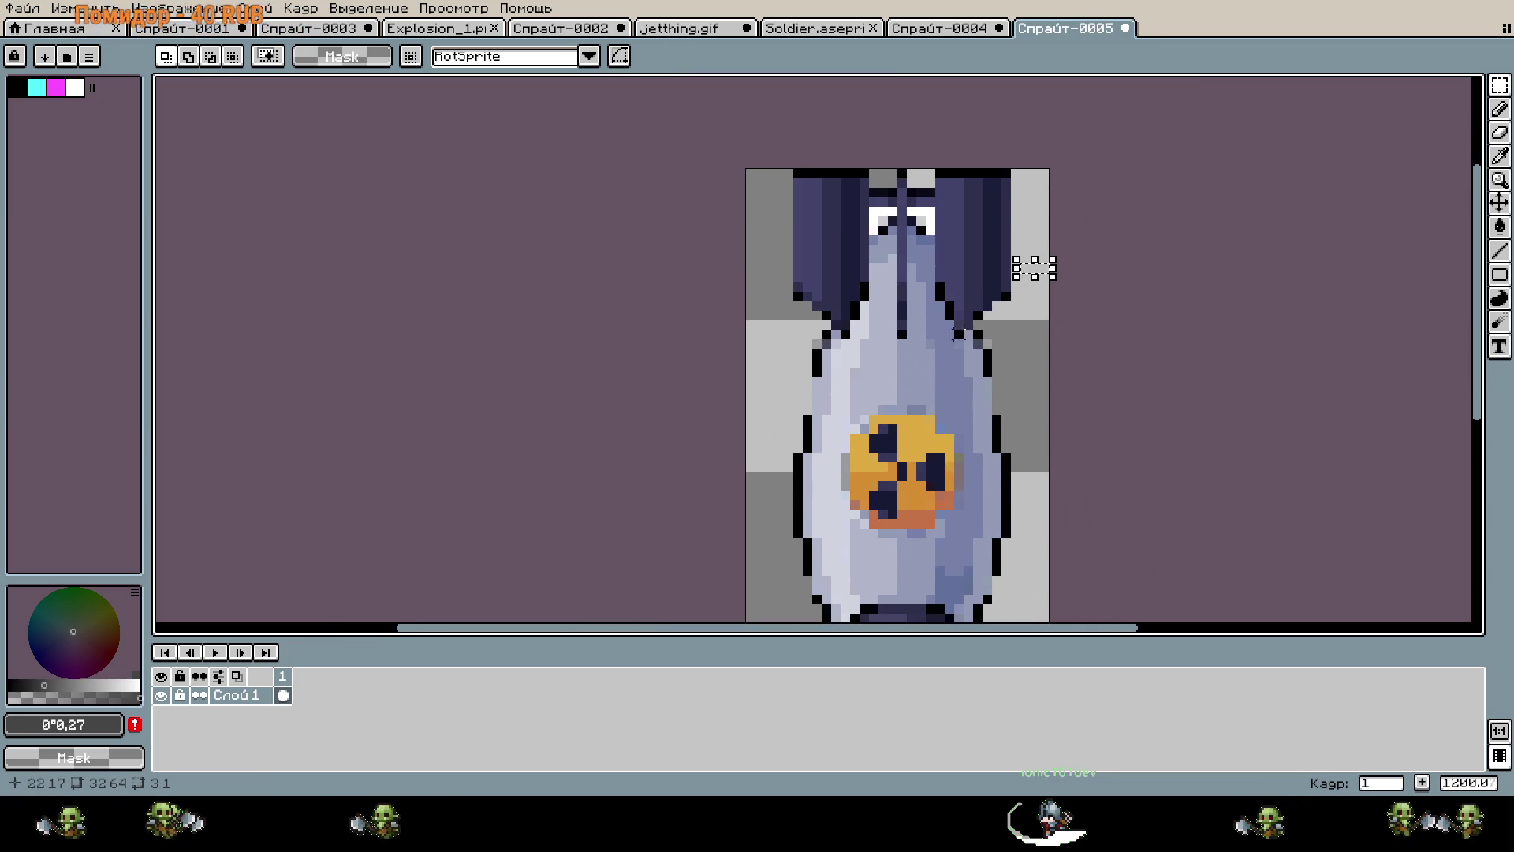
# Move the bomb down 4 pixels so it sits centred in the sprite.
pyautogui.scroll(-1, 1215, 436)
pyautogui.scroll(3, 900, 317)
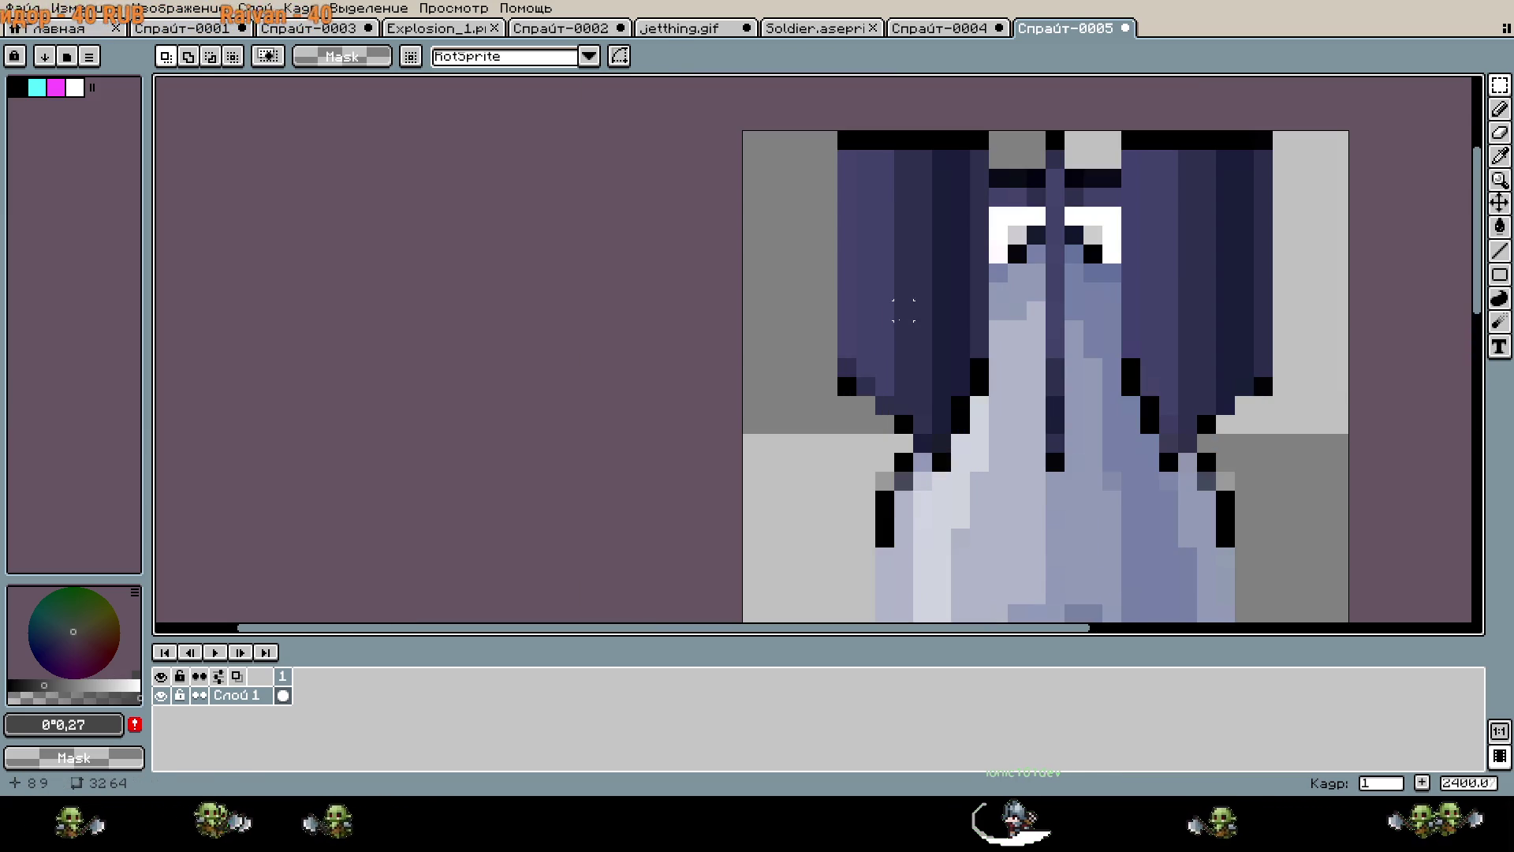
pyautogui.scroll(1, 1050, 199)
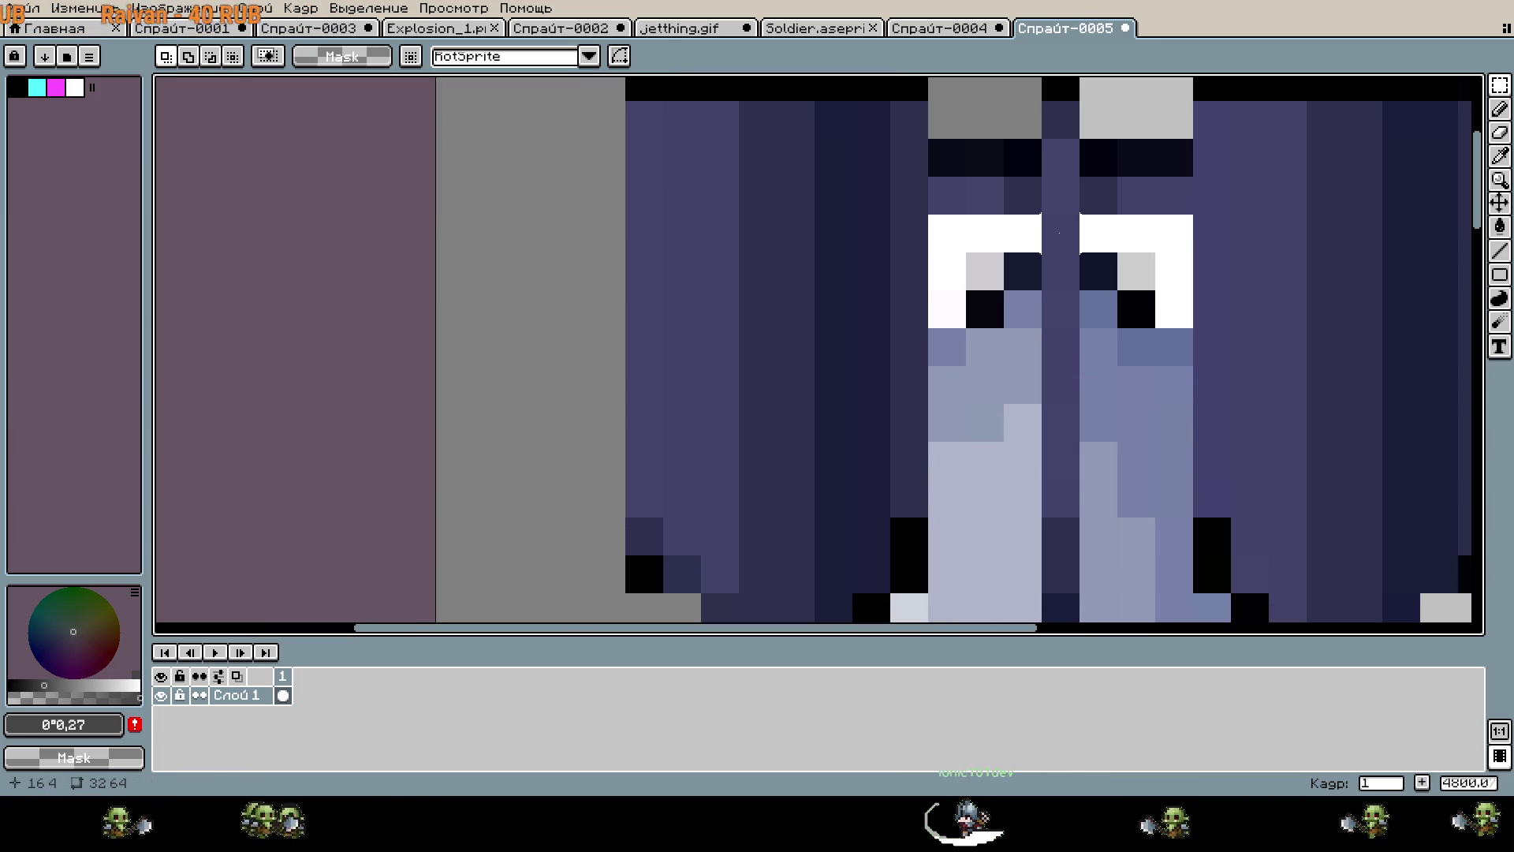
pyautogui.scroll(-6, 1233, 411)
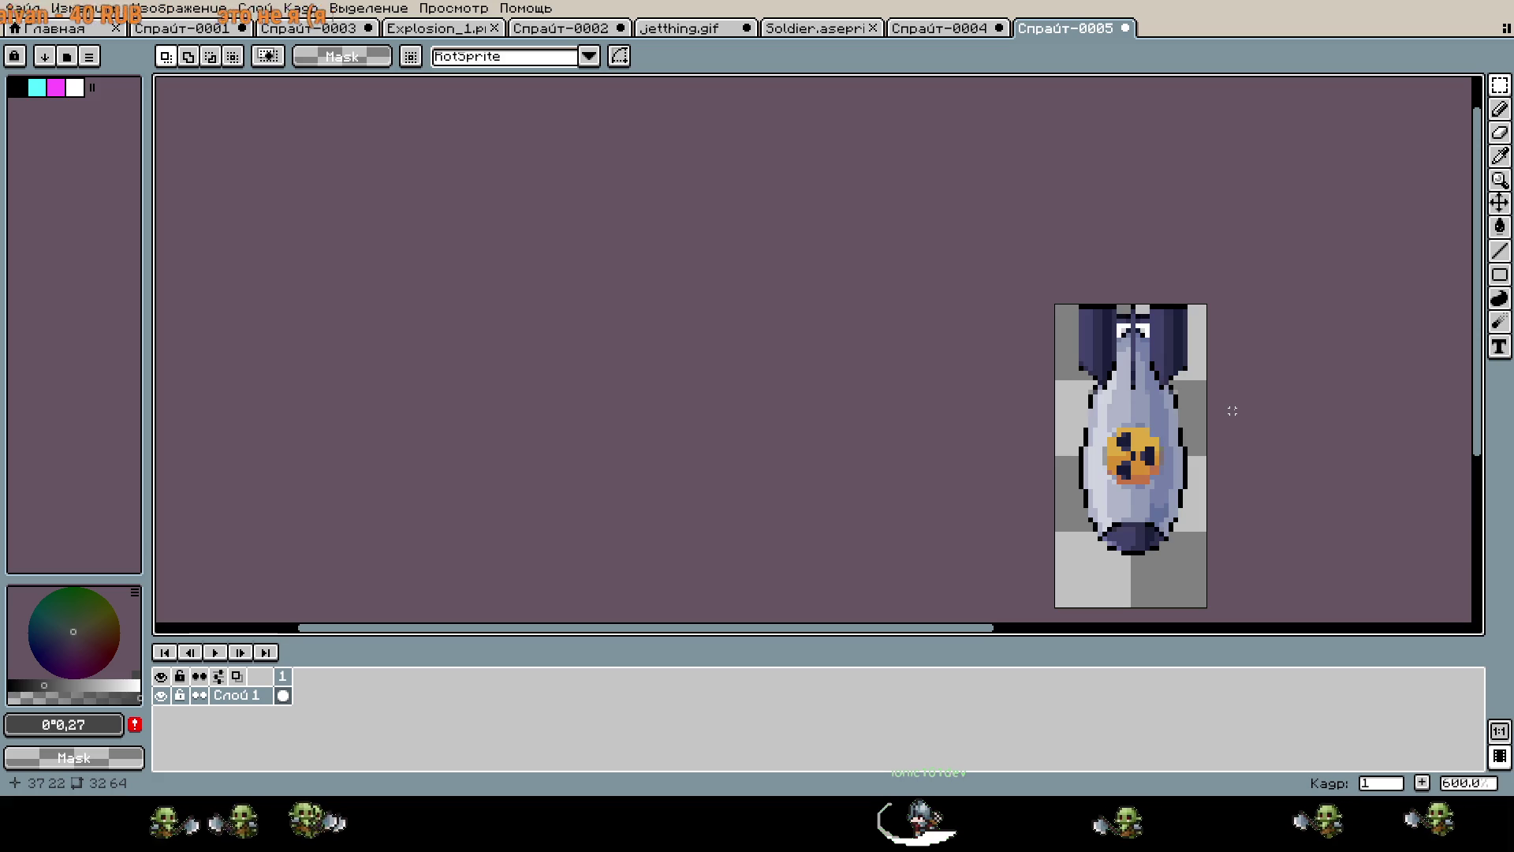
pyautogui.moveTo(1019, 242); pyautogui.dragTo(872, 121)
pyautogui.hotkey('ctrl', 'a')
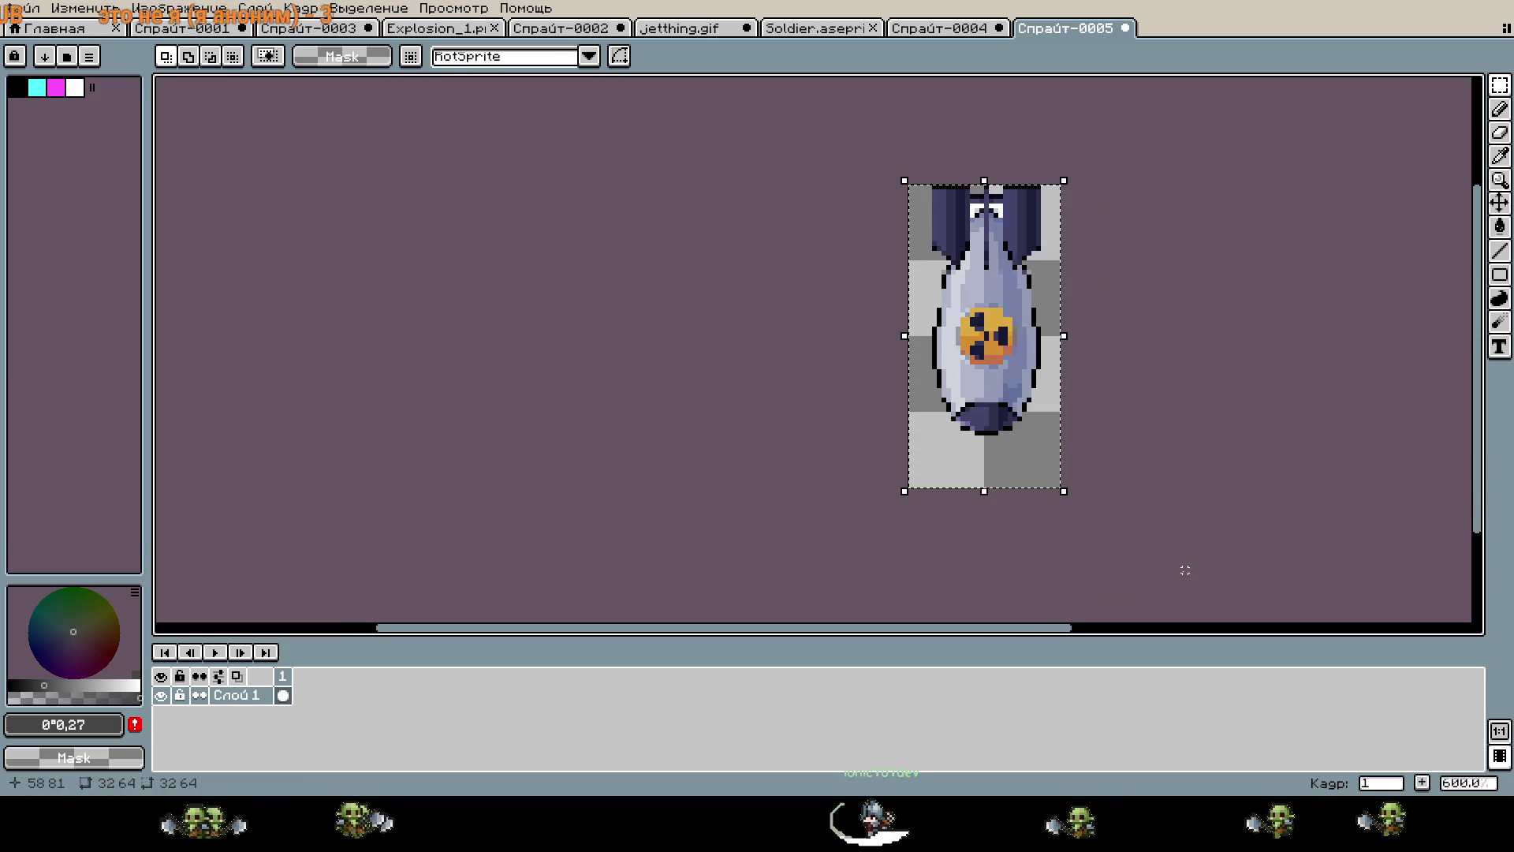
pyautogui.press('Down')
pyautogui.press('Down')
pyautogui.press('Down')
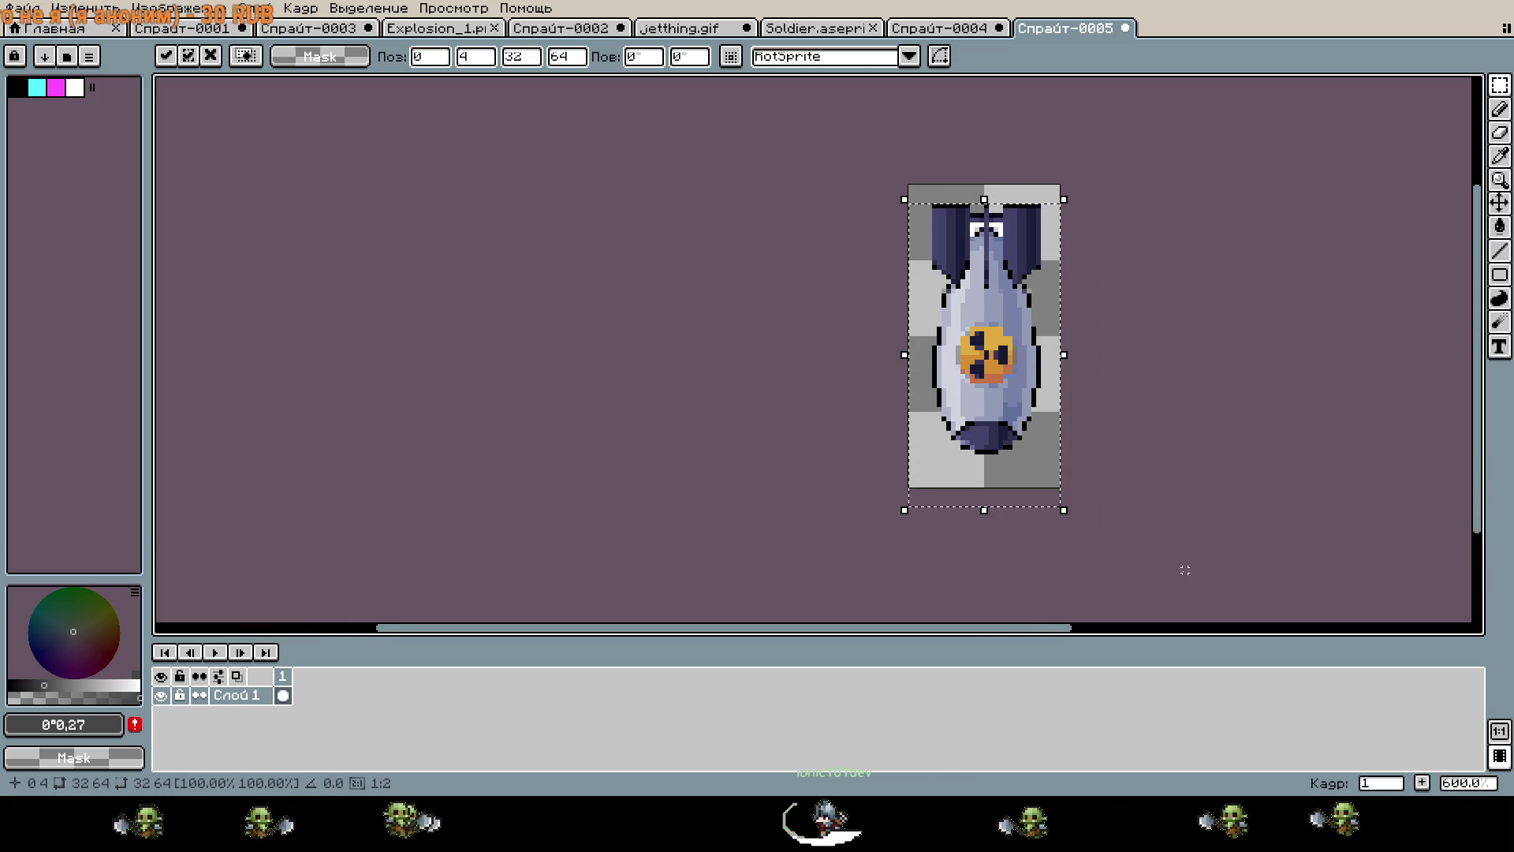
pyautogui.hotkey('ctrl', 'd')
pyautogui.moveTo(1183, 438); pyautogui.dragTo(1015, 412)
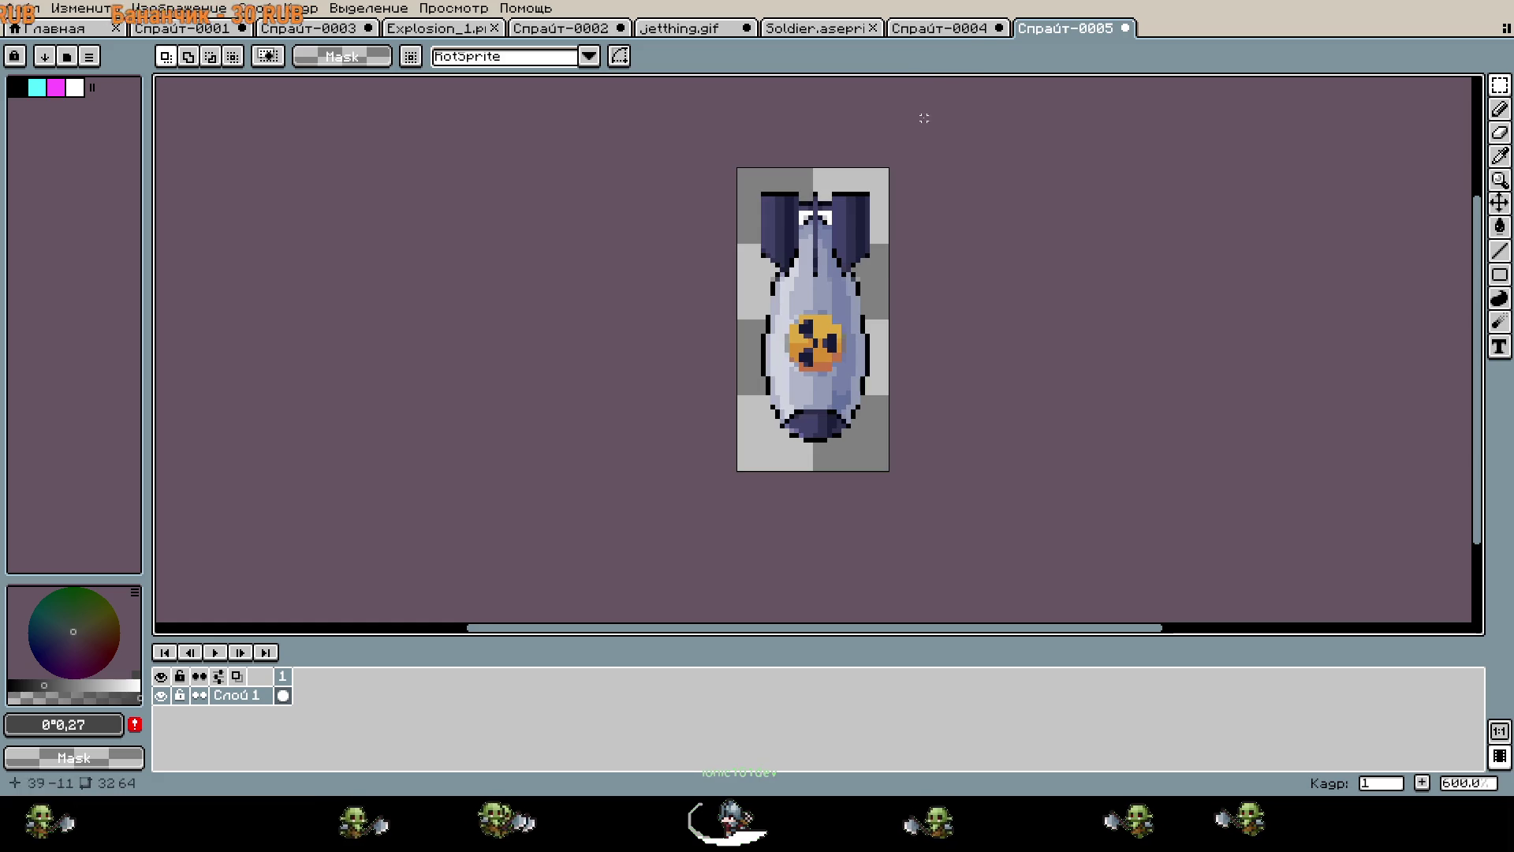
pyautogui.click(956, 36)
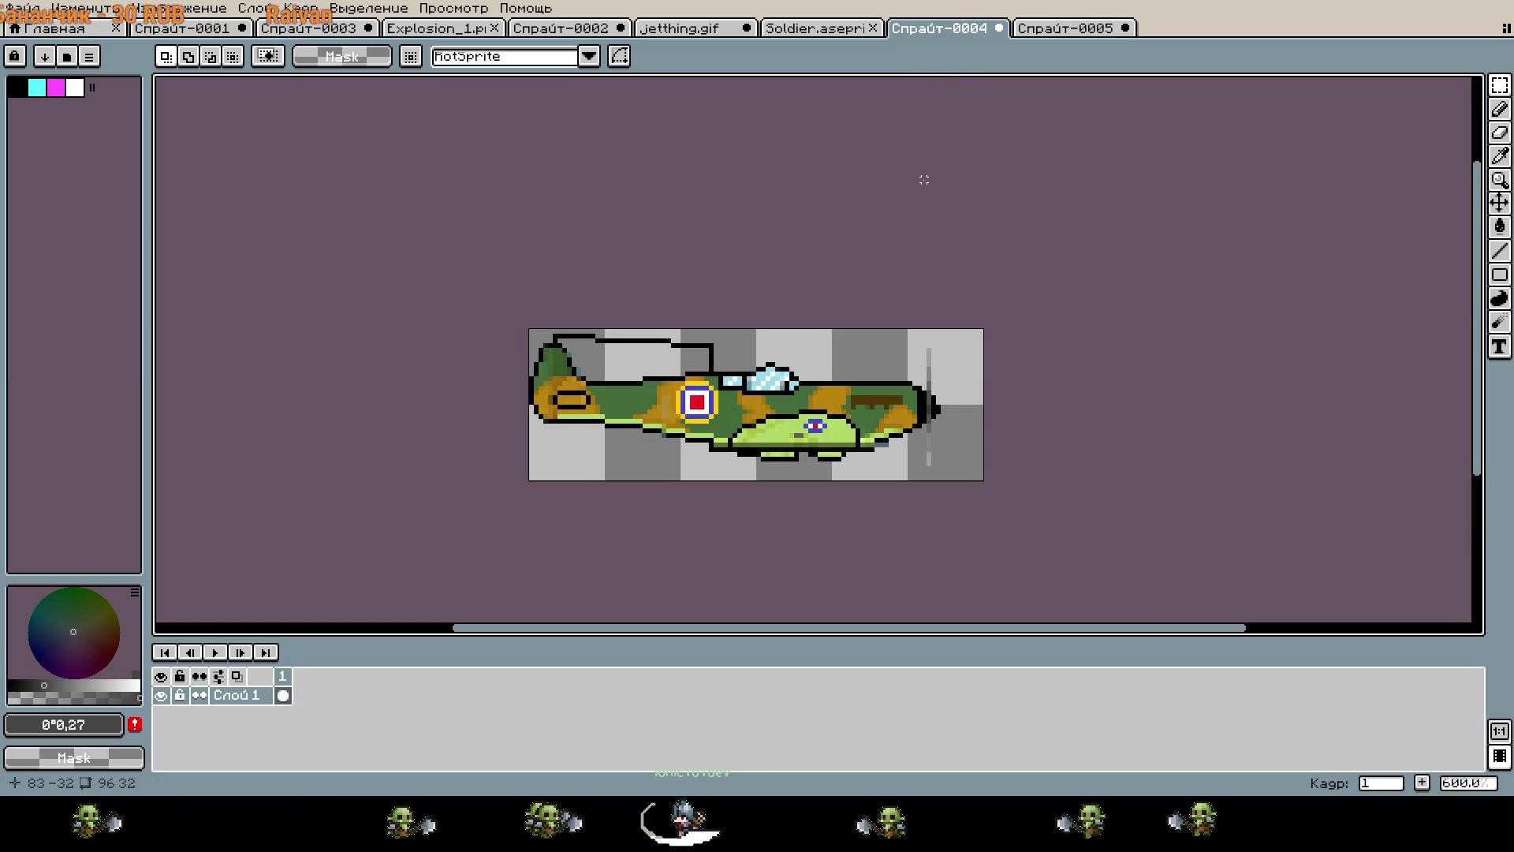
# Show frame 1 of the explosion sprite and marquee-select its fireball.
pyautogui.click(438, 29)
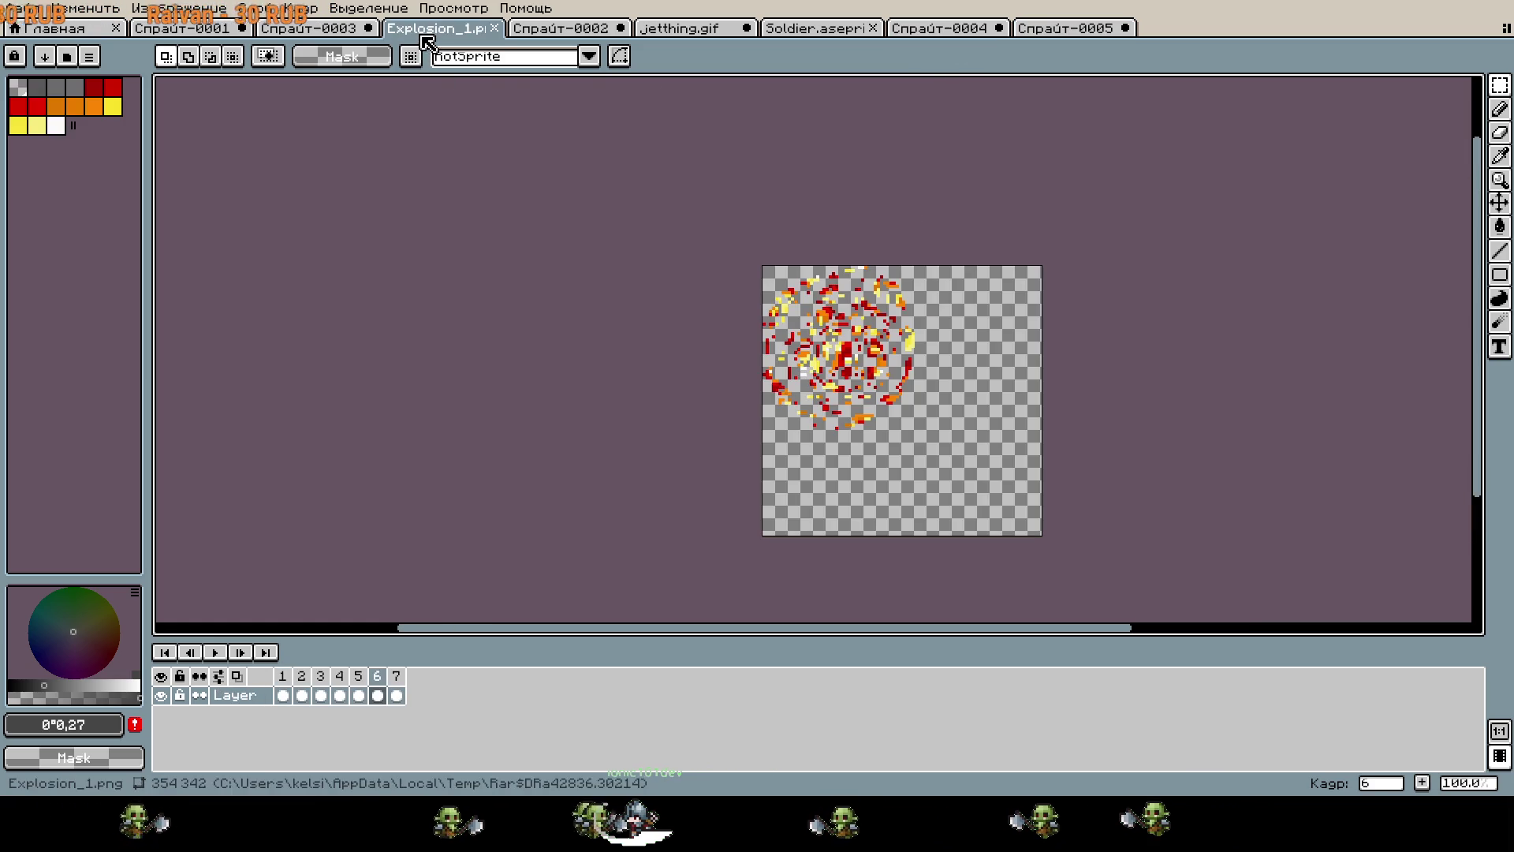
pyautogui.click(282, 694)
pyautogui.hscroll(5, 715, 474)
pyautogui.scroll(-2, 715, 474)
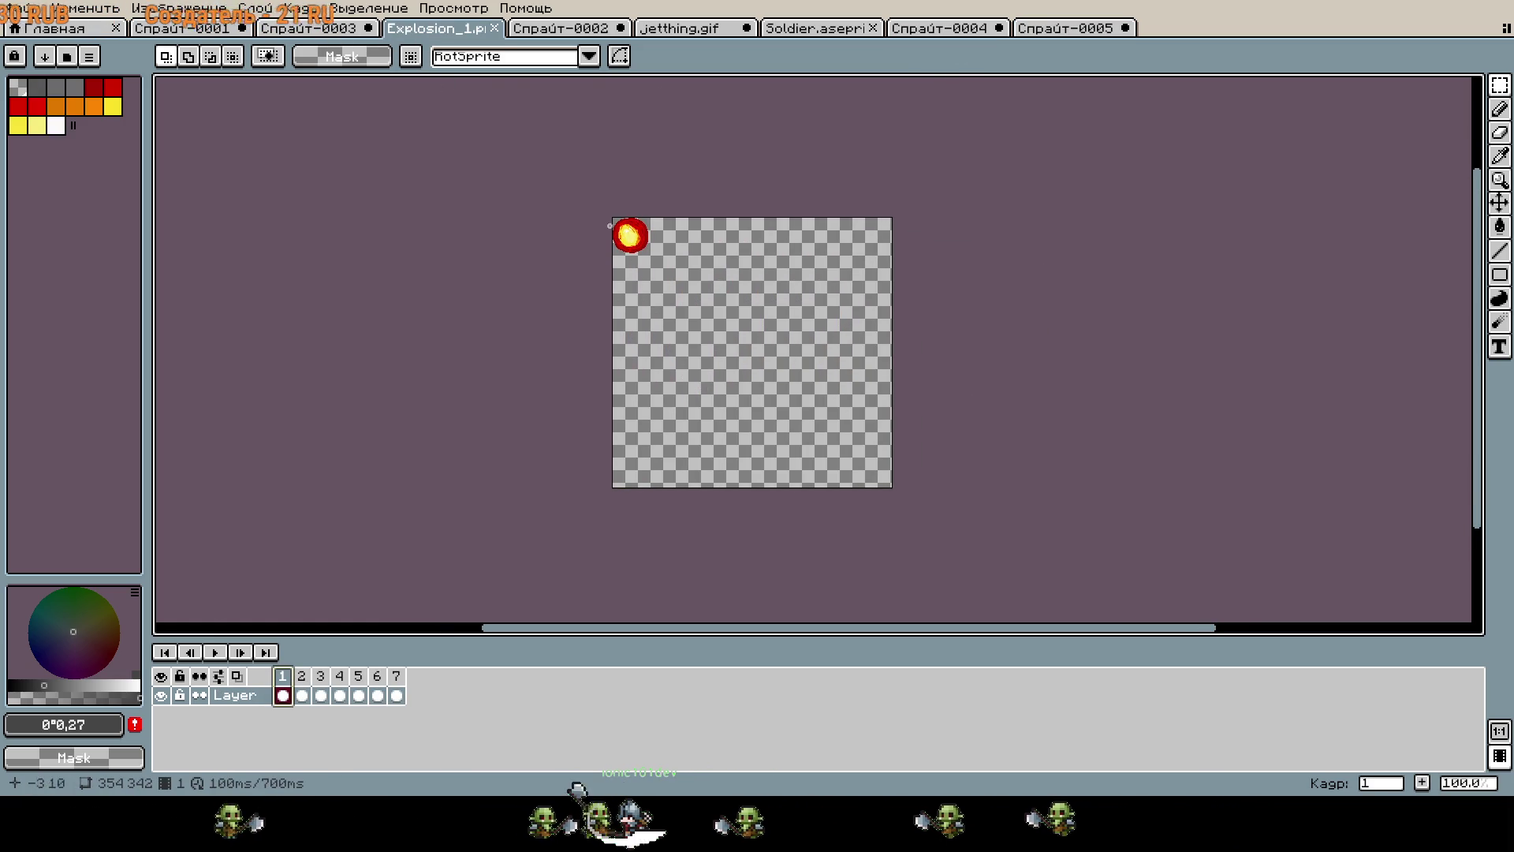
pyautogui.scroll(4, 608, 224)
pyautogui.moveTo(593, 197); pyautogui.dragTo(786, 385)
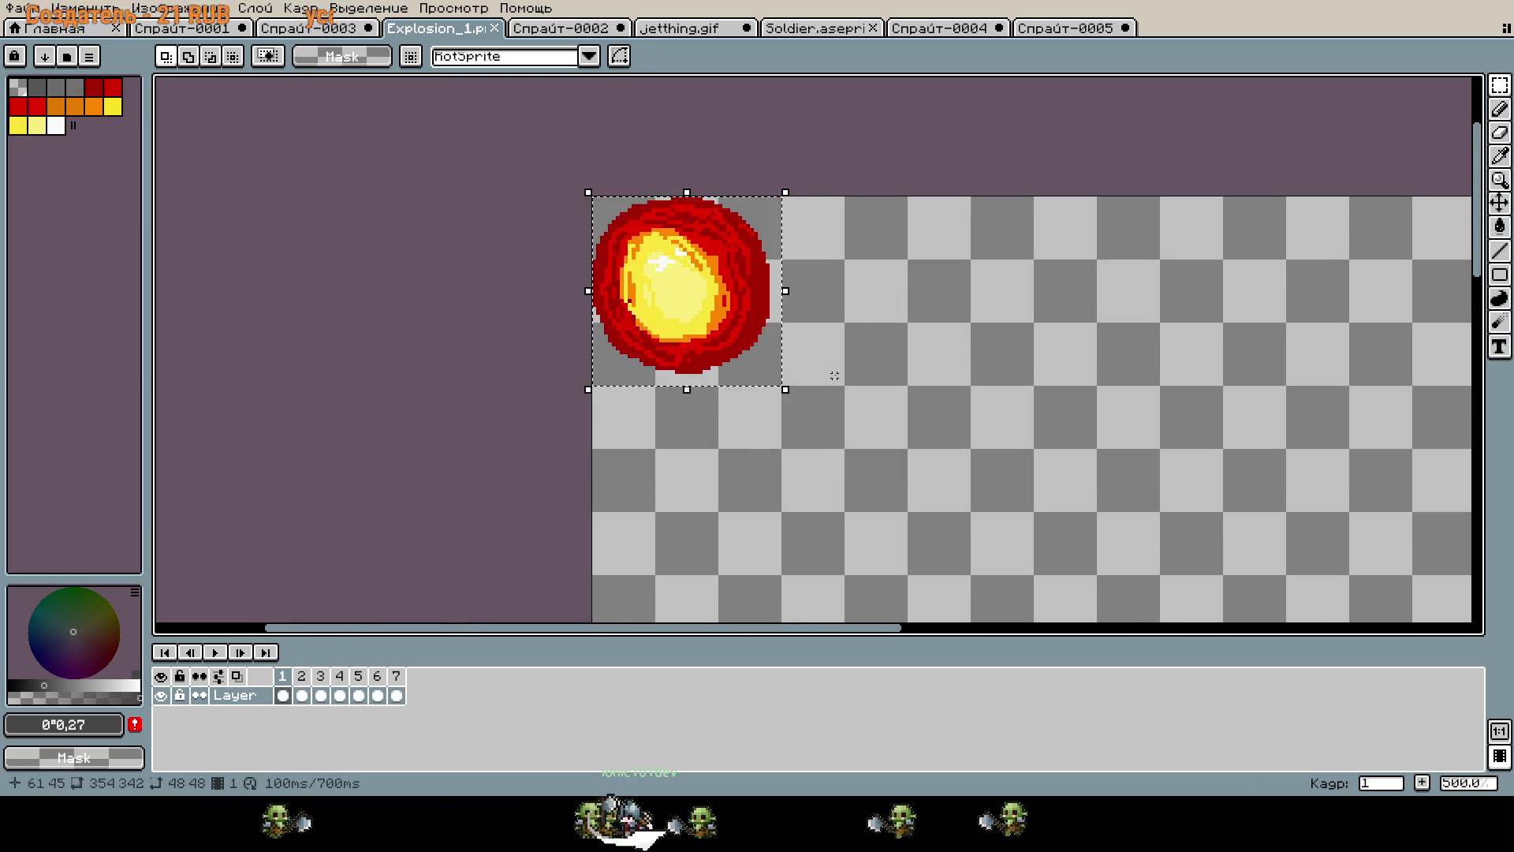
pyautogui.scroll(-4, 816, 288)
pyautogui.scroll(1, 745, 277)
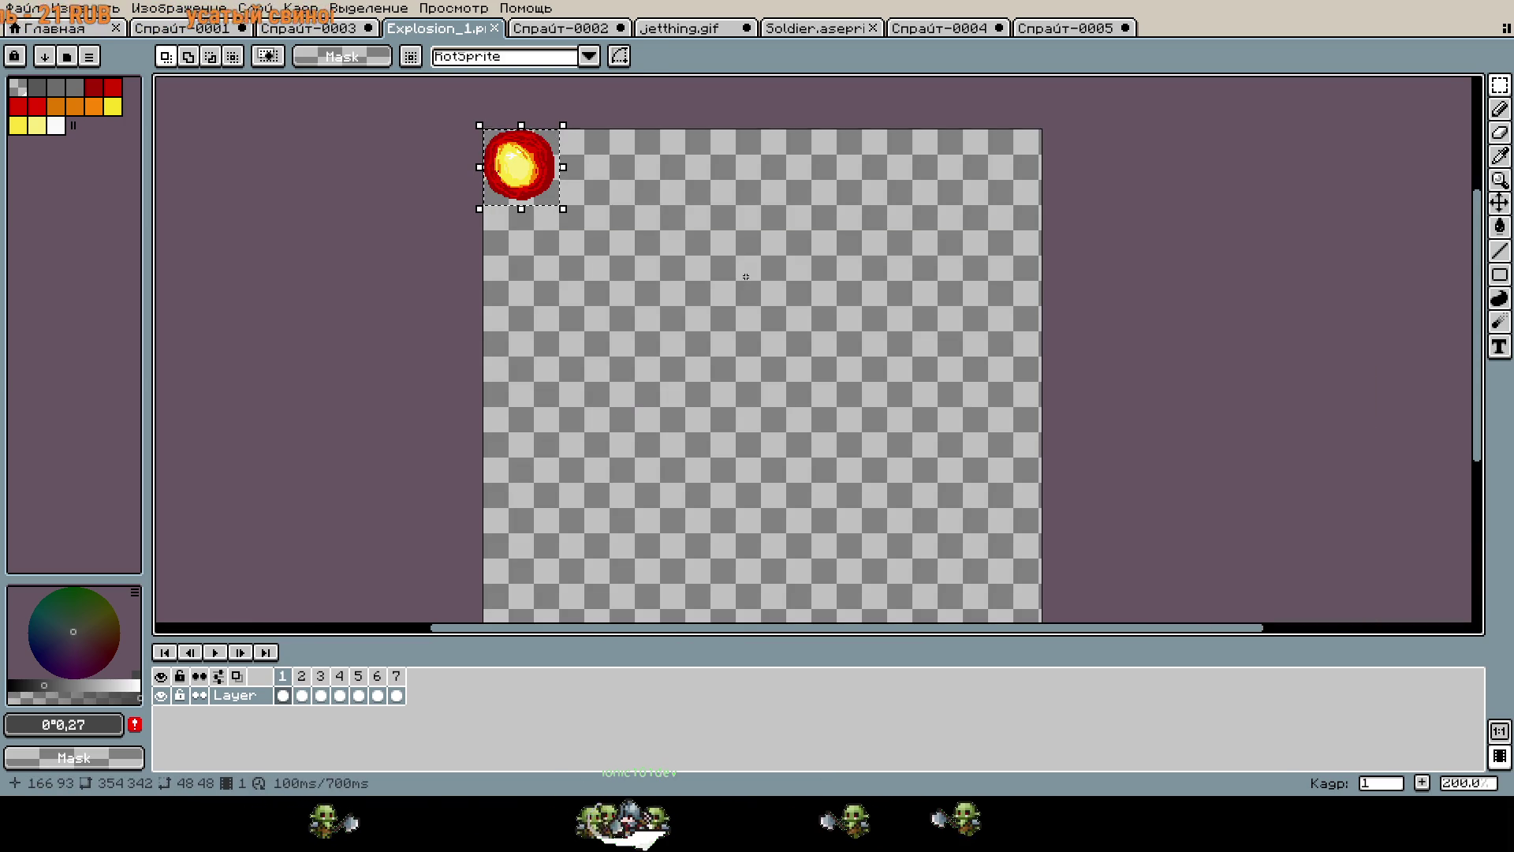
pyautogui.scroll(5, 655, 247)
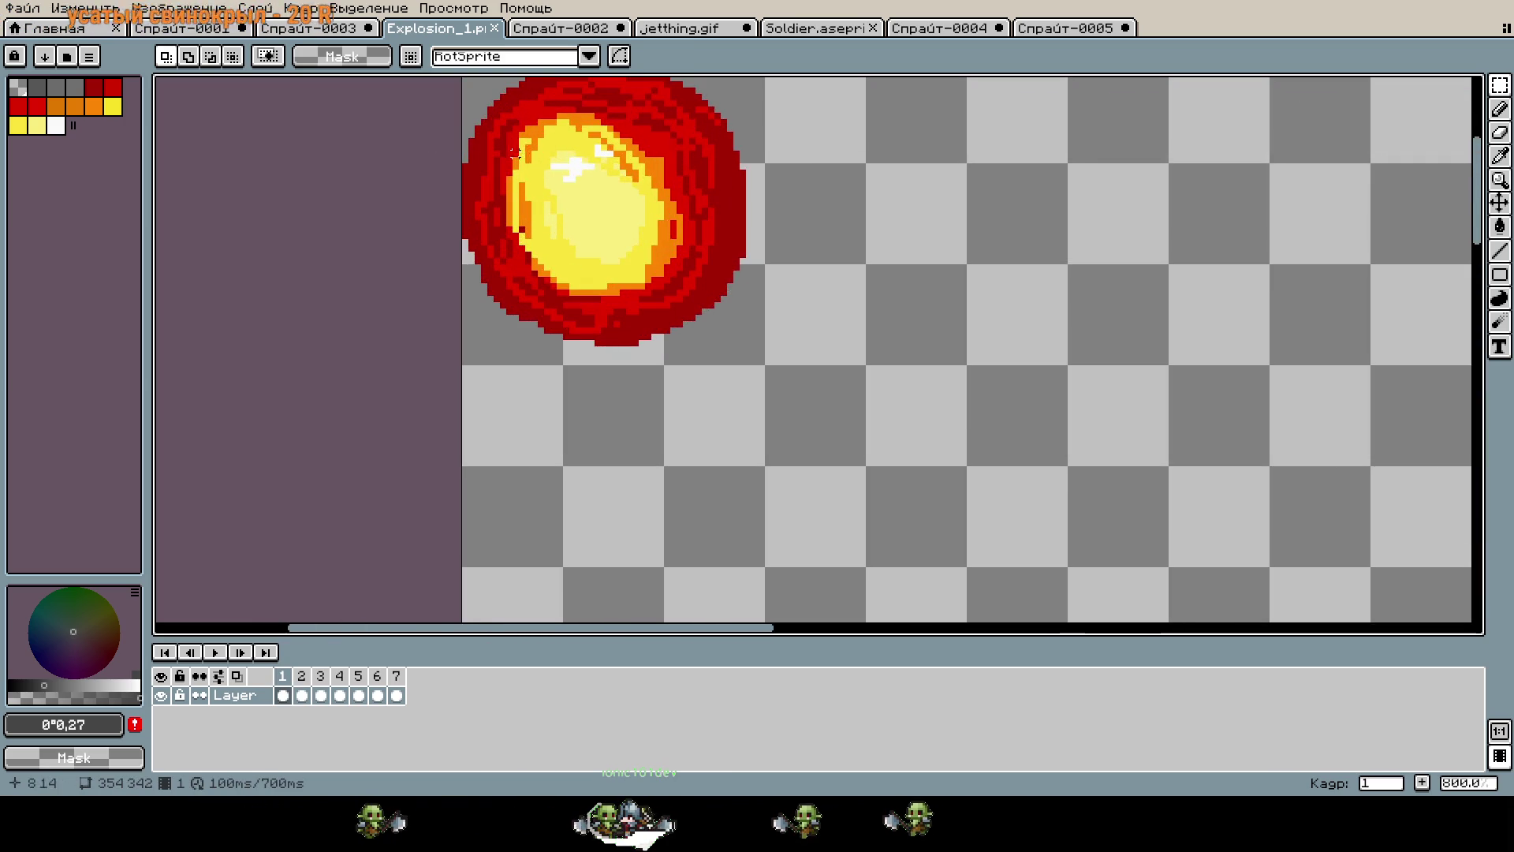
pyautogui.moveTo(556, 190)
pyautogui.mouseDown()
pyautogui.moveTo(799, 463)
pyautogui.moveTo(826, 464)
pyautogui.mouseUp()
# Nudge the fireball to 160,144 and play the explosion animation.
pyautogui.scroll(-4, 873, 536)
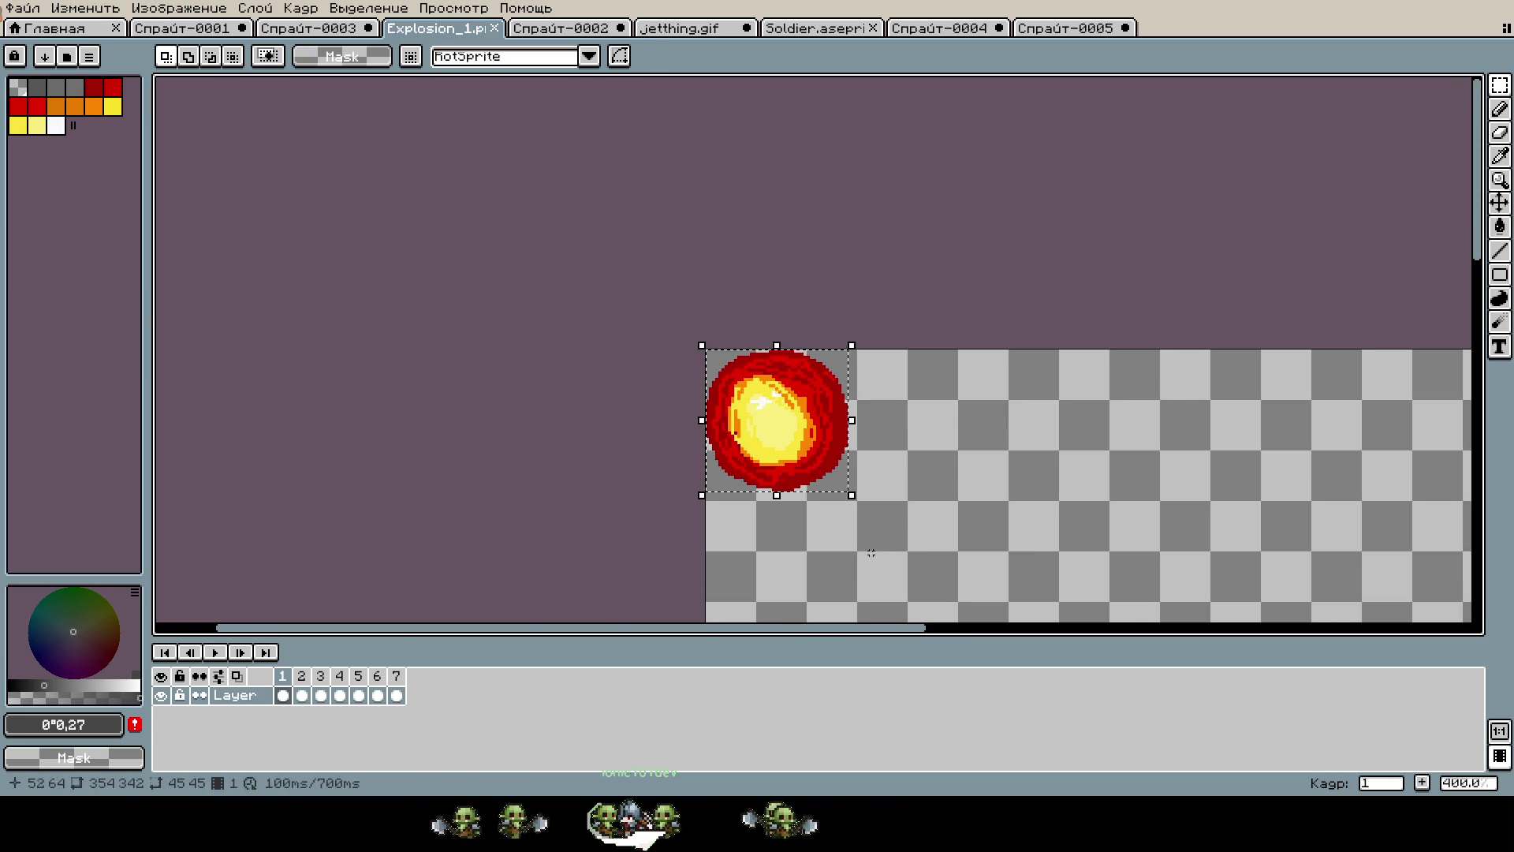
pyautogui.press('Right')
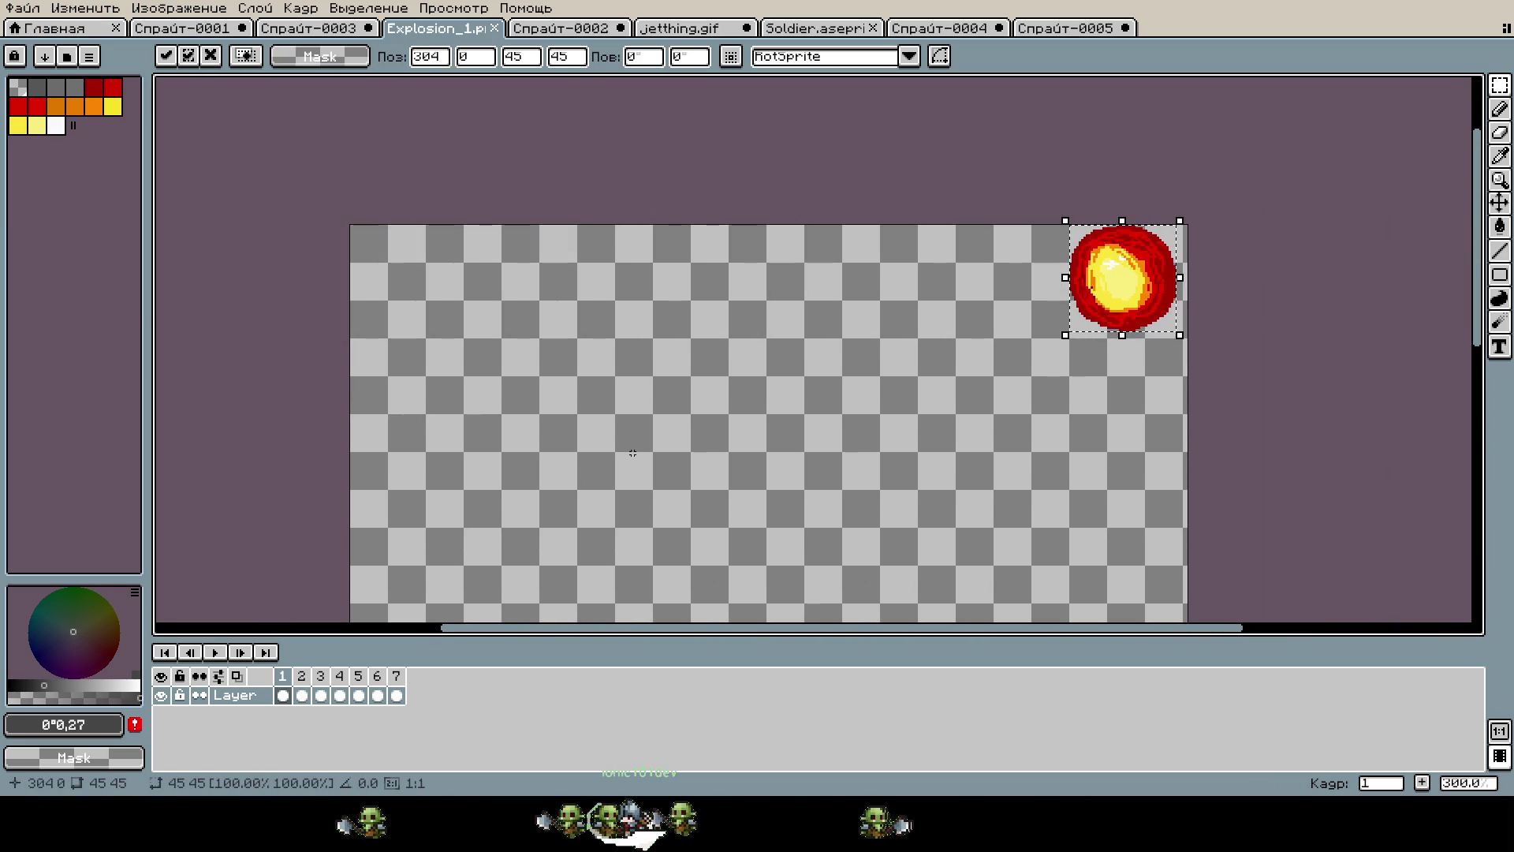
pyautogui.press('Left')
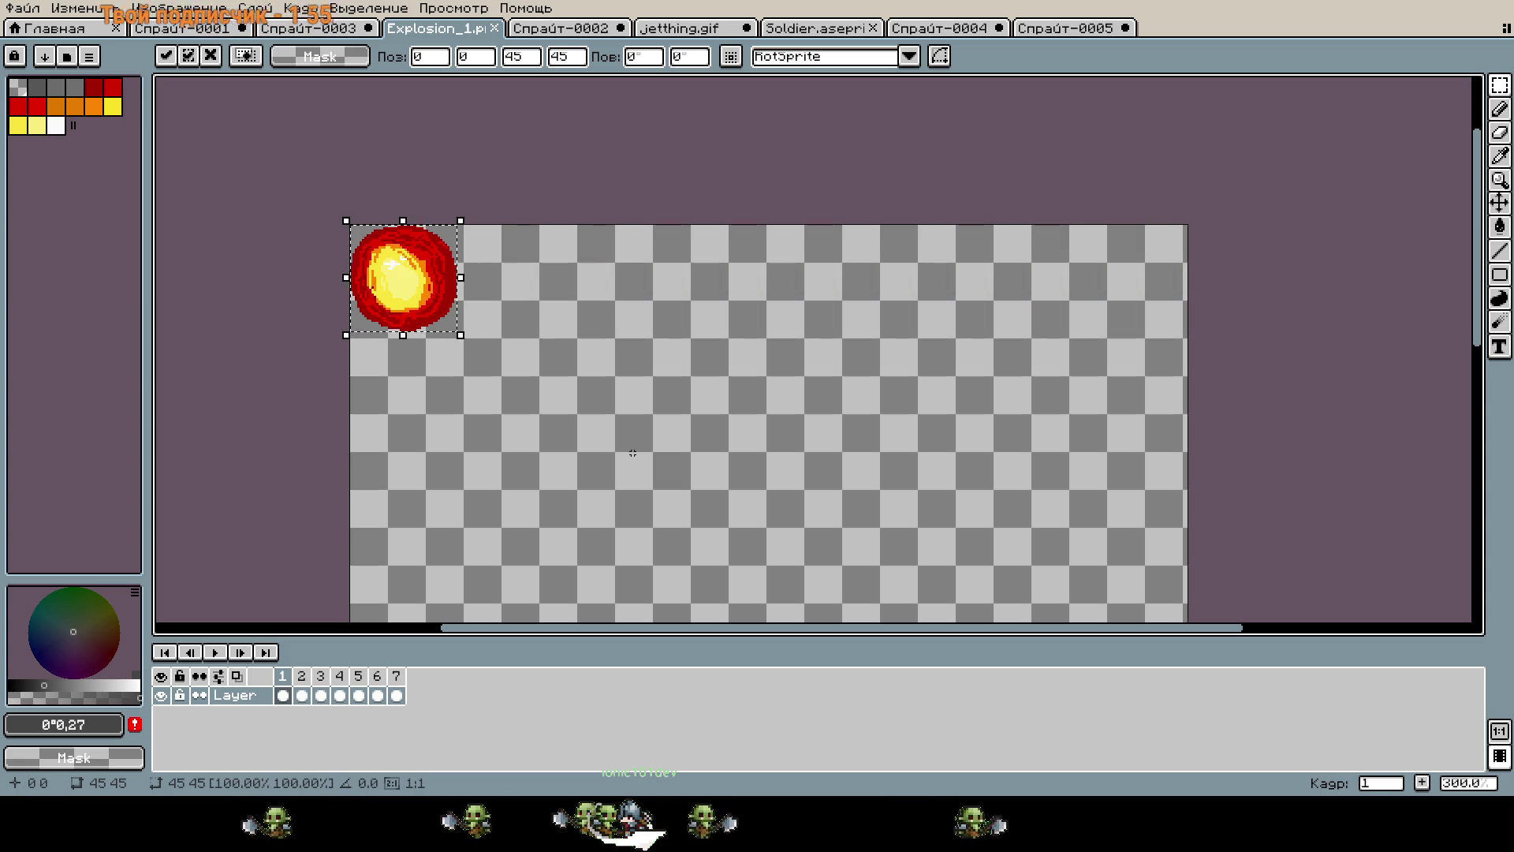
pyautogui.scroll(-4, 604, 455)
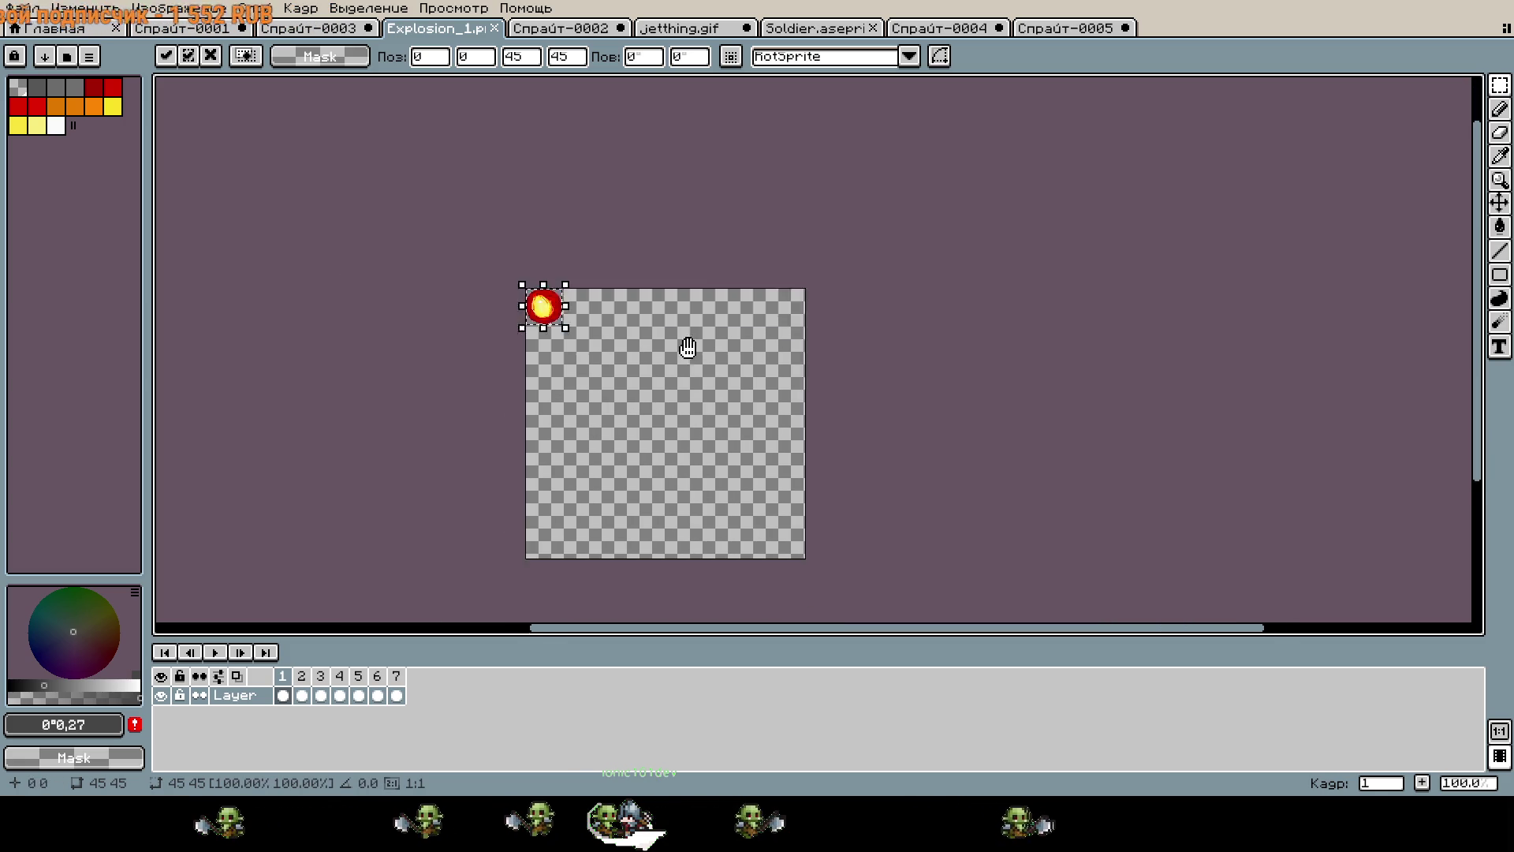
pyautogui.press('Down')
pyautogui.press('Down')
pyautogui.press('Down')
pyautogui.press('Right')
pyautogui.press('Down')
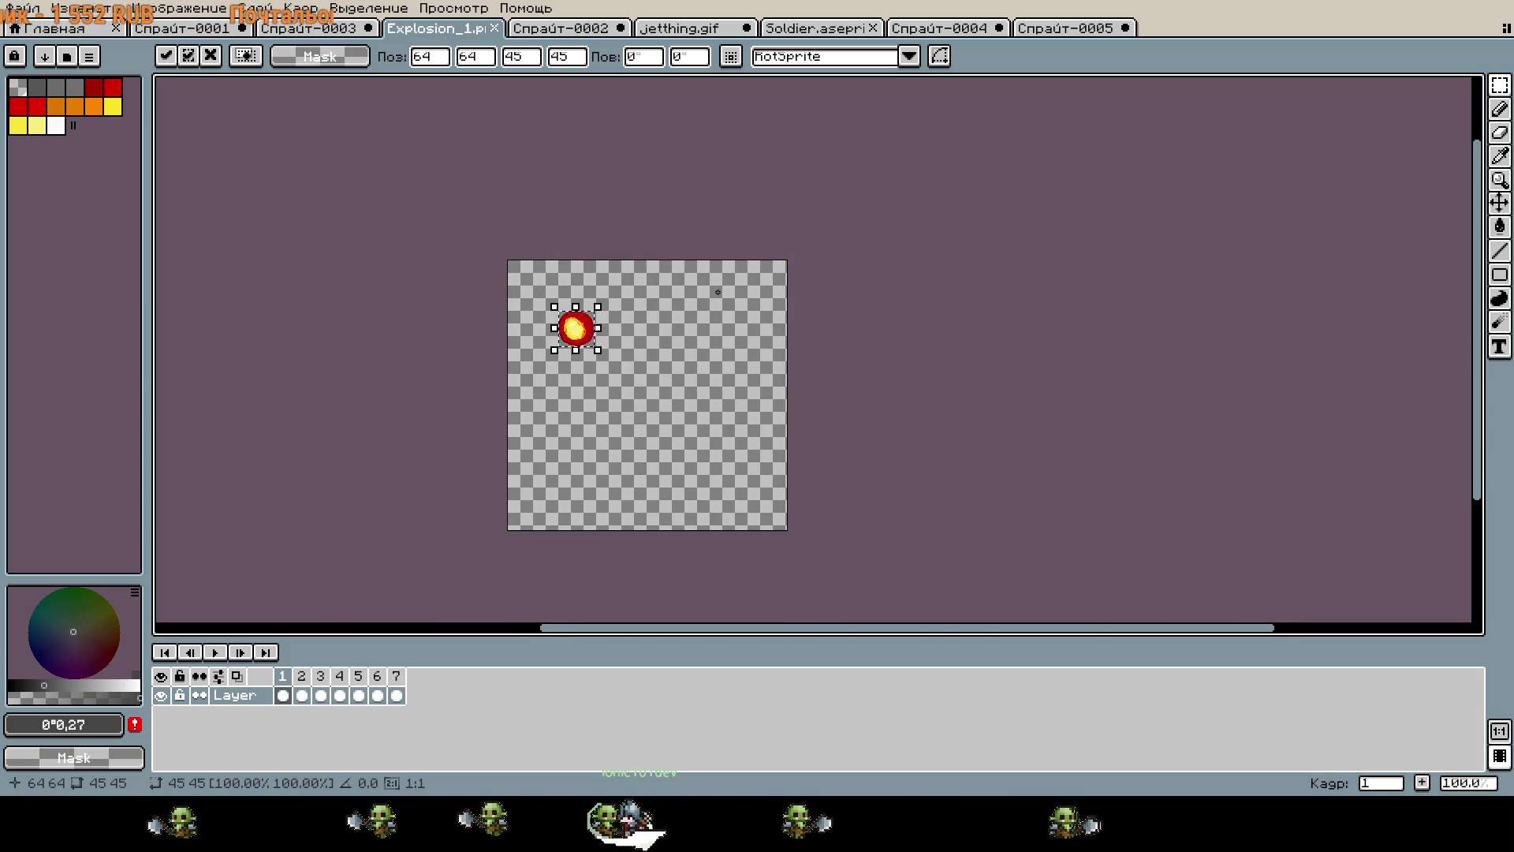
pyautogui.press('Right')
pyautogui.press('Down')
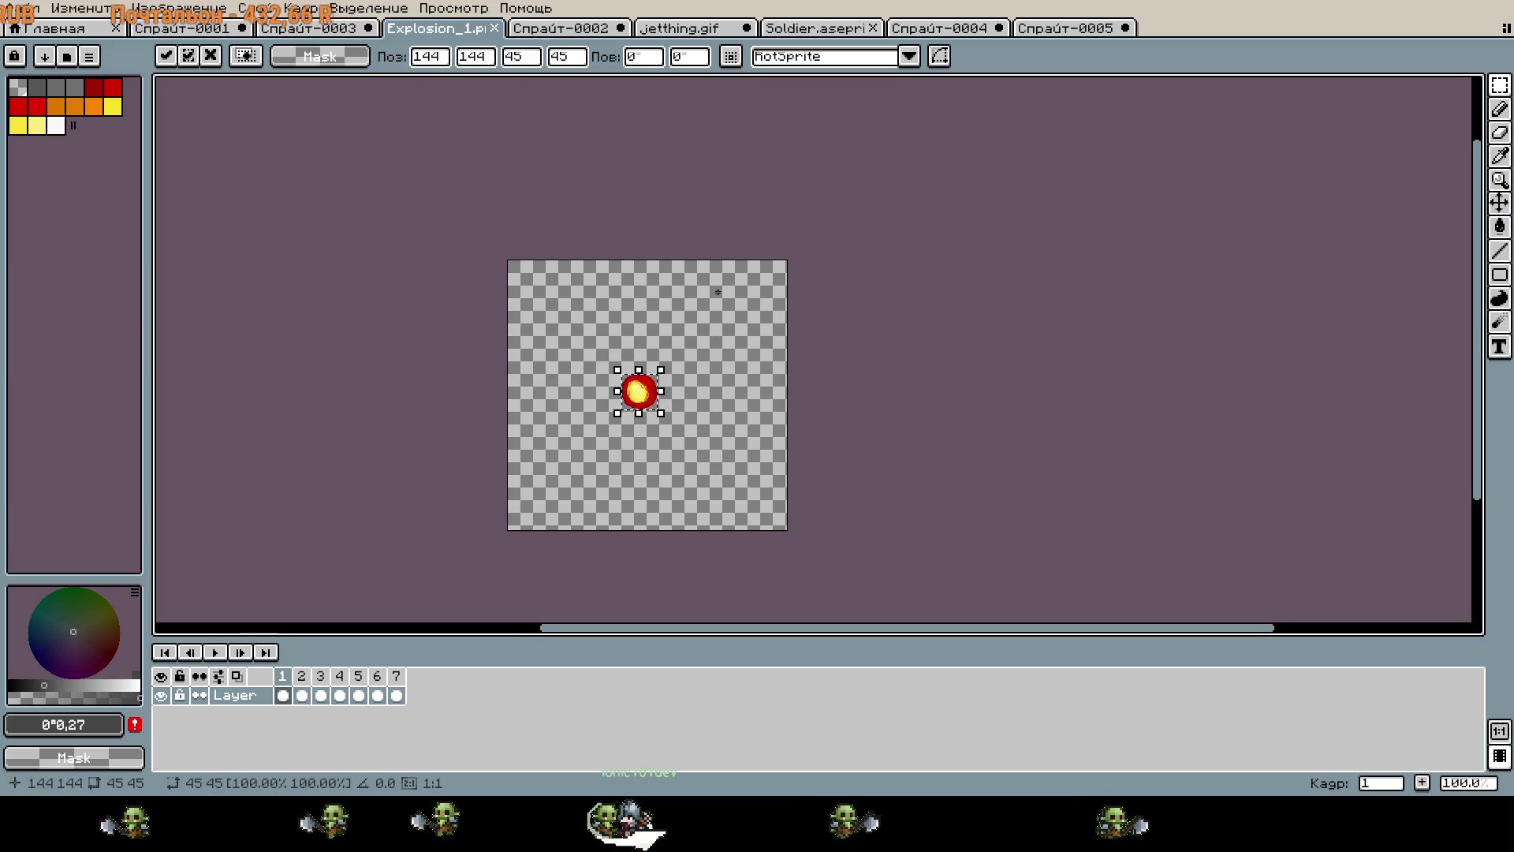
pyautogui.scroll(1, 737, 343)
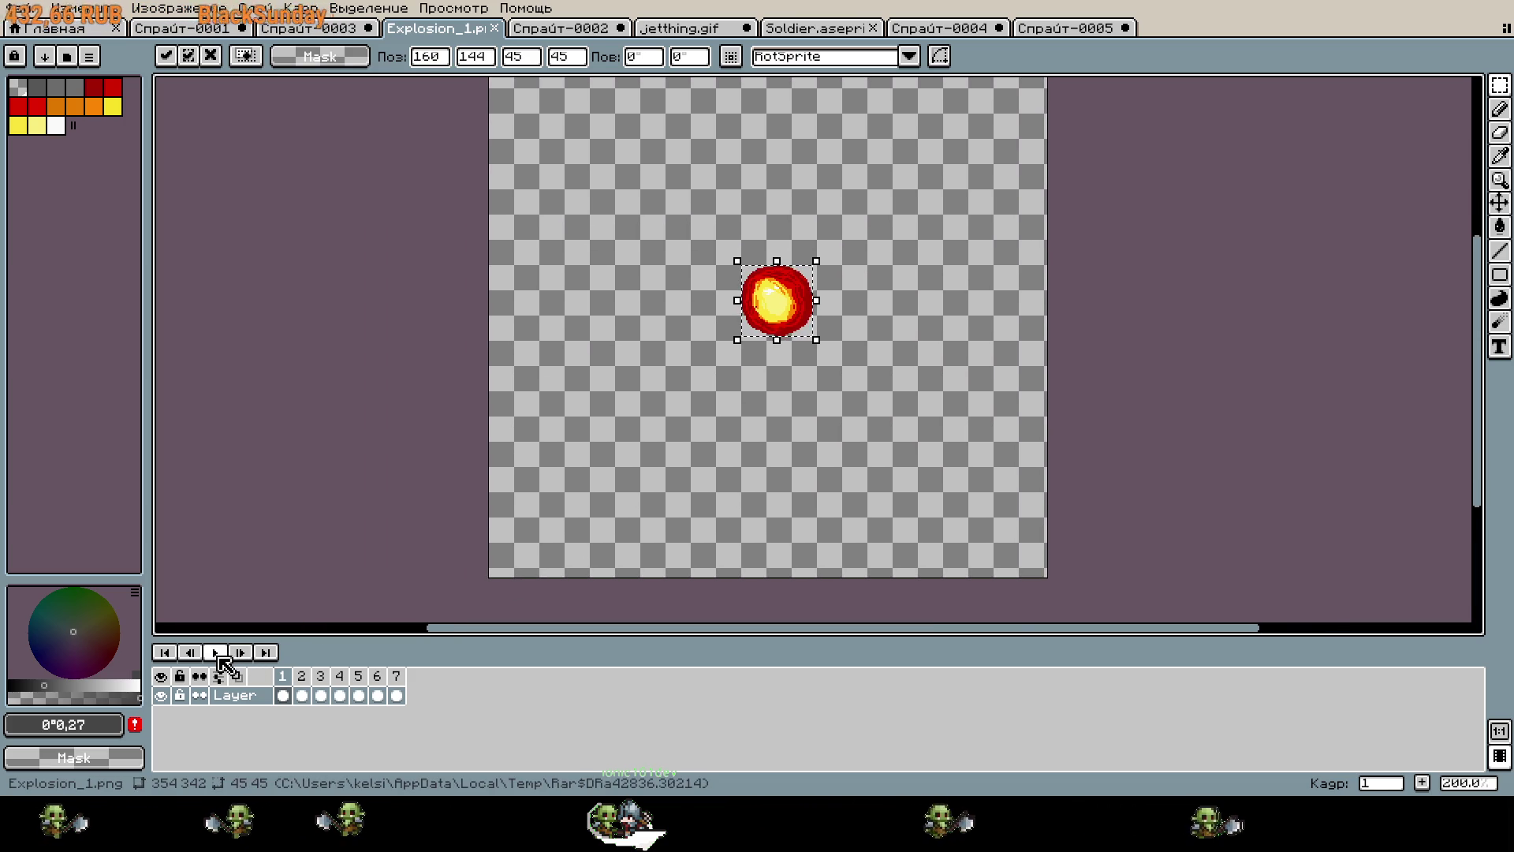
pyautogui.click(216, 653)
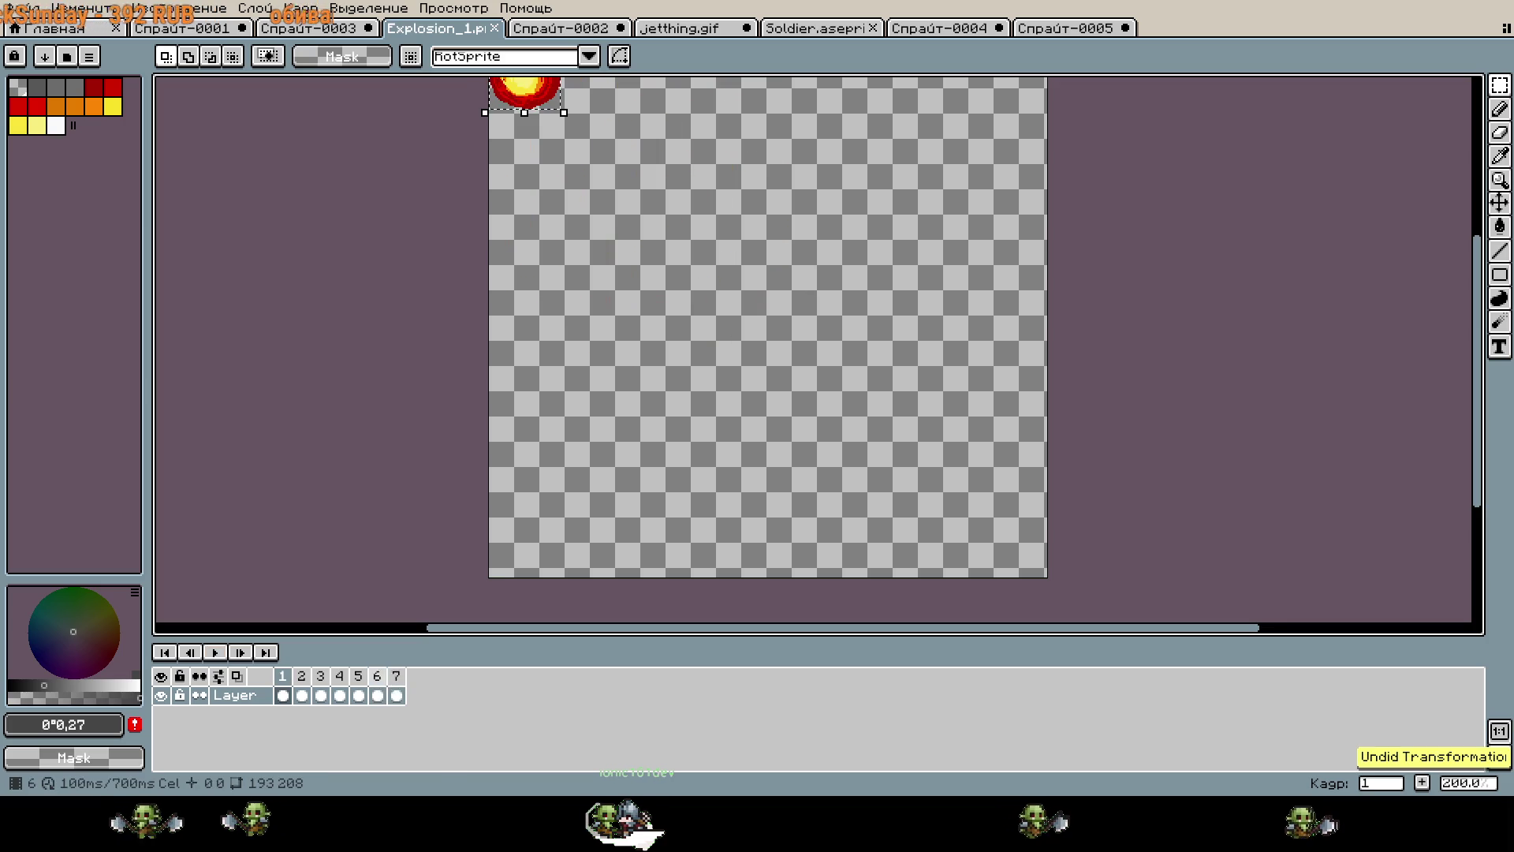
# Stop playback on frame 5 and view the Canvas Size settings without changing them.
pyautogui.click(399, 692)
pyautogui.click(359, 694)
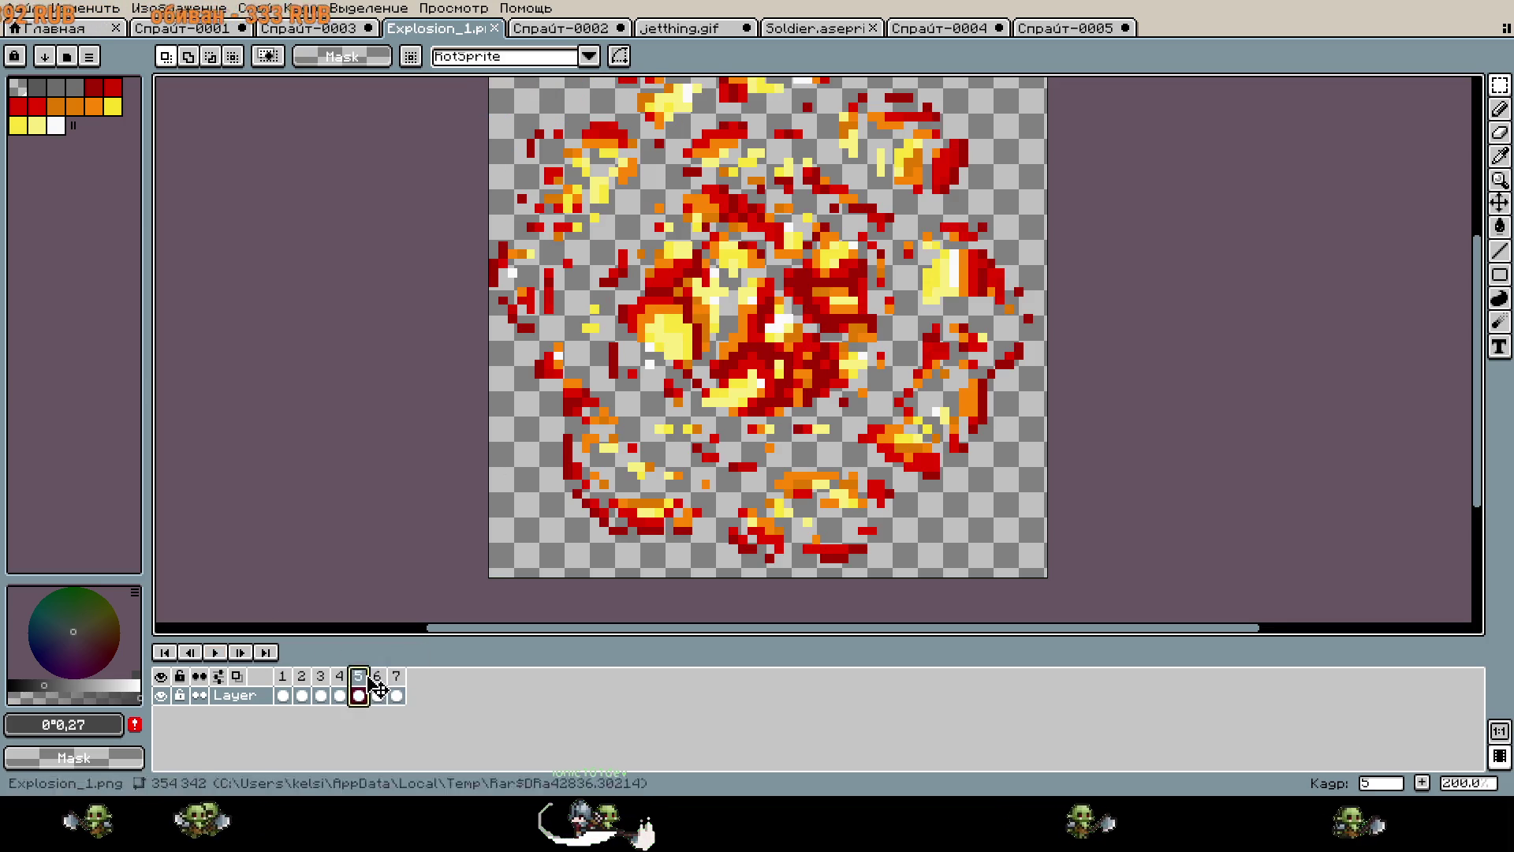
pyautogui.moveTo(1009, 517); pyautogui.dragTo(1038, 545)
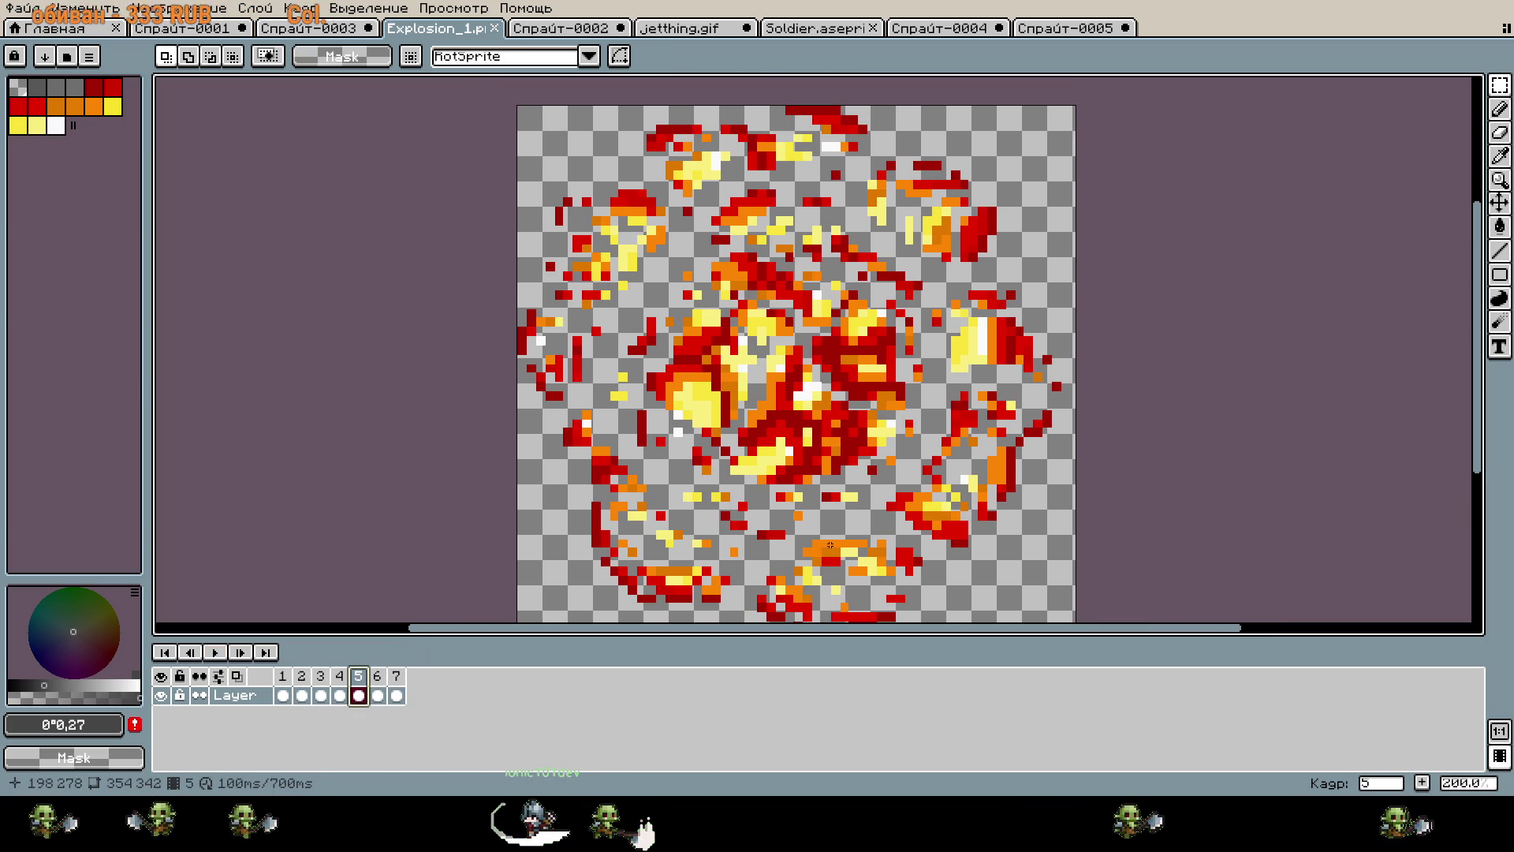
pyautogui.scroll(-1, 587, 339)
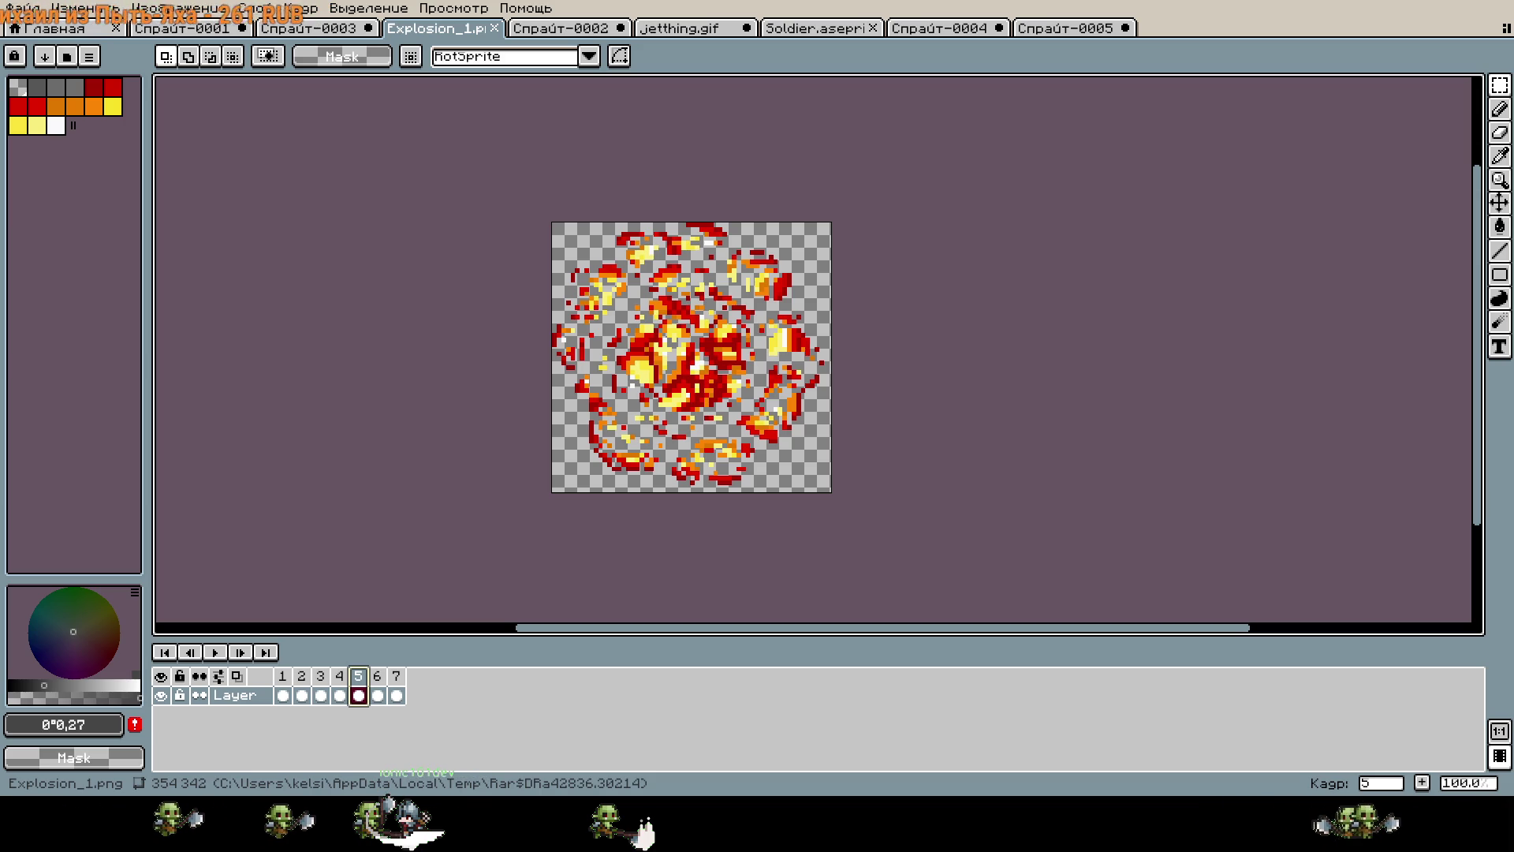
pyautogui.scroll(1, 744, 358)
pyautogui.scroll(-1, 744, 357)
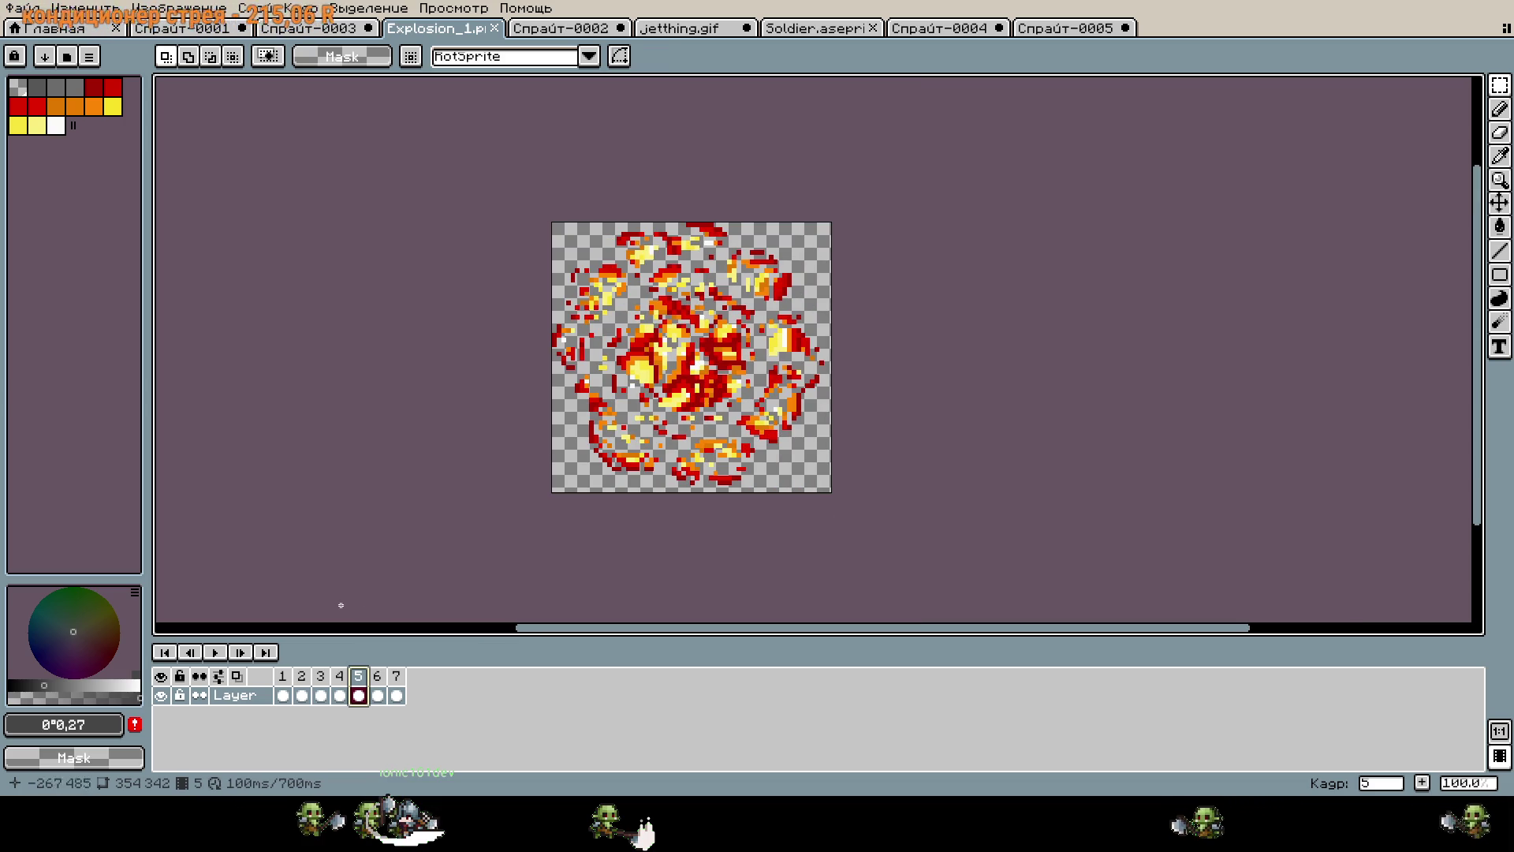
pyautogui.hotkey('ctrl', 'alt', 'c')
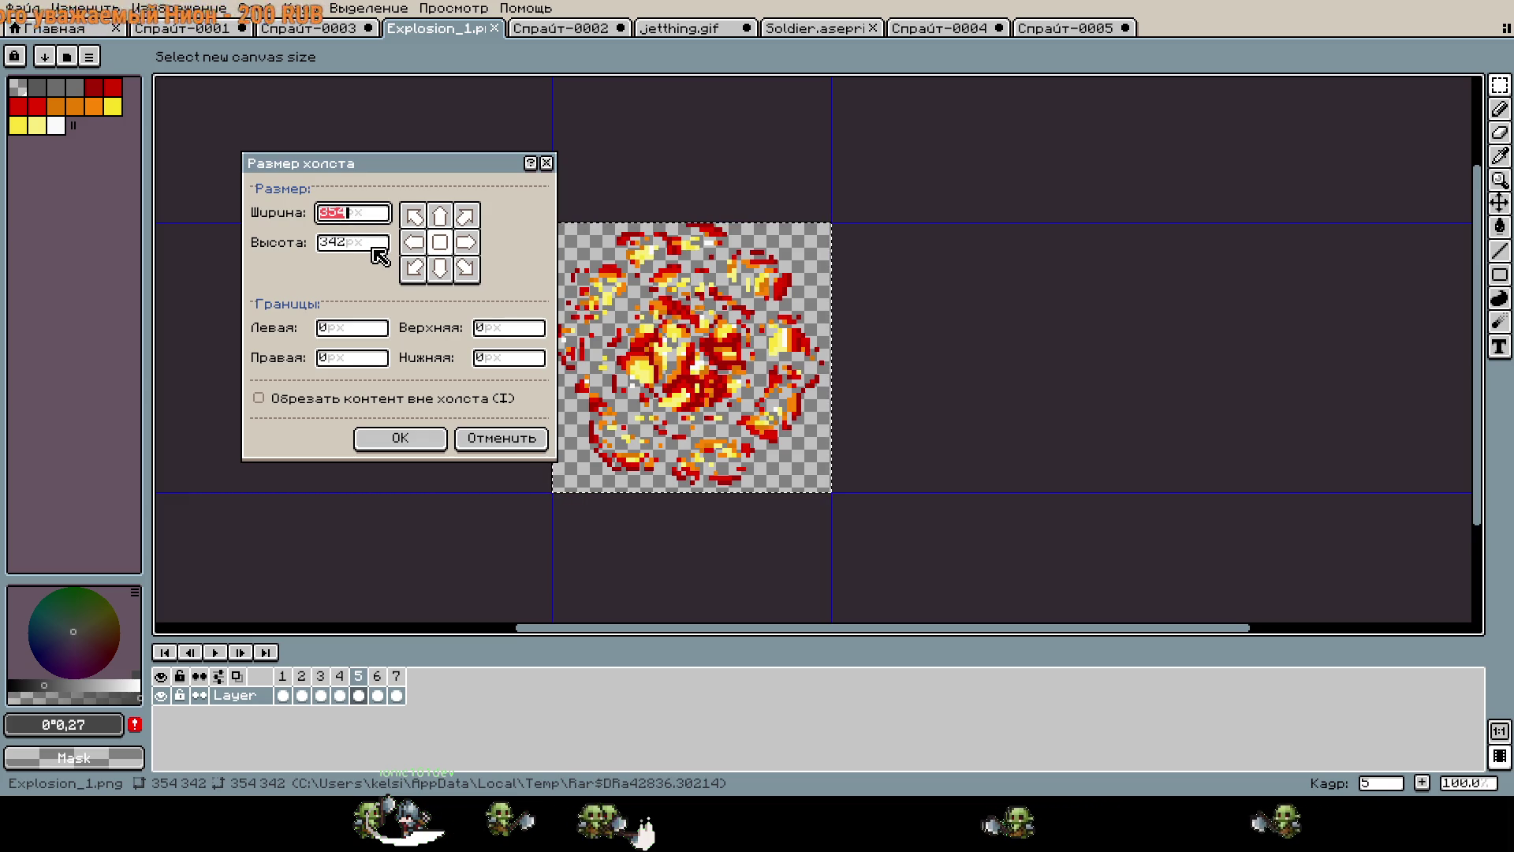
pyautogui.press('Escape')
pyautogui.scroll(1, 856, 396)
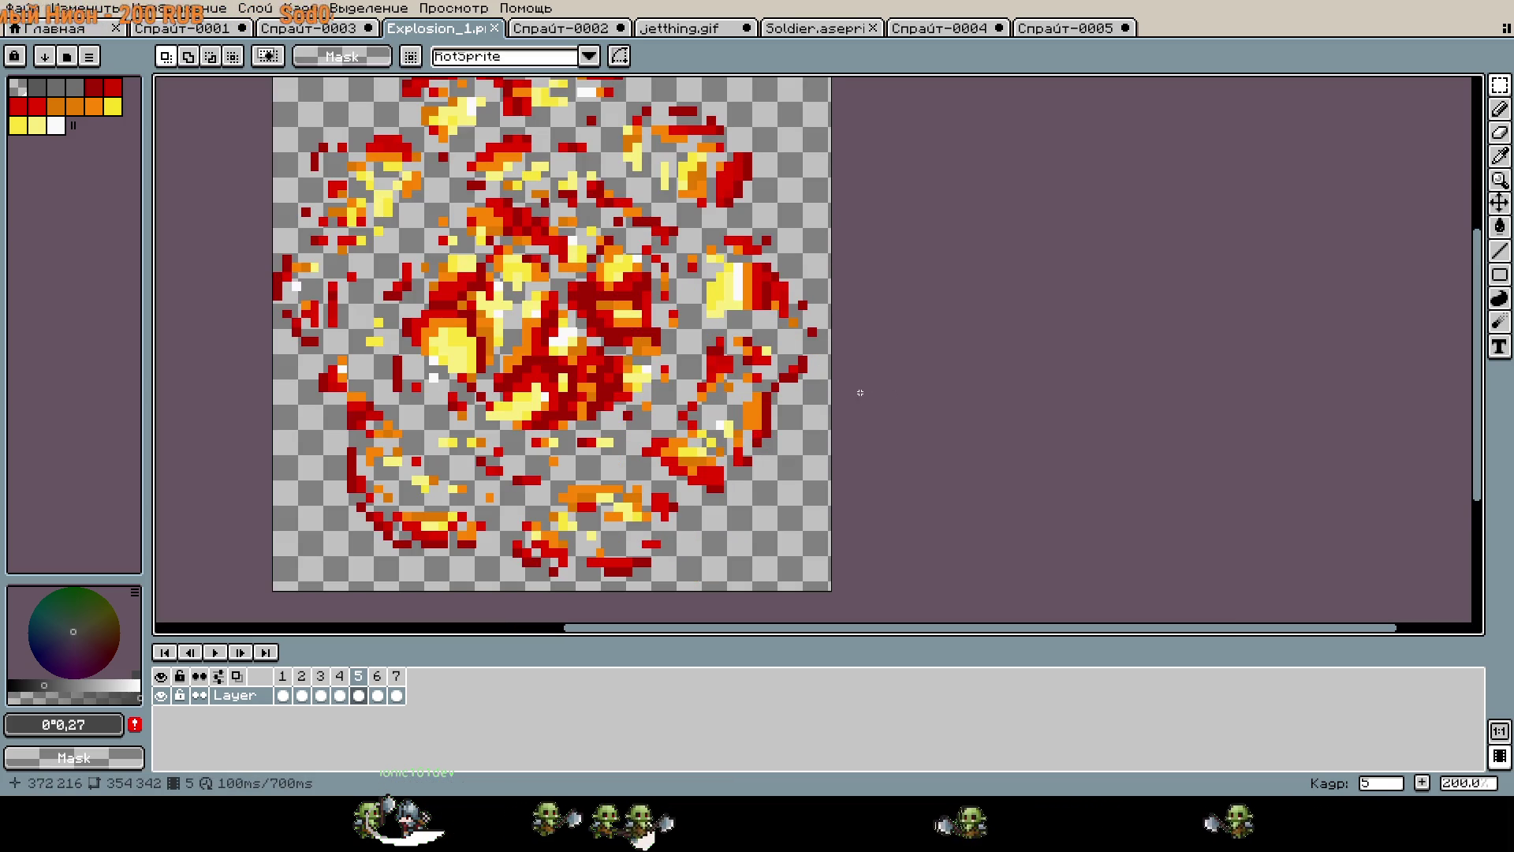
pyautogui.moveTo(944, 364); pyautogui.dragTo(1067, 308)
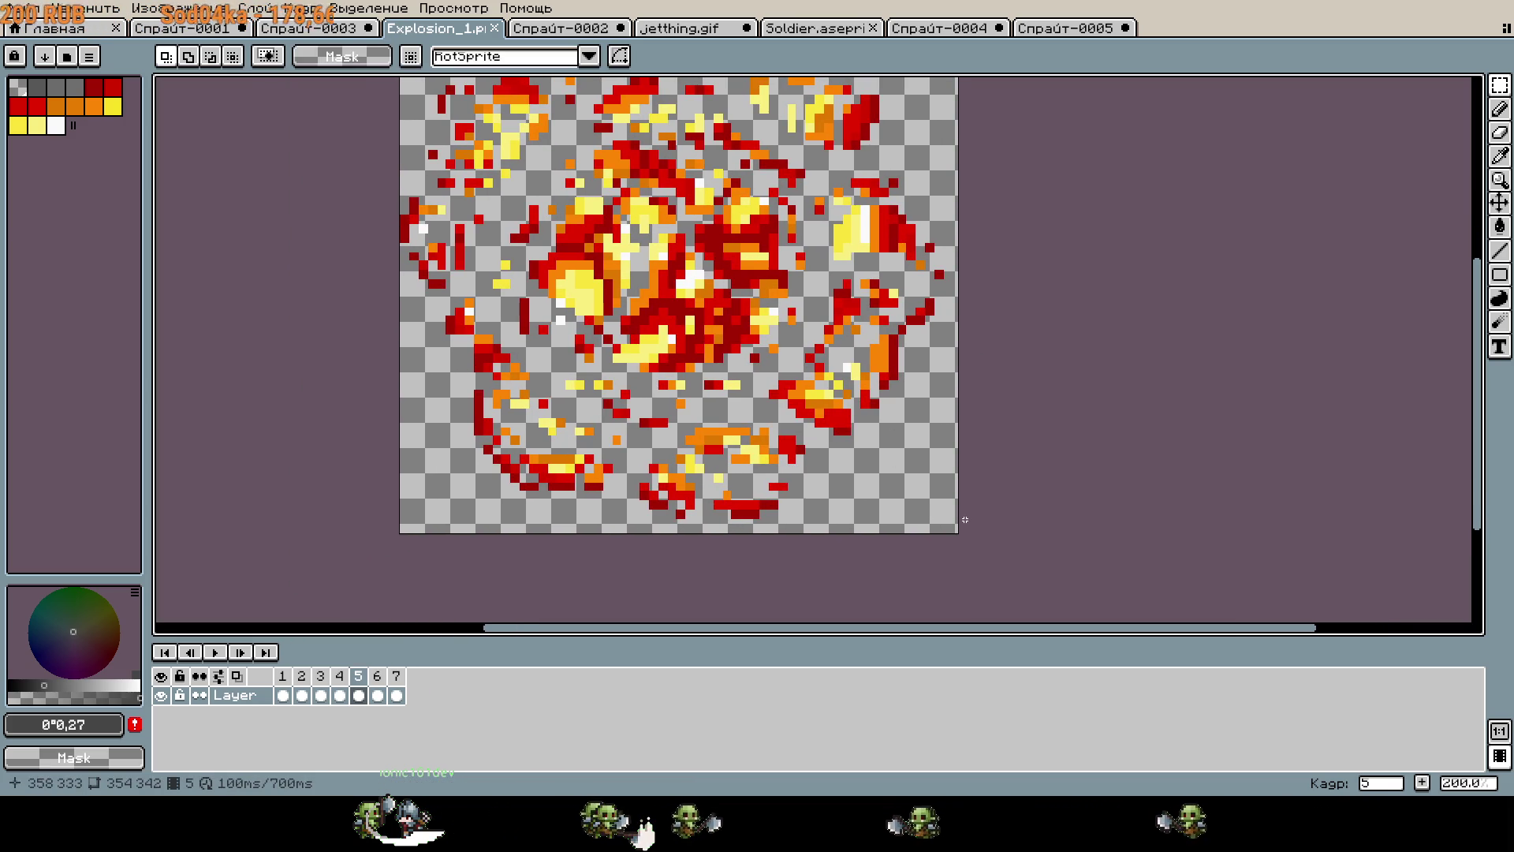
# Resize the explosion canvas to 352x336 and apply it.
pyautogui.hotkey('ctrl', 'alt', 'c')
pyautogui.scroll(8, 957, 531)
pyautogui.moveTo(961, 540); pyautogui.dragTo(941, 464)
pyautogui.click(429, 437)
pyautogui.scroll(-5, 770, 389)
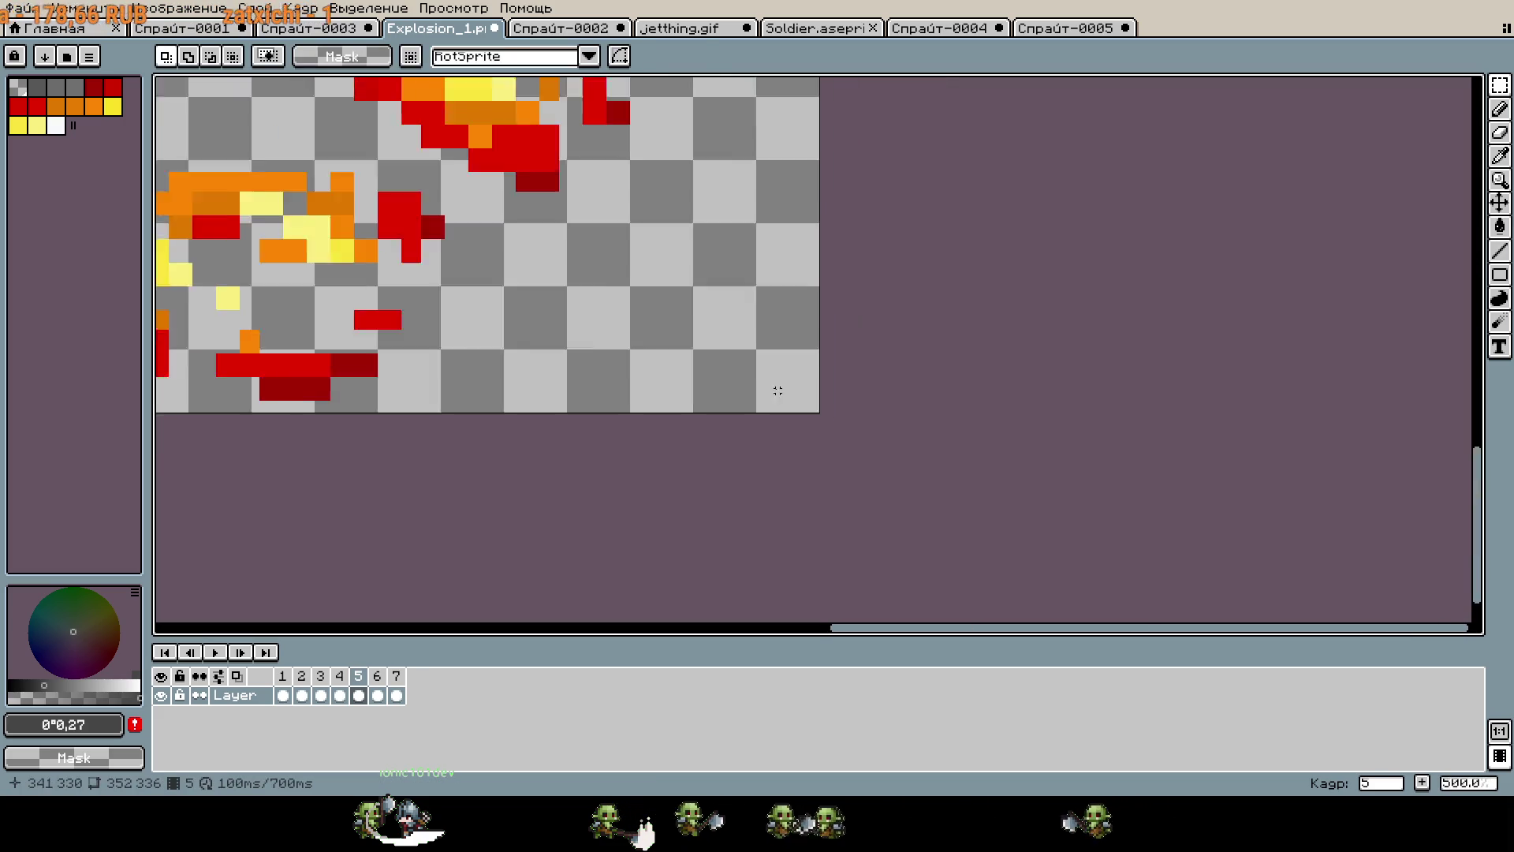
pyautogui.moveTo(1008, 376); pyautogui.dragTo(1063, 376)
pyautogui.scroll(-2, 1047, 489)
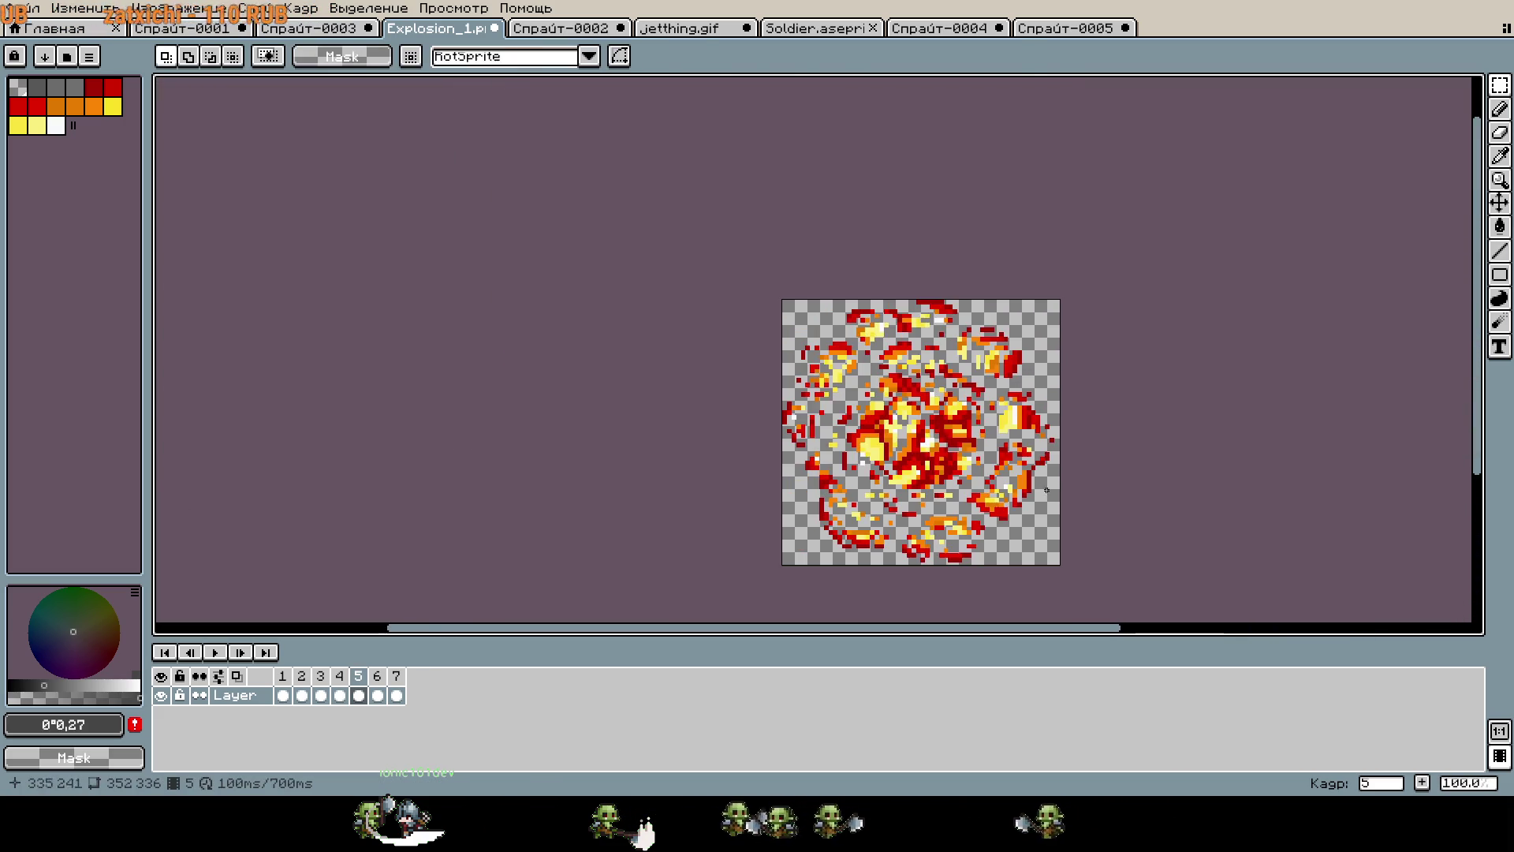
pyautogui.scroll(1, 1018, 469)
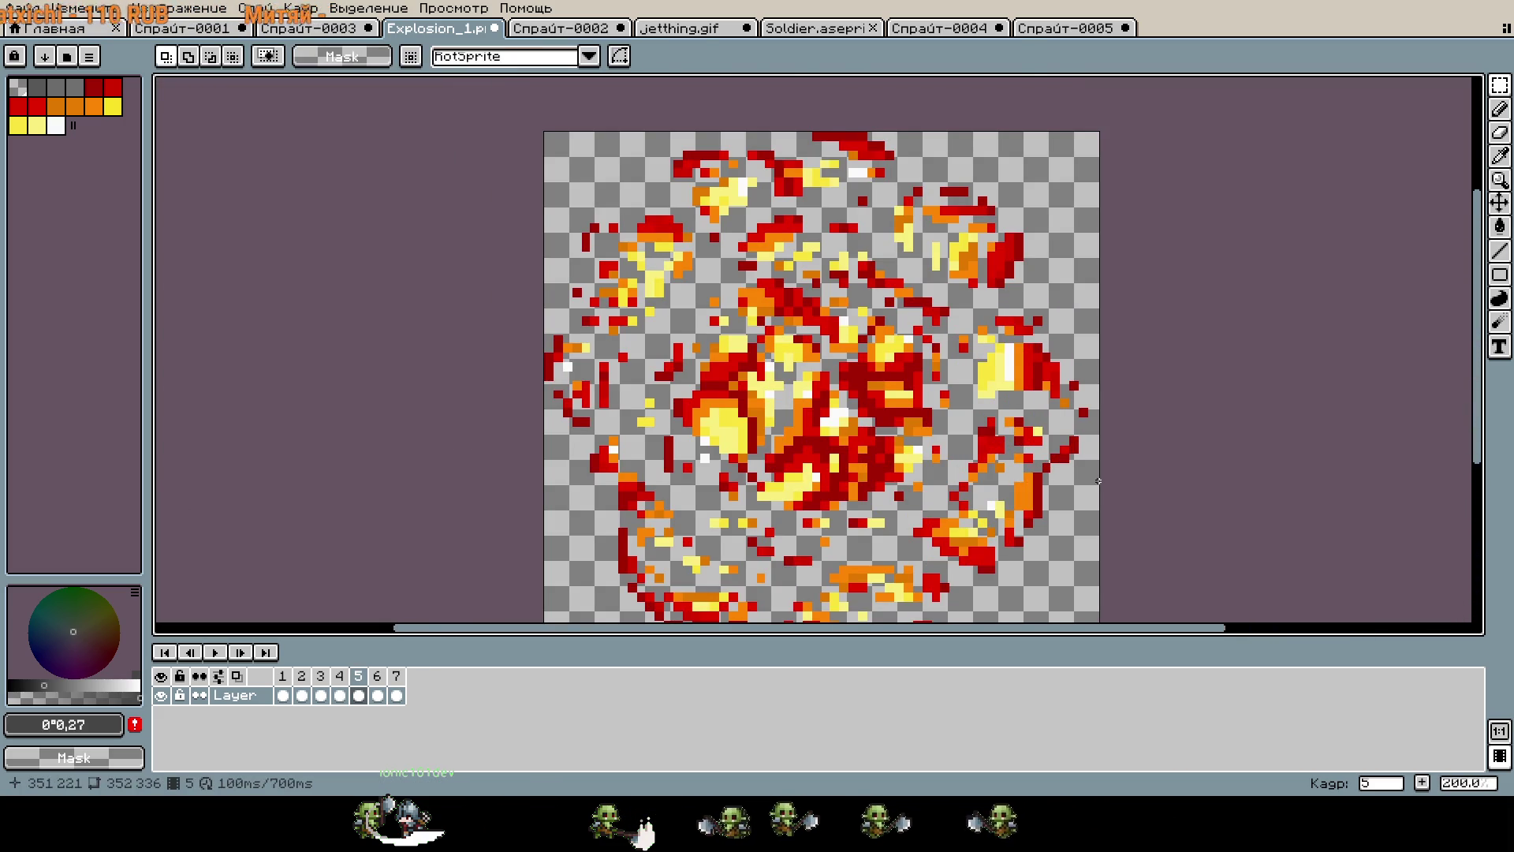